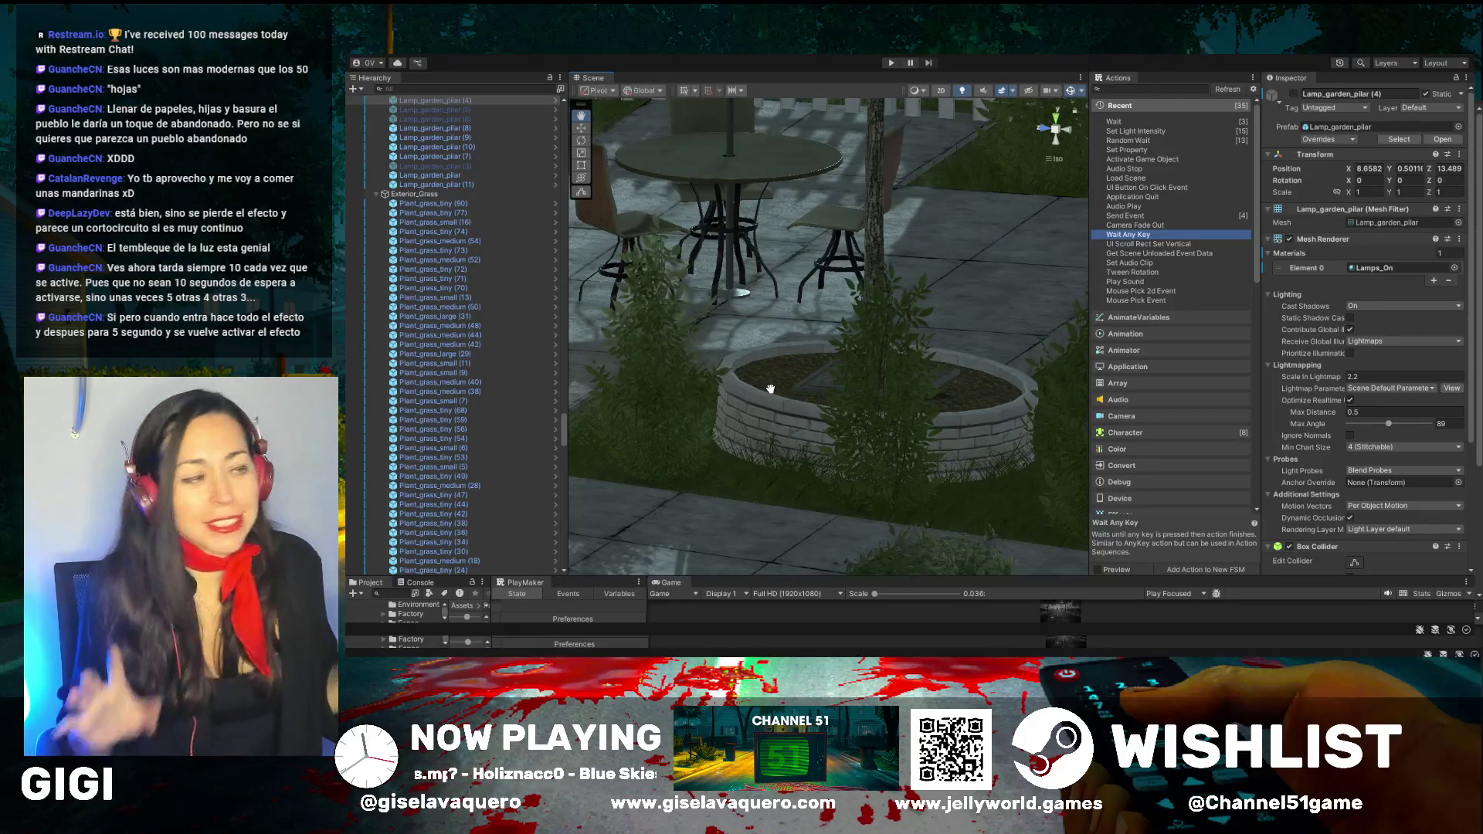
Orbit and pan the Scene view around the garden planter, table, lawn and fence
mouse_move(770, 388)
mouse_down()
mouse_move(754, 413)
mouse_move(804, 381)
mouse_move(898, 371)
mouse_move(871, 375)
mouse_up()
scroll(865, 376, down, 2)
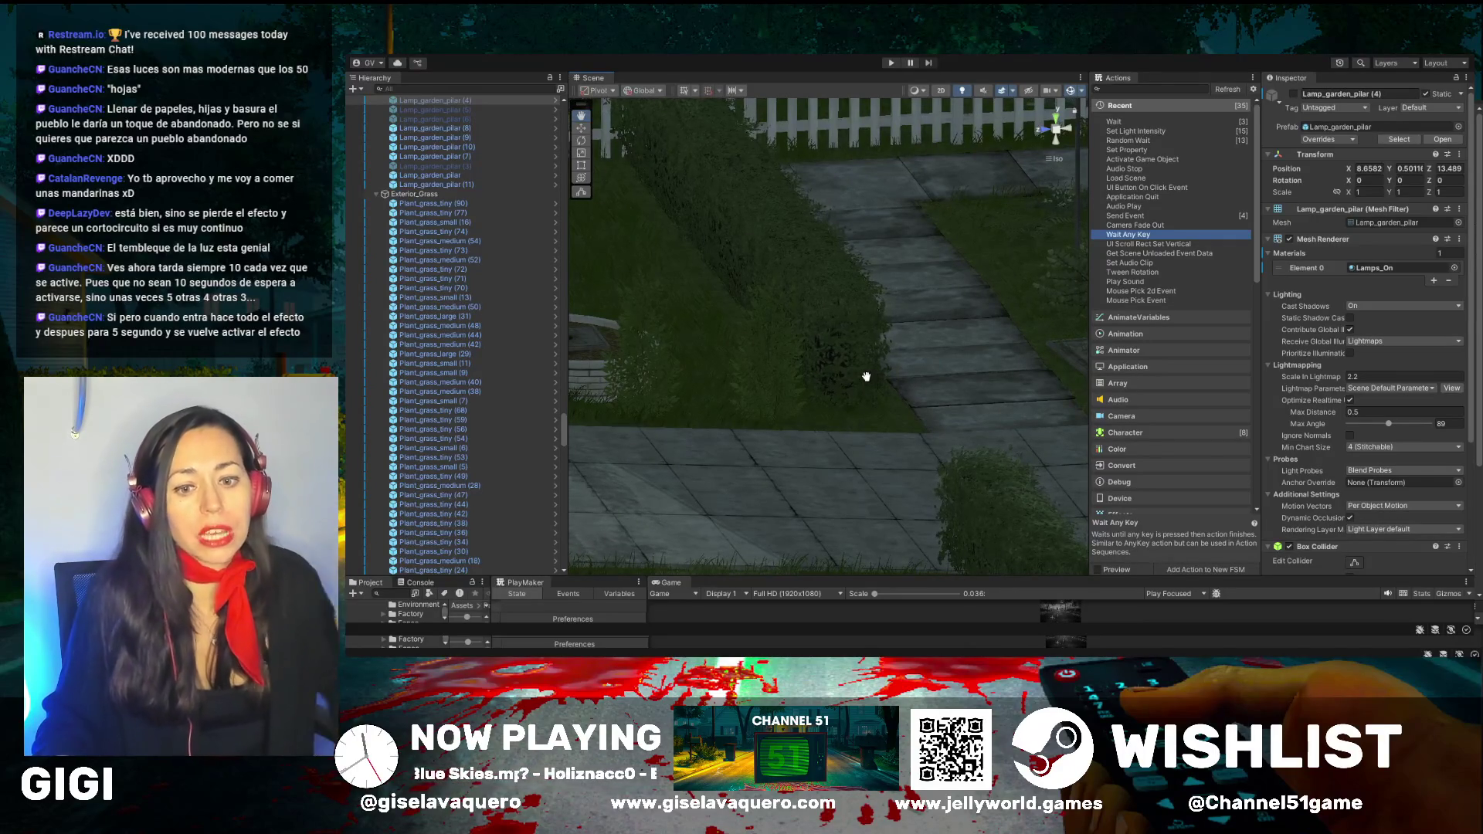
drag(799, 363, 766, 312)
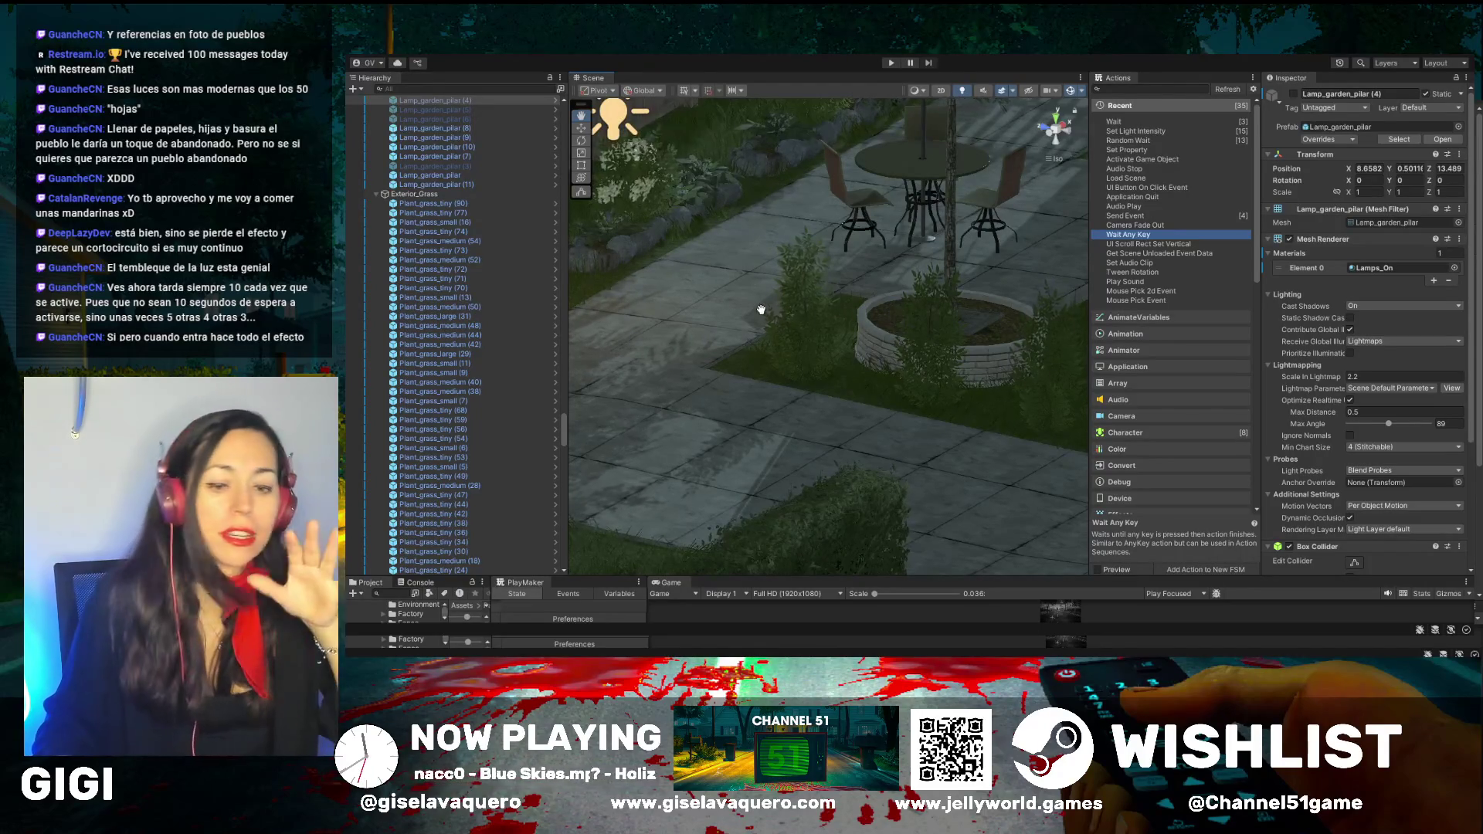
drag(761, 419, 780, 321)
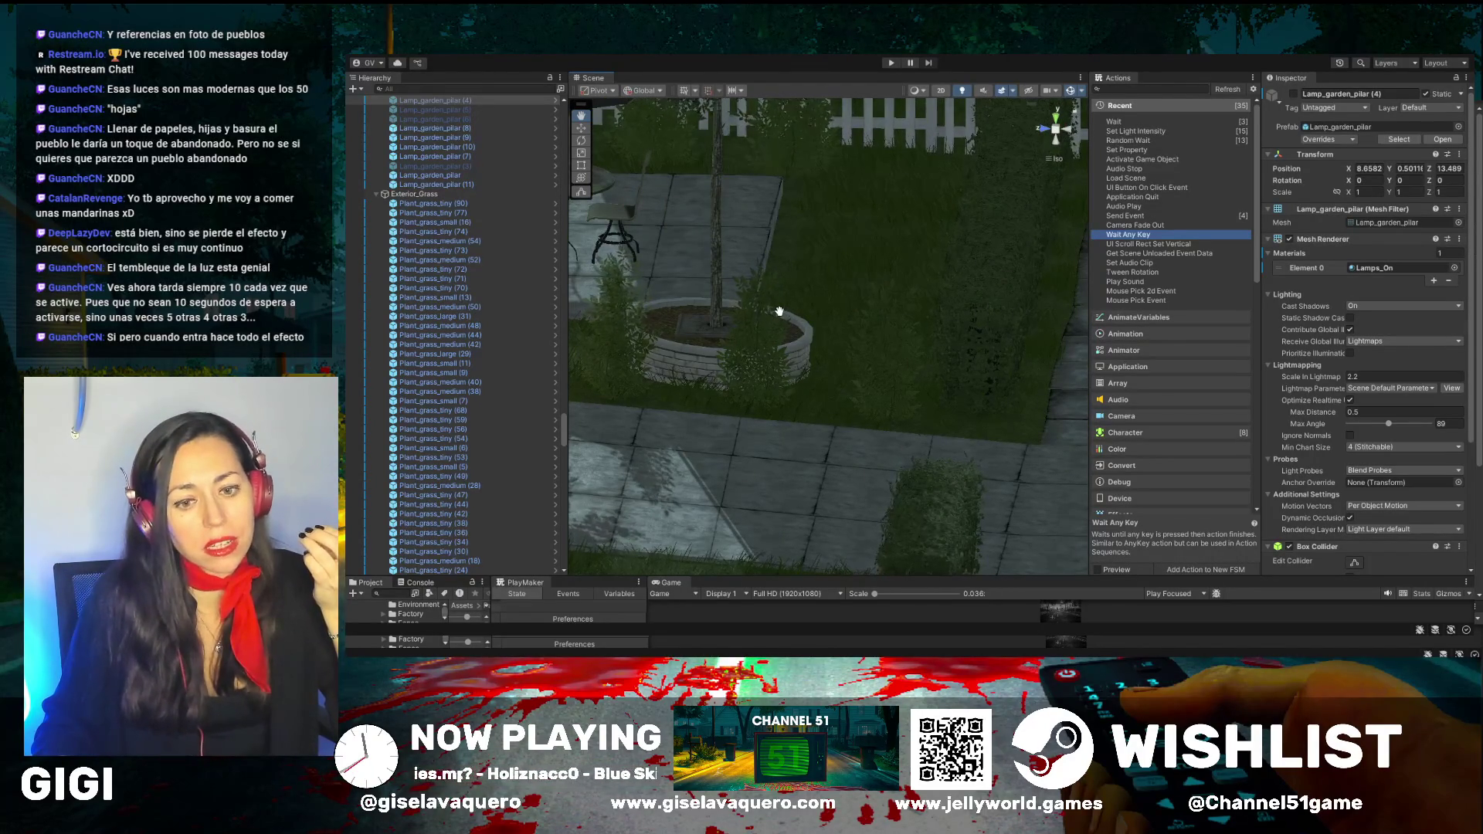
drag(779, 312, 910, 384)
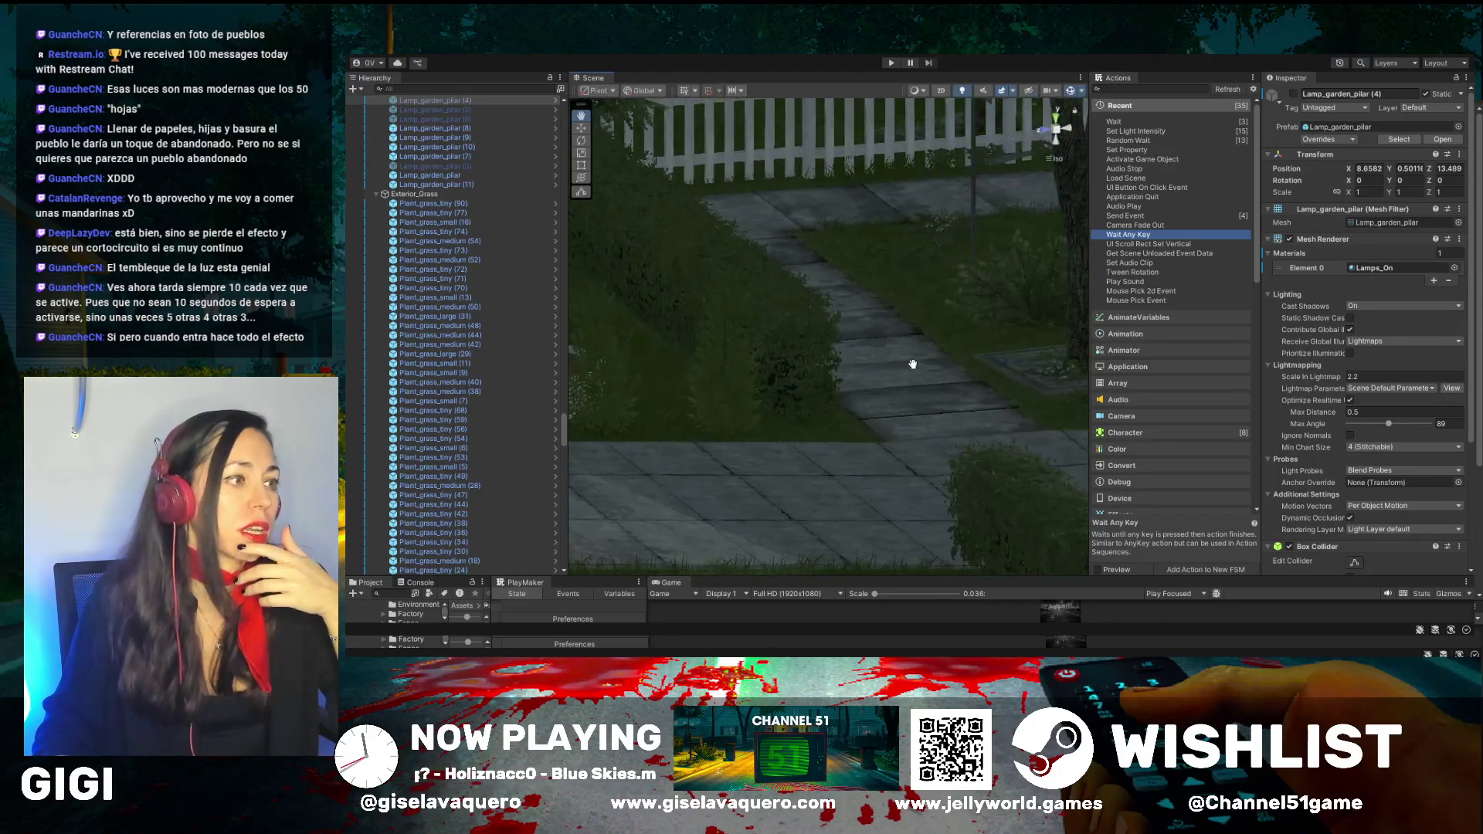
mouse_move(958, 305)
mouse_down()
mouse_move(877, 324)
mouse_move(933, 354)
mouse_move(935, 330)
mouse_up()
click(884, 372)
scroll(934, 330, up, 3)
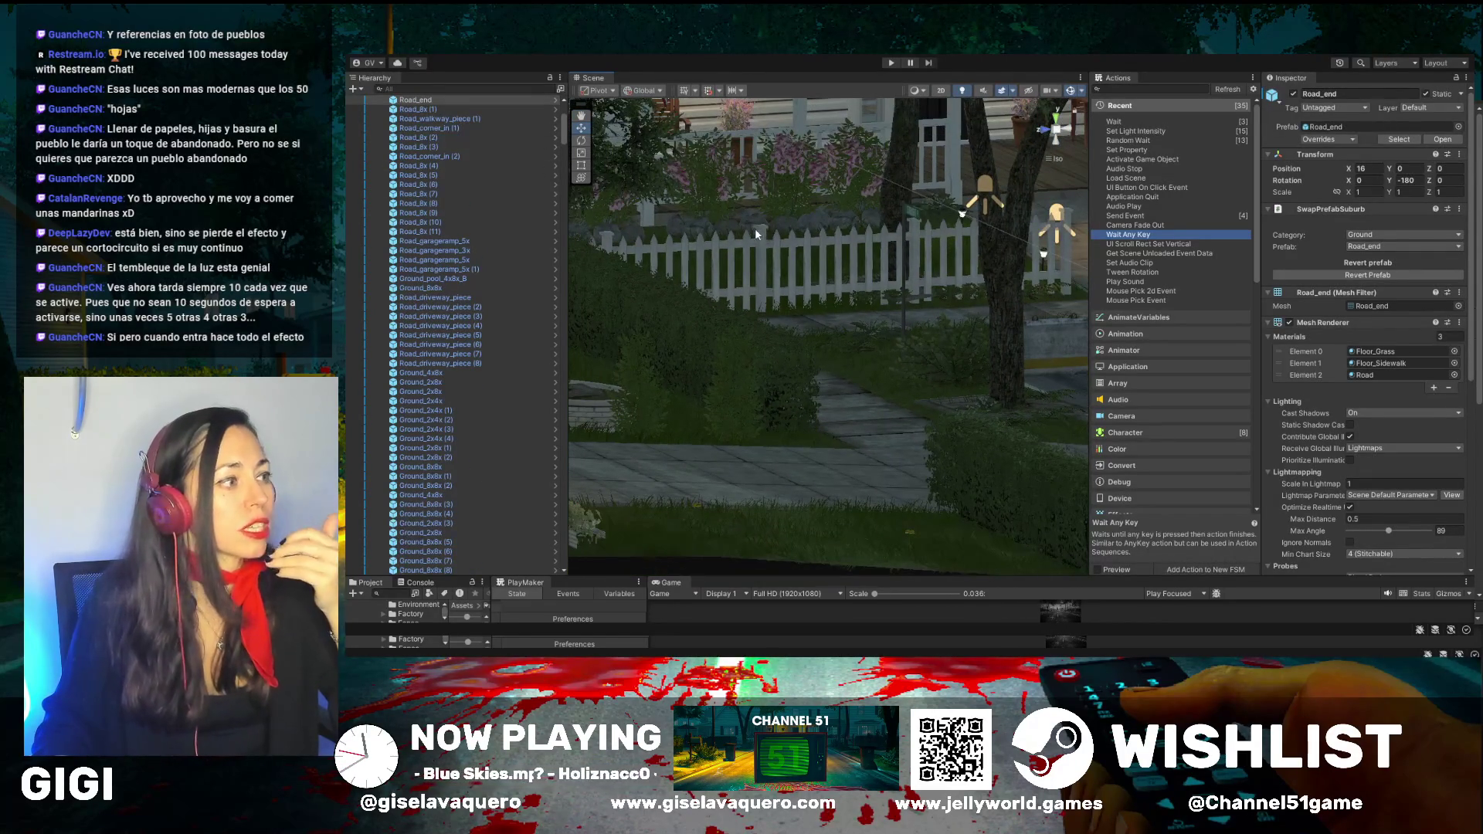
Select objects near the road, then frame the wall lamp light by the garage
click(771, 257)
drag(771, 256, 865, 292)
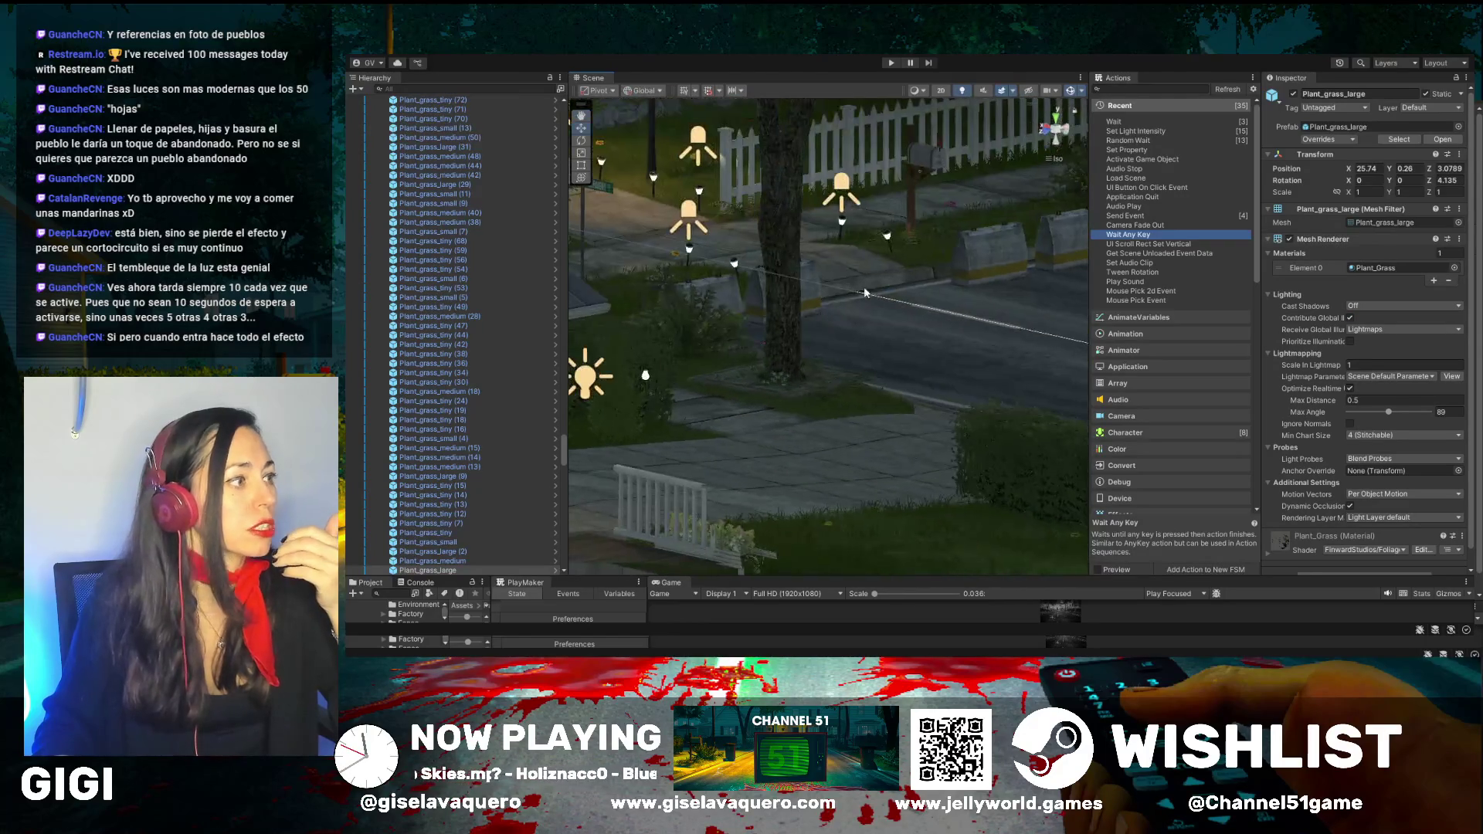
click(735, 266)
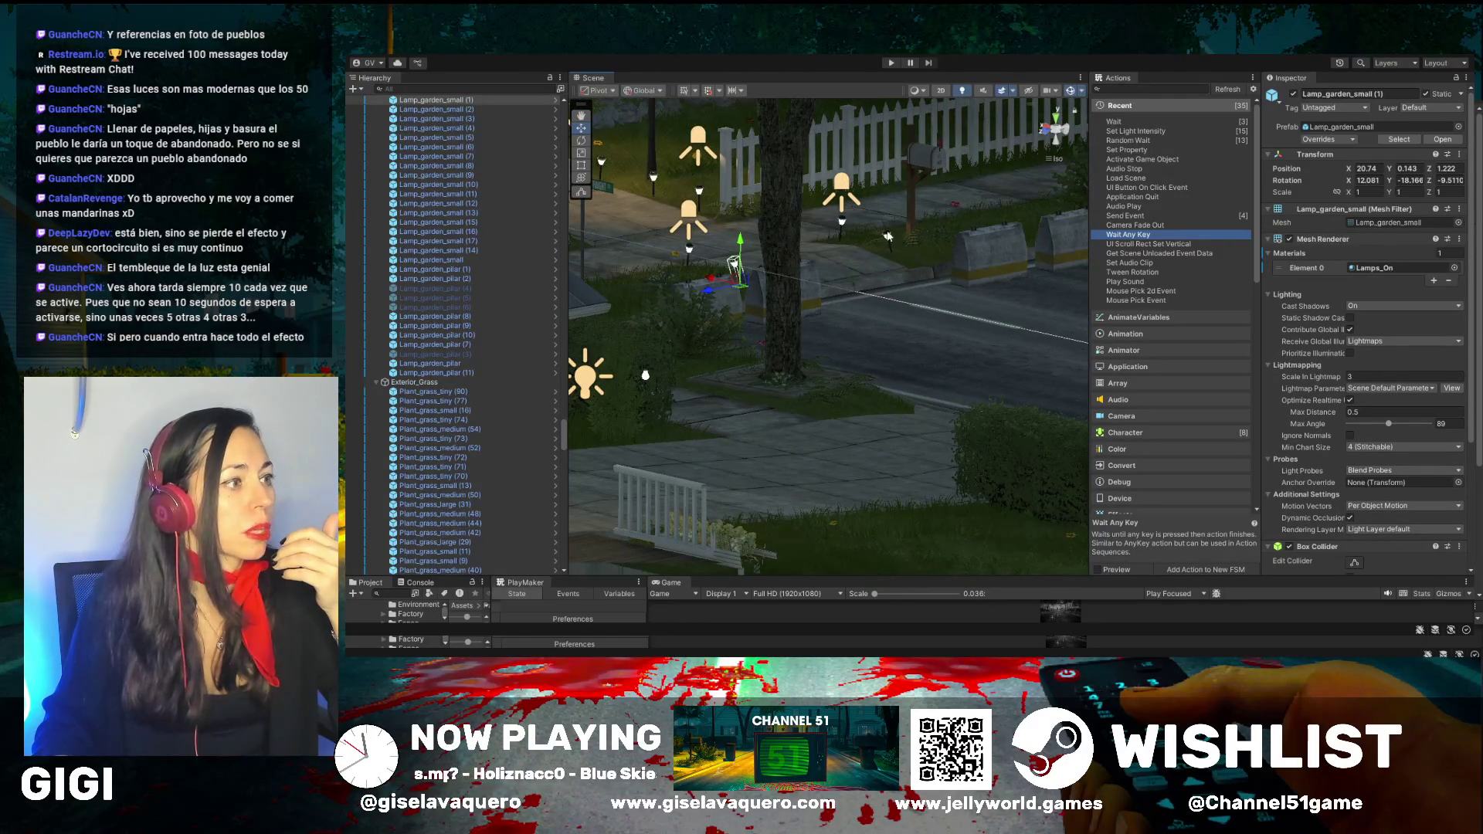
click(844, 226)
click(913, 166)
mouse_move(913, 167)
mouse_down()
mouse_move(669, 371)
mouse_move(753, 257)
mouse_up()
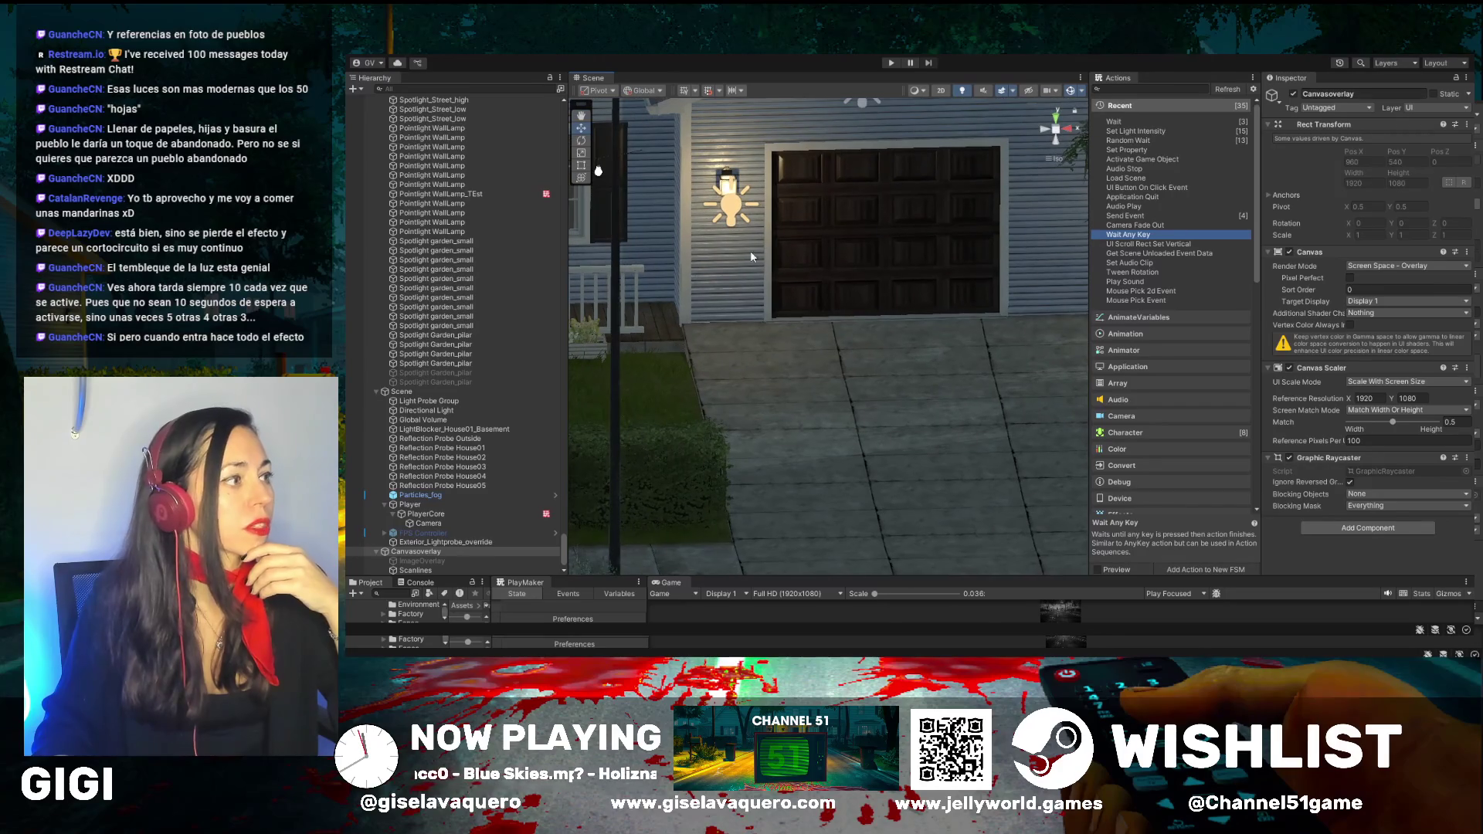
click(725, 180)
key(f)
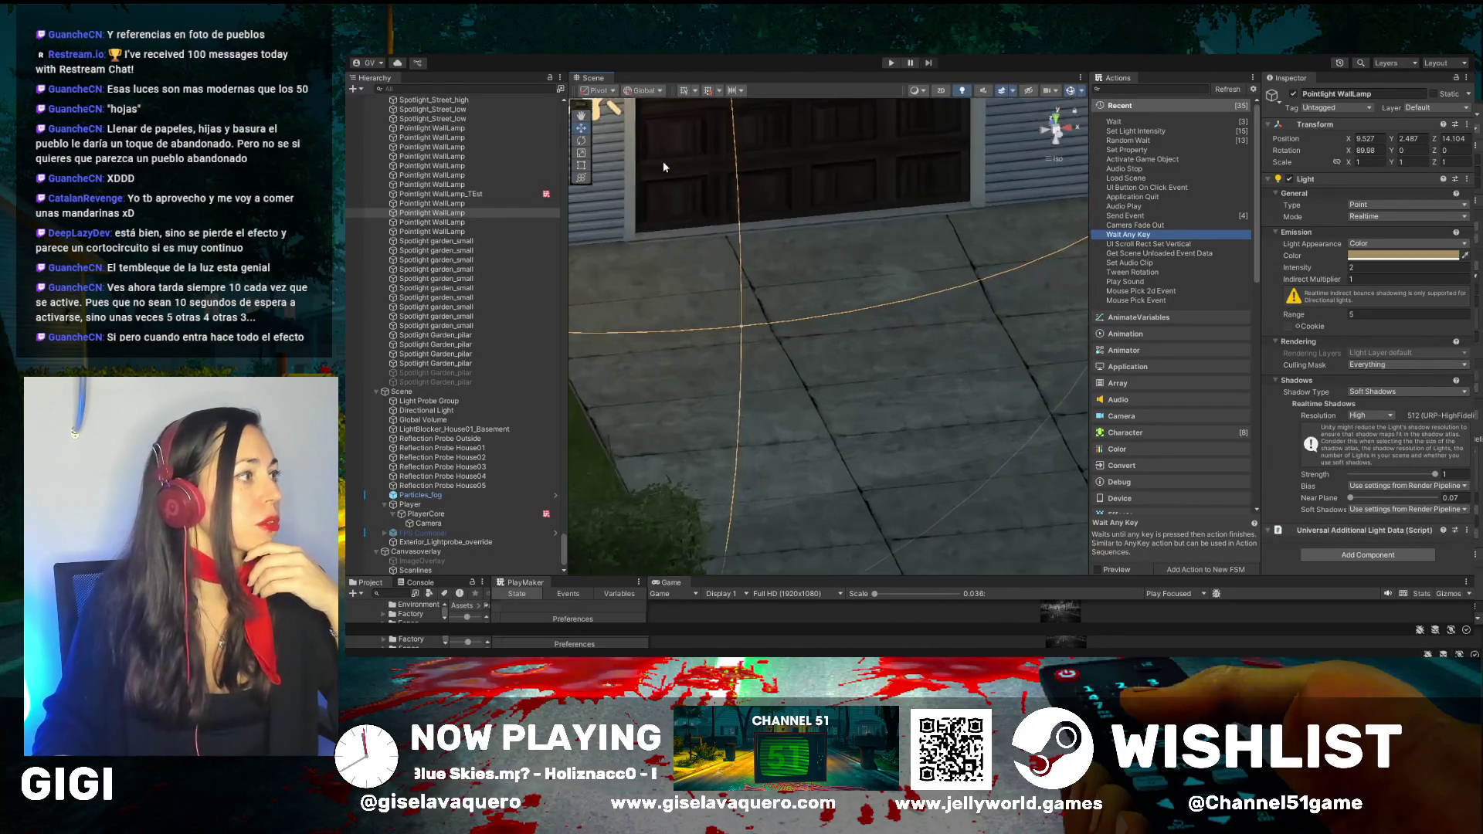
Deactivate the Lamp_wall_box (3) fixture and its matching Pointlight WallLamp
click(691, 193)
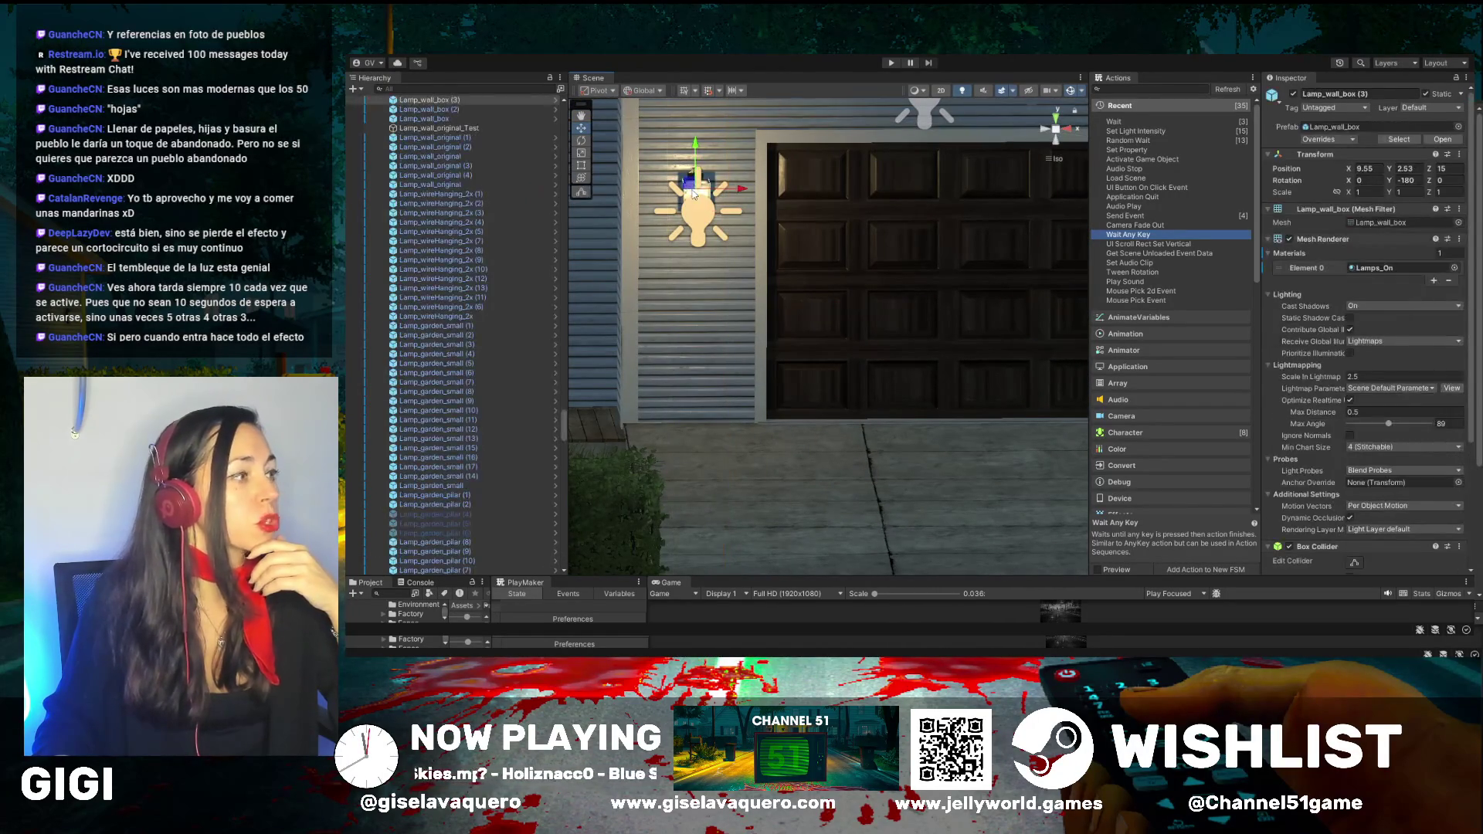
drag(810, 283, 747, 283)
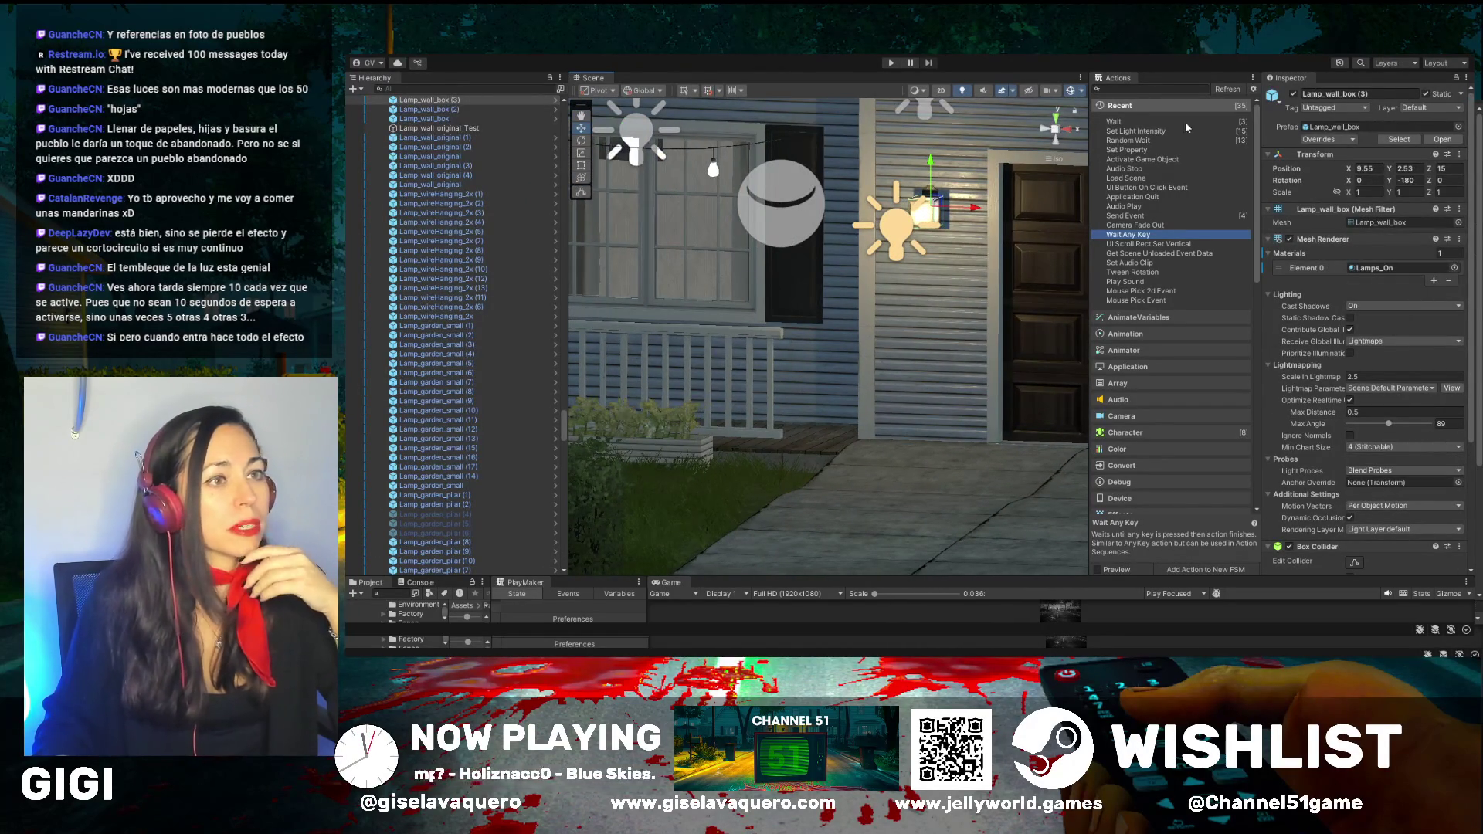
click(1294, 95)
drag(968, 358, 855, 198)
click(879, 232)
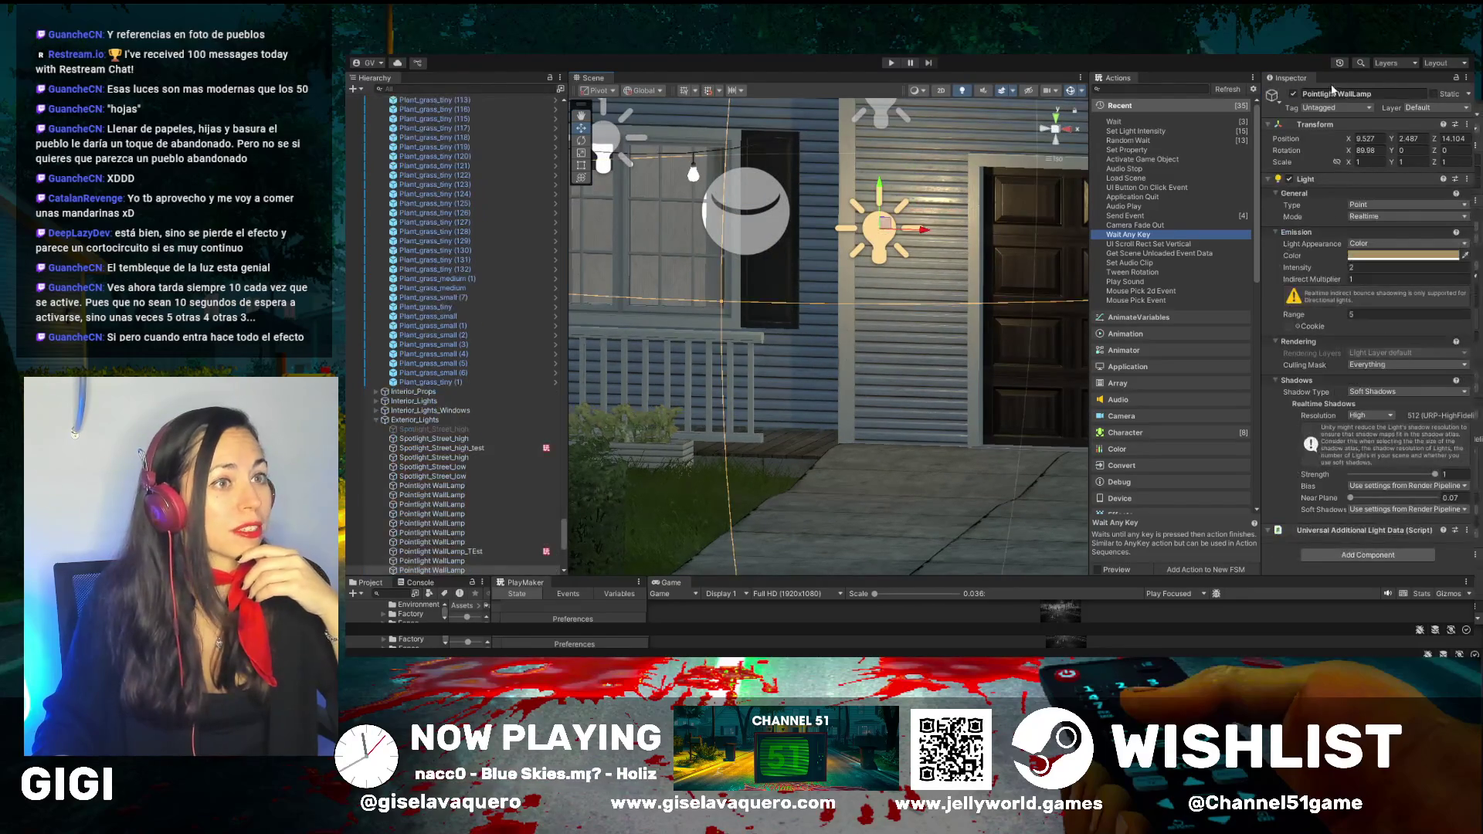
click(1295, 94)
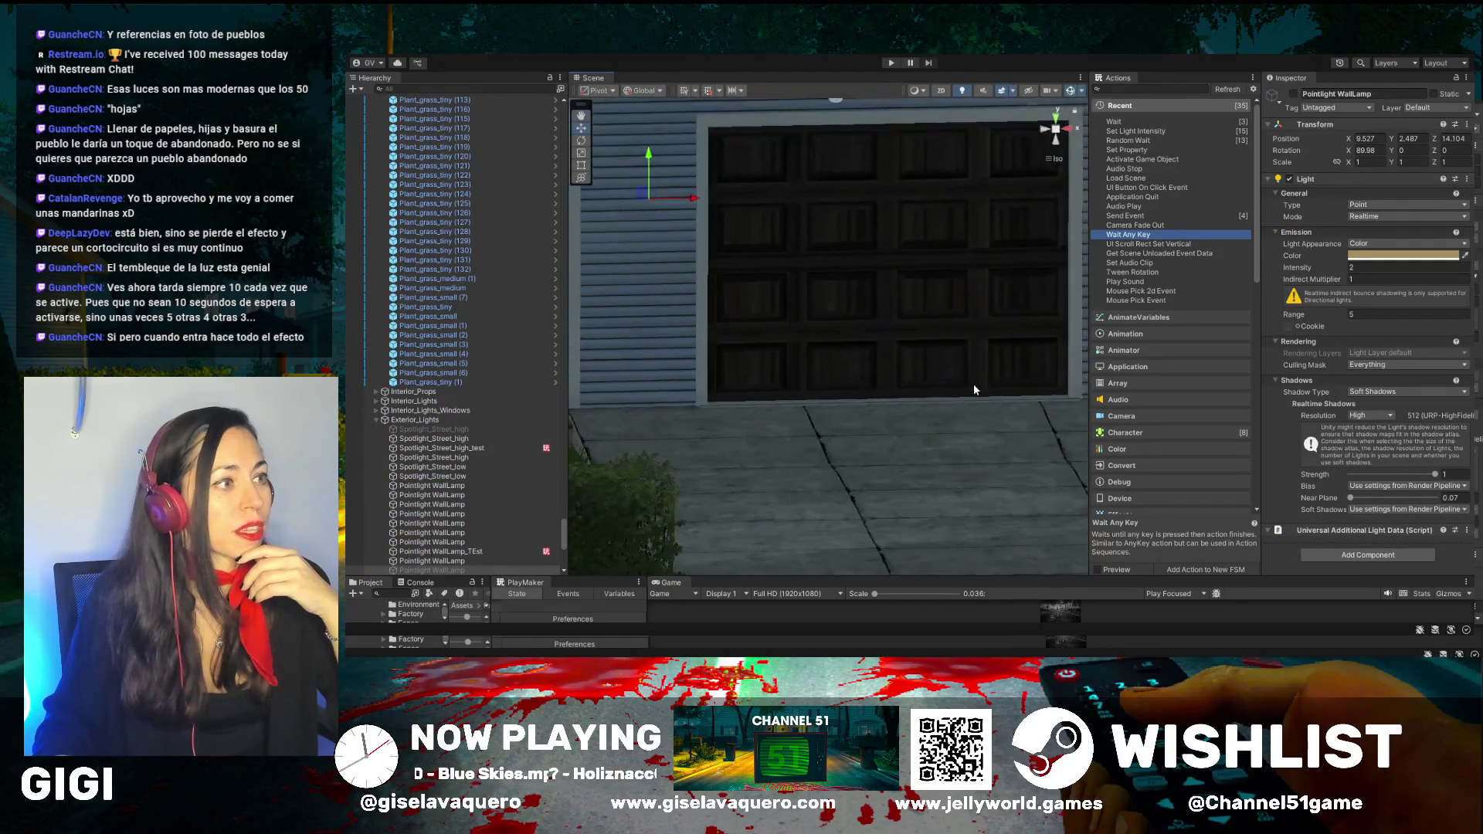
Deactivate the second Pointlight WallLamp, to the right of the garage
scroll(952, 382, down, 5)
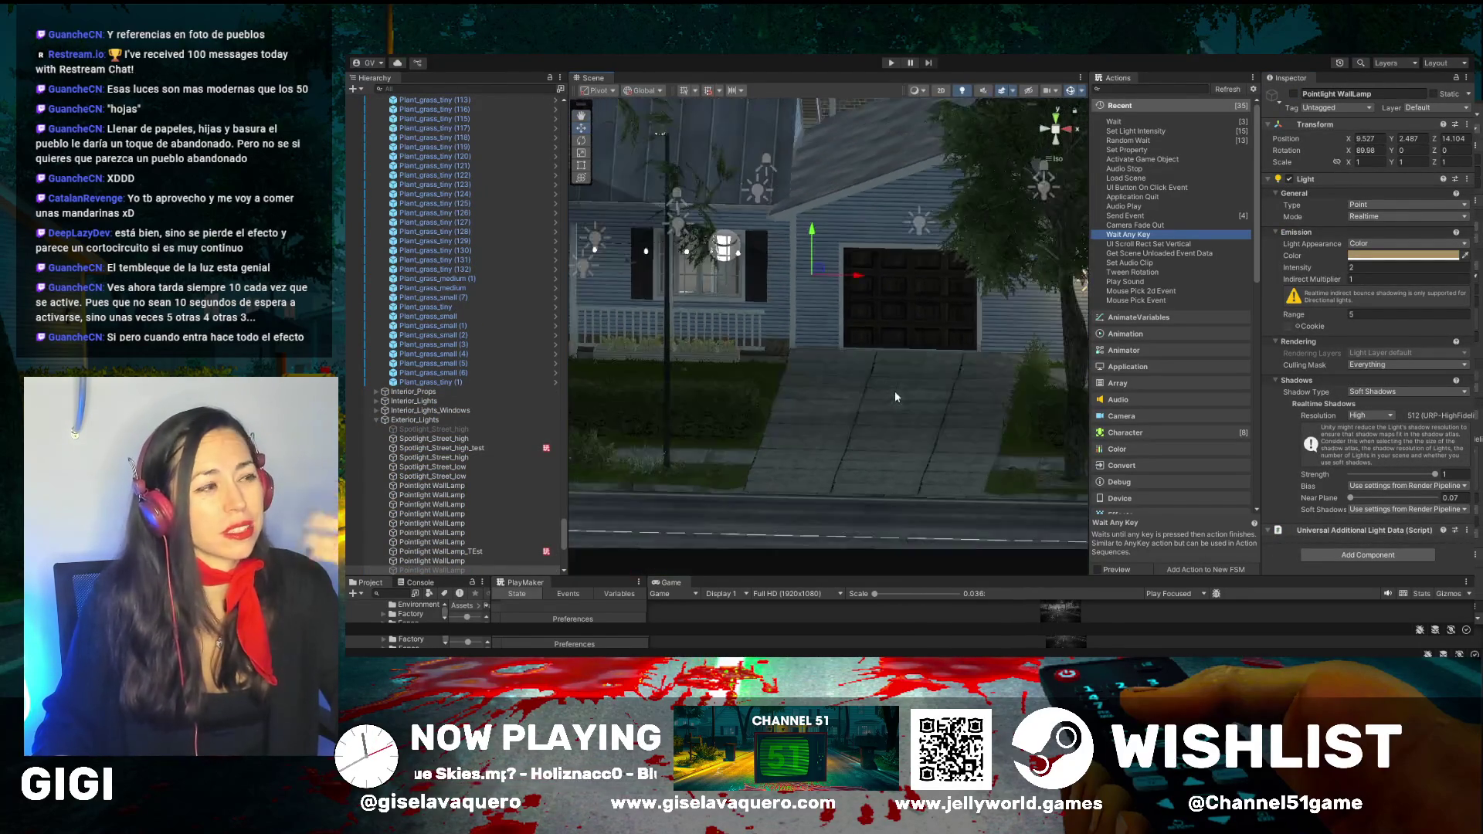
drag(956, 386, 973, 275)
click(982, 282)
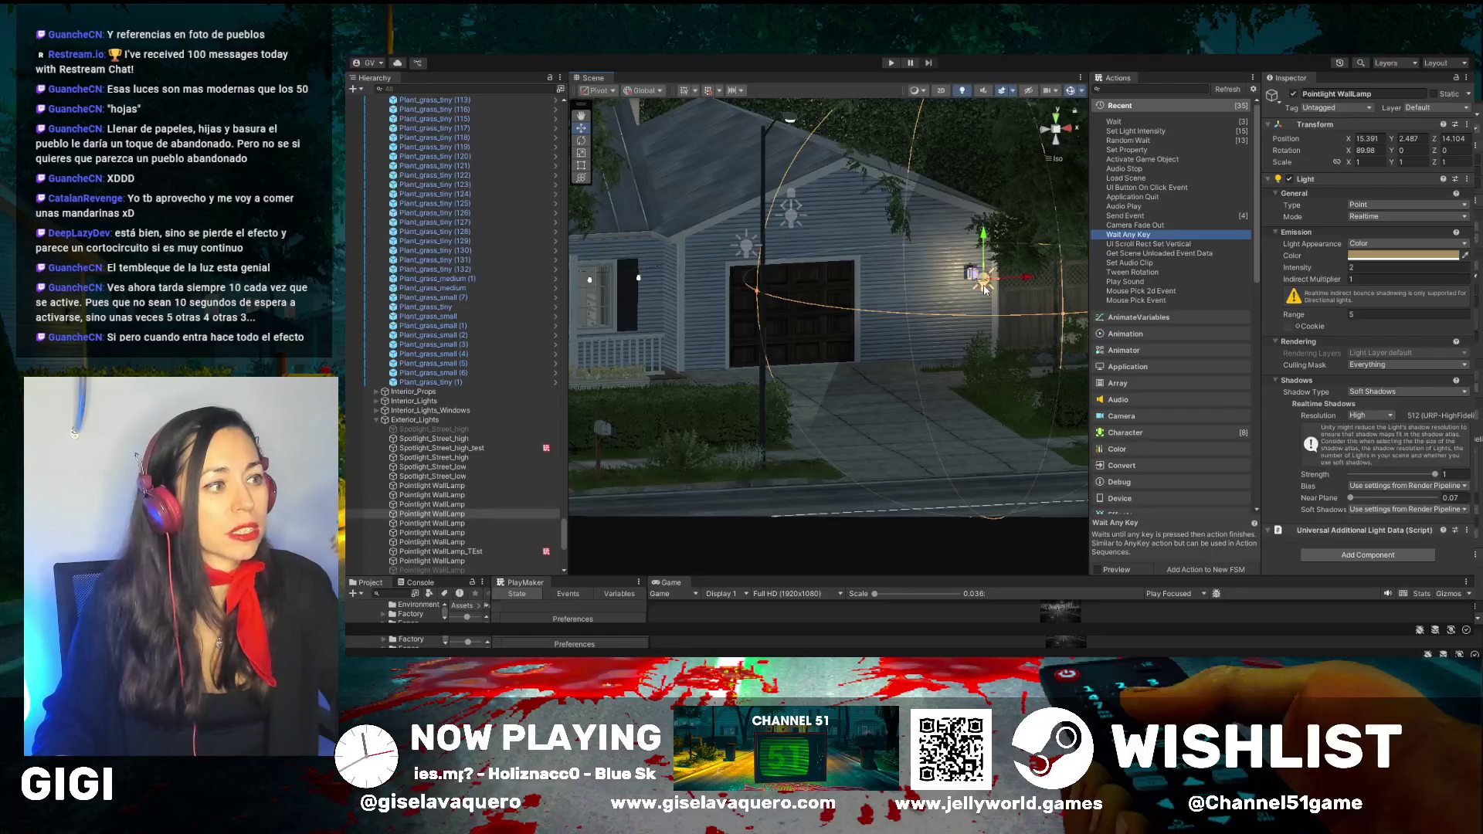
click(1294, 94)
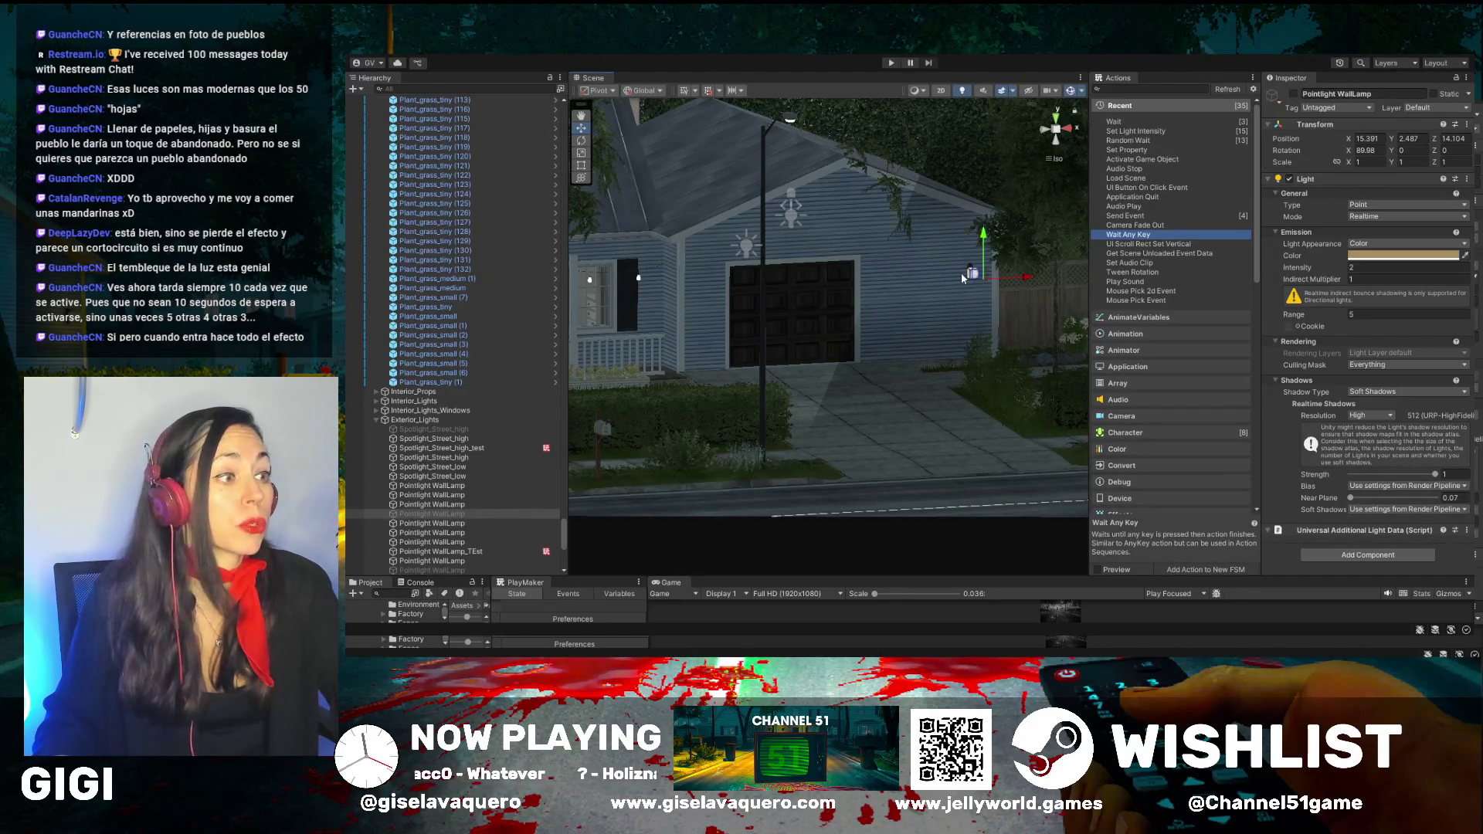
Inspect the house front and driveway, then enlarge the Game view to fill the editor
drag(976, 288, 1003, 300)
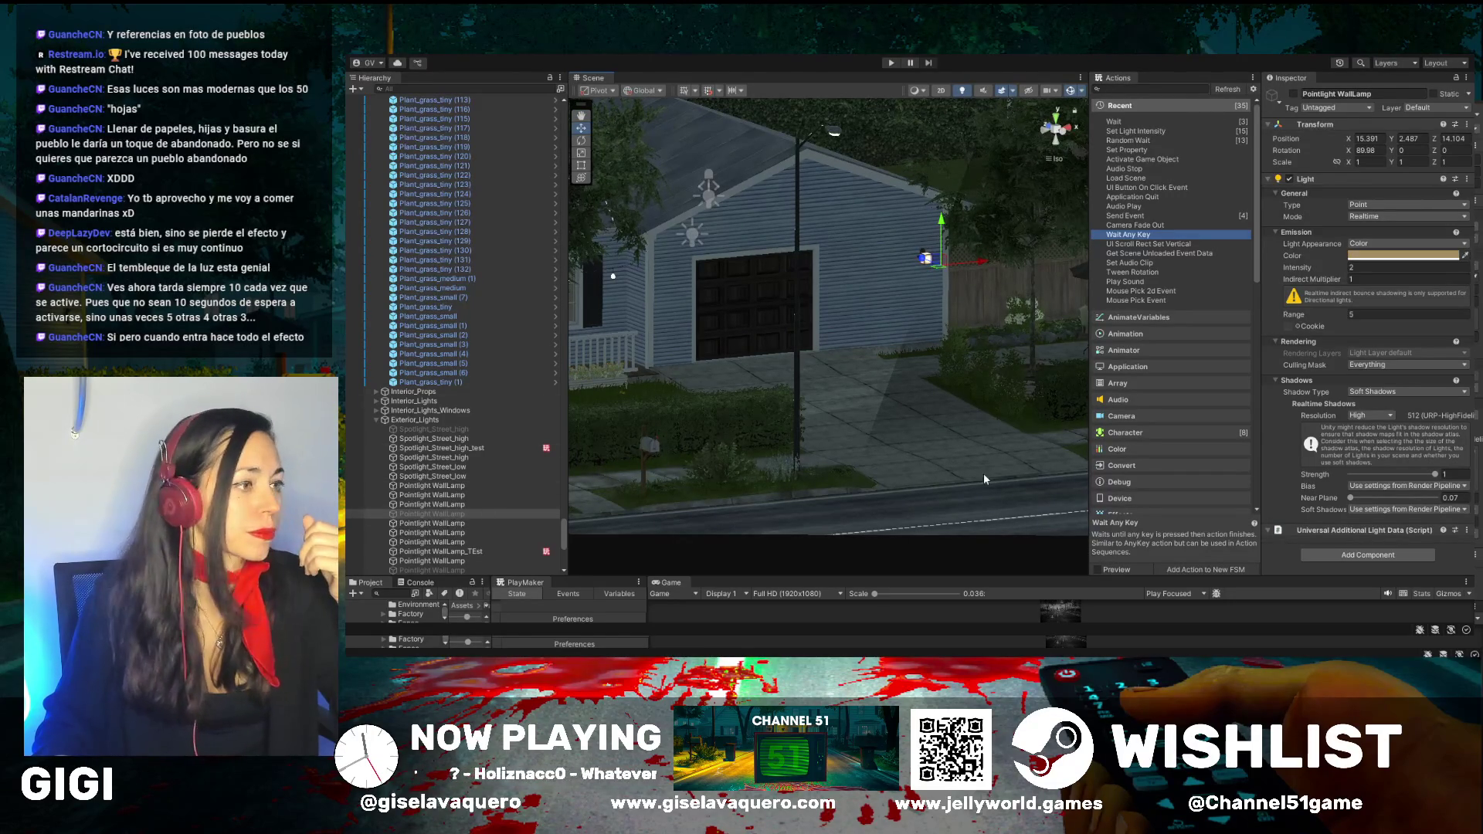
click(940, 260)
click(926, 262)
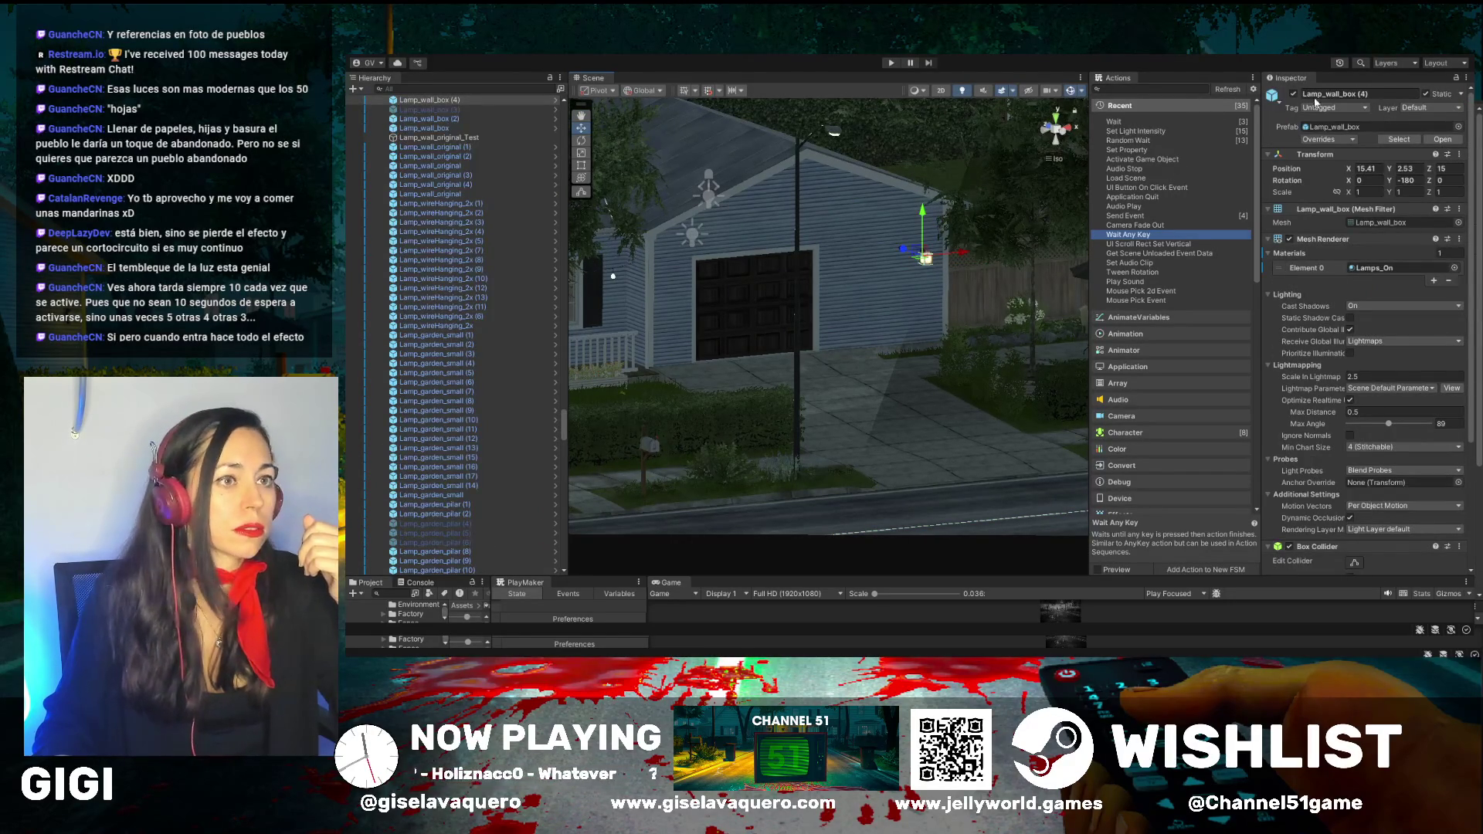
click(920, 367)
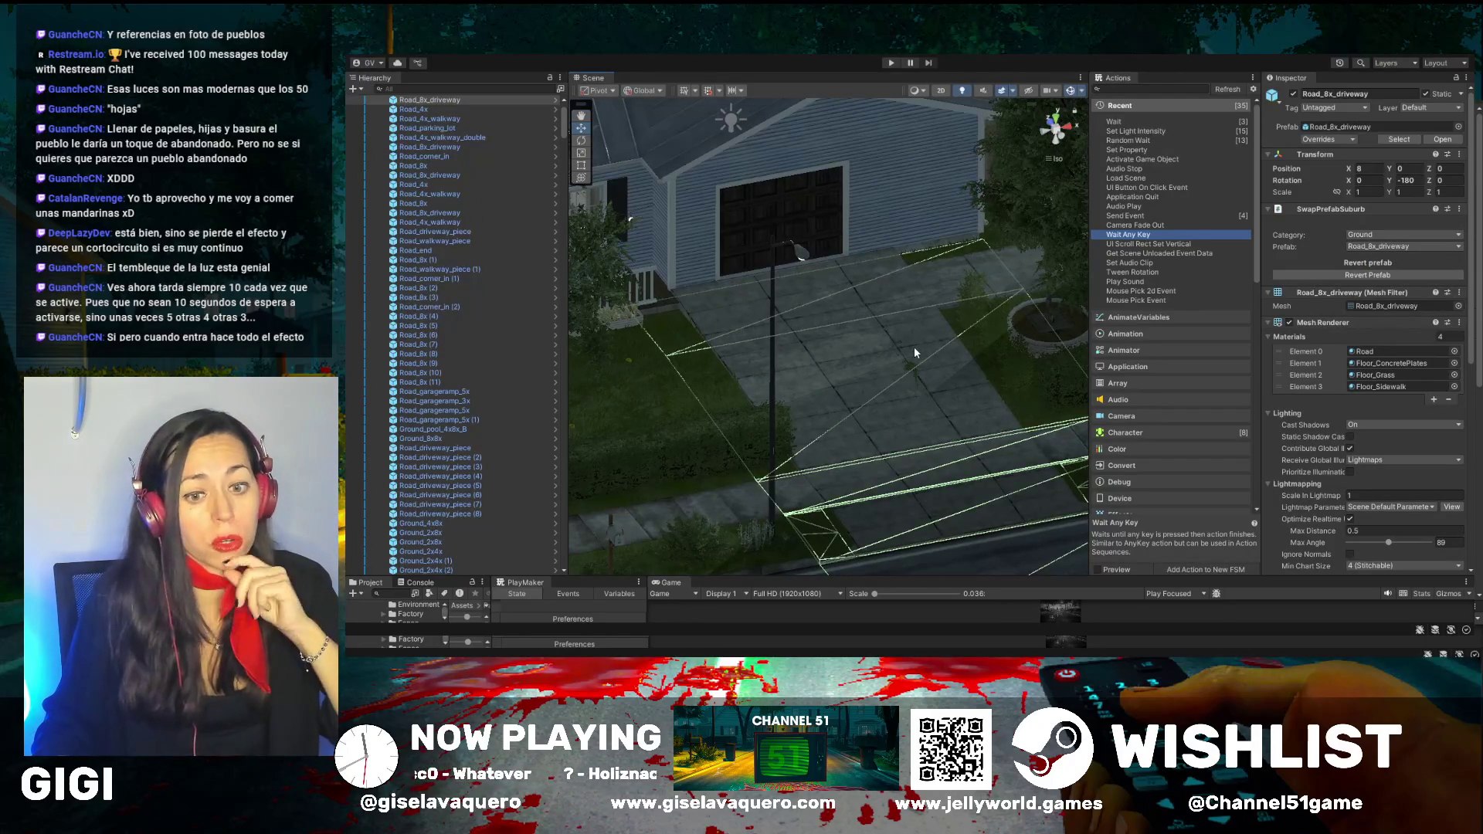
mouse_move(914, 346)
mouse_down()
mouse_move(754, 325)
mouse_move(828, 290)
mouse_move(830, 302)
mouse_up()
scroll(829, 299, up, 3)
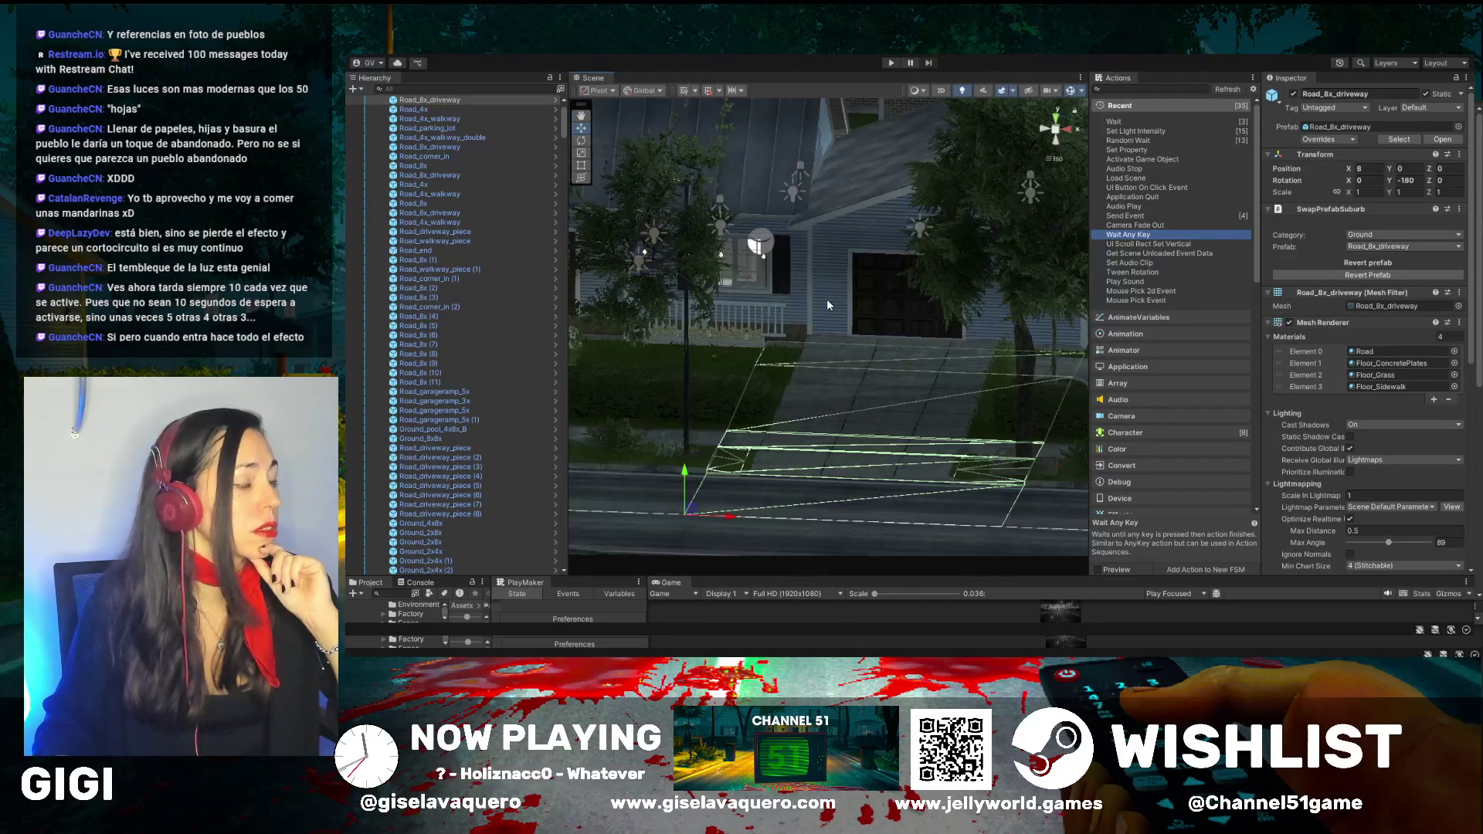
drag(1098, 578, 1100, 164)
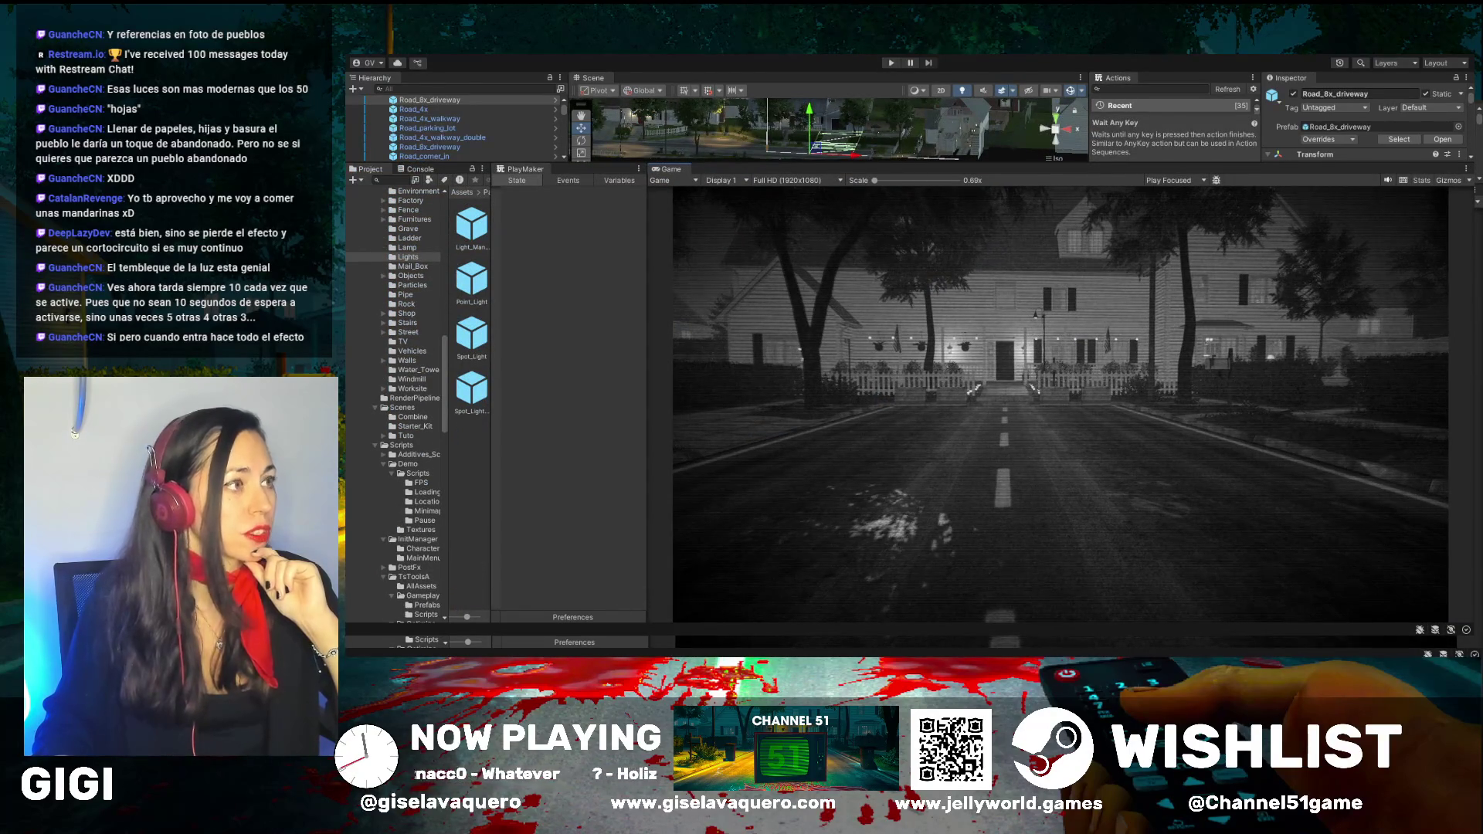
Run play mode to test the night lighting, stop it, and shrink the Game view back down
click(890, 63)
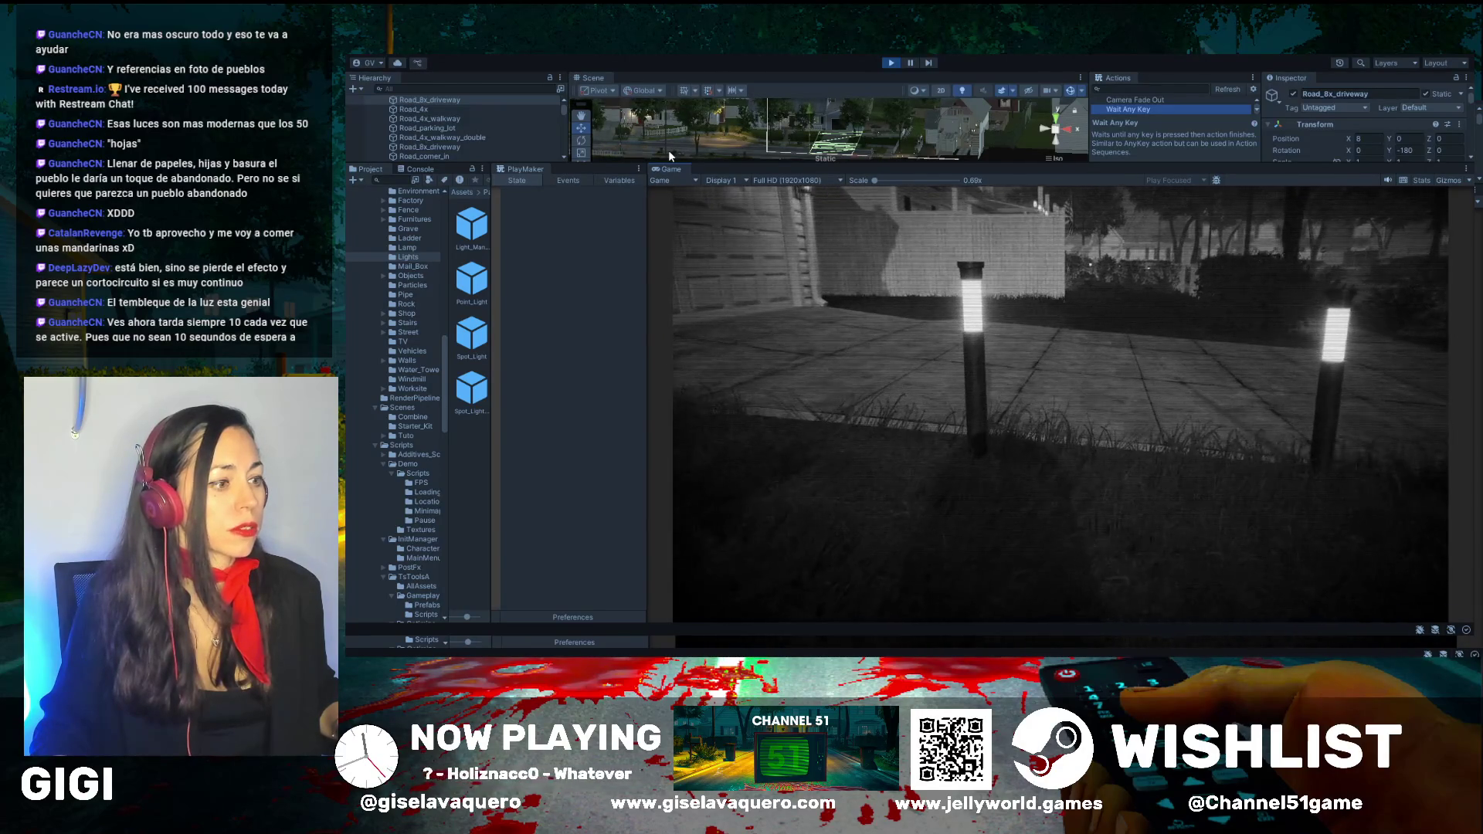
click(890, 64)
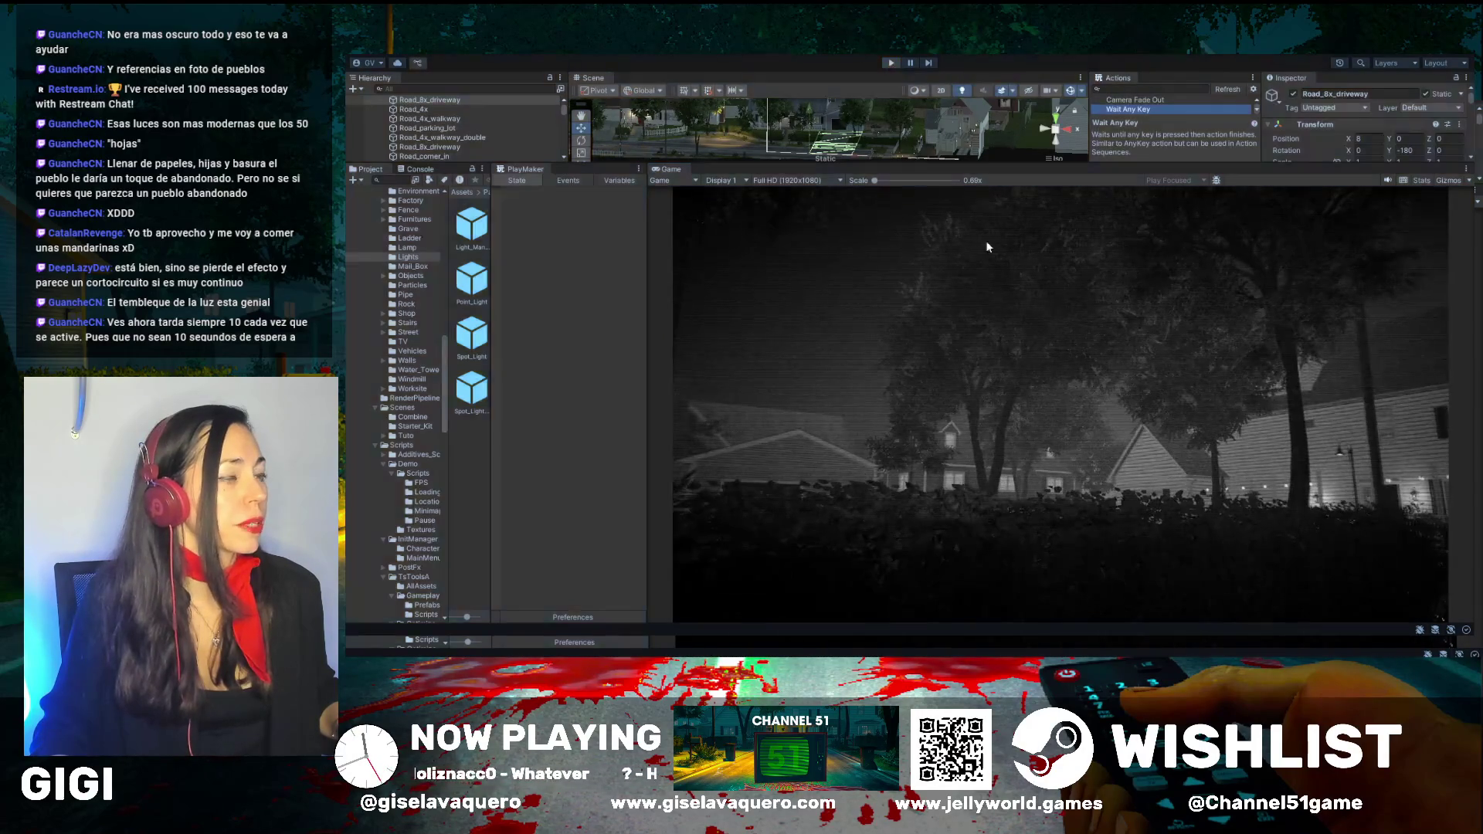
drag(984, 166, 927, 577)
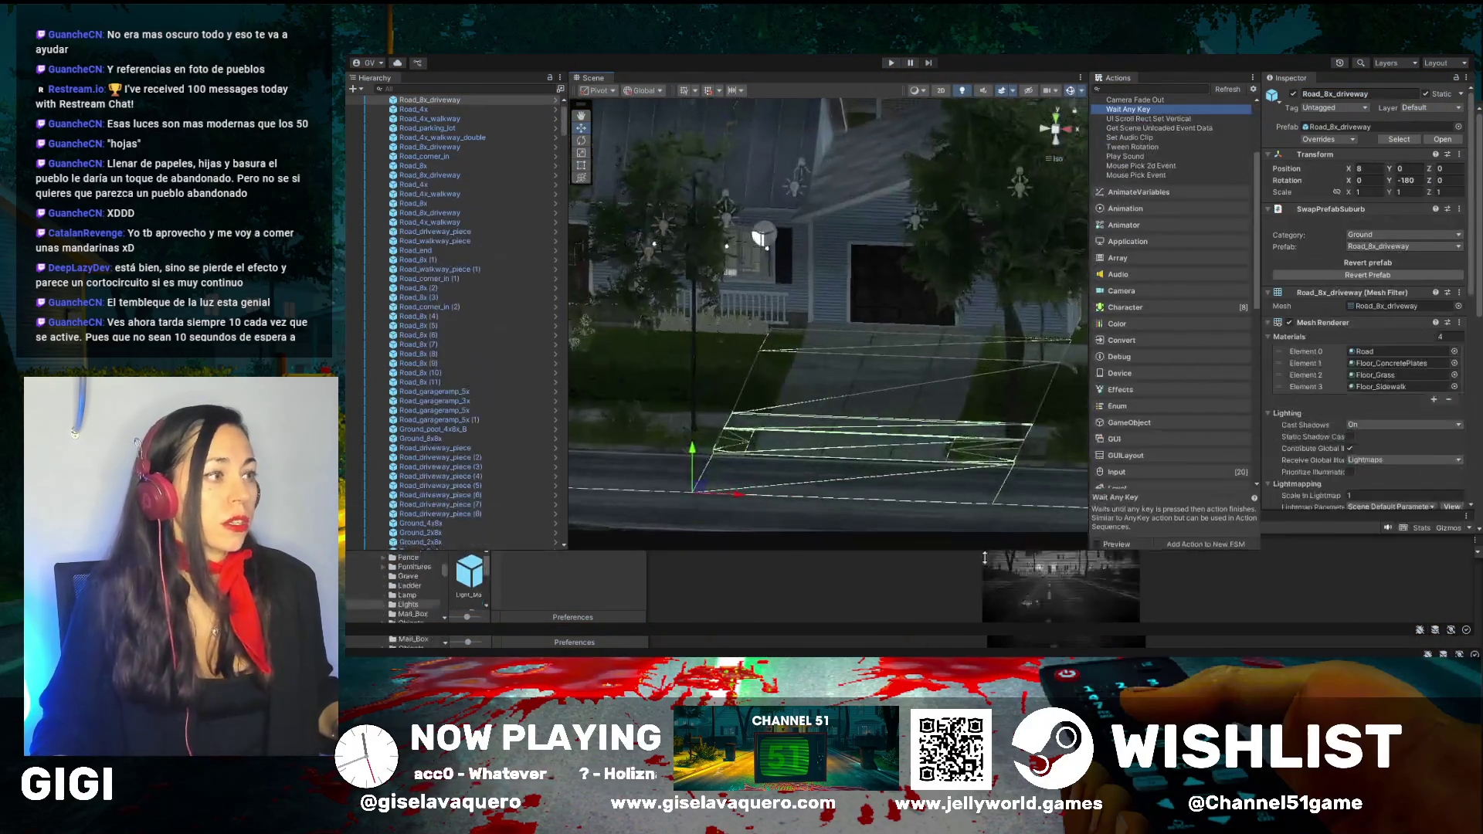
Dock the Actions panel as a tab beside the Inspector and widen the Scene view
mouse_move(762, 443)
mouse_down()
mouse_move(886, 440)
mouse_move(729, 400)
mouse_move(742, 400)
mouse_up()
click(585, 114)
scroll(671, 423, up, 4)
mouse_move(671, 423)
mouse_down()
mouse_move(815, 376)
mouse_move(892, 394)
mouse_move(772, 348)
mouse_move(616, 374)
mouse_move(748, 421)
mouse_move(1011, 314)
mouse_move(909, 403)
mouse_move(1007, 353)
mouse_move(976, 344)
mouse_up()
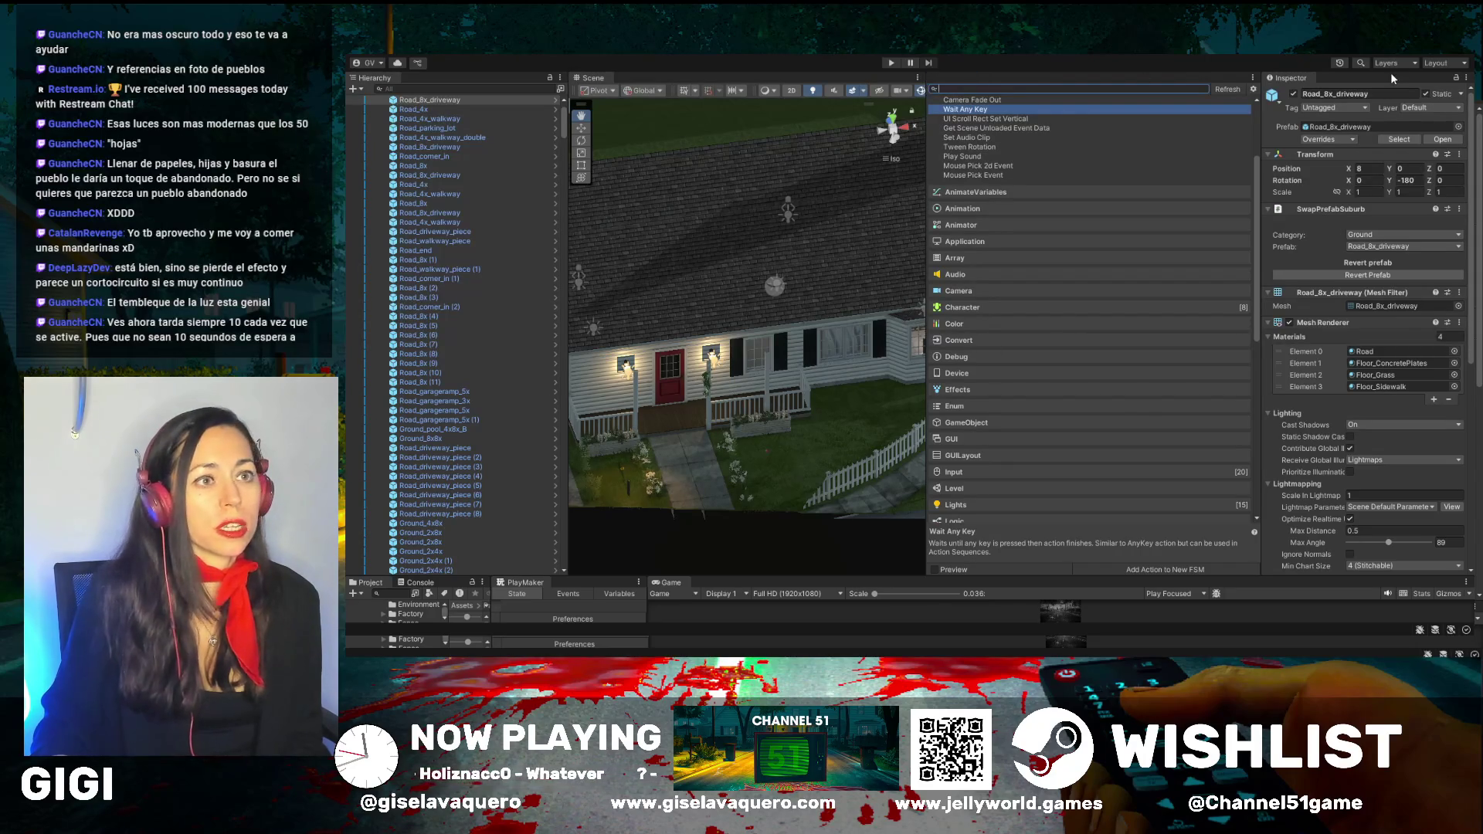
drag(1374, 80, 1370, 81)
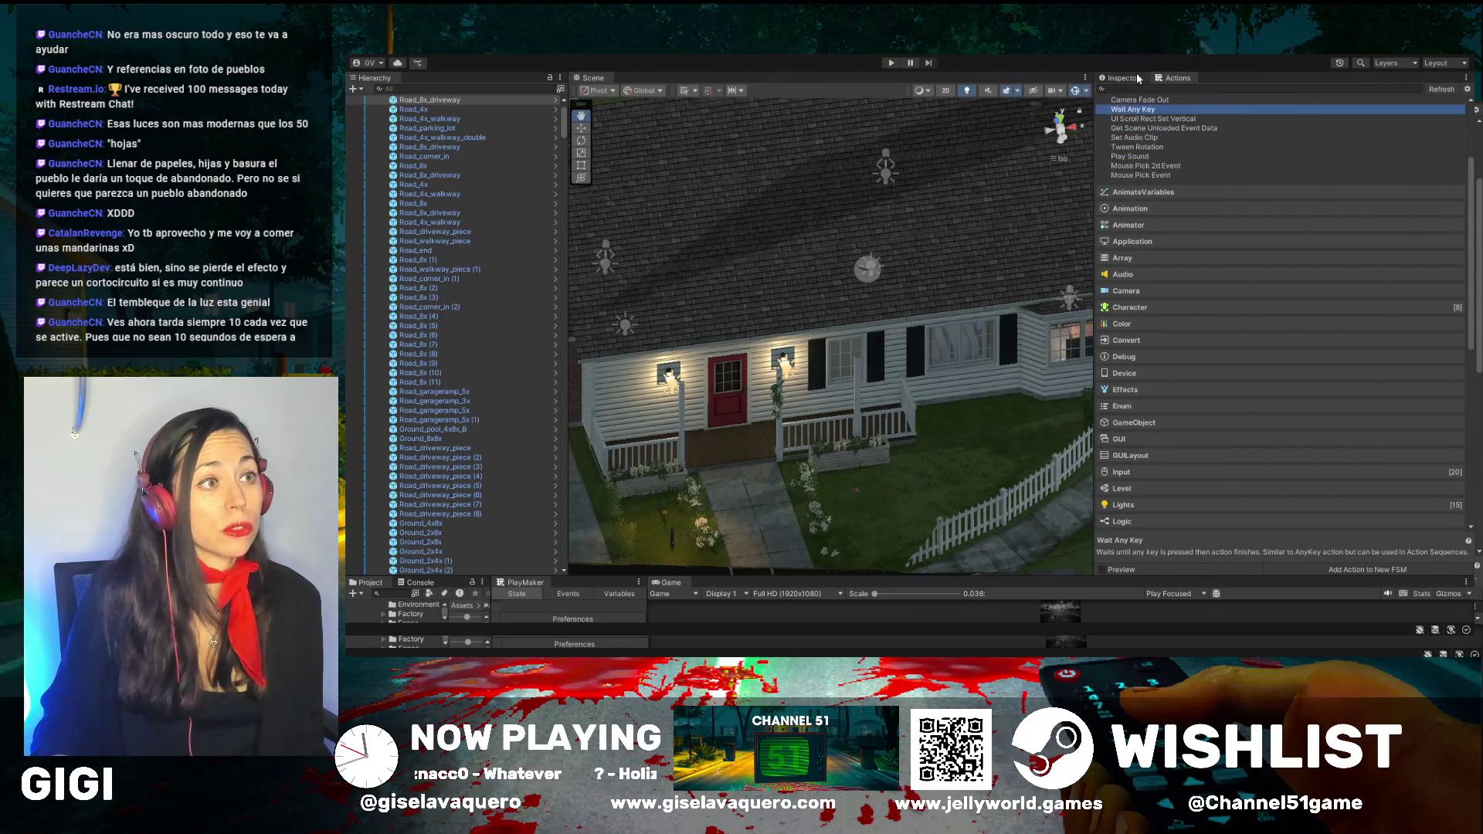
click(1121, 78)
drag(1092, 332, 1386, 332)
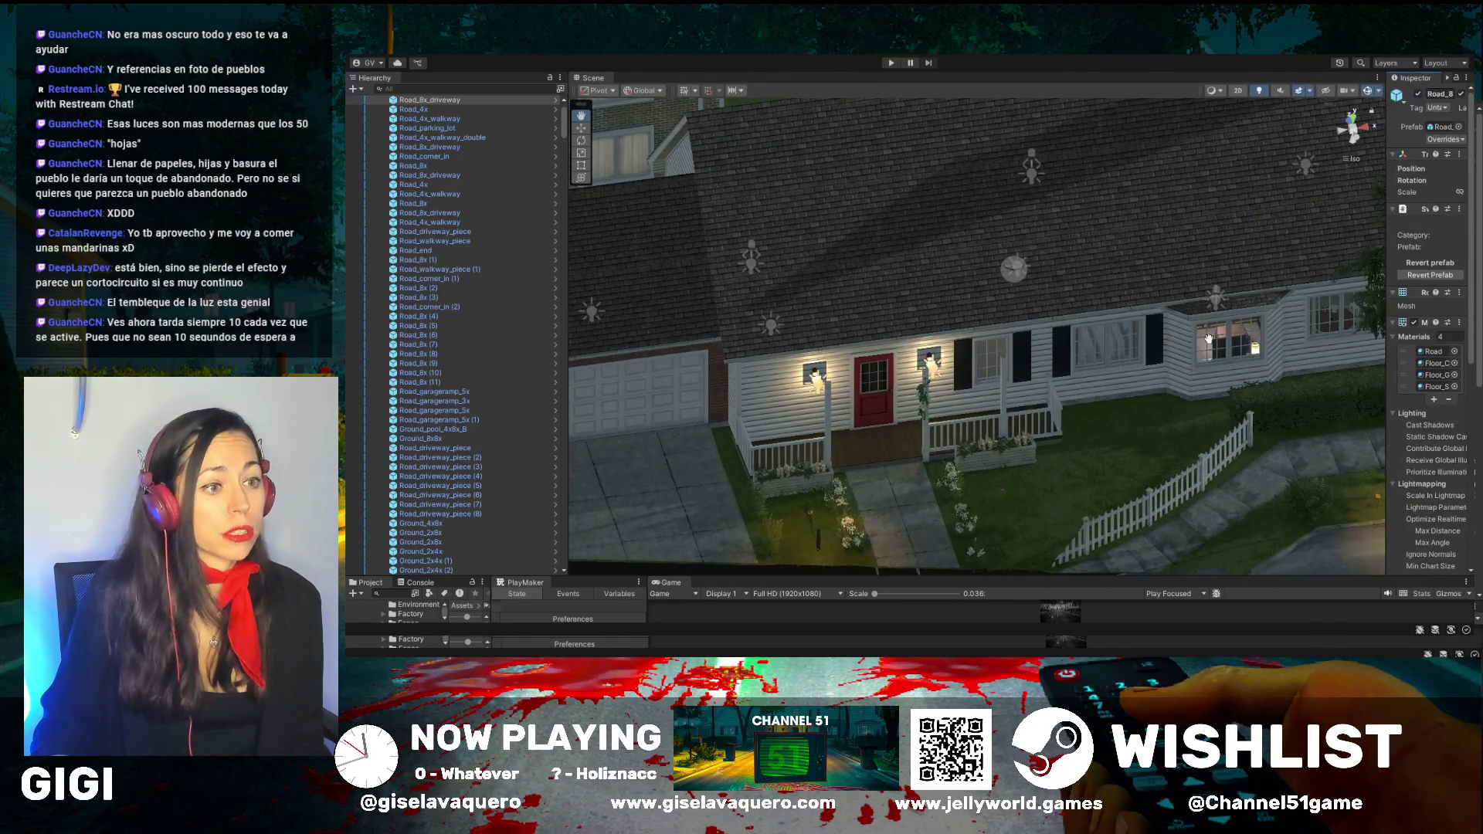
Move the Scene view to the garden lamp posts along the driveway
mouse_move(1100, 401)
mouse_down()
mouse_move(1011, 378)
mouse_move(919, 421)
mouse_up()
scroll(1294, 429, up, 1)
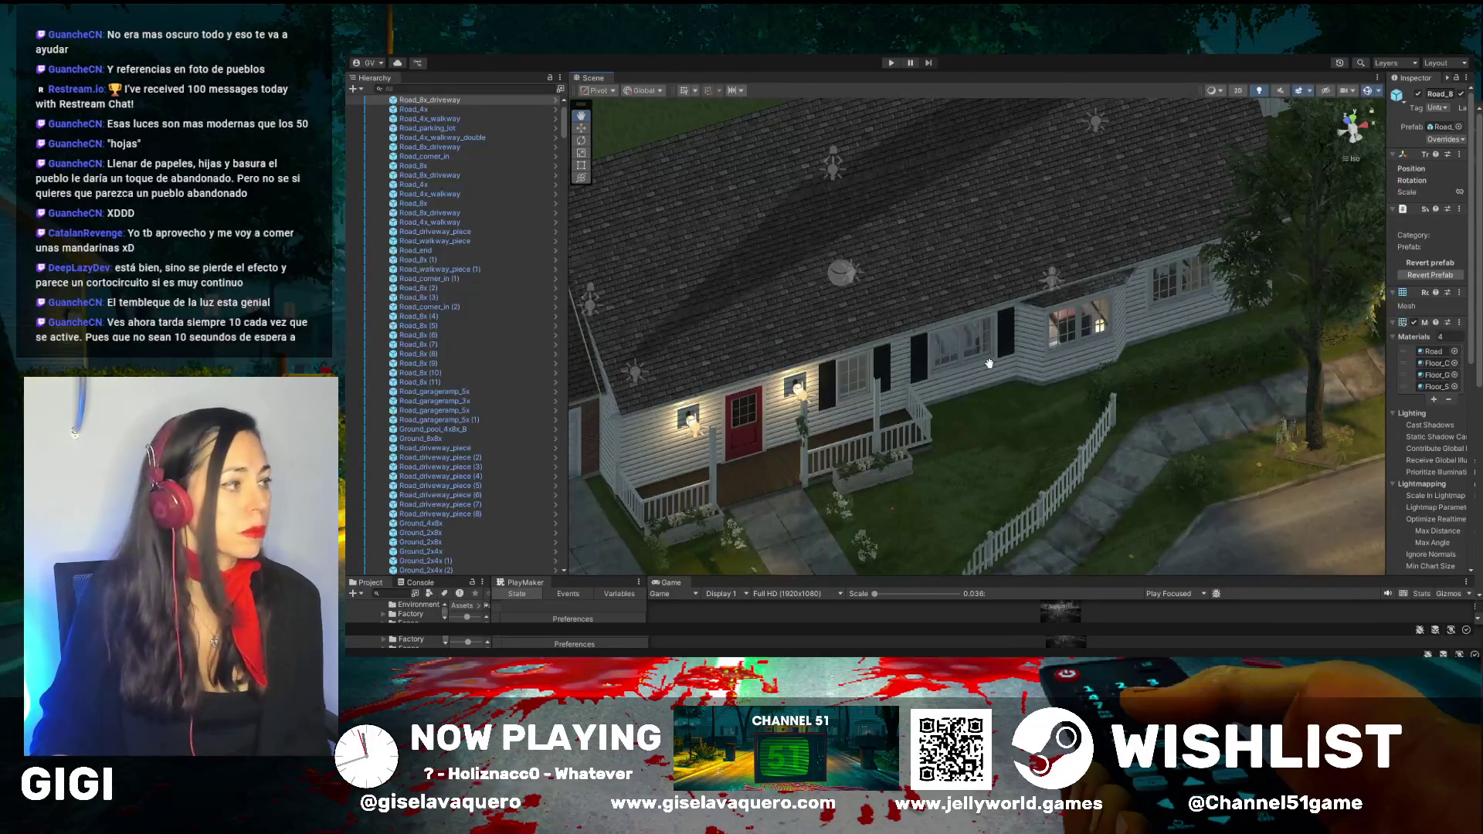
scroll(1294, 340, up, 3)
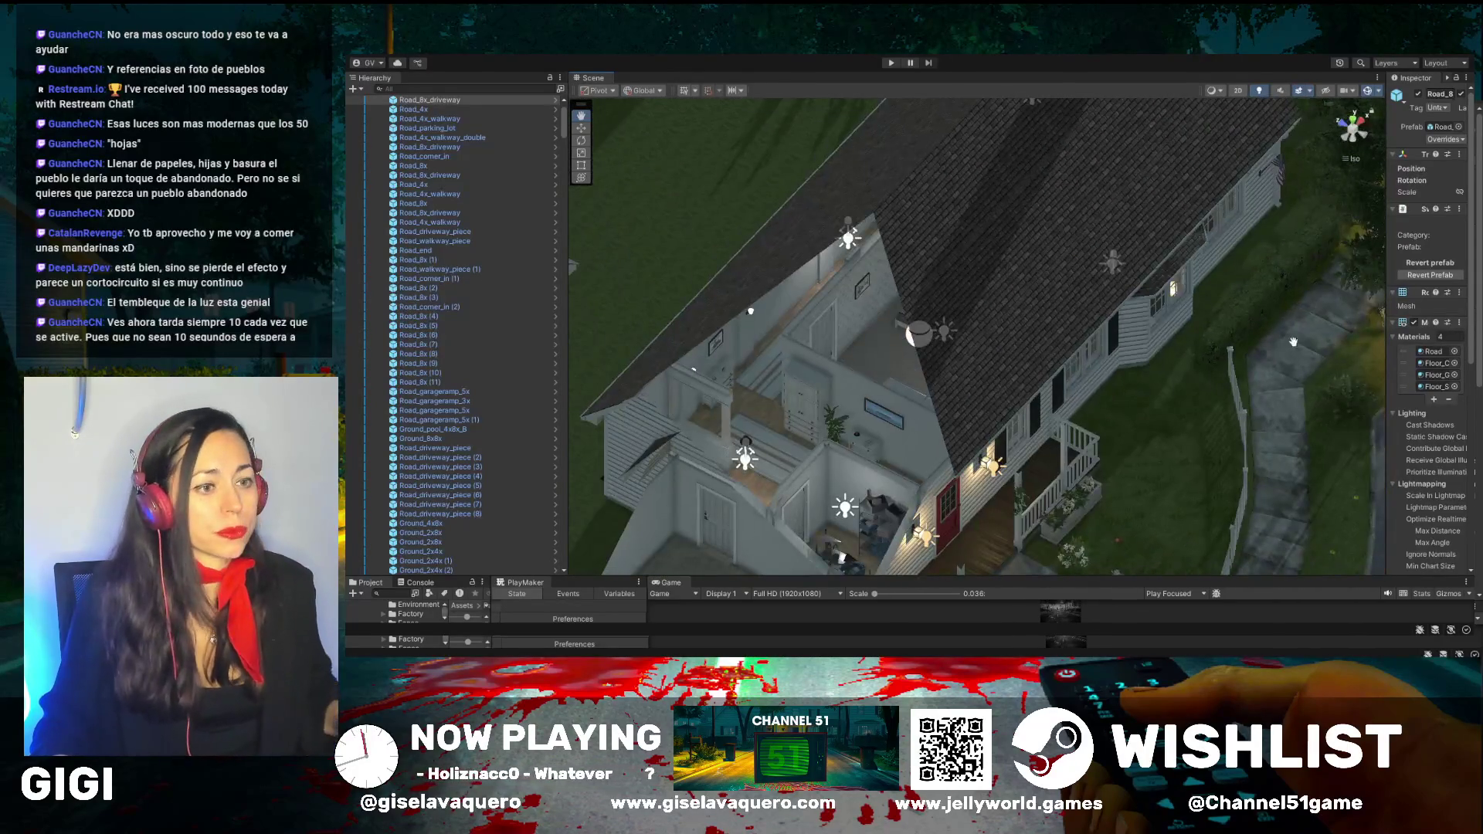
mouse_move(1293, 341)
mouse_down()
mouse_move(1233, 435)
mouse_move(1309, 373)
mouse_move(1016, 328)
mouse_move(904, 335)
mouse_move(946, 383)
mouse_move(992, 369)
mouse_move(941, 381)
mouse_move(1001, 381)
mouse_move(1054, 345)
mouse_move(881, 385)
mouse_move(798, 353)
mouse_up()
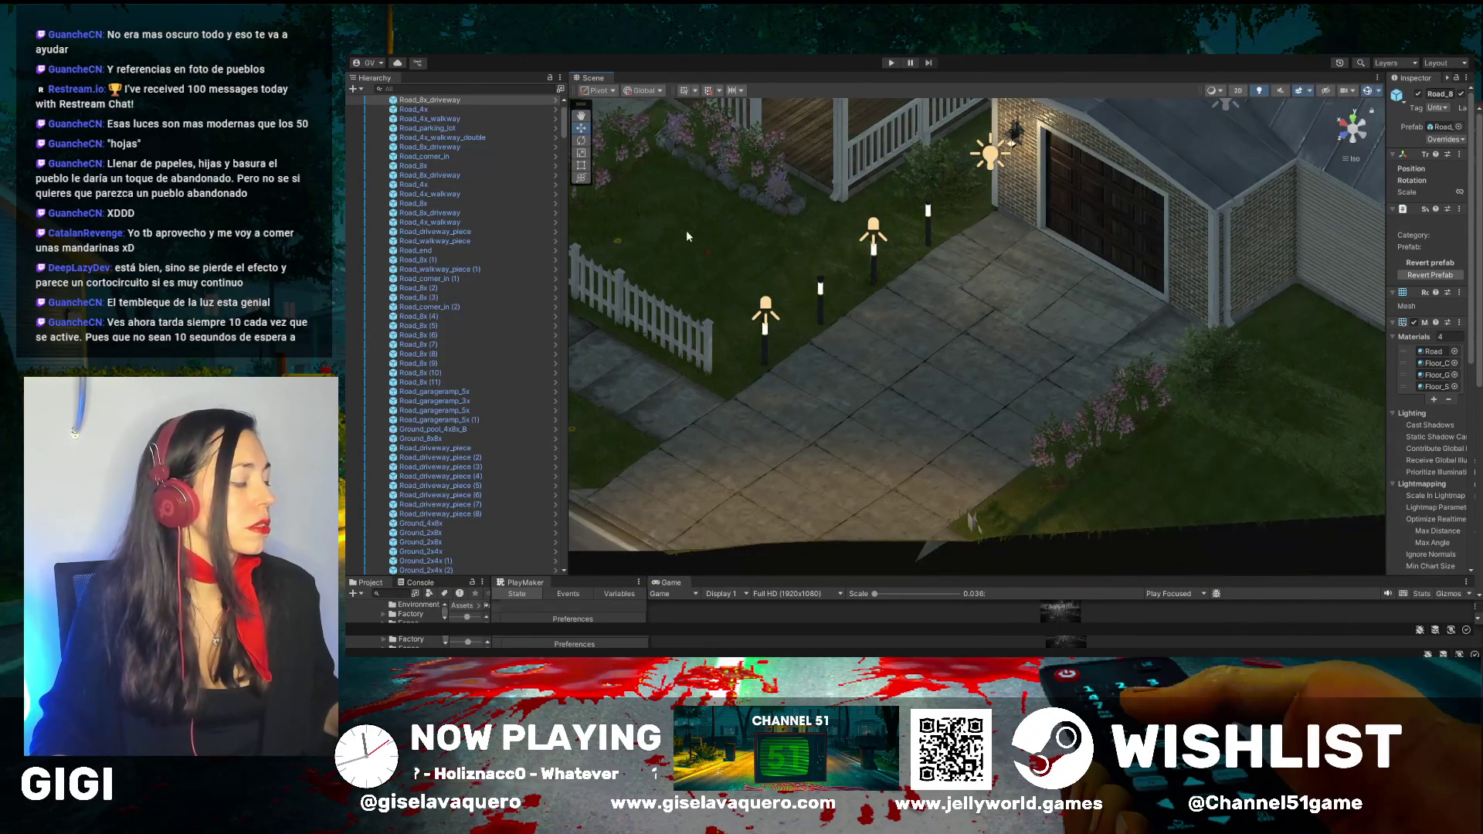
Deactivate the four garden lamp posts along the driveway and widen the Inspector
click(766, 336)
shift+click(818, 295)
shift+click(872, 253)
shift+click(926, 218)
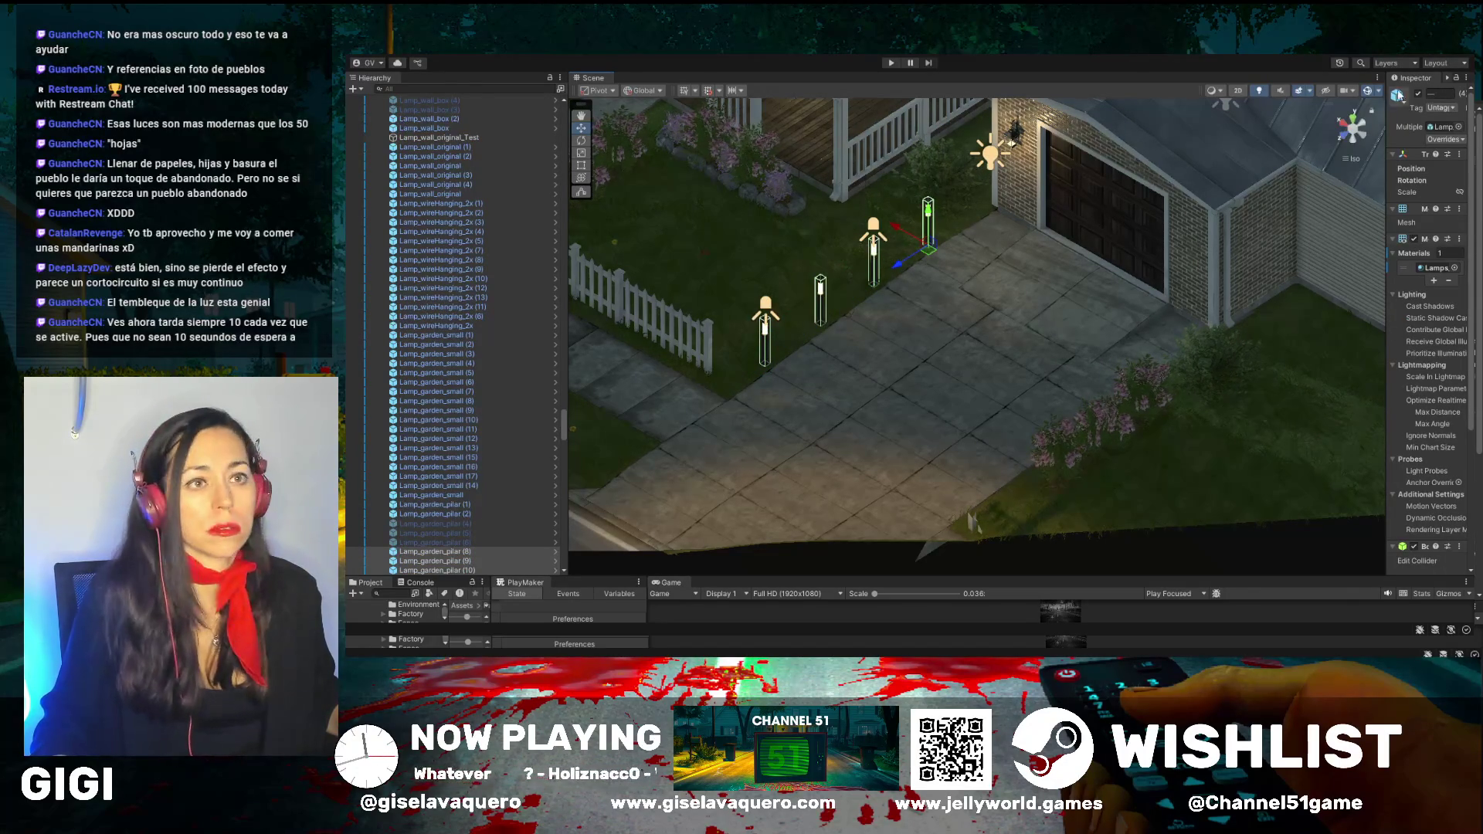
click(1418, 93)
drag(1387, 127, 1241, 147)
Disable both Spotlight Garden_pilar lights and dock the Game view as a small panel
click(695, 312)
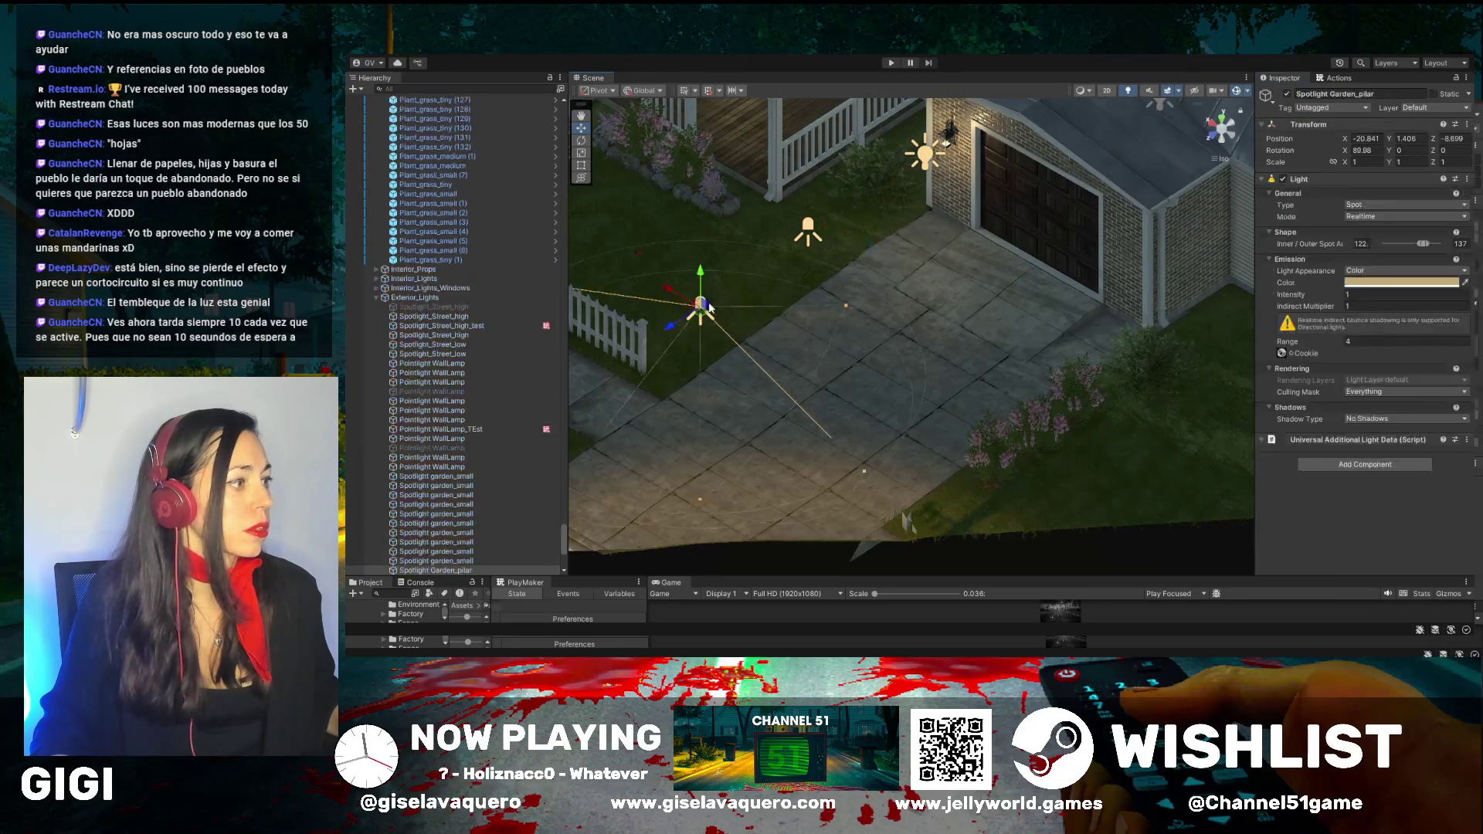
shift+click(809, 228)
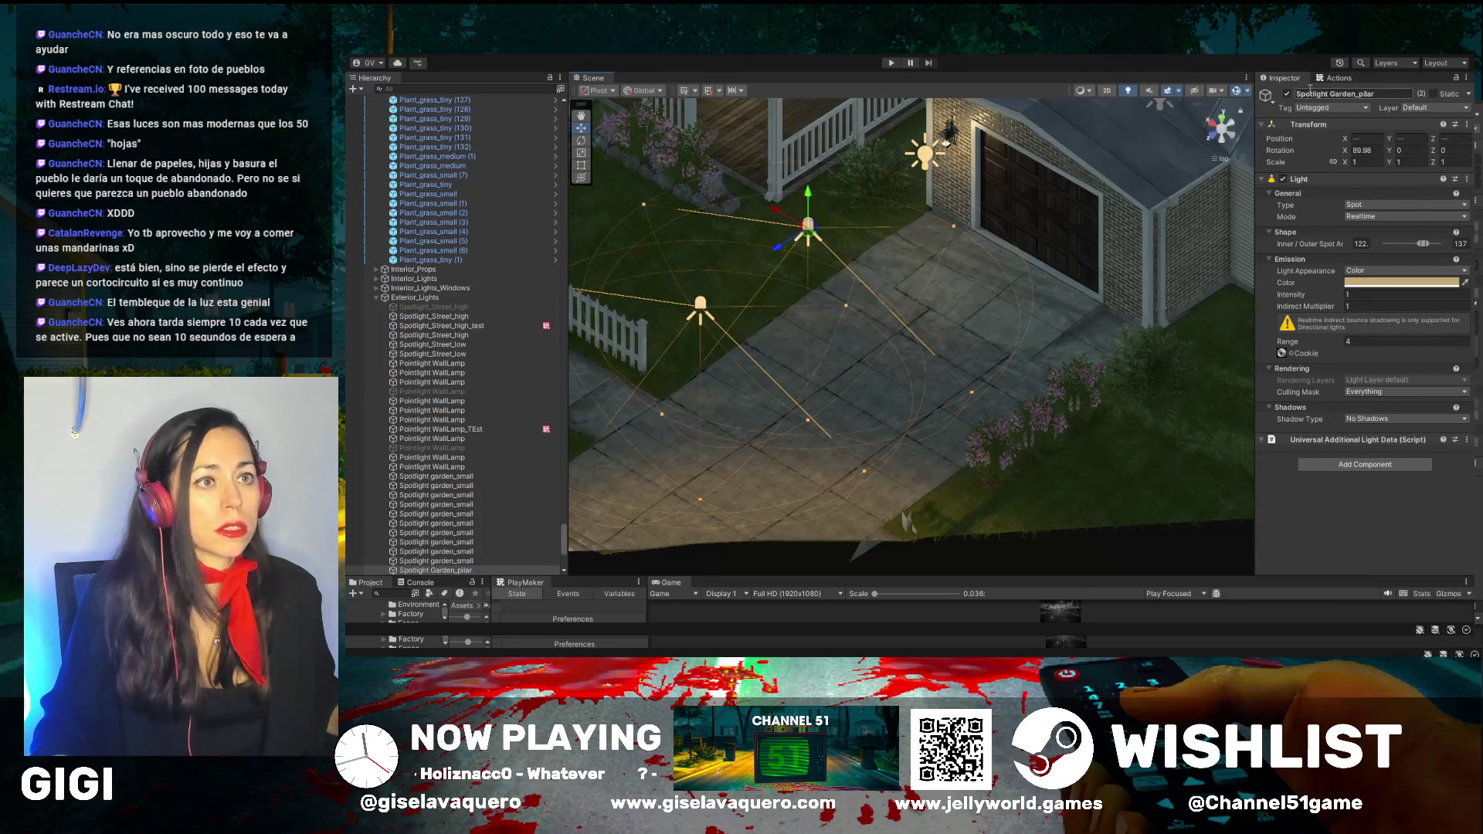
click(1287, 94)
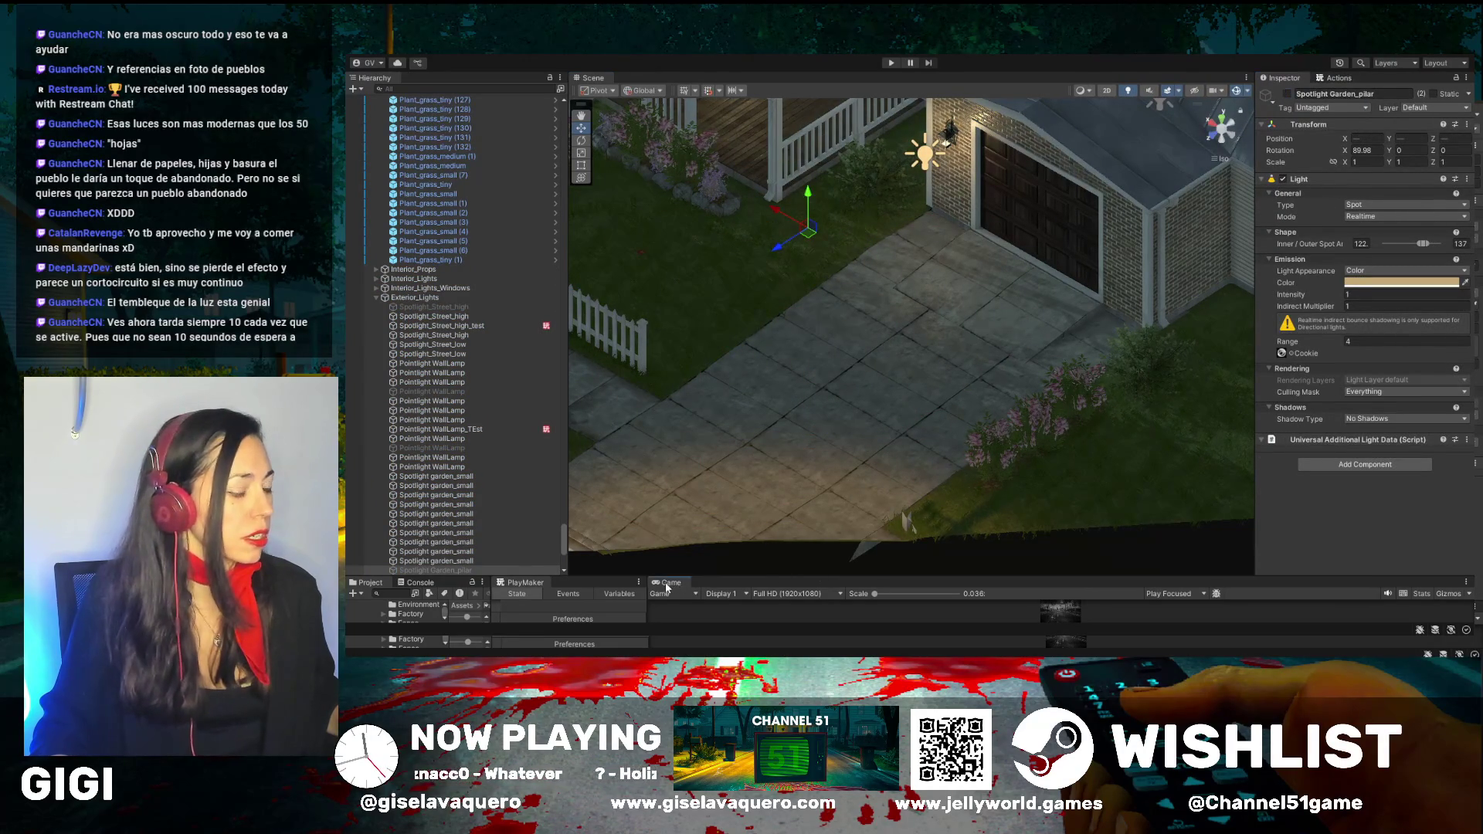
drag(1372, 537, 1363, 541)
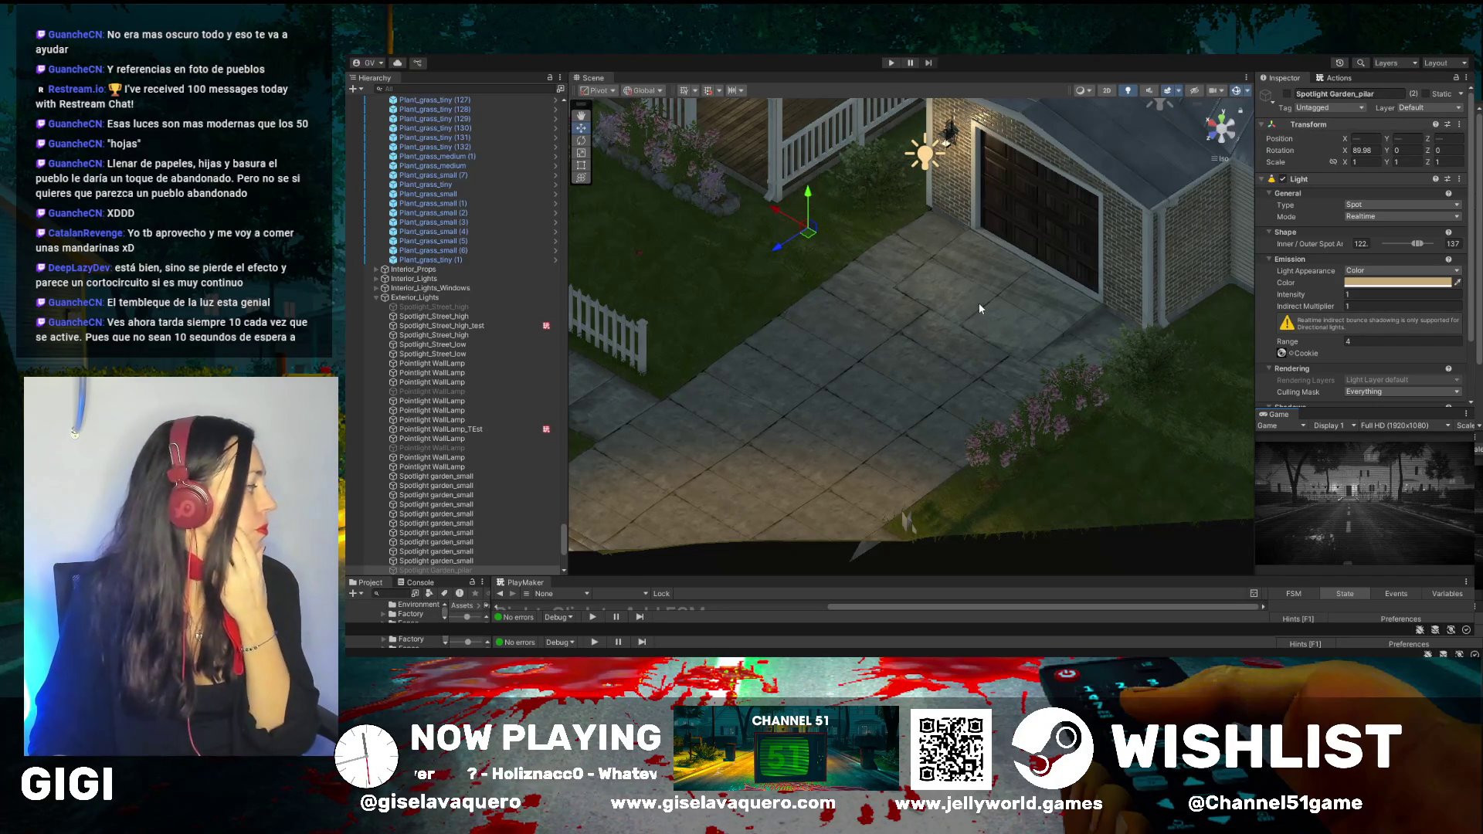
mouse_move(817, 309)
mouse_down()
mouse_move(1031, 329)
mouse_move(947, 309)
mouse_up()
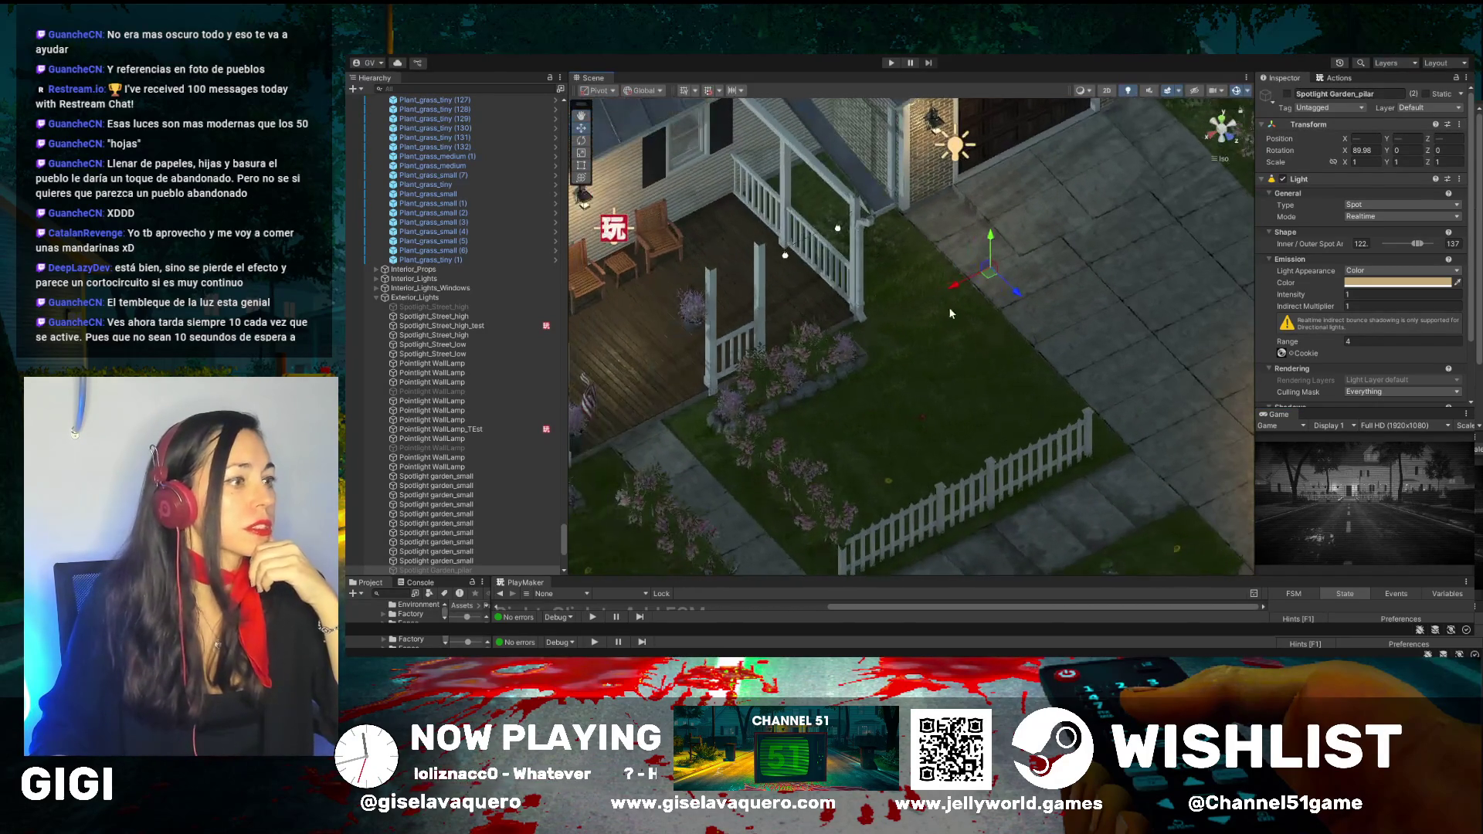
drag(664, 344, 725, 344)
drag(999, 140, 992, 240)
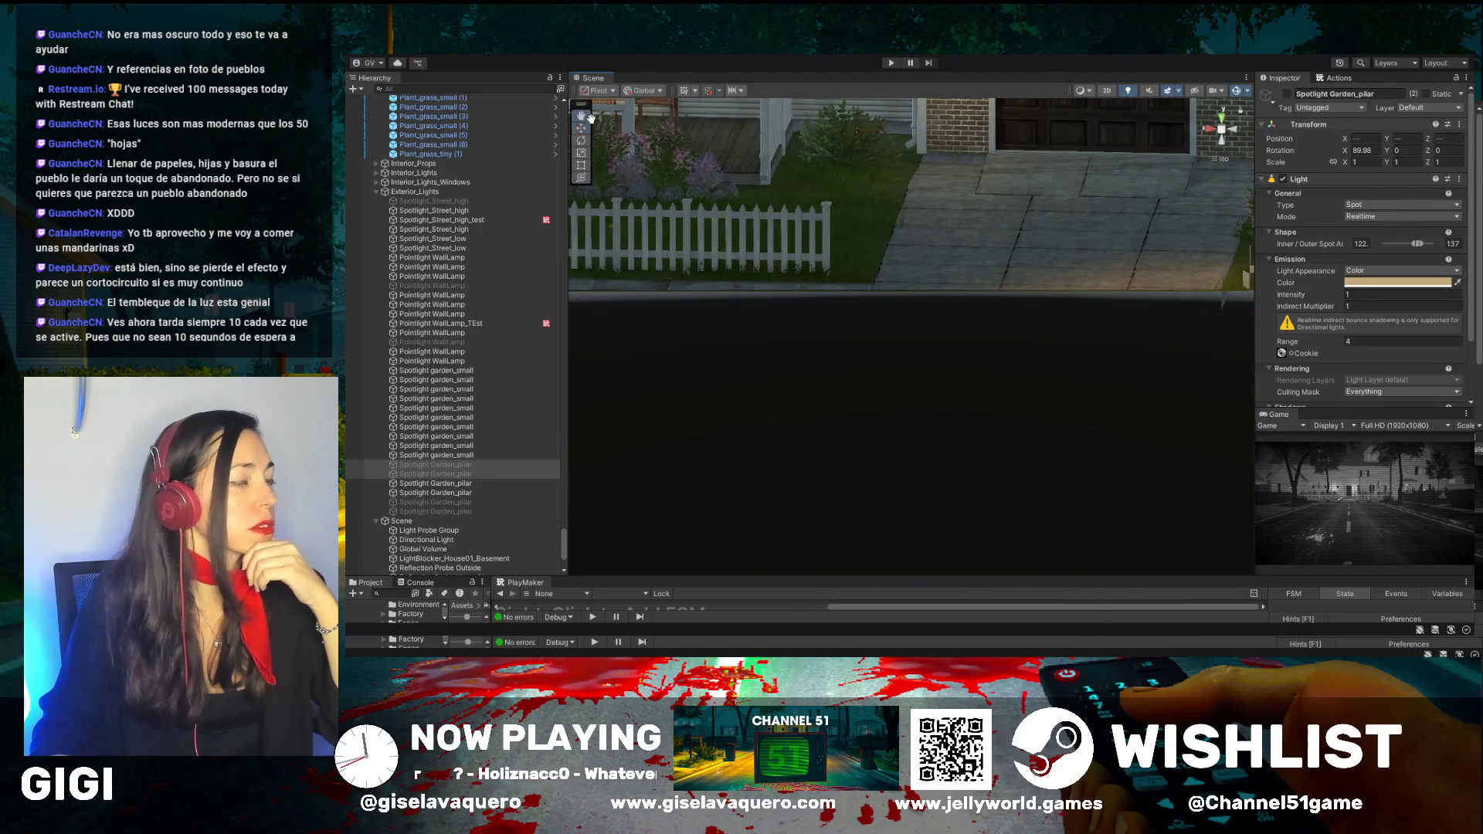
drag(1048, 197, 1052, 247)
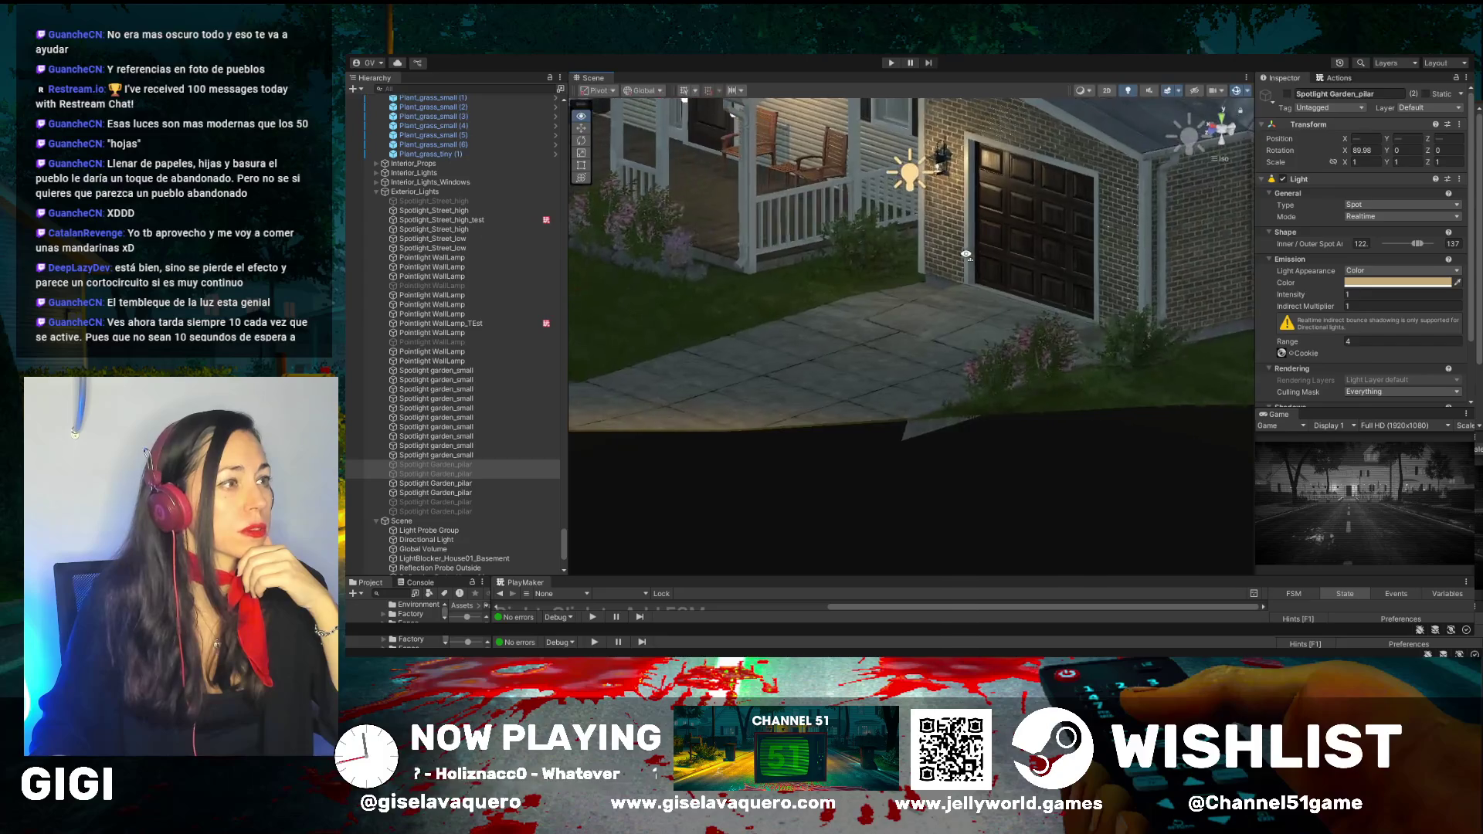
mouse_move(932, 177)
mouse_down()
mouse_move(964, 275)
mouse_move(932, 275)
mouse_move(962, 330)
mouse_up()
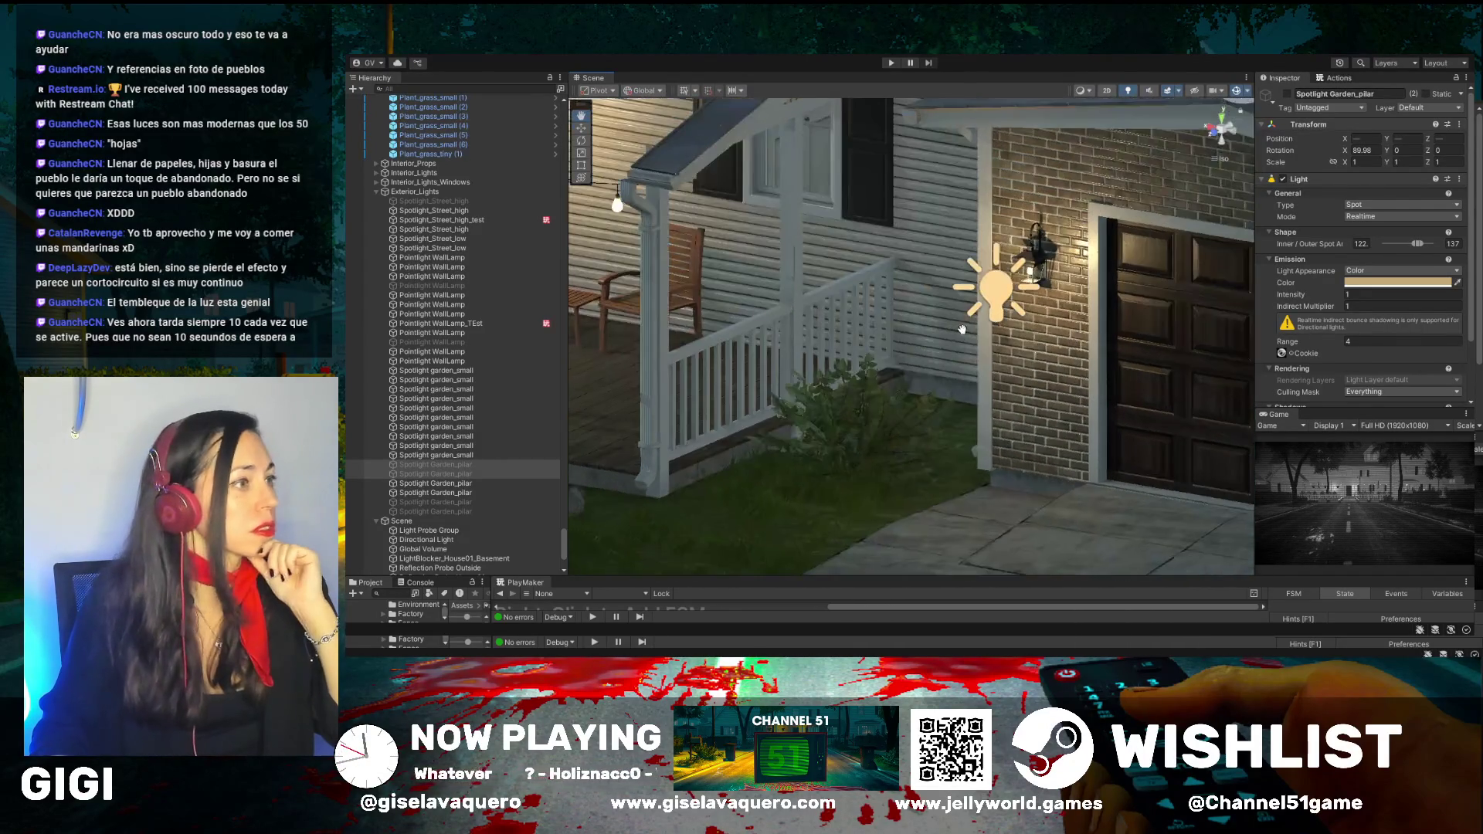
scroll(961, 330, down, 3)
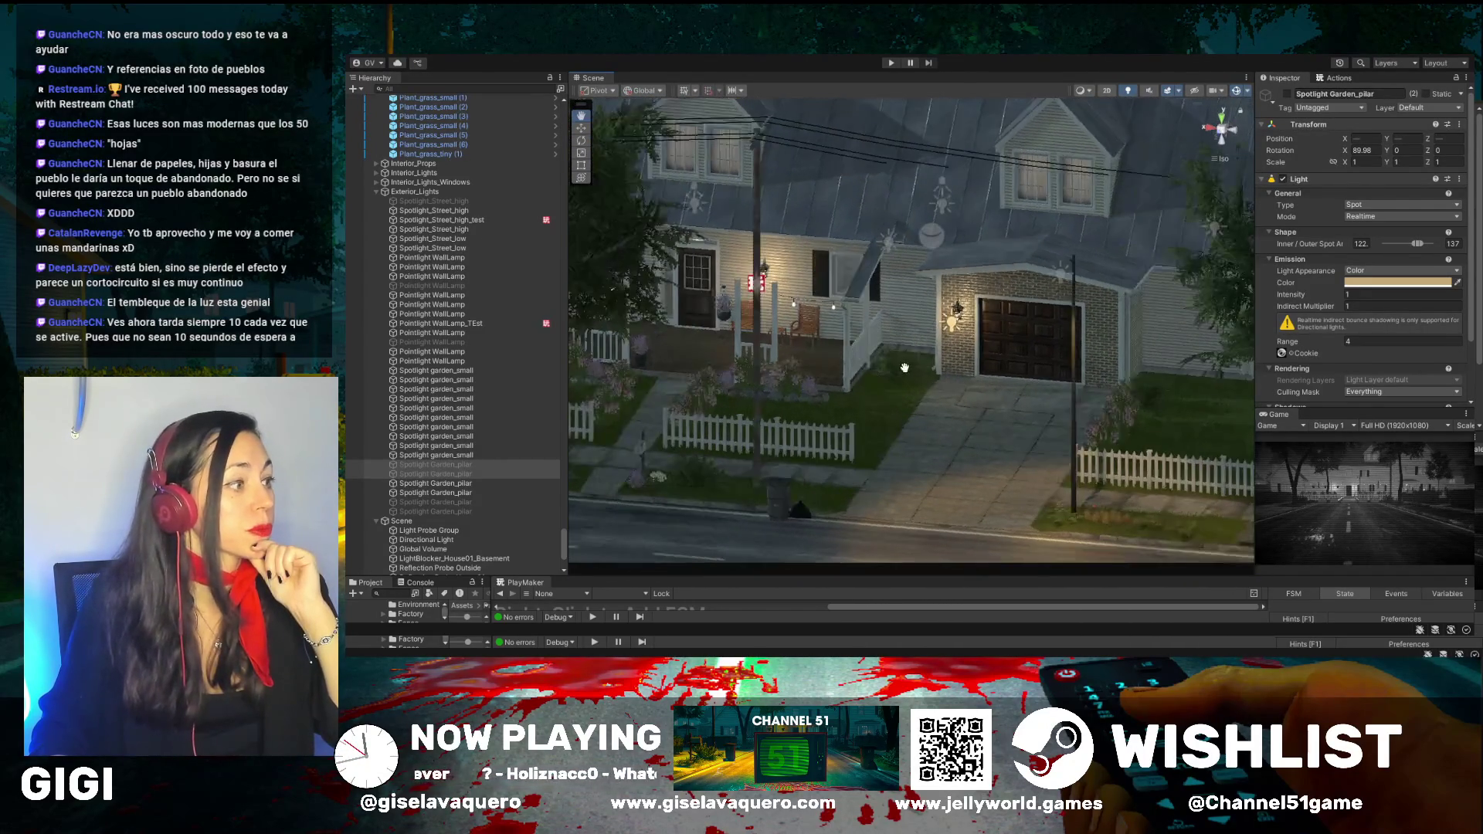
scroll(904, 368, down, 3)
drag(905, 367, 892, 392)
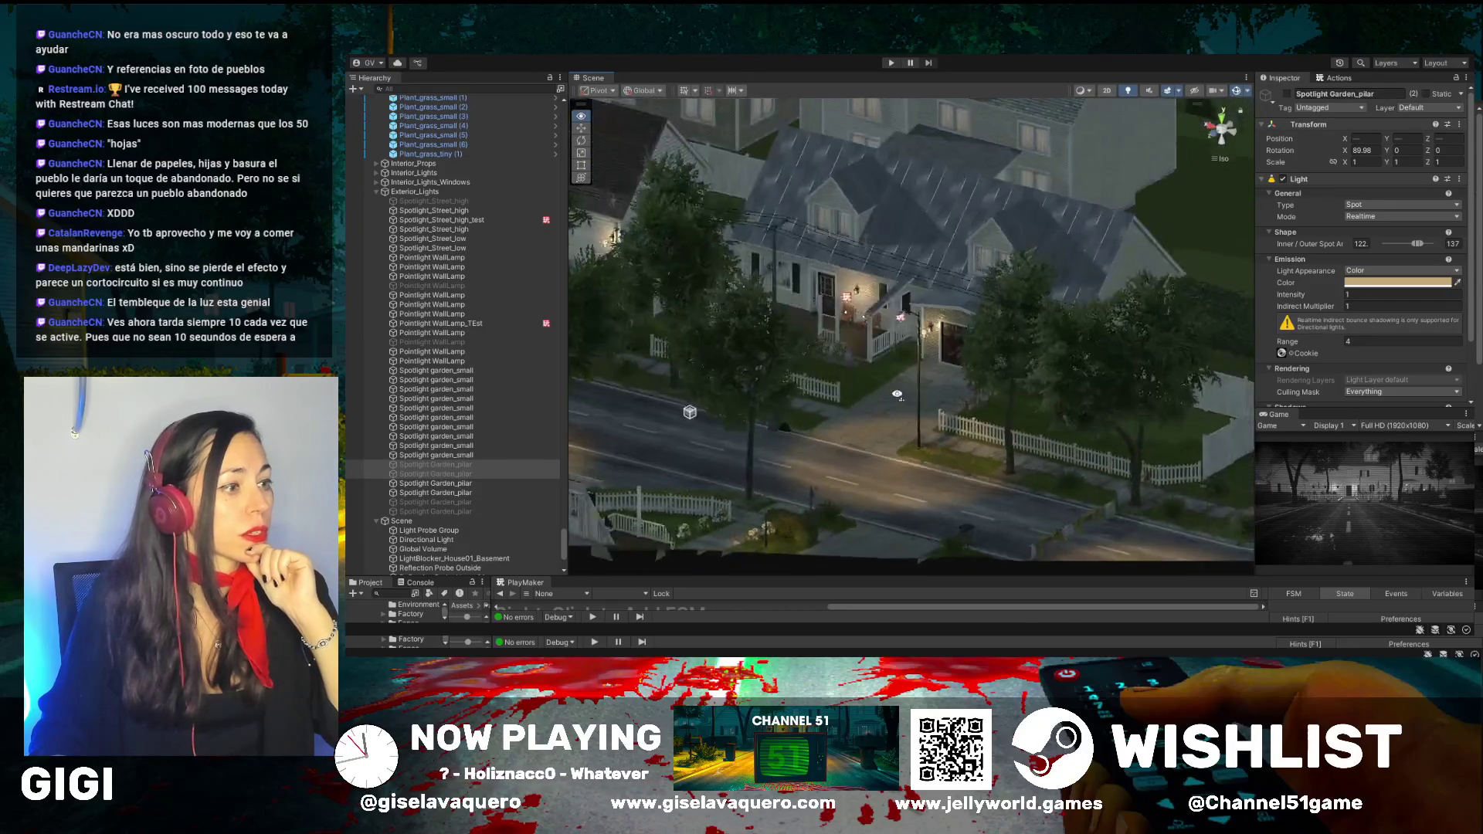
scroll(873, 374, up, 5)
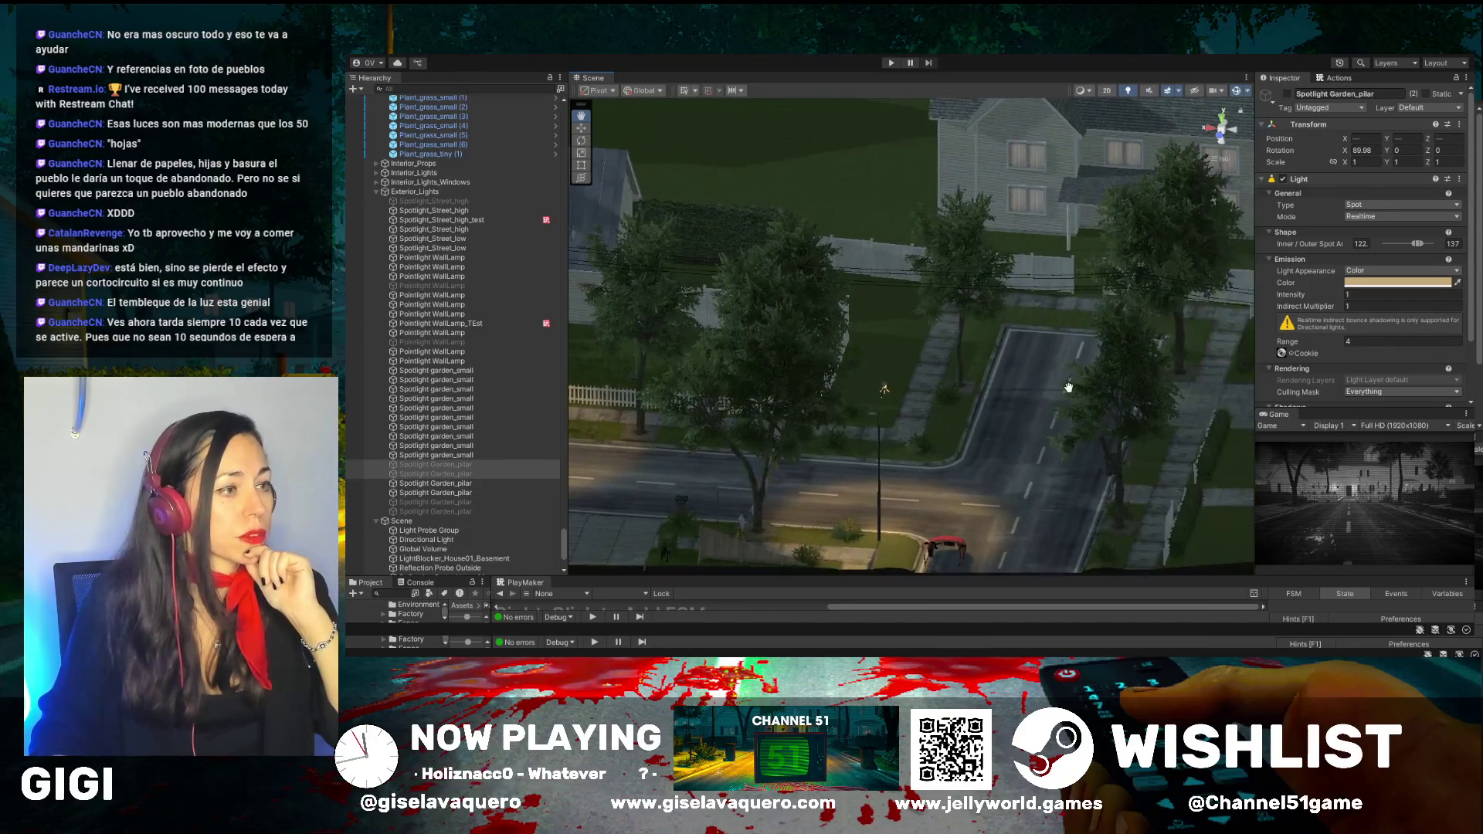
mouse_move(1143, 376)
mouse_down()
mouse_move(1149, 296)
mouse_move(1073, 321)
mouse_up()
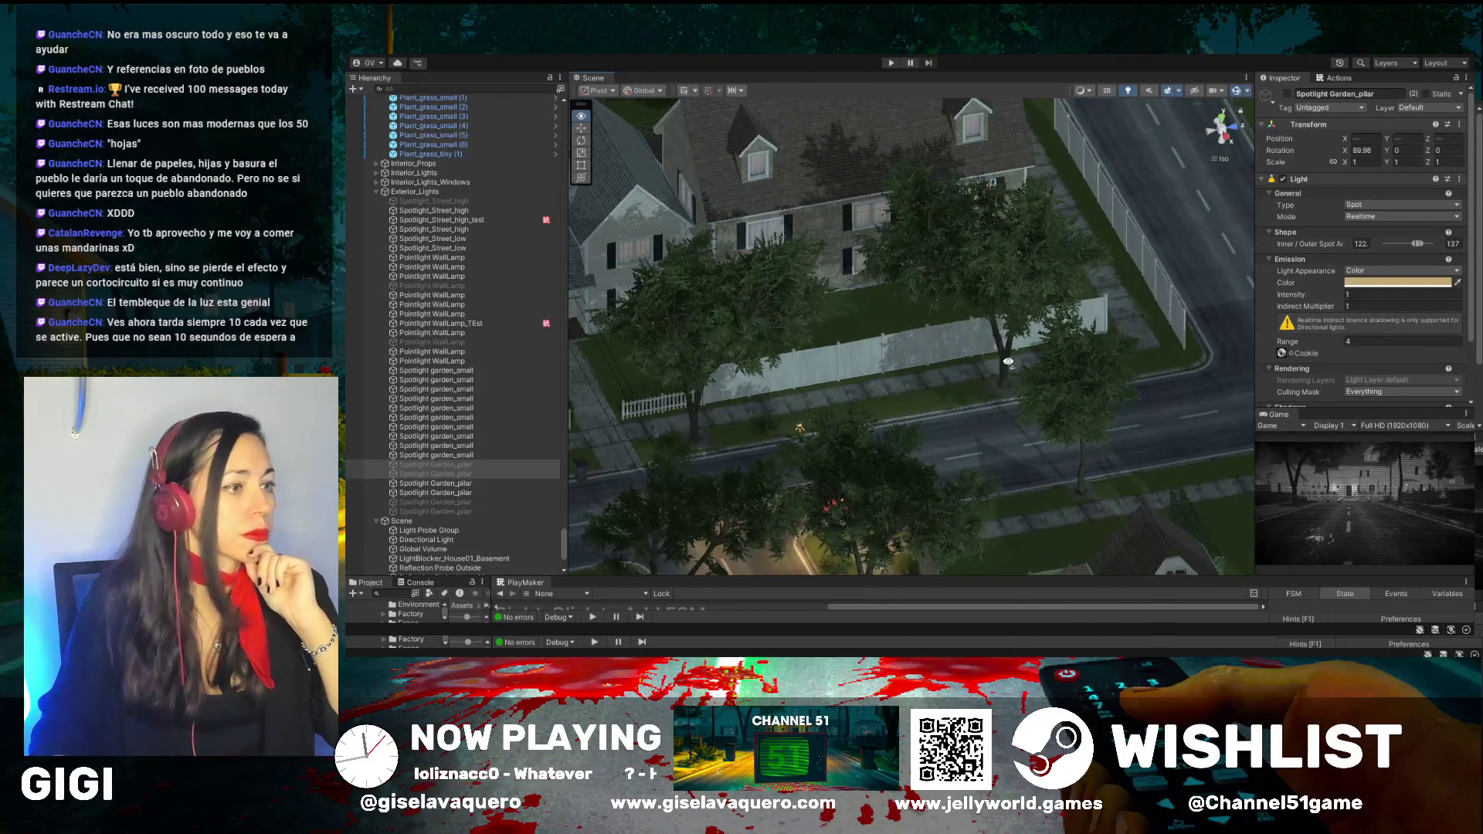
drag(1006, 361, 974, 367)
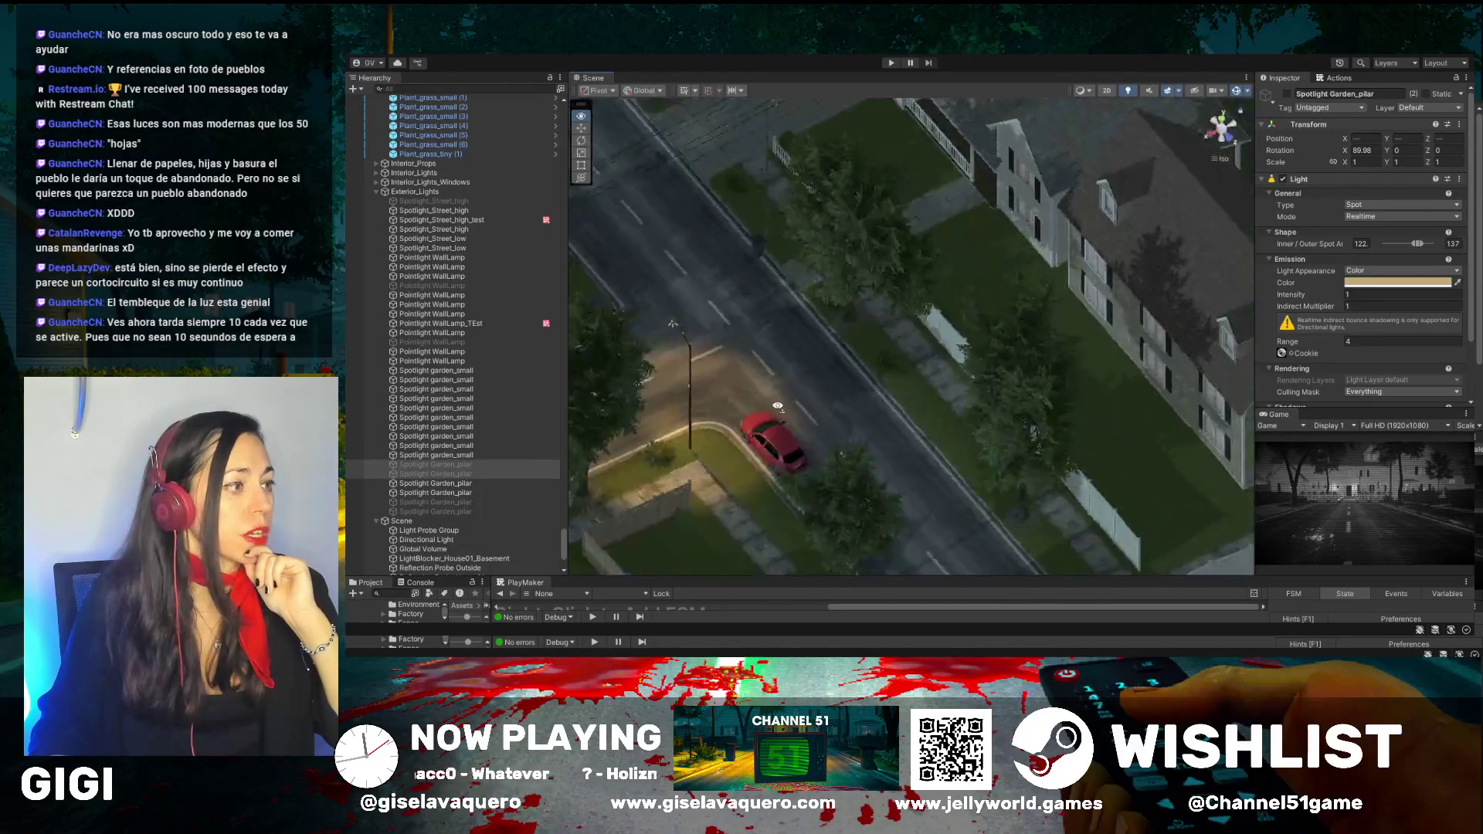
mouse_move(757, 285)
mouse_down()
mouse_move(833, 203)
mouse_move(792, 227)
mouse_up()
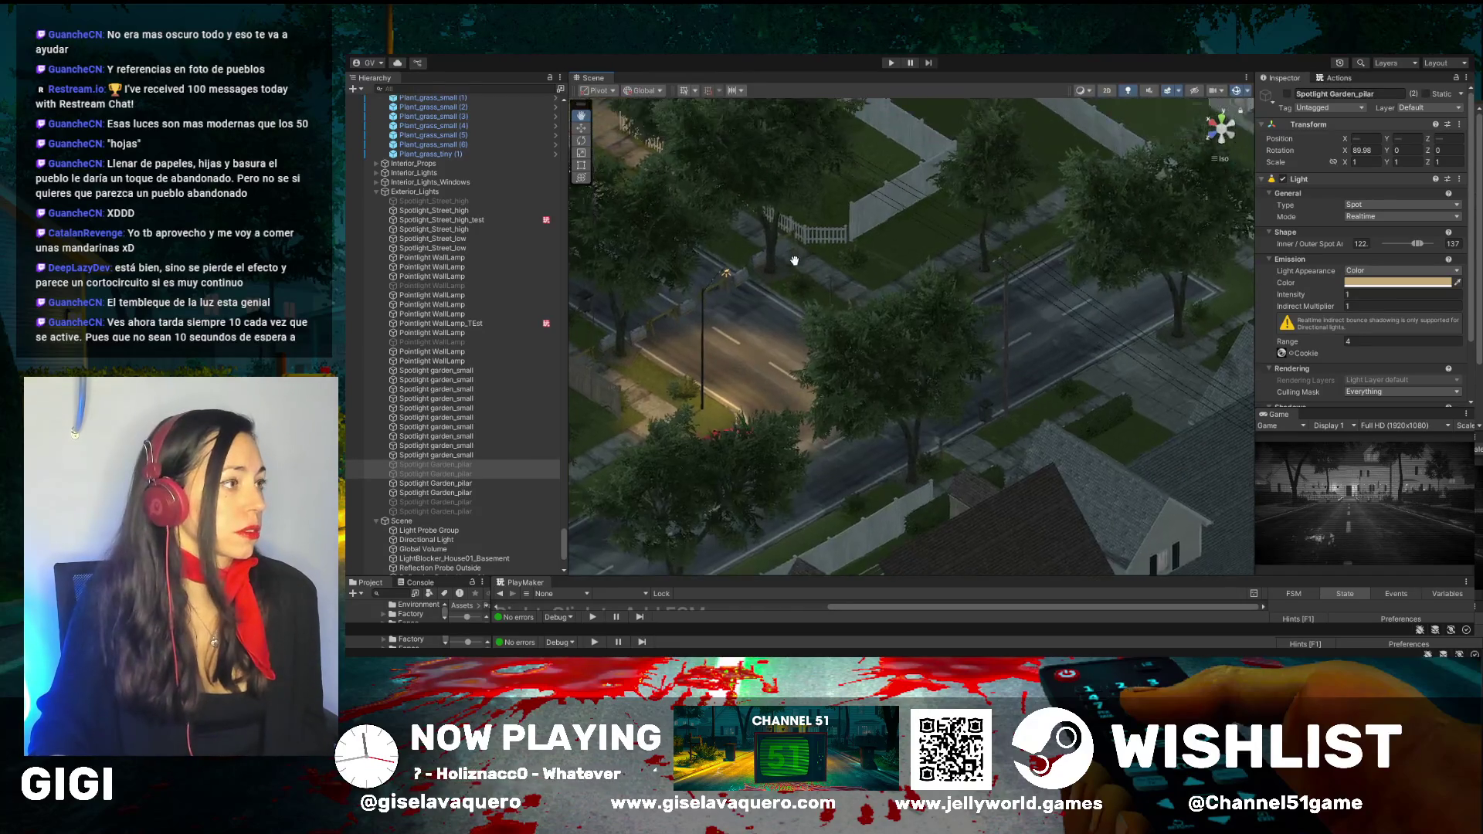
drag(1000, 219, 1177, 220)
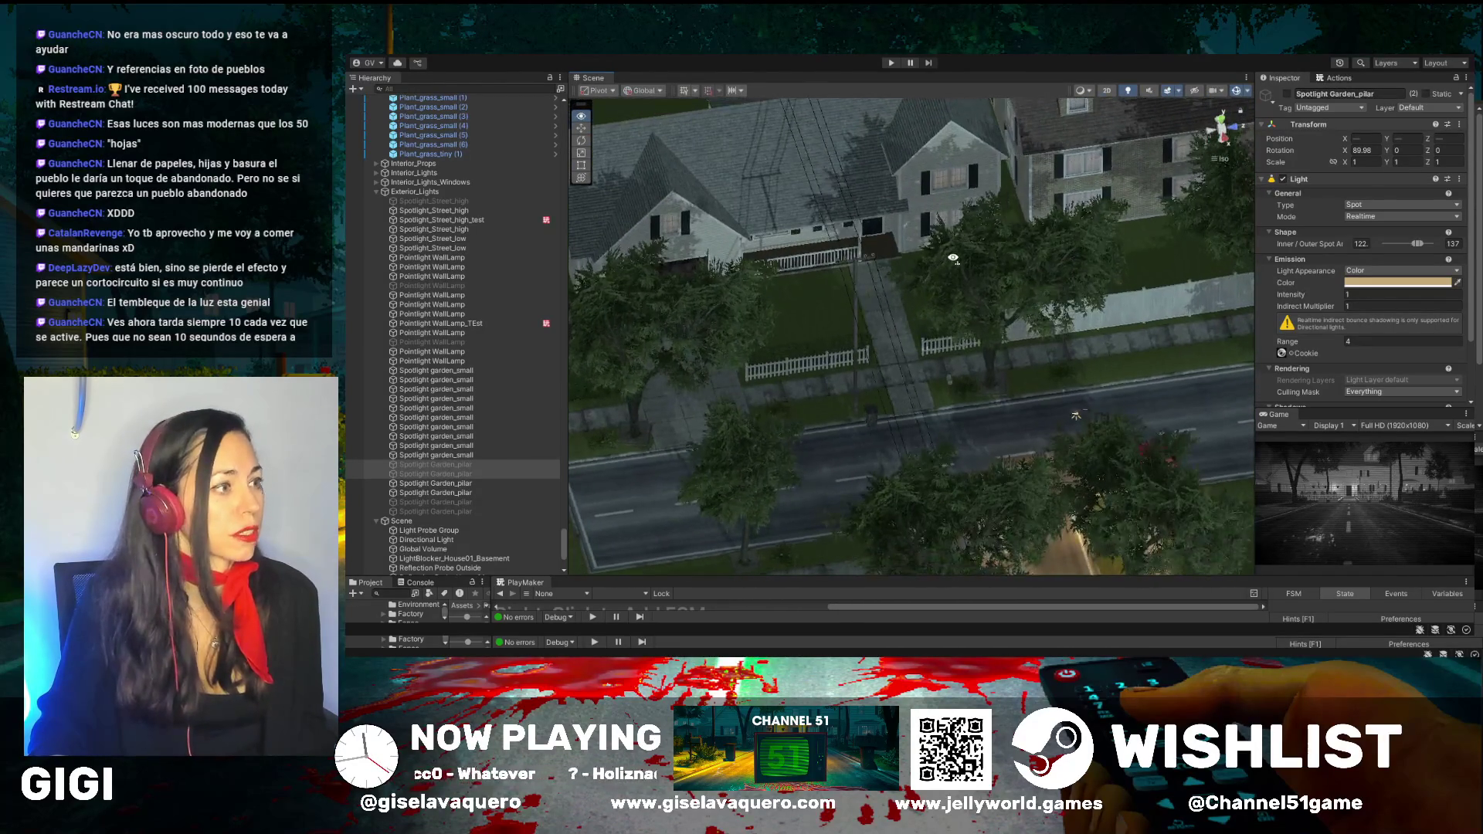
mouse_move(935, 259)
mouse_down()
mouse_move(878, 266)
mouse_move(990, 189)
mouse_move(1029, 379)
mouse_up()
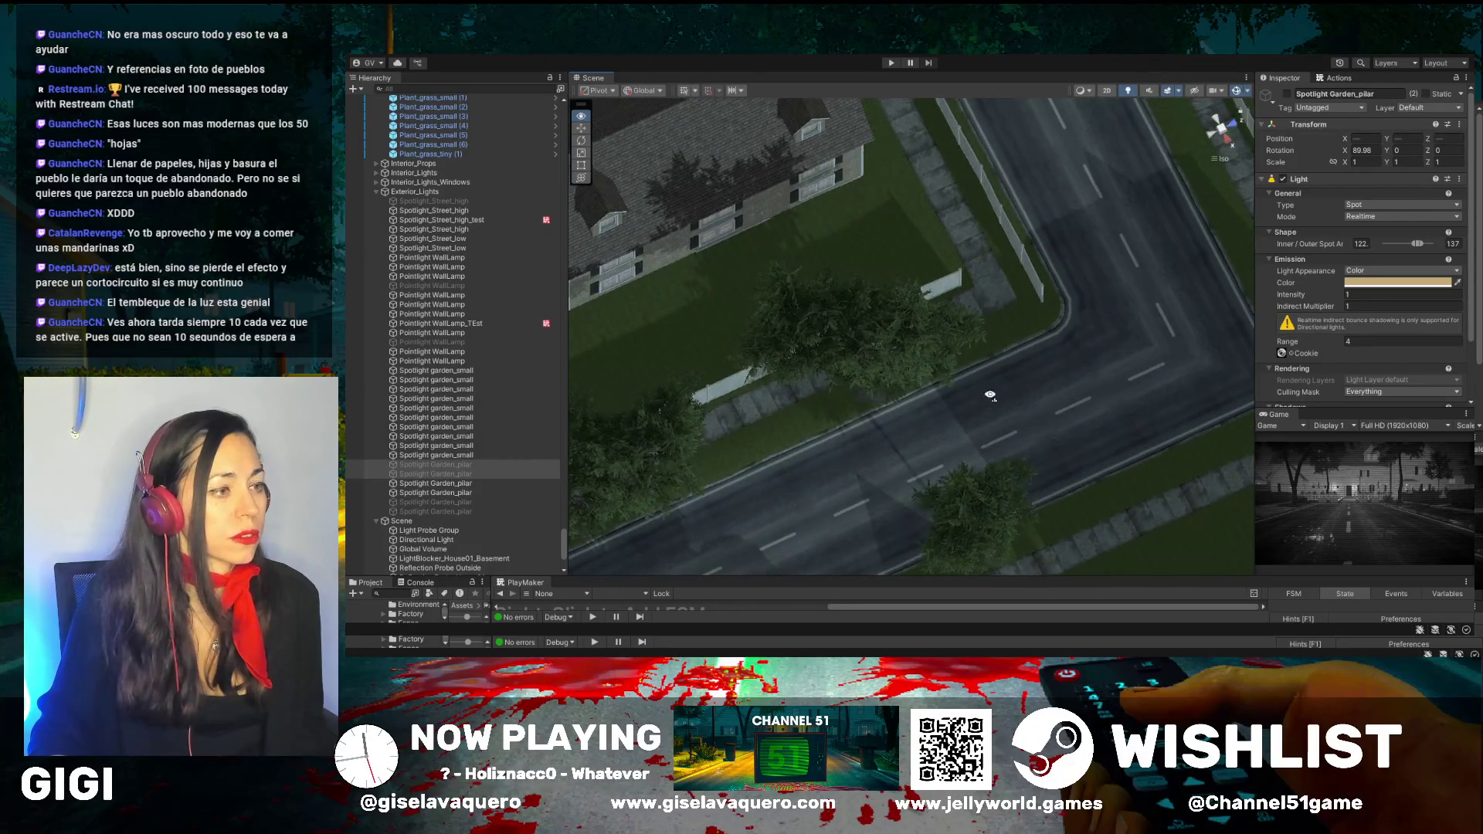
scroll(982, 363, down, 5)
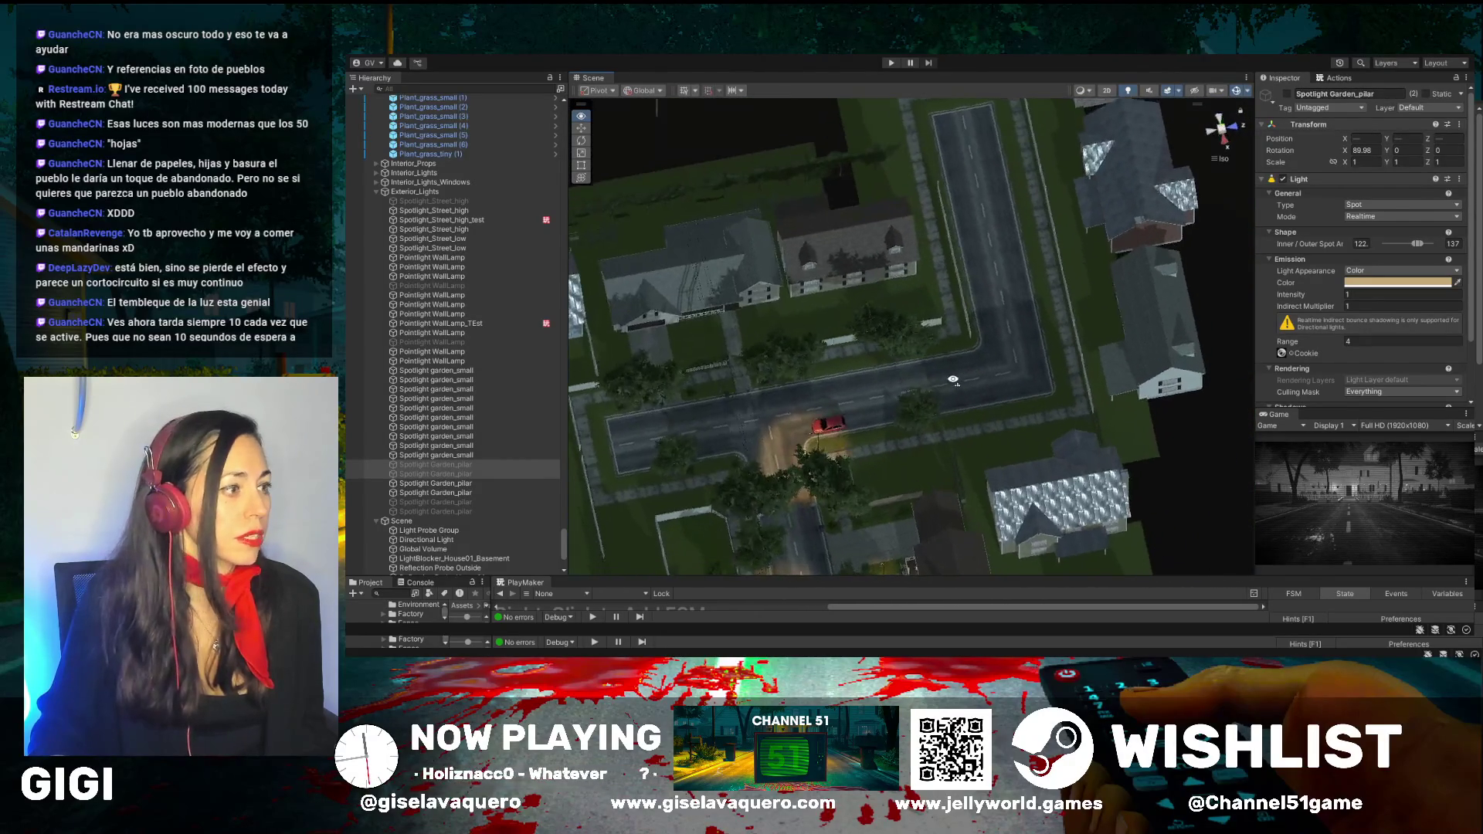
mouse_move(852, 500)
mouse_down()
mouse_move(1020, 368)
mouse_move(751, 369)
mouse_move(1184, 308)
mouse_move(936, 316)
mouse_up()
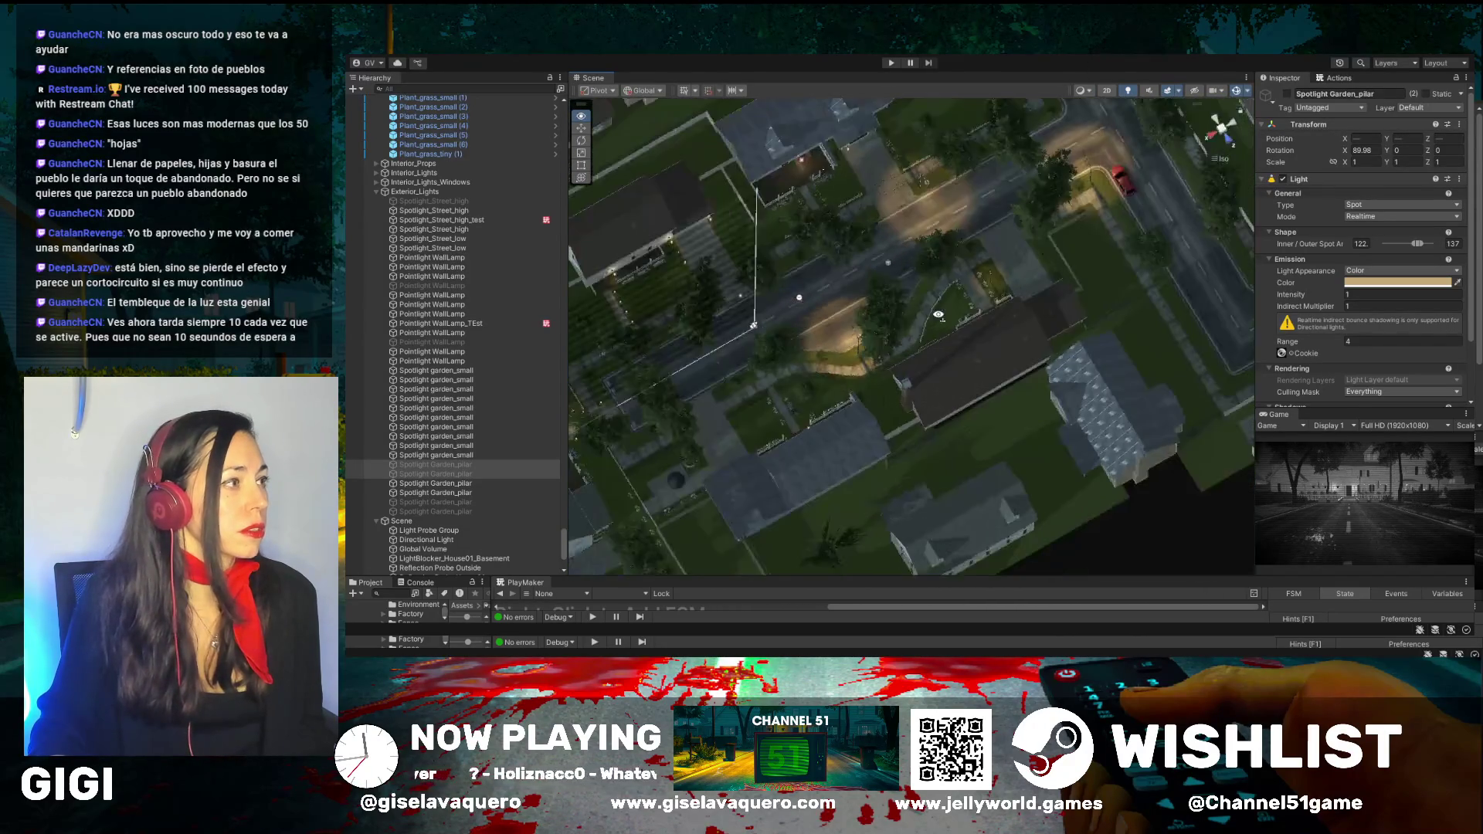
drag(786, 304, 1040, 249)
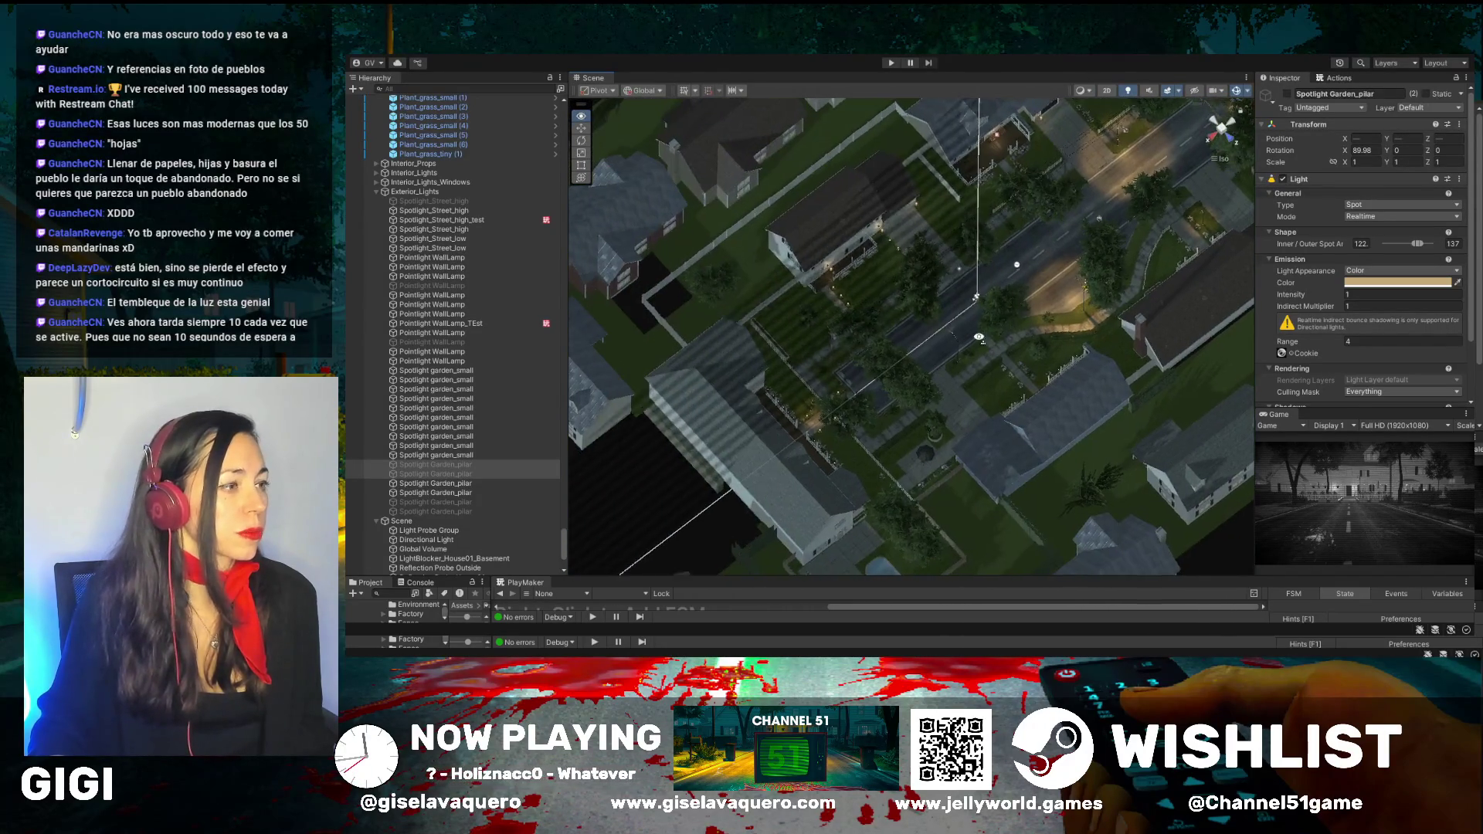
drag(983, 339, 926, 403)
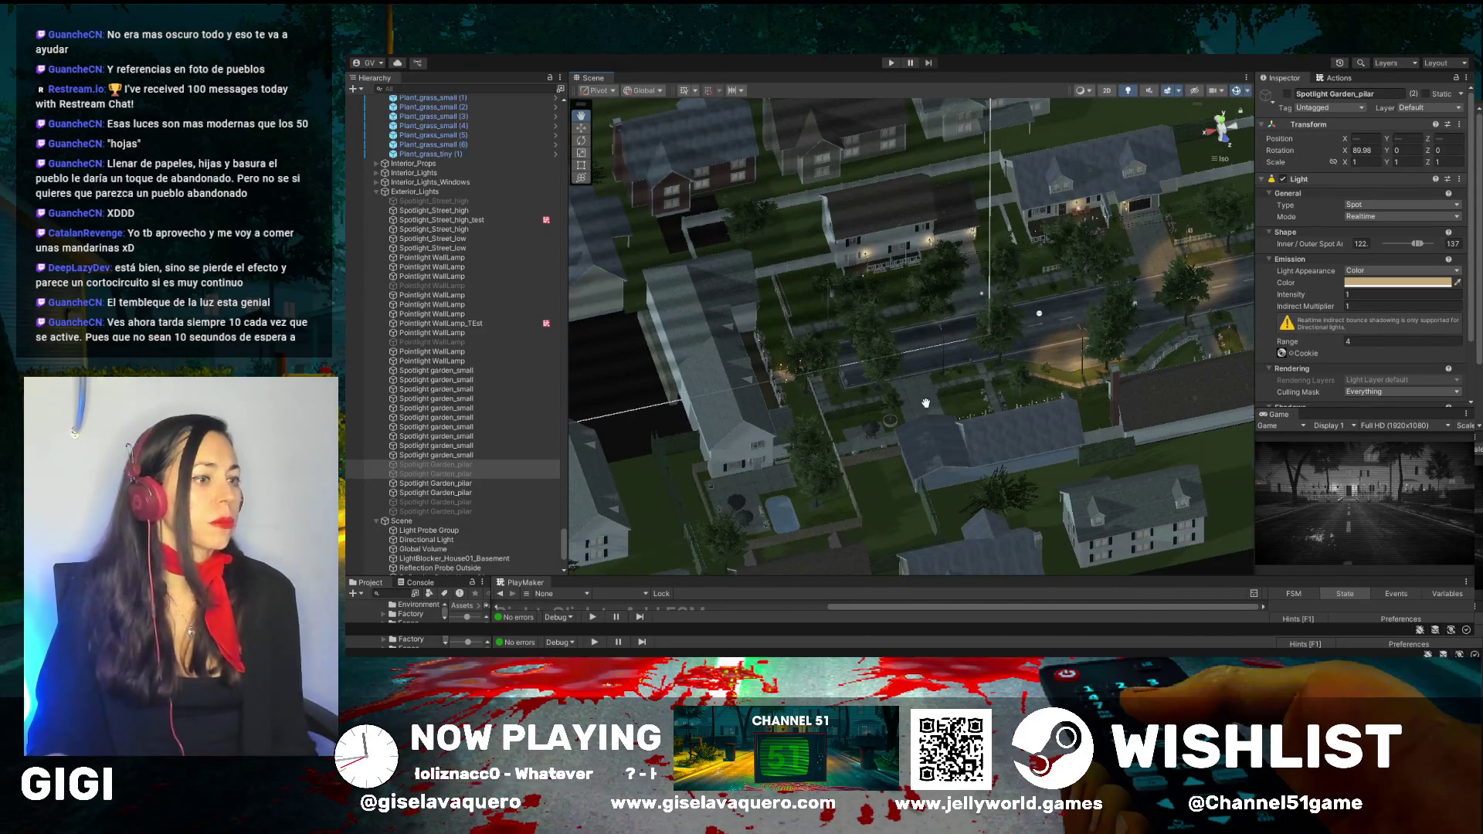
scroll(926, 403, up, 5)
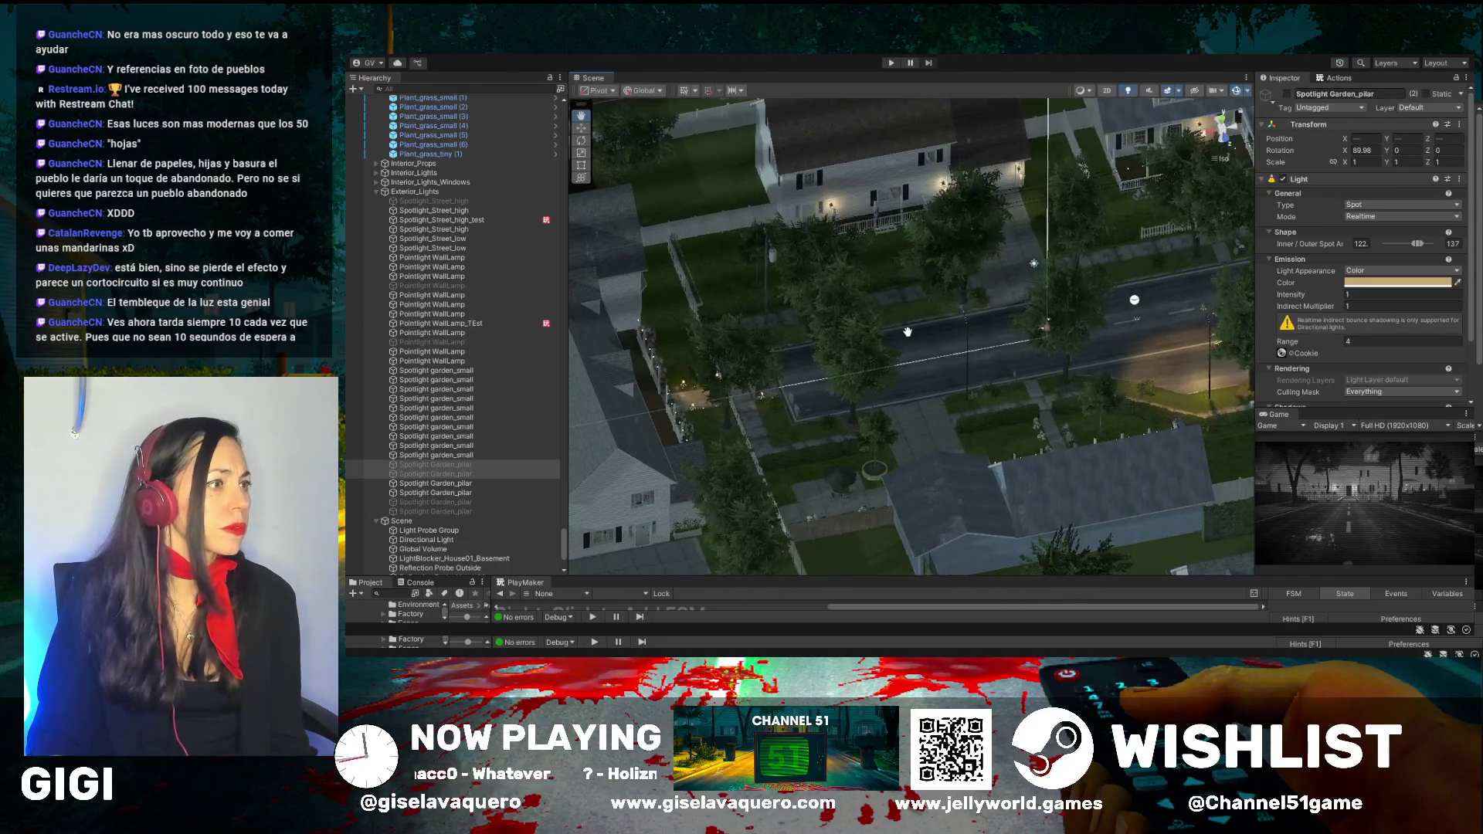
mouse_move(904, 282)
mouse_down()
mouse_move(1016, 236)
mouse_move(1087, 252)
mouse_move(1102, 280)
mouse_move(962, 276)
mouse_up()
scroll(950, 266, up, 5)
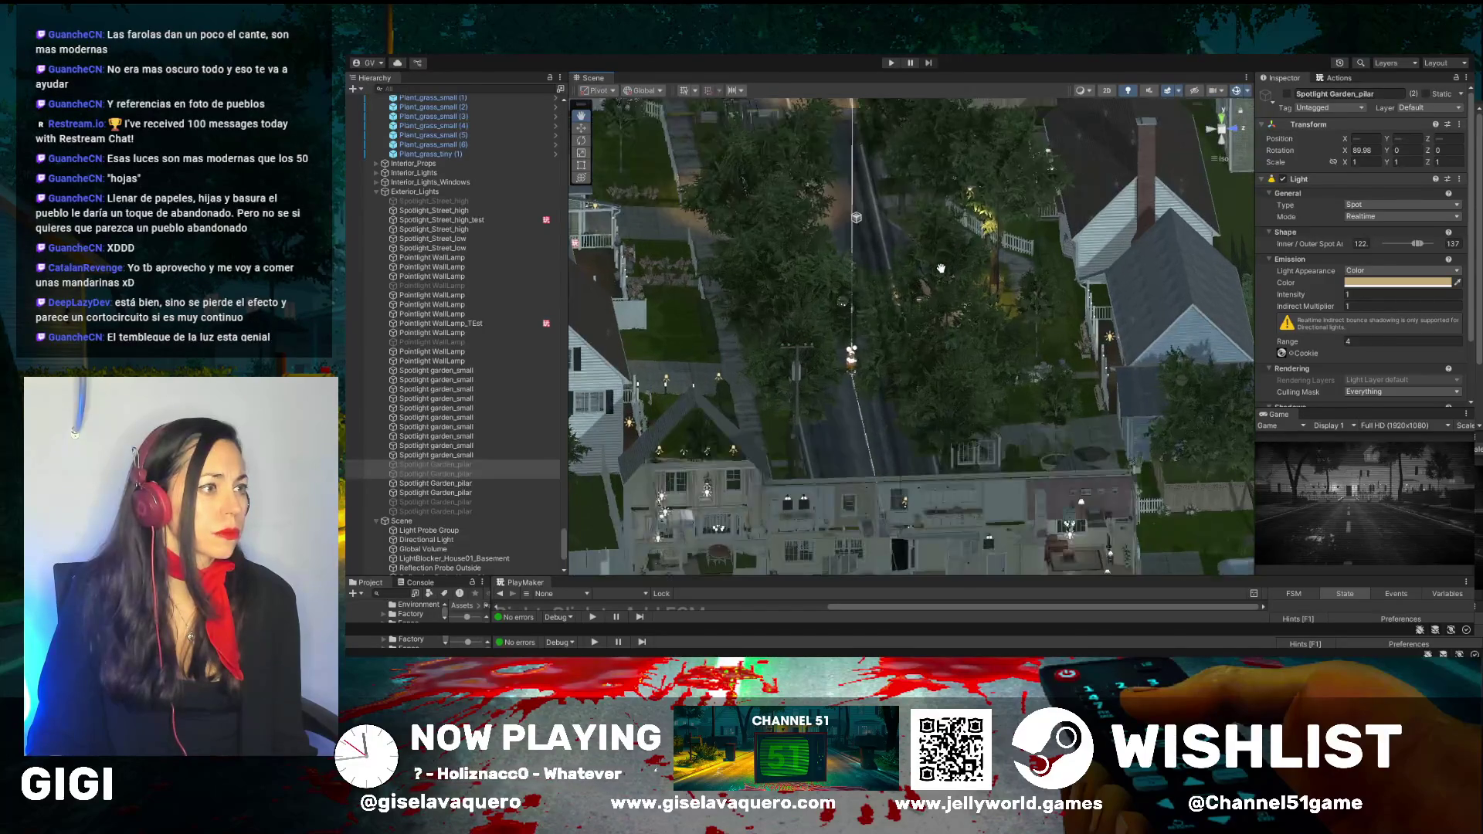
scroll(940, 260, up, 5)
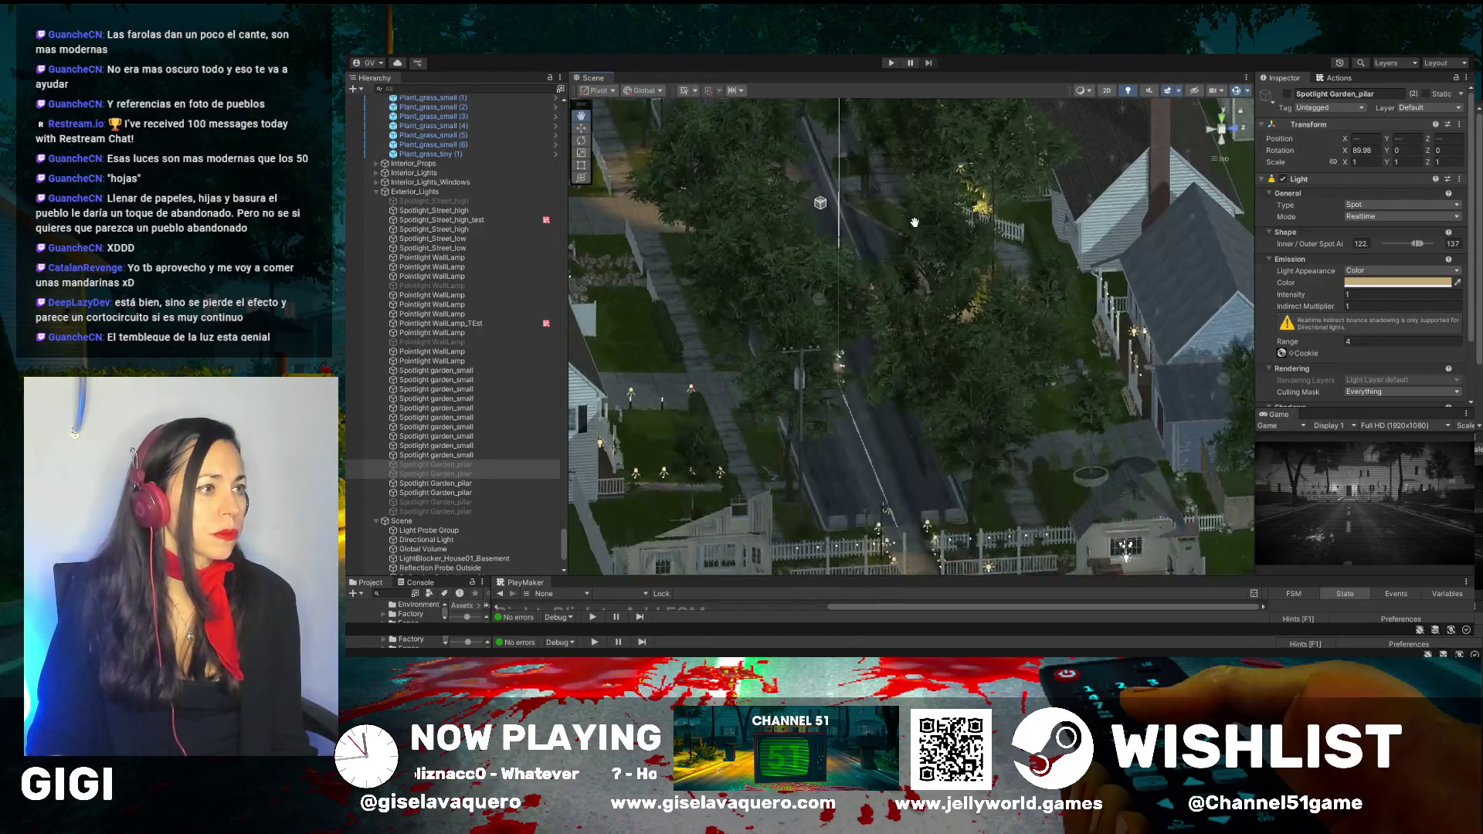
click(581, 127)
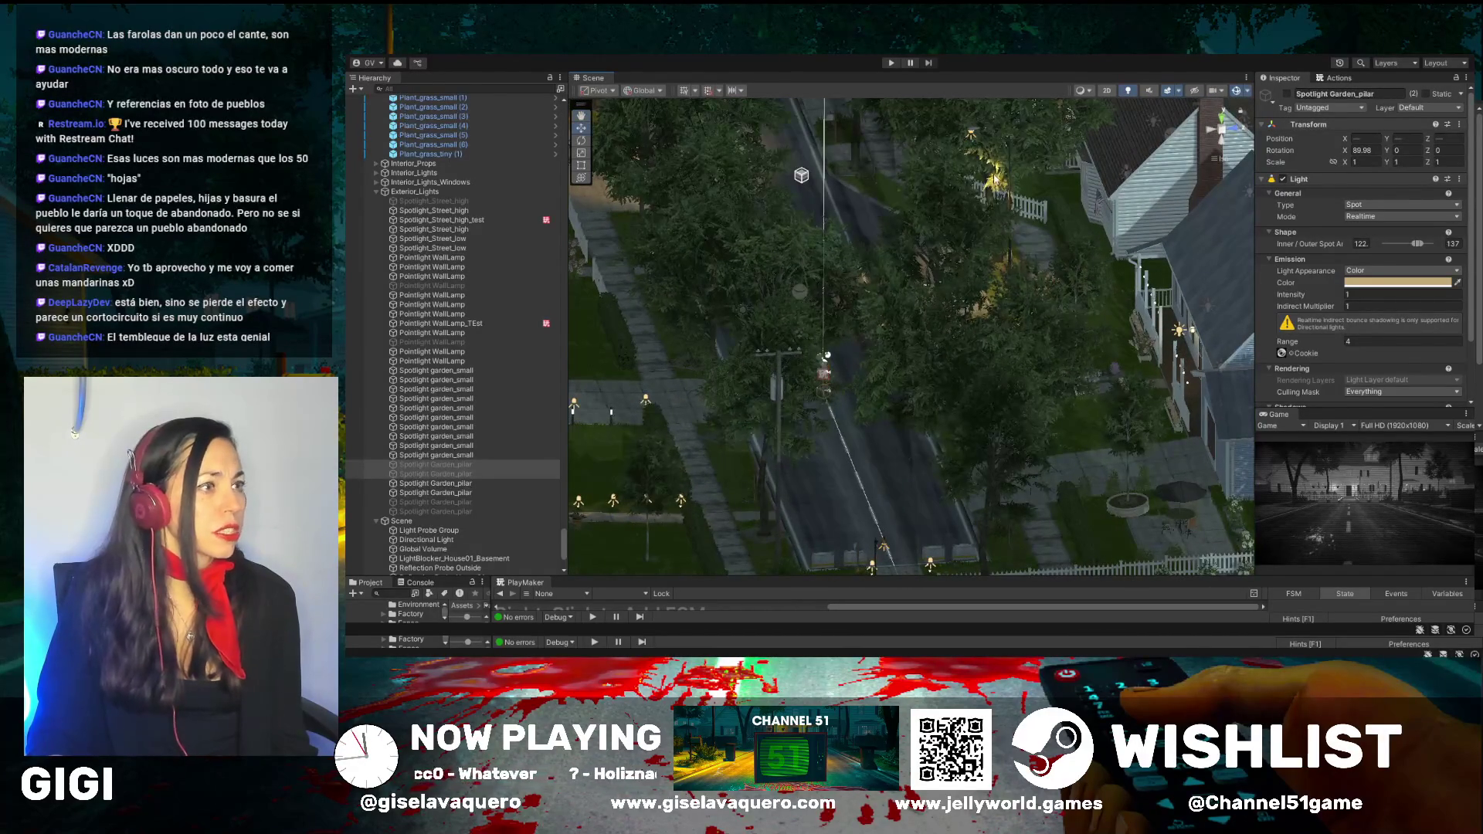
click(973, 137)
click(972, 137)
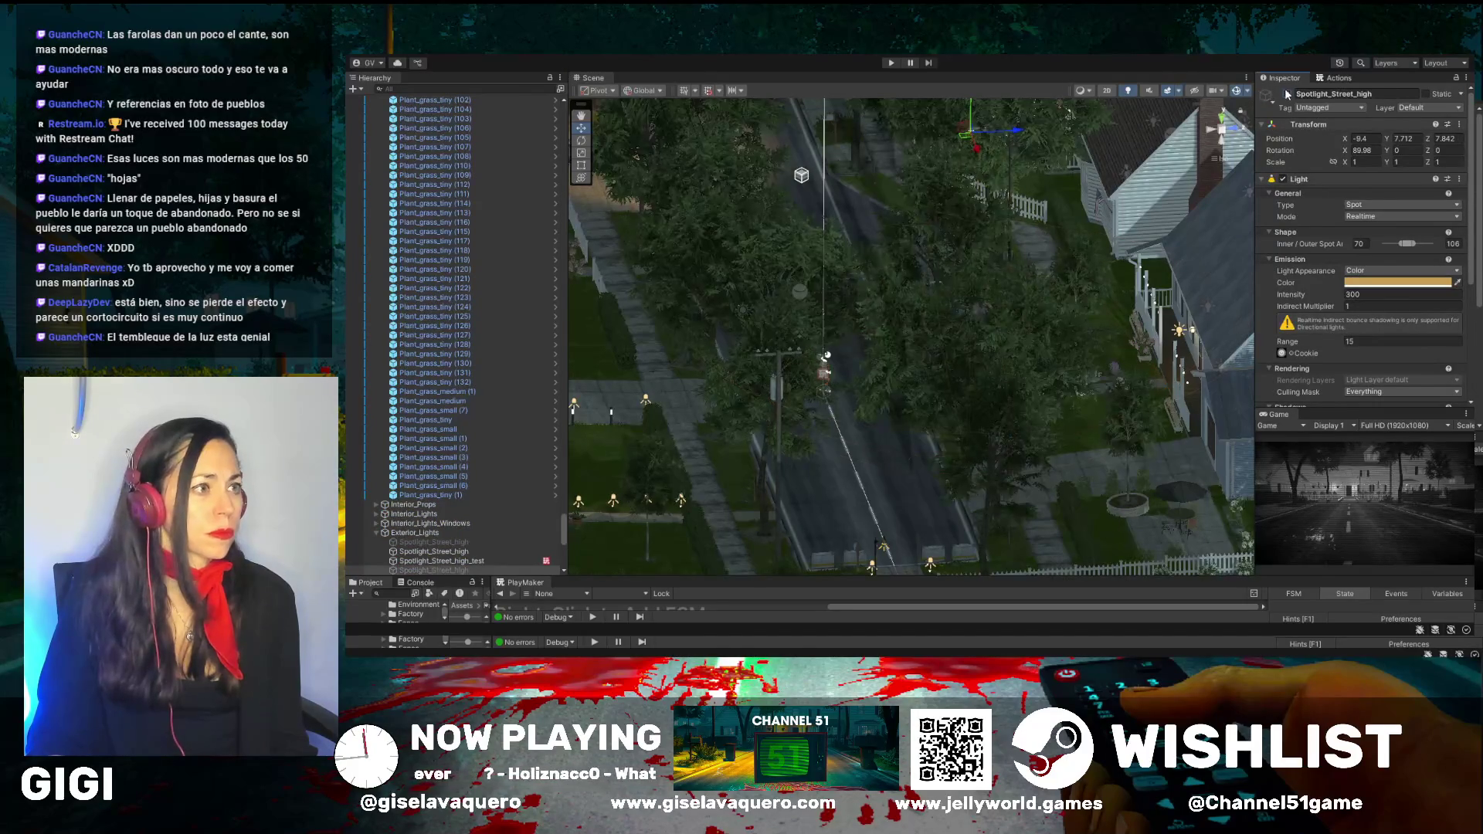
Select the large tree beside the street and tilt the view slightly
click(921, 211)
scroll(981, 197, up, 3)
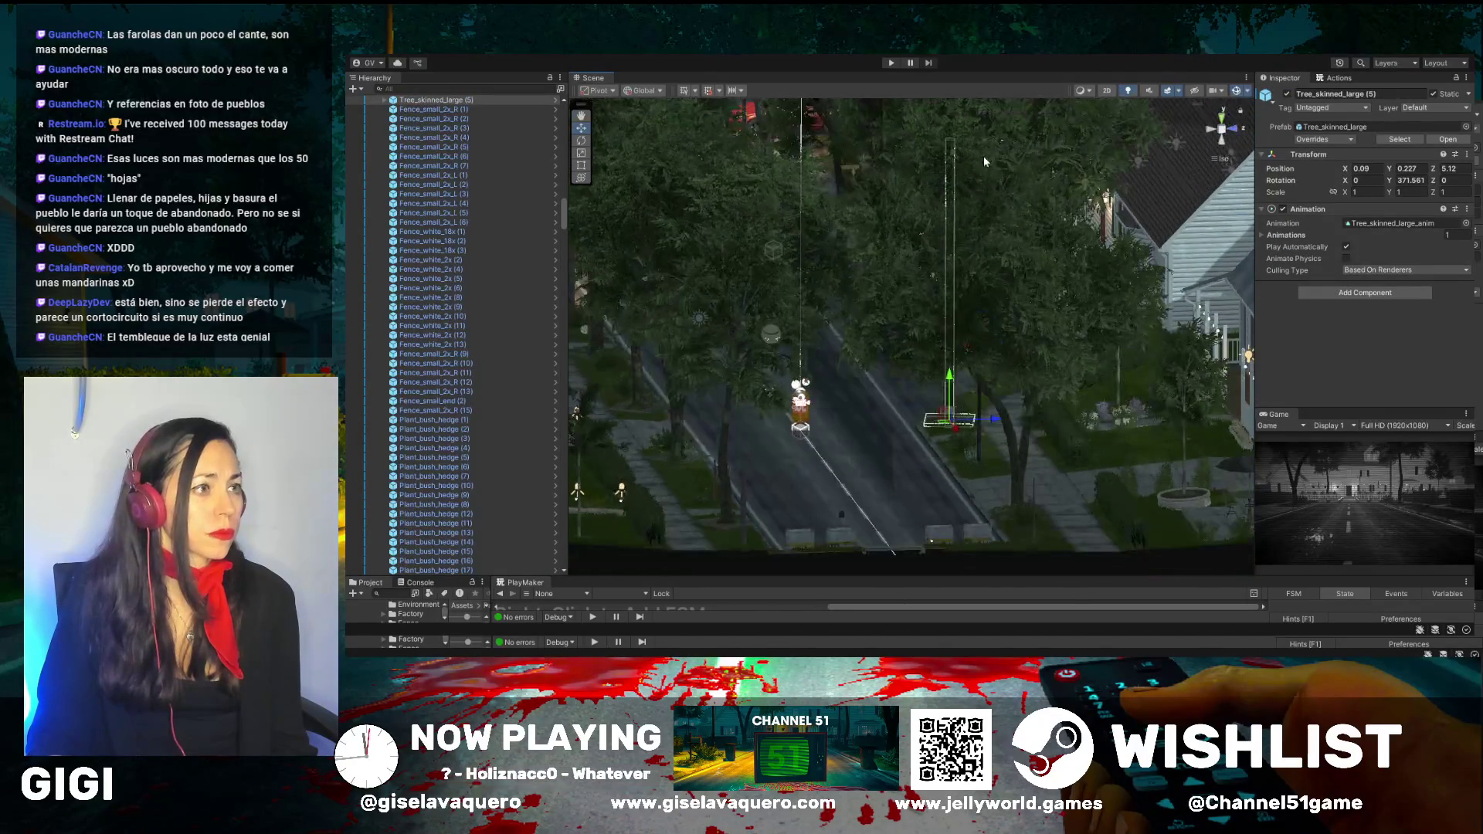
click(976, 179)
click(988, 141)
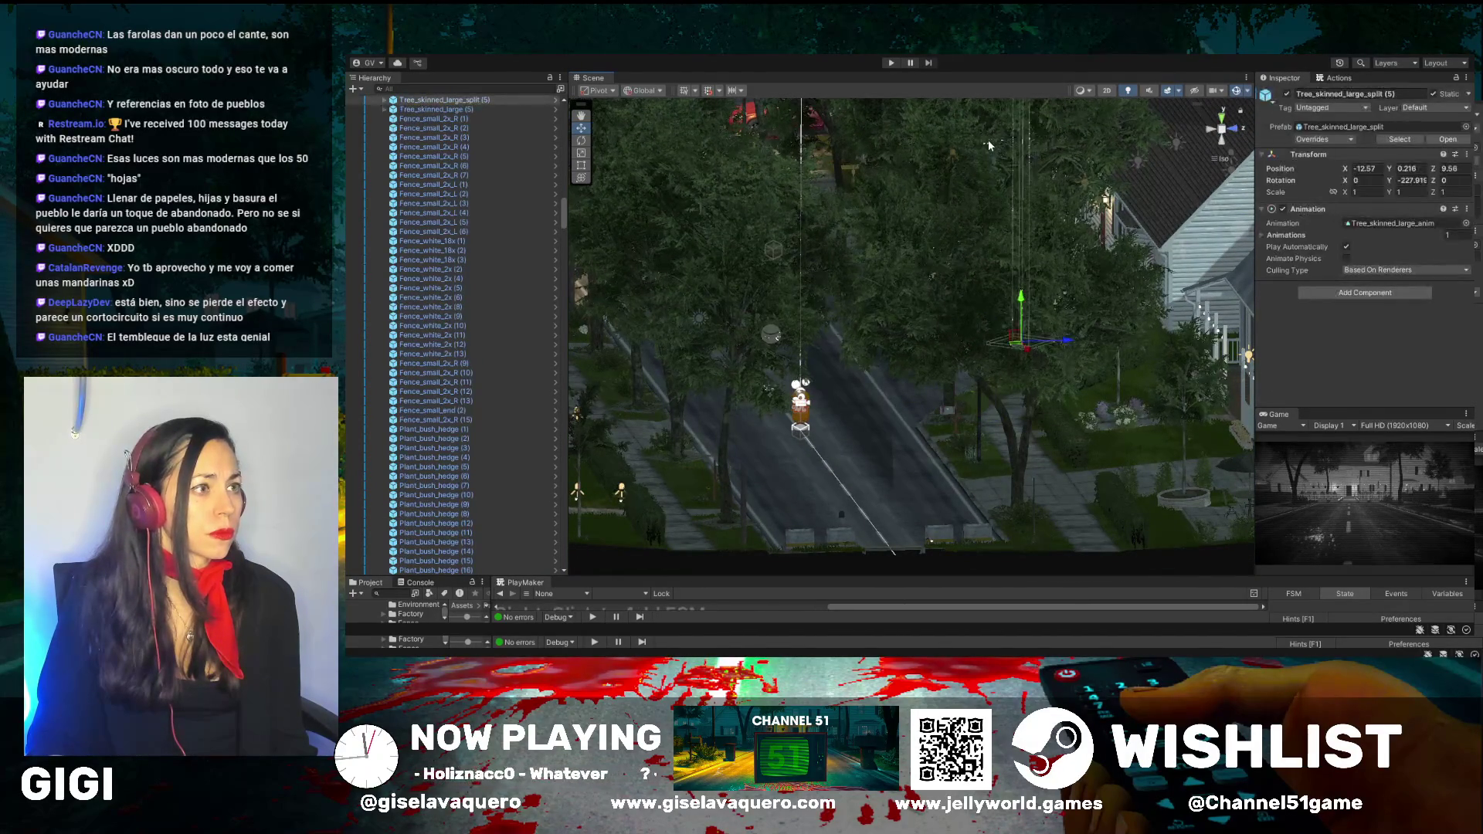
mouse_move(989, 139)
mouse_down()
mouse_move(1035, 183)
mouse_move(1137, 177)
mouse_move(1087, 170)
mouse_up()
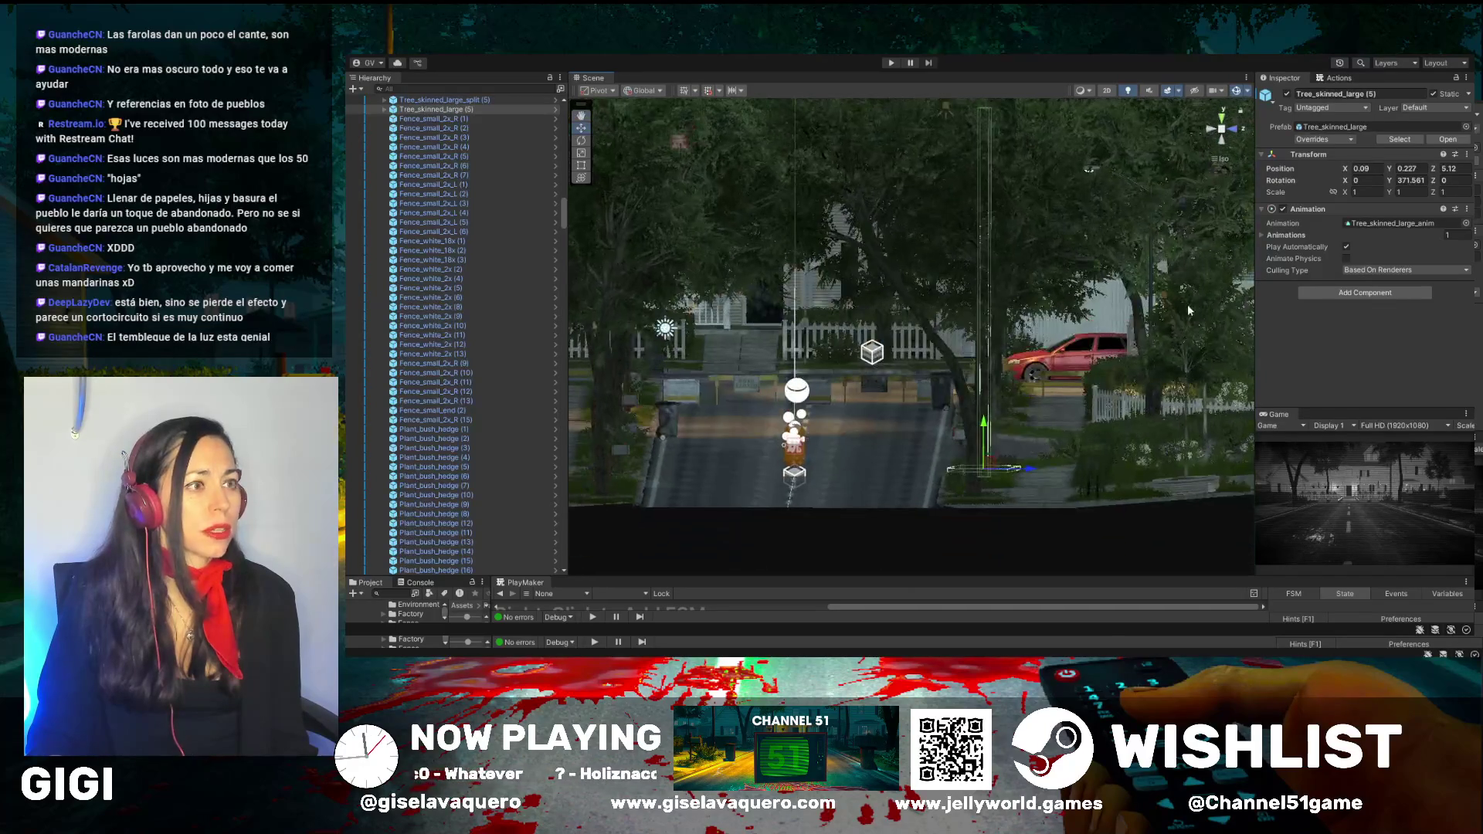
Select the high street lamp and frame it in the Scene view
click(1089, 170)
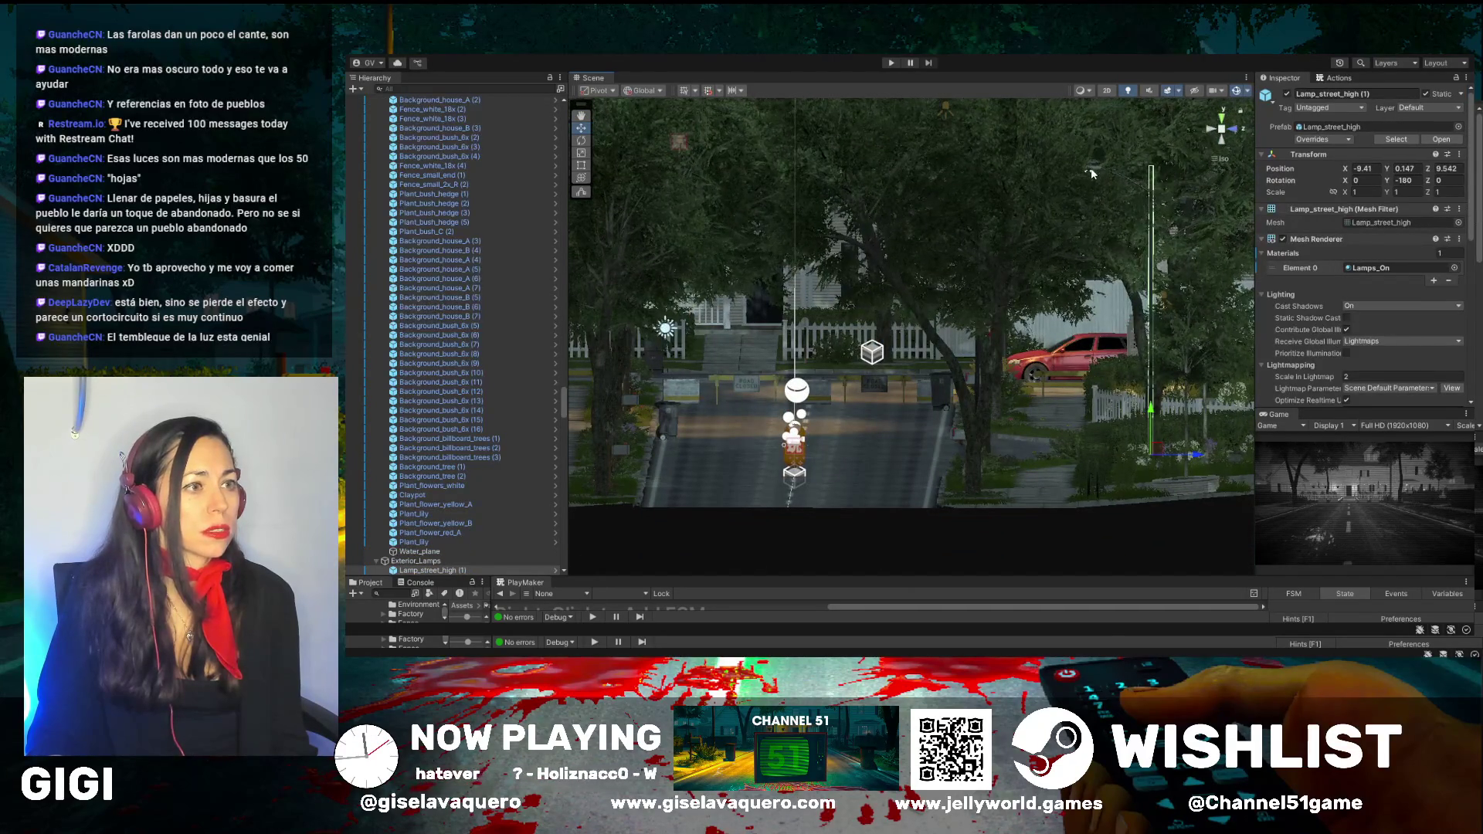
mouse_move(1089, 170)
mouse_down()
mouse_move(1085, 246)
mouse_move(1081, 177)
mouse_up()
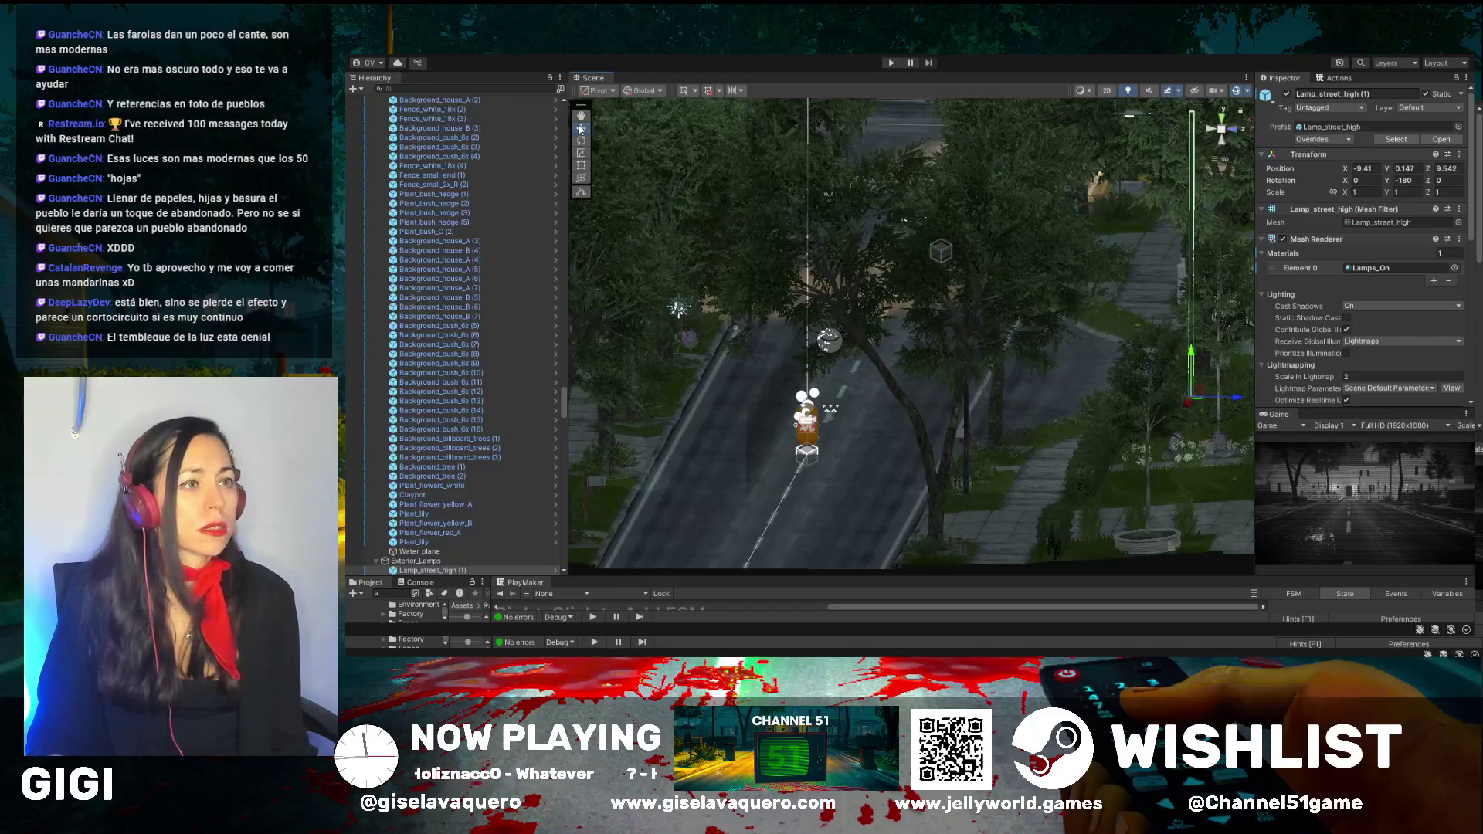
mouse_move(1211, 159)
mouse_down()
mouse_move(1159, 178)
mouse_move(1157, 155)
mouse_move(1199, 149)
mouse_up()
key(q)
key(f)
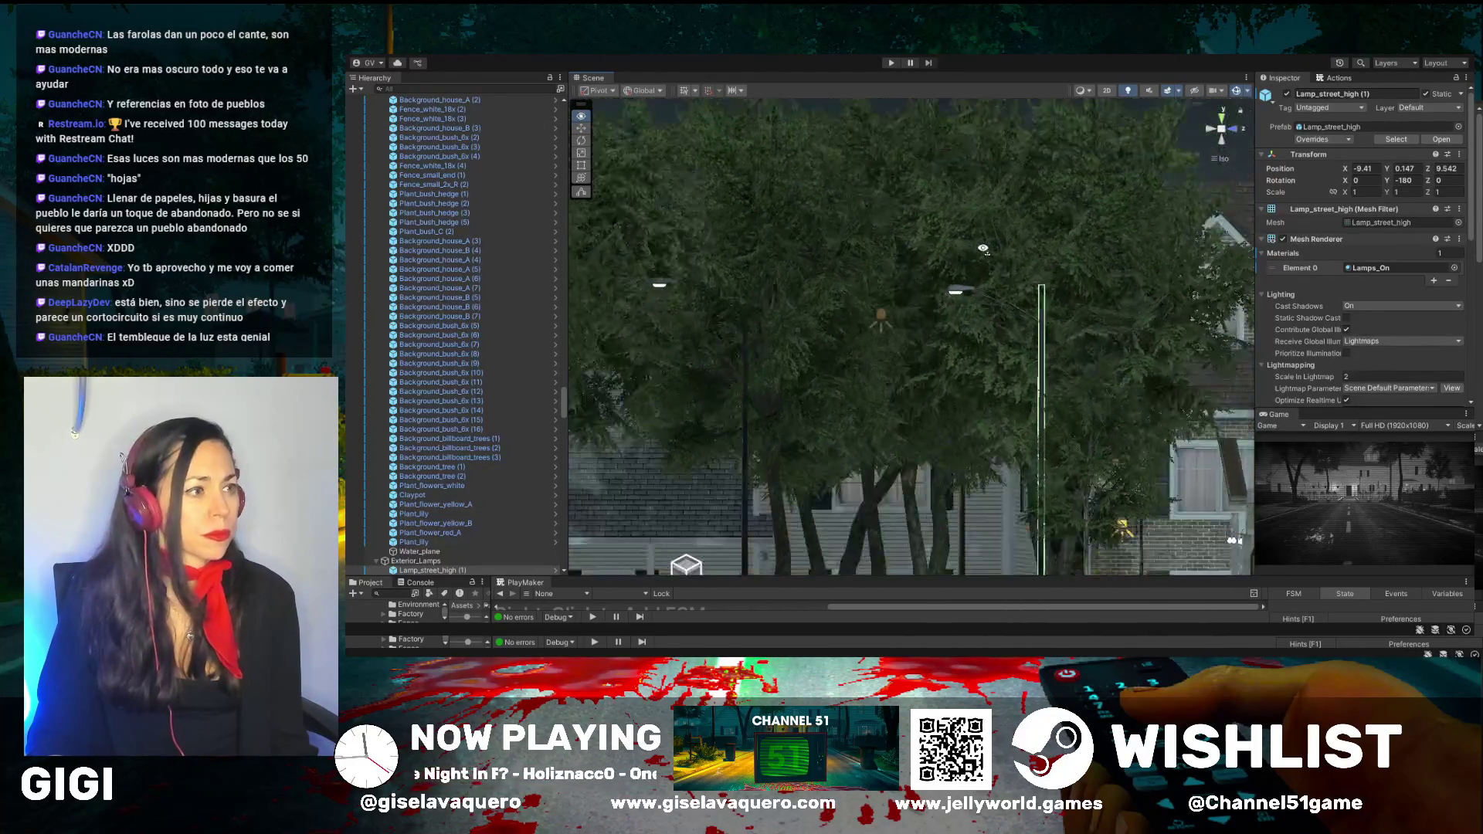
mouse_move(970, 264)
mouse_down()
mouse_move(1012, 226)
mouse_move(950, 423)
mouse_move(1043, 358)
mouse_move(1030, 491)
mouse_move(1033, 353)
mouse_move(1031, 366)
mouse_up()
Open Lamp_street_high (1) from Exterior_Lamps in Prefab Mode
click(581, 127)
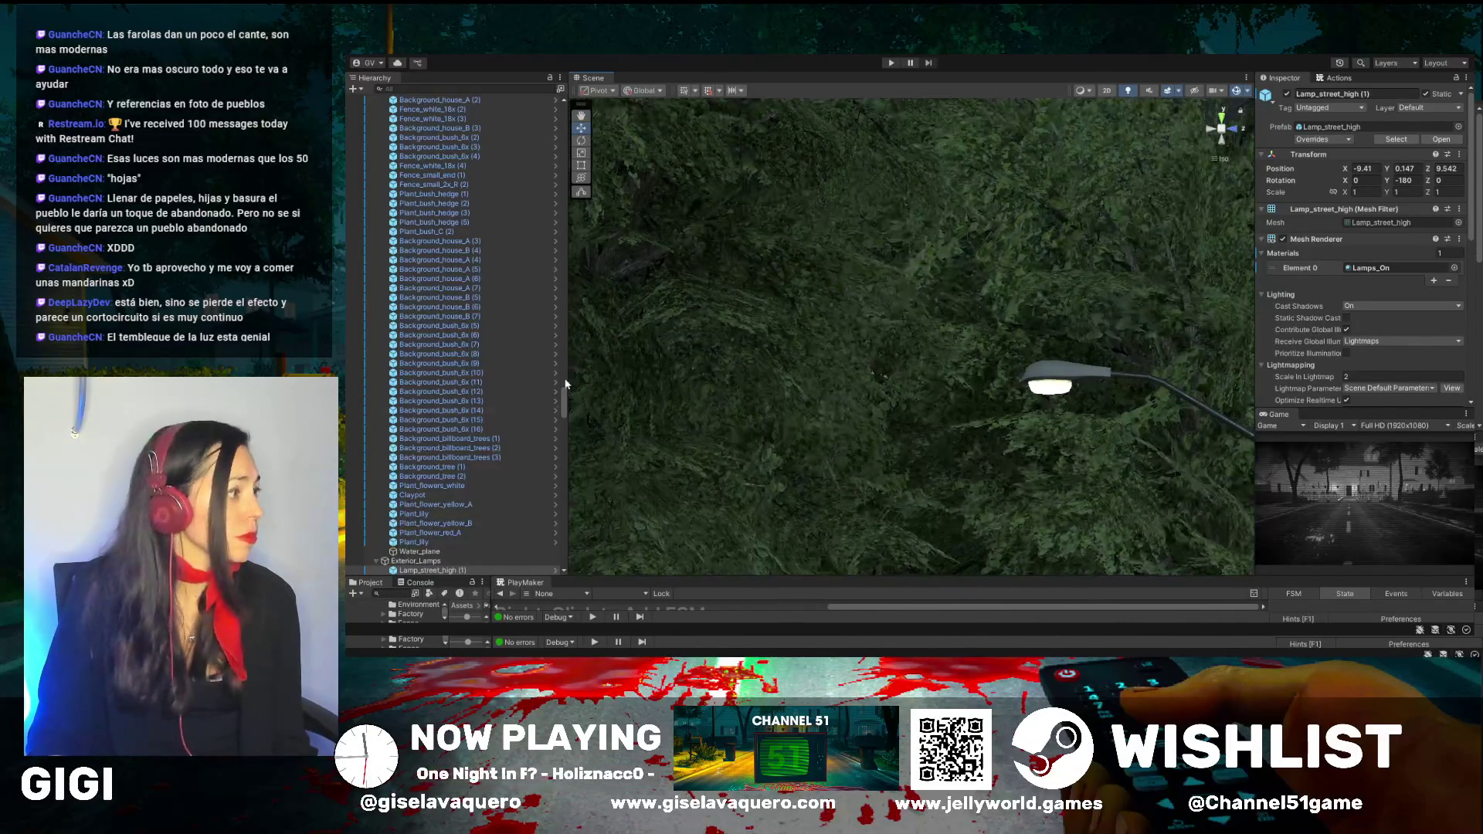
scroll(479, 510, down, 5)
click(440, 429)
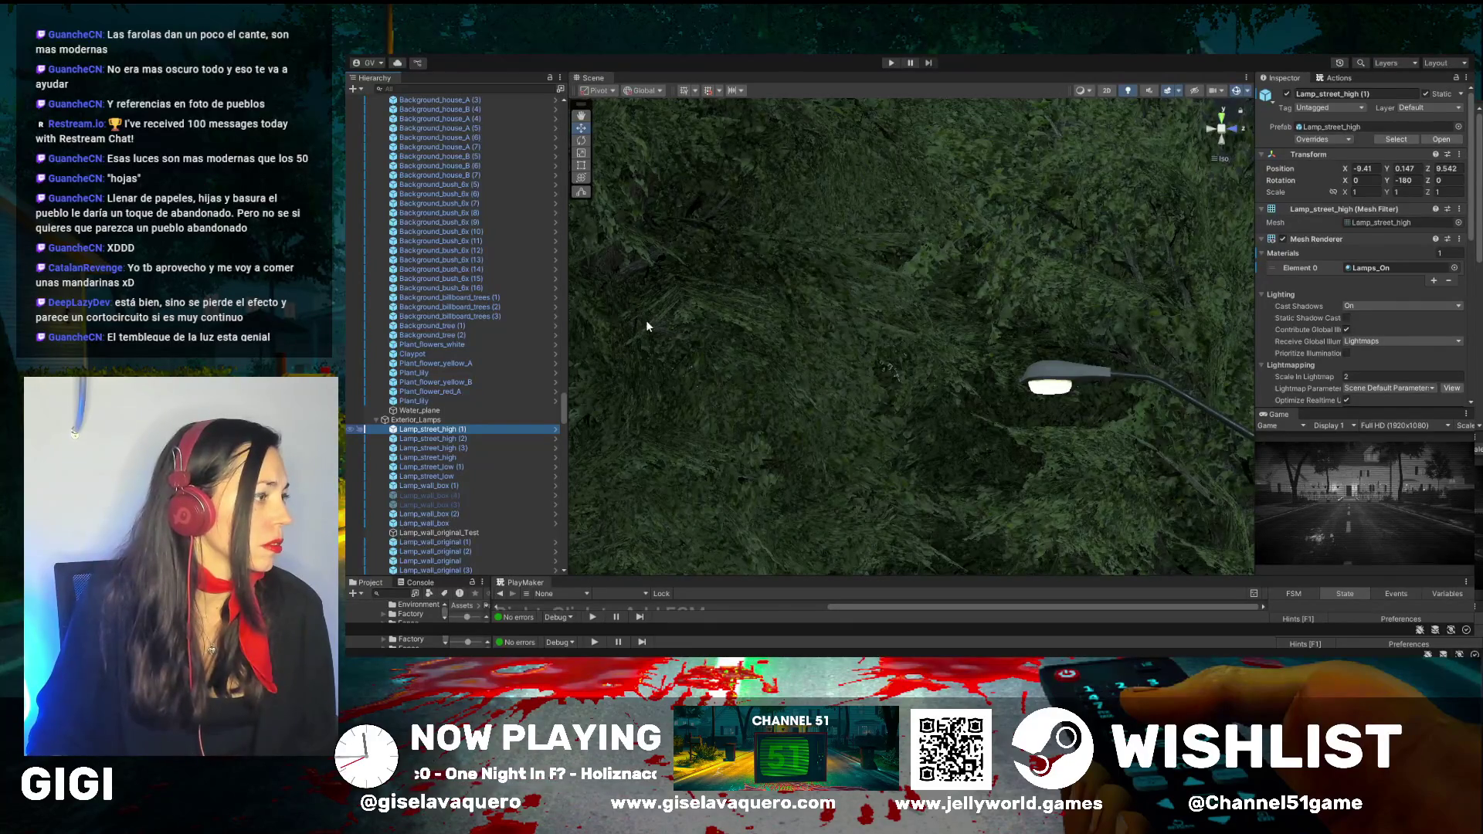
key(Return)
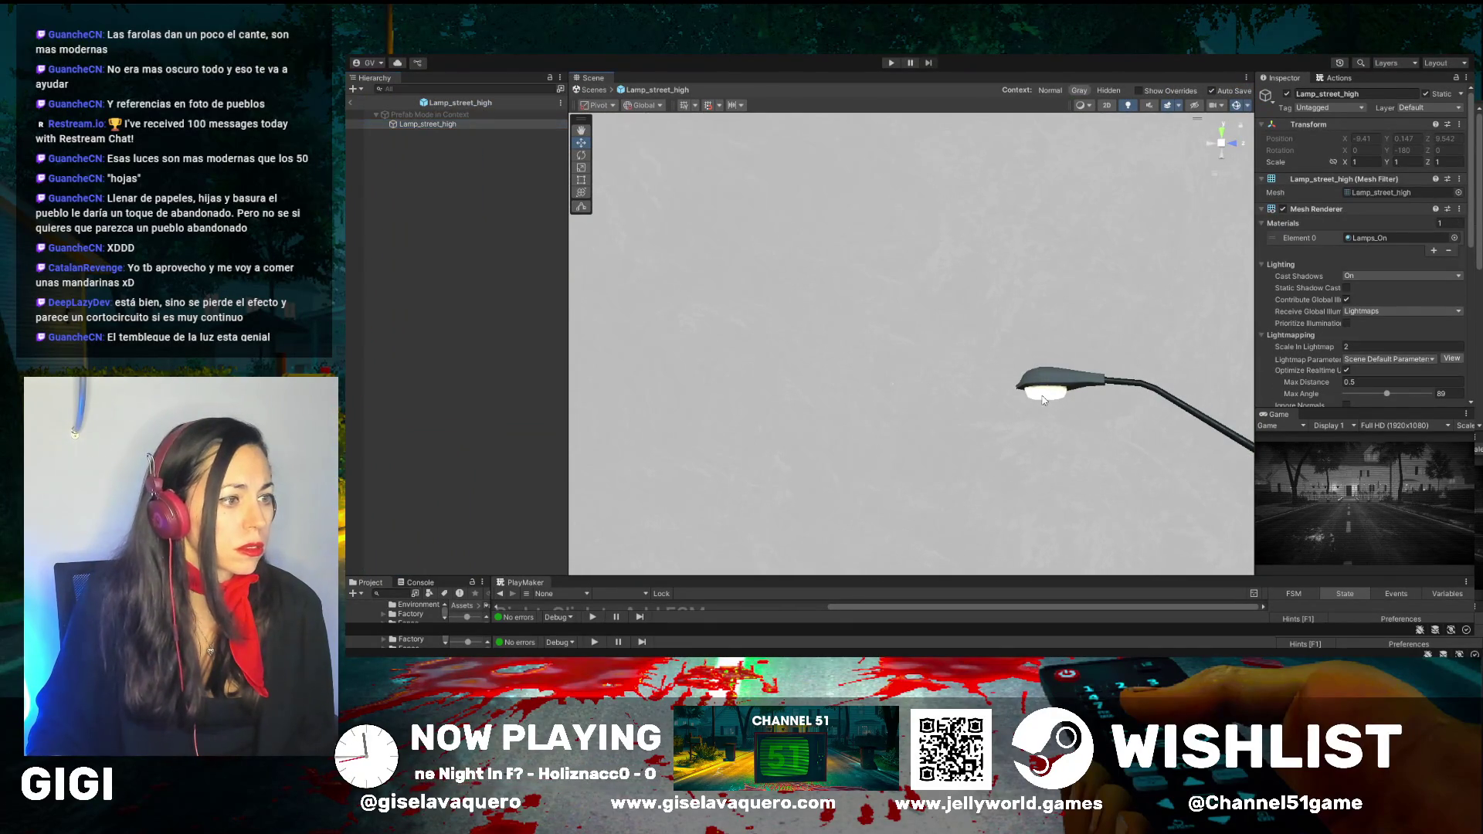
Toggle the lamp's root object off and back on, then exit Prefab Mode to the scene
click(437, 124)
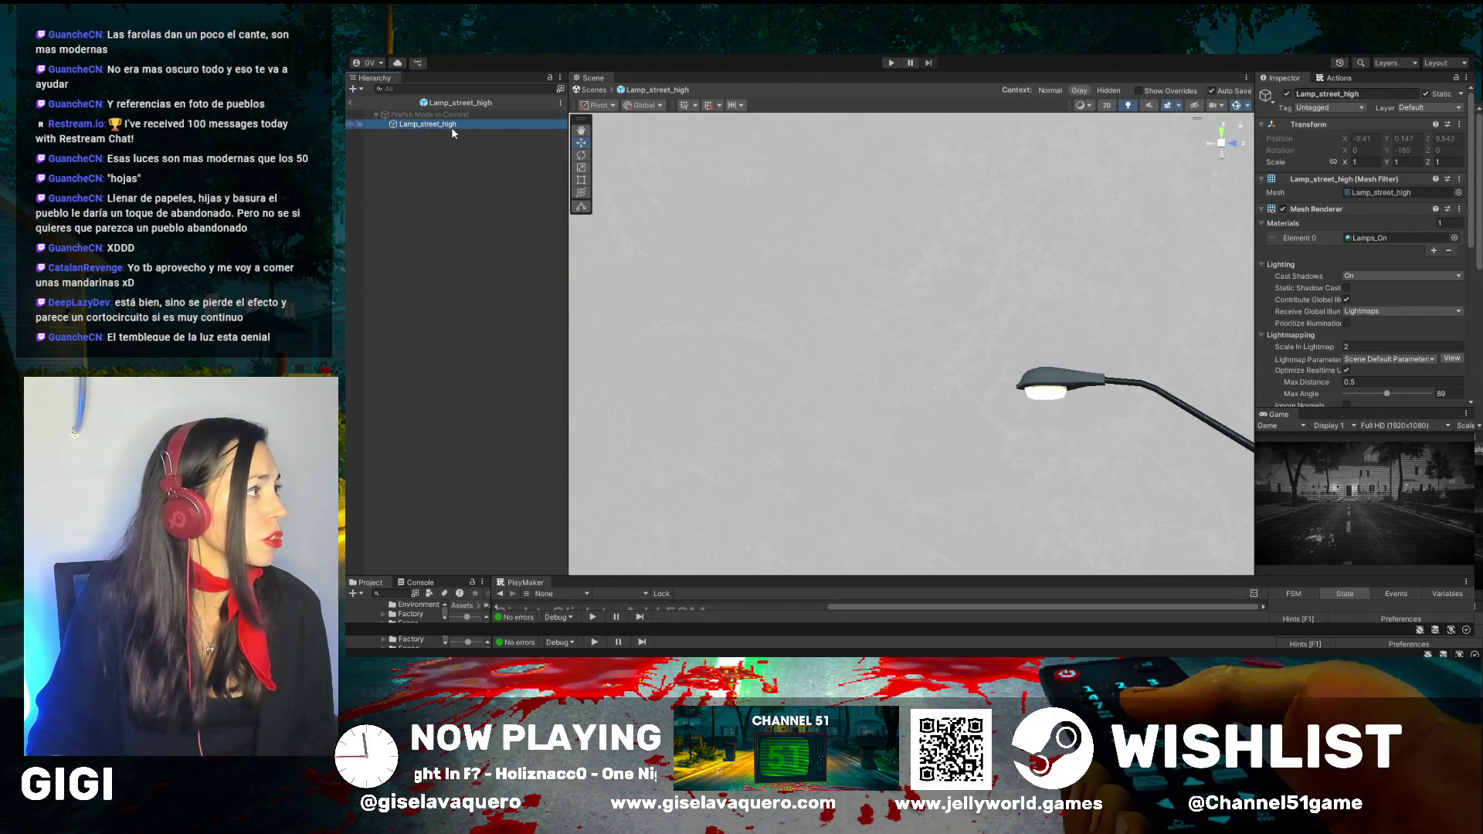
click(1287, 94)
click(1287, 94)
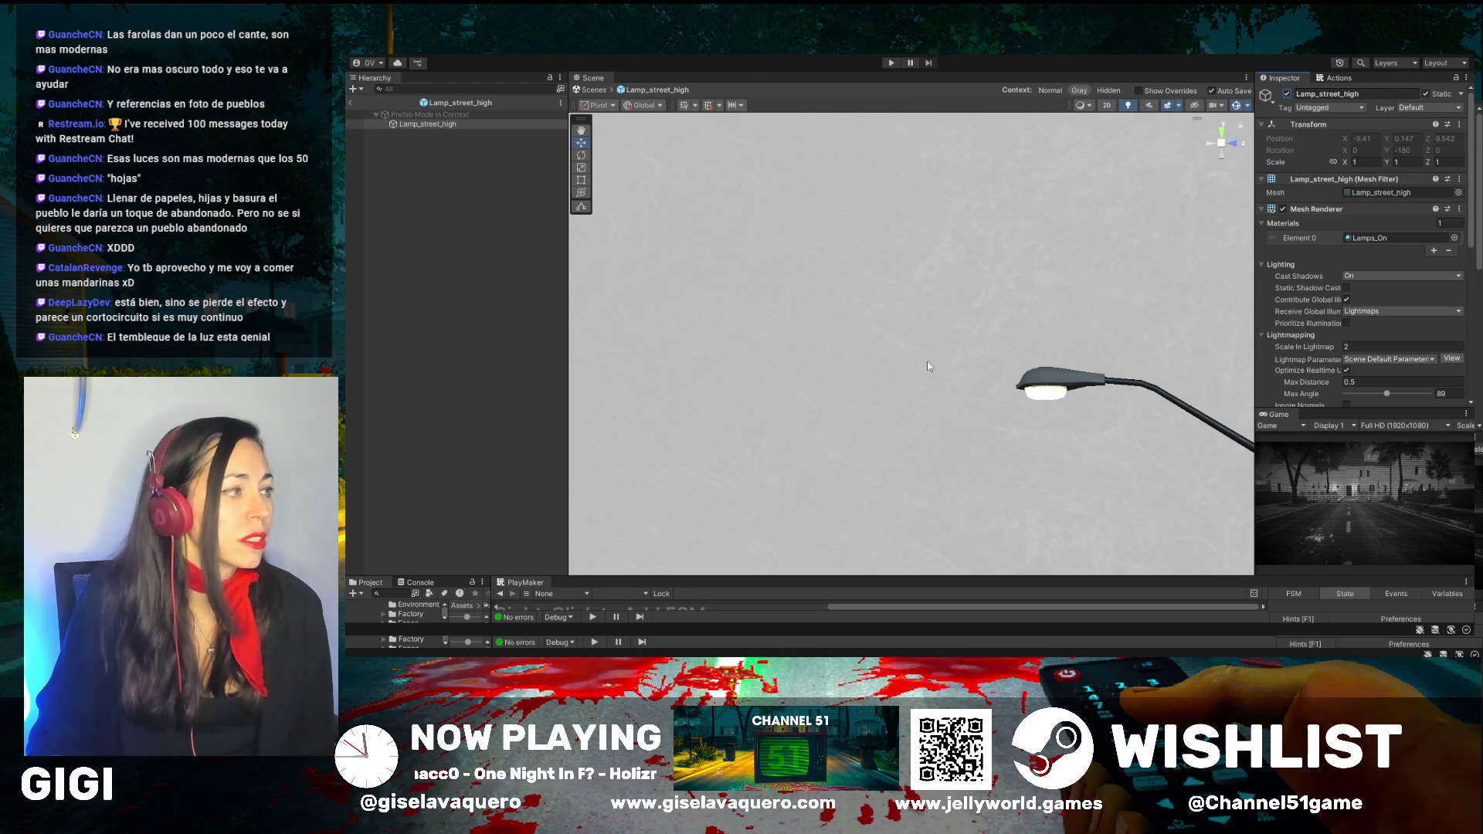
mouse_move(1071, 375)
mouse_down()
mouse_move(1047, 408)
mouse_move(1097, 373)
mouse_move(982, 419)
mouse_move(959, 396)
mouse_up()
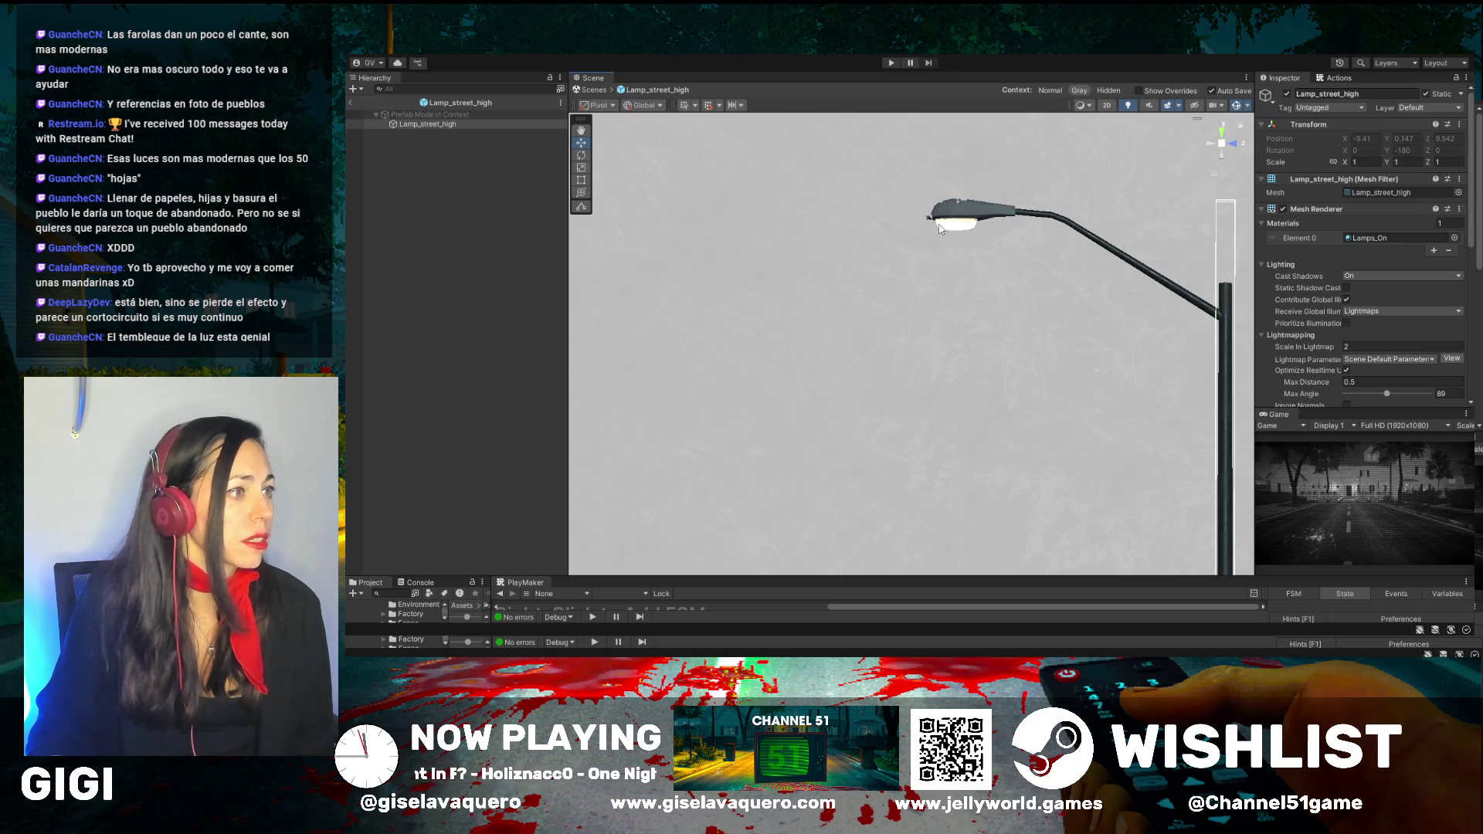
scroll(1337, 352, down, 10)
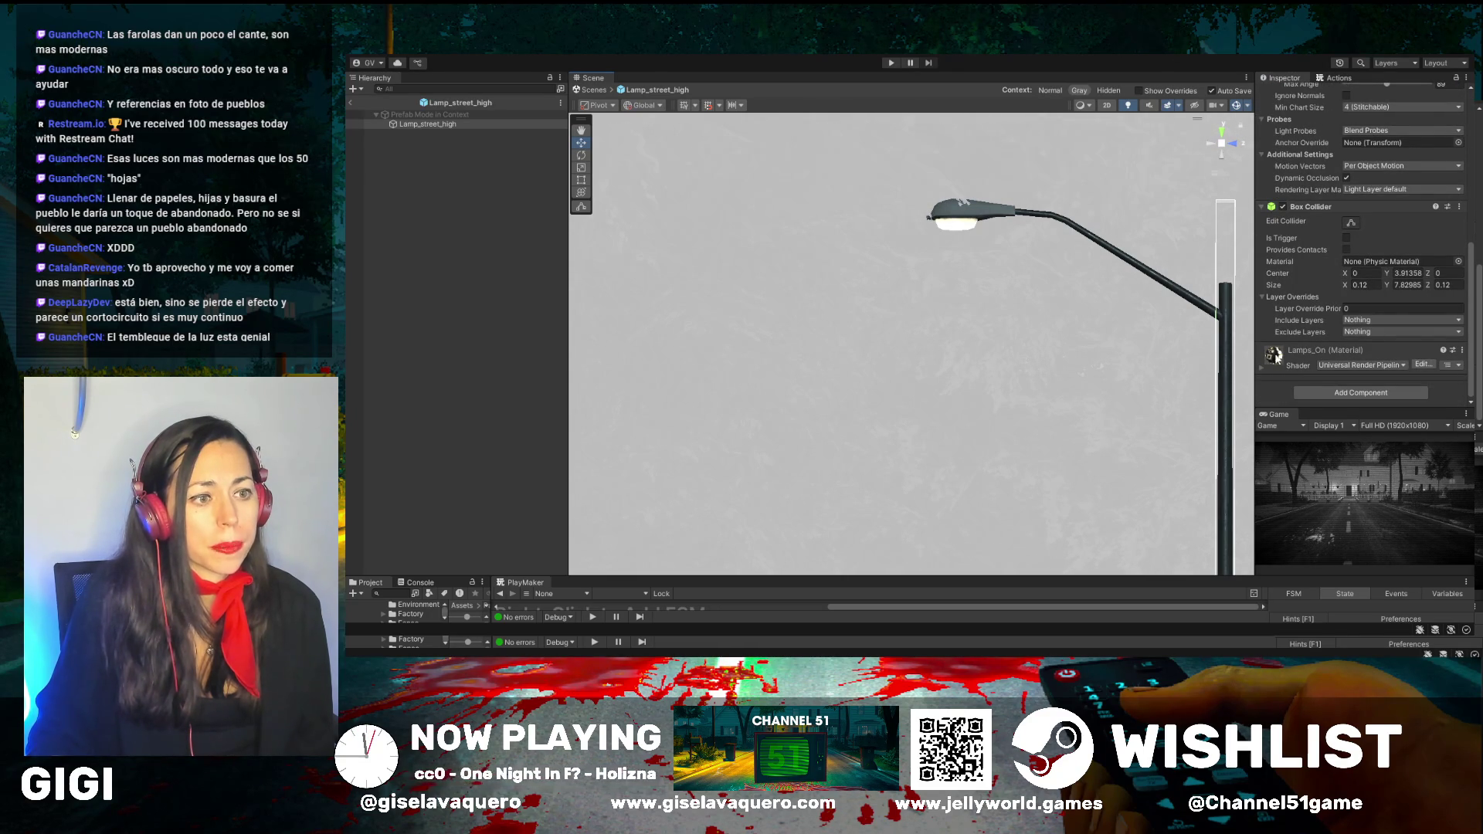
click(351, 102)
scroll(796, 272, down, 5)
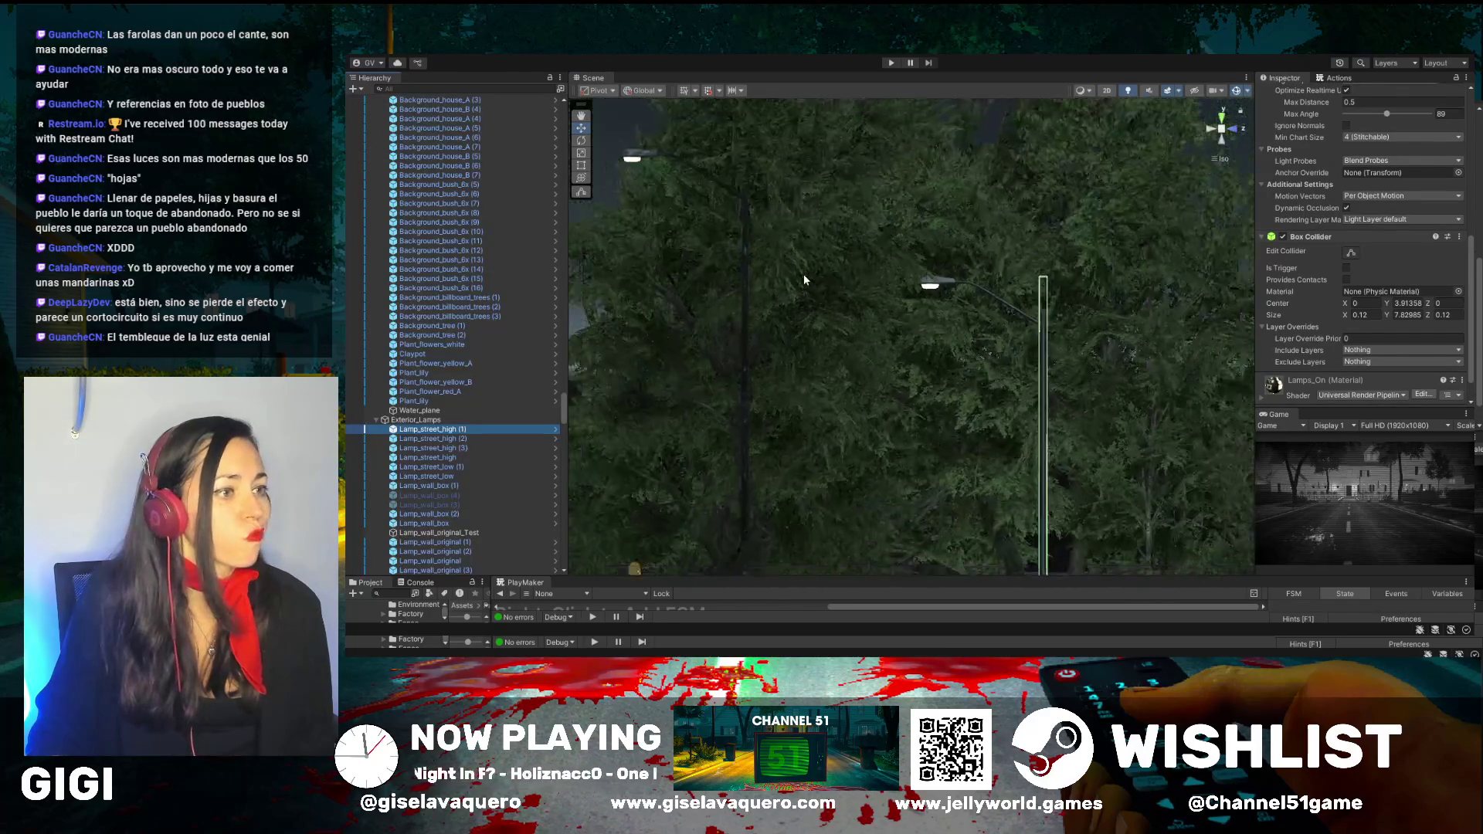
Zoom out and orbit to a top-down view of the road and houses
scroll(803, 273, down, 2)
drag(803, 274, 803, 371)
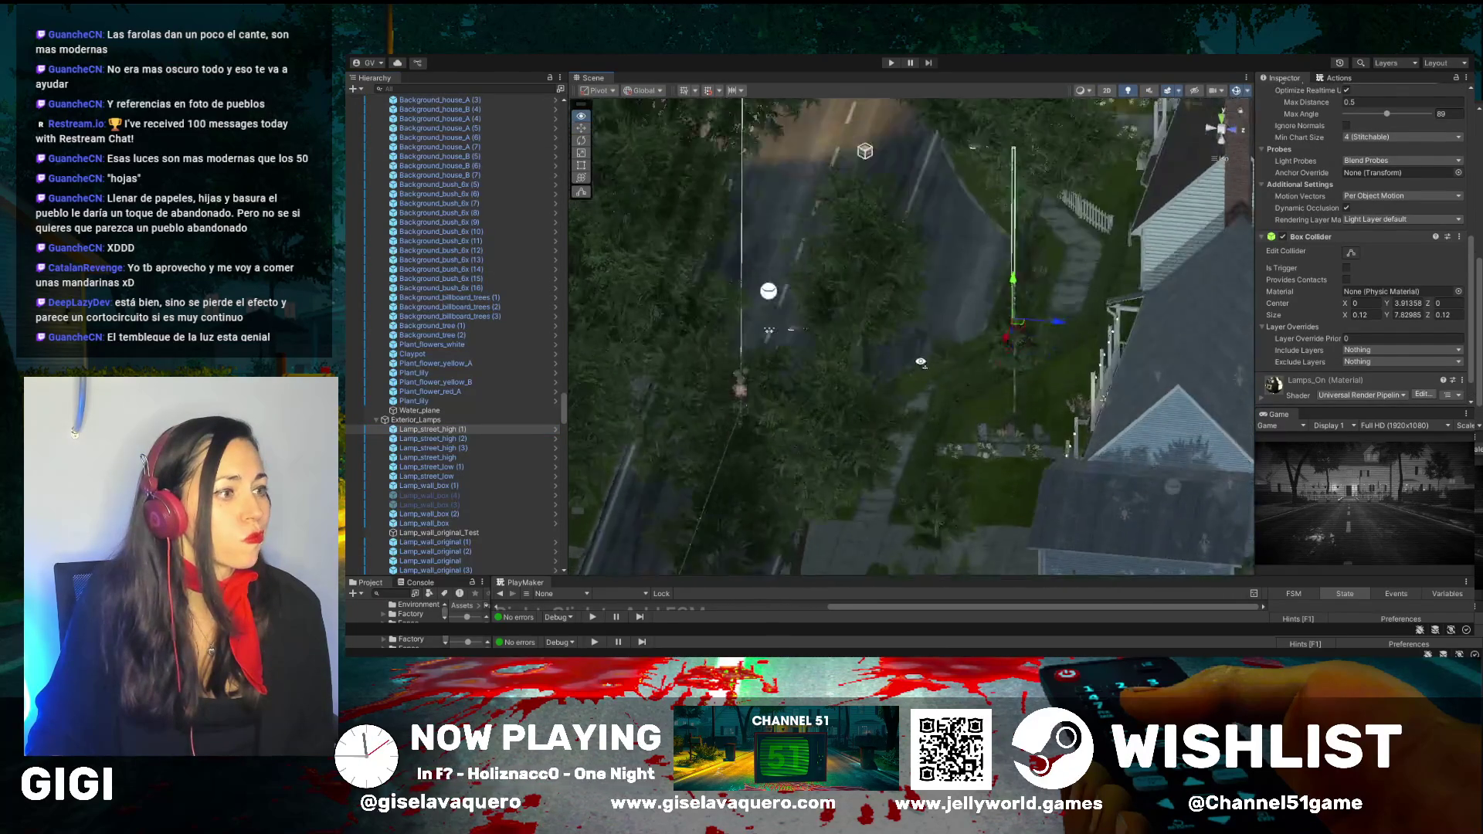
mouse_move(986, 358)
mouse_down()
mouse_move(952, 378)
mouse_move(891, 297)
mouse_move(856, 287)
mouse_up()
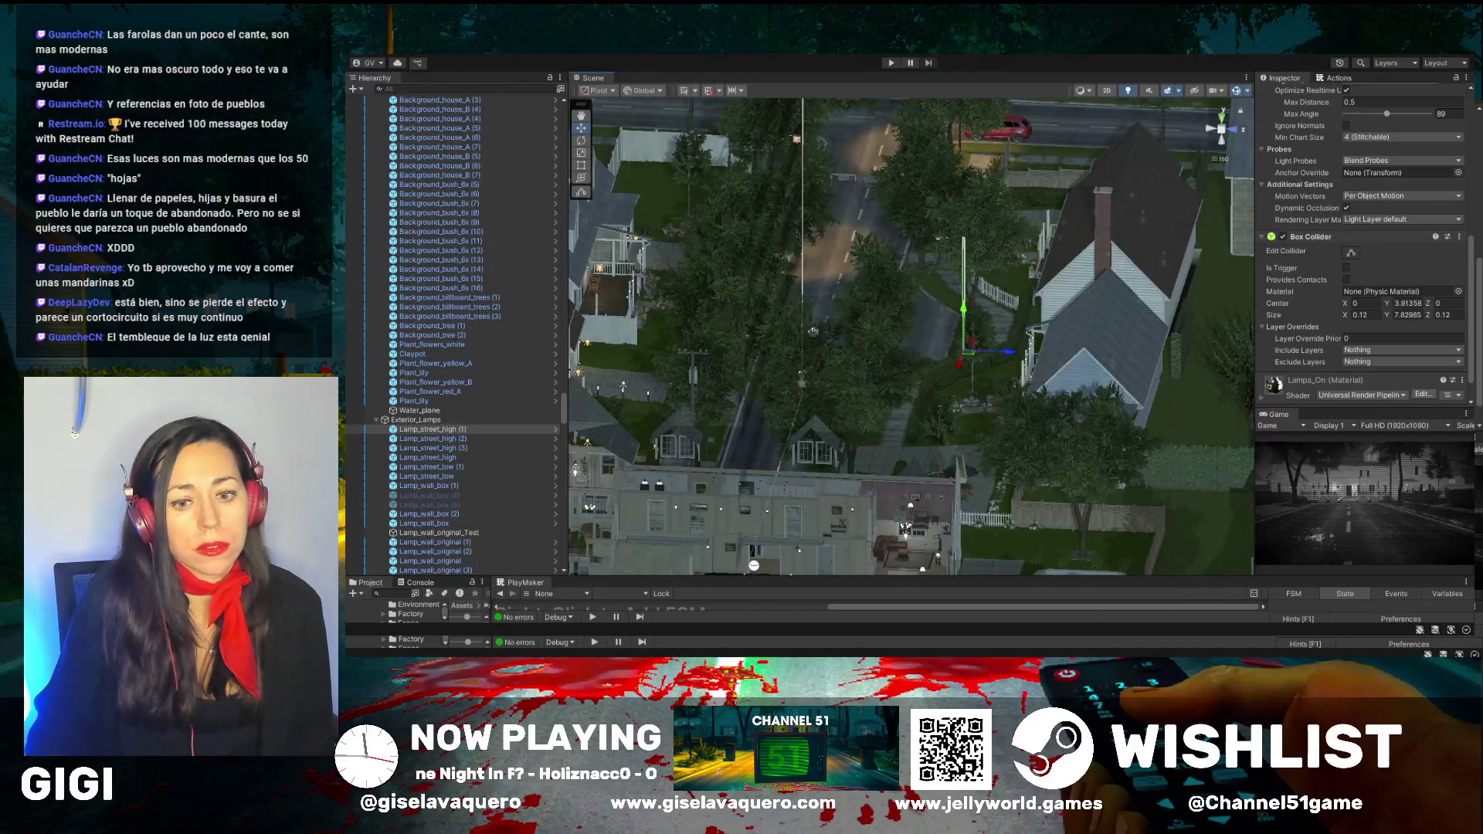
drag(855, 288, 908, 299)
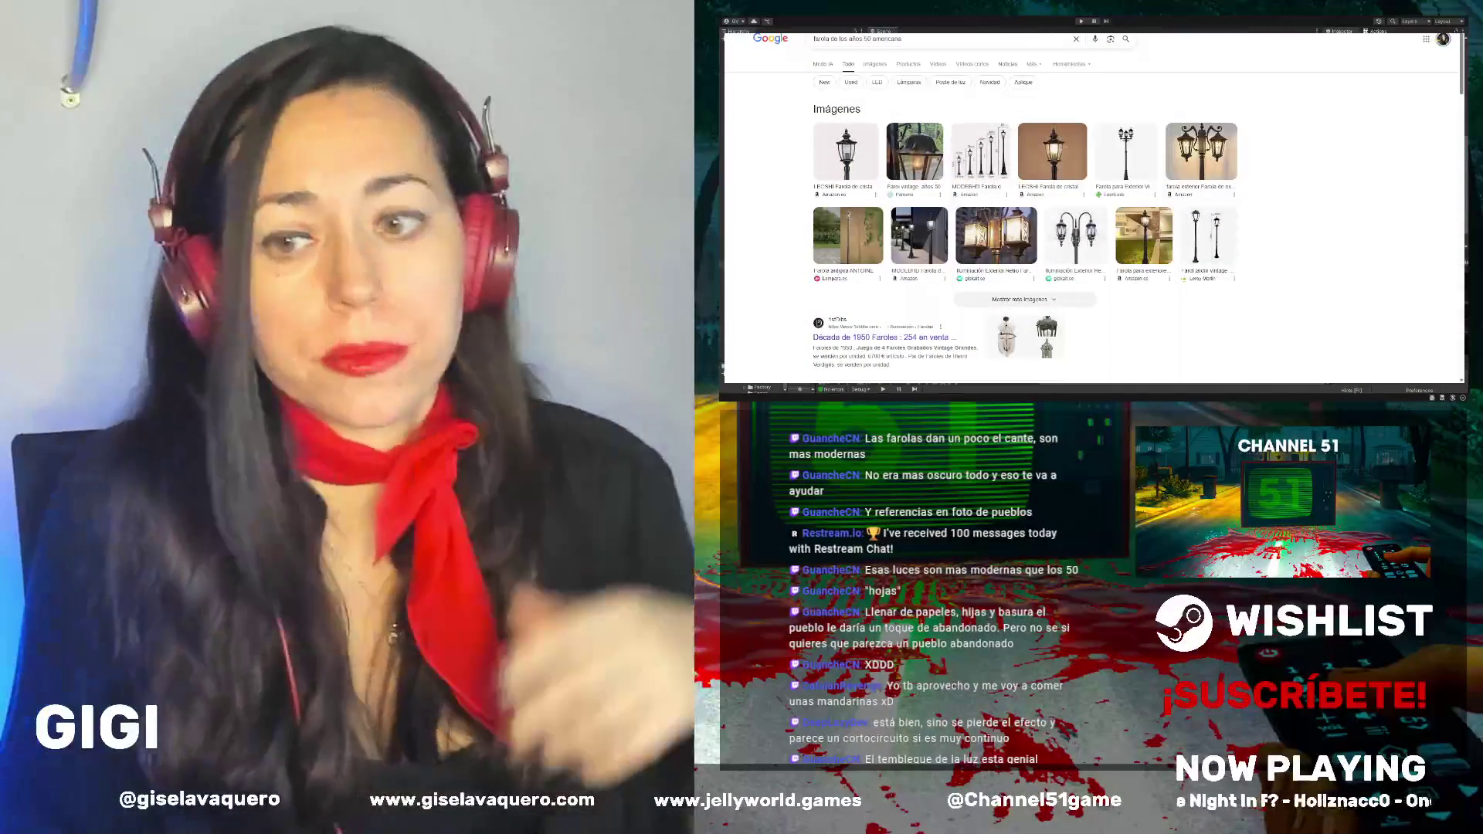
Show image results for the lamp search and preview the vintage two-light American garden lamp
scroll(1096, 209, down, 1)
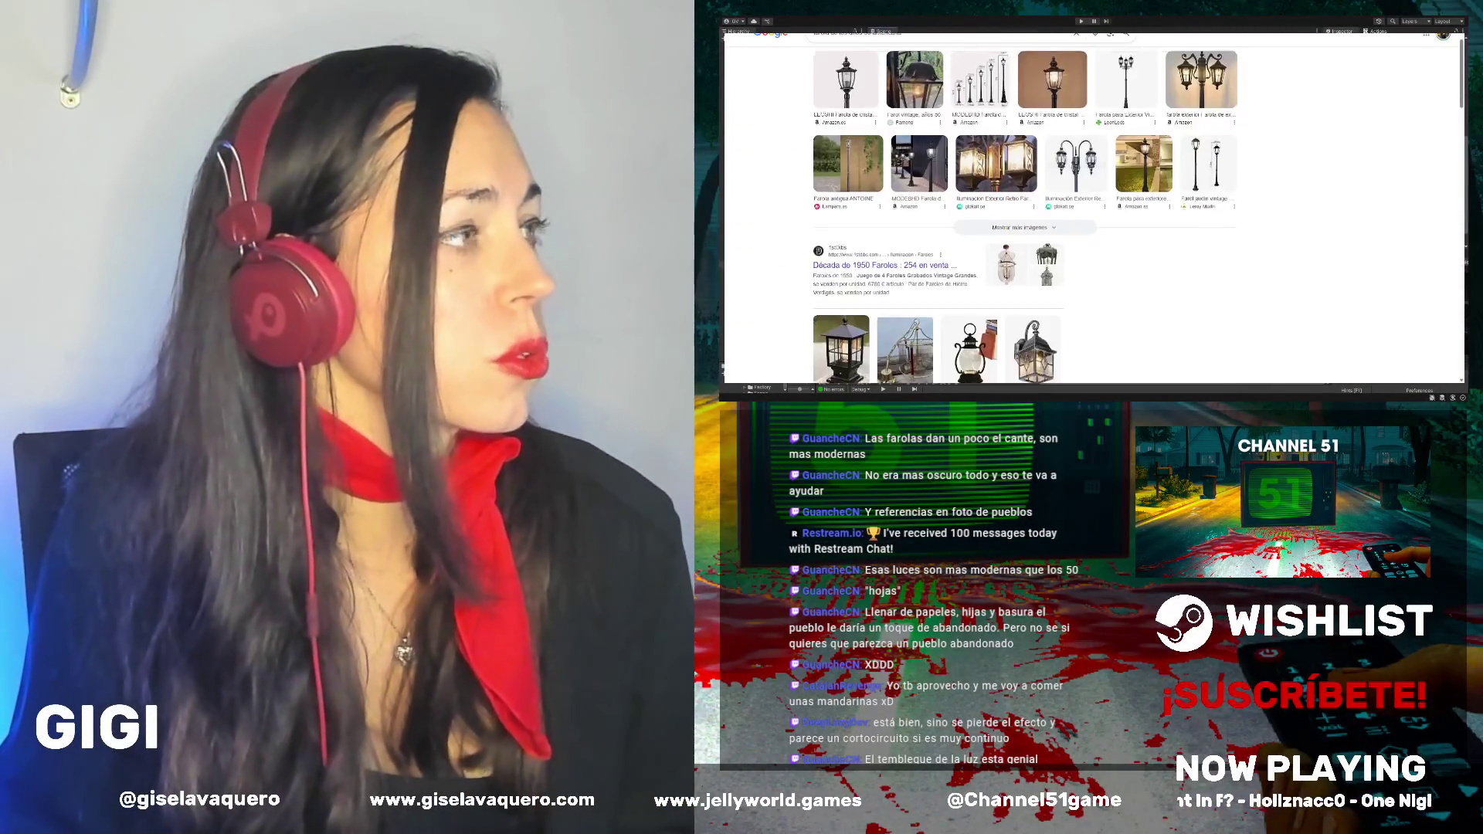
scroll(1097, 209, up, 1)
click(875, 64)
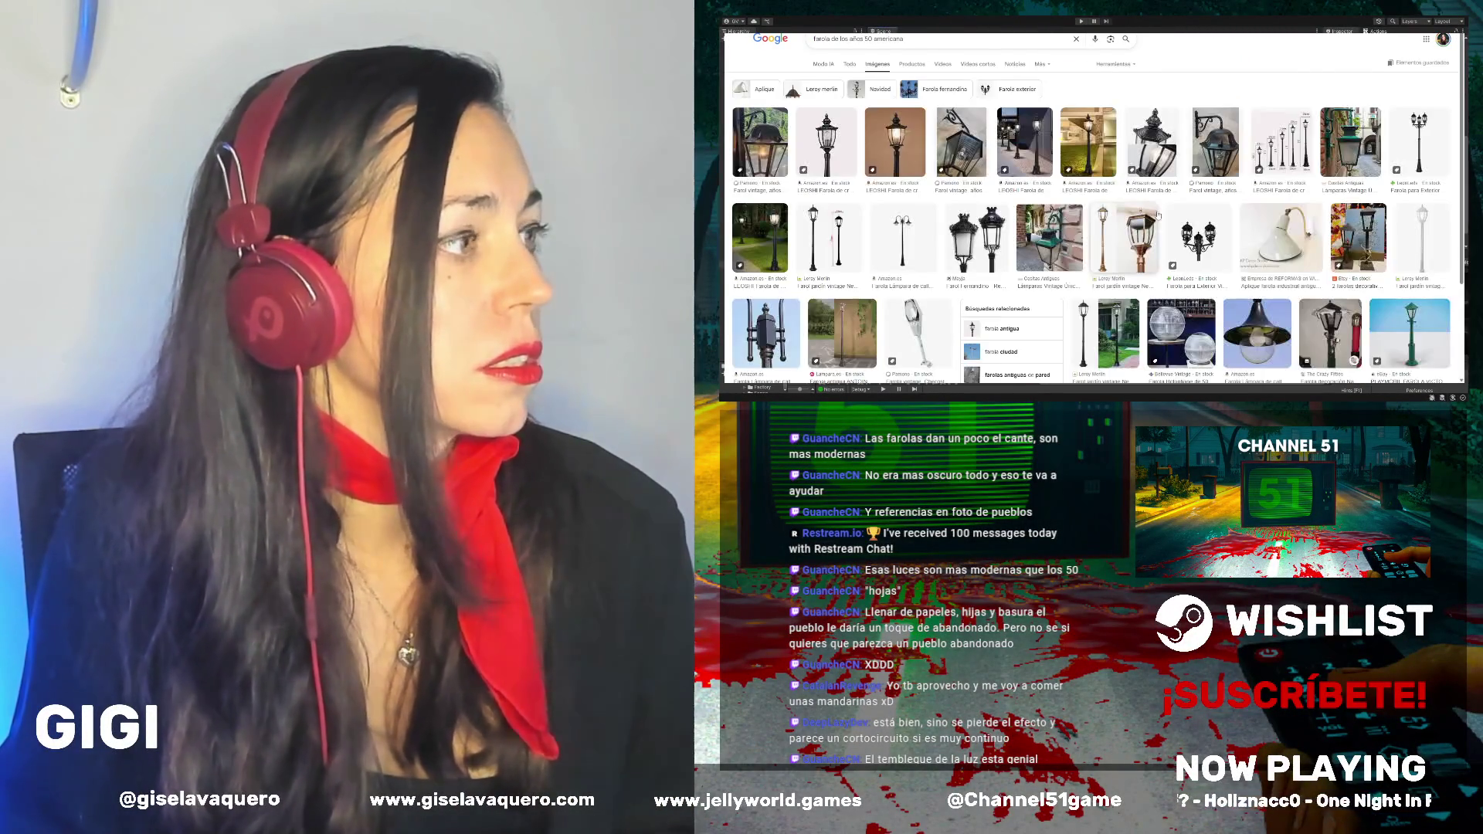
scroll(1158, 216, down, 5)
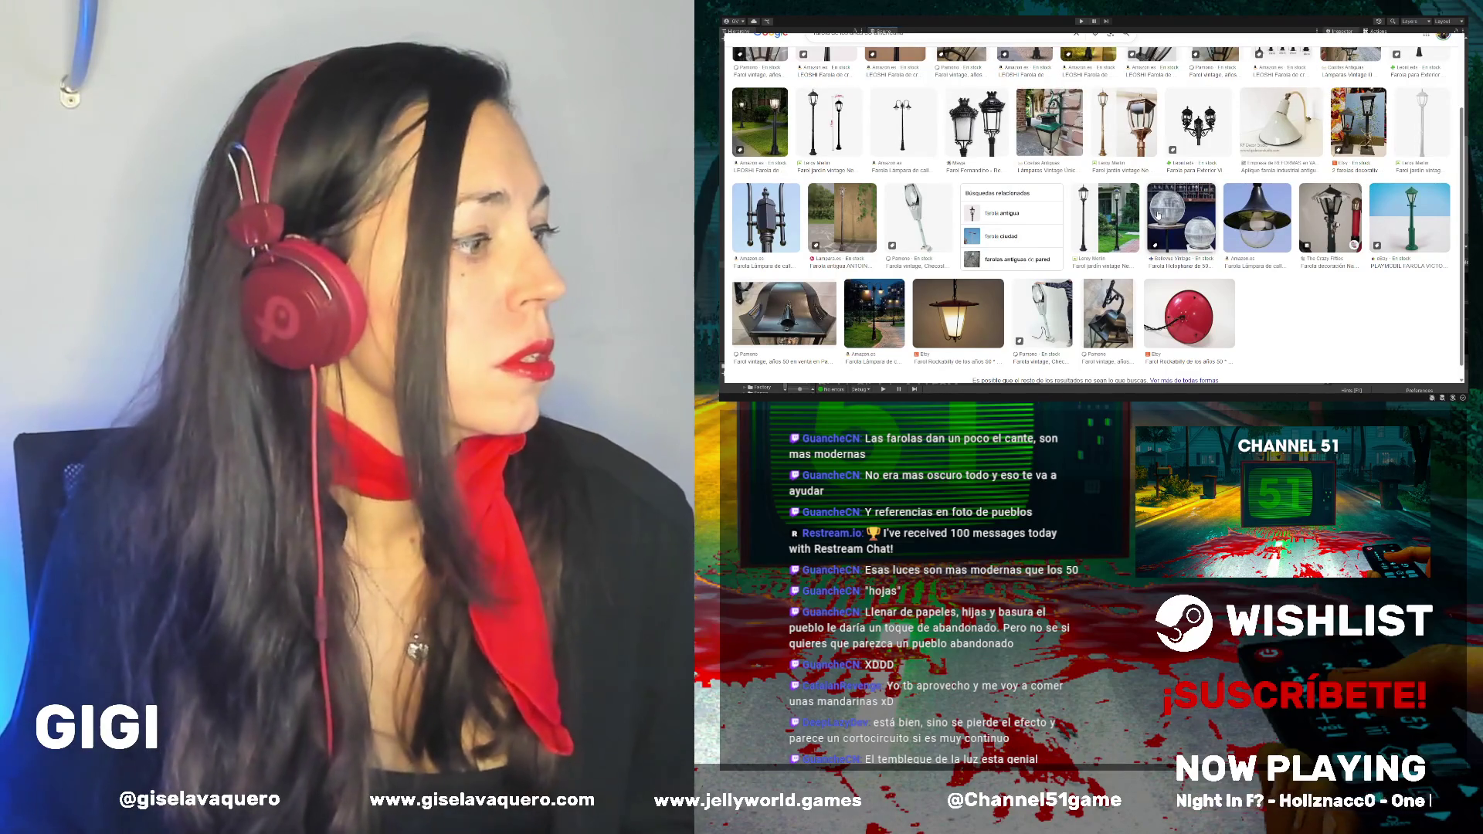
scroll(1158, 216, down, 5)
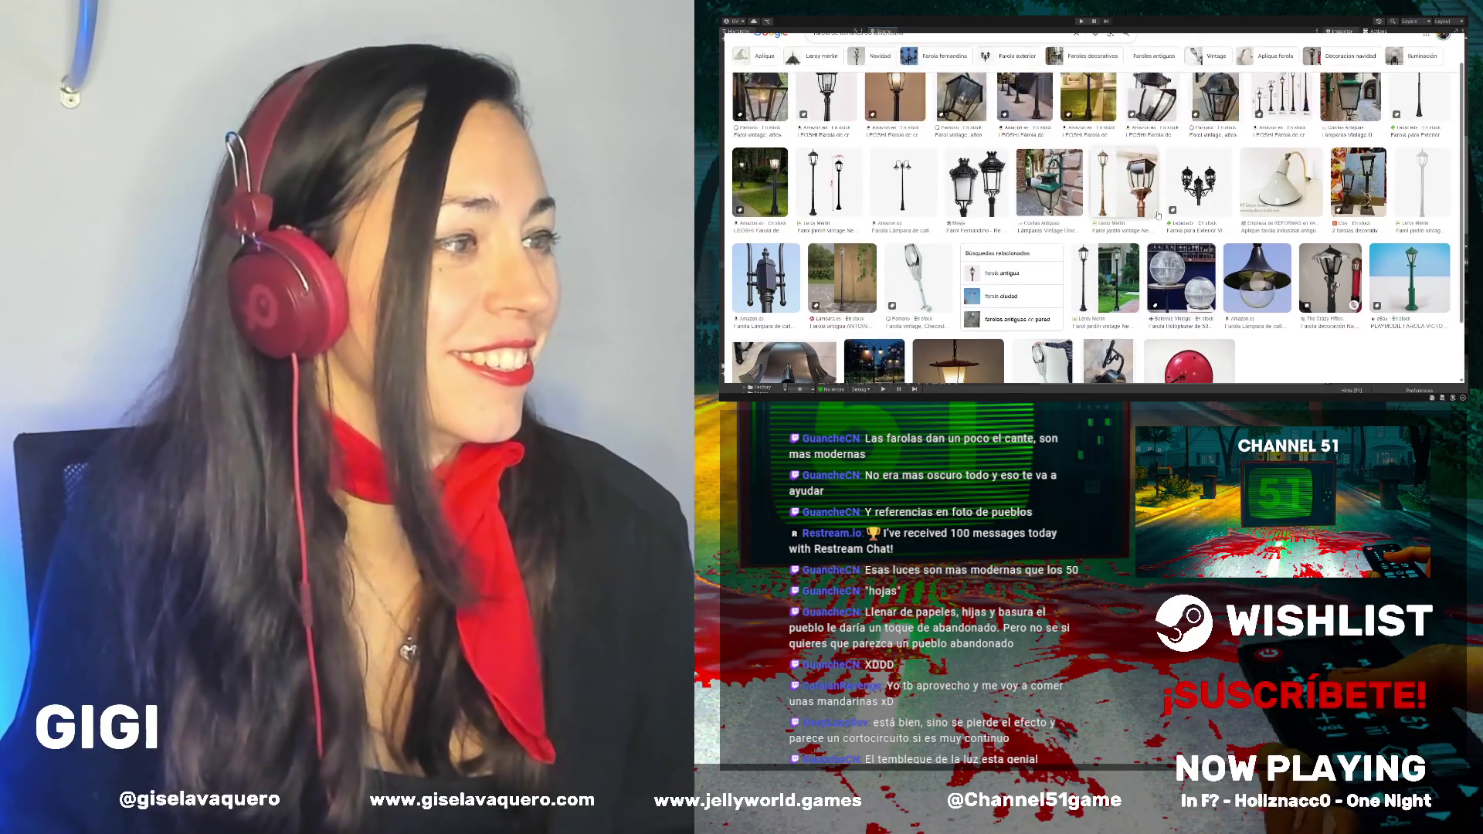
scroll(1157, 216, up, 5)
click(902, 159)
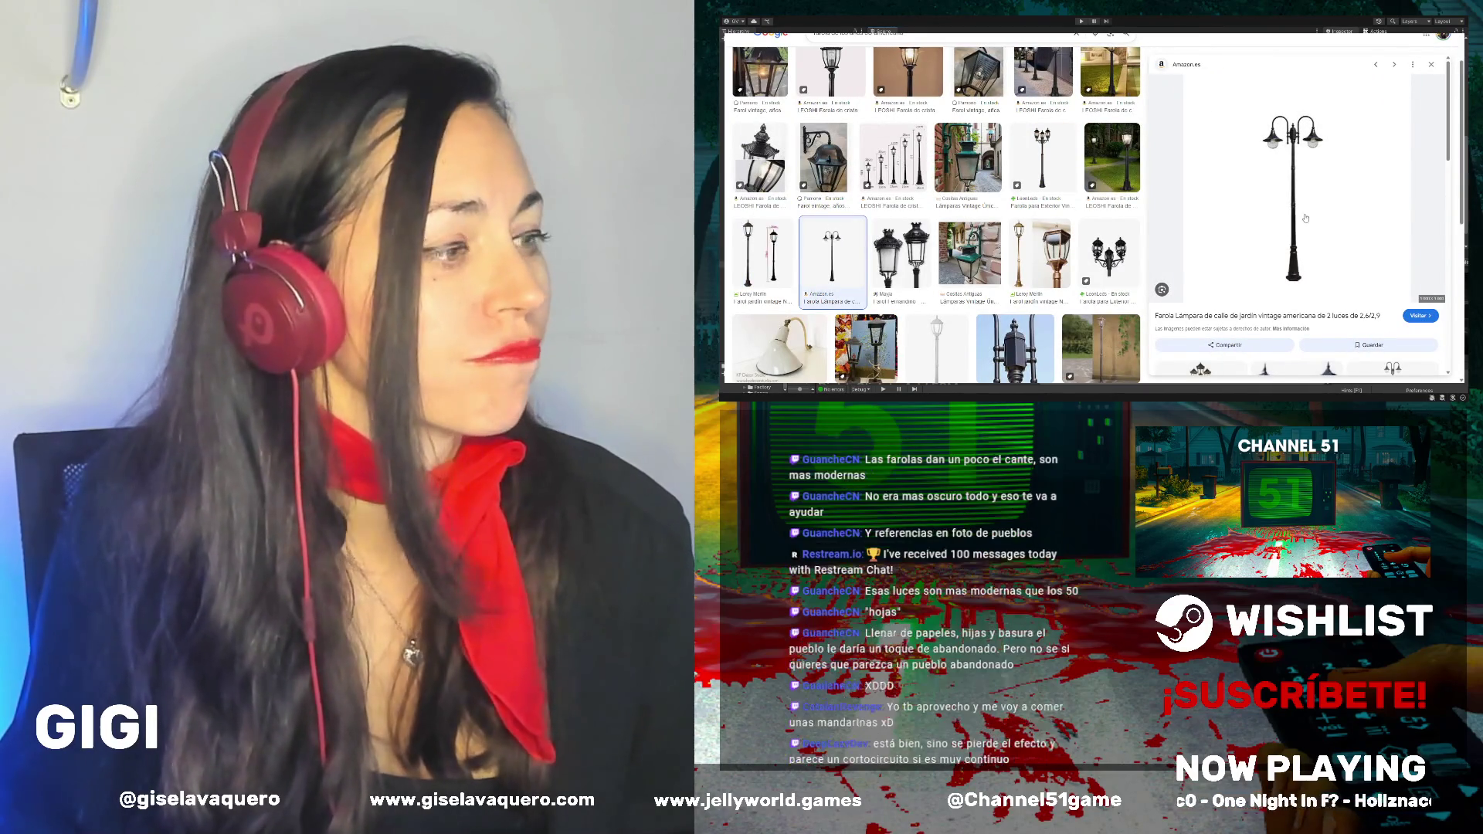
scroll(1308, 221, down, 3)
scroll(1297, 217, up, 3)
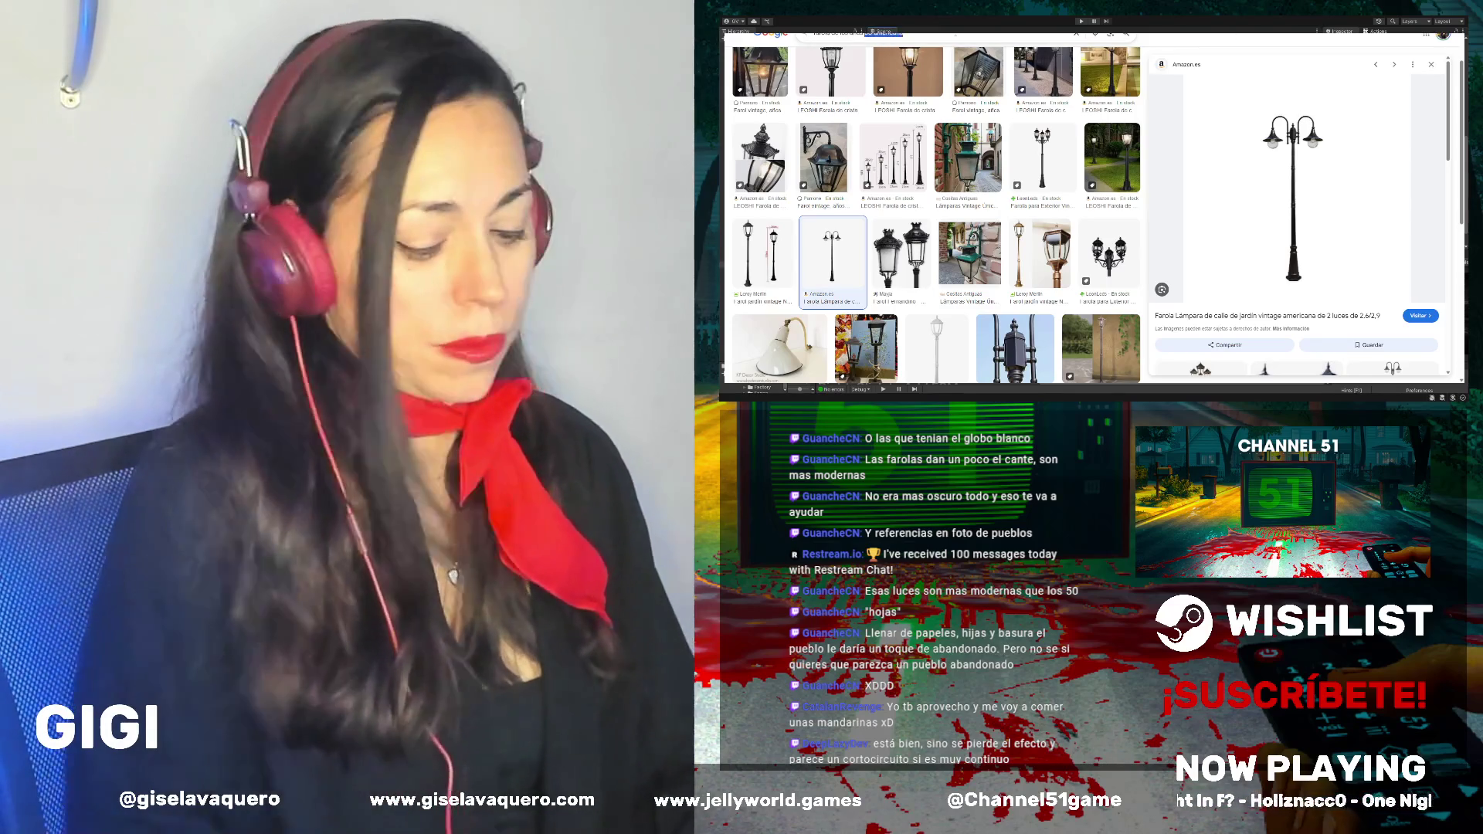
Search images for 90s American street lamps, then rerun as 'farola de los años 90'
key(Return)
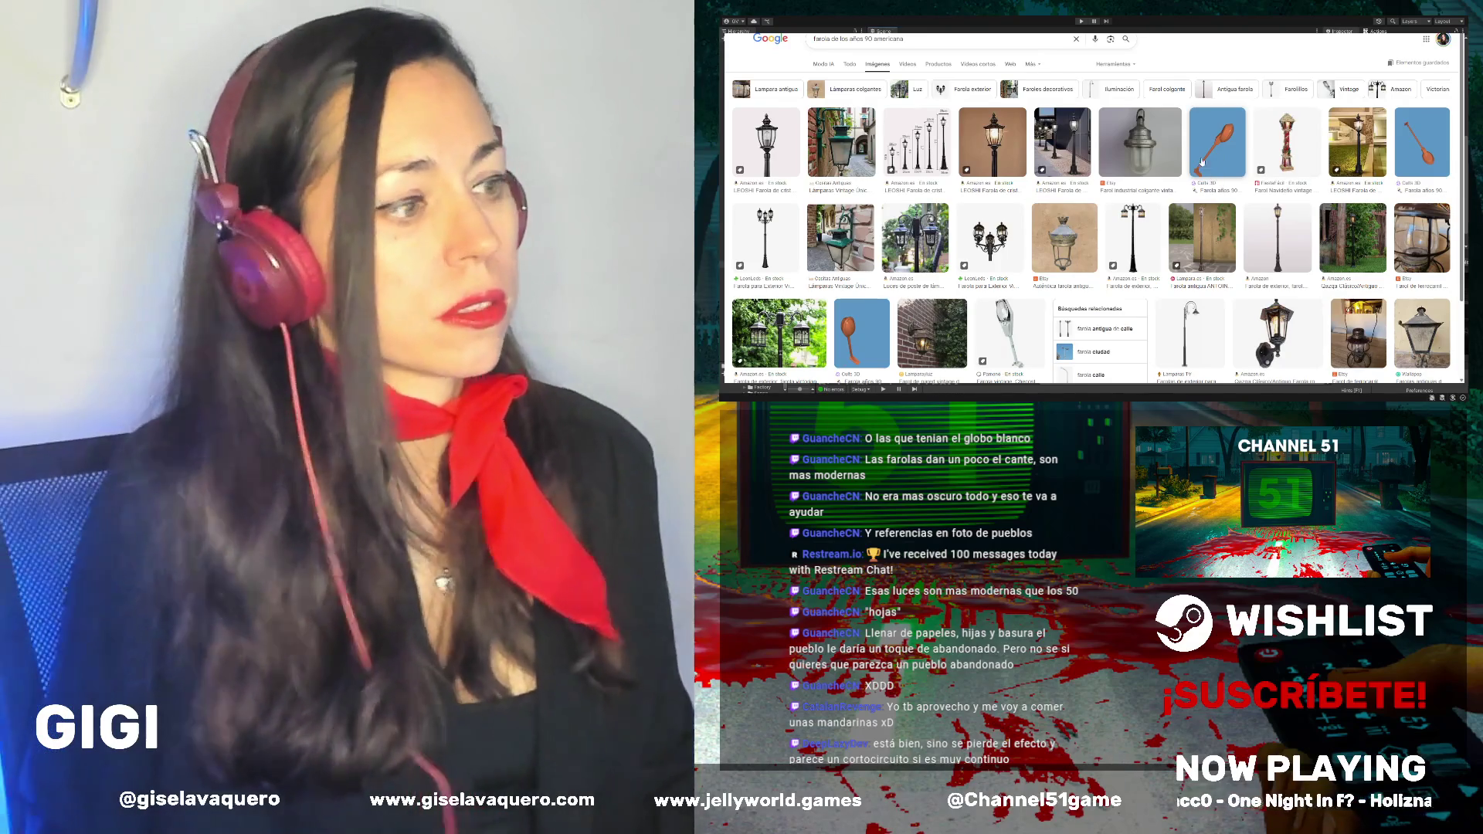
scroll(1112, 207, down, 2)
scroll(1113, 207, down, 1)
scroll(1112, 197, up, 3)
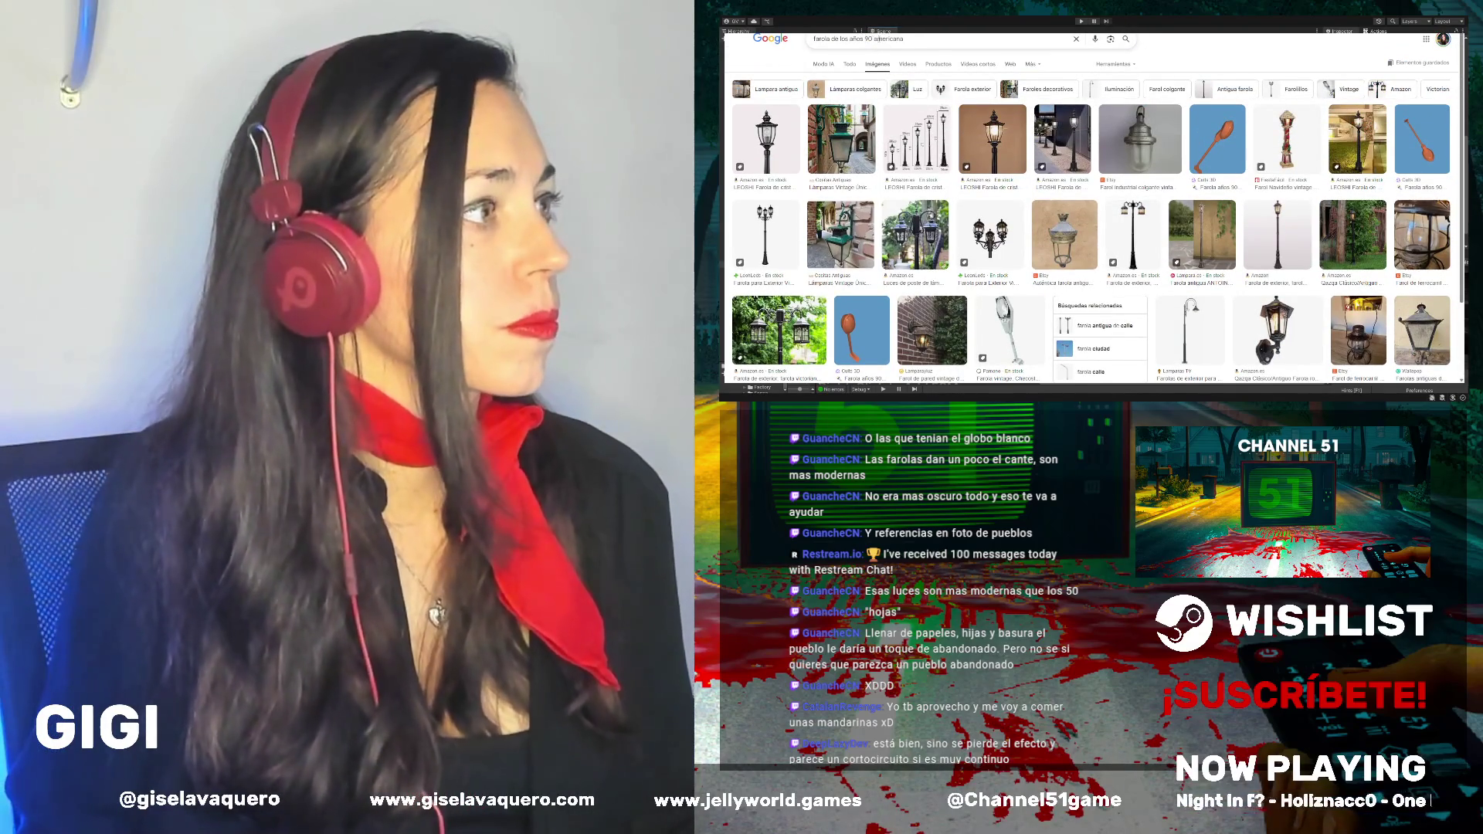
click(866, 39)
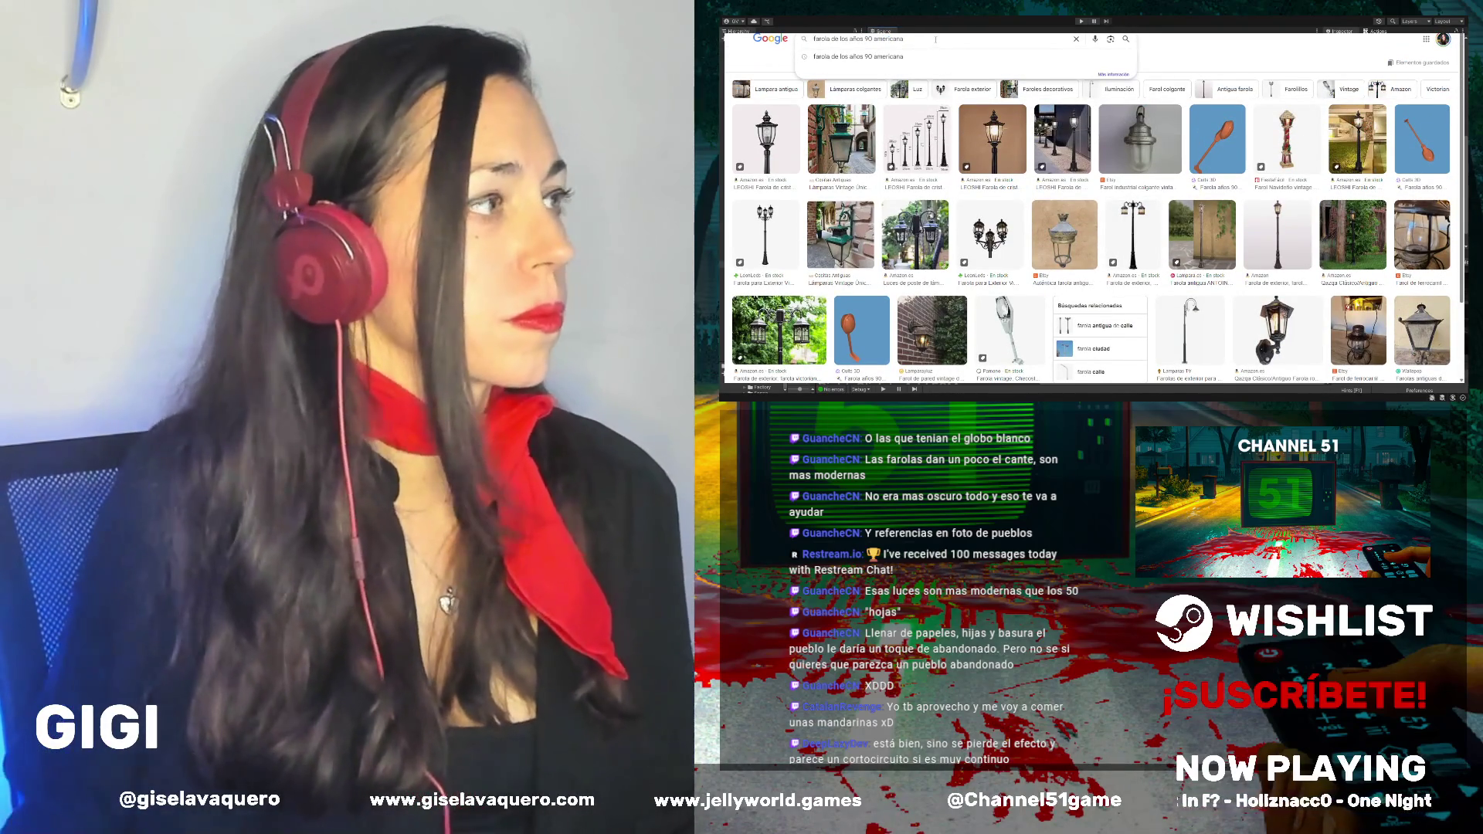
key(Return)
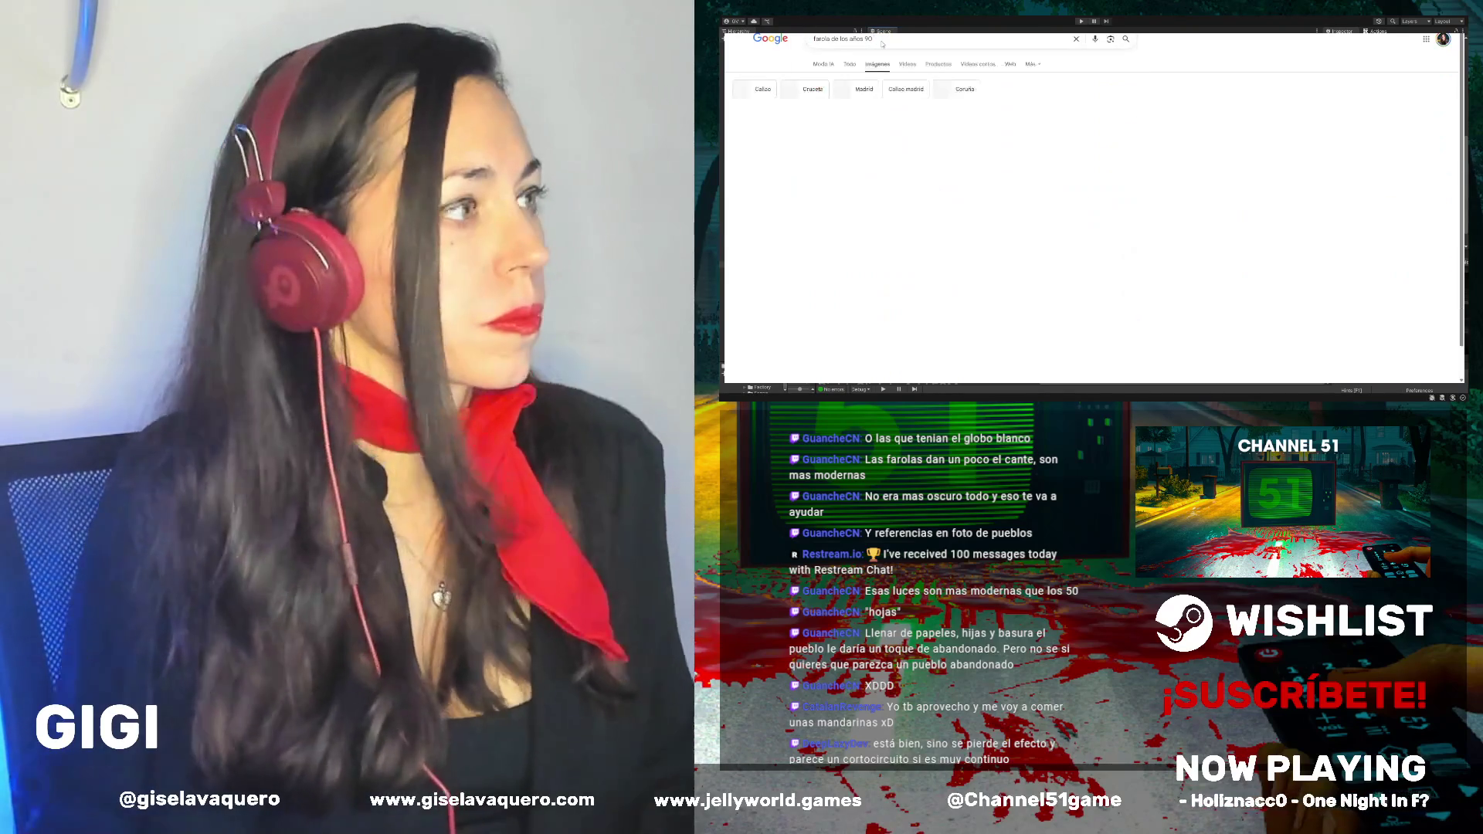
Browse the results, briefly previewing the model-railway street lamp set
scroll(1063, 200, down, 15)
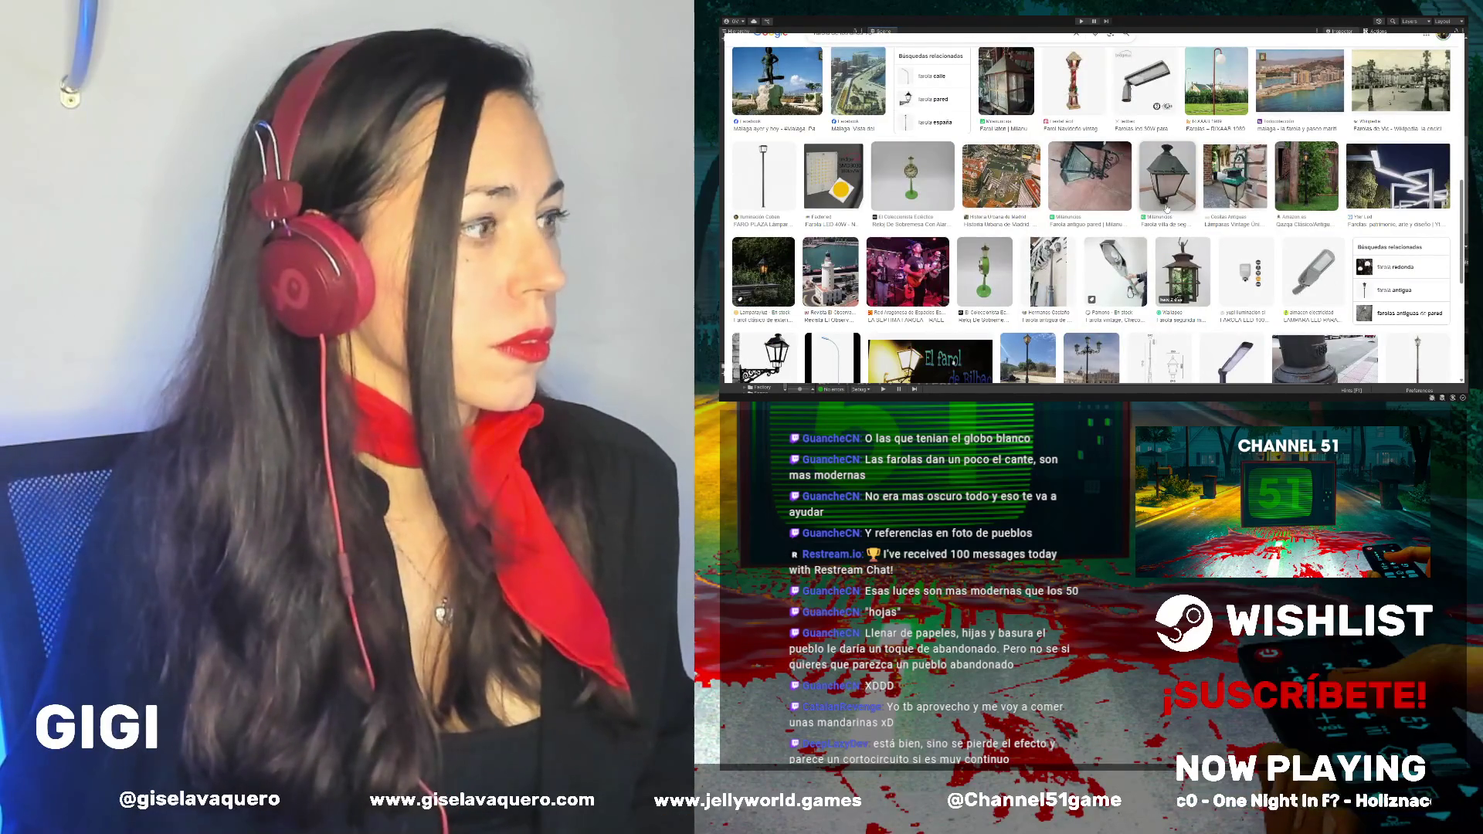
scroll(925, 195, down, 3)
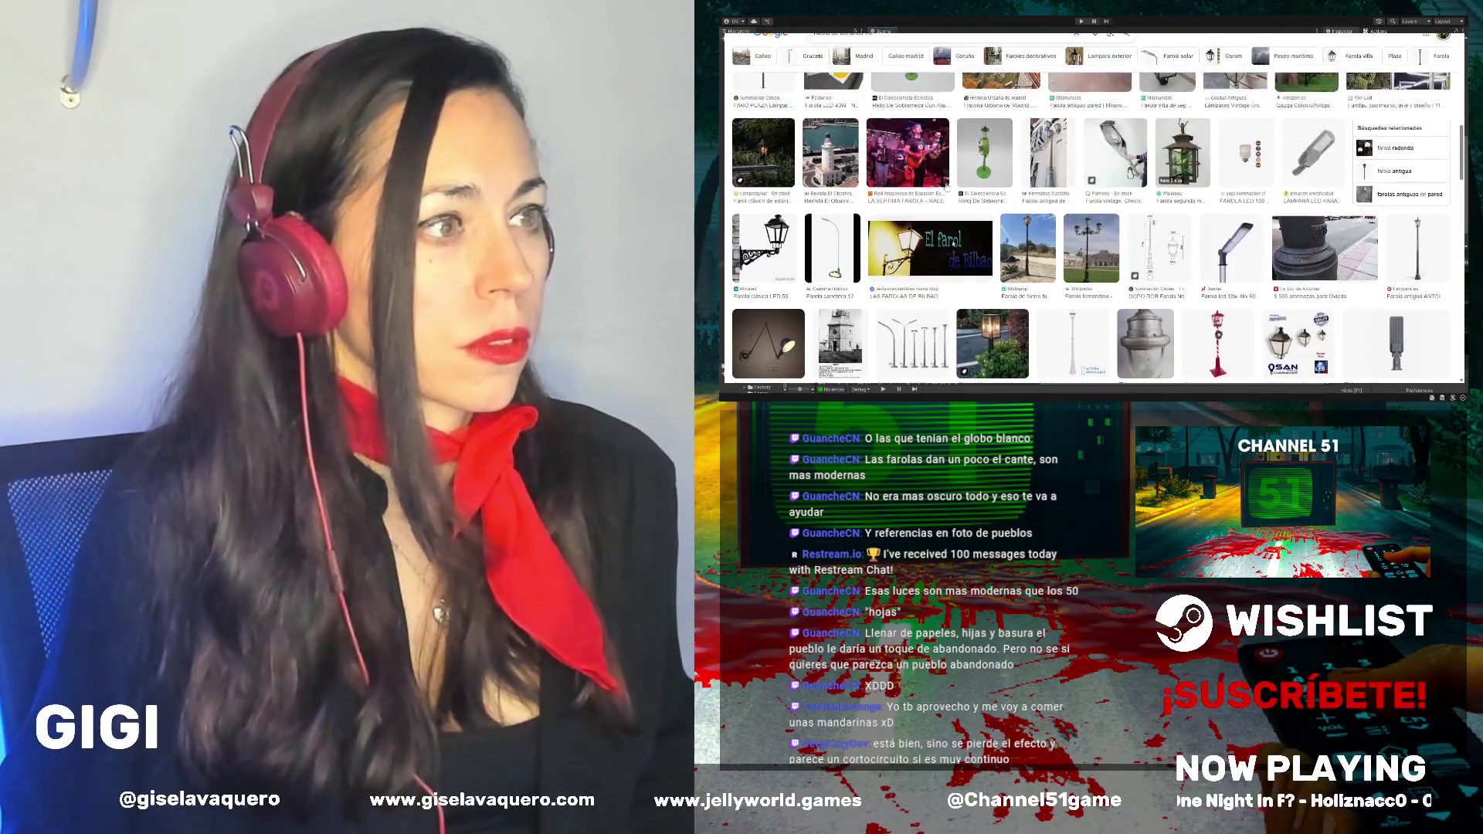
scroll(1059, 183, down, 3)
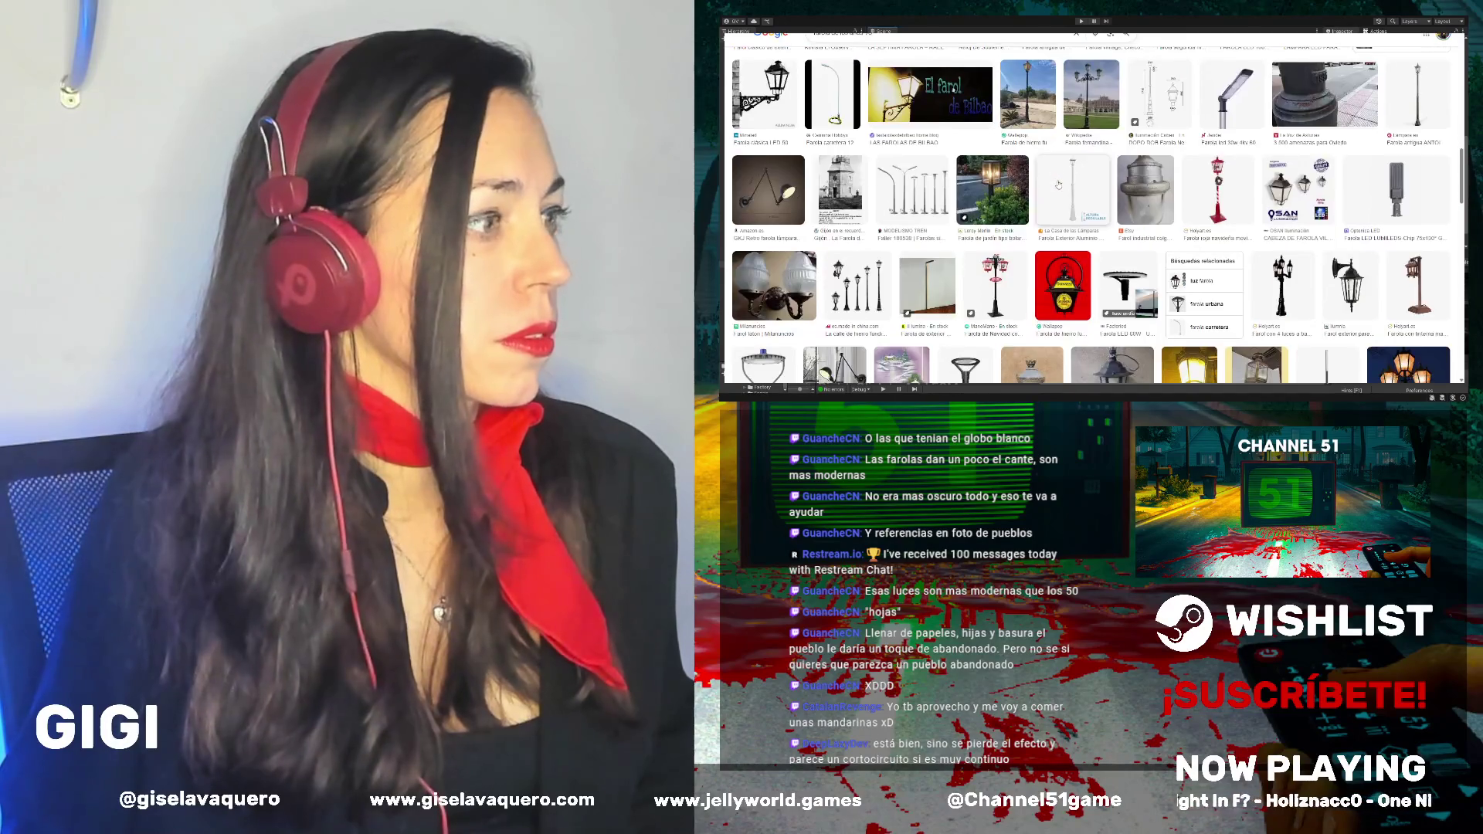
click(904, 192)
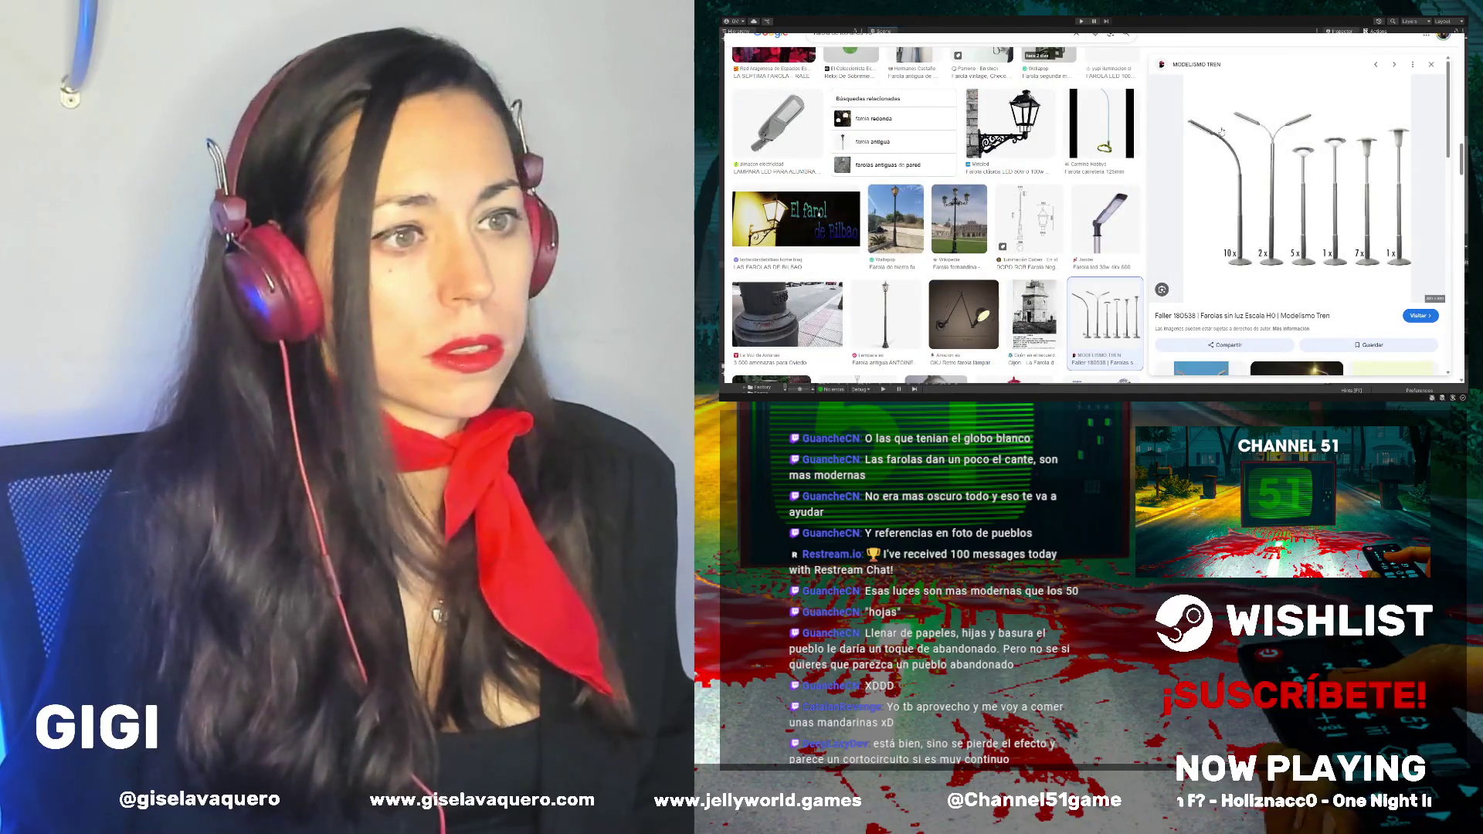
click(1431, 65)
scroll(1029, 236, down, 2)
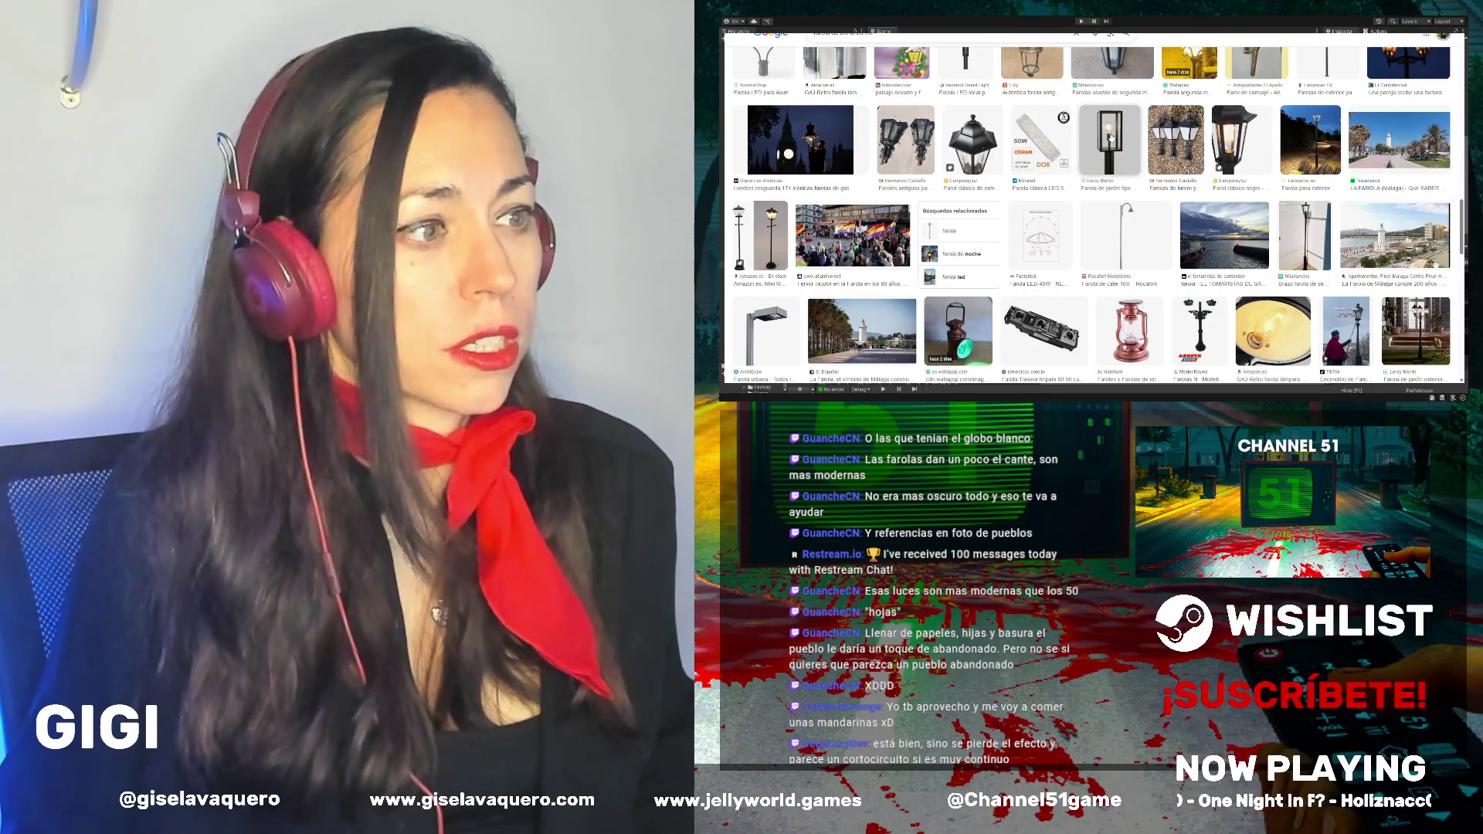
scroll(1108, 164, up, 2)
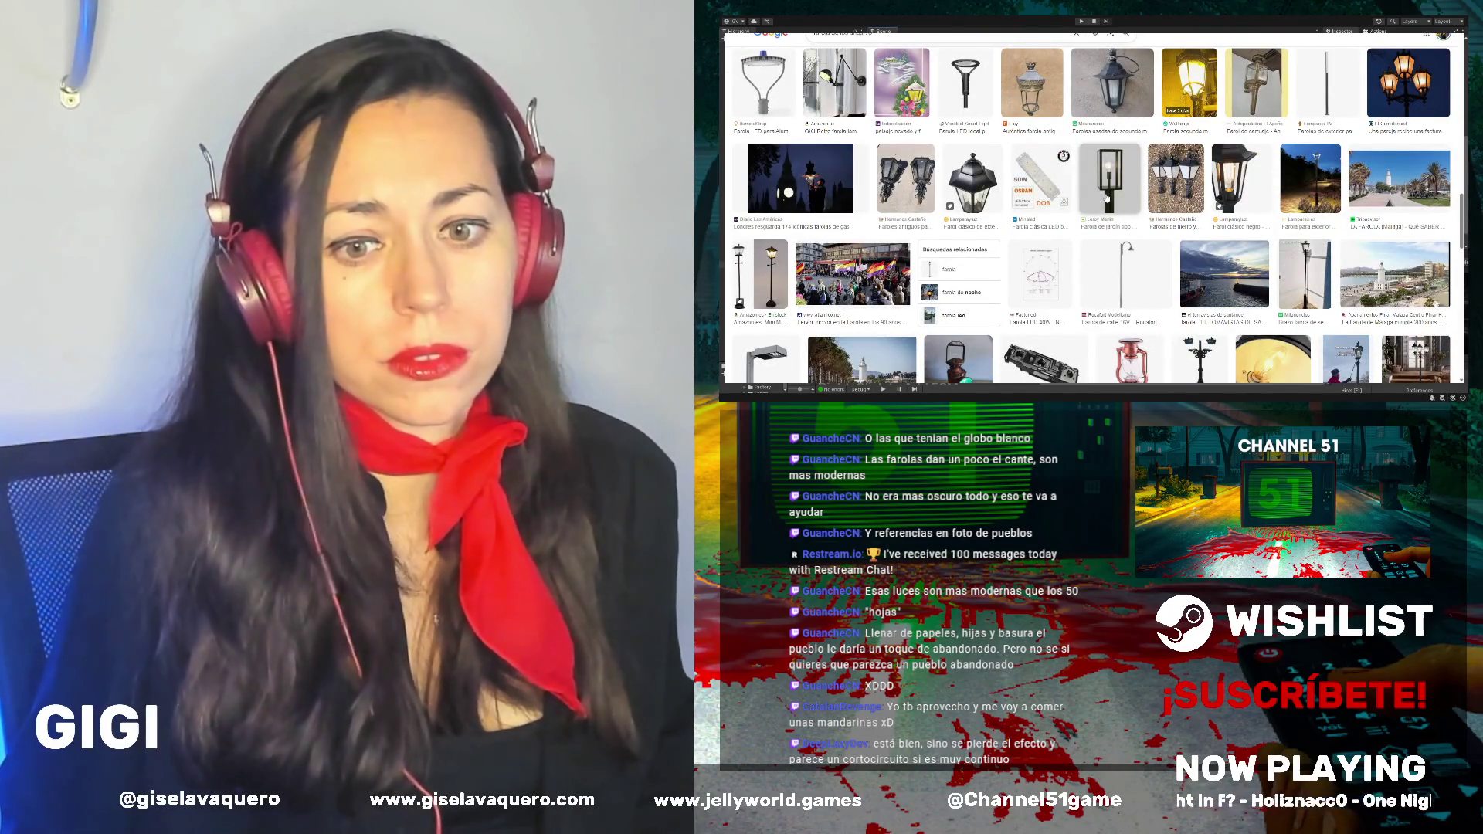
scroll(1106, 198, down, 5)
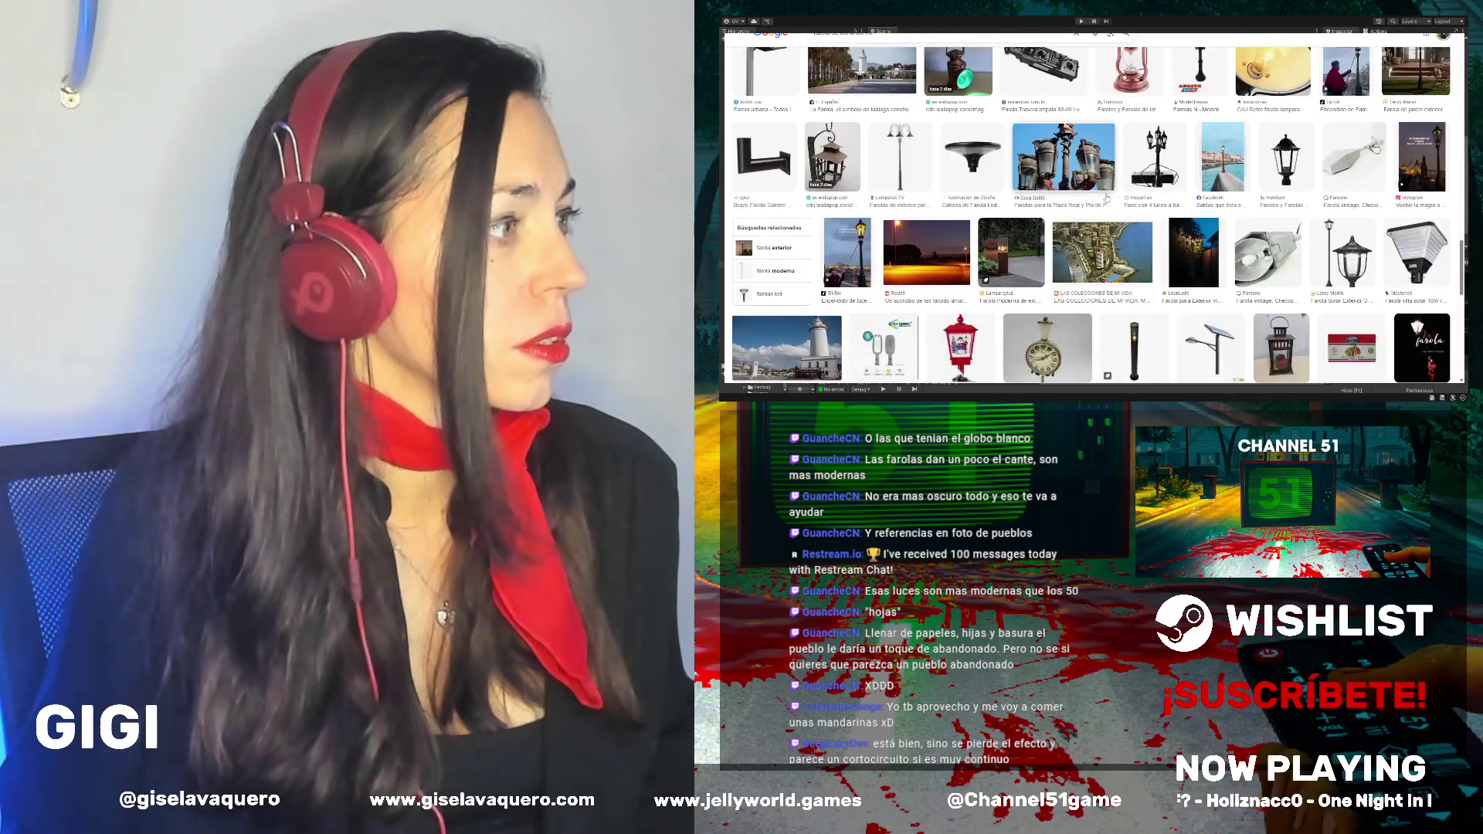
scroll(1106, 199, down, 2)
scroll(1158, 231, up, 3)
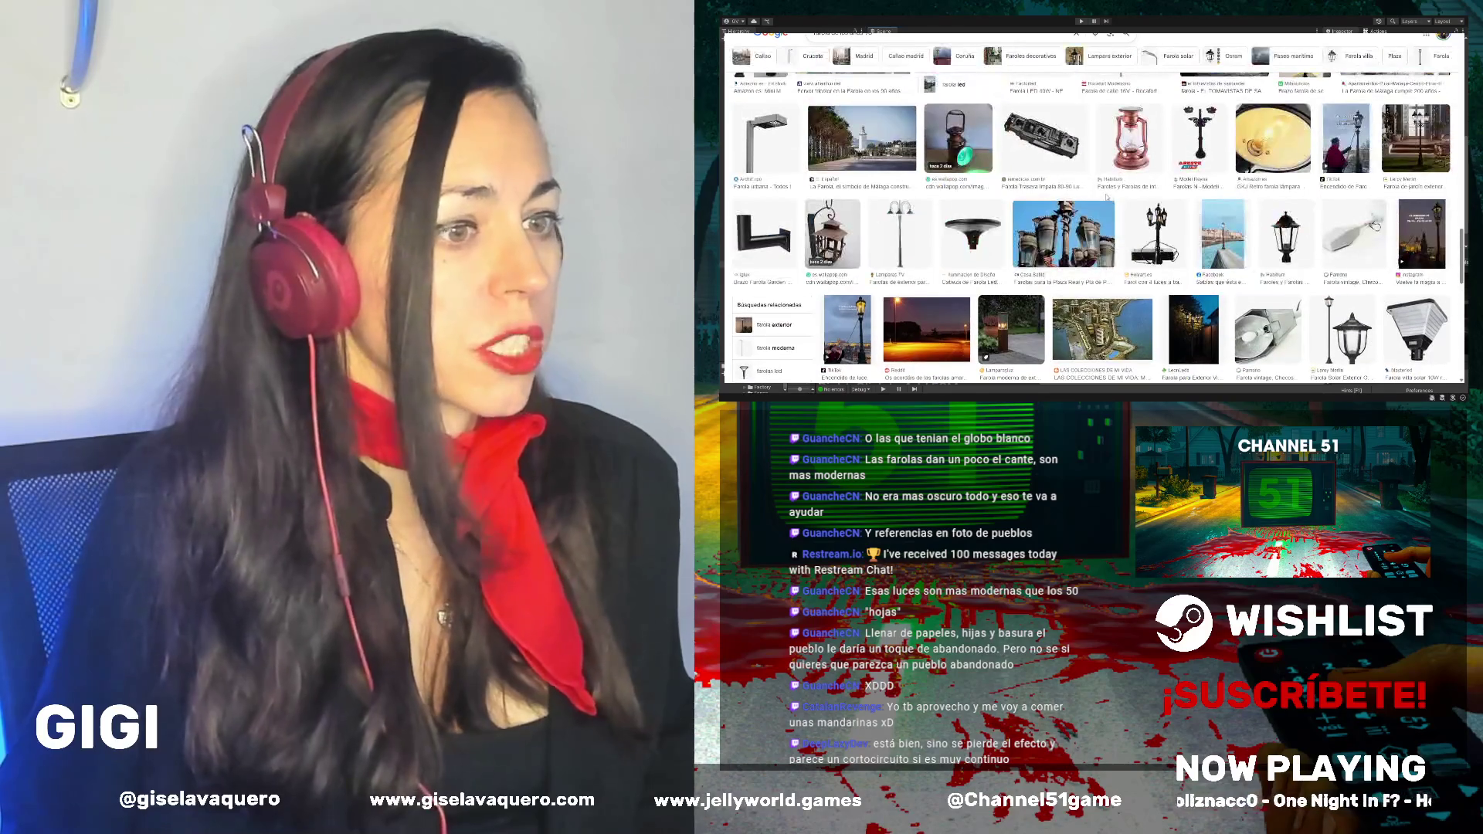
scroll(1276, 273, down, 1)
scroll(1277, 273, down, 10)
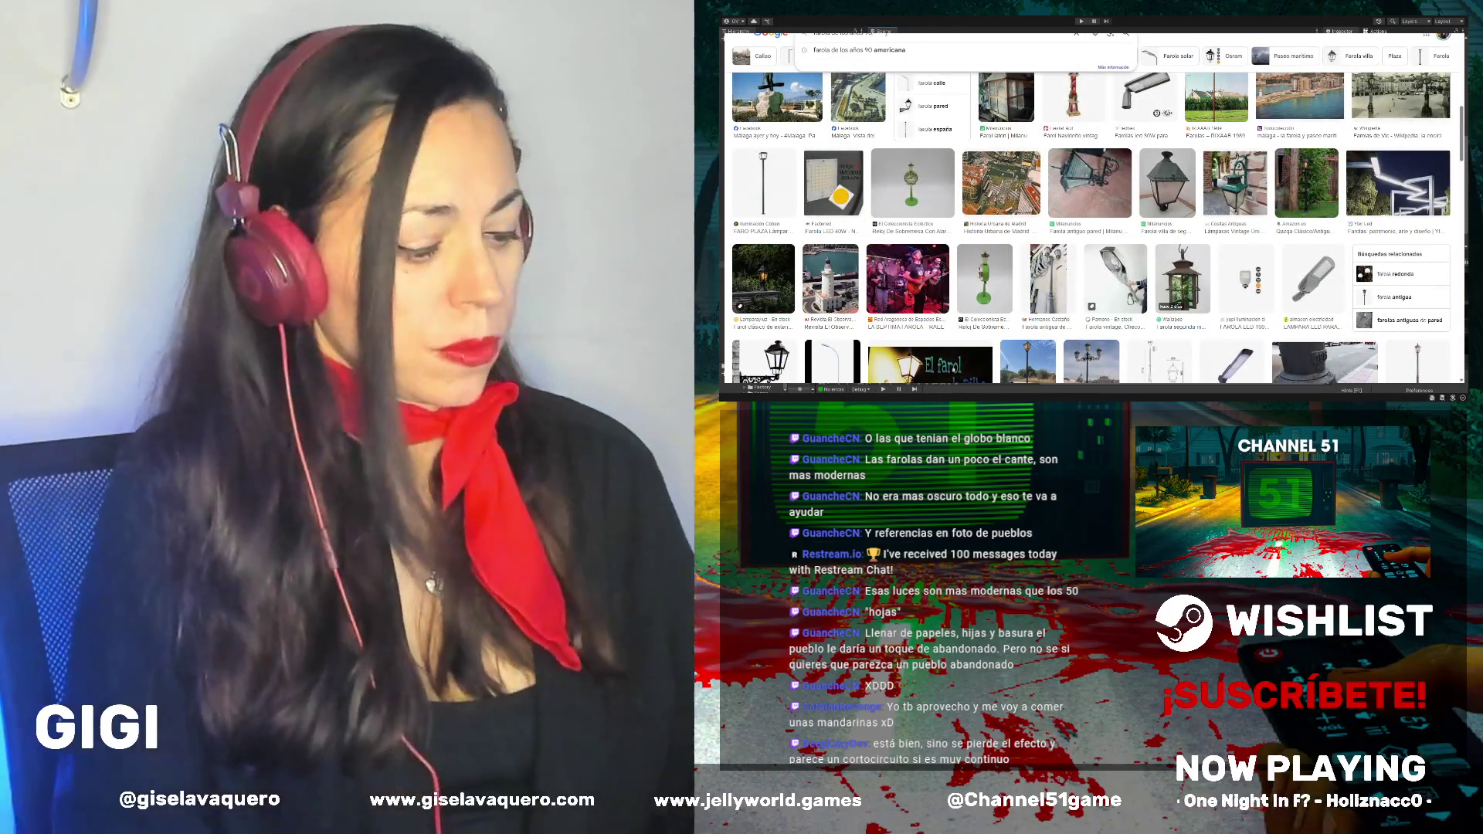
Change the search query's decade to 80 and rerun it
click(927, 32)
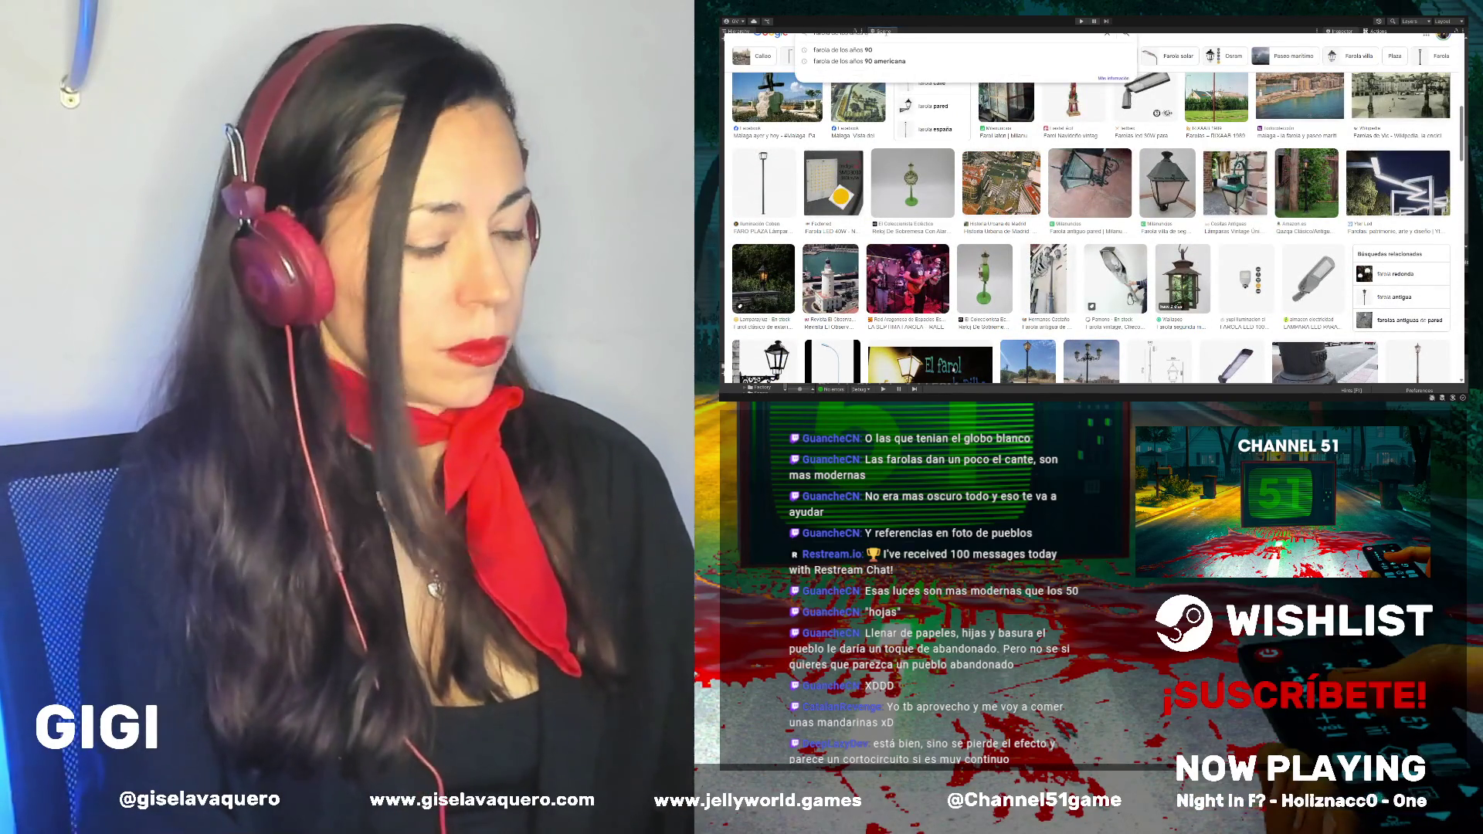
key(BackSpace)
key(BackSpace)
text(80)
key(Return)
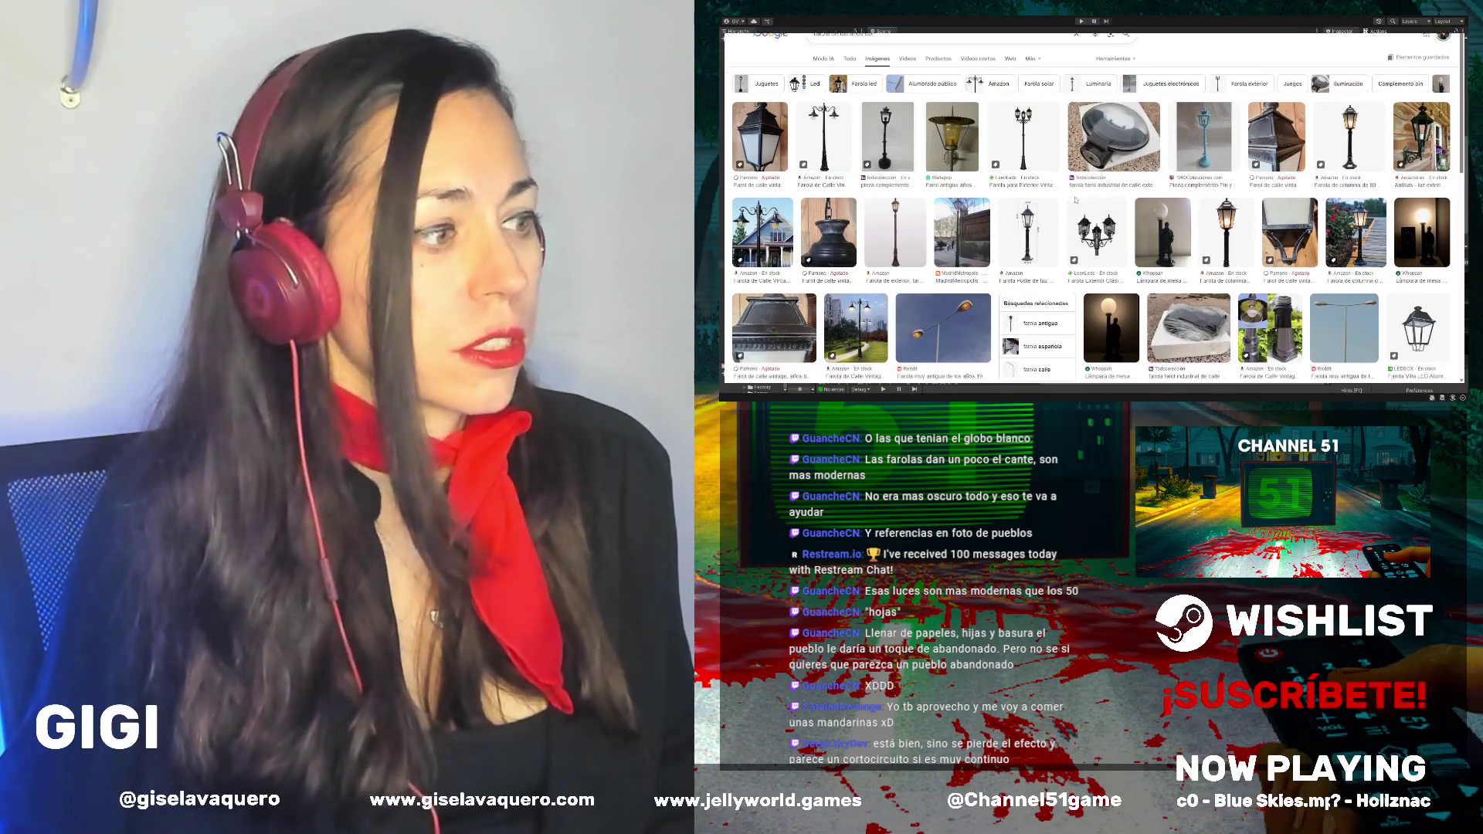
Preview the Reddit photo of an old street lamp and scroll its related images
scroll(1076, 200, down, 2)
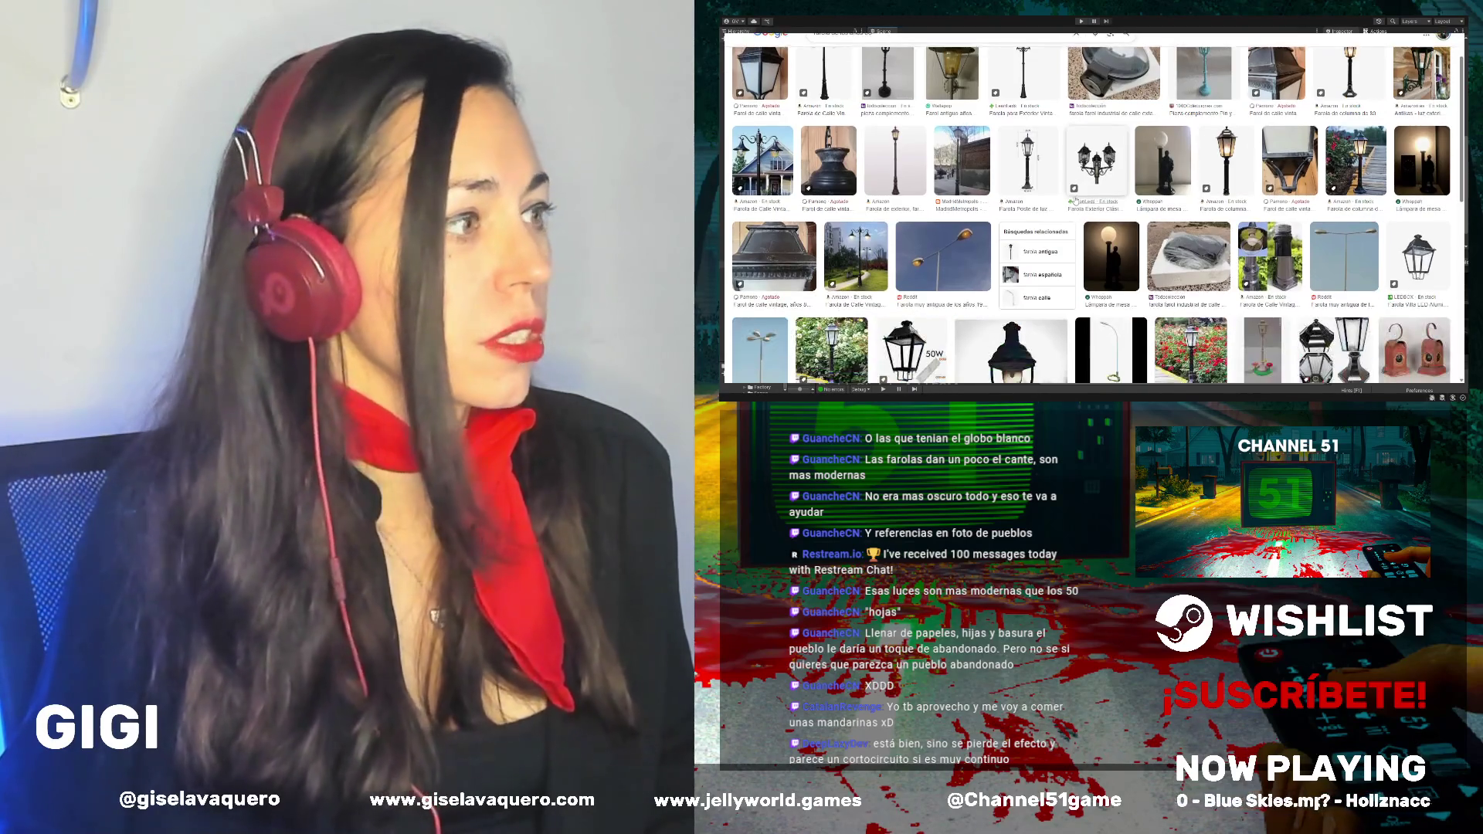
click(931, 308)
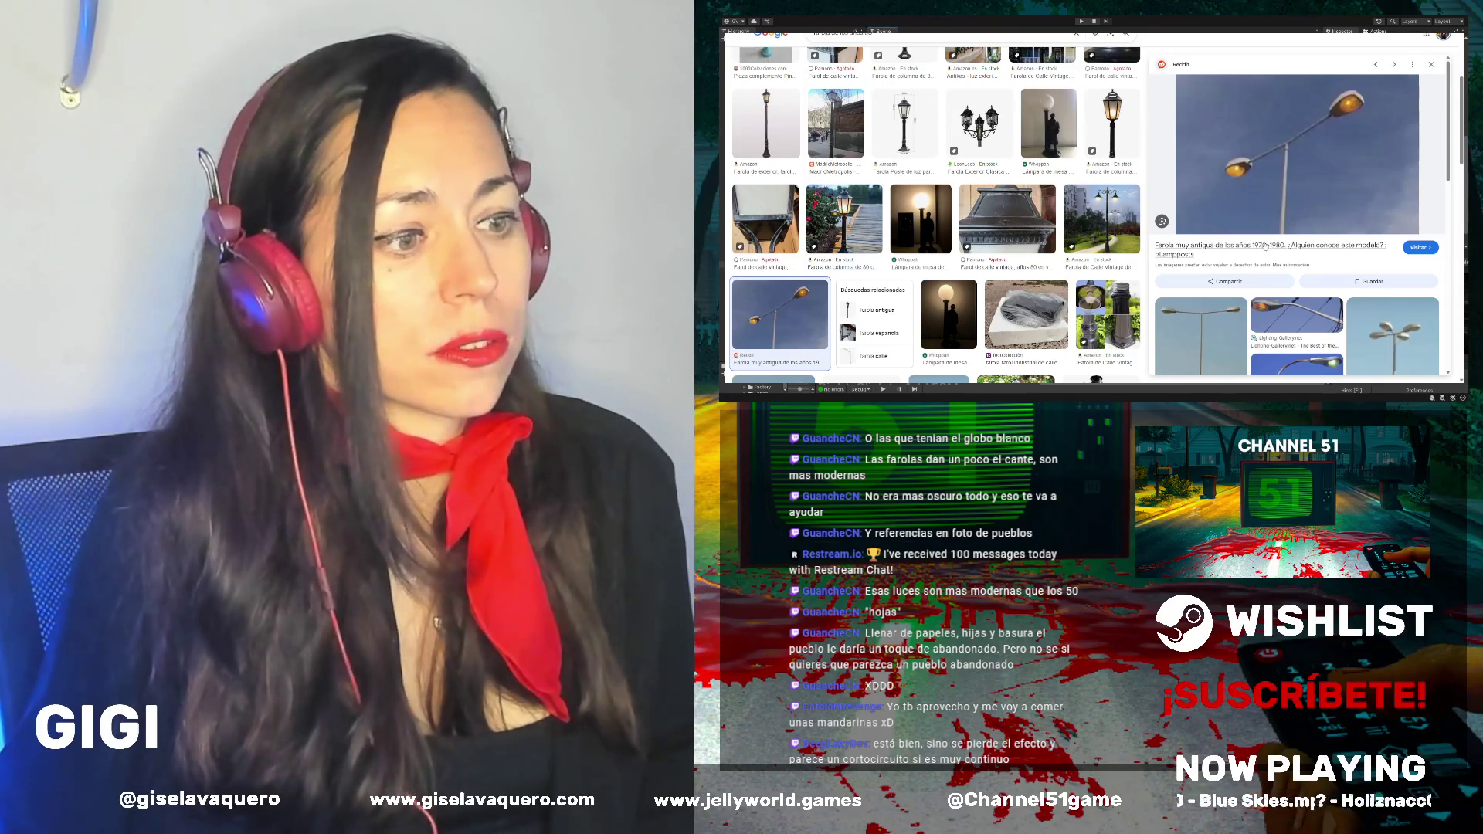
scroll(1264, 246, down, 5)
scroll(1246, 247, up, 5)
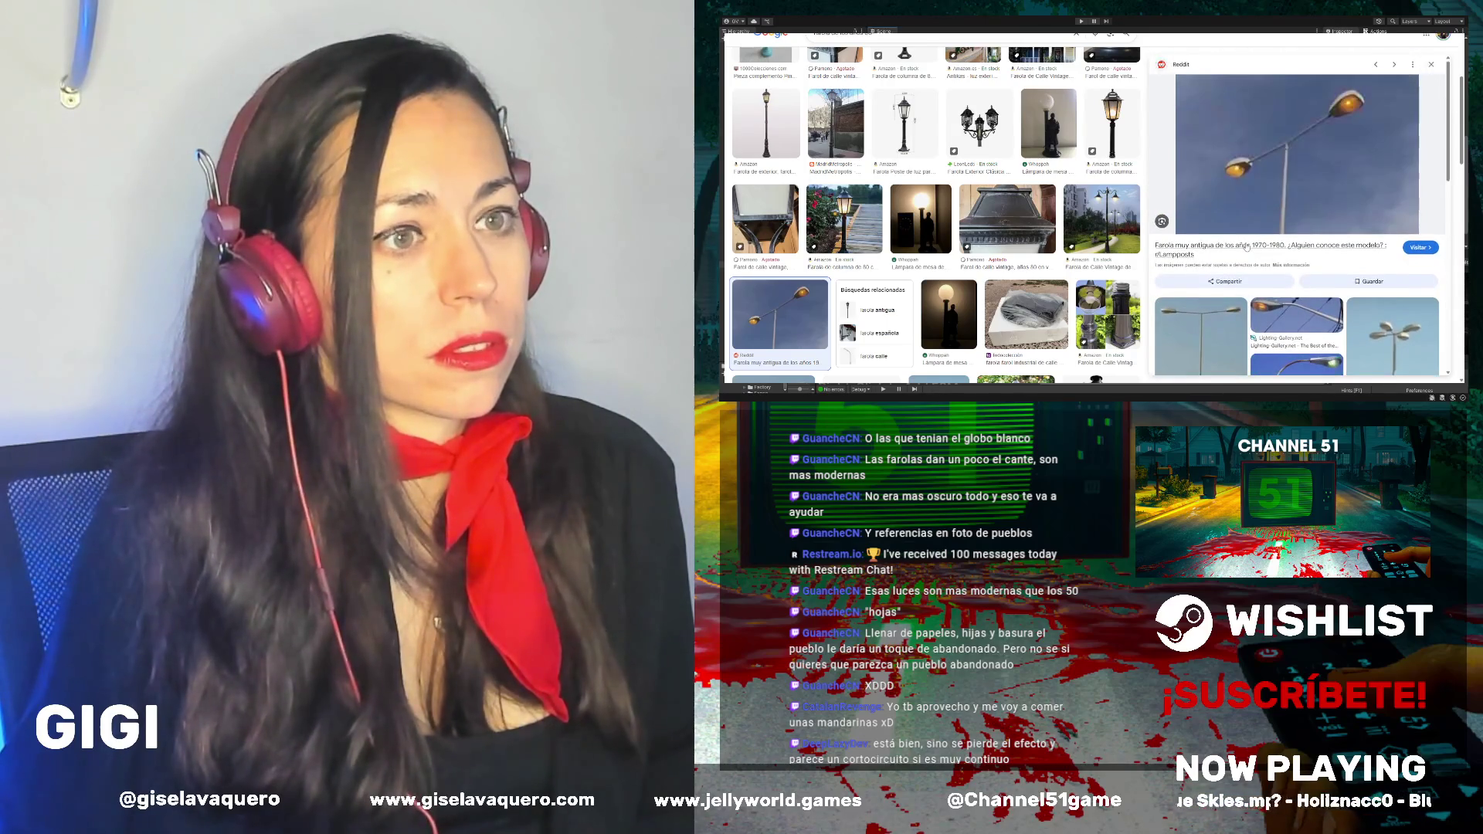
scroll(1312, 250, down, 5)
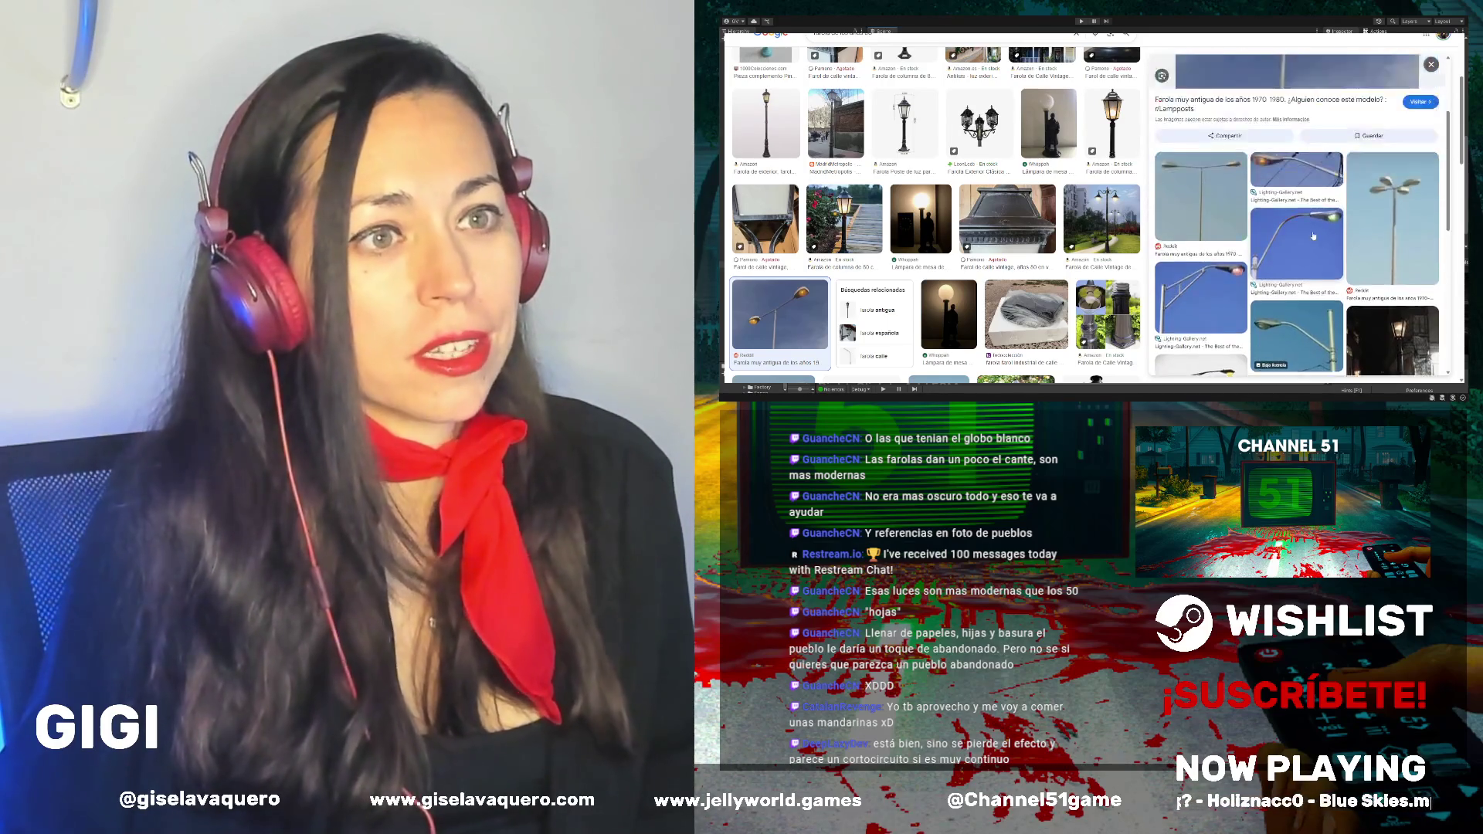
scroll(1266, 255, up, 5)
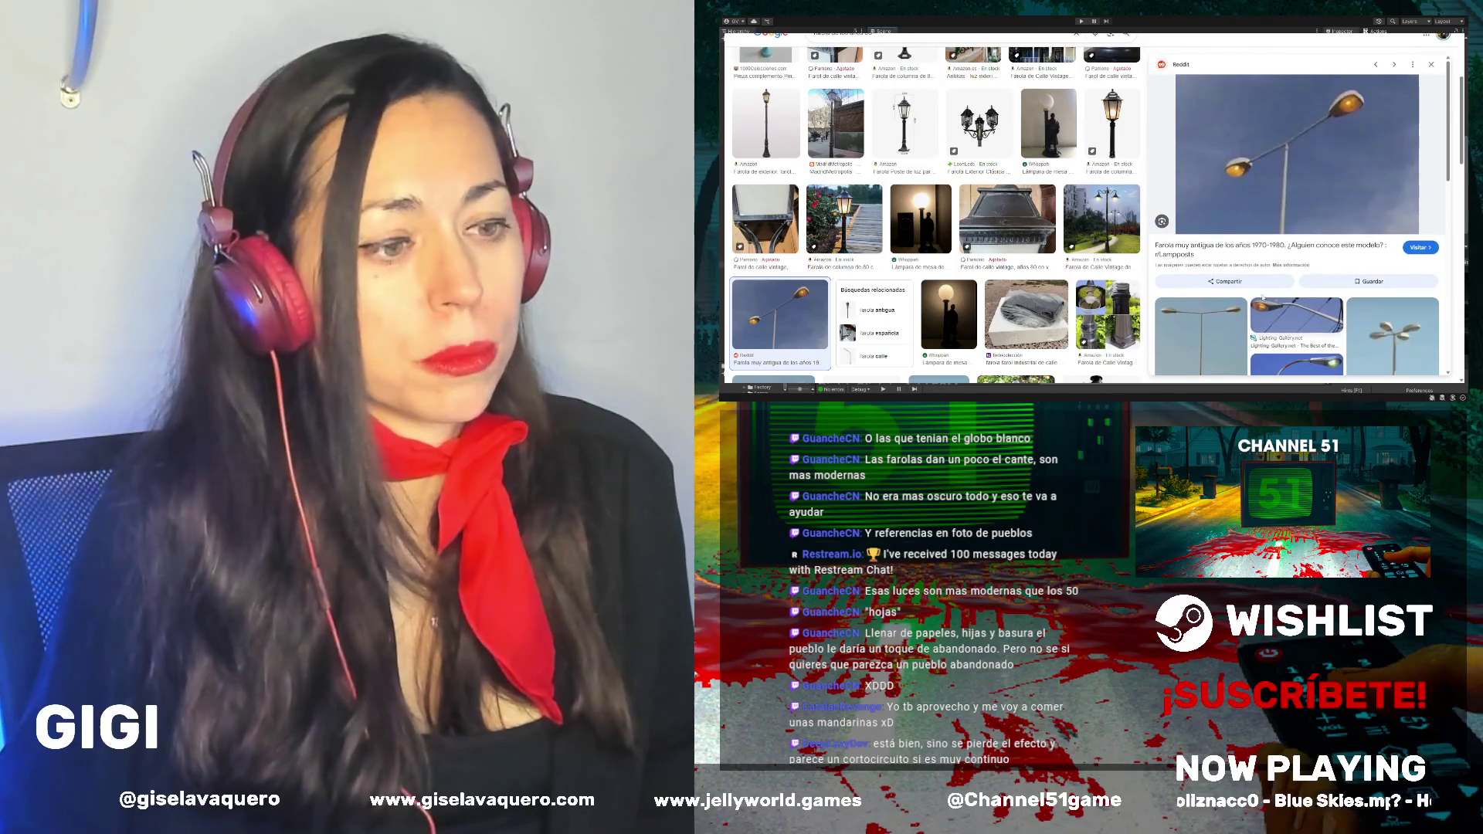
scroll(1298, 216, down, 5)
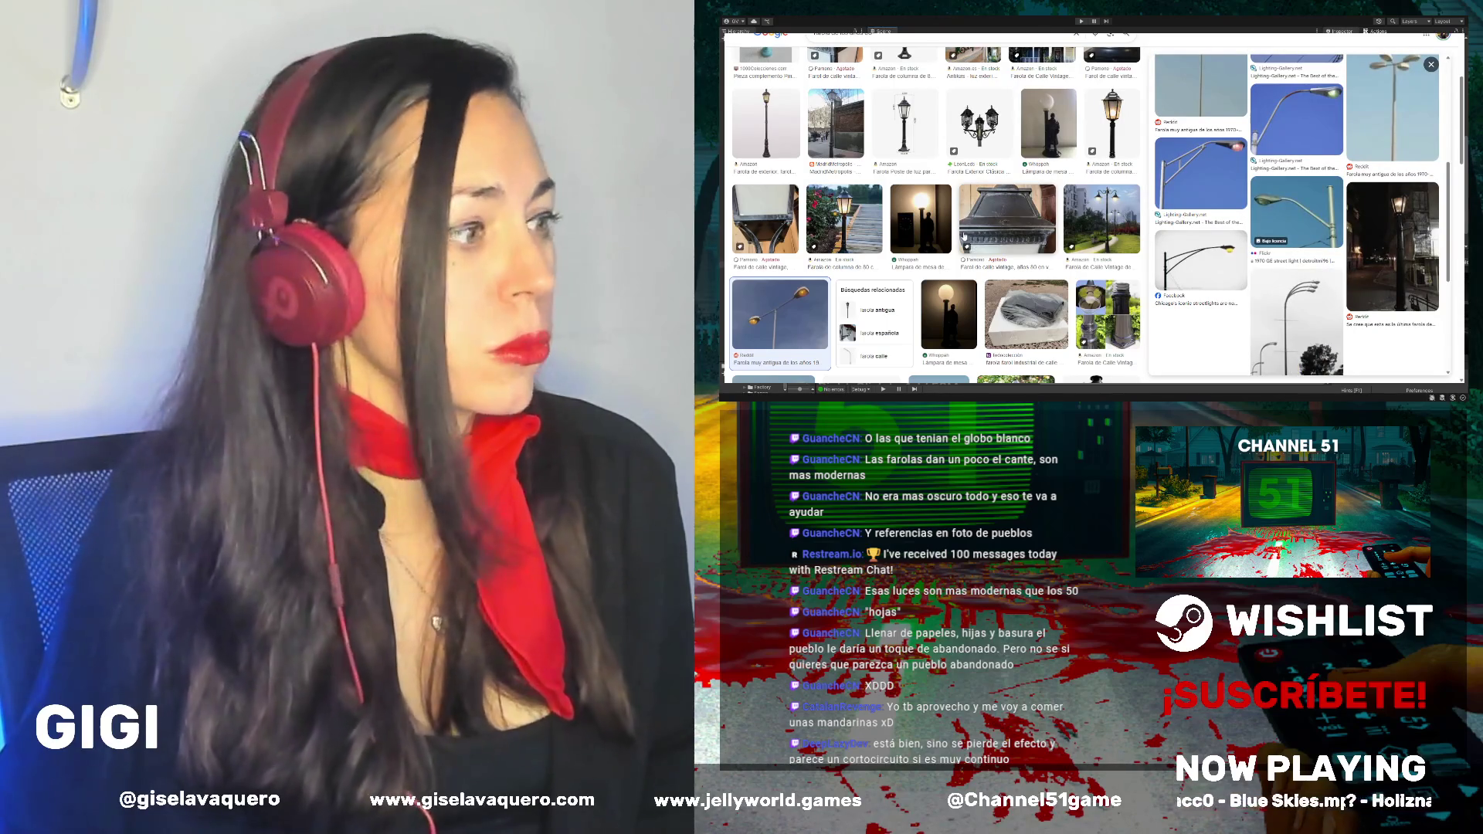
Preview the Reddit gas lamp, Whoppah wall lamp, Janeiro street lamp and aluminium shade images
click(1407, 326)
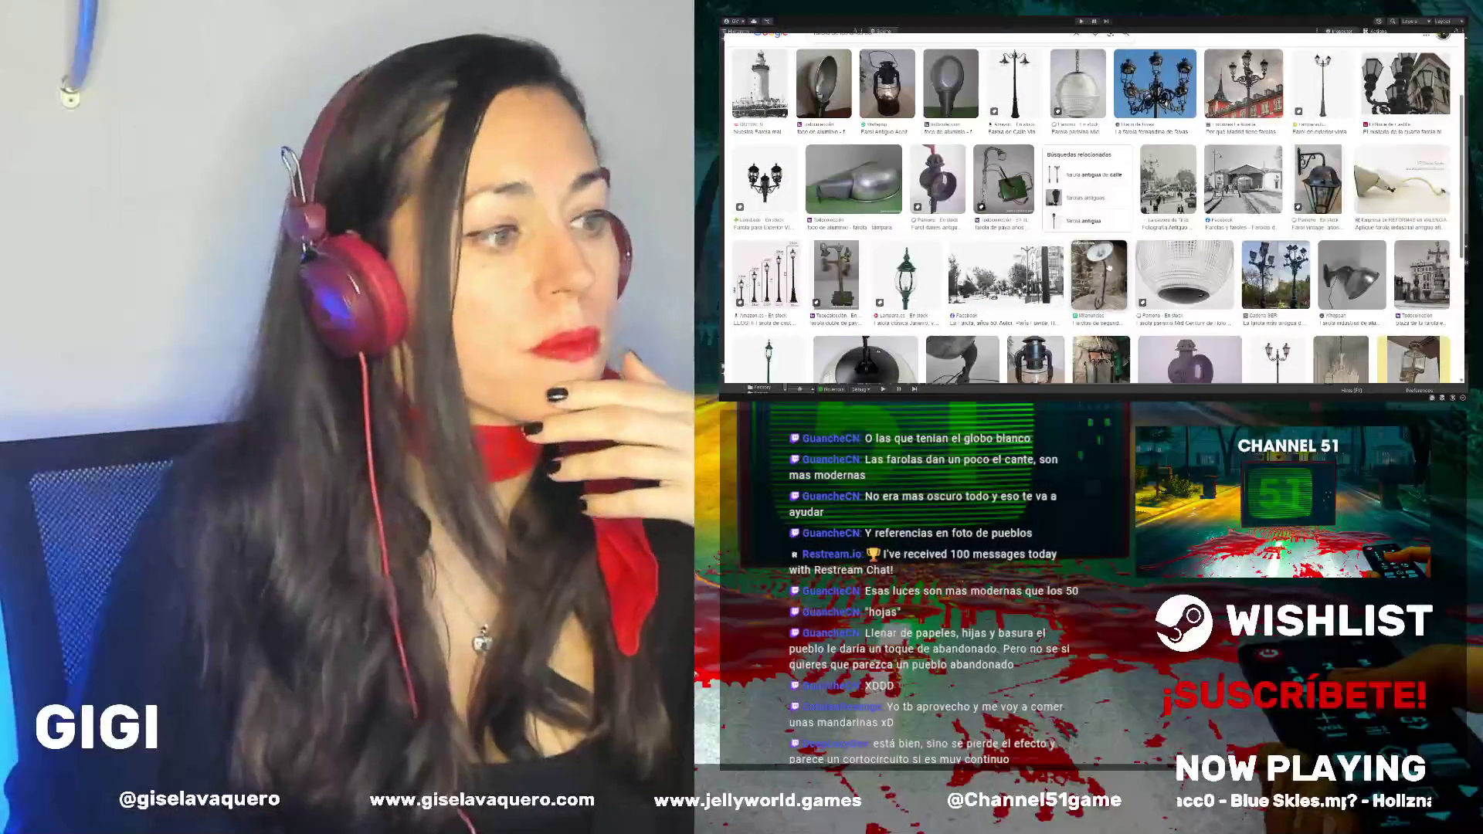
click(1352, 274)
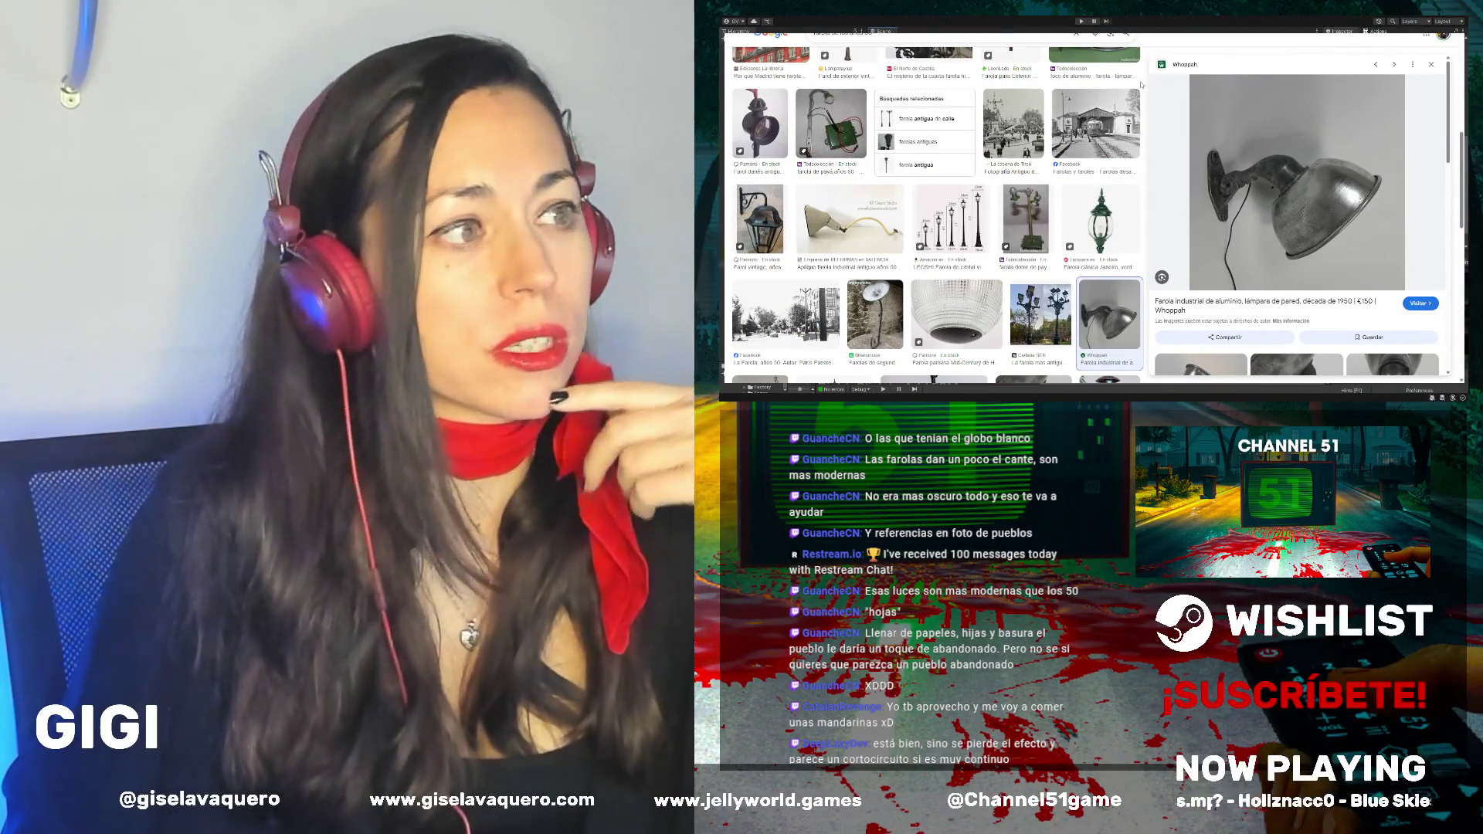
click(1100, 220)
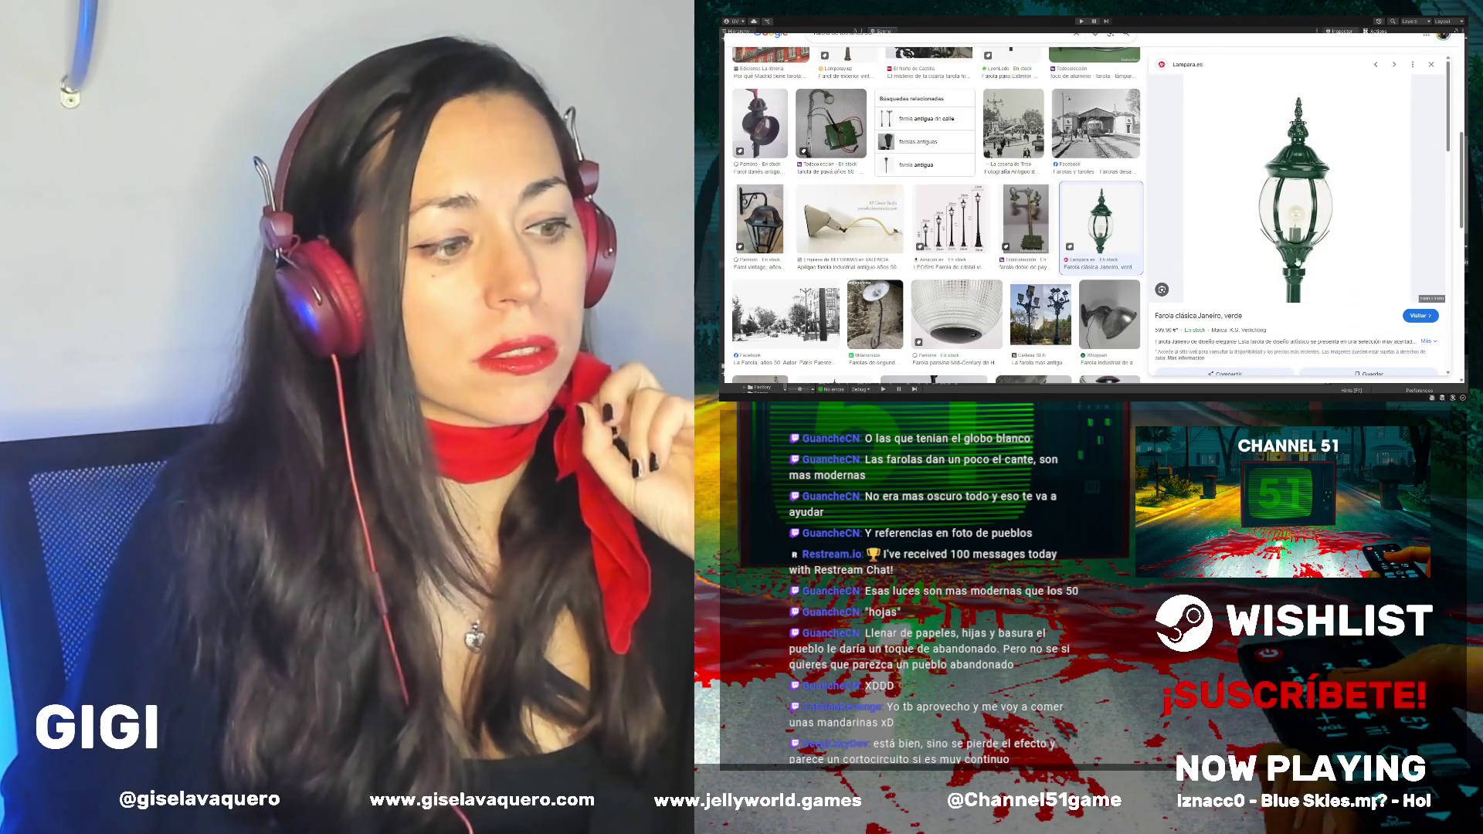
scroll(1084, 141, up, 2)
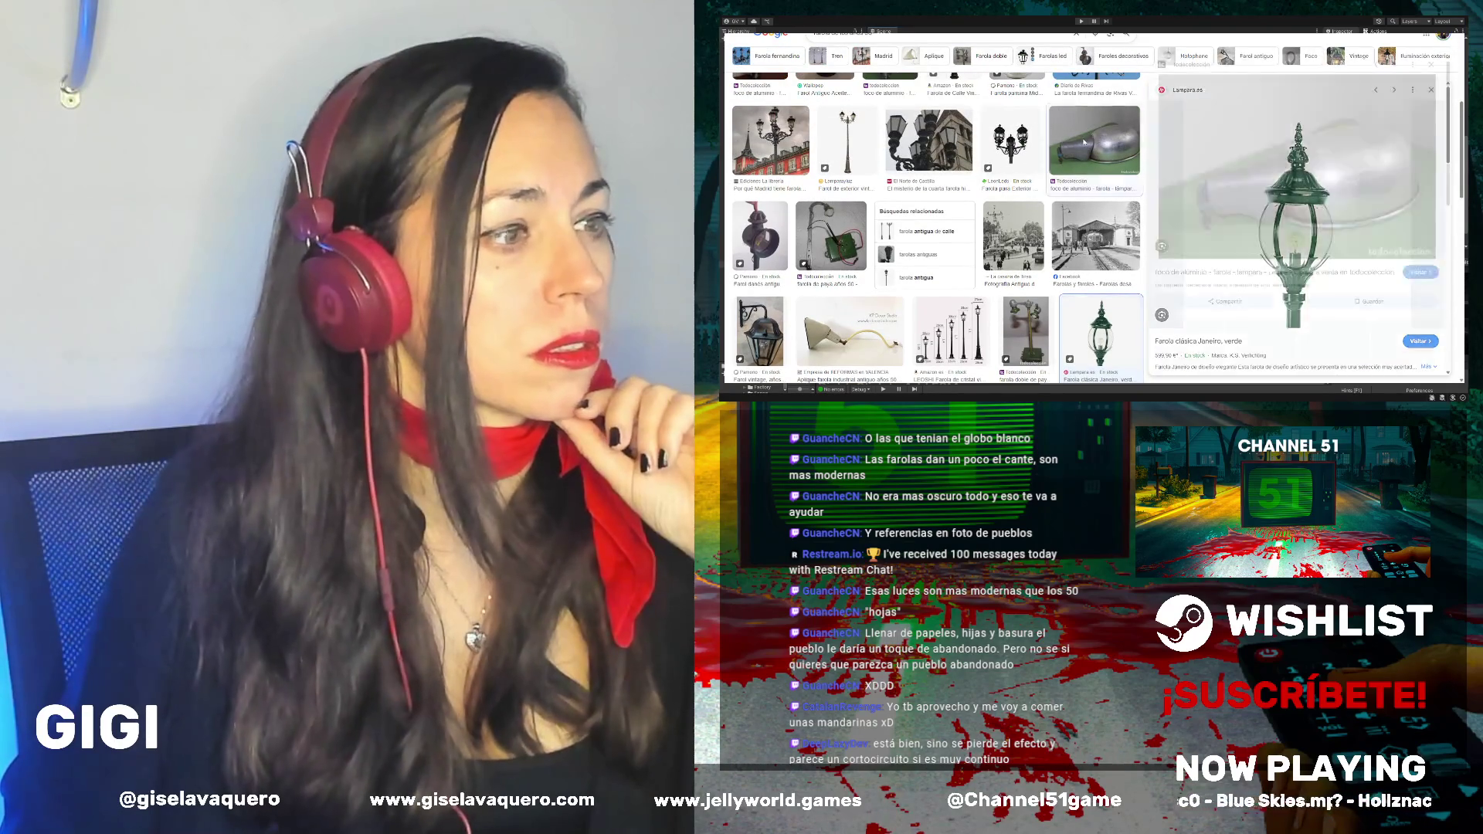
click(1084, 140)
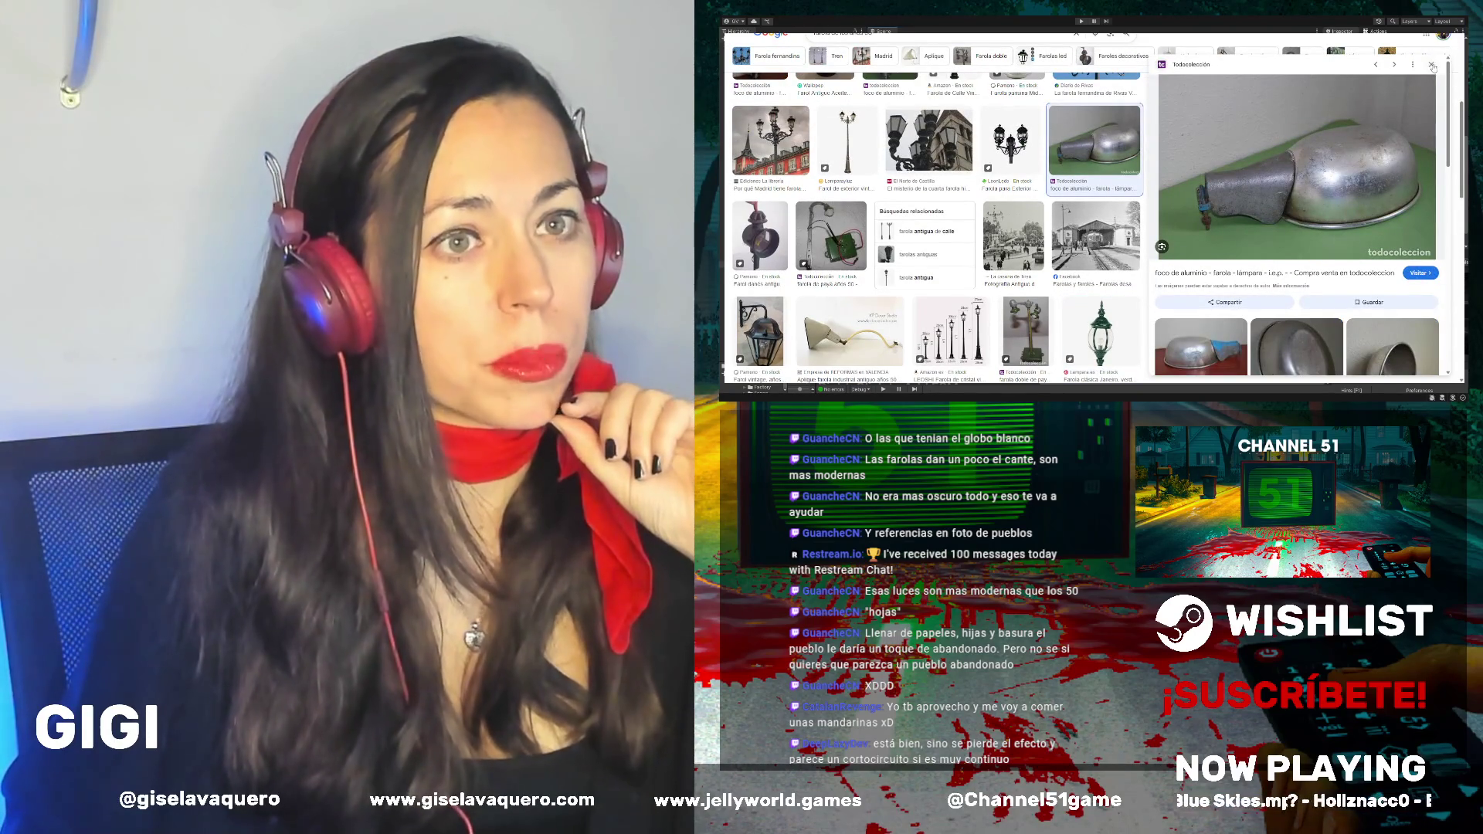
click(1433, 67)
Preview the ornate Madrid streetlamp, close it, and scroll the full results grid
scroll(1144, 247, down, 5)
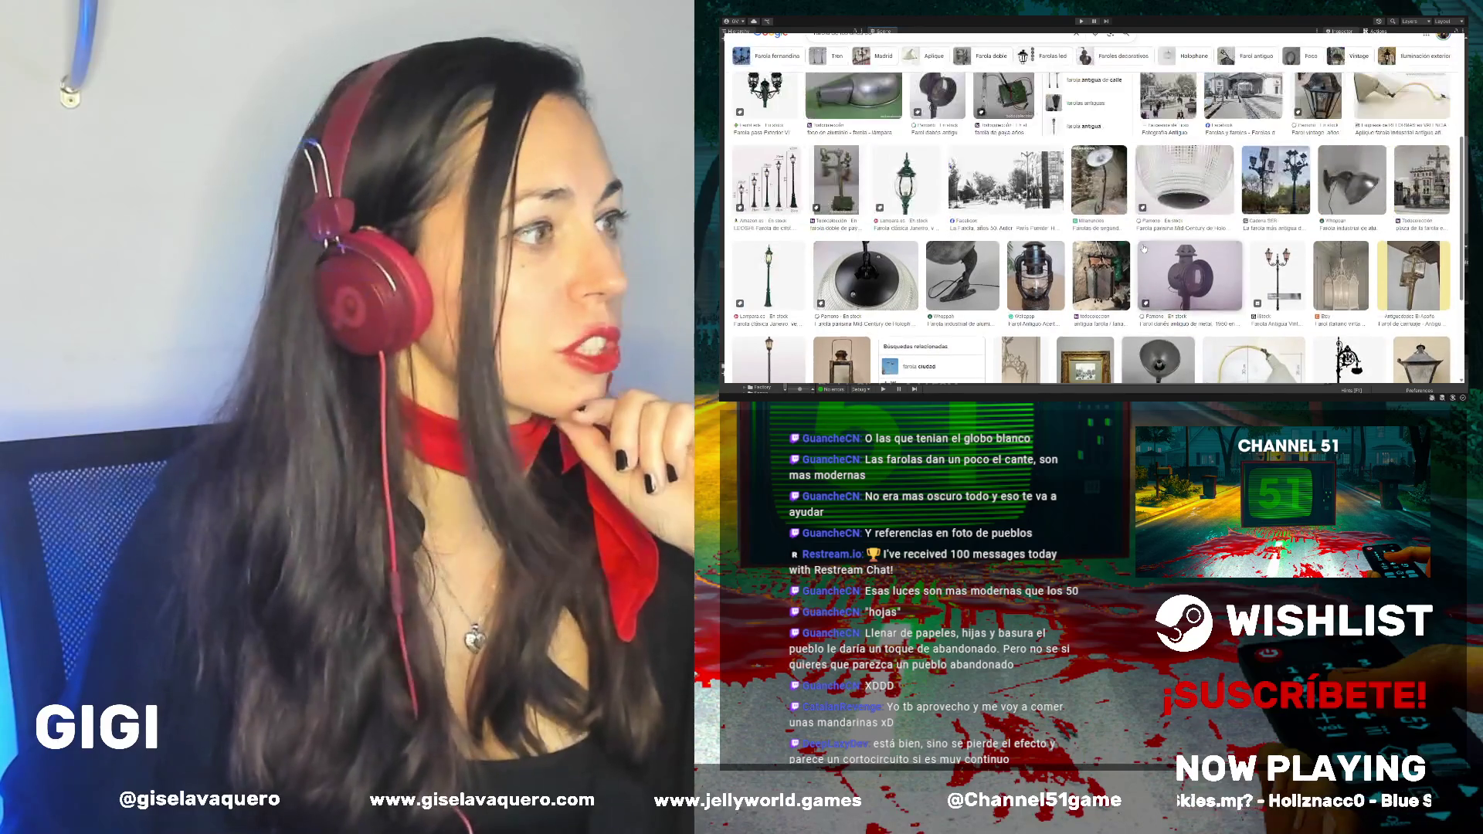
scroll(1144, 247, up, 2)
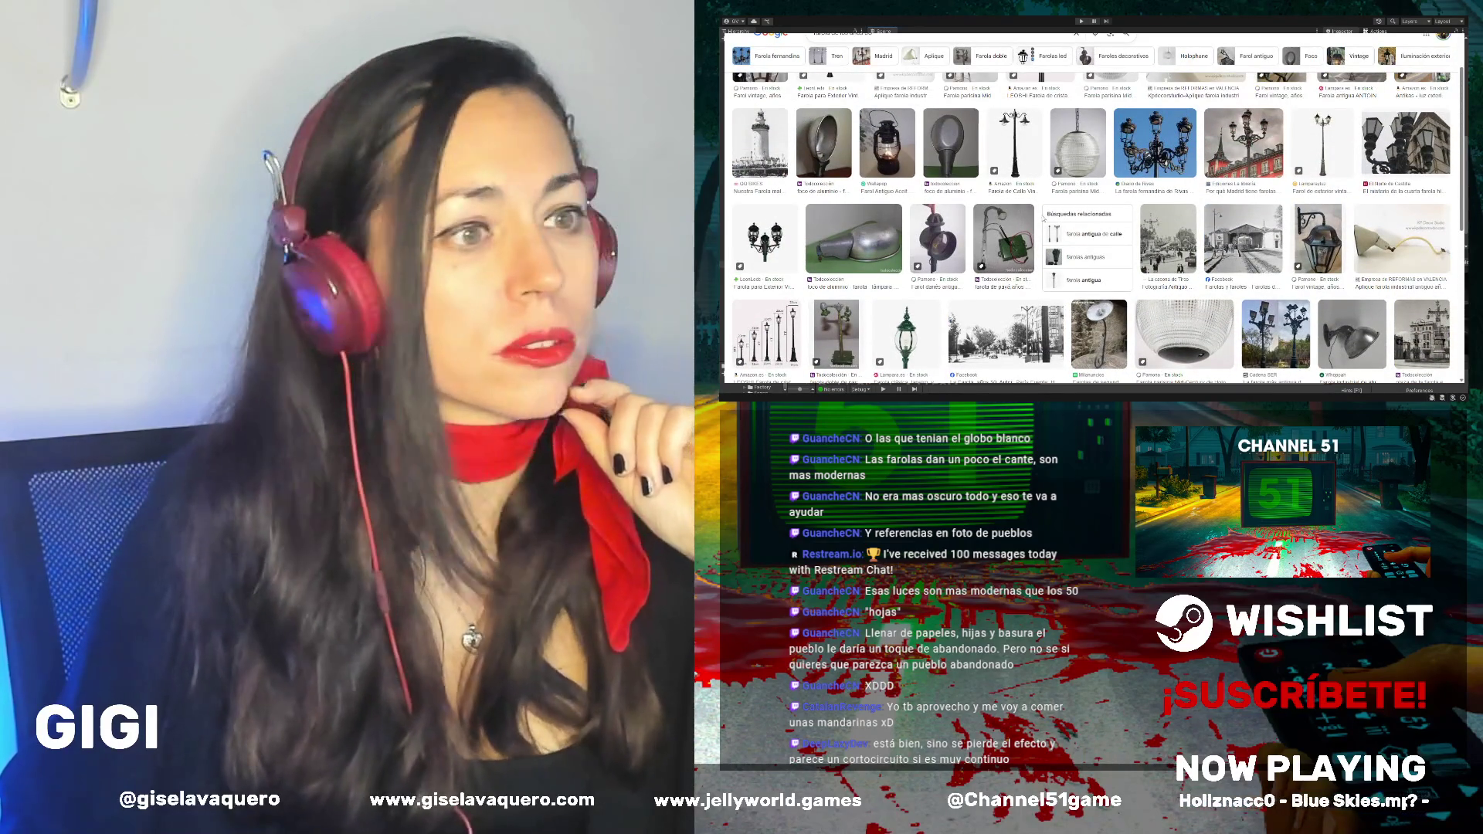
click(1255, 165)
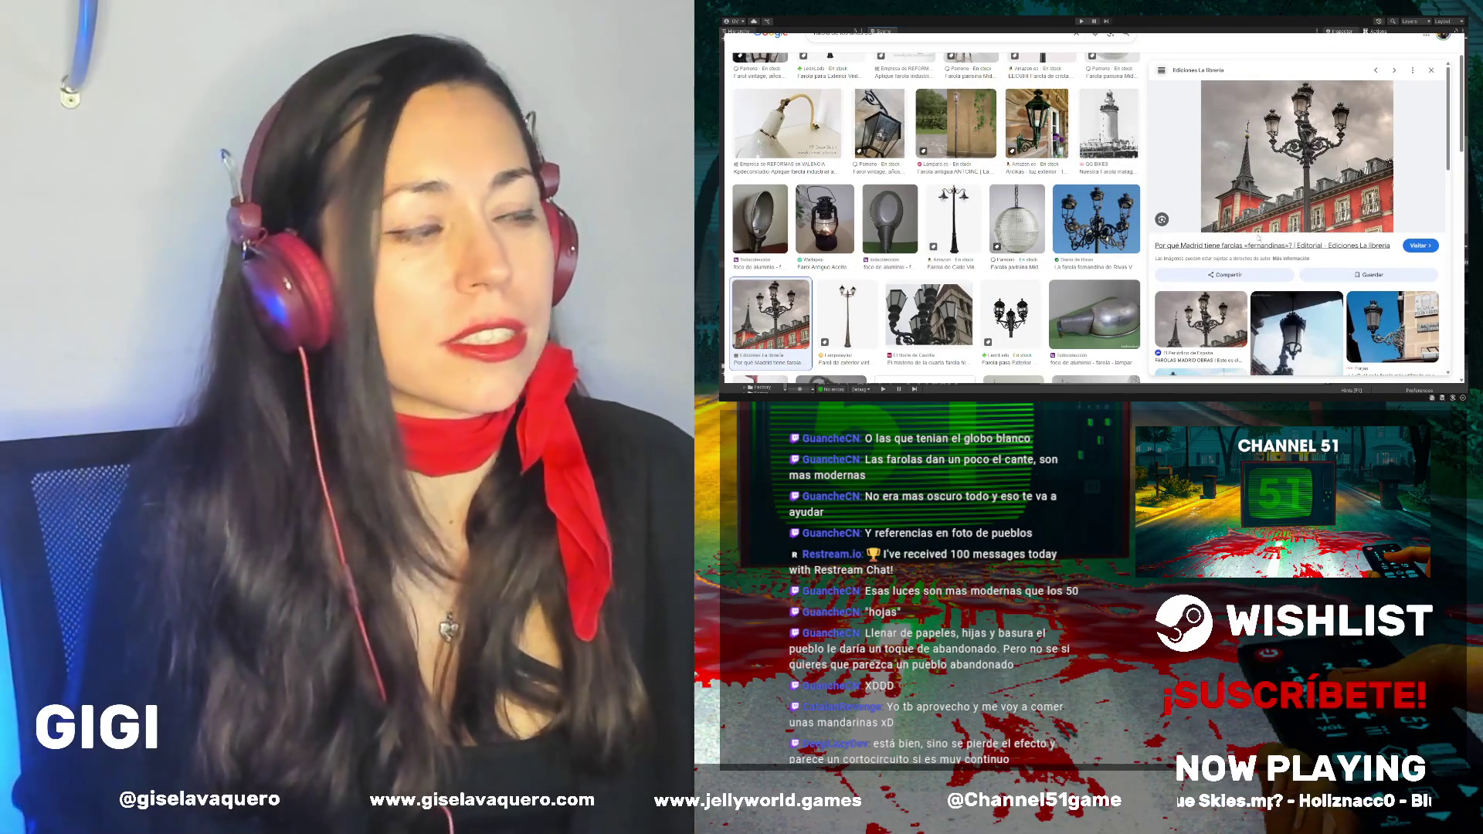
click(1431, 70)
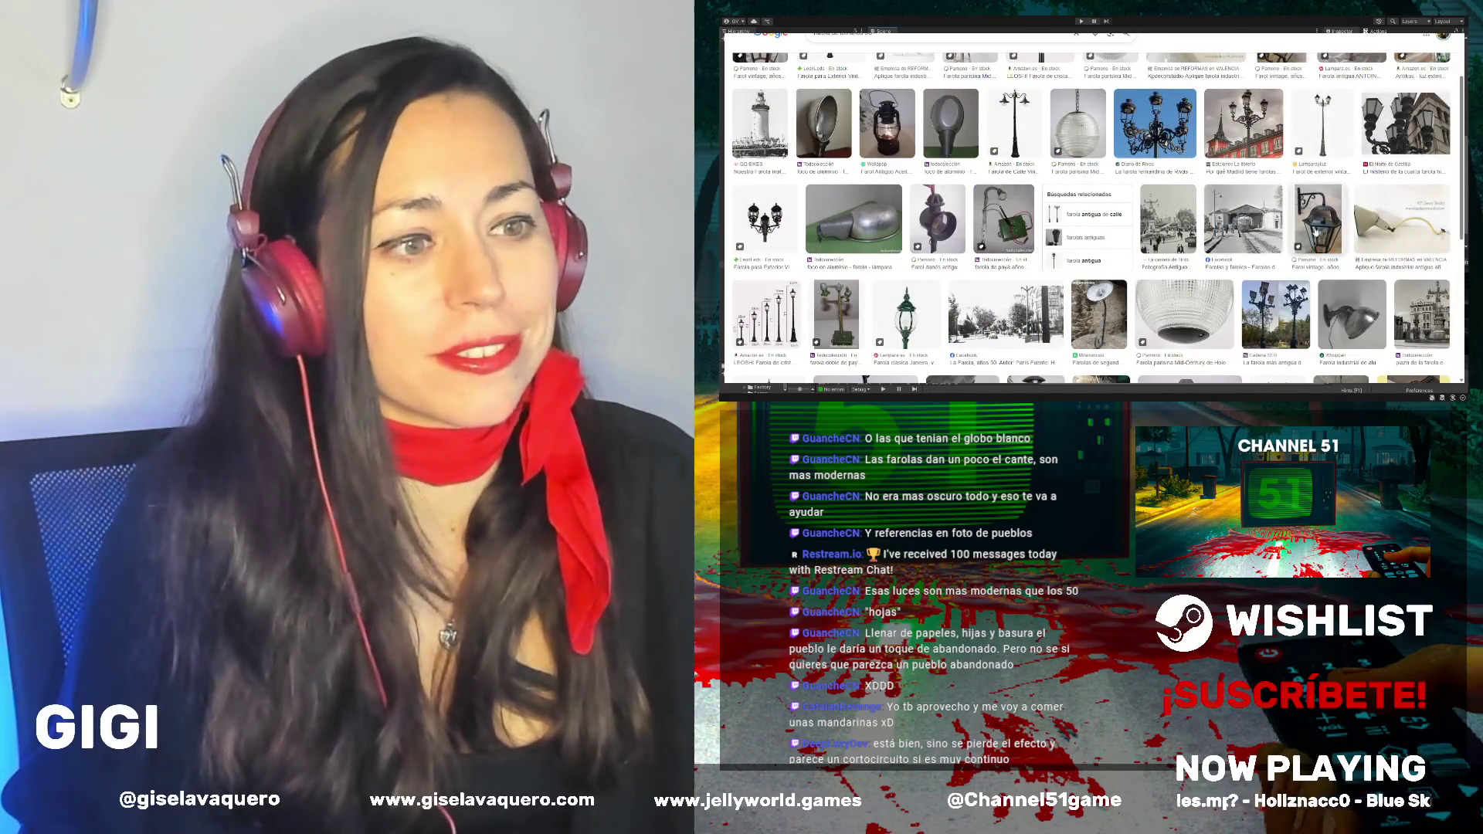
scroll(1315, 233, down, 5)
scroll(1315, 233, down, 2)
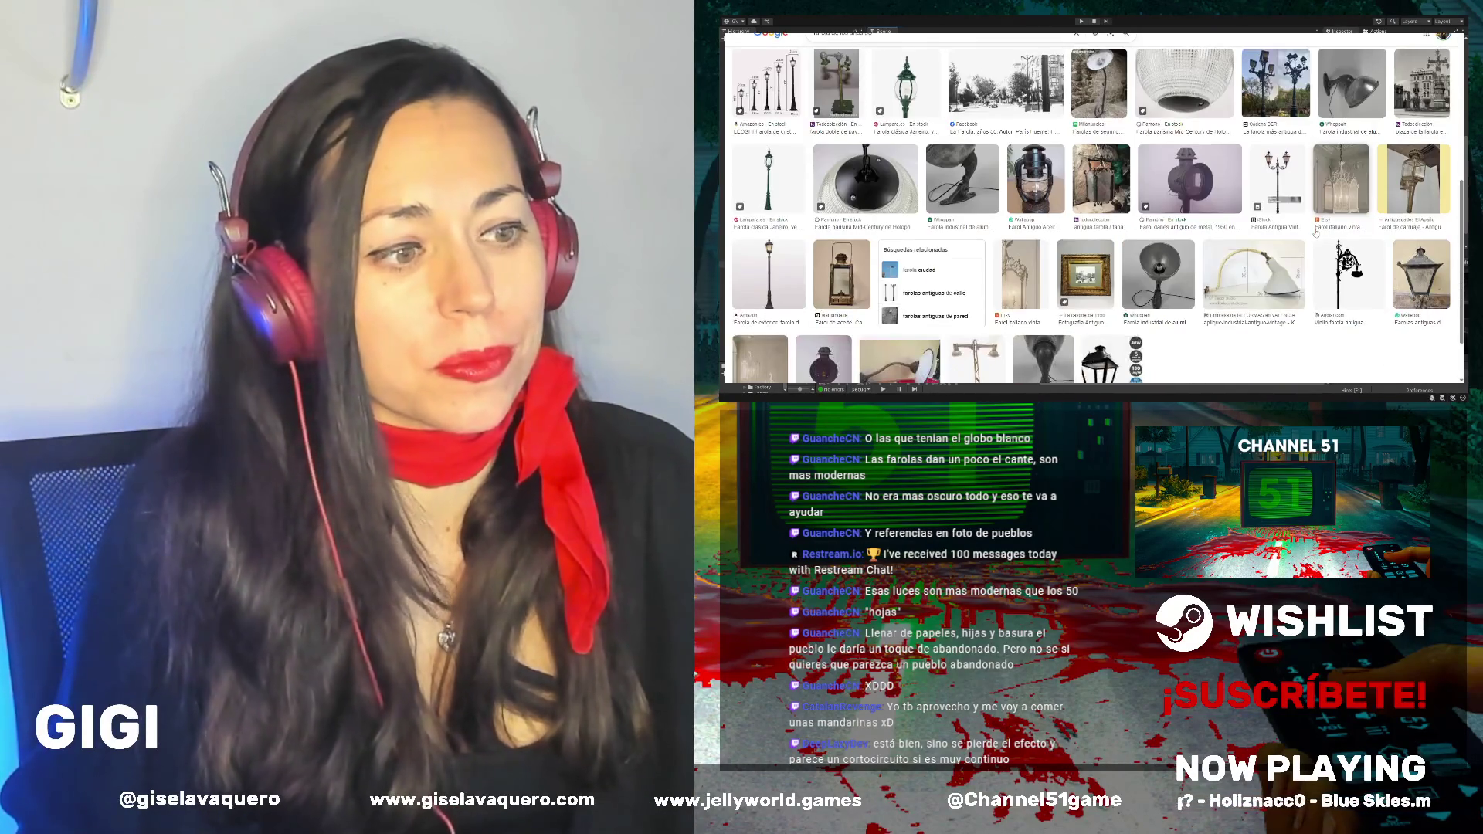
scroll(1316, 233, up, 10)
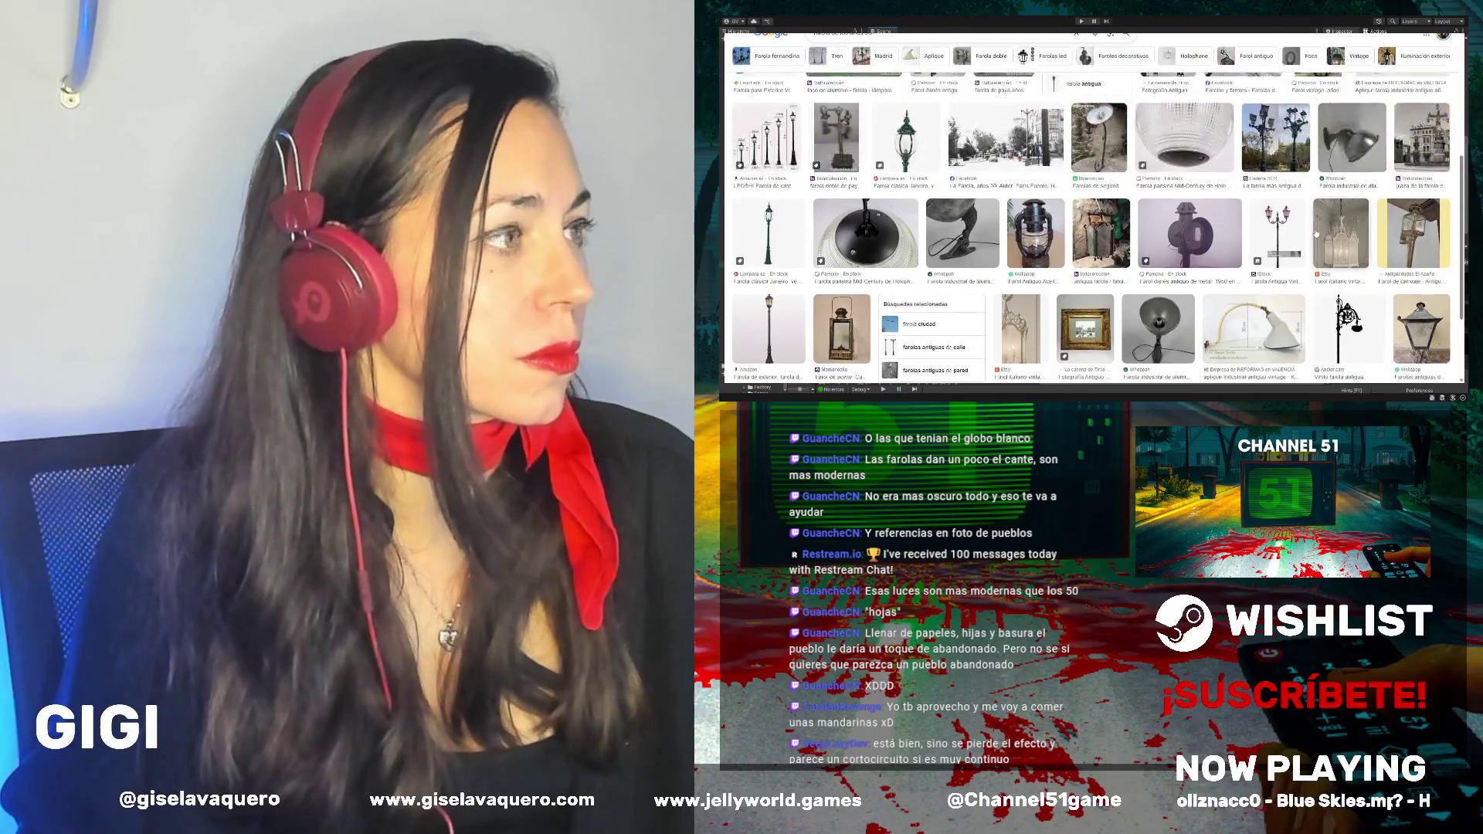
Preview the LEOSHI lamp-post and antique oil-lantern images from the Google Images results
click(1041, 147)
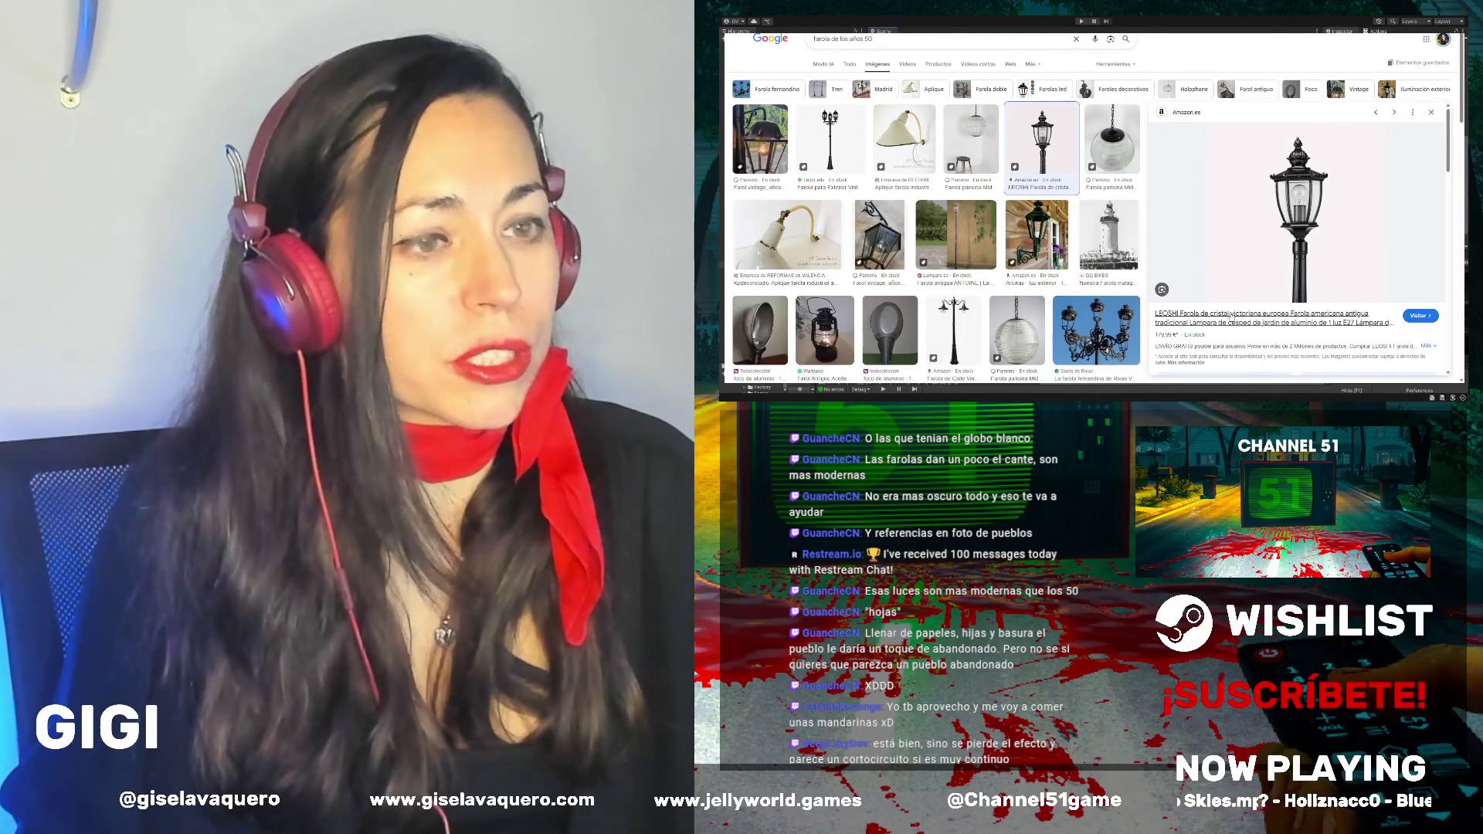
click(1430, 116)
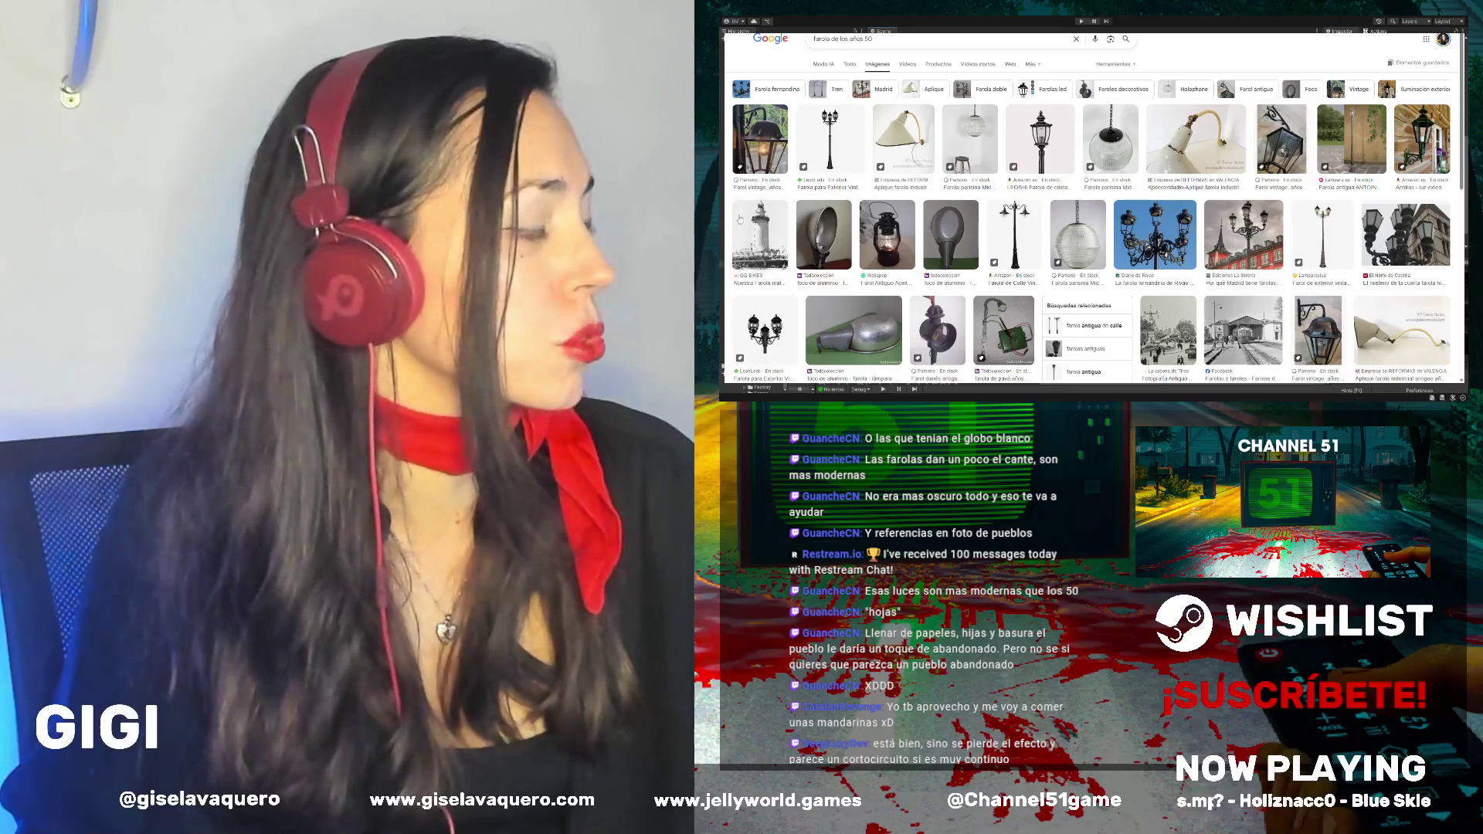
scroll(861, 275, down, 4)
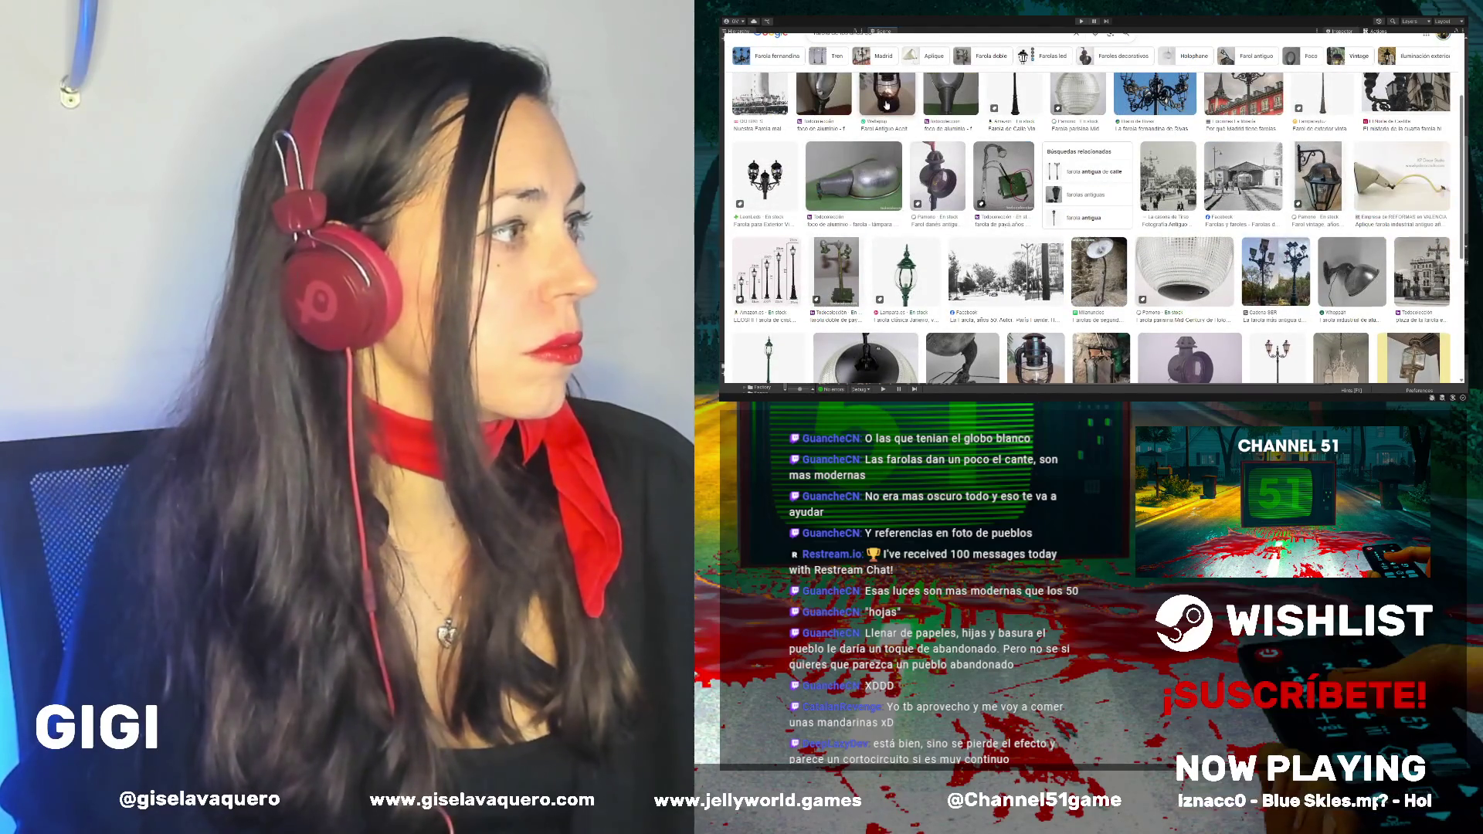
click(885, 102)
scroll(1178, 305, down, 1)
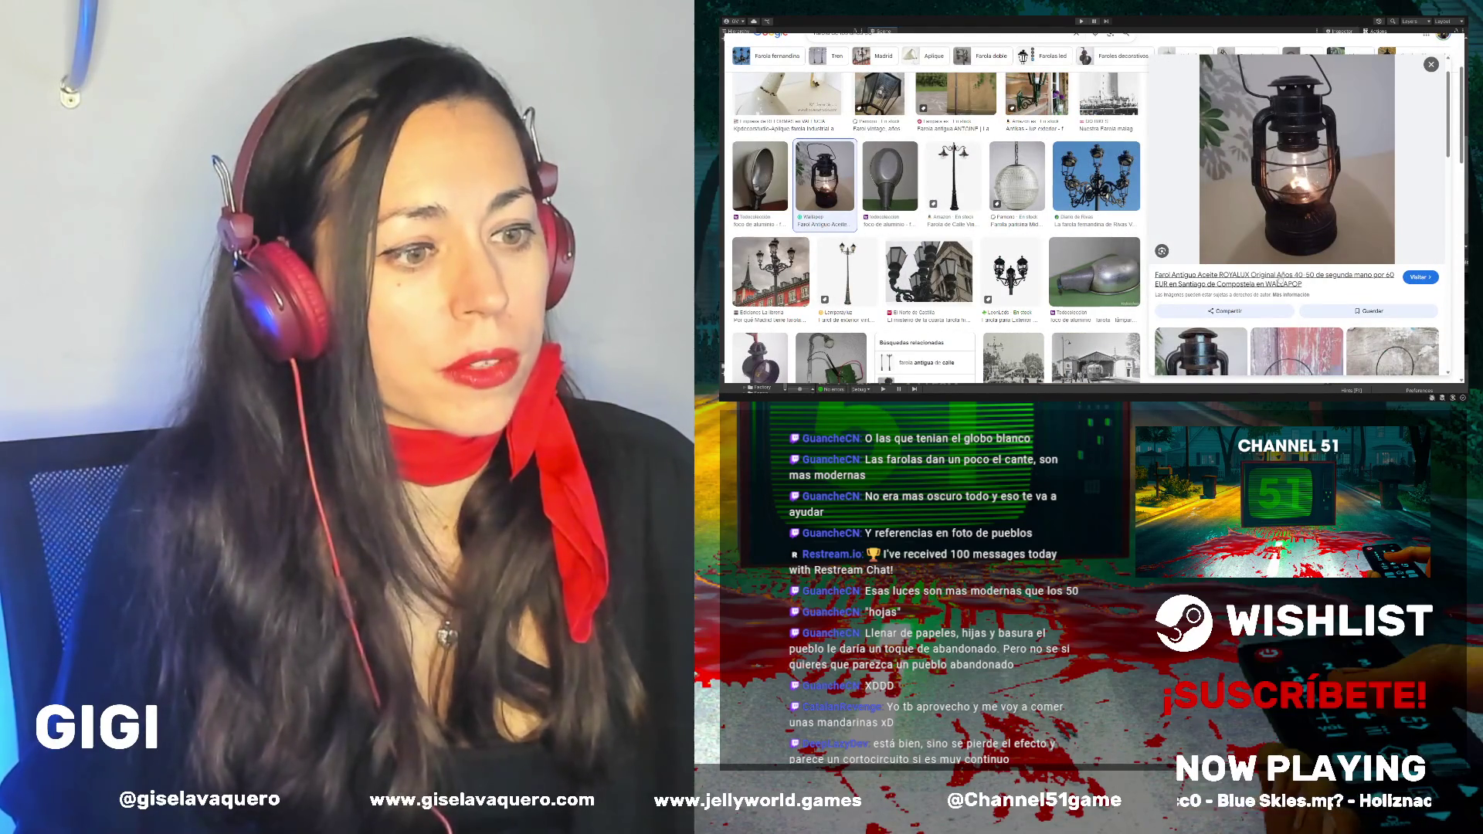
click(1431, 65)
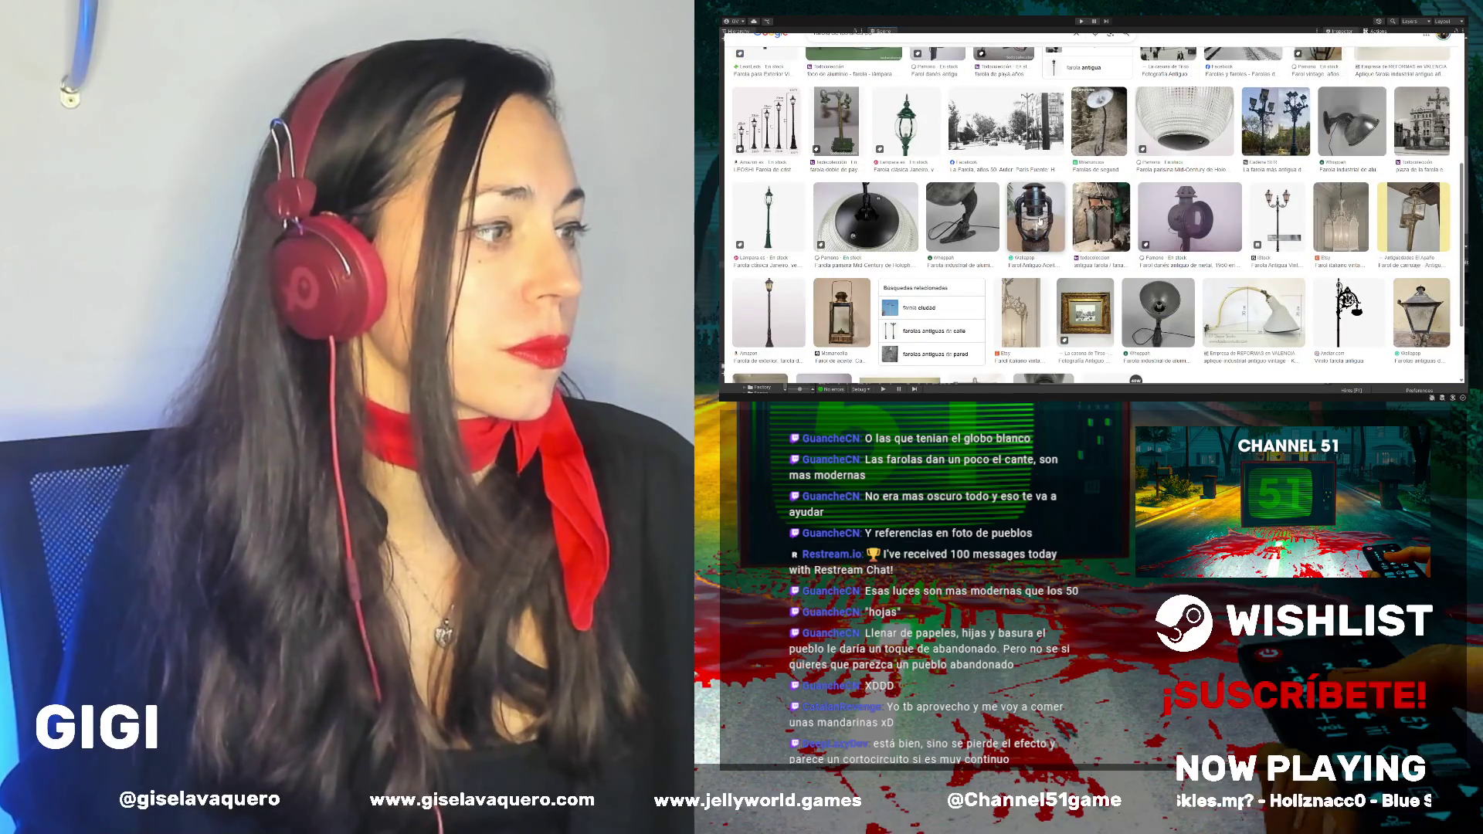
click(1031, 256)
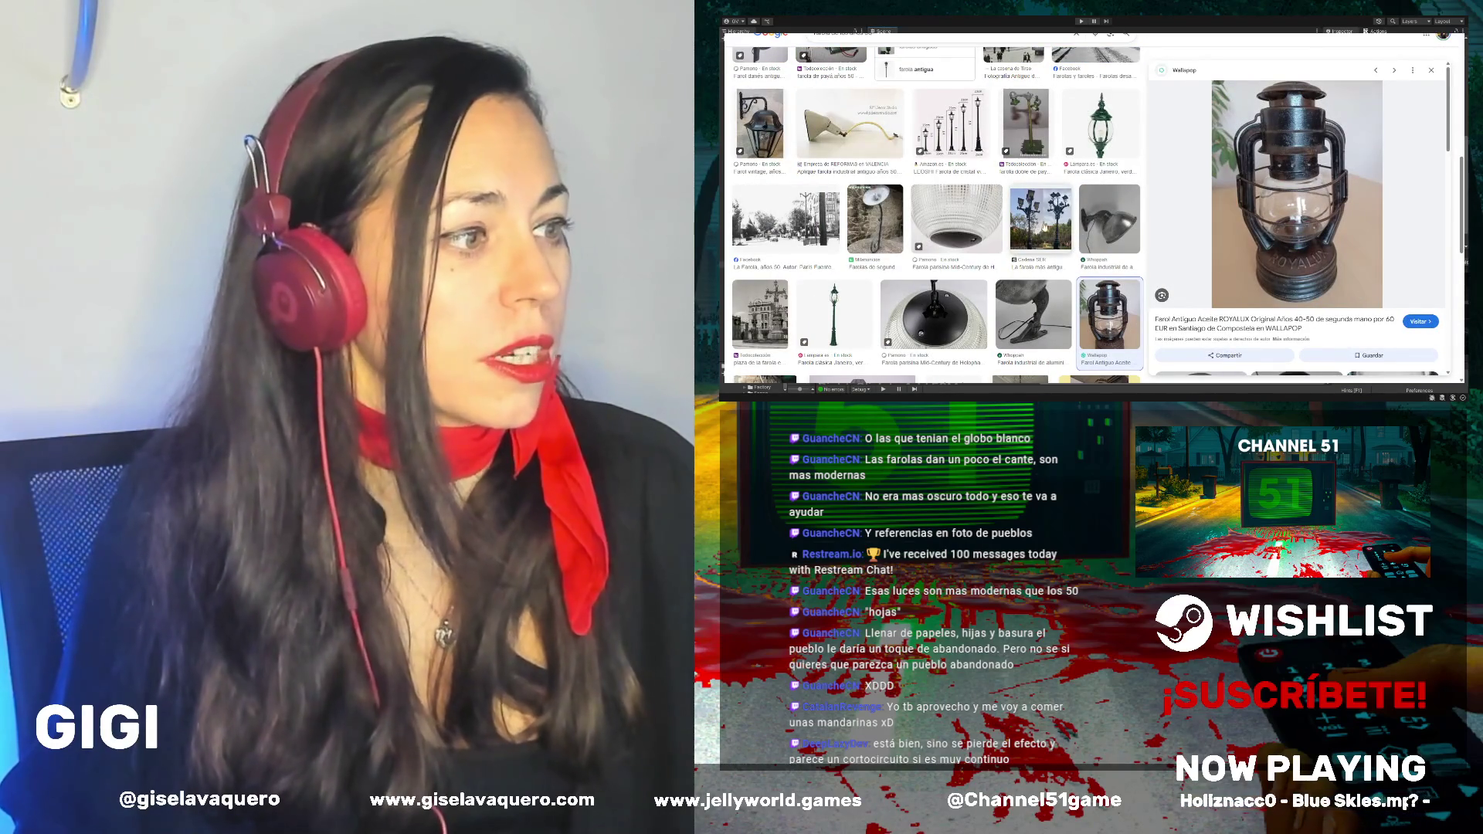
Open the Cadena SER photo of Murcia's oldest ornate street lamp
click(1038, 226)
scroll(1044, 225, down, 6)
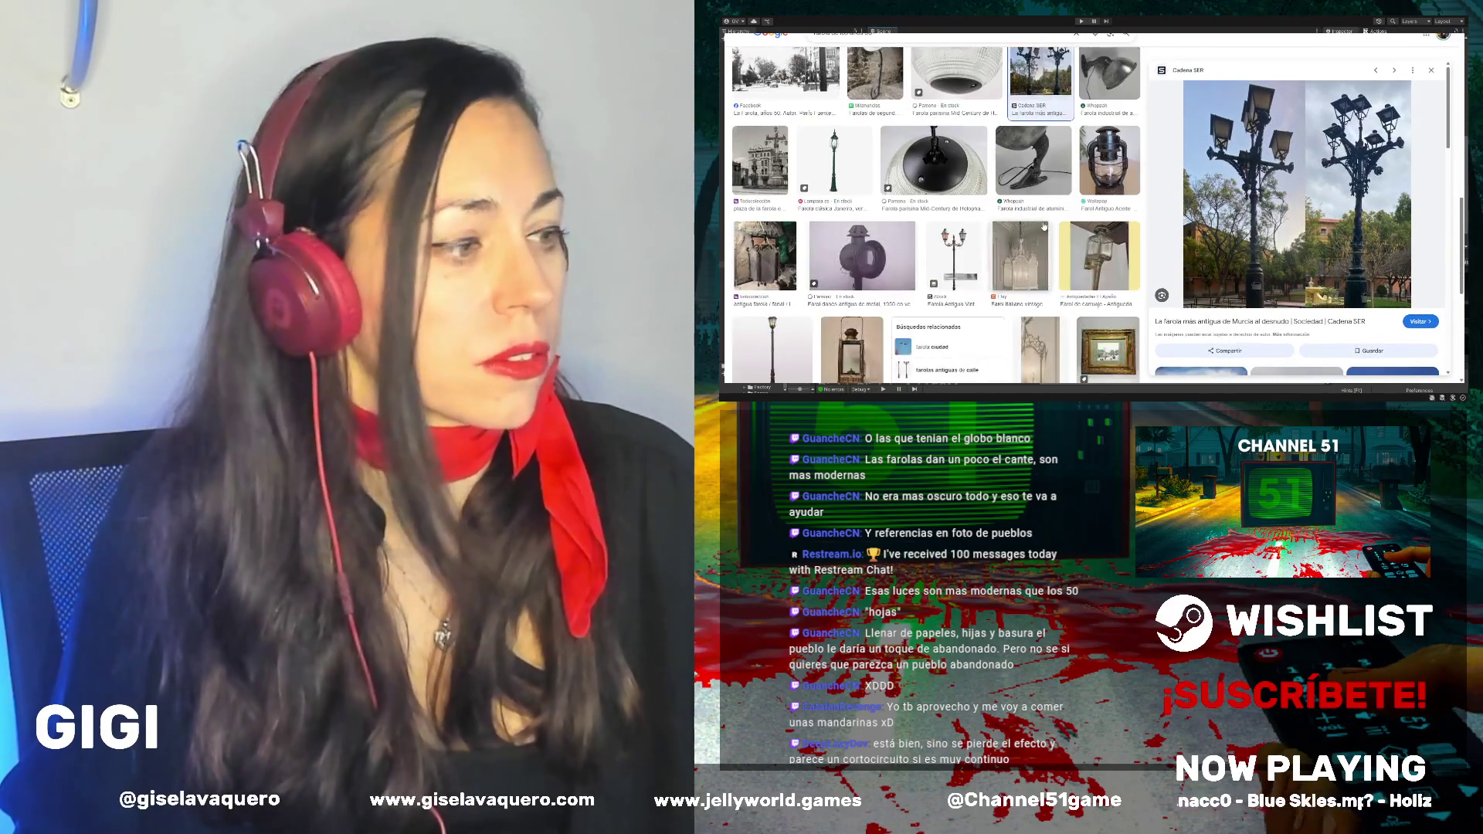
scroll(1043, 226, down, 3)
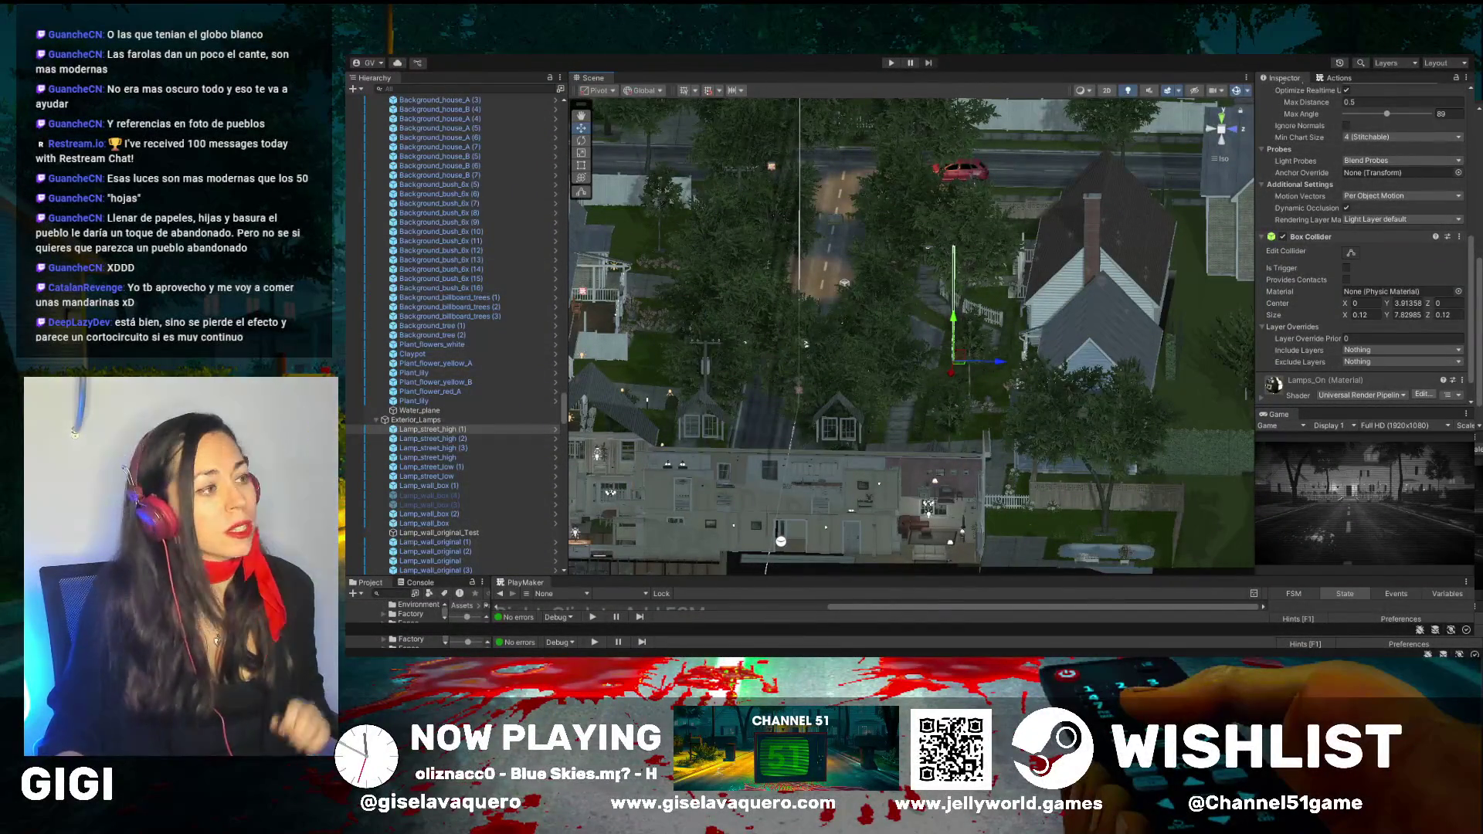
Select Lamp_street_high (1), (2) and (3) and deactivate them in the Inspector
drag(912, 332, 942, 316)
drag(977, 401, 898, 355)
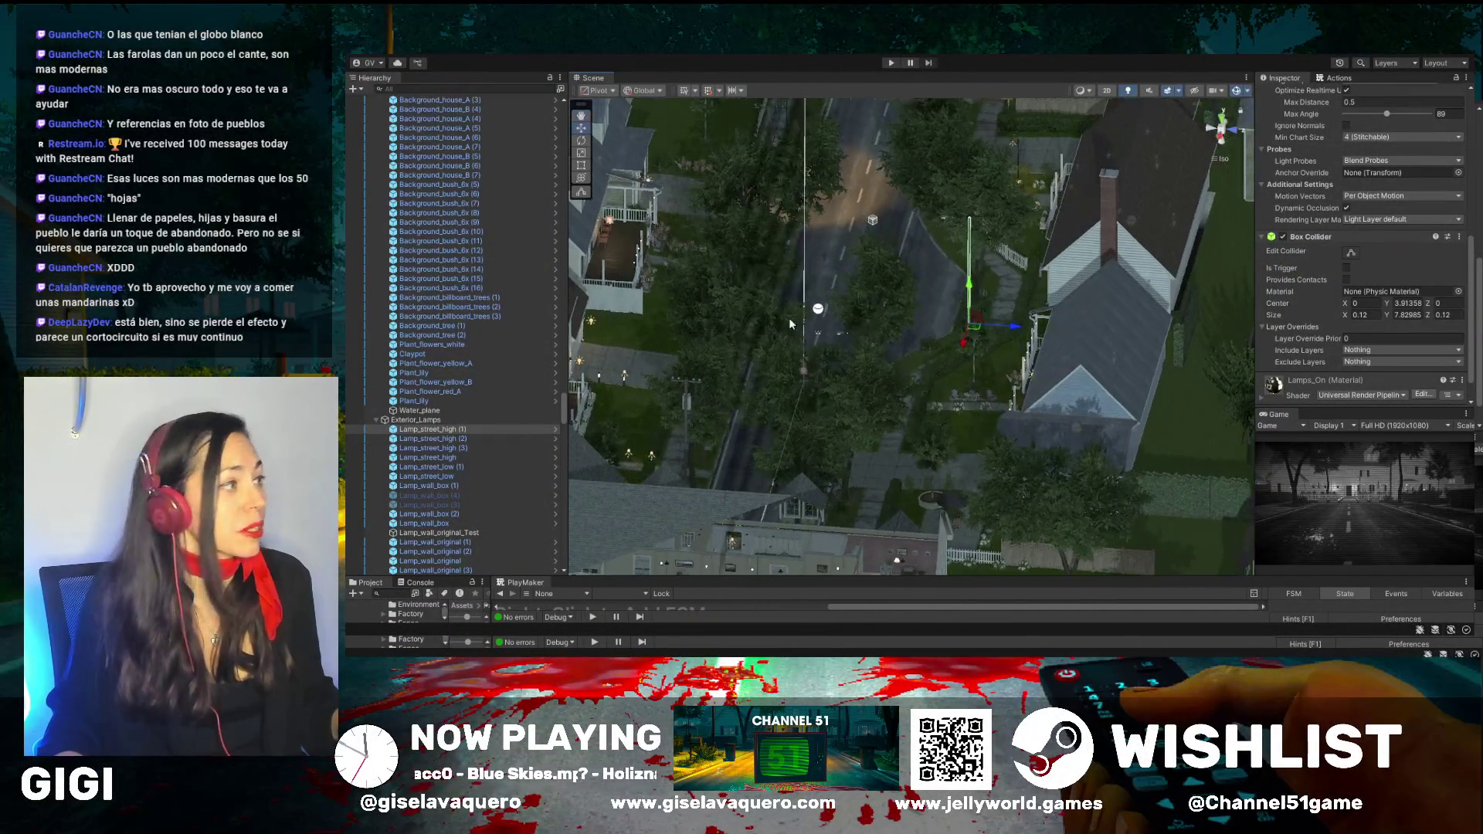
drag(664, 285, 632, 262)
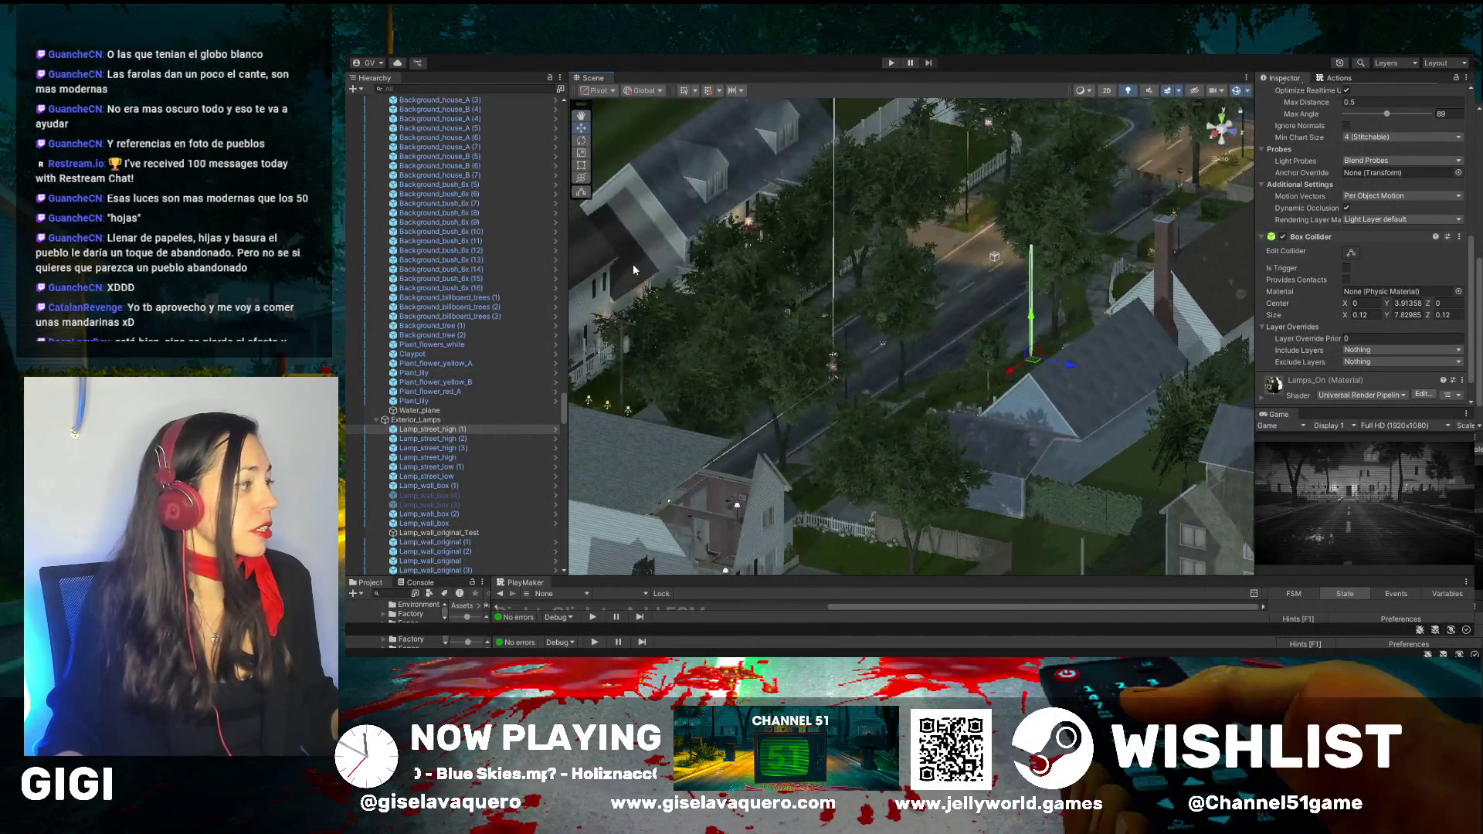
click(463, 448)
shift+click(452, 429)
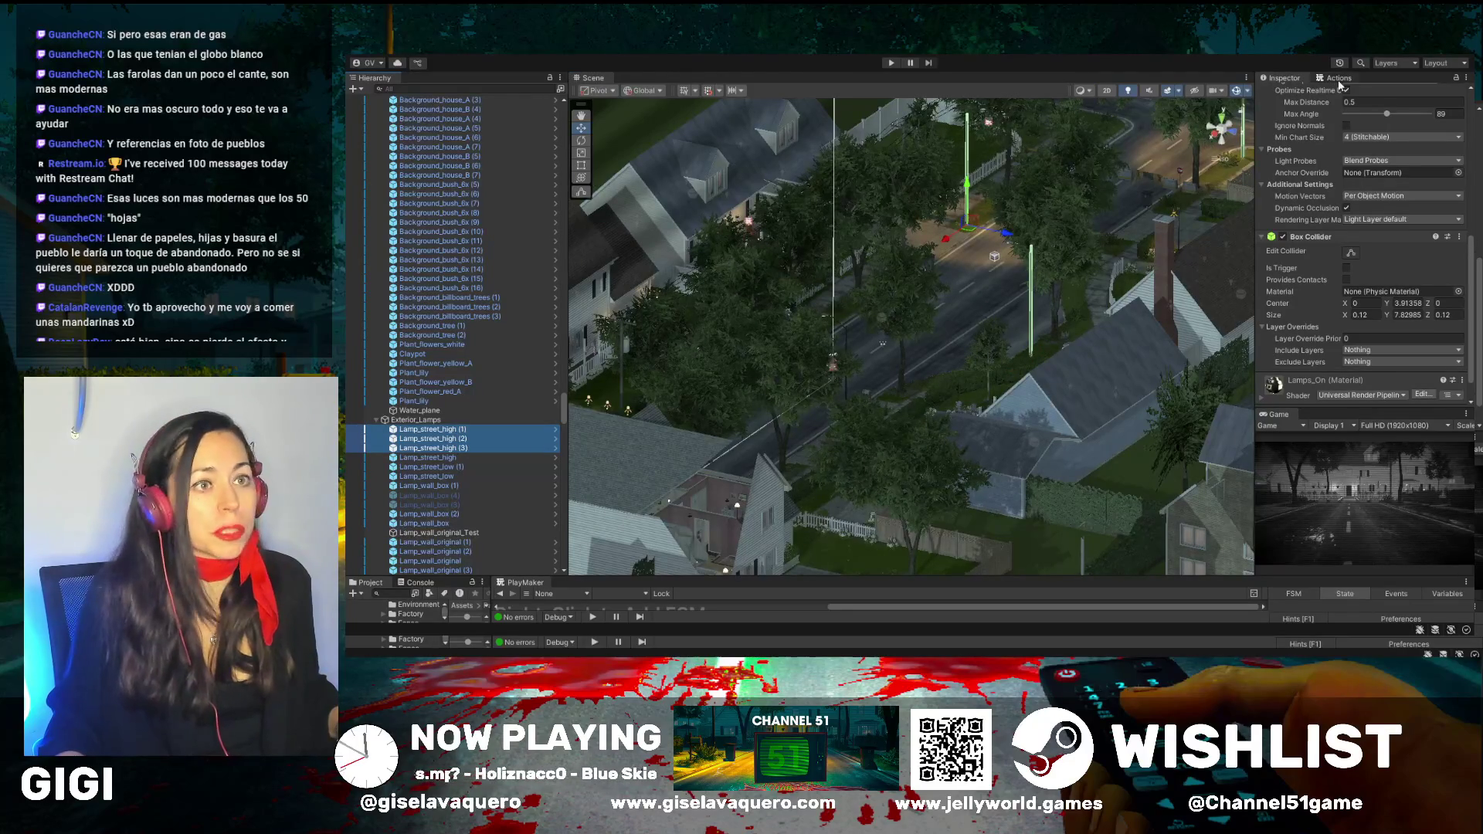
scroll(1348, 93, up, 8)
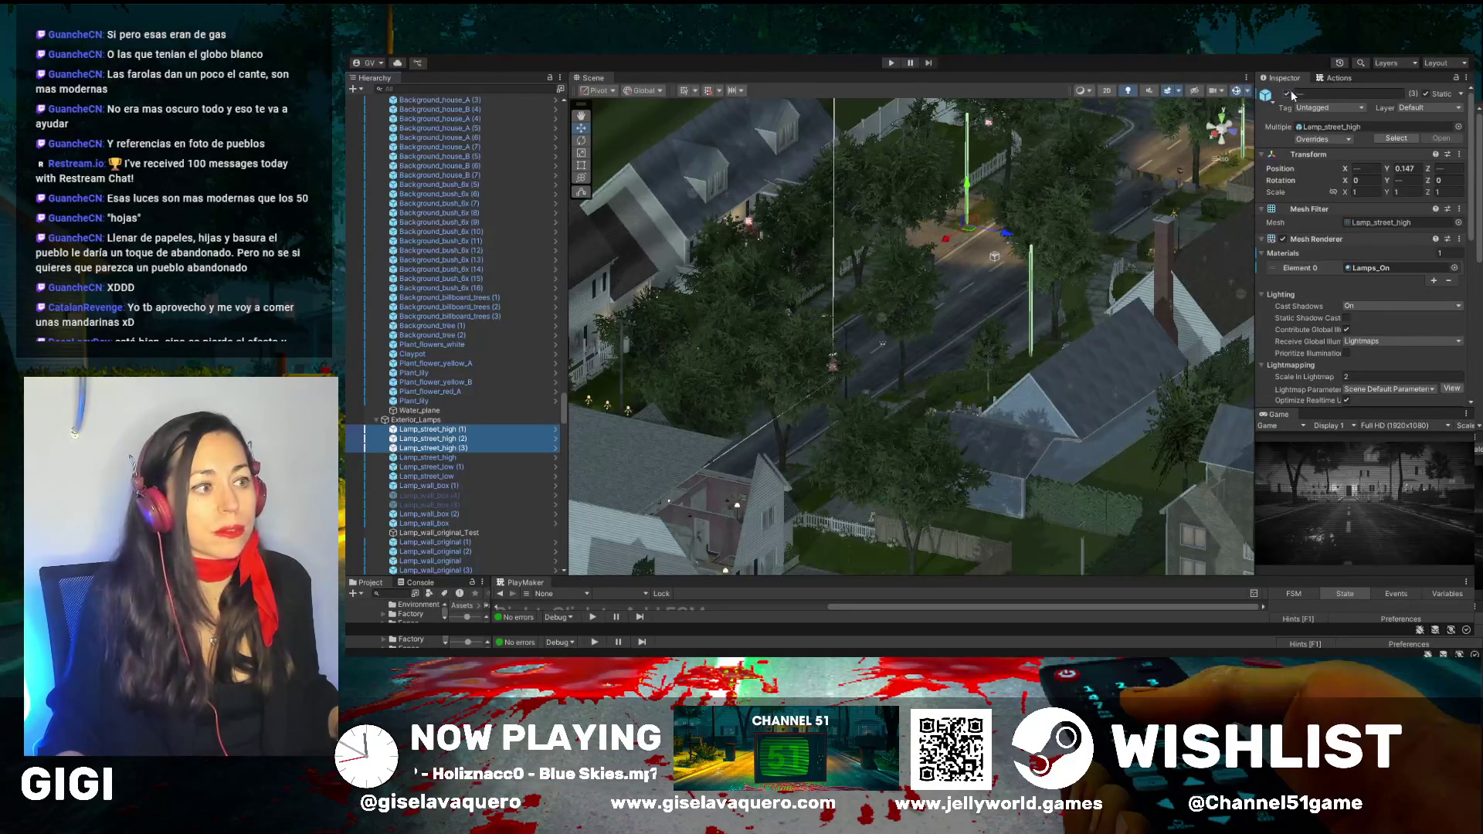
click(1288, 94)
mouse_move(950, 263)
mouse_down()
mouse_move(892, 329)
mouse_move(776, 351)
mouse_up()
mouse_move(961, 347)
mouse_down()
mouse_move(906, 335)
mouse_move(1081, 294)
mouse_move(978, 279)
mouse_move(1160, 307)
mouse_move(889, 307)
mouse_up()
click(580, 115)
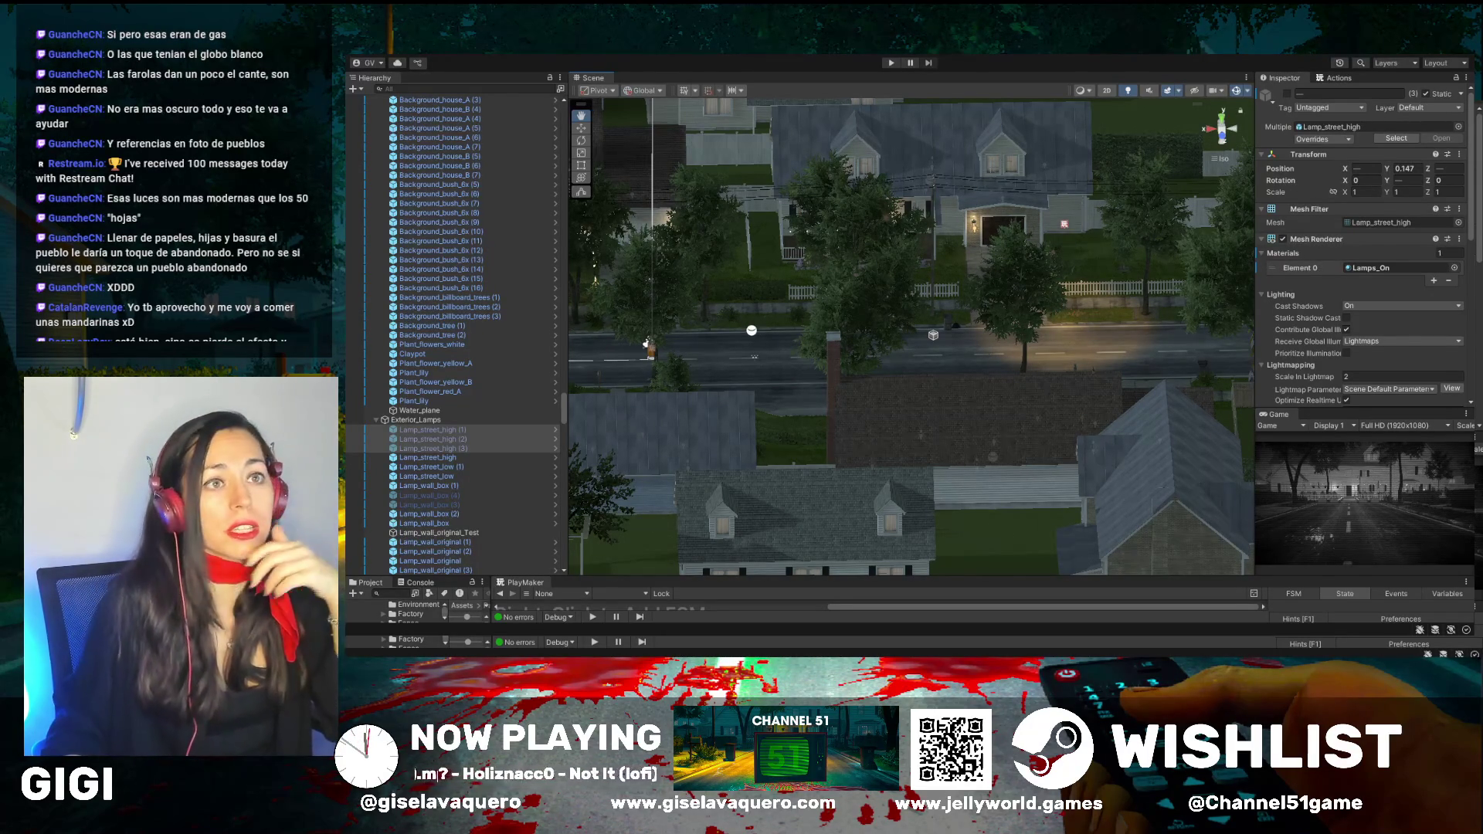
drag(1033, 455, 816, 457)
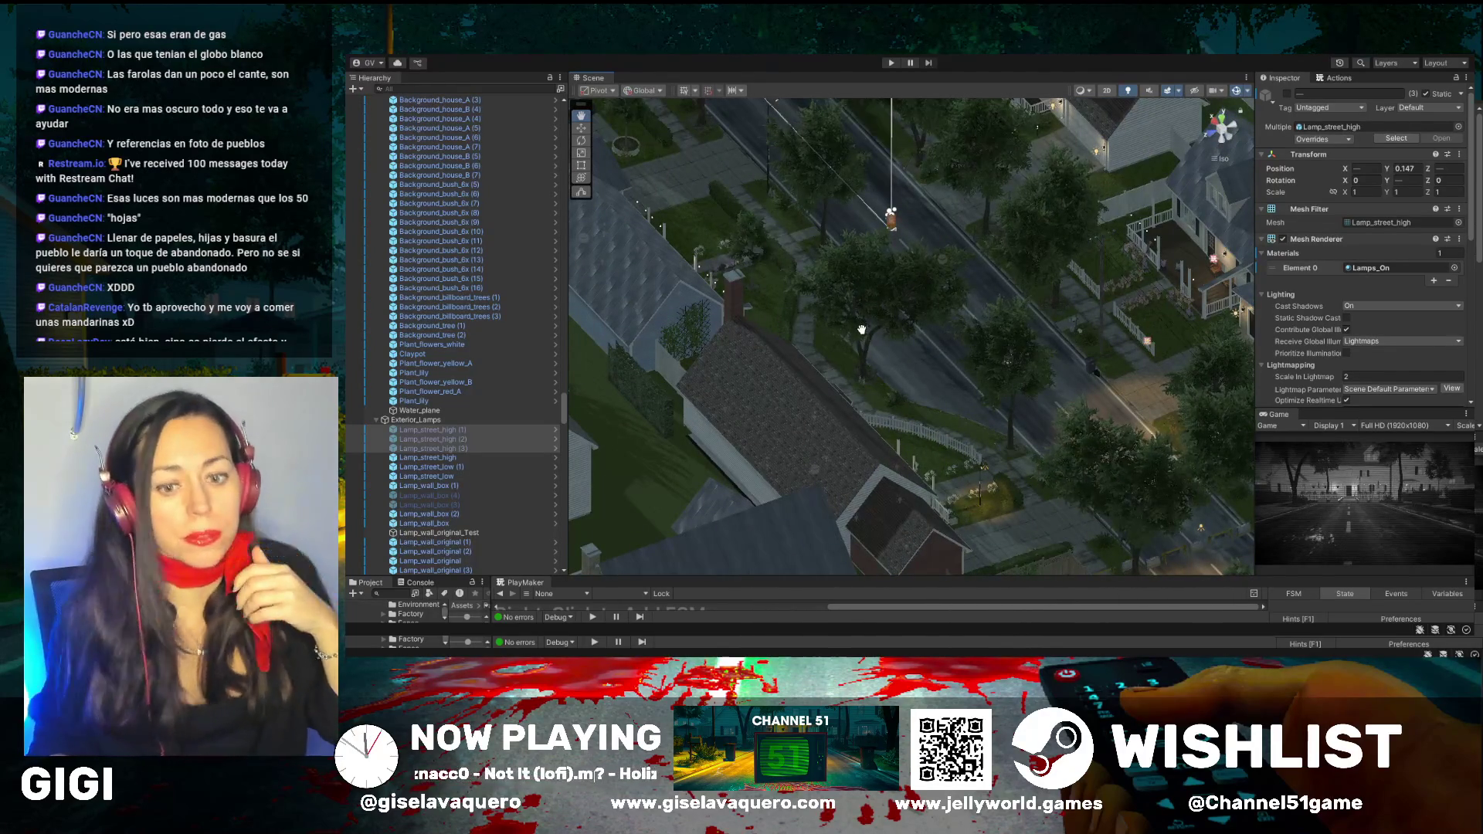
mouse_move(847, 438)
mouse_down()
mouse_move(729, 237)
mouse_move(1048, 285)
mouse_move(1056, 337)
mouse_up()
mouse_move(1010, 260)
mouse_down()
mouse_move(932, 215)
mouse_move(1136, 292)
mouse_move(973, 337)
mouse_move(1043, 399)
mouse_move(1125, 430)
mouse_up()
scroll(974, 338, up, 5)
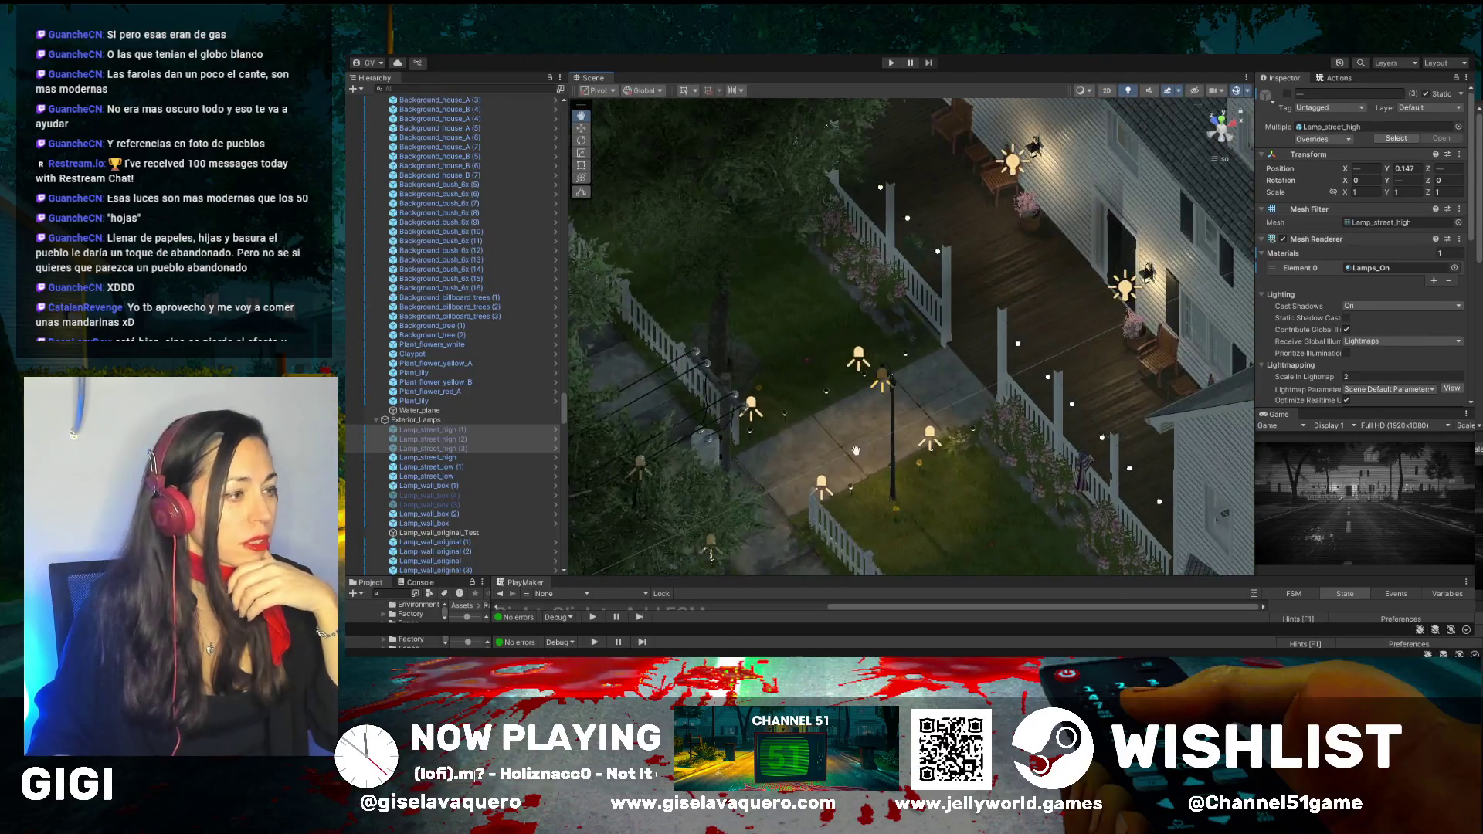
drag(856, 450, 988, 437)
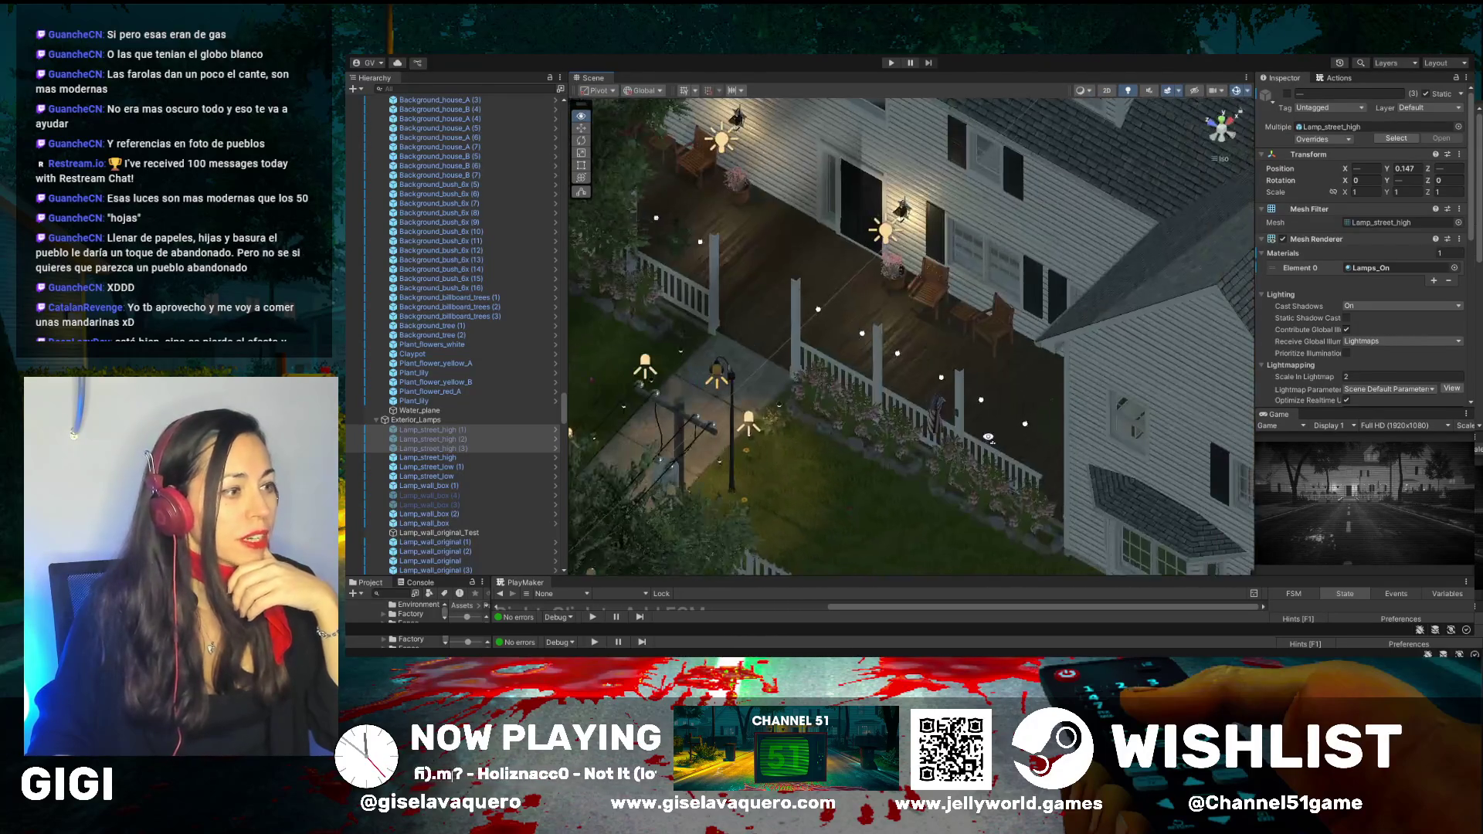
mouse_move(712, 480)
mouse_down()
mouse_move(830, 465)
mouse_move(929, 417)
mouse_up()
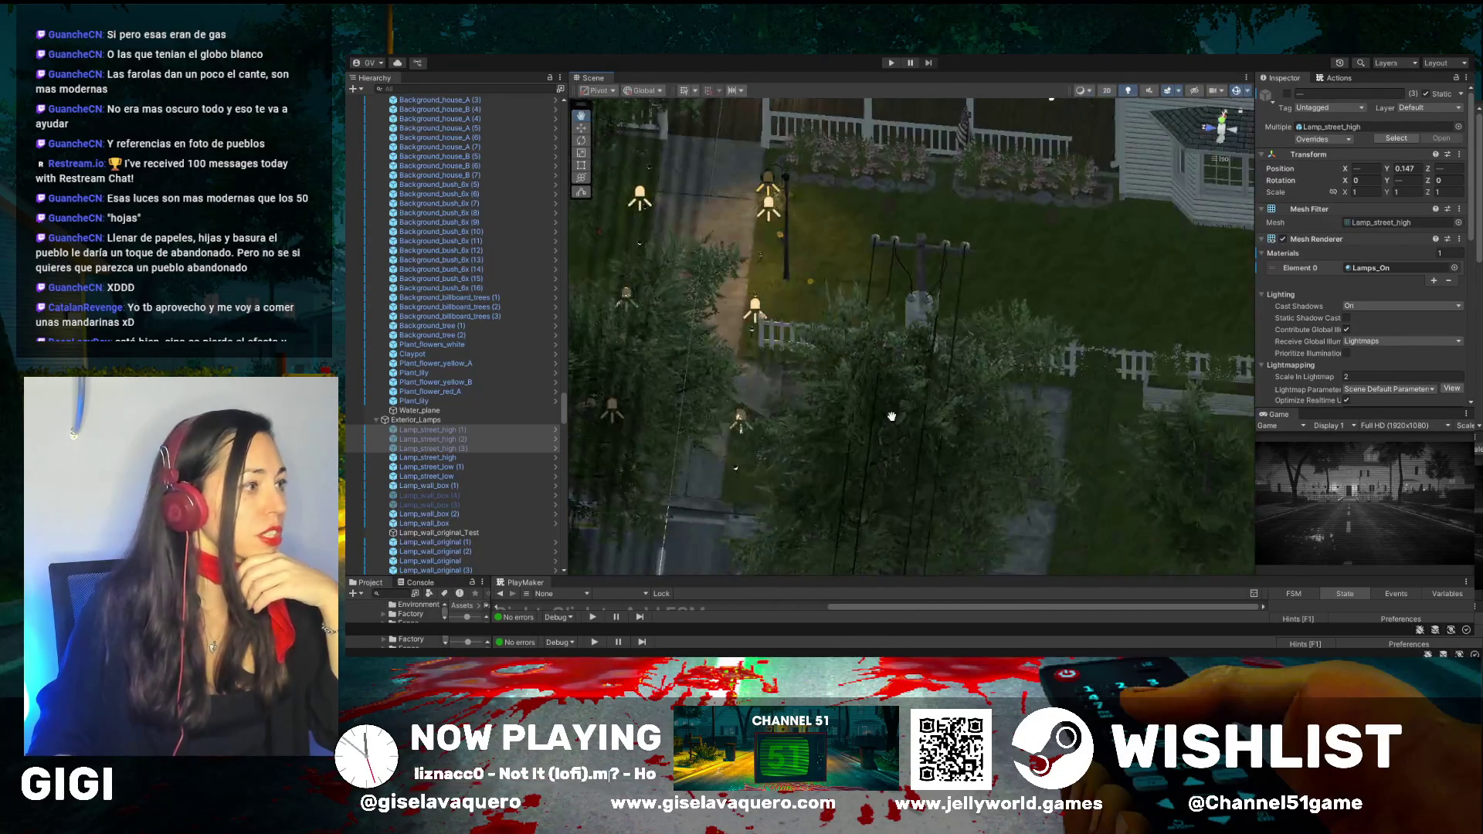
mouse_move(760, 299)
mouse_down()
mouse_move(656, 229)
mouse_move(687, 297)
mouse_move(647, 363)
mouse_move(738, 340)
mouse_move(1042, 332)
mouse_up()
click(729, 235)
click(649, 358)
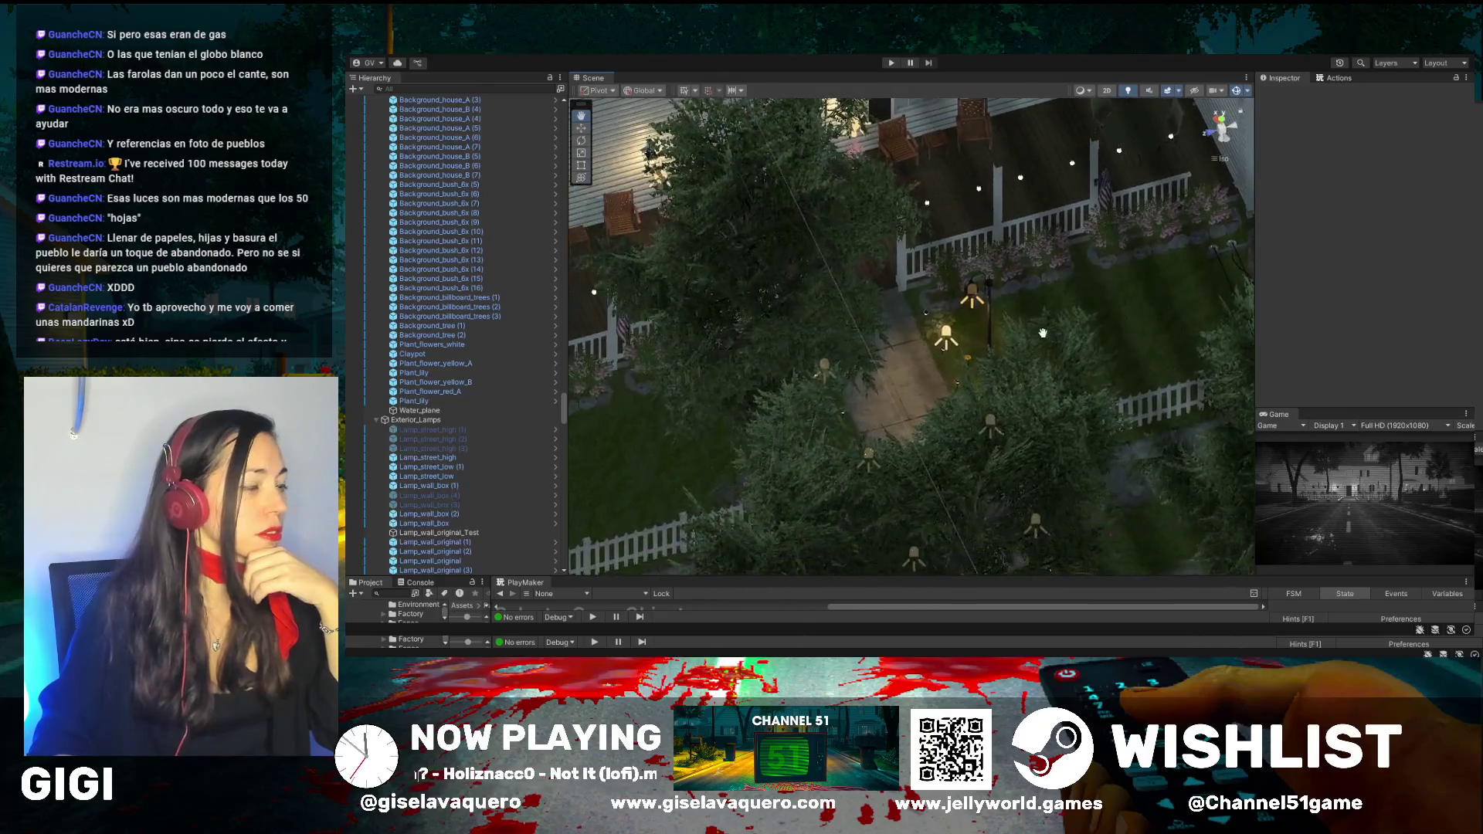
scroll(1042, 333, up, 10)
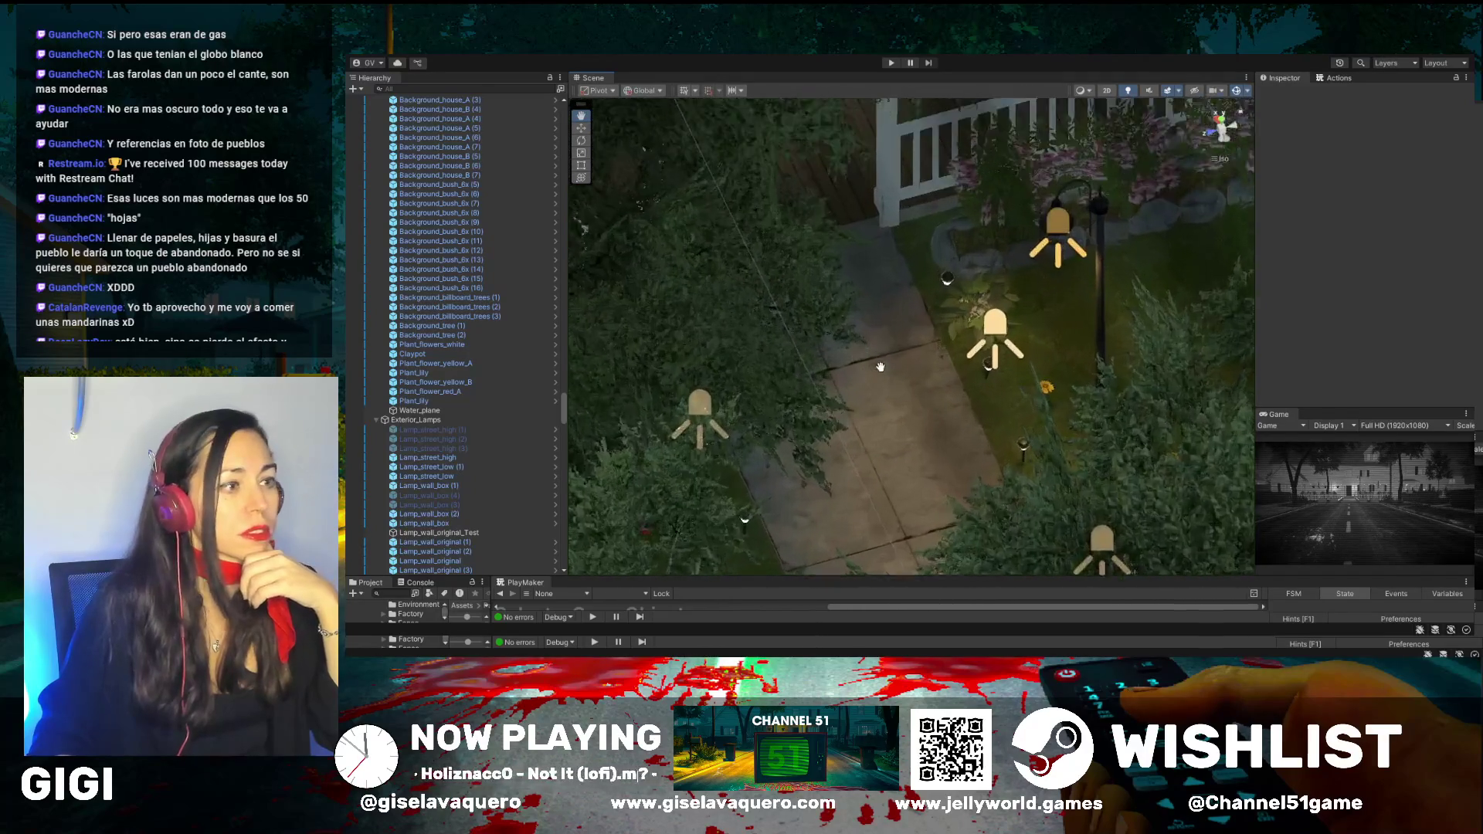
drag(967, 365, 914, 187)
scroll(853, 423, up, 10)
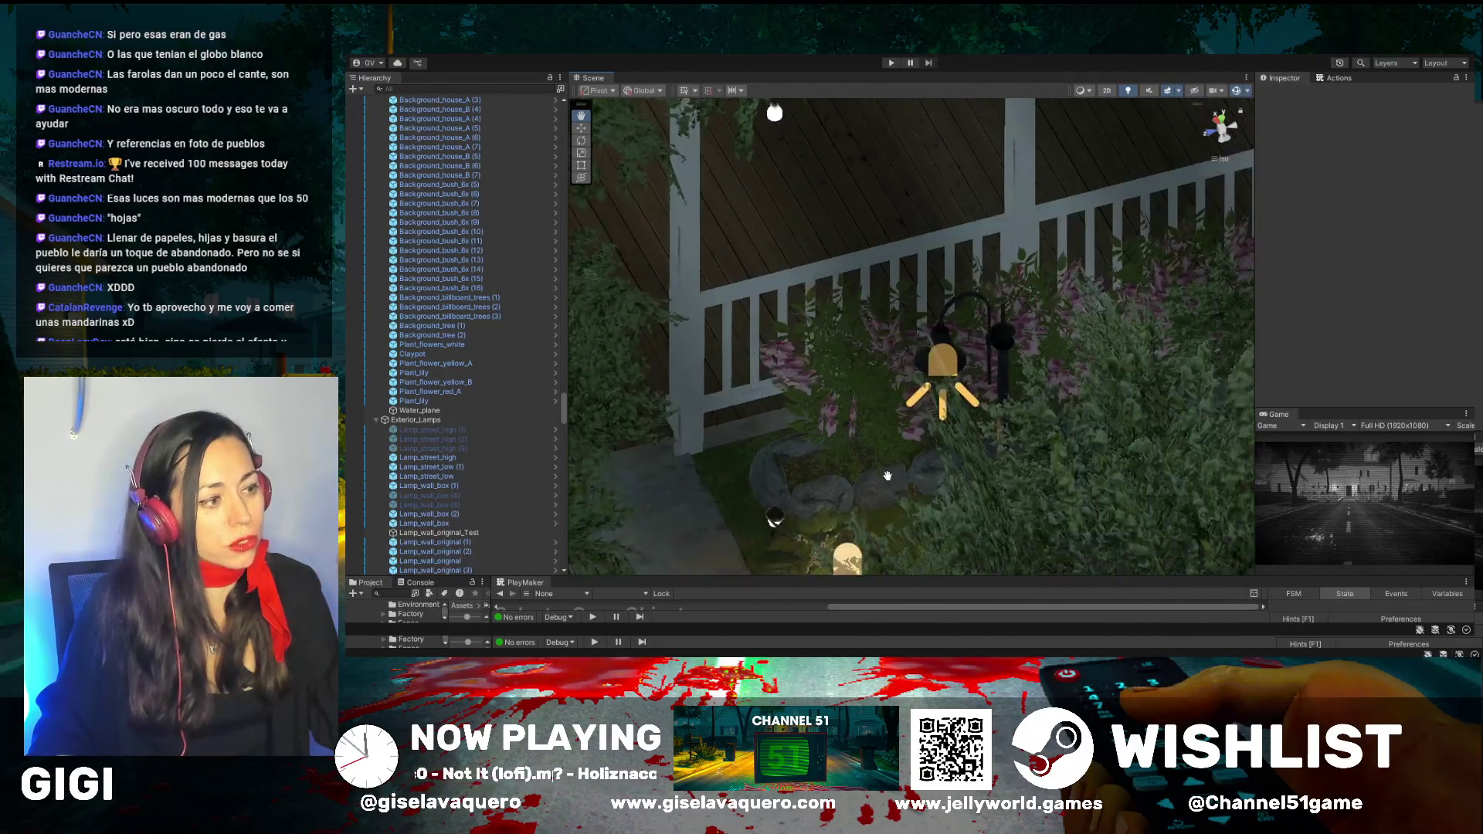
scroll(853, 423, down, 3)
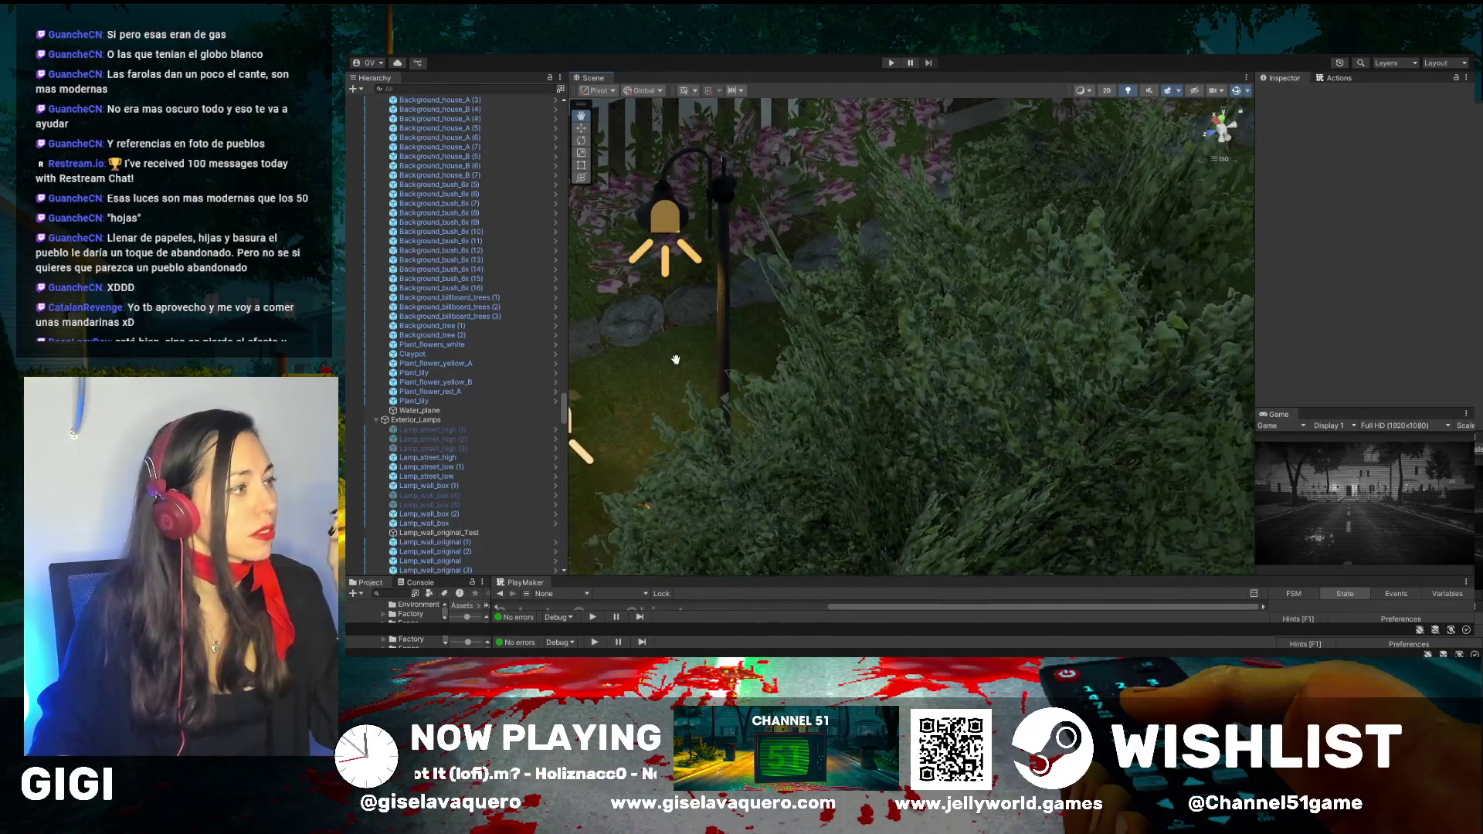
scroll(964, 425, down, 5)
drag(964, 426, 761, 363)
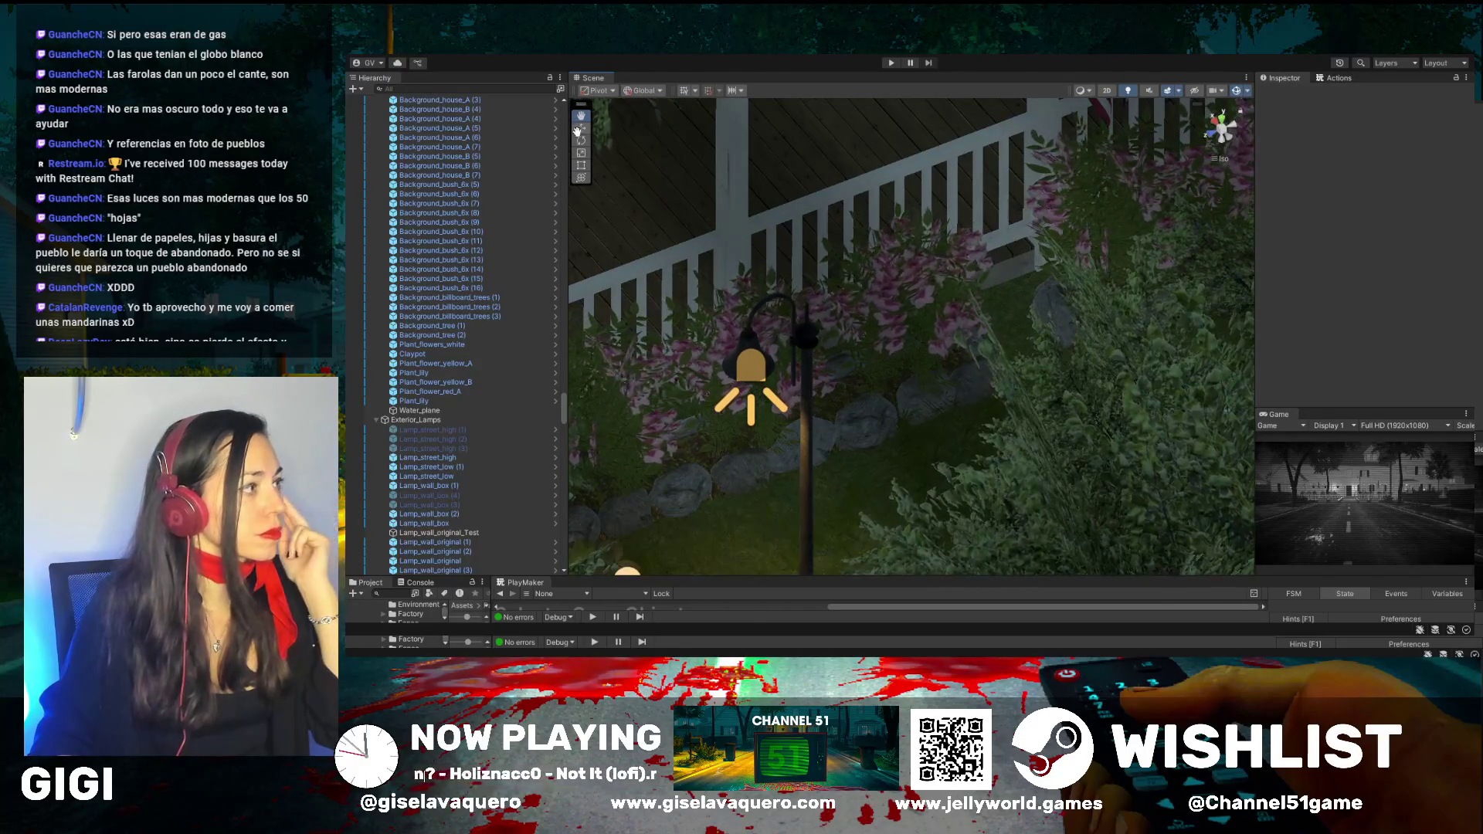
scroll(685, 391, up, 5)
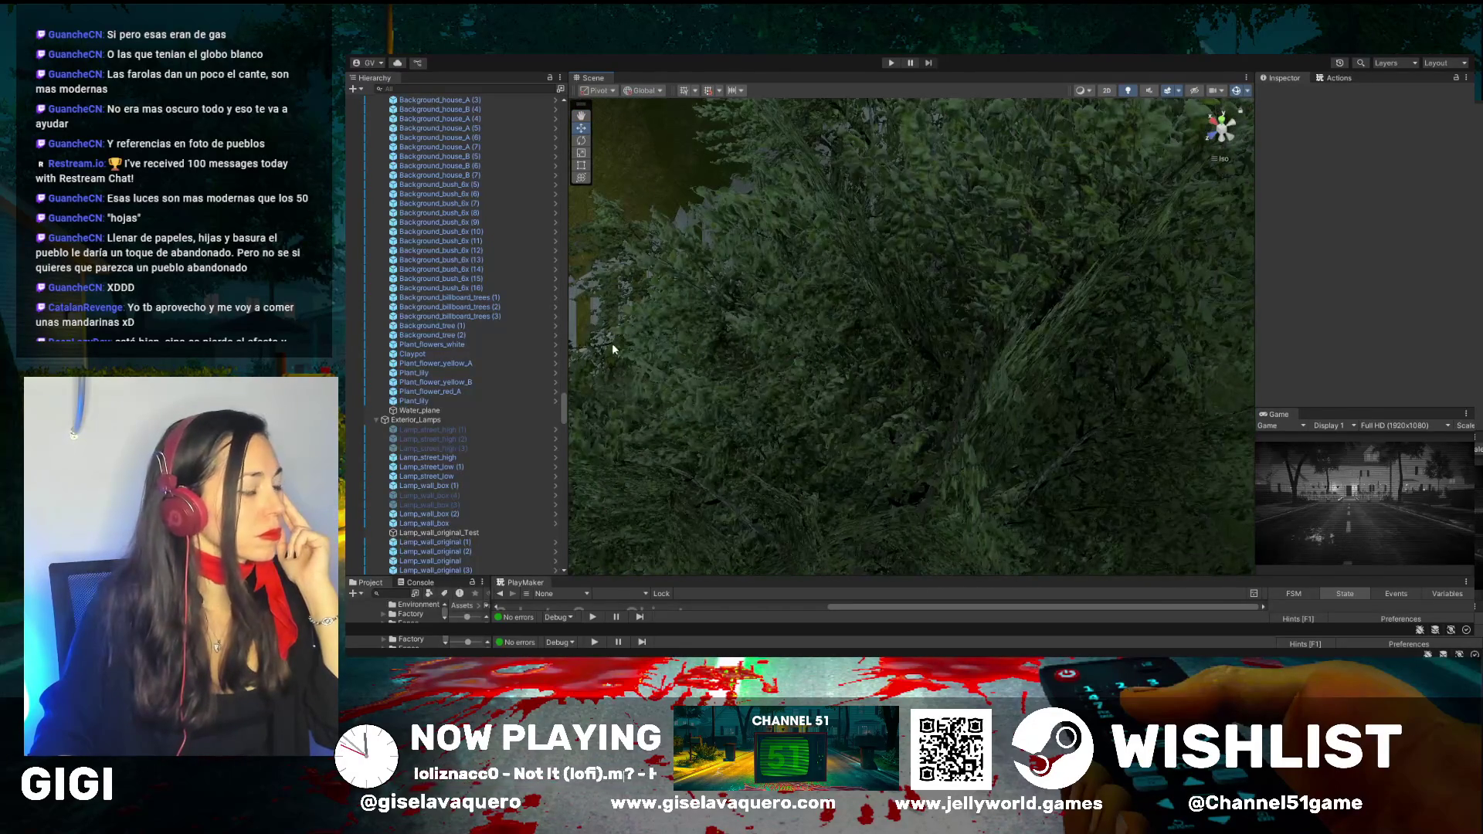
scroll(641, 268, down, 5)
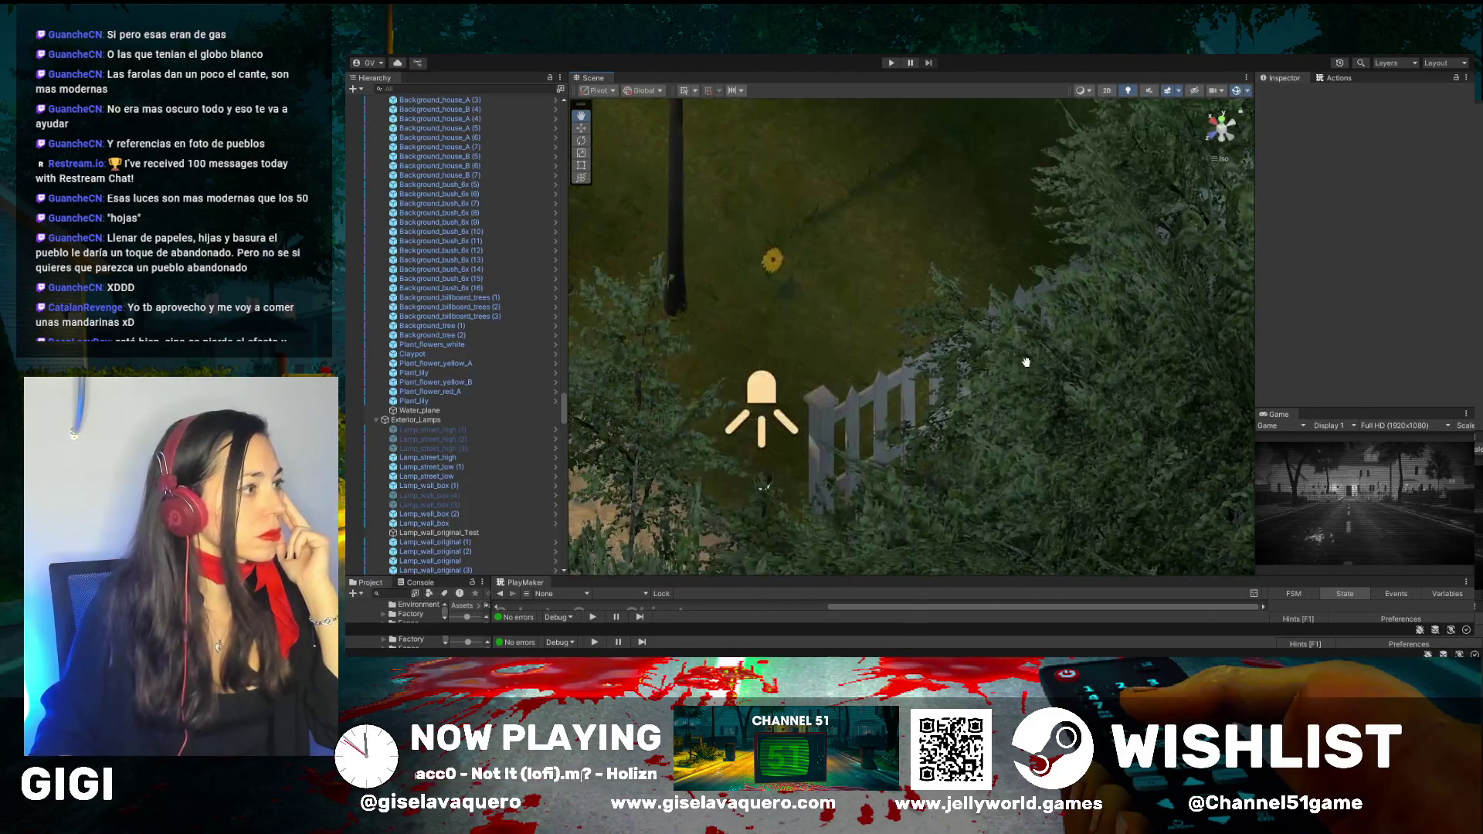
mouse_move(987, 342)
mouse_down()
mouse_move(998, 404)
mouse_move(921, 293)
mouse_up()
mouse_move(1065, 458)
mouse_down()
mouse_move(946, 414)
mouse_move(999, 473)
mouse_move(983, 442)
mouse_up()
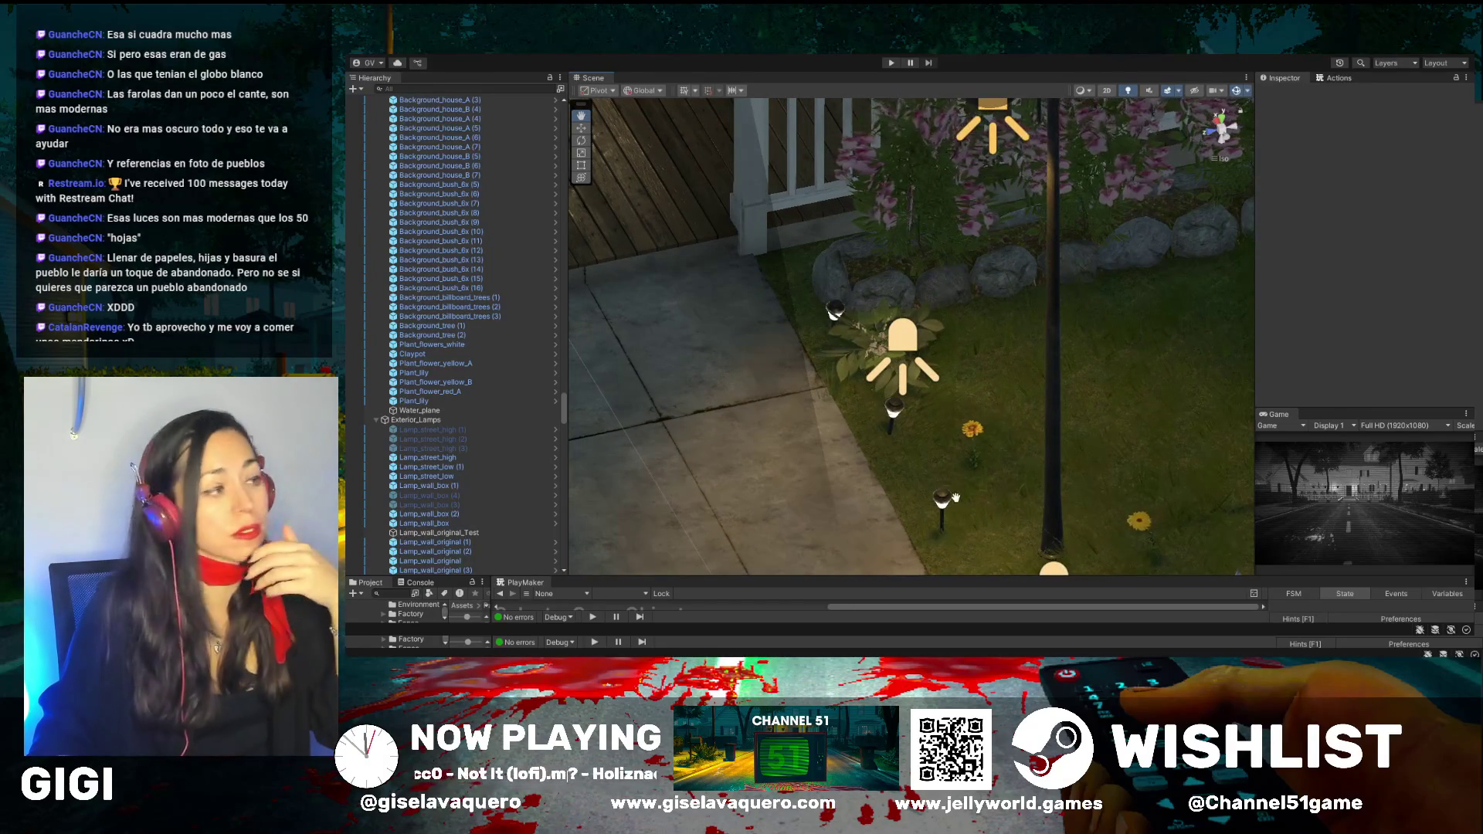
drag(970, 477, 1073, 319)
scroll(1073, 319, down, 2)
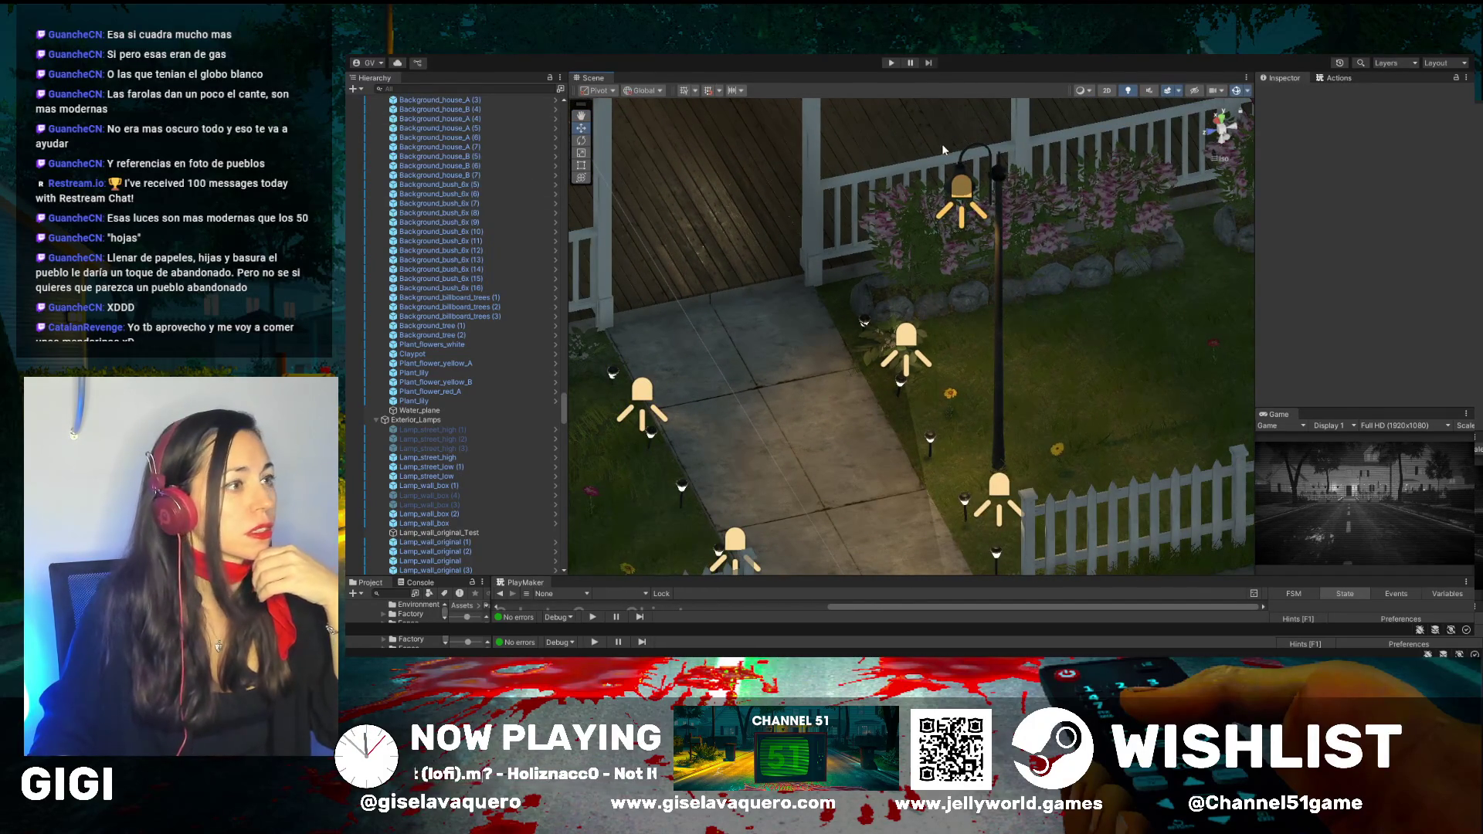
click(964, 157)
click(964, 157)
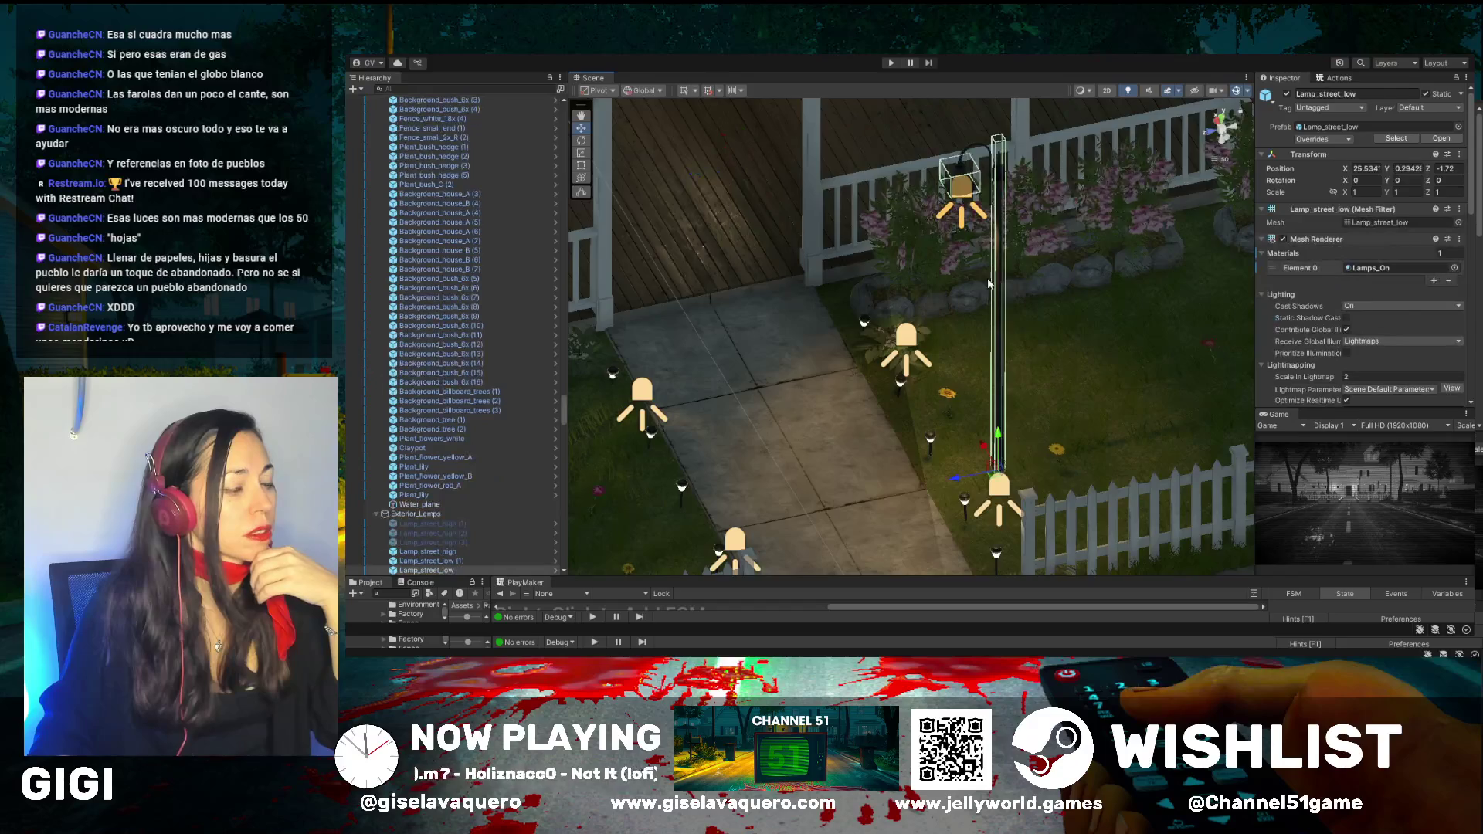
scroll(993, 318, down, 5)
mouse_move(965, 384)
mouse_down()
mouse_move(829, 265)
mouse_move(883, 364)
mouse_up()
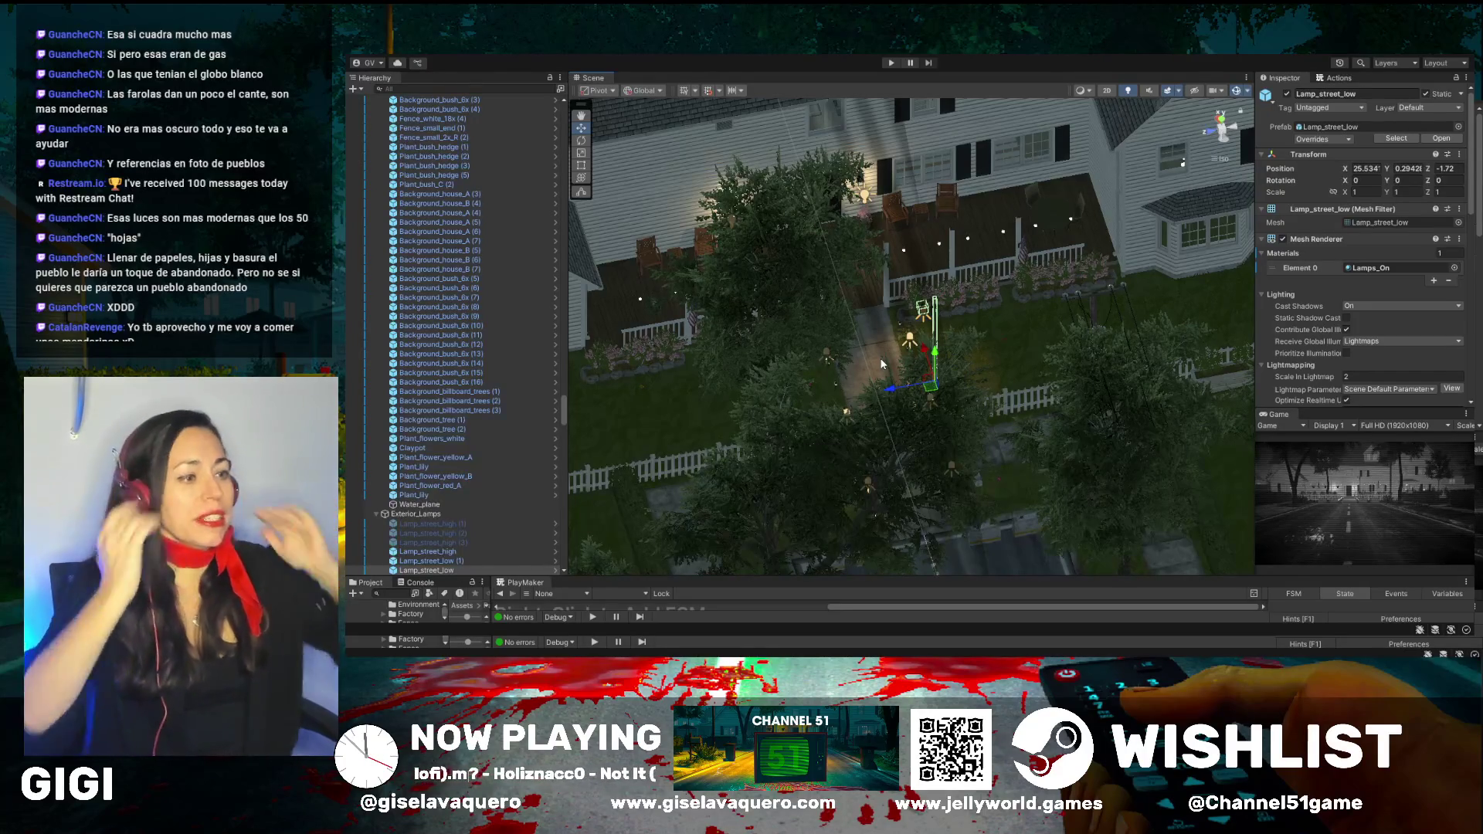
drag(883, 364, 896, 381)
scroll(896, 382, up, 3)
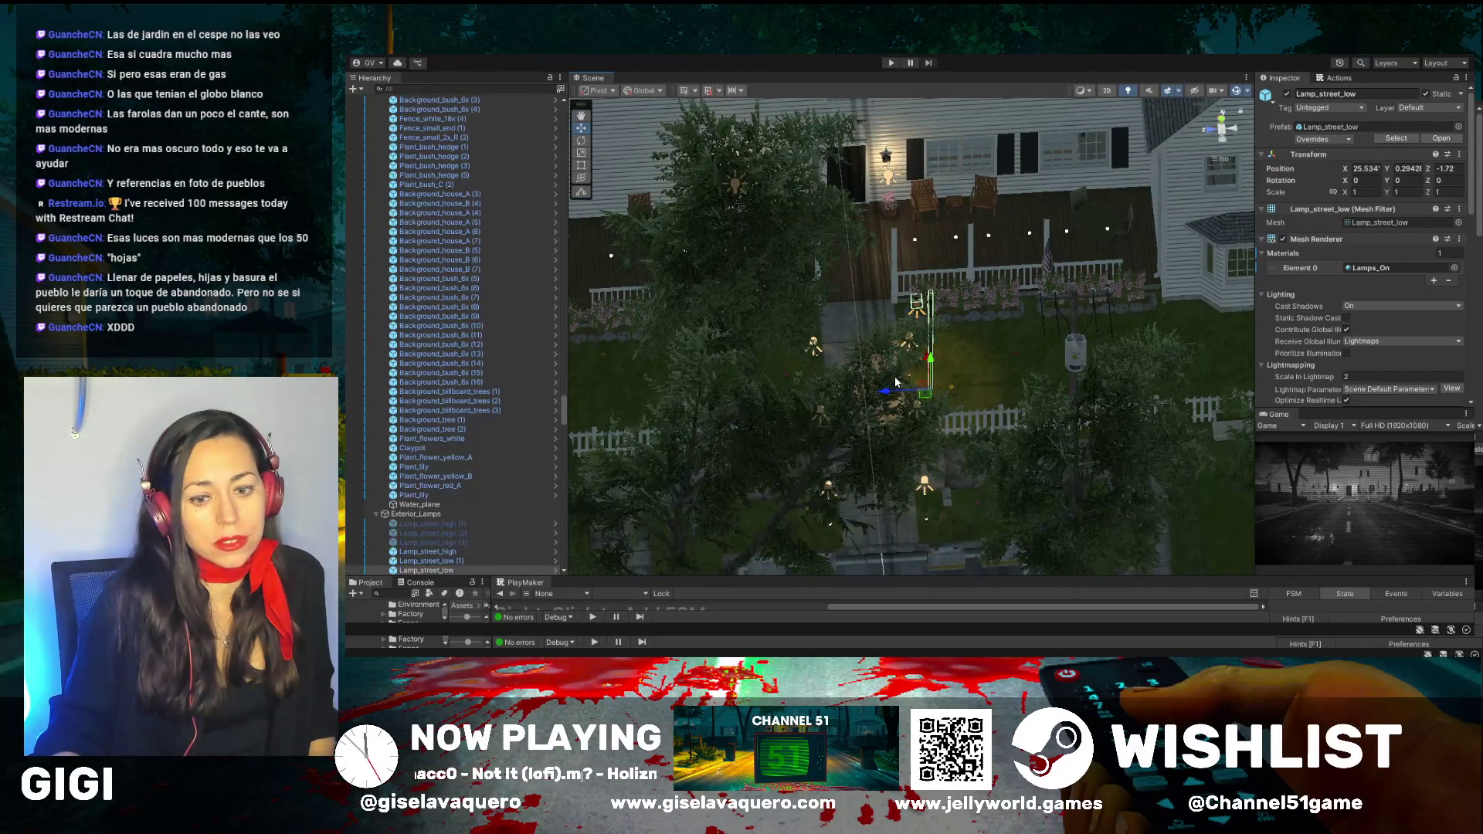
mouse_move(896, 381)
mouse_down()
mouse_move(715, 349)
mouse_move(821, 322)
mouse_up()
scroll(821, 322, up, 3)
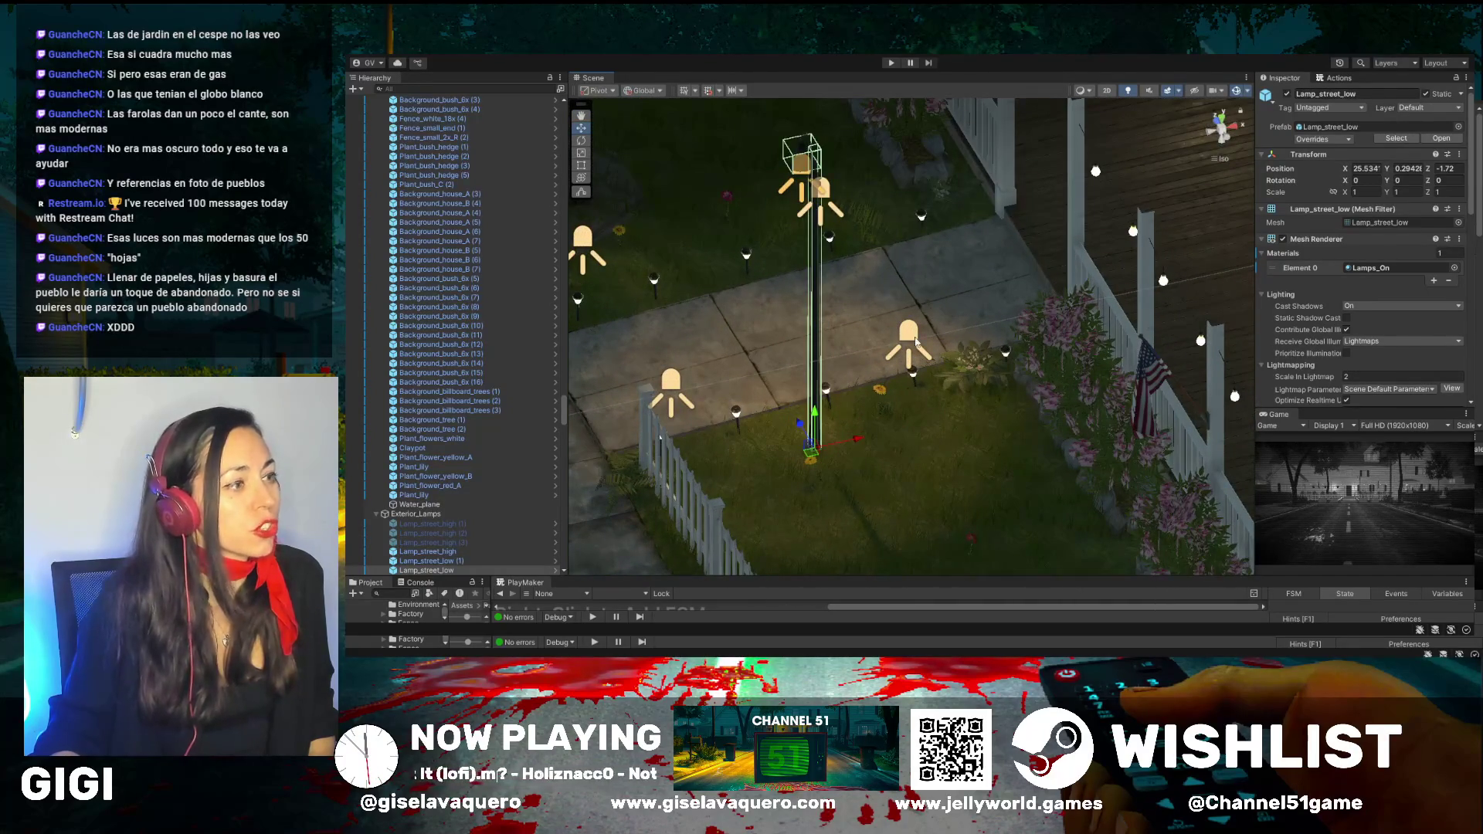
click(924, 221)
scroll(942, 185, up, 5)
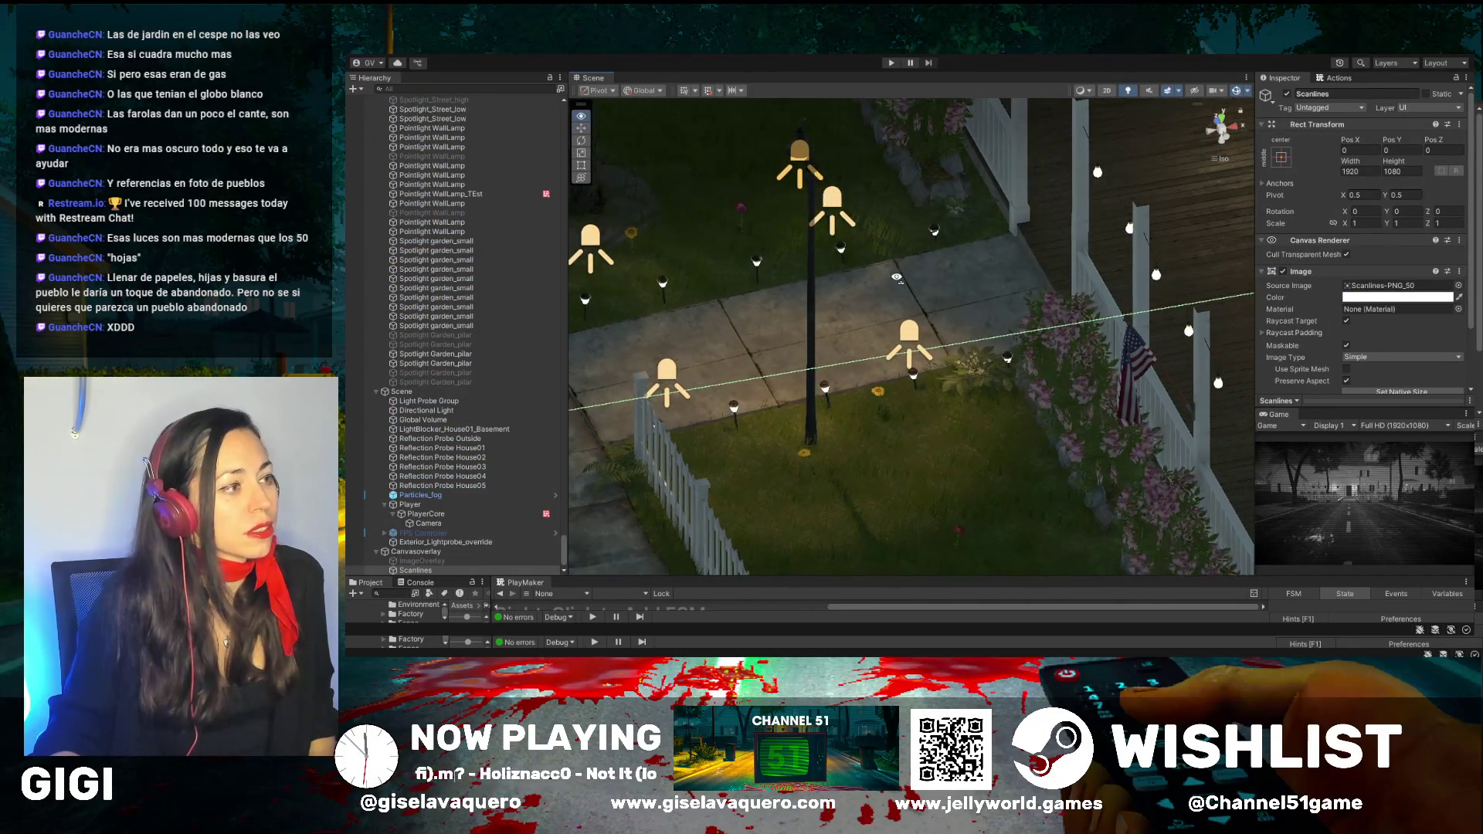
click(950, 169)
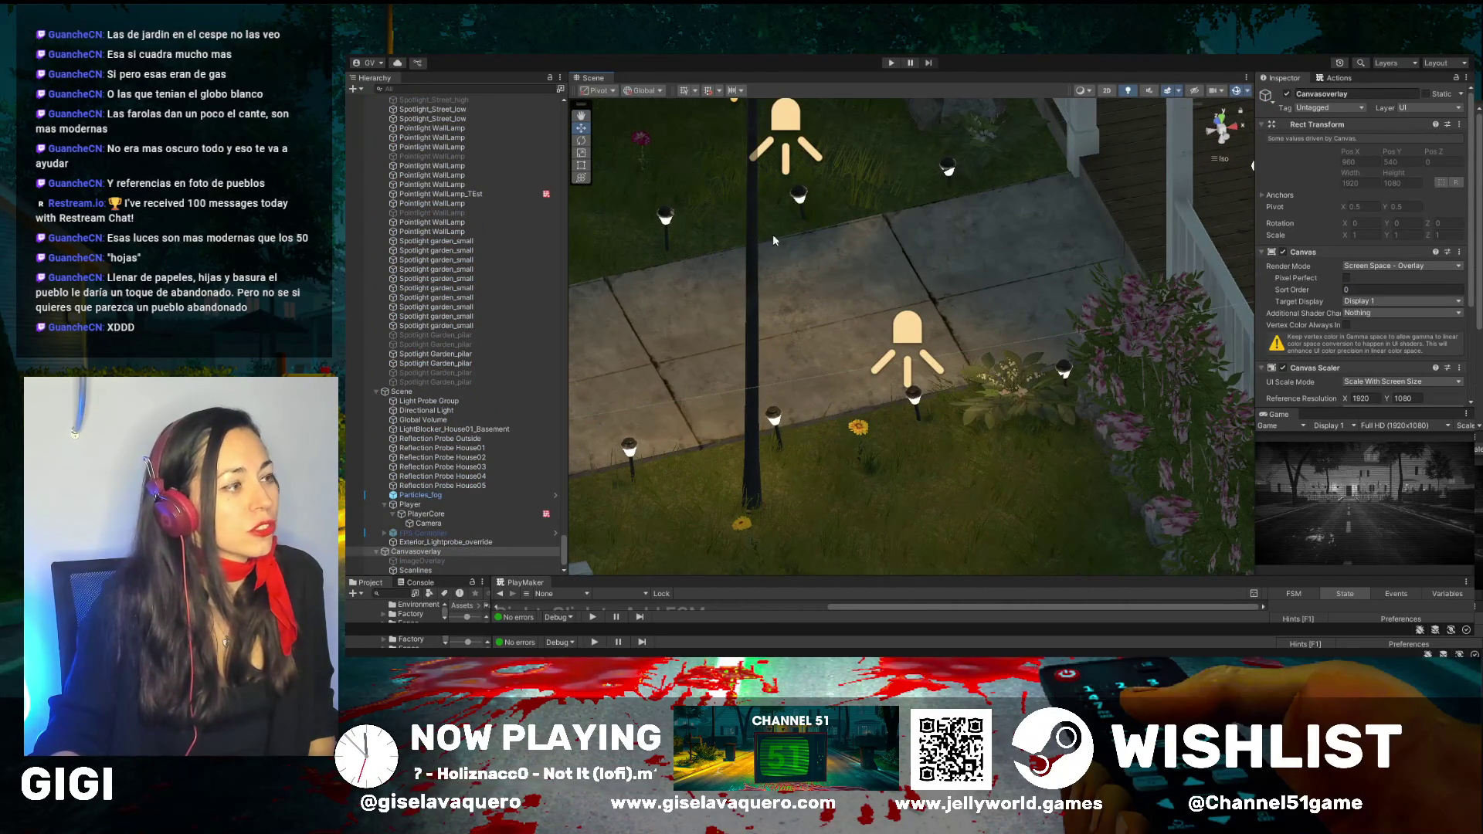
click(797, 199)
drag(859, 290, 765, 315)
click(881, 244)
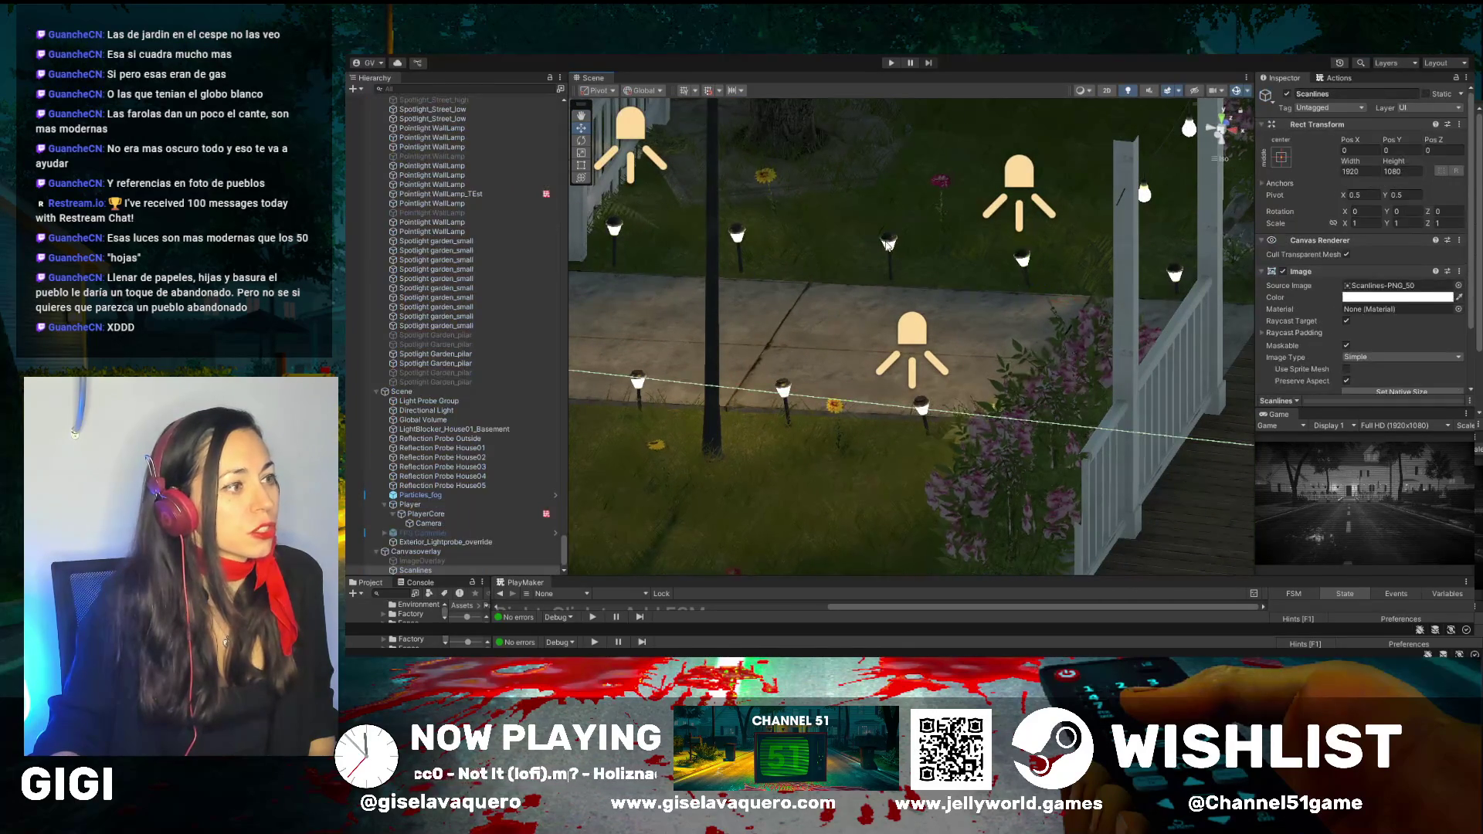
mouse_move(863, 266)
mouse_down()
mouse_move(851, 308)
mouse_move(960, 358)
mouse_move(934, 338)
mouse_up()
click(954, 413)
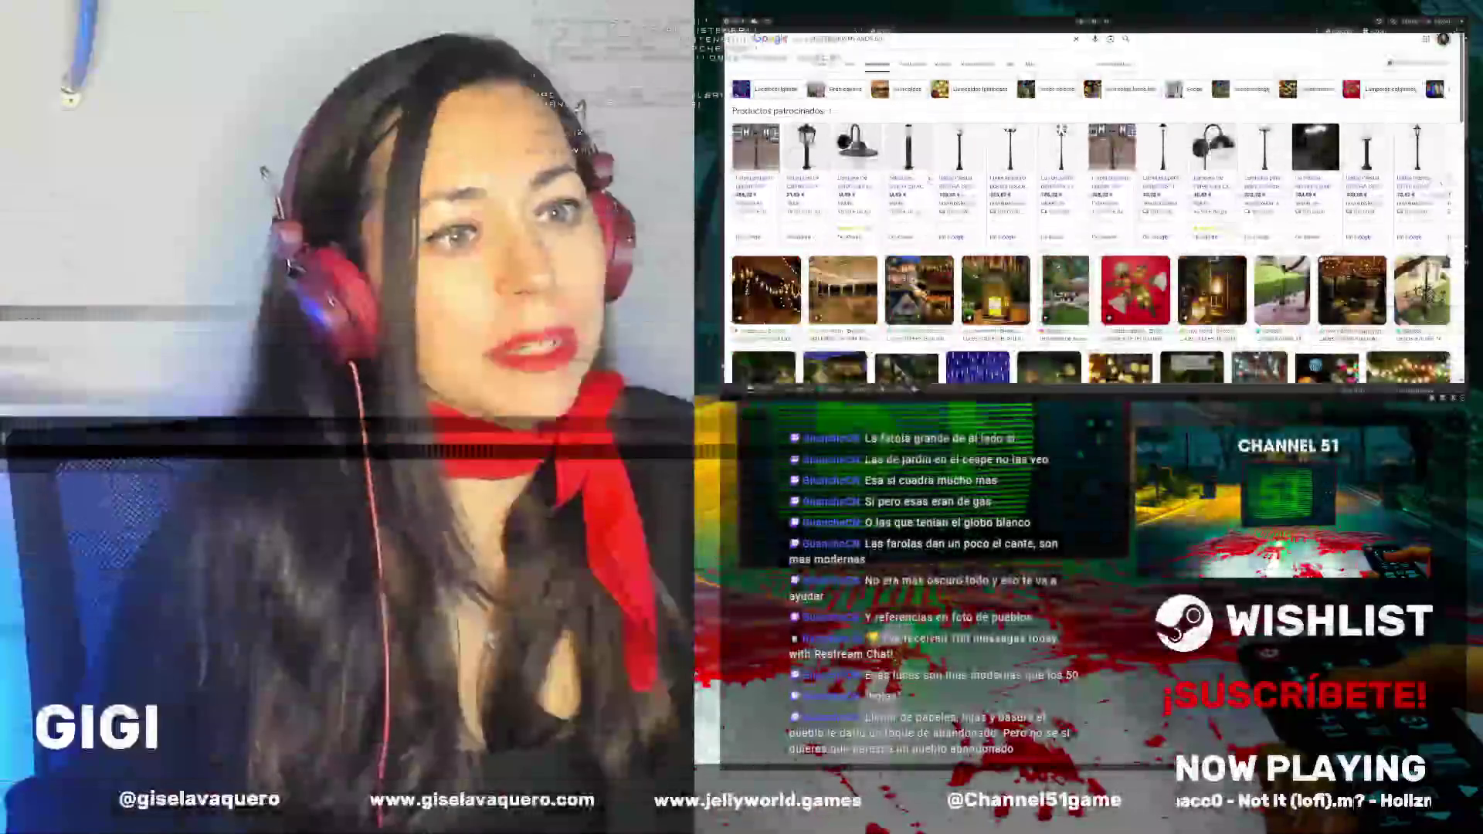
Scroll through the LUCES JARDIN AÑOS 50 image results of vintage garden lamps
scroll(955, 173, down, 3)
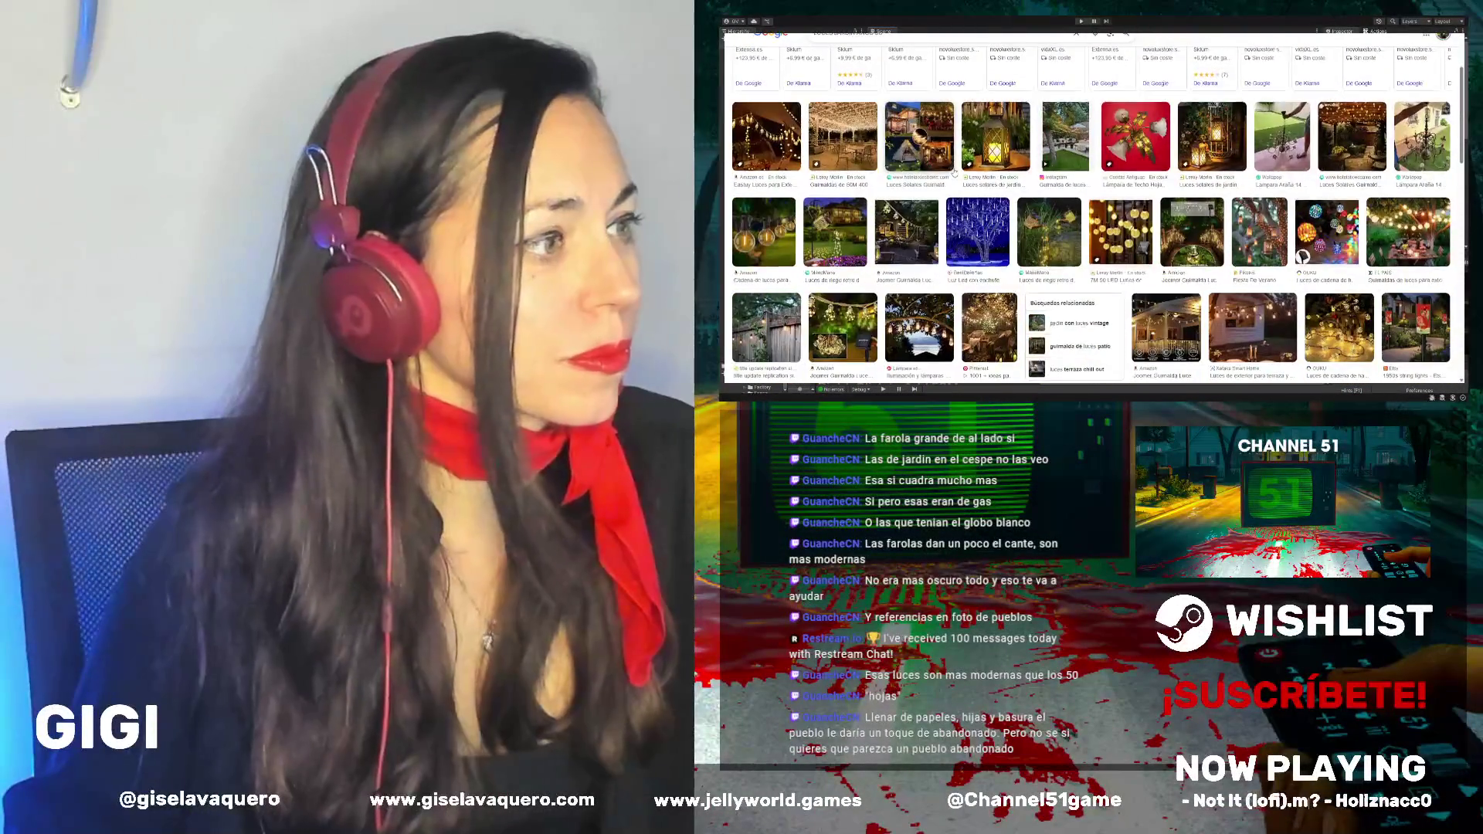
scroll(955, 173, up, 3)
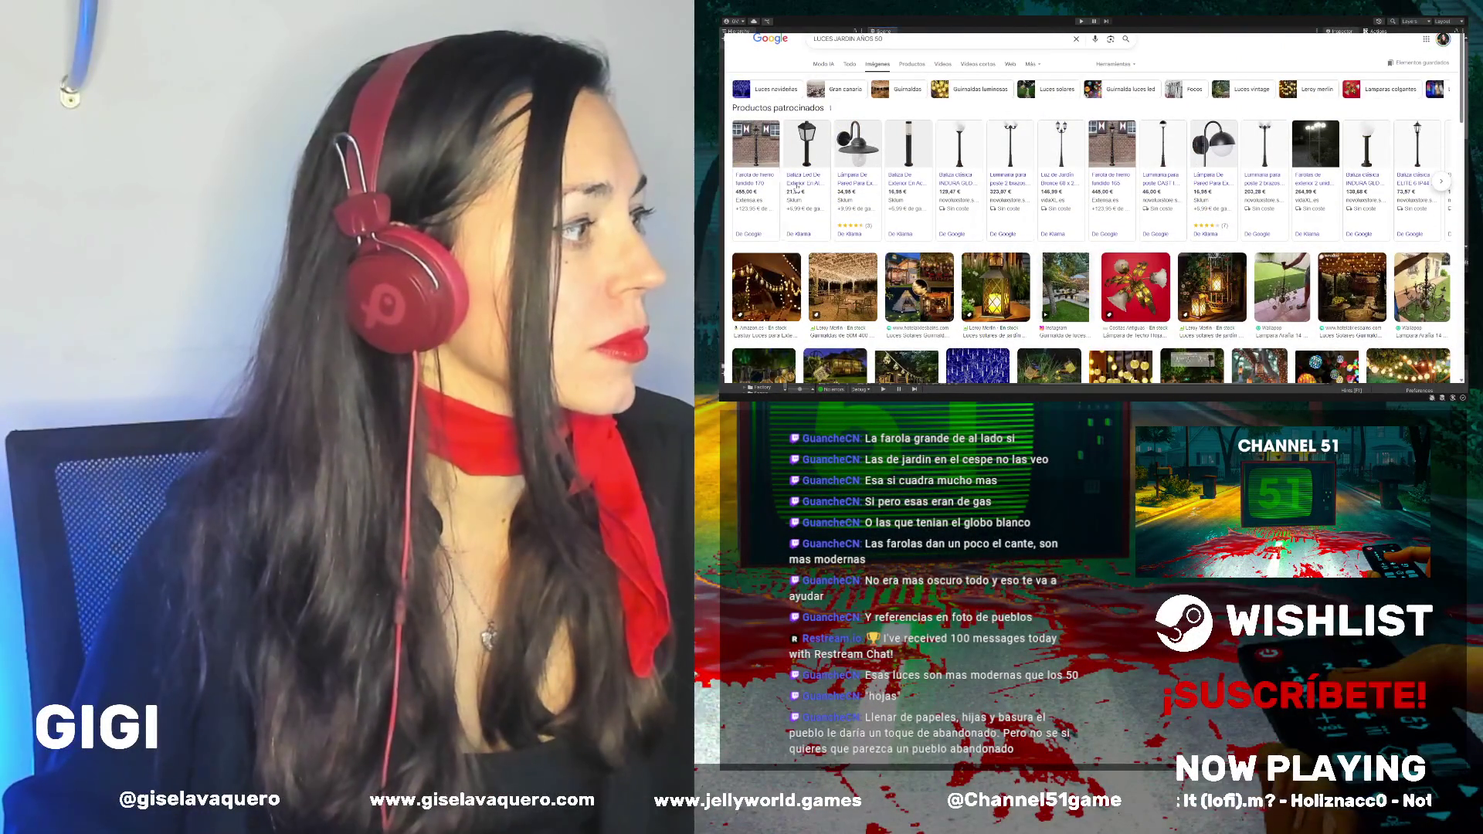
scroll(935, 209, down, 3)
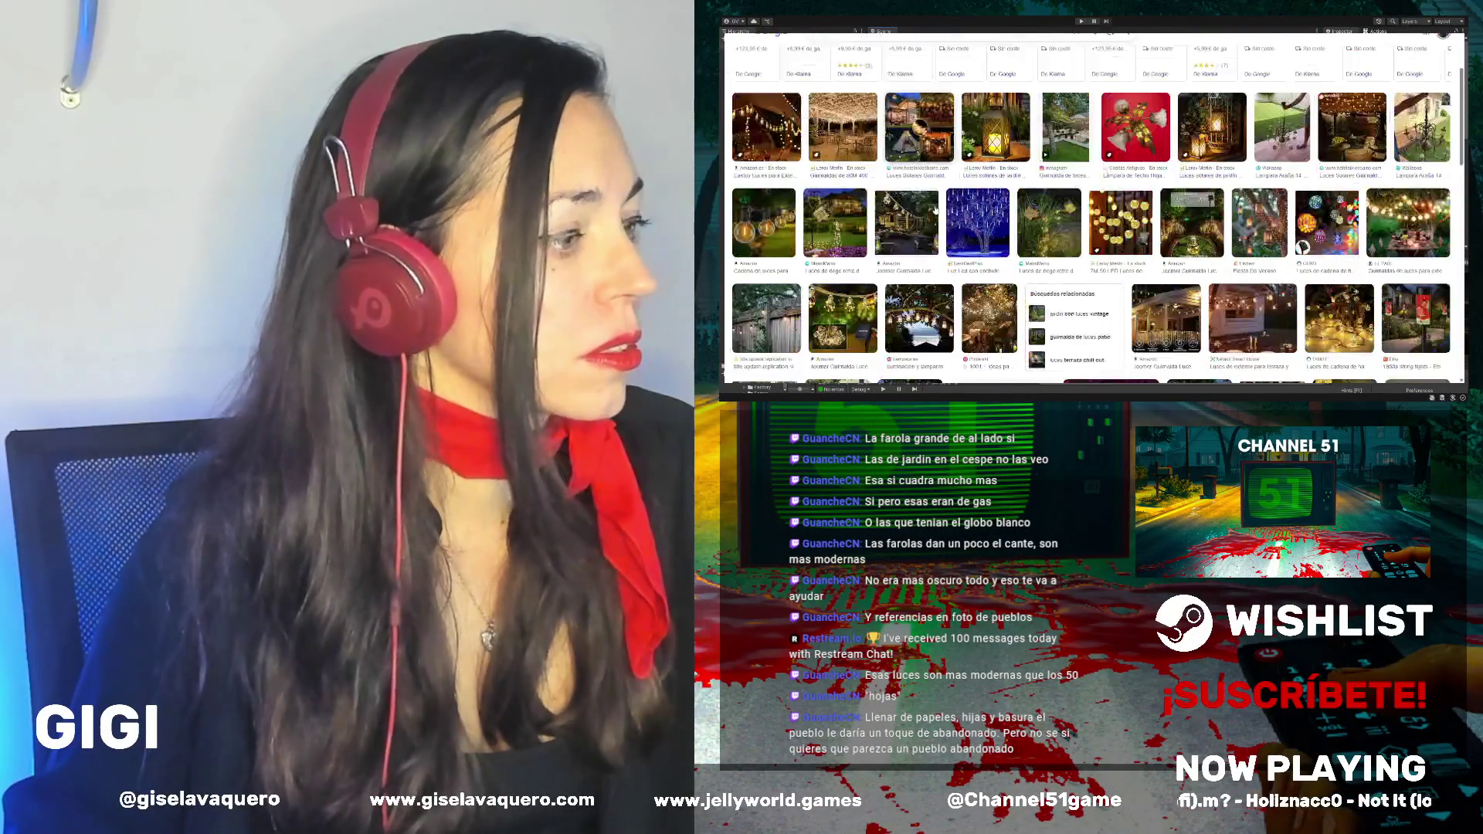
scroll(936, 209, down, 3)
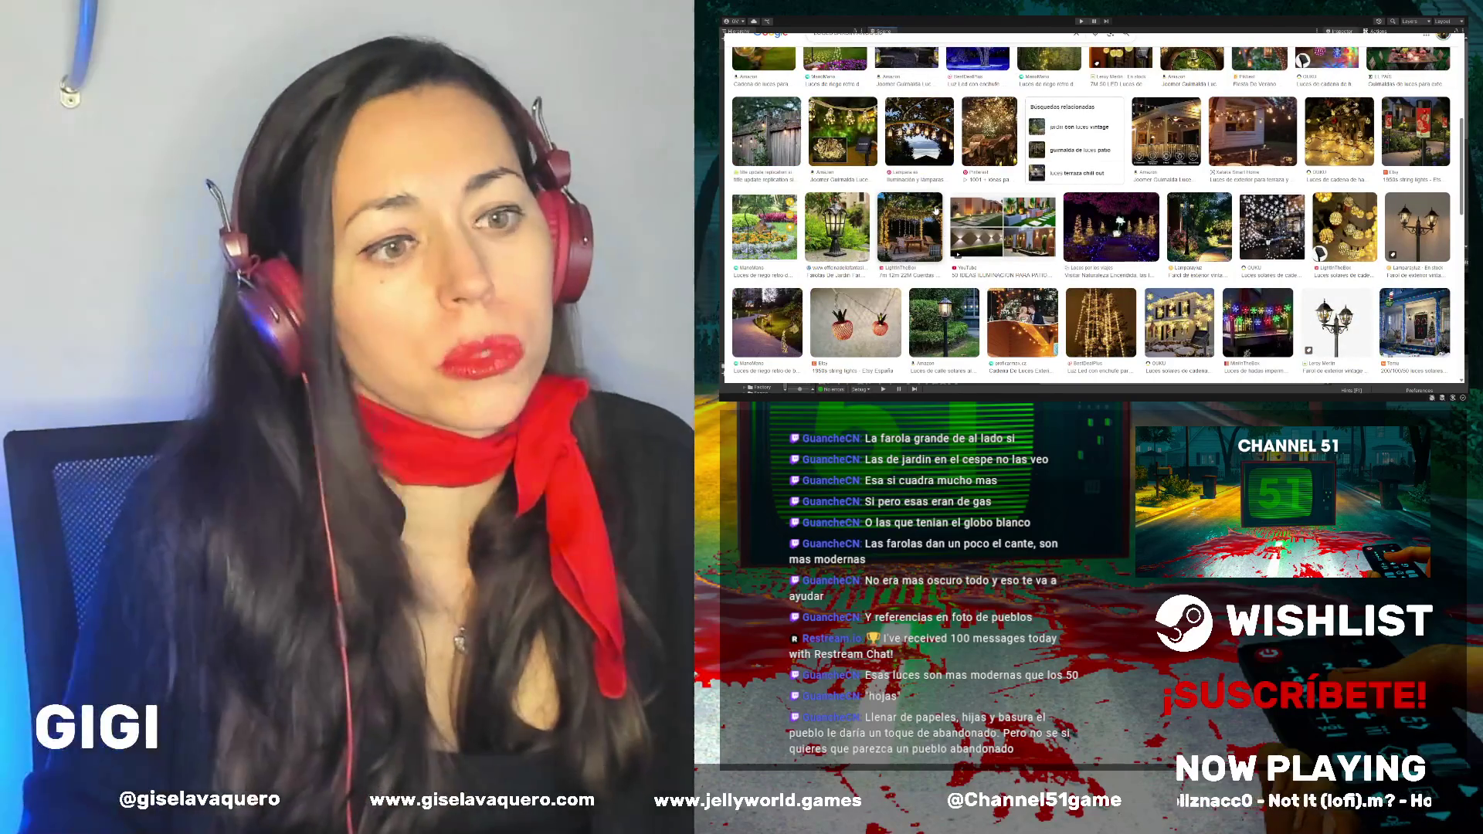
scroll(1068, 165, down, 5)
scroll(1068, 165, down, 5)
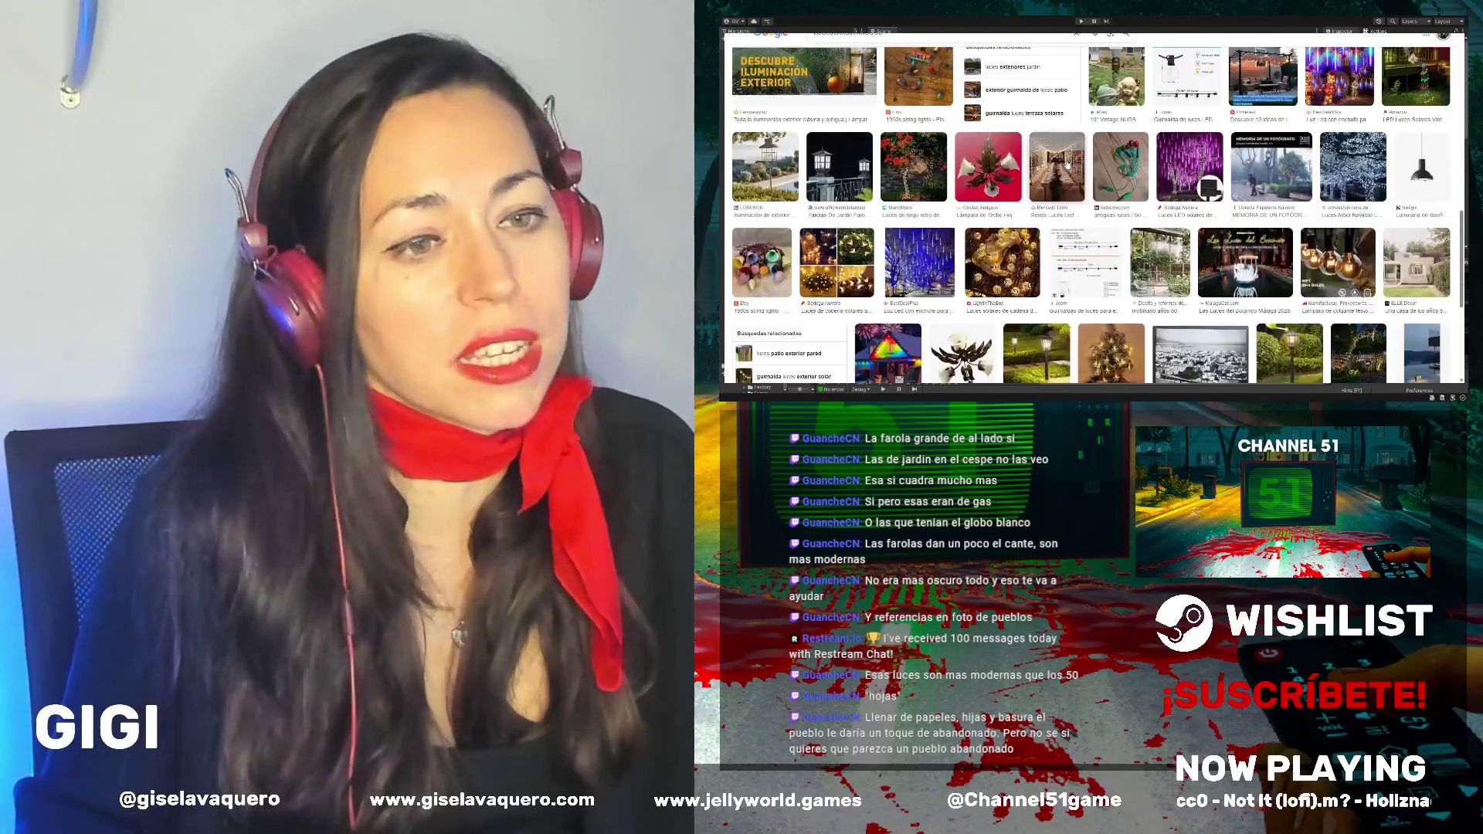
scroll(1068, 164, down, 5)
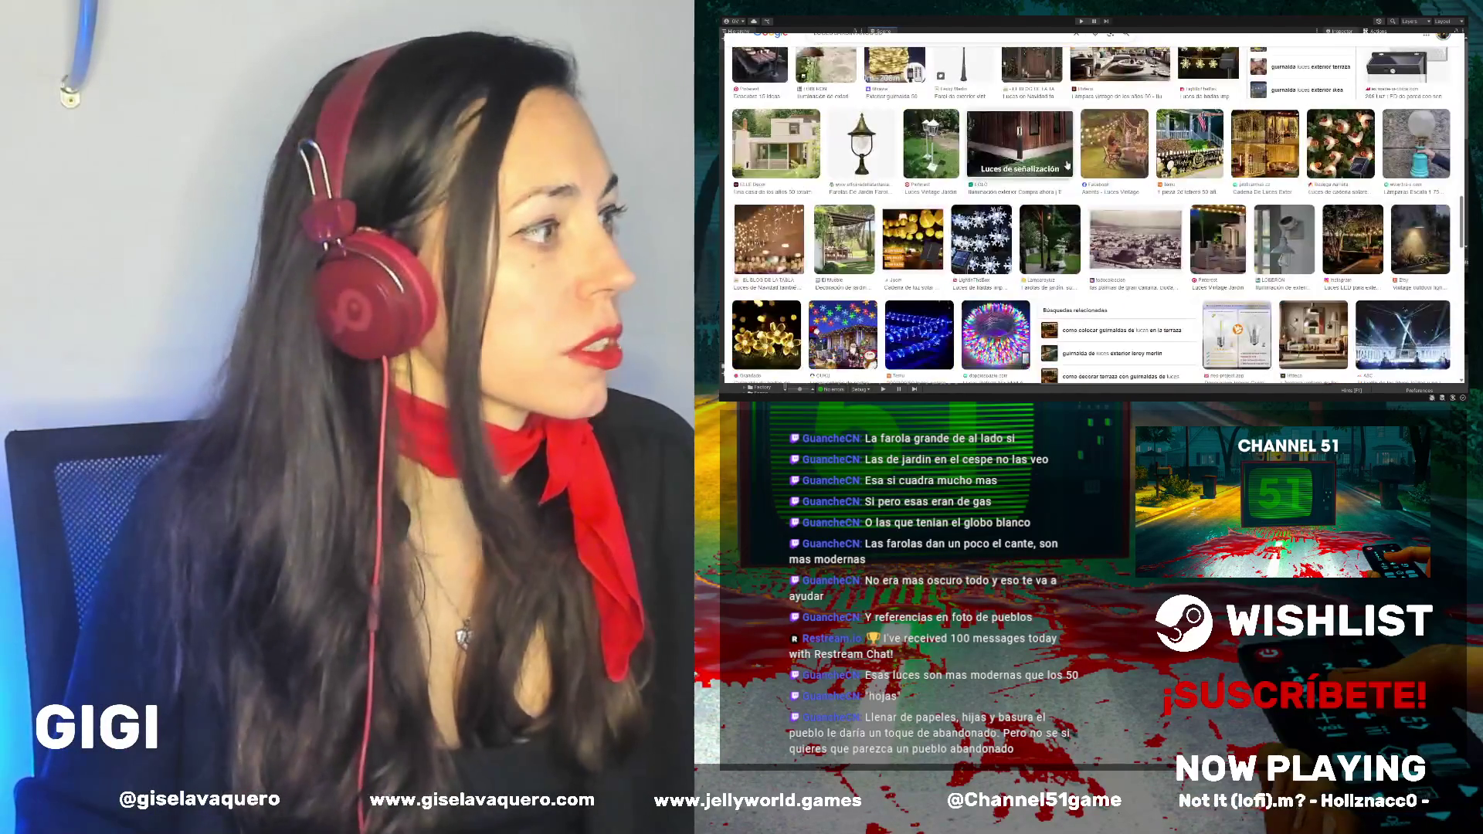
scroll(991, 168, up, 15)
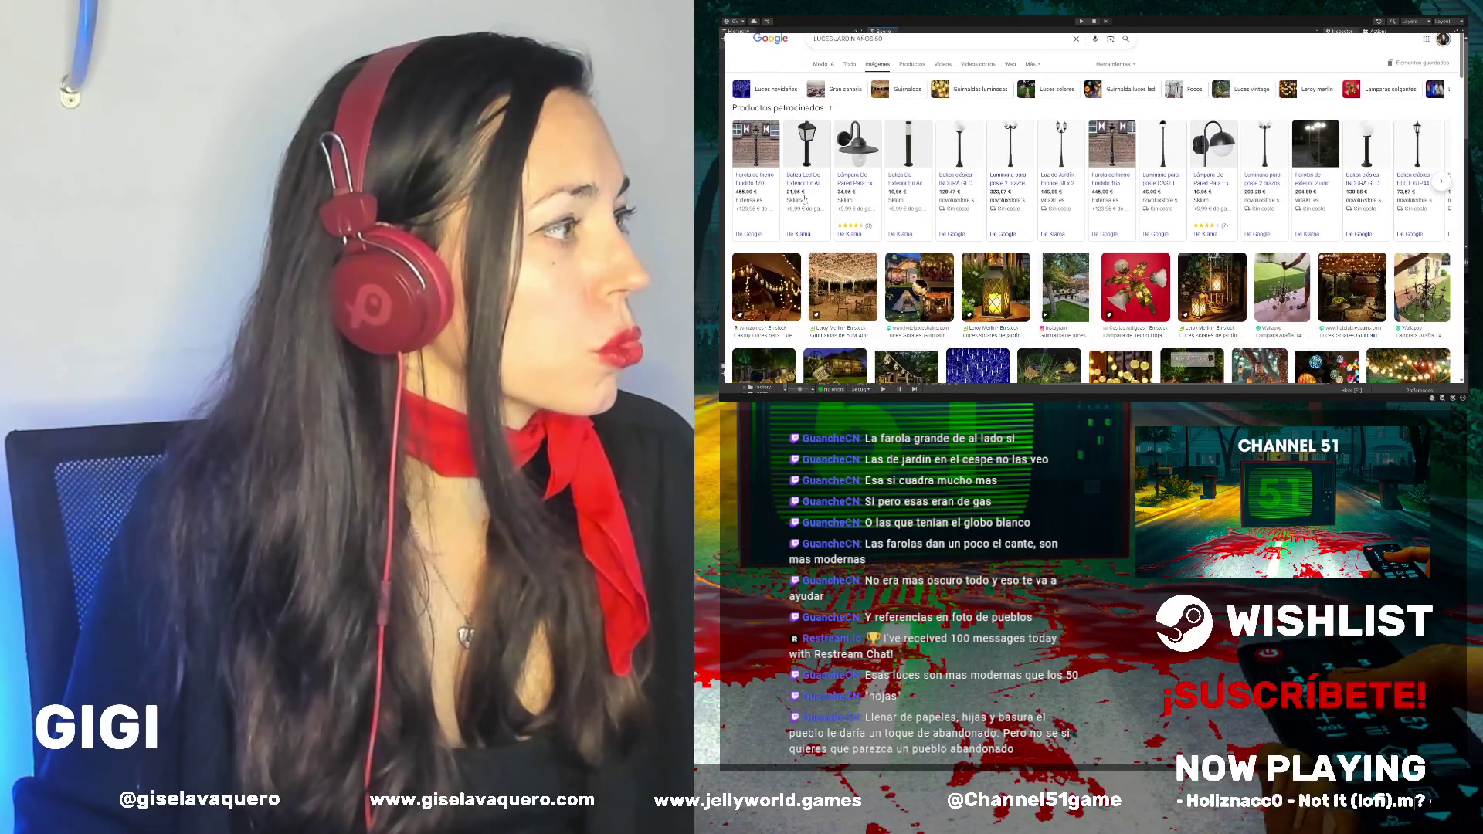
mouse_move(807, 153)
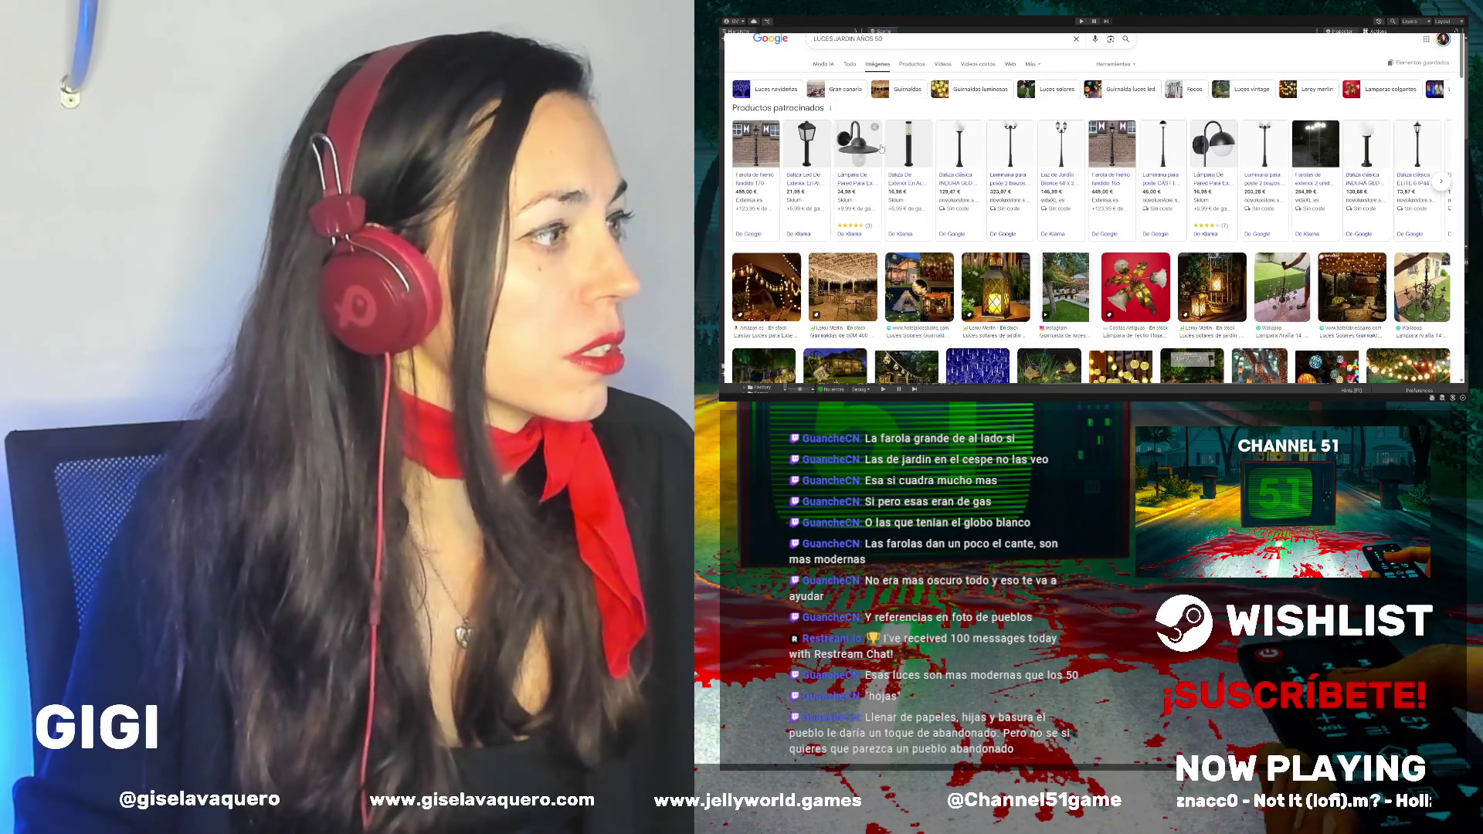
mouse_move(917, 120)
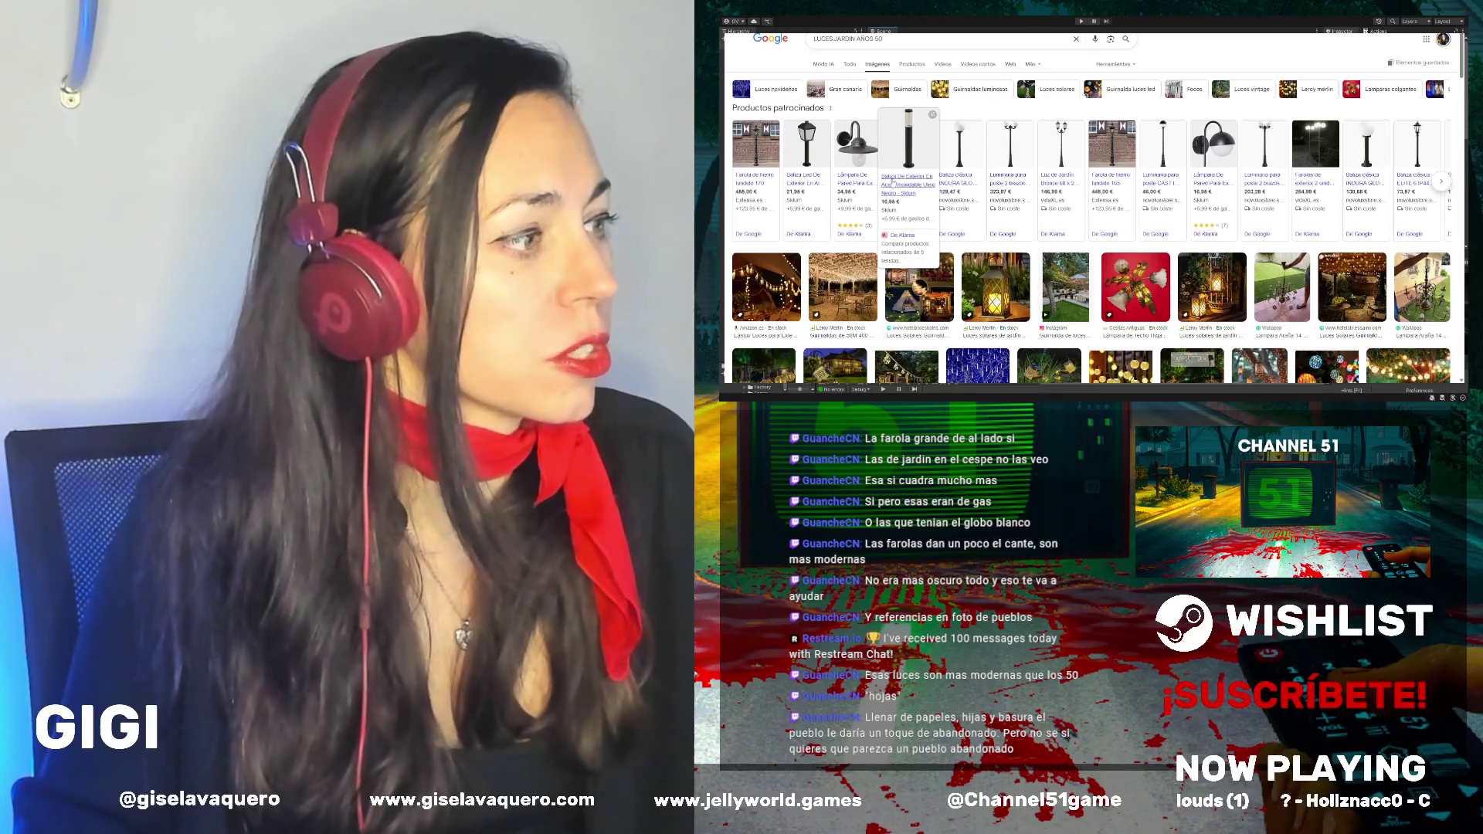
Switch to All results and browse the vintage exterior lamp and lantern product listings
click(850, 67)
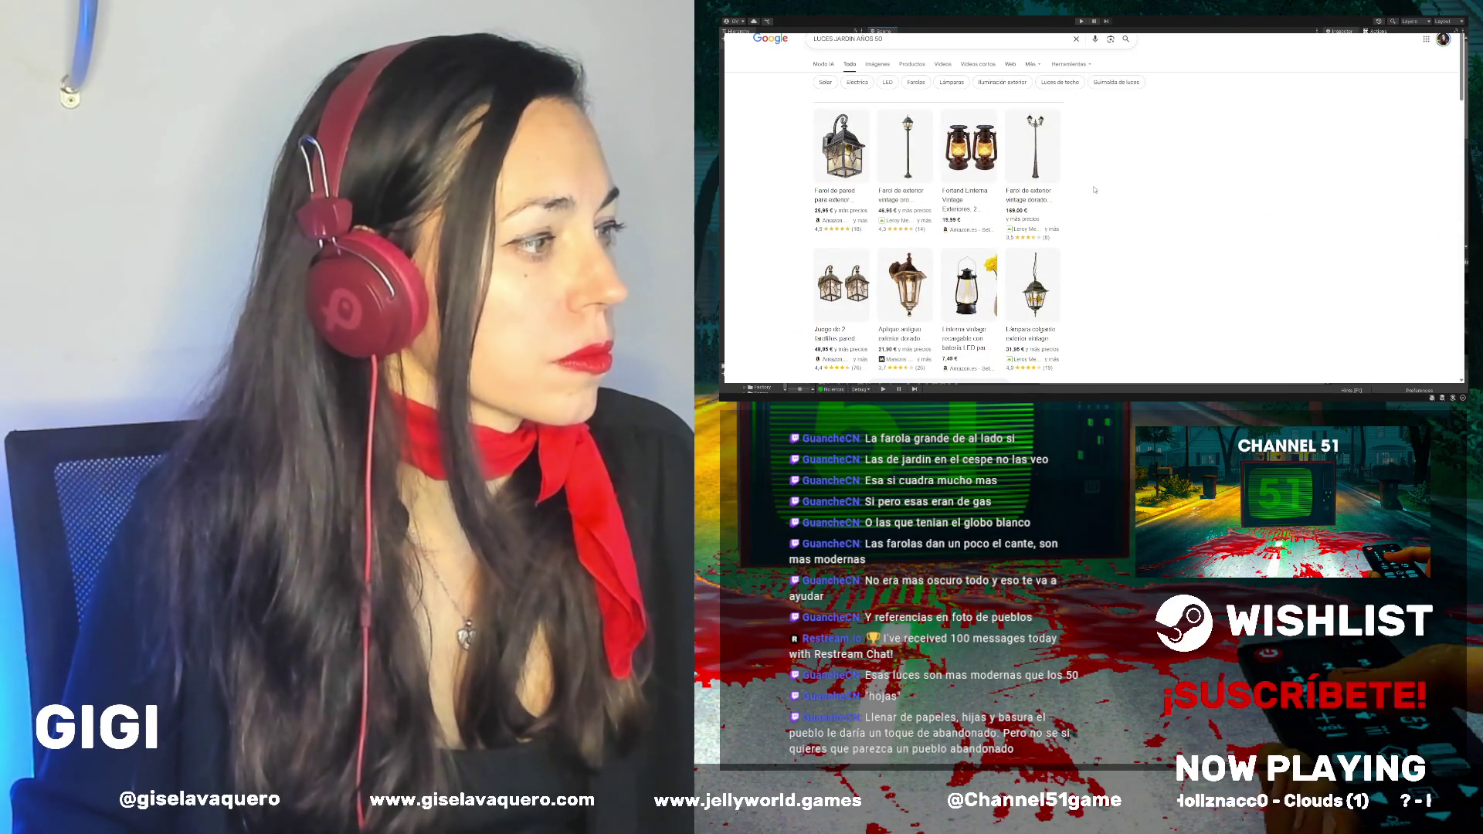
scroll(1093, 189, down, 3)
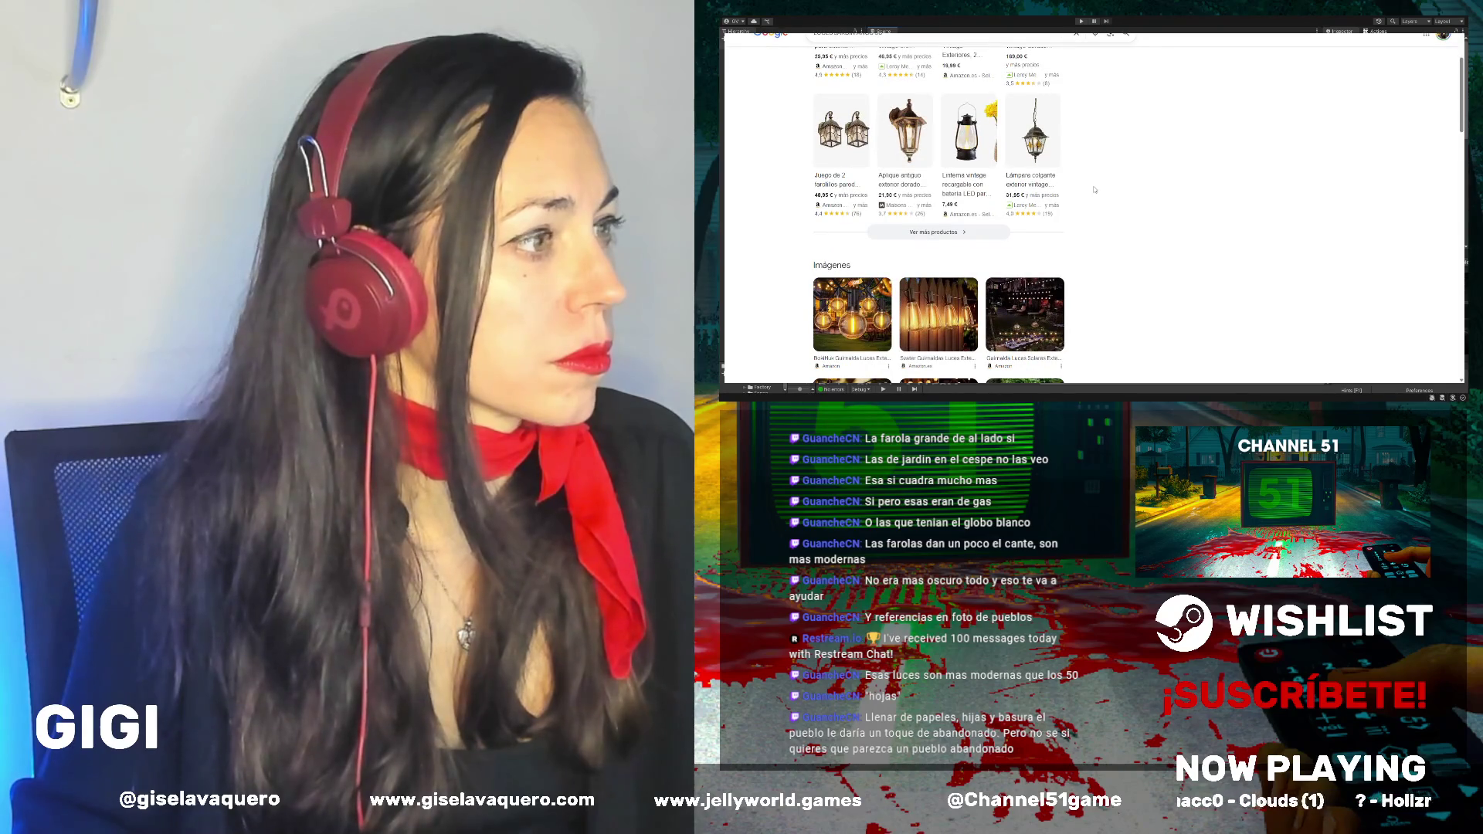
scroll(1093, 189, down, 6)
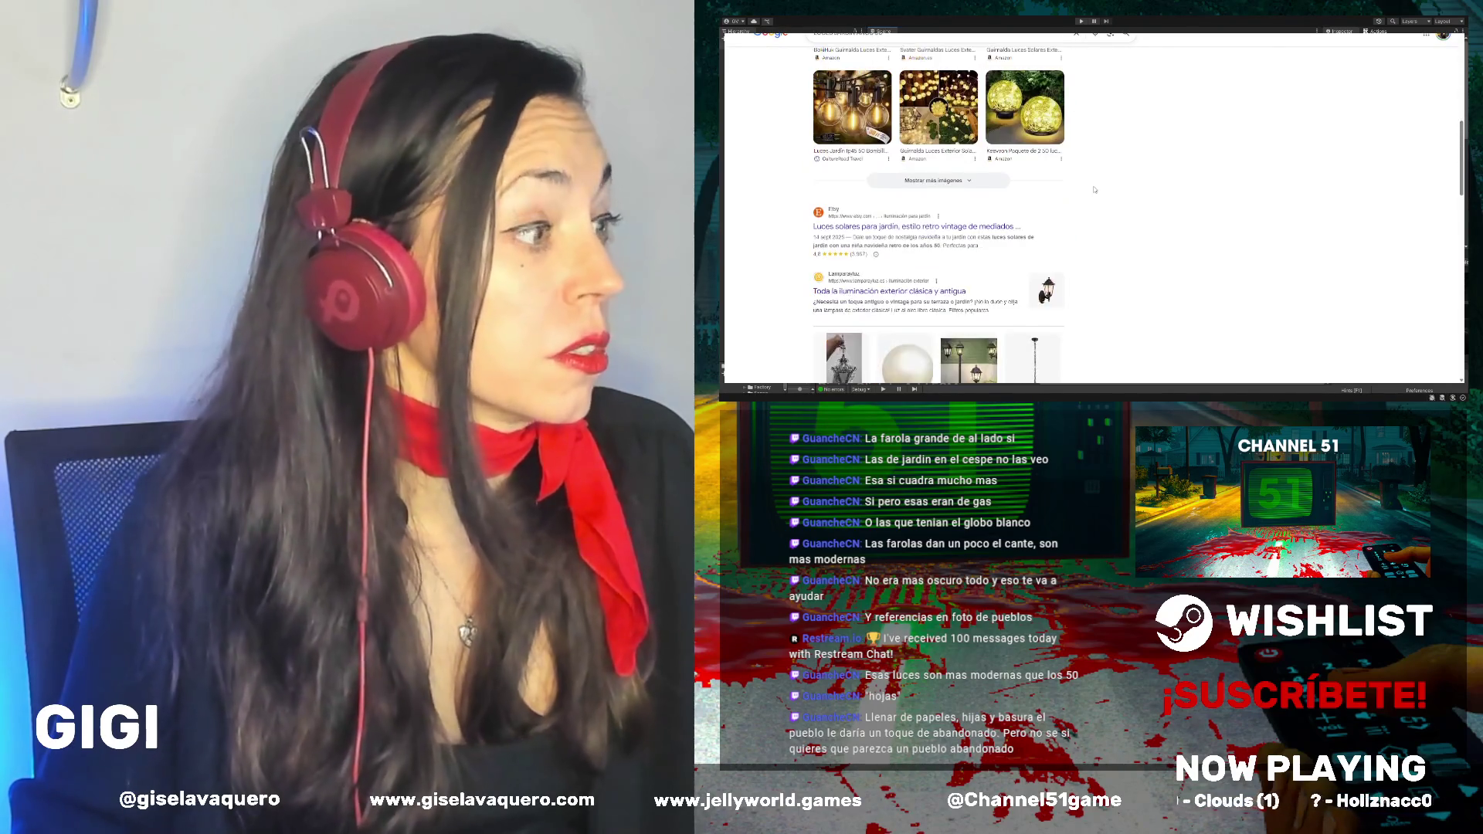
scroll(1094, 189, down, 2)
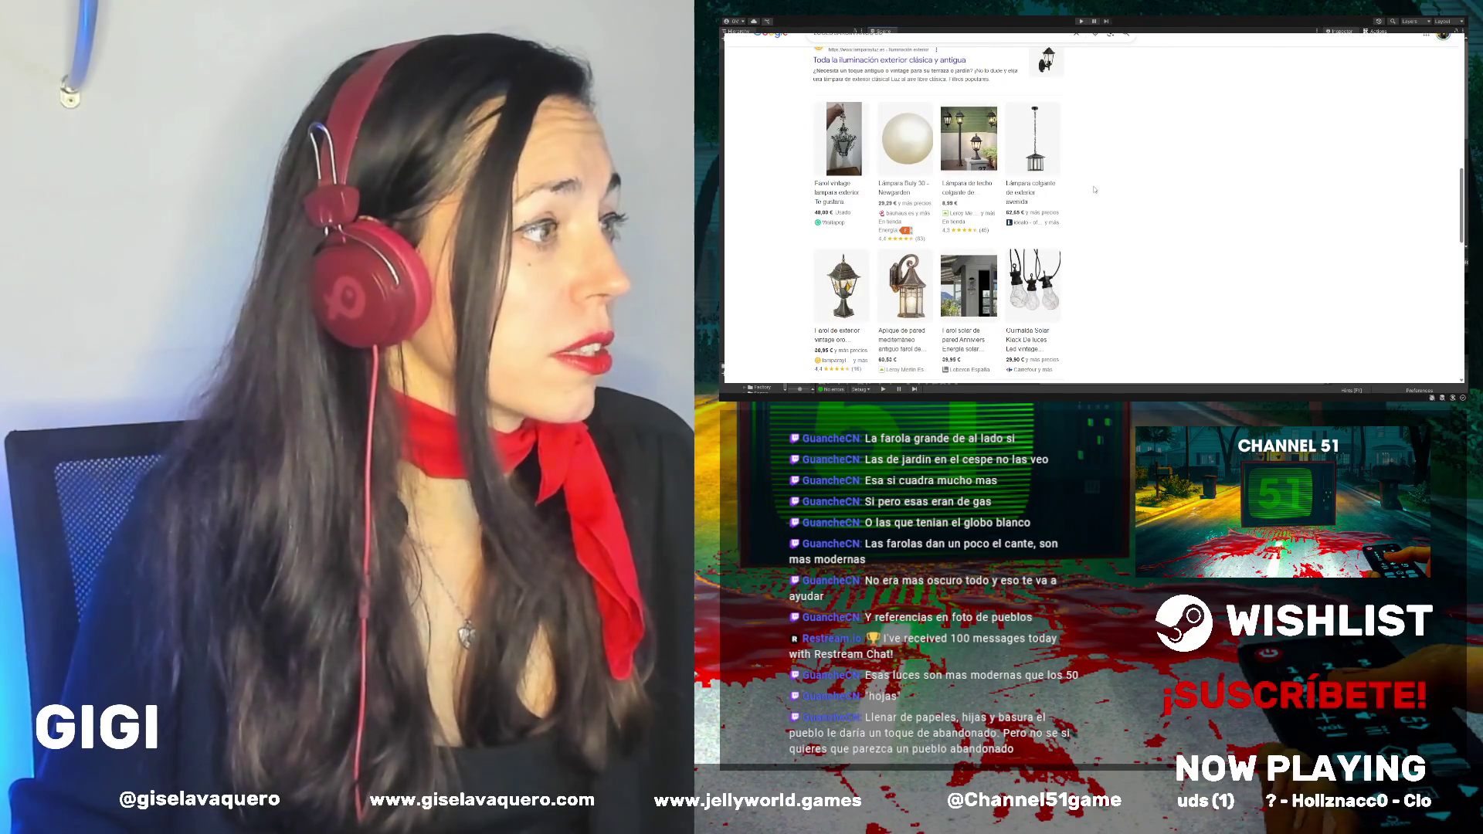
mouse_move(973, 135)
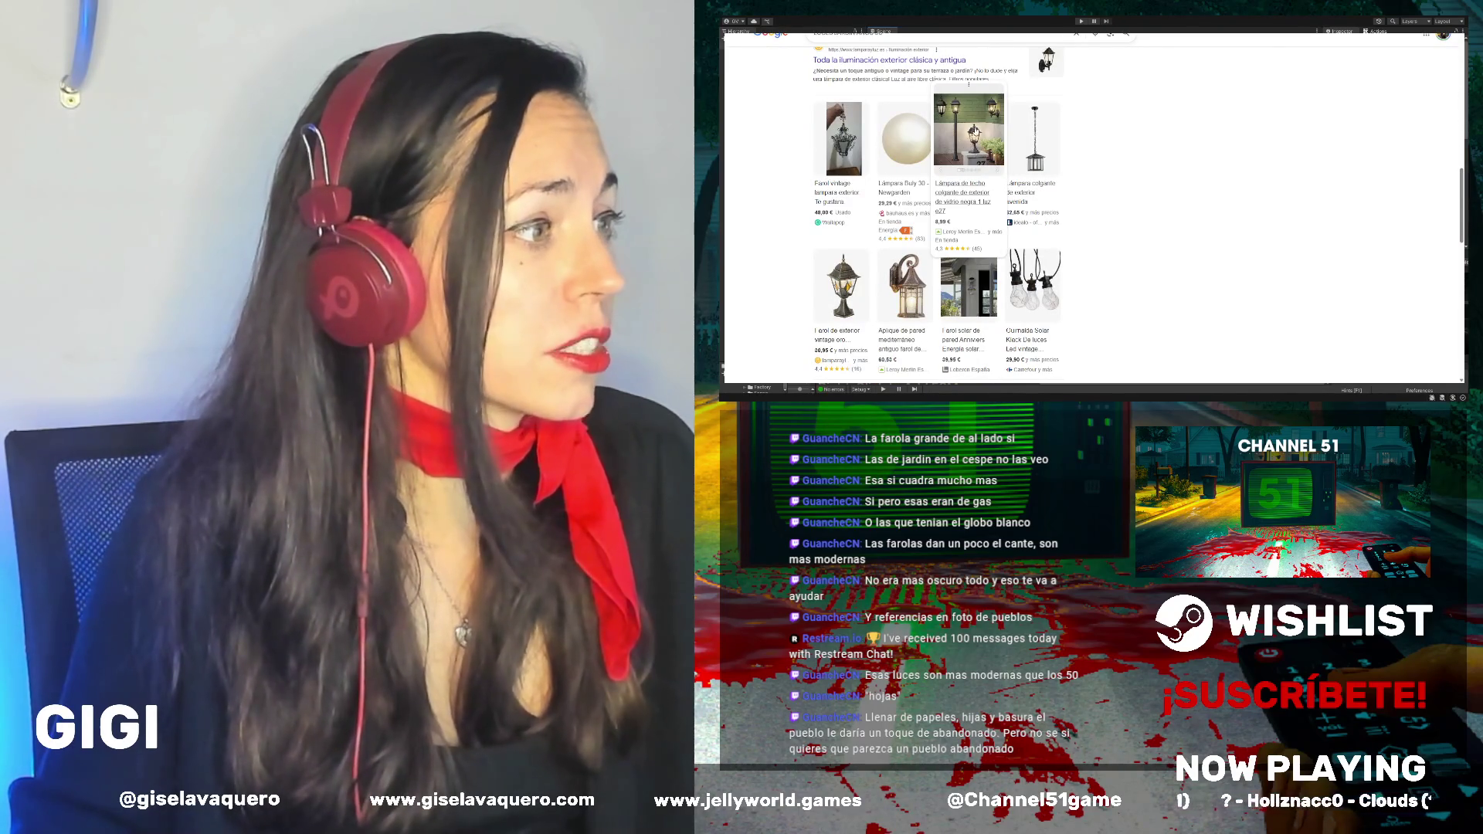
scroll(985, 137, down, 3)
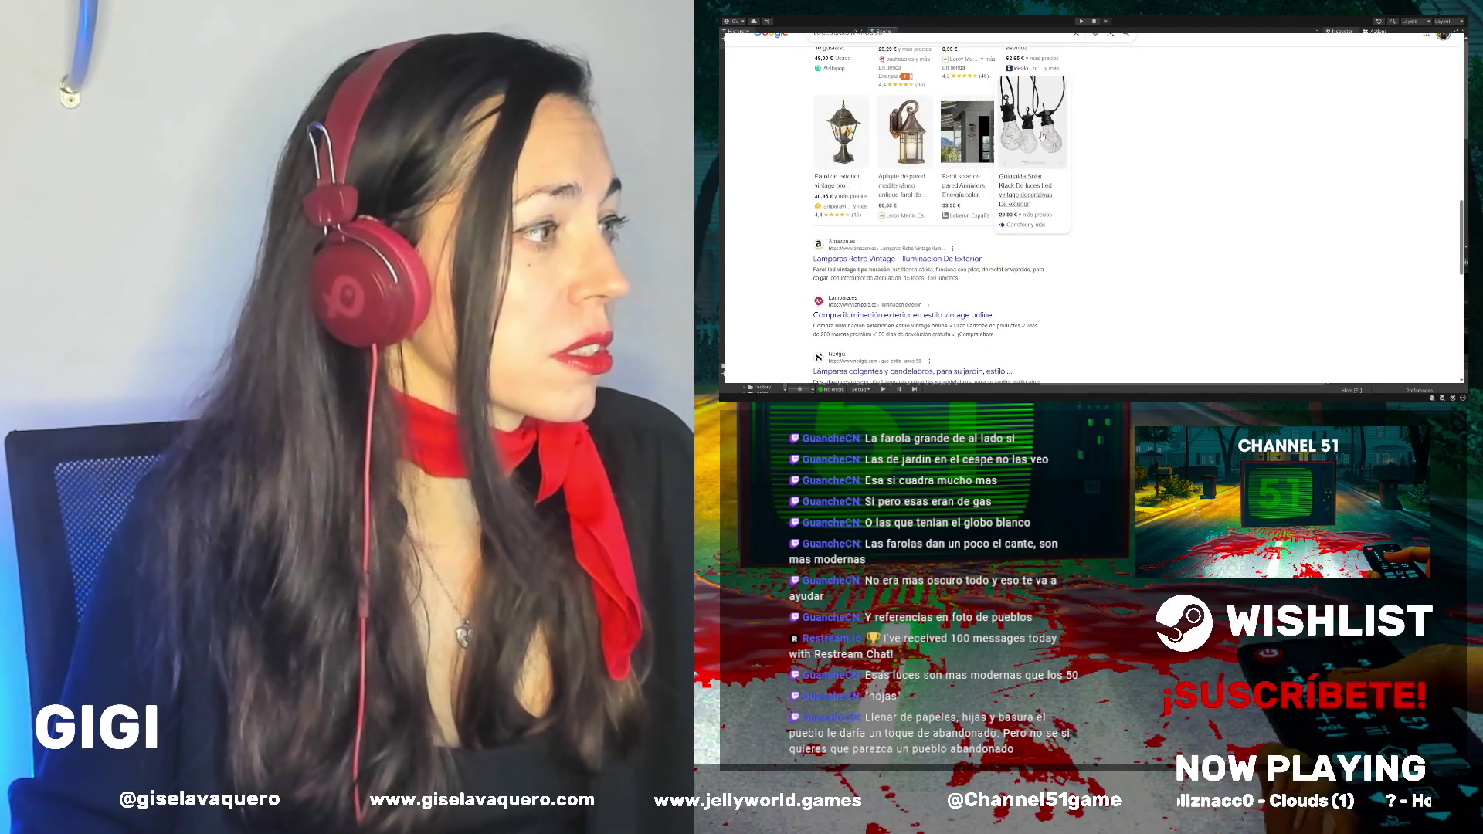
mouse_move(924, 167)
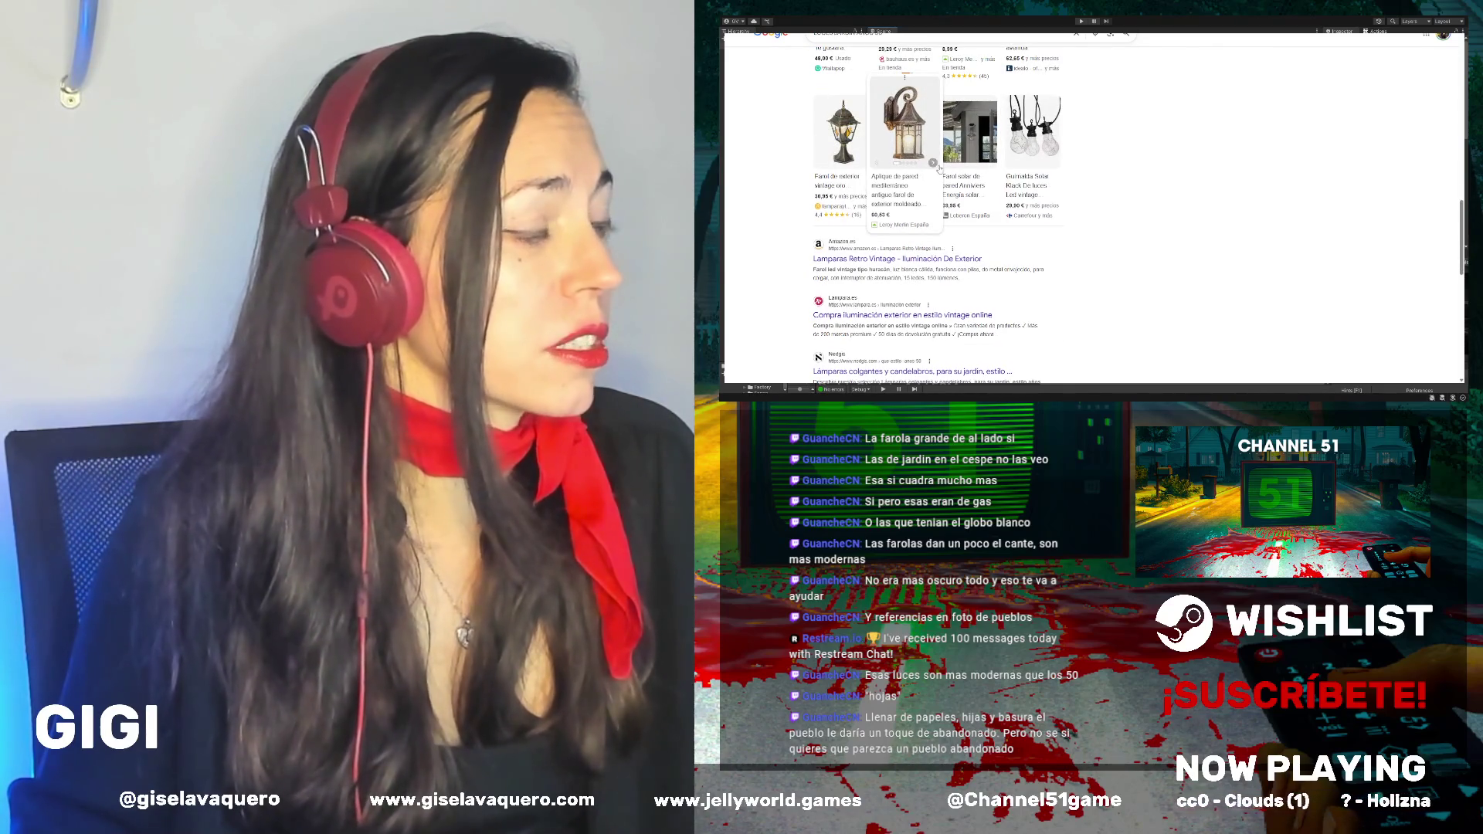
scroll(939, 169, down, 10)
scroll(940, 168, up, 5)
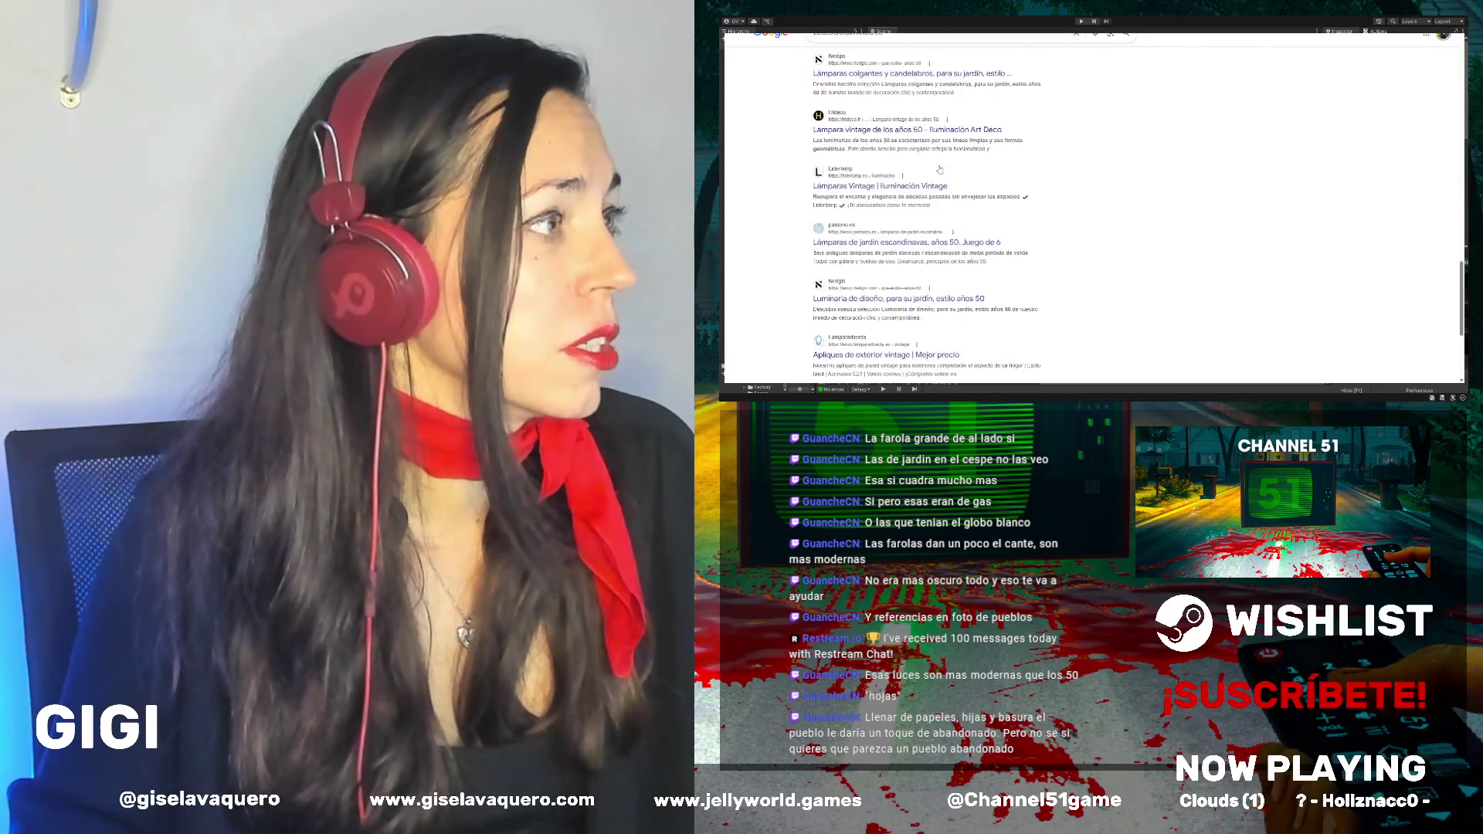
scroll(939, 168, up, 5)
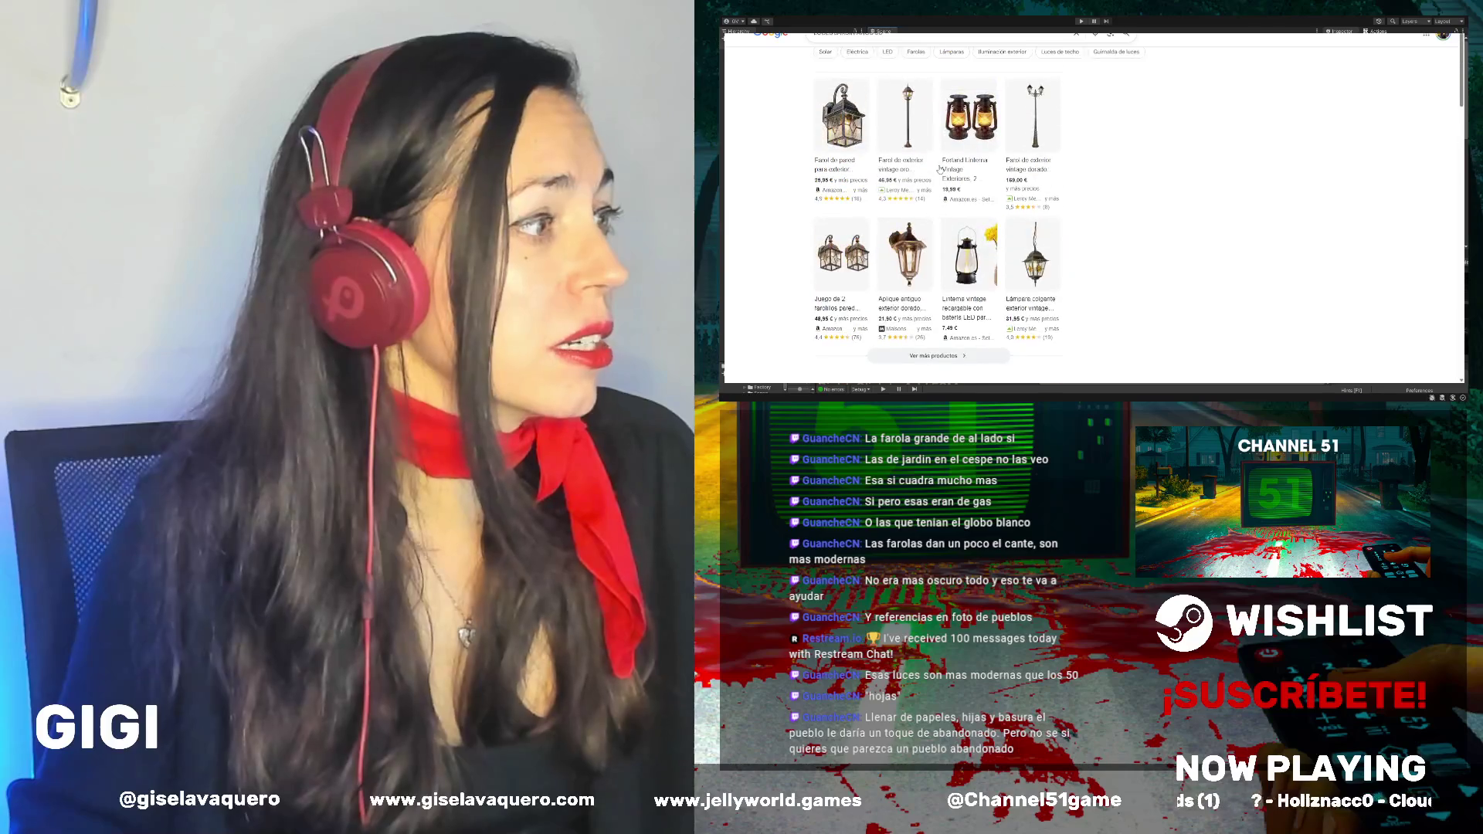
scroll(940, 169, up, 2)
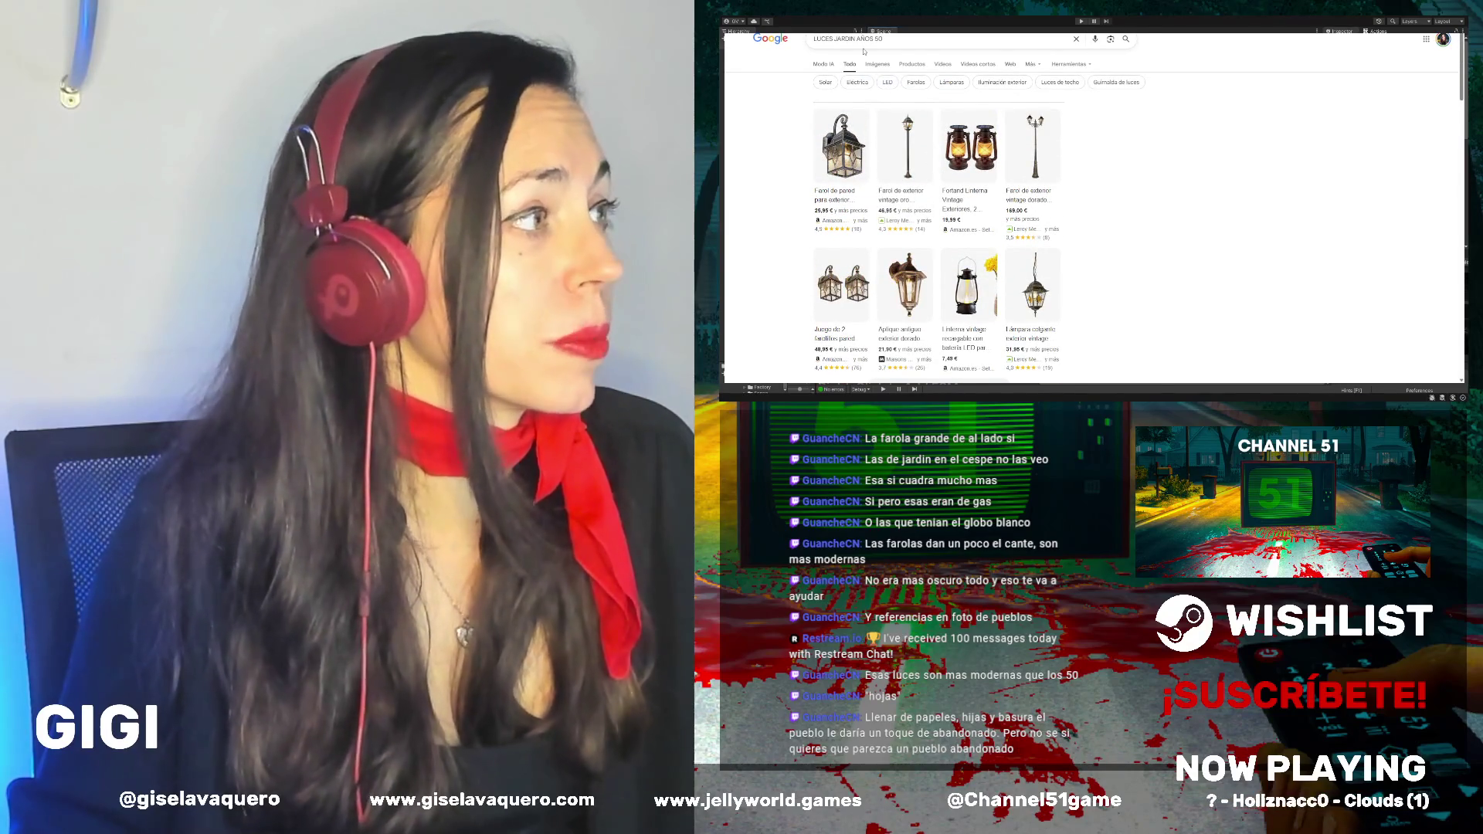
Change the search query to 'LUCES JARDIN AÑOS 40' and run it
key(BackSpace)
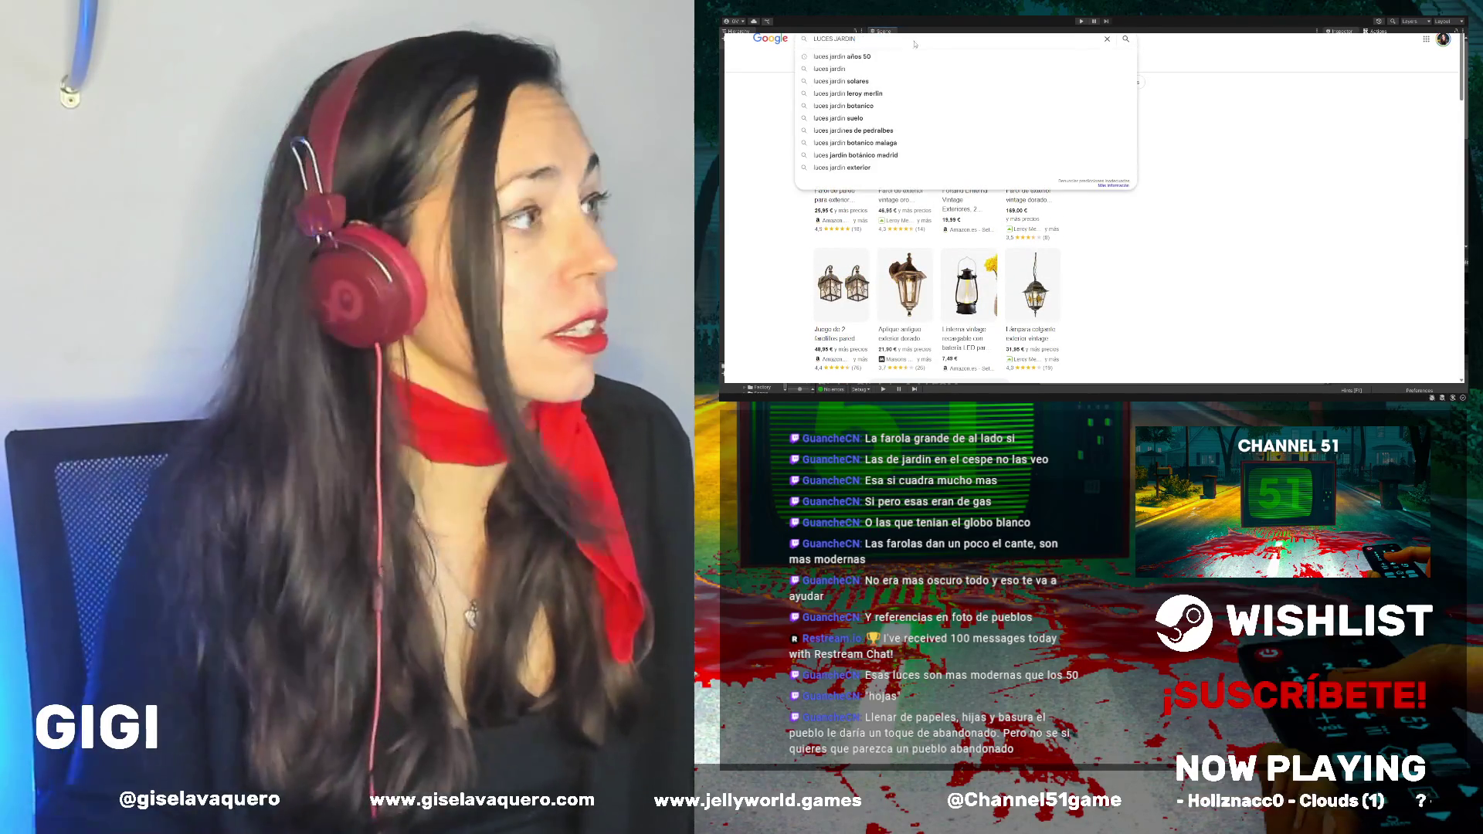
key(Return)
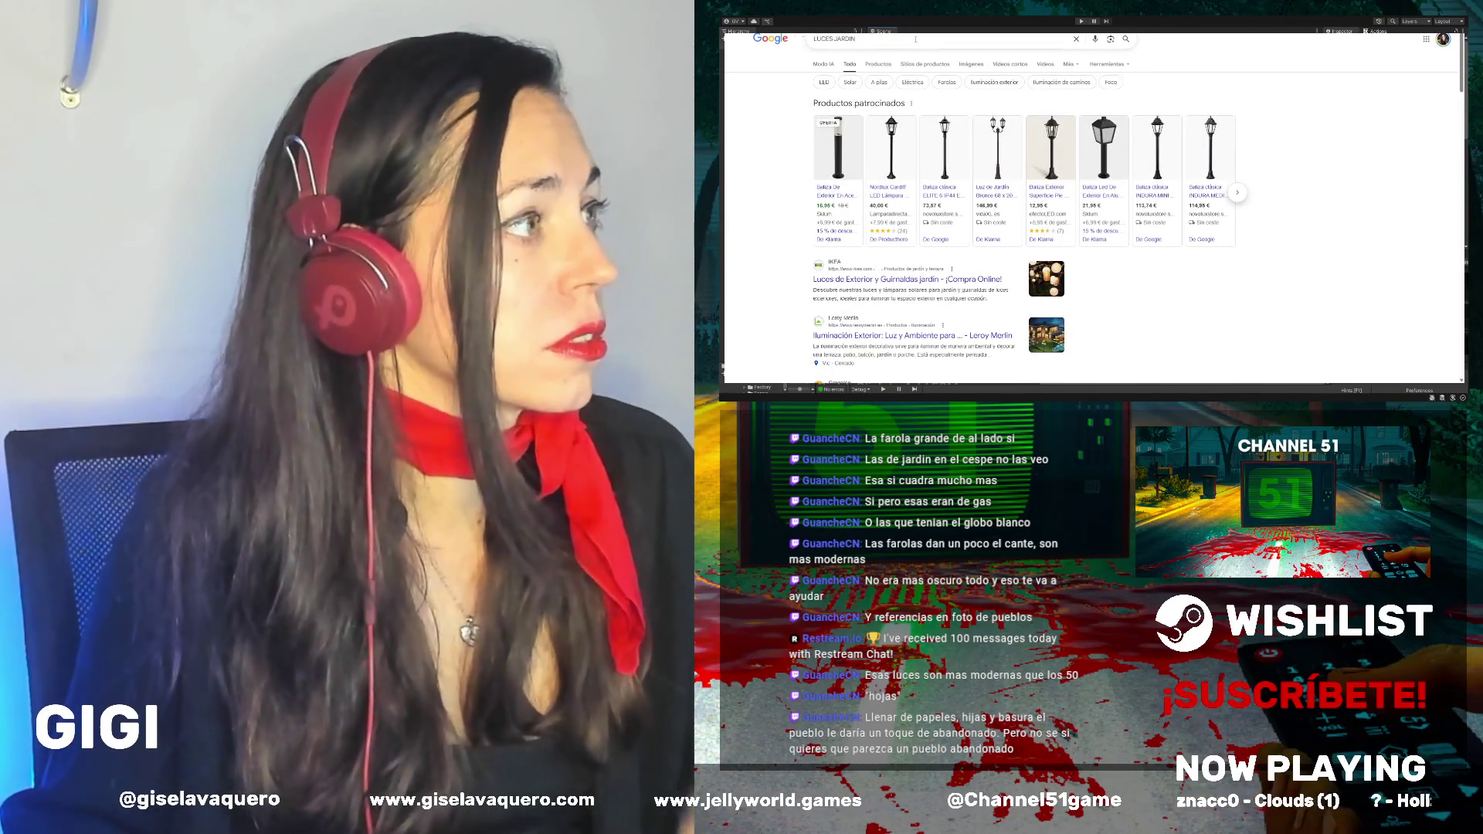
click(915, 43)
text(AÑOS 40)
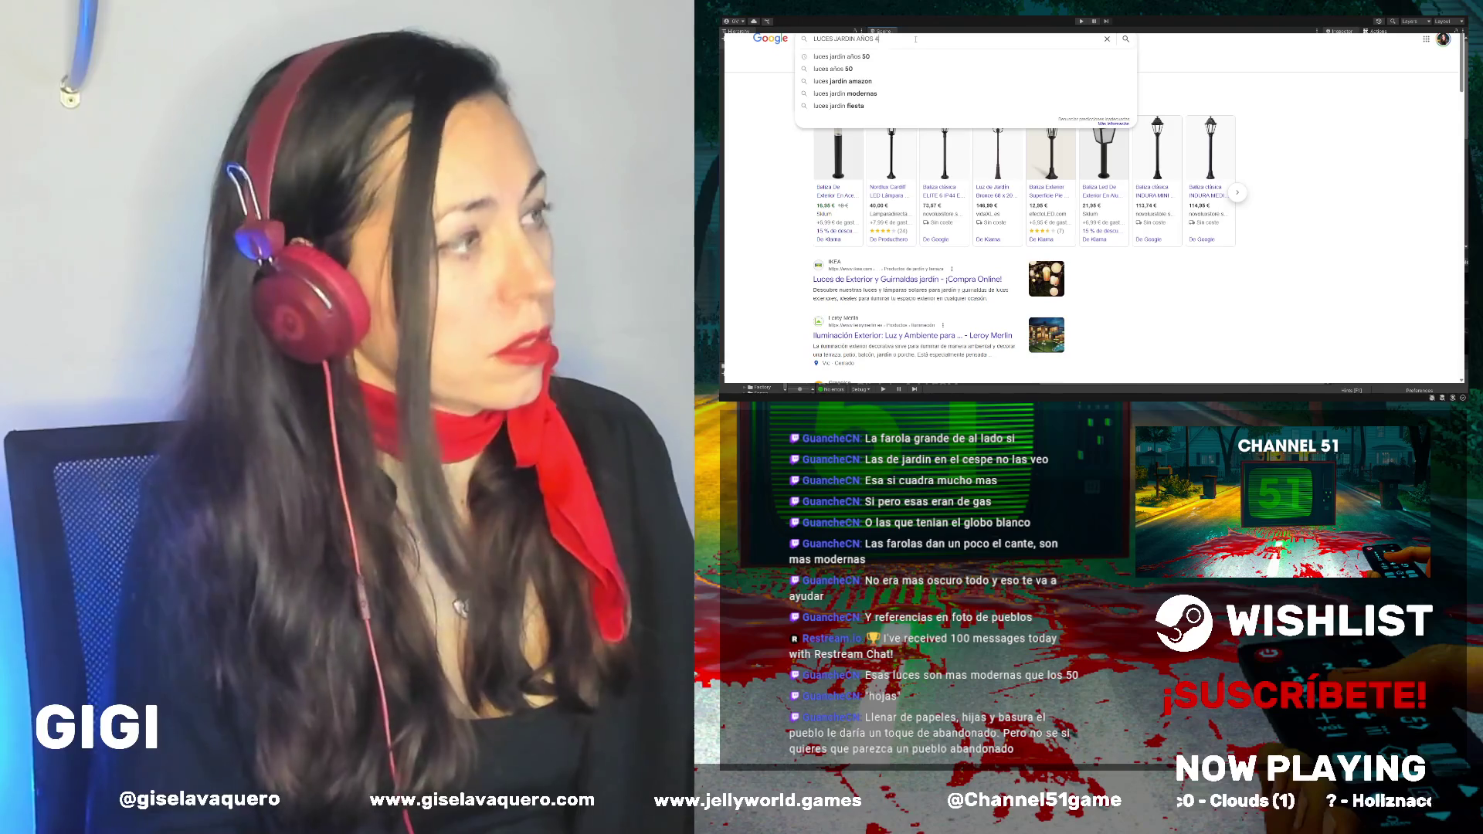
key(Return)
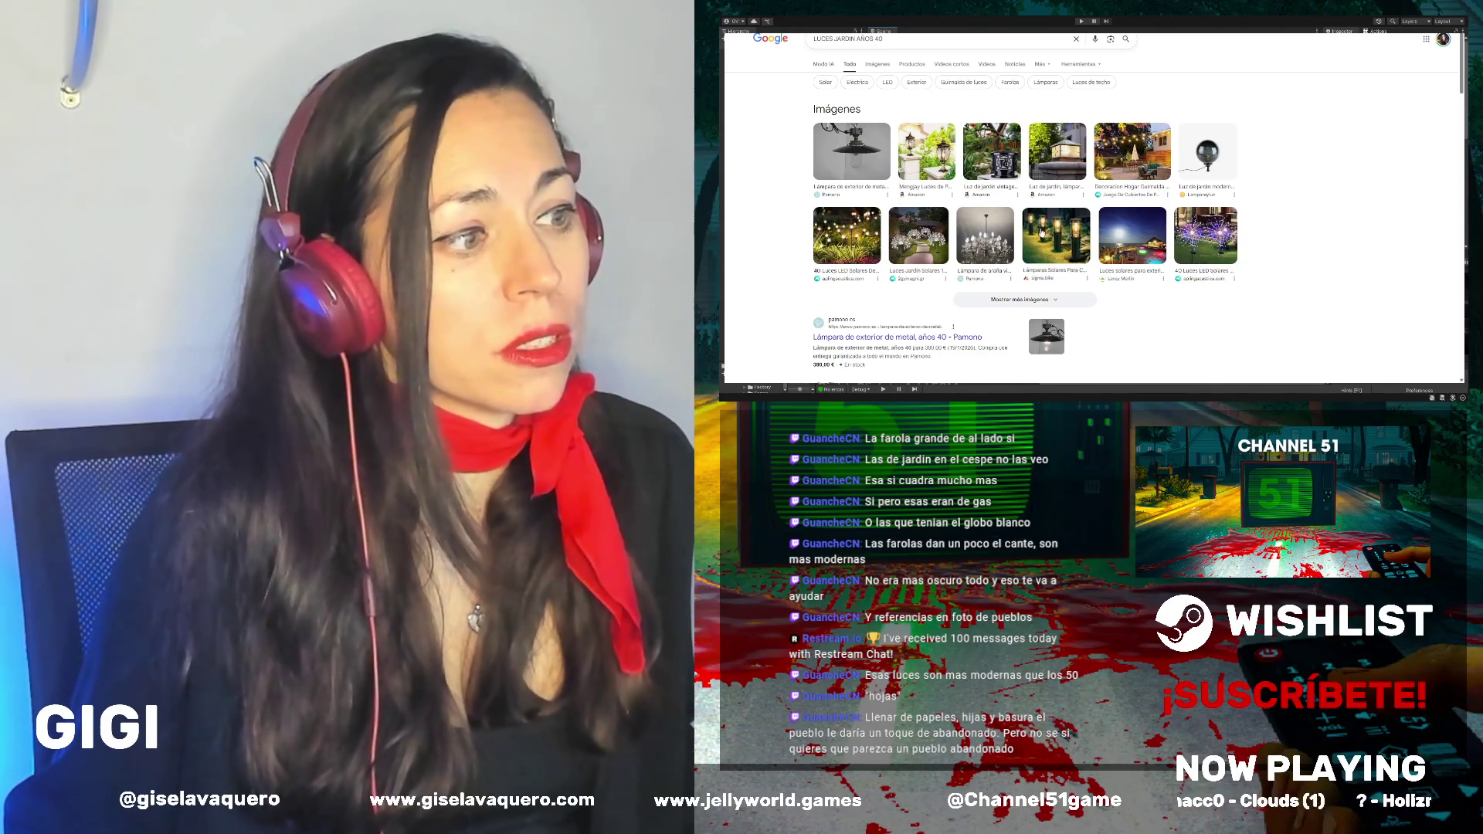
Preview the solar garden lamp image, close it and browse the image results
click(1041, 232)
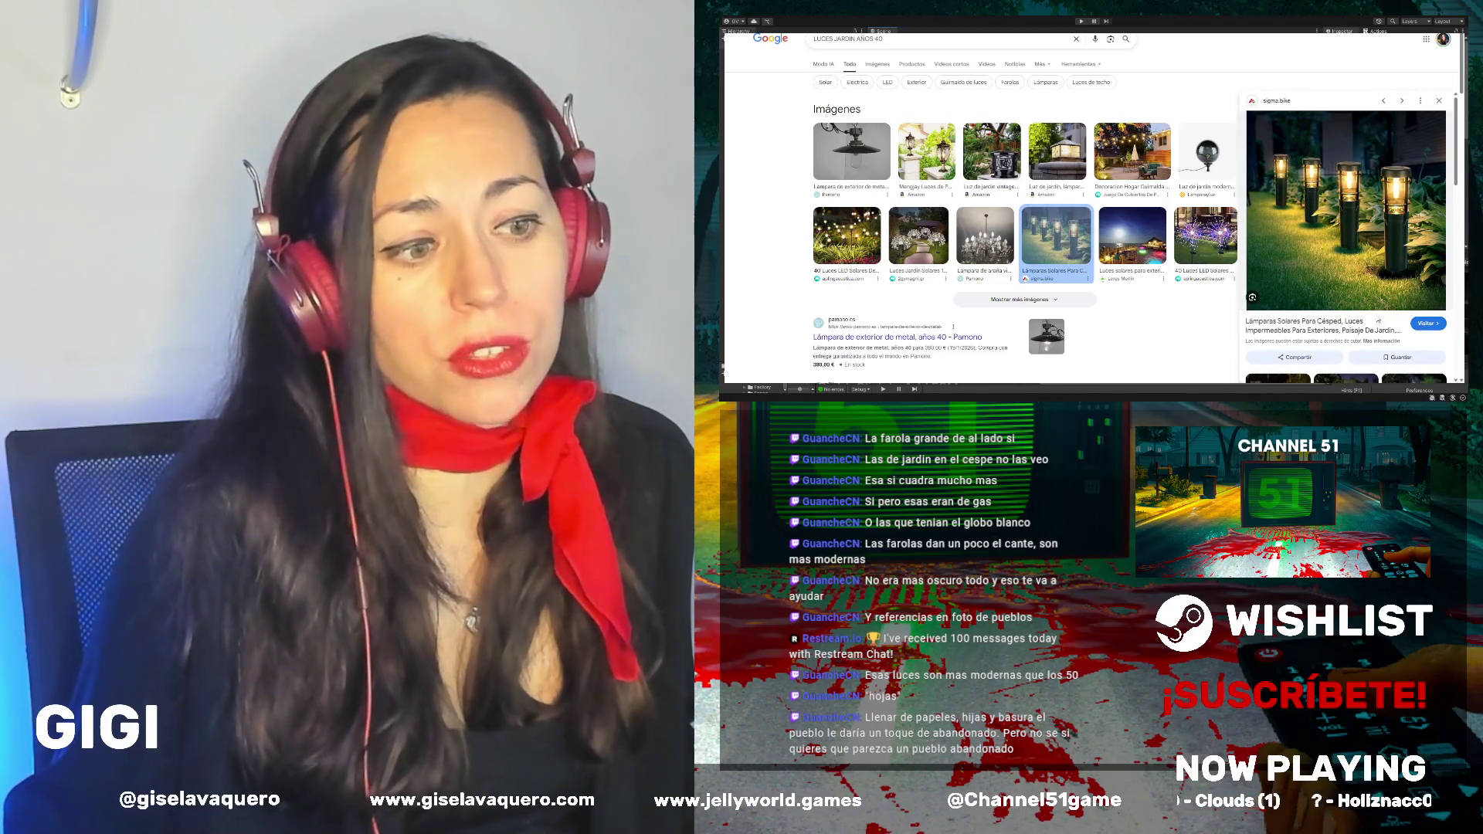
scroll(1316, 224, down, 5)
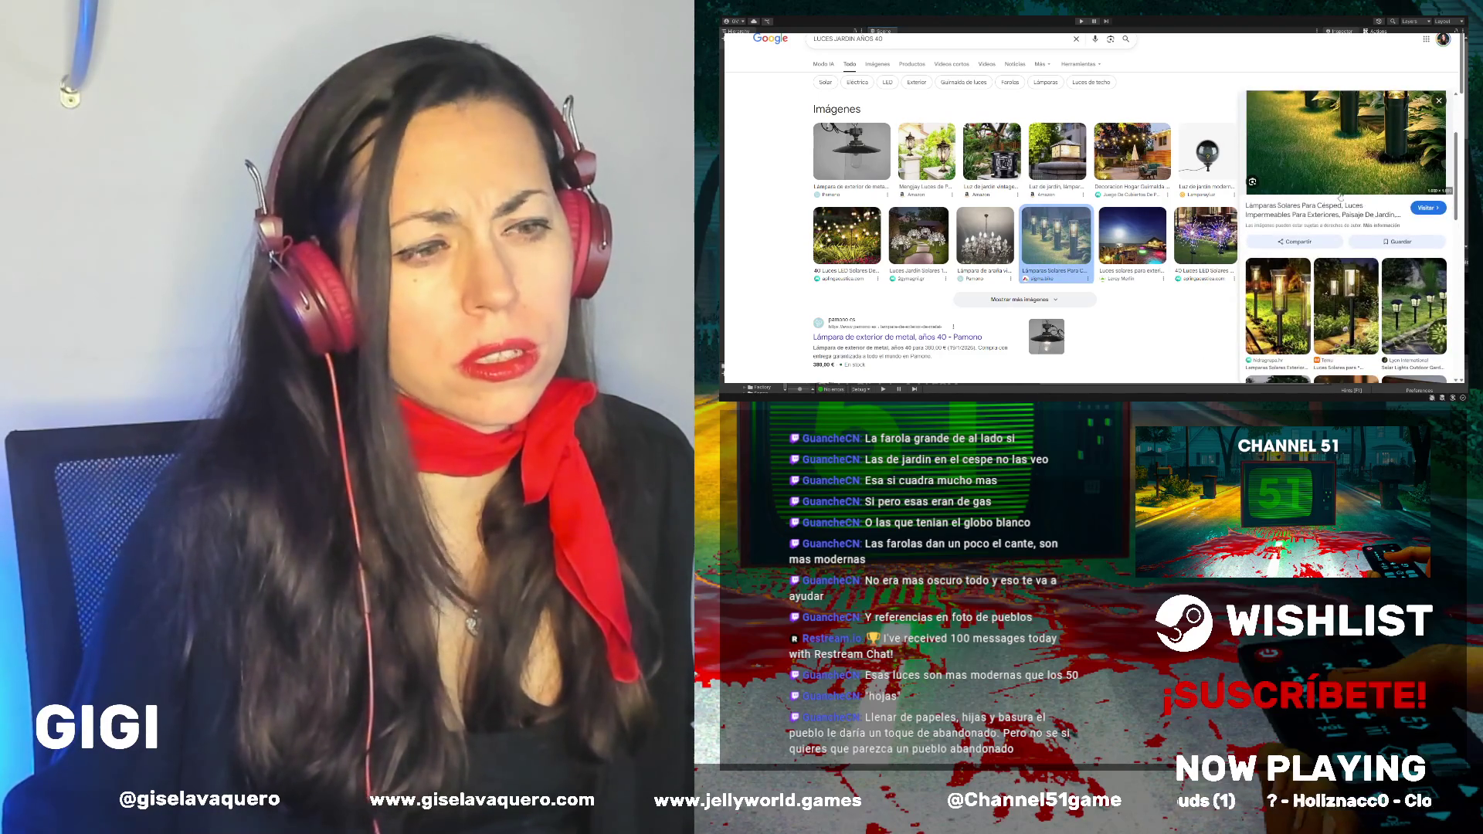
scroll(1316, 224, down, 5)
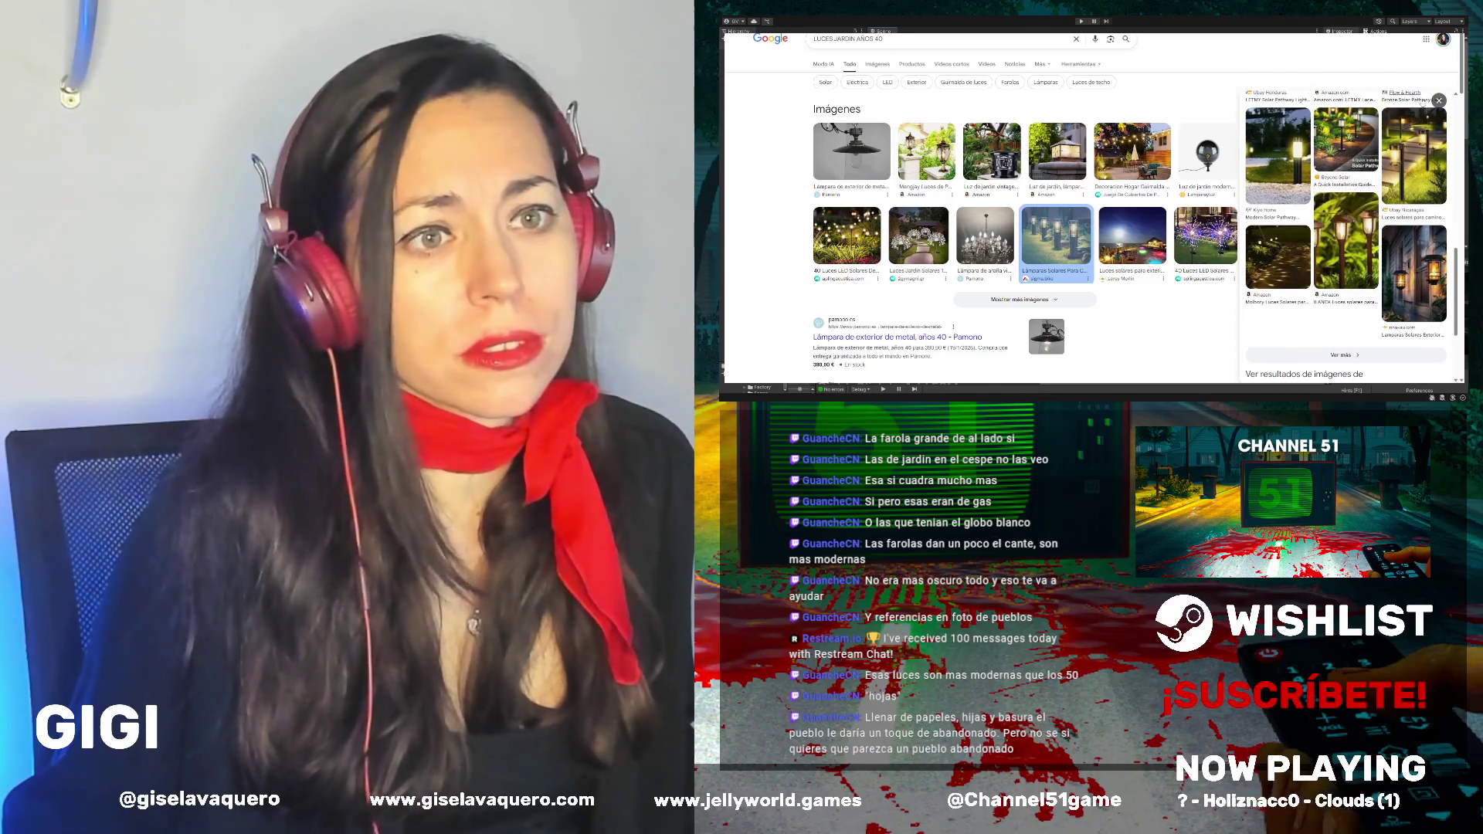
click(1438, 100)
scroll(990, 217, down, 5)
scroll(989, 217, up, 3)
scroll(989, 217, up, 2)
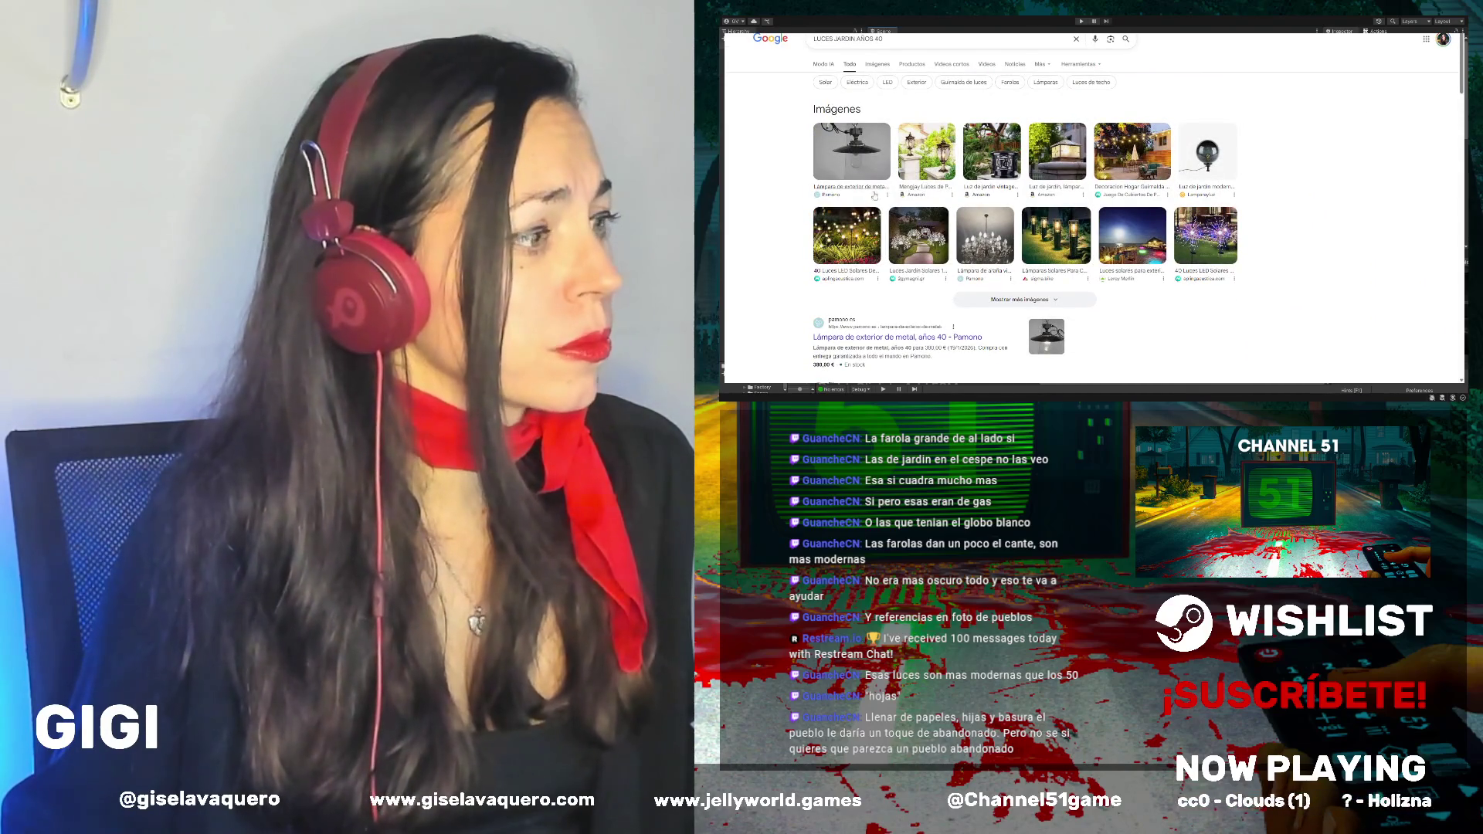
scroll(890, 190, down, 2)
scroll(889, 197, up, 2)
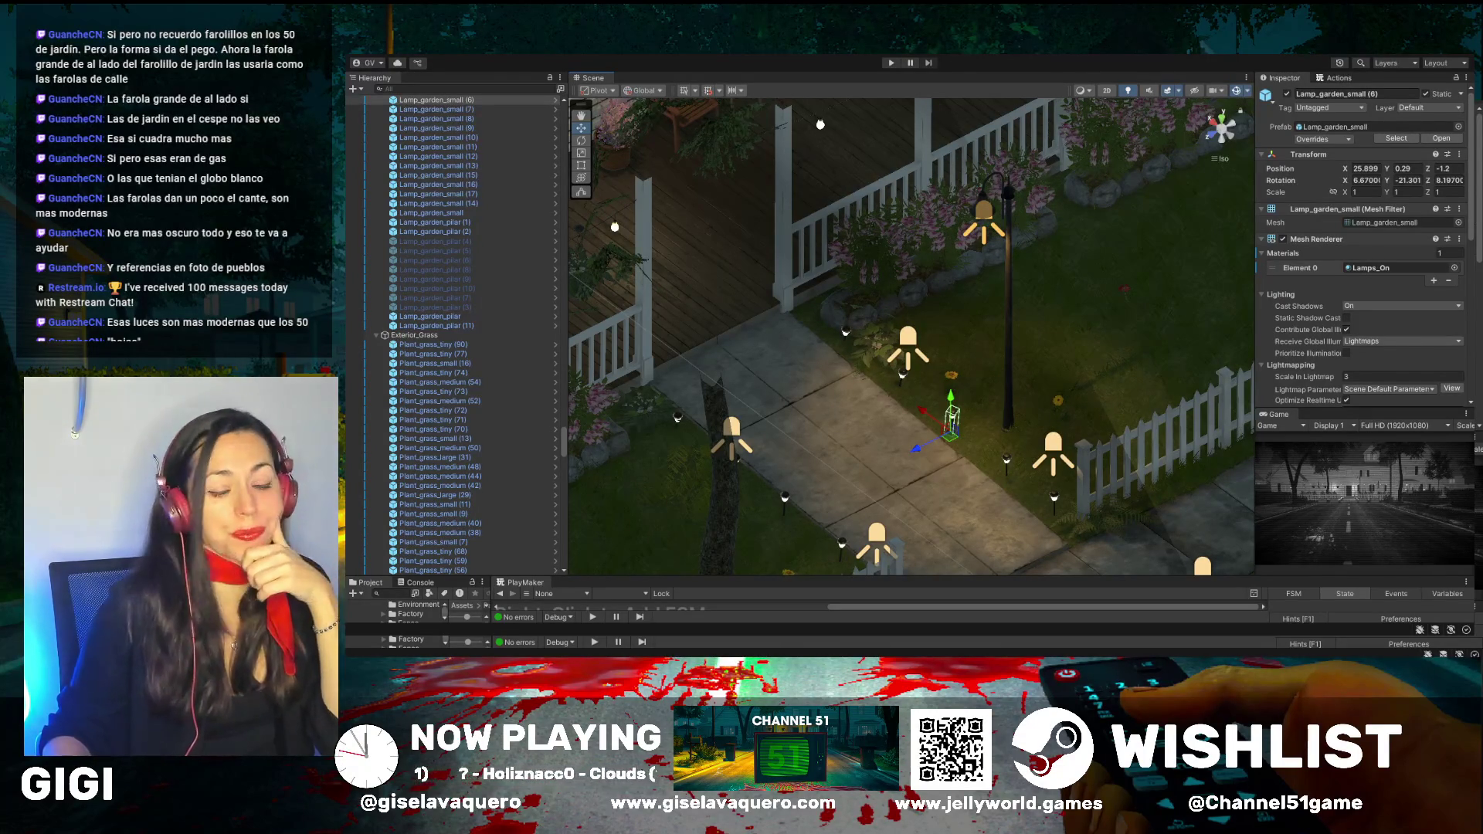
Frame Lamp_garden_small (7), (8), Lamp_wireHanging_2x (10) and Lamp_garden_pilar (1) in the Scene view
mouse_move(850, 363)
mouse_down()
mouse_move(837, 359)
mouse_move(926, 373)
mouse_move(825, 275)
mouse_move(850, 291)
mouse_up()
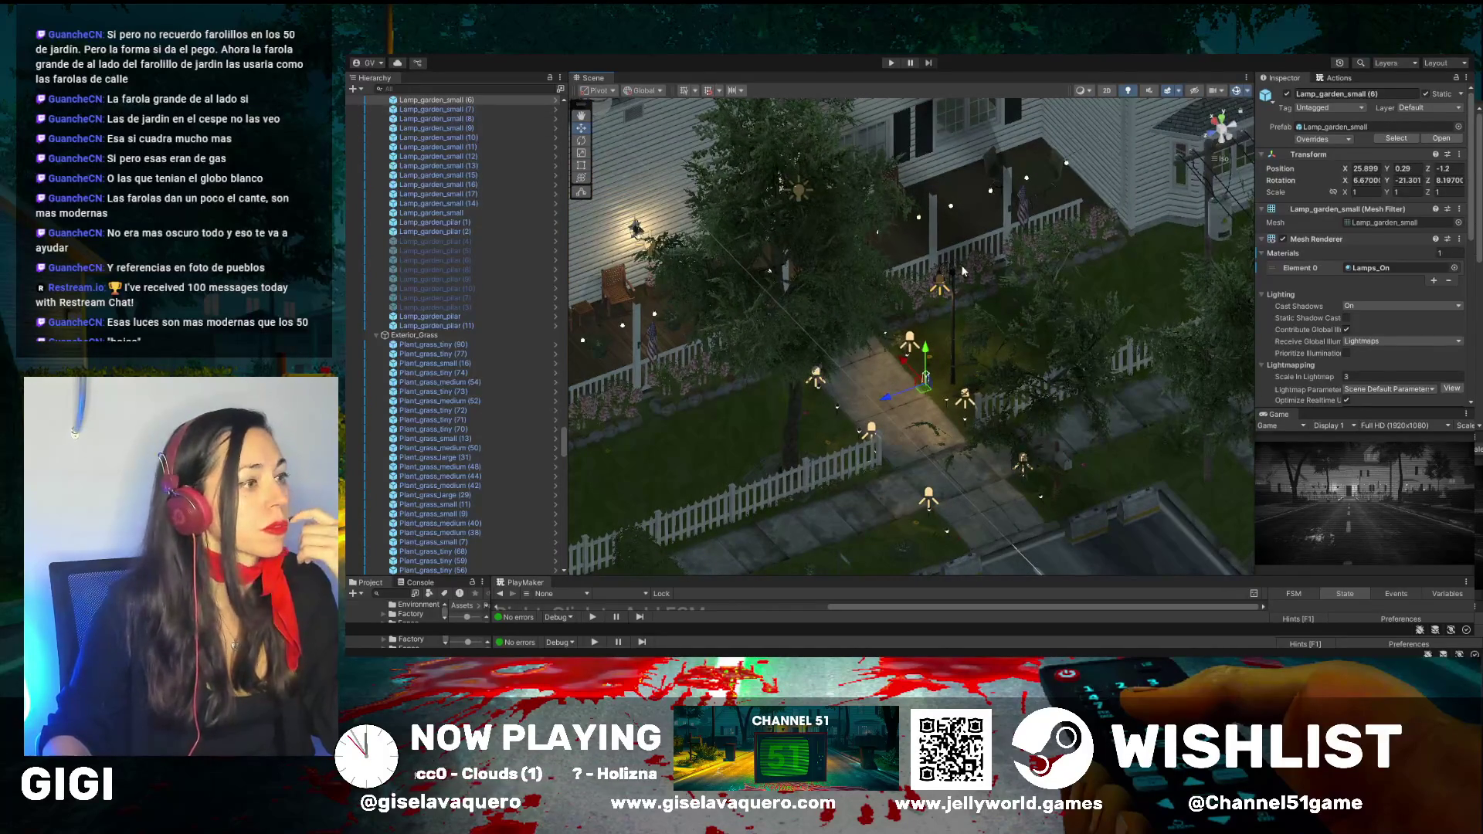
double_click(431, 110)
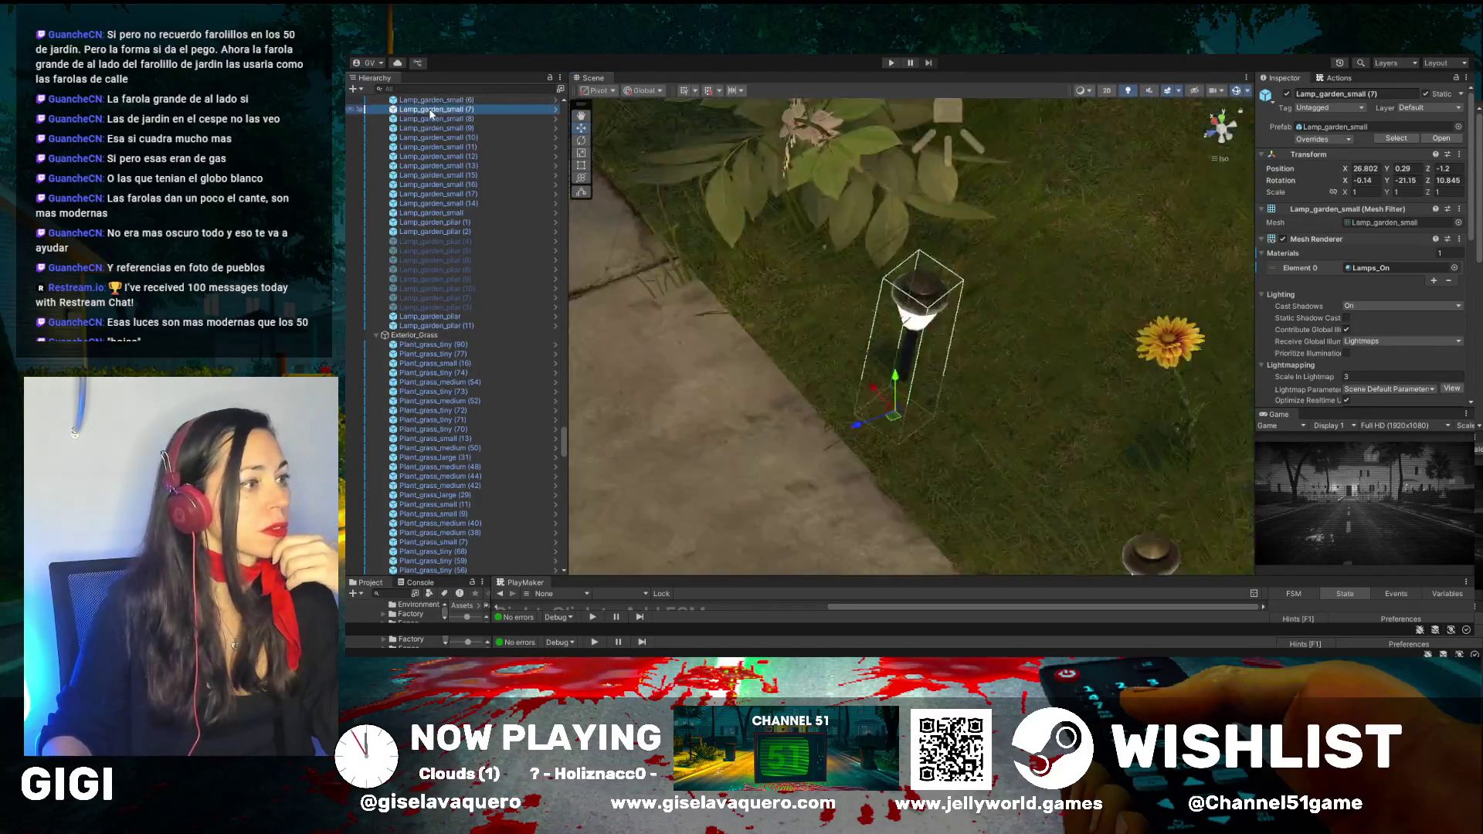
double_click(433, 118)
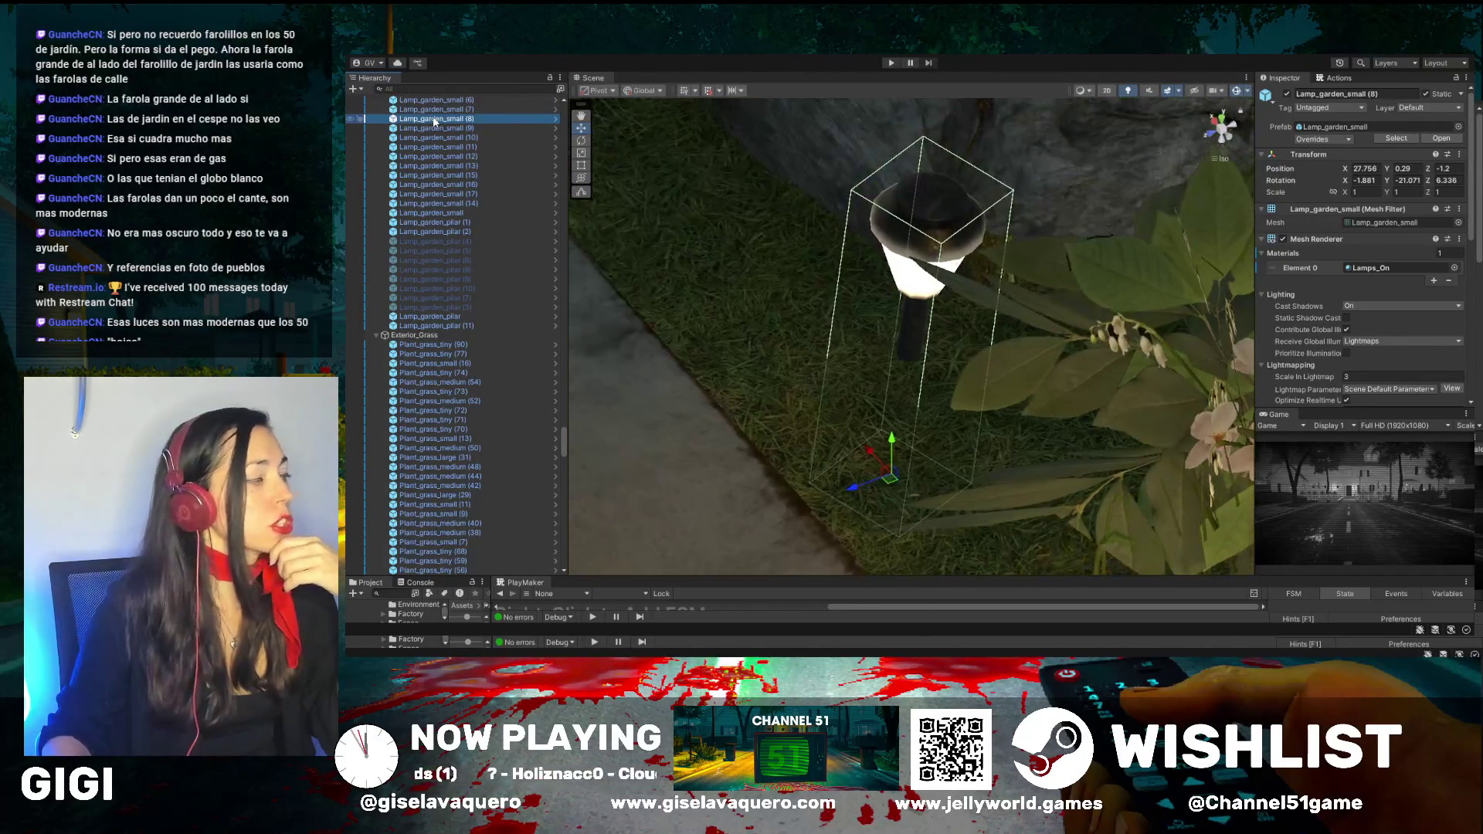
scroll(449, 157, up, 5)
double_click(448, 139)
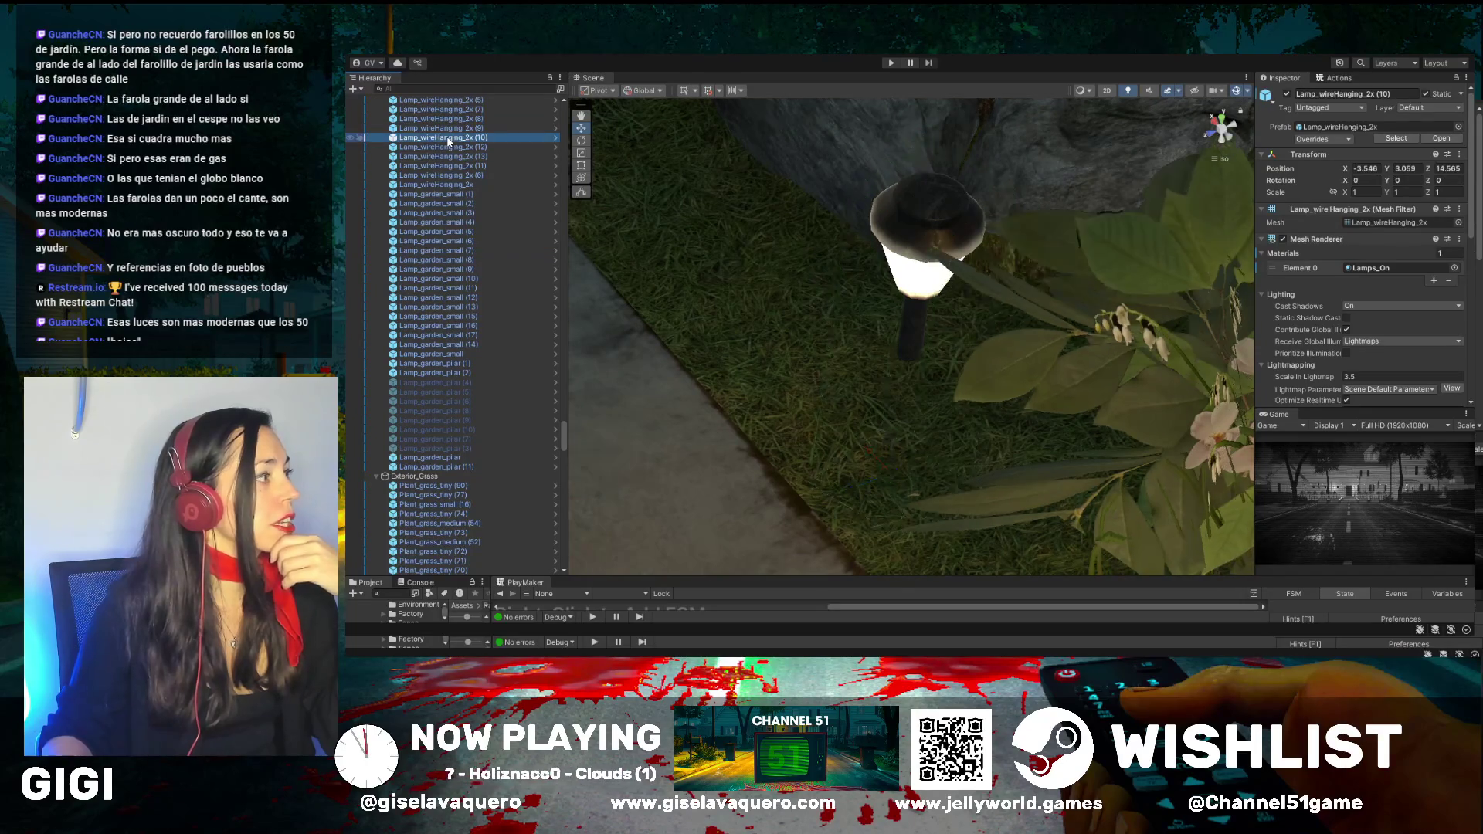
scroll(700, 226, down, 5)
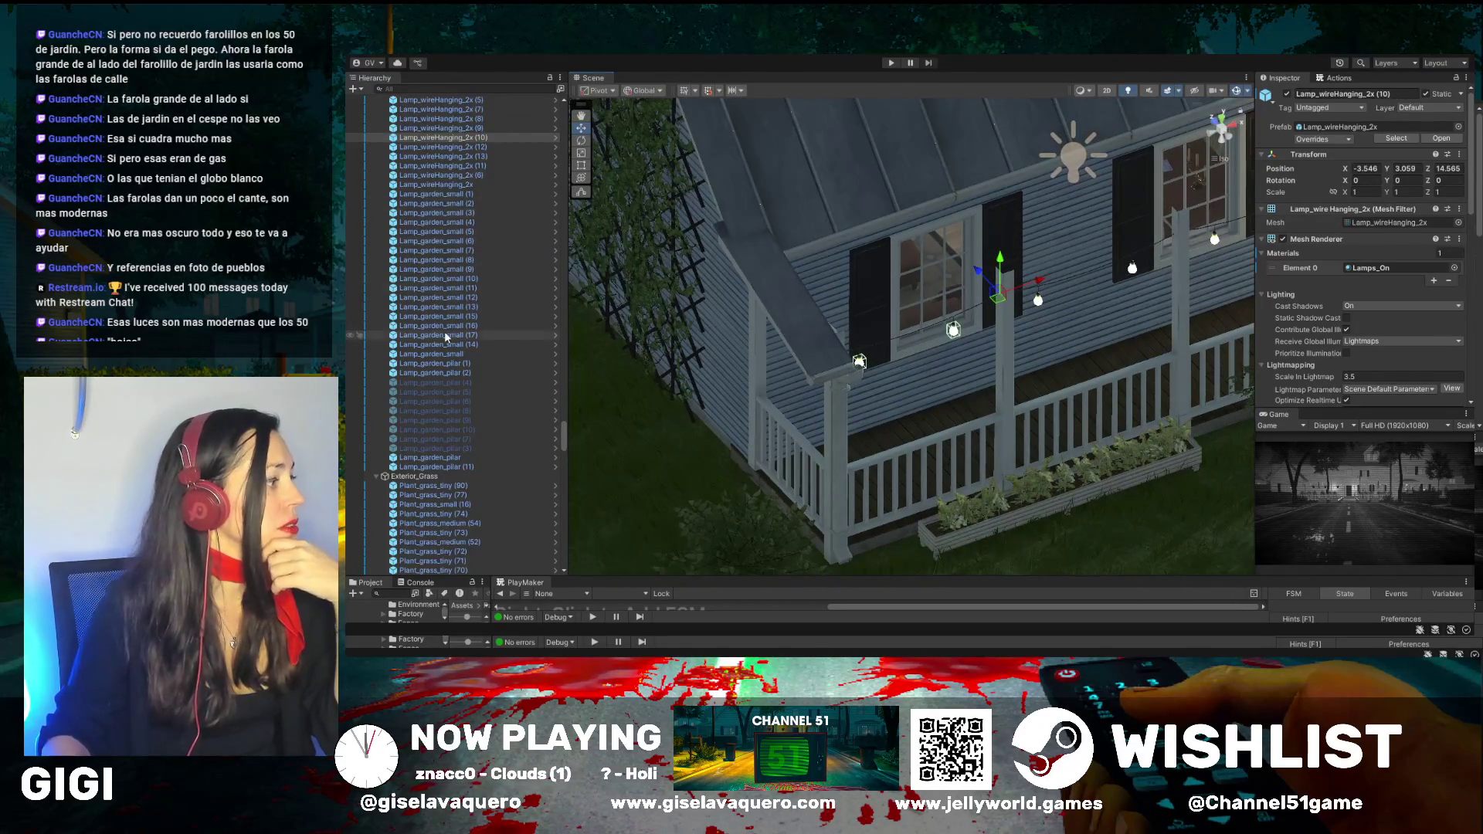
double_click(434, 355)
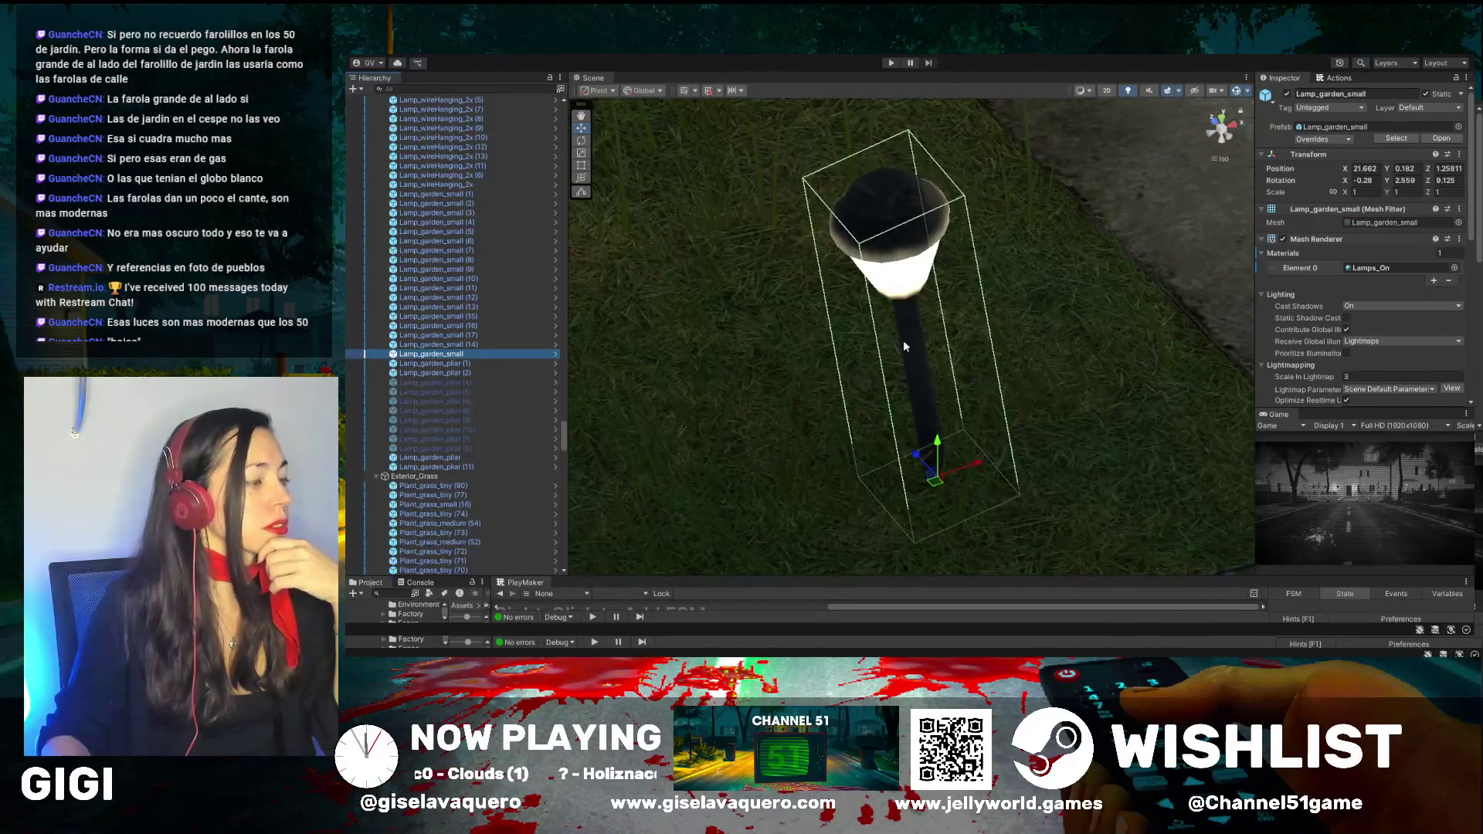
double_click(431, 364)
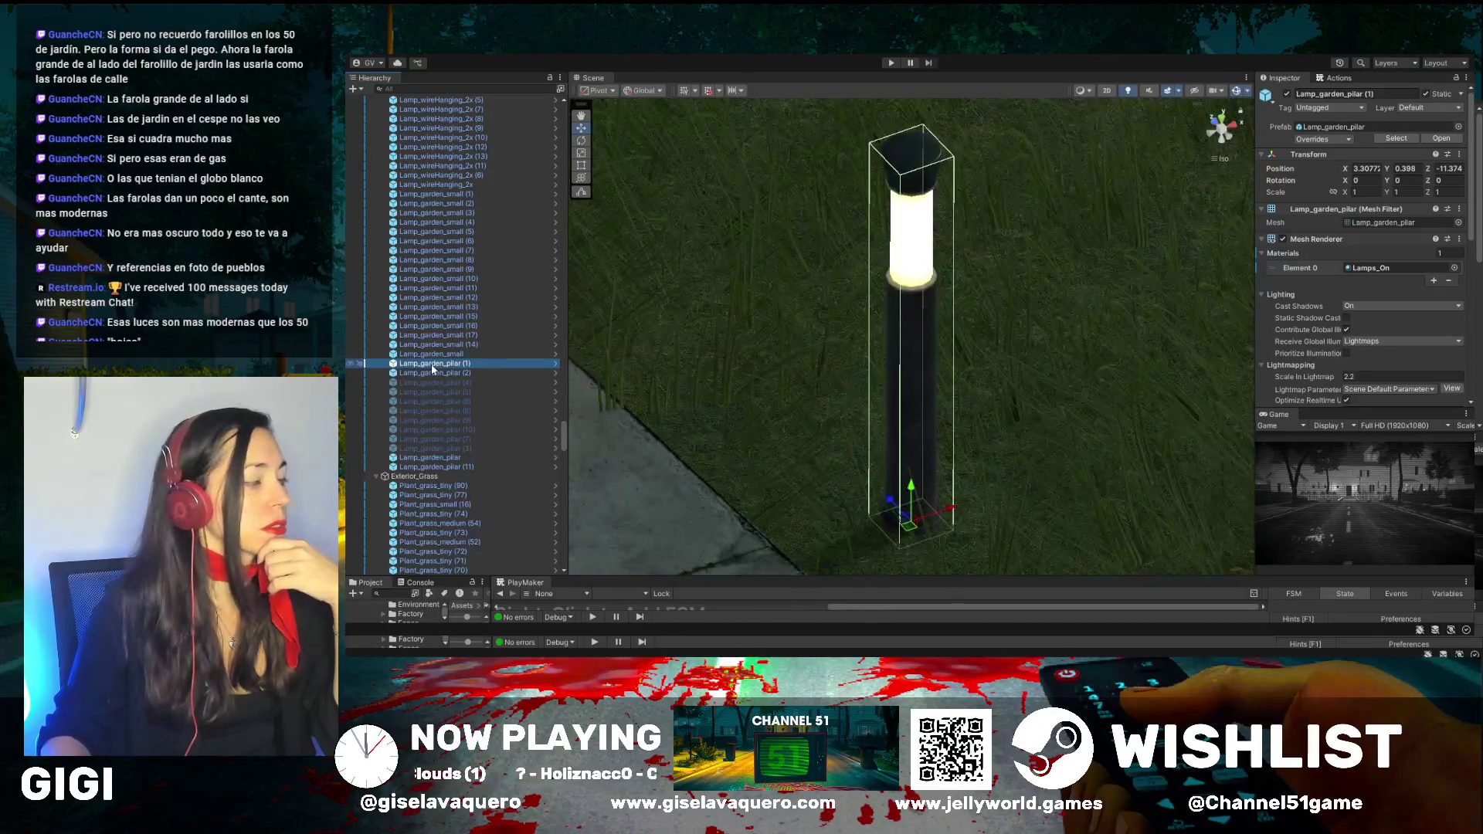
Deactivate Lamp_garden_pilar, Lamp_garden_pilar (1), (2) and (11)
click(1357, 191)
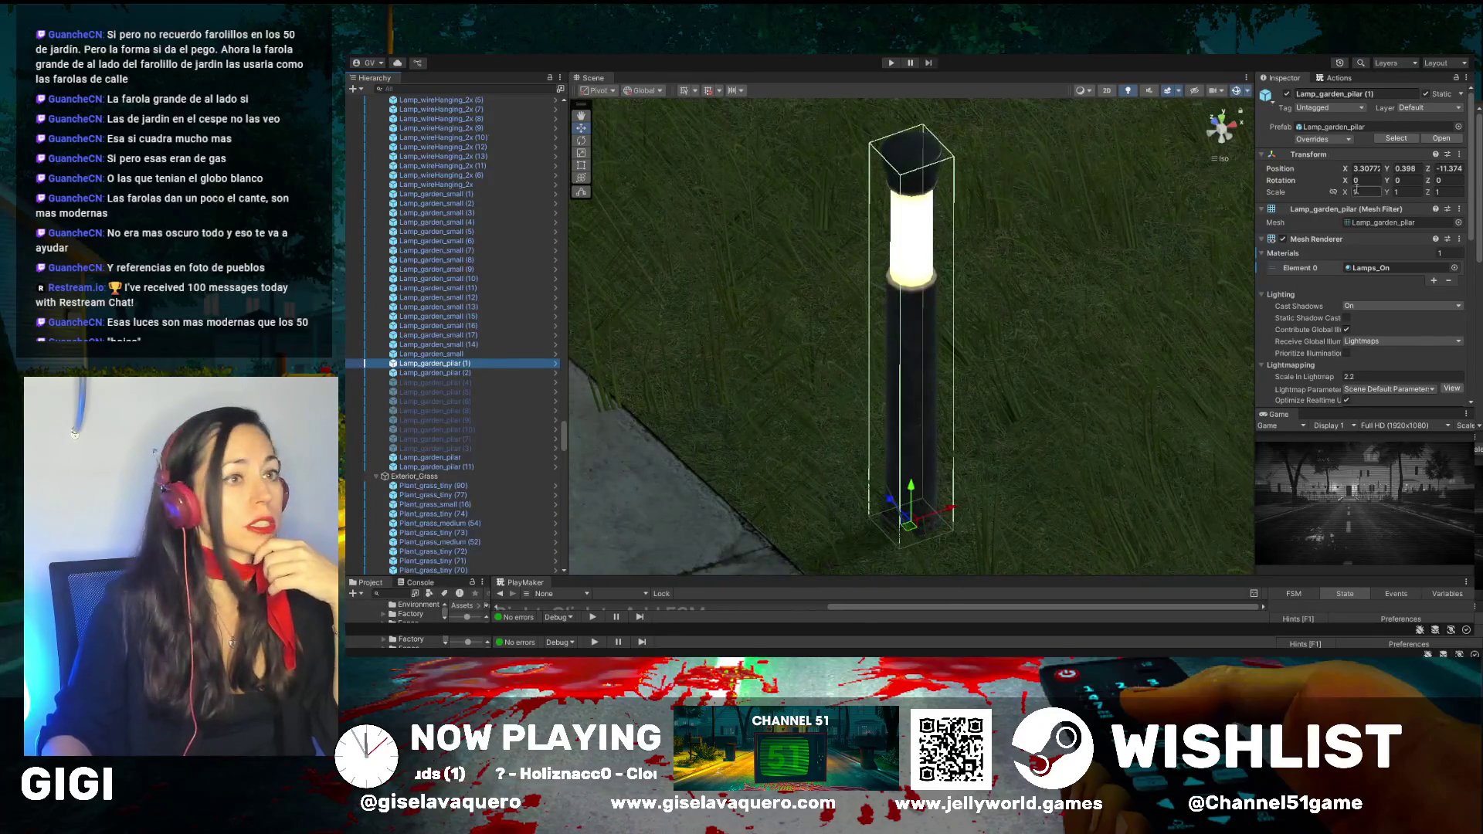
click(1288, 94)
double_click(445, 373)
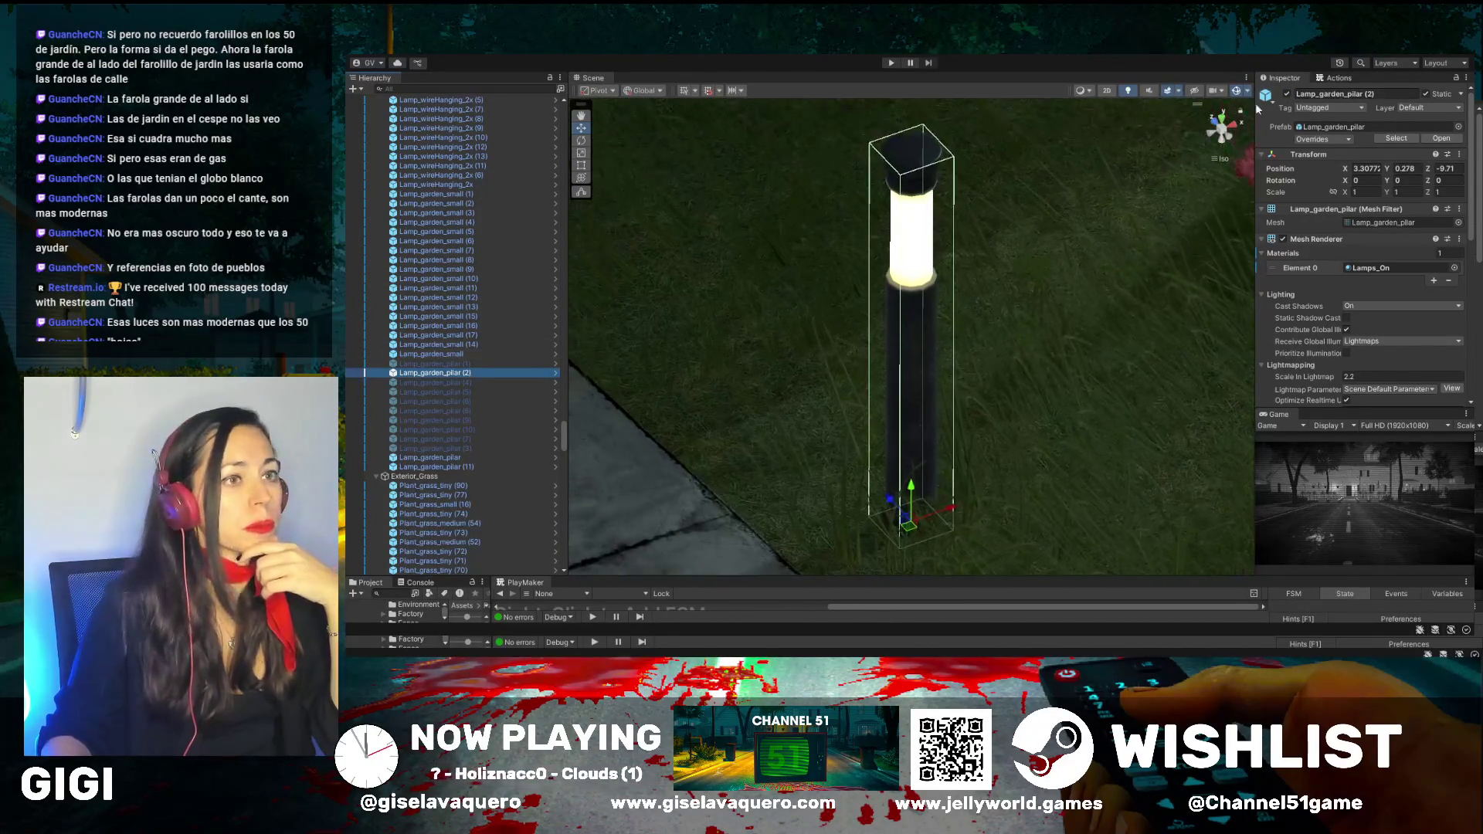
click(1288, 95)
scroll(457, 391, down, 3)
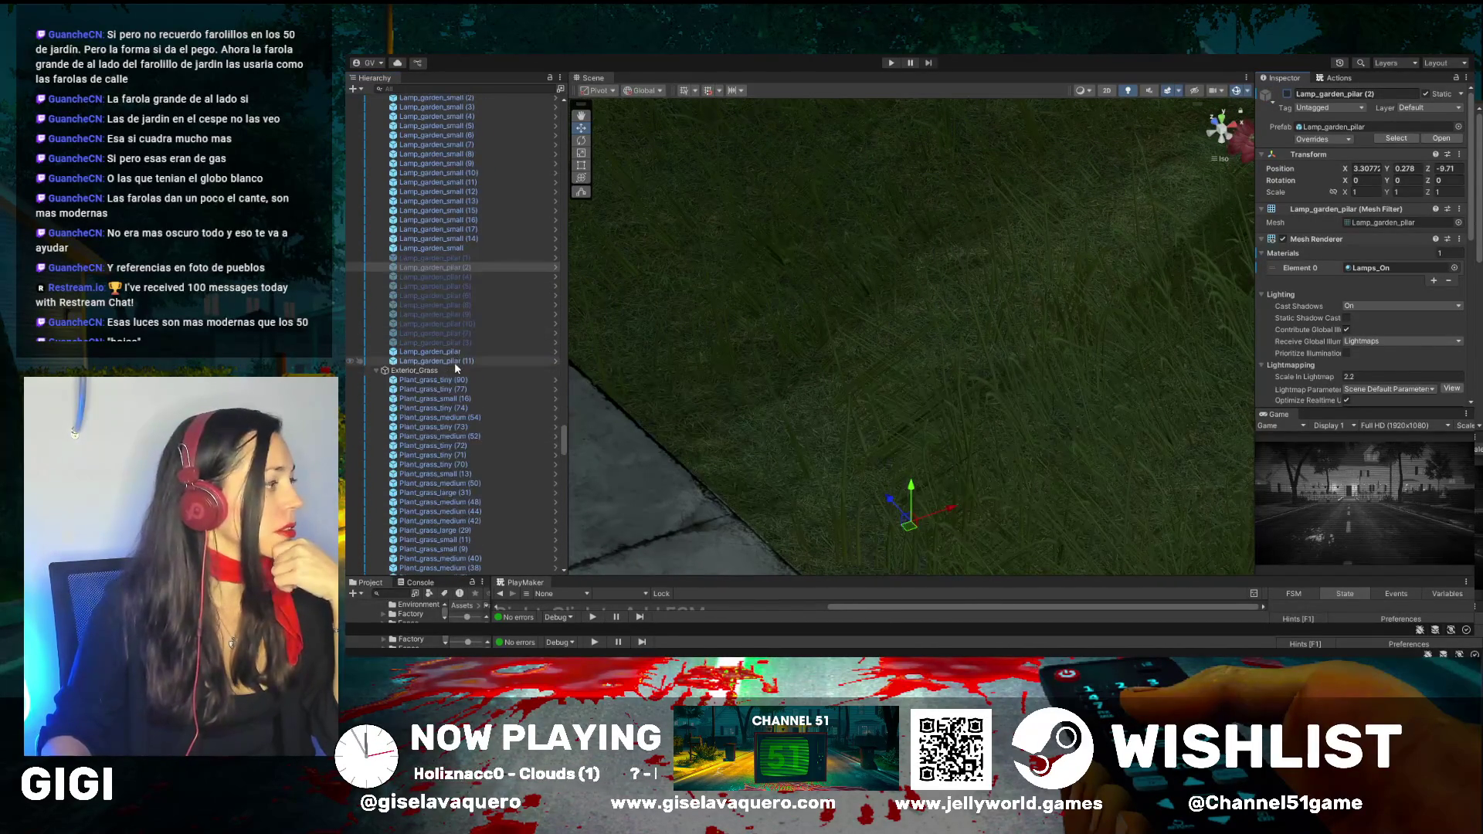
double_click(442, 351)
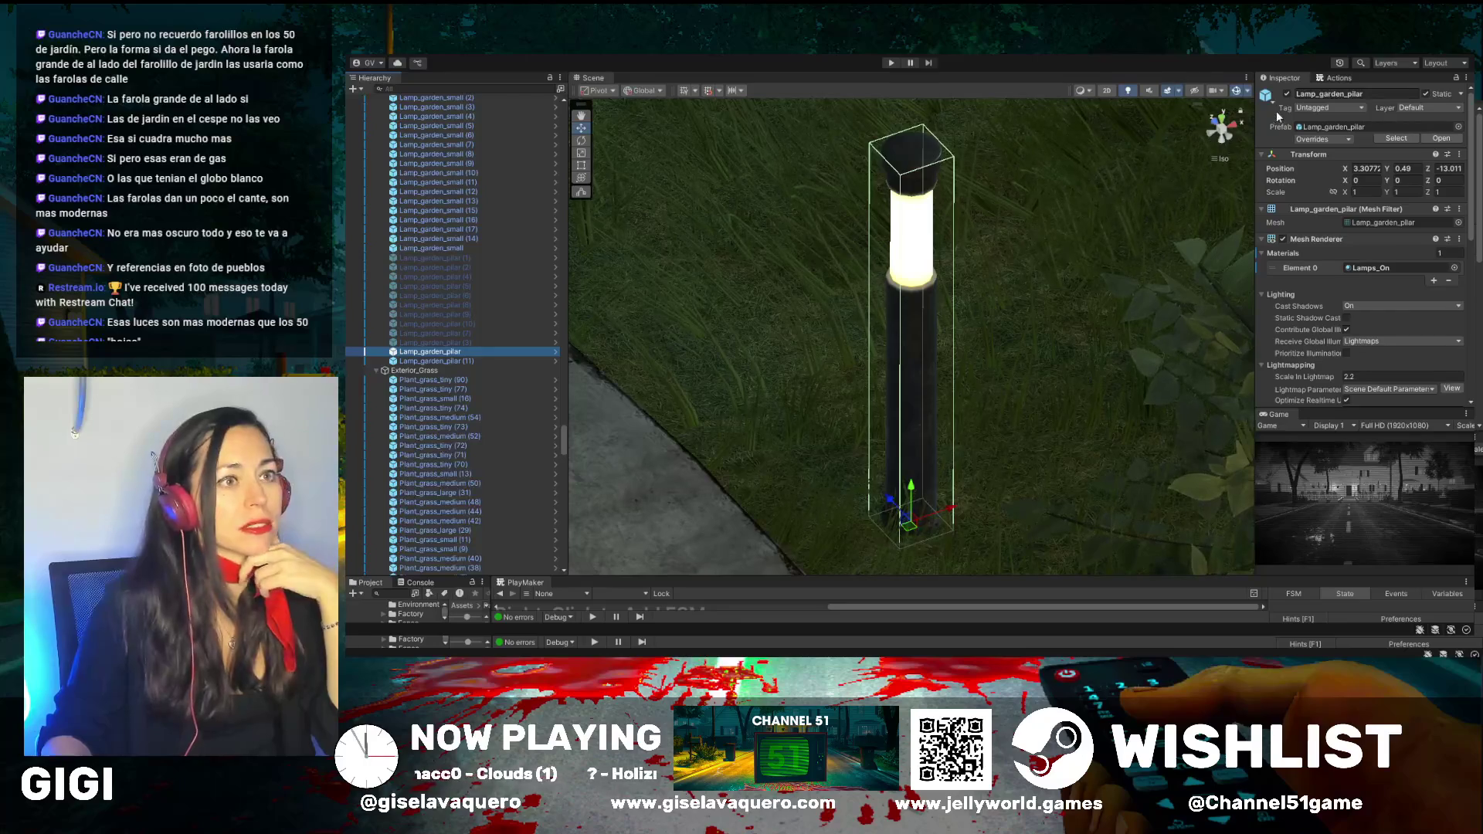
click(1286, 95)
double_click(446, 361)
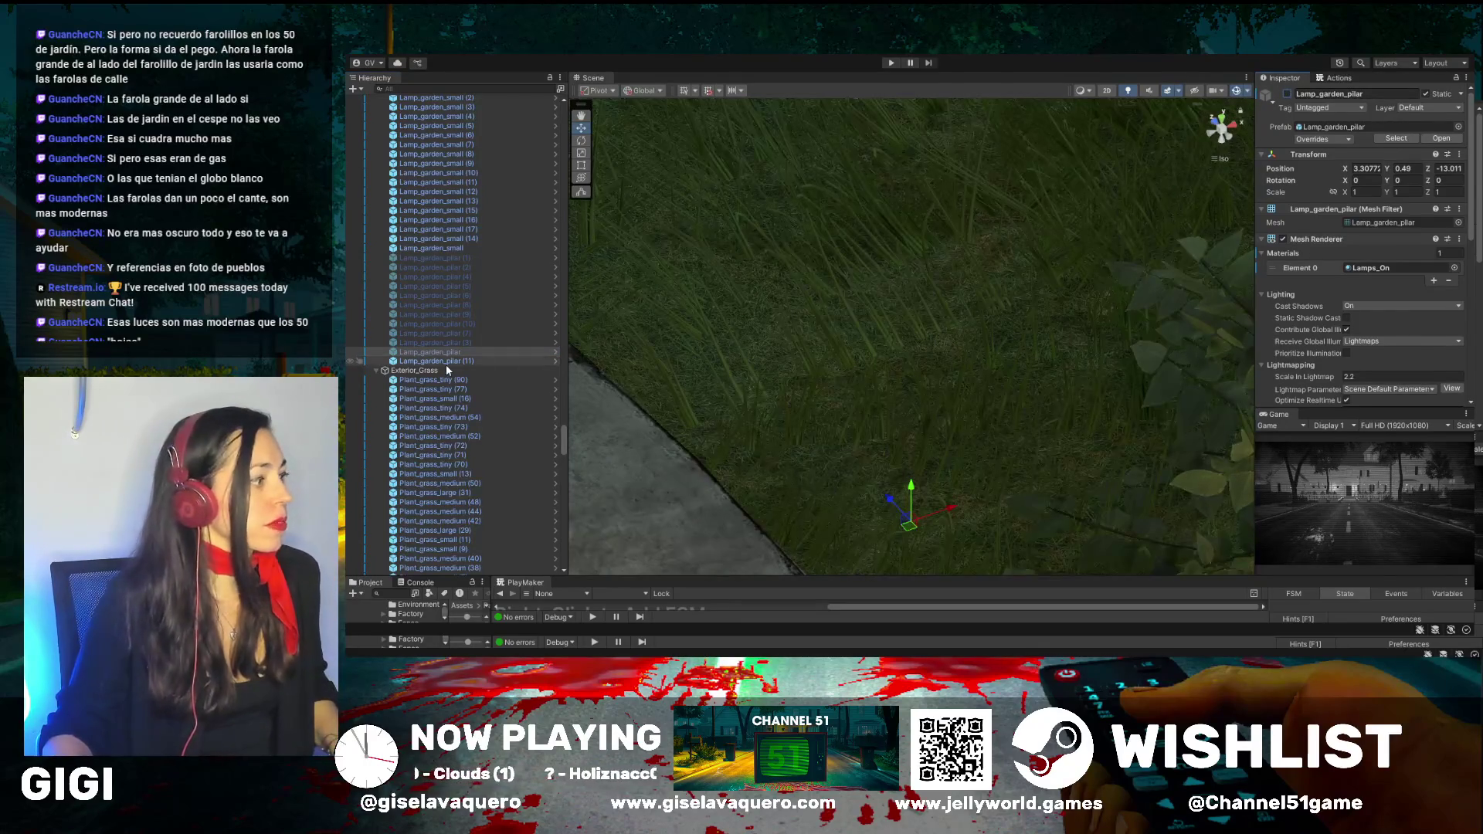
click(1286, 94)
Inspect the Plant_grass_tiny (90) patch, then collapse the Exterior_Grass group
scroll(361, 415, down, 2)
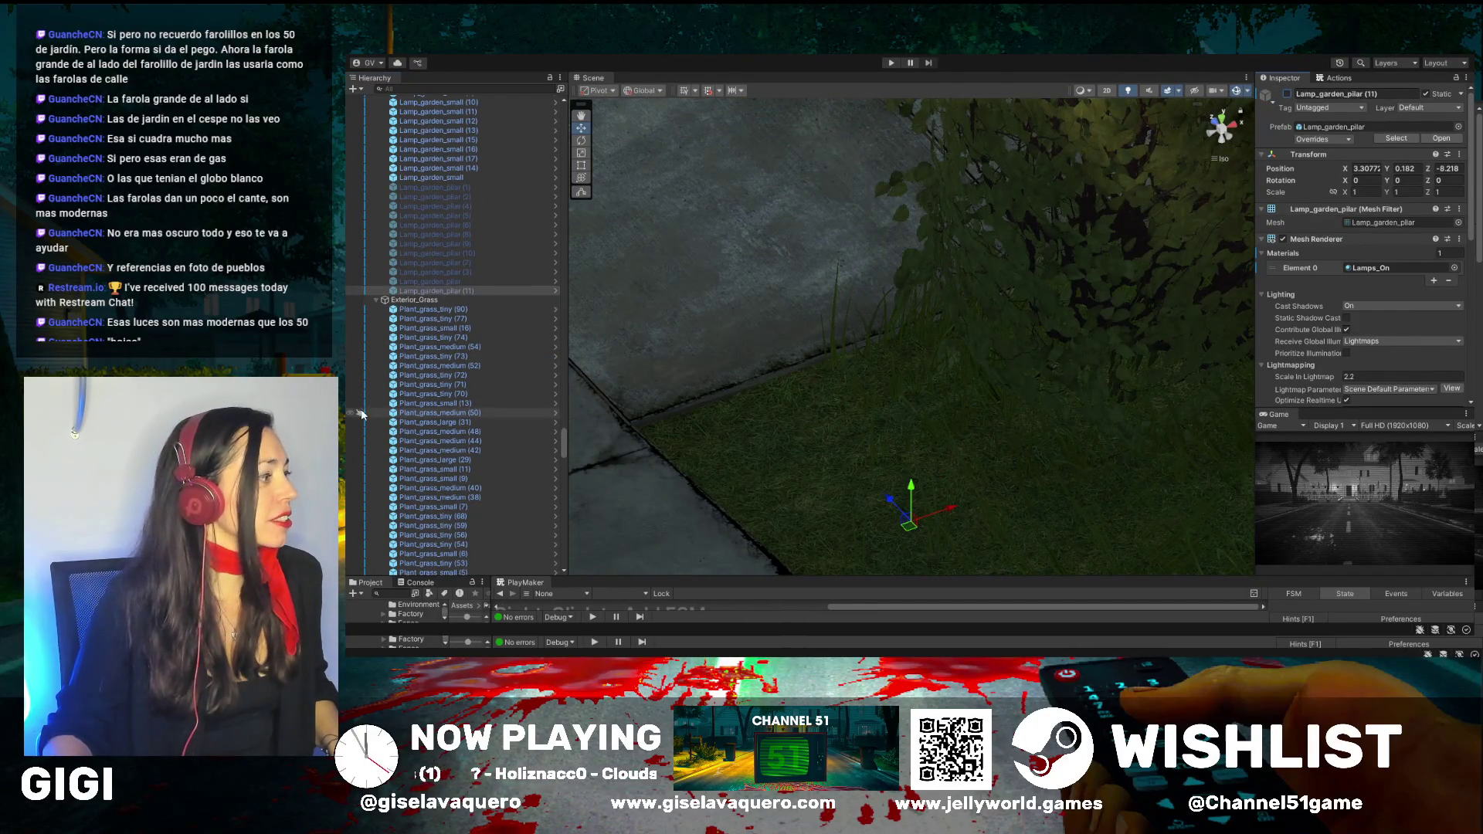
double_click(427, 310)
drag(1040, 415, 587, 386)
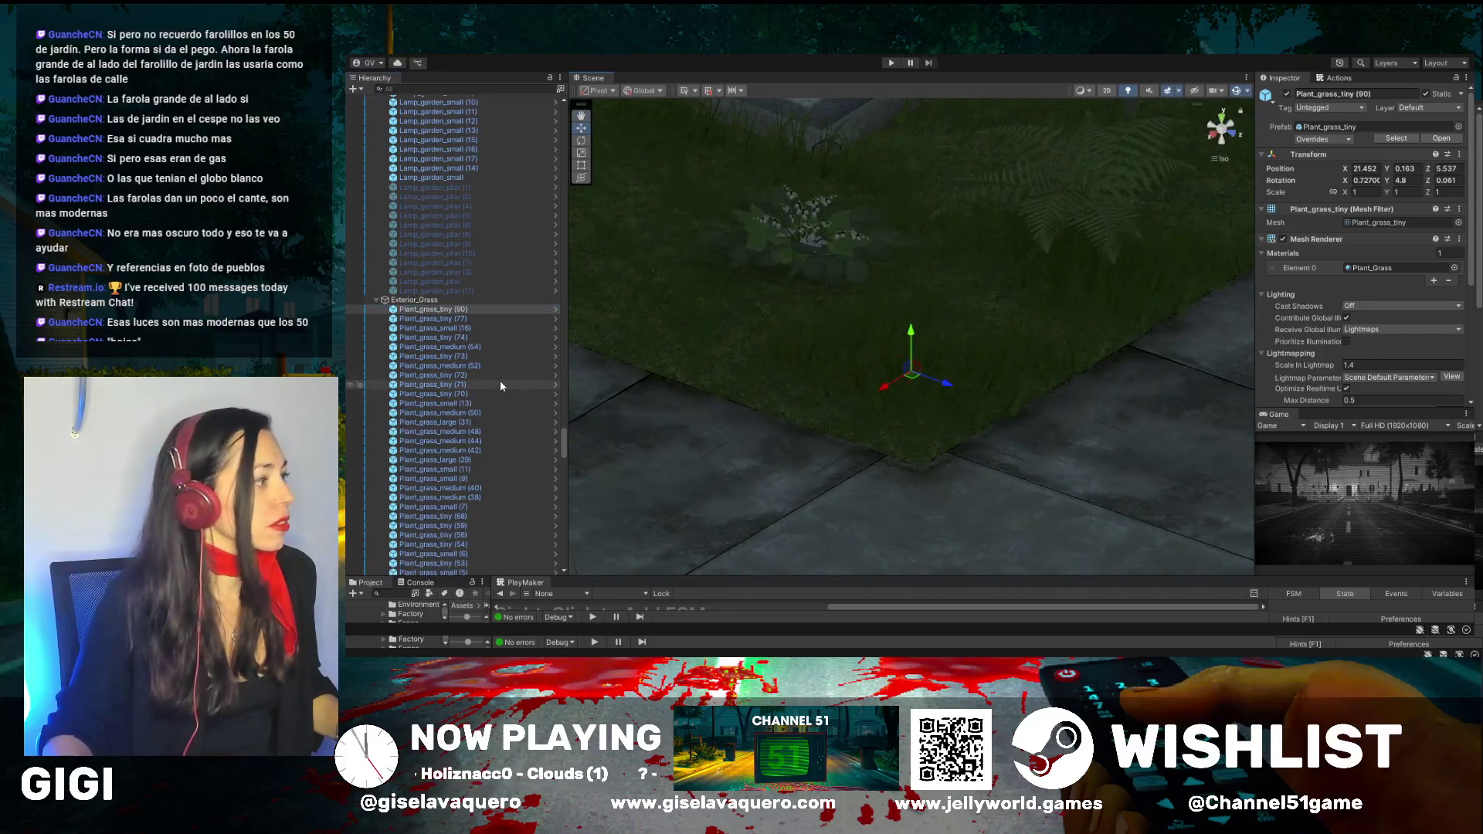
click(376, 300)
scroll(442, 324, up, 5)
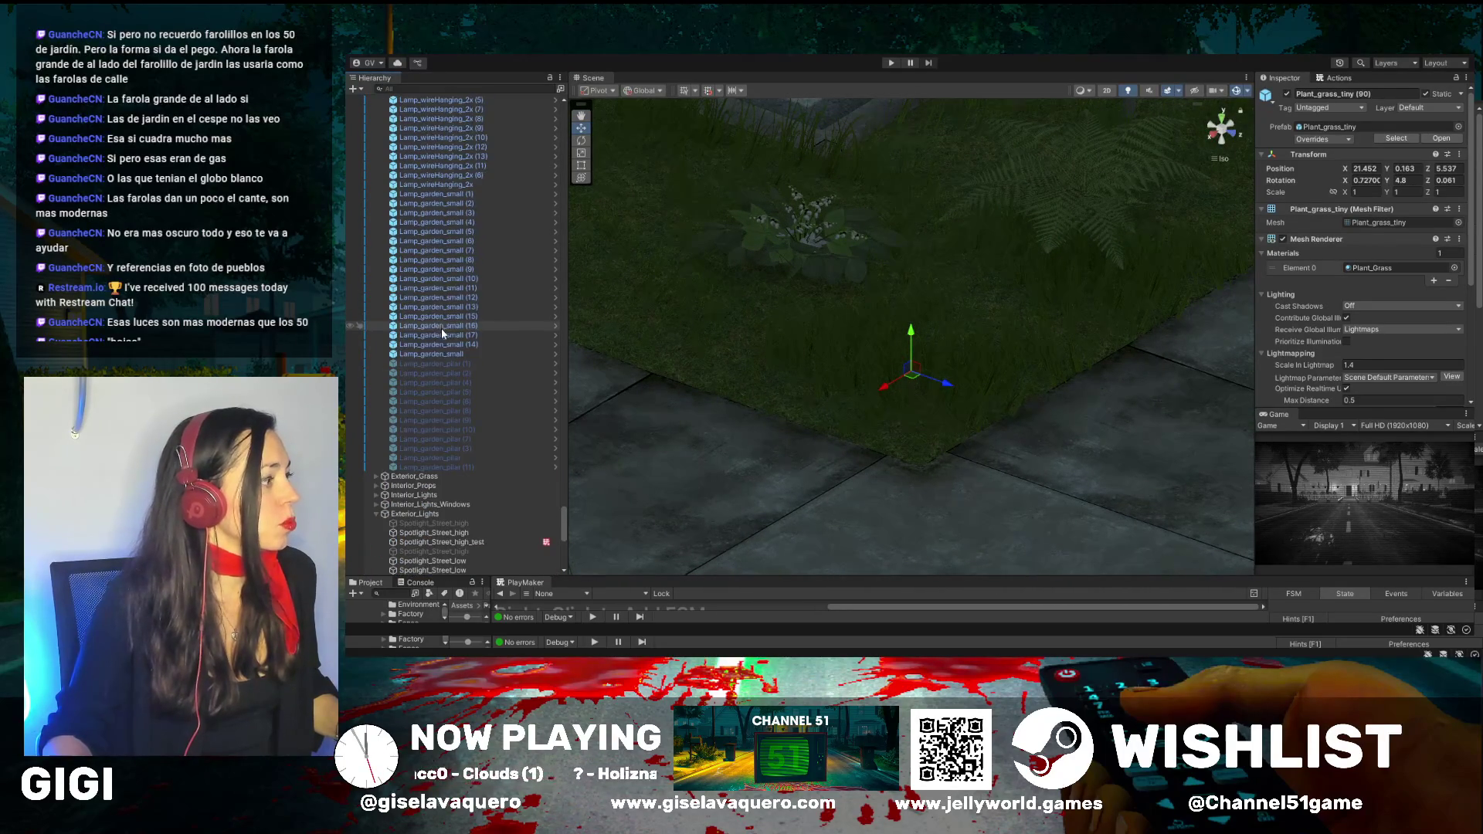
Toggle Lamp_garden_small off and back on, then select its spotlight
double_click(440, 354)
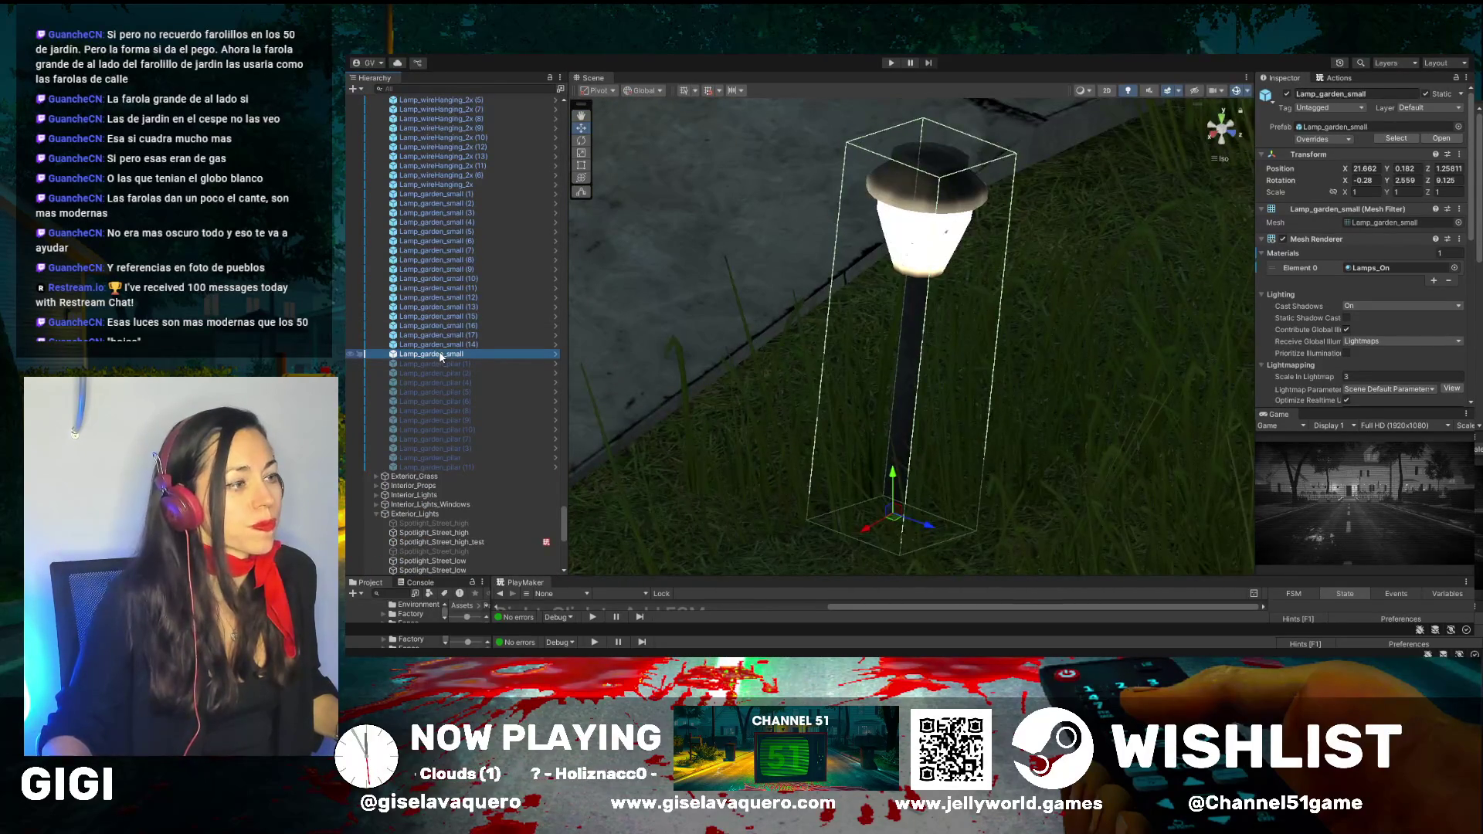
scroll(888, 328, down, 10)
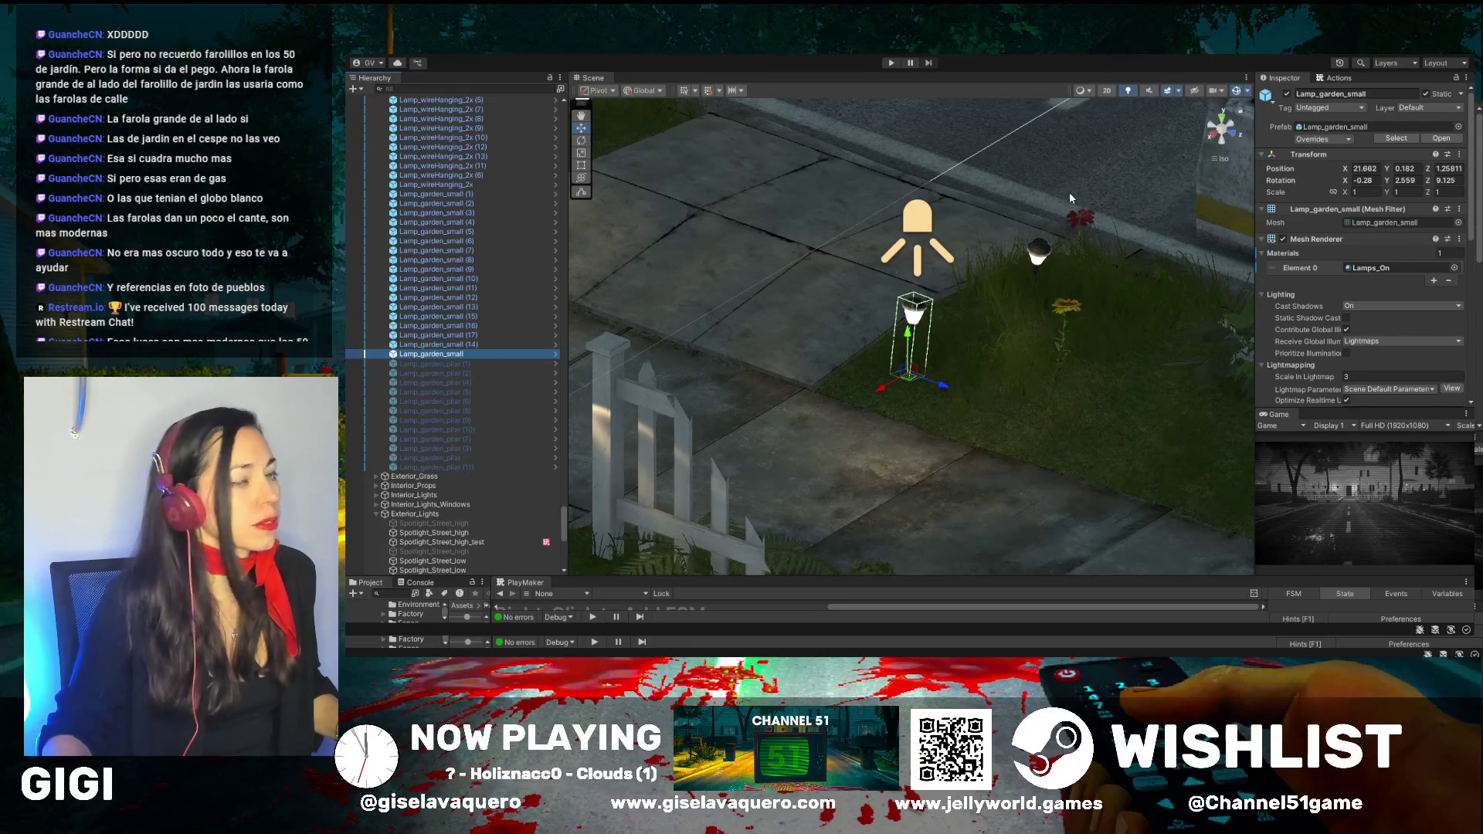
click(1287, 94)
click(1288, 94)
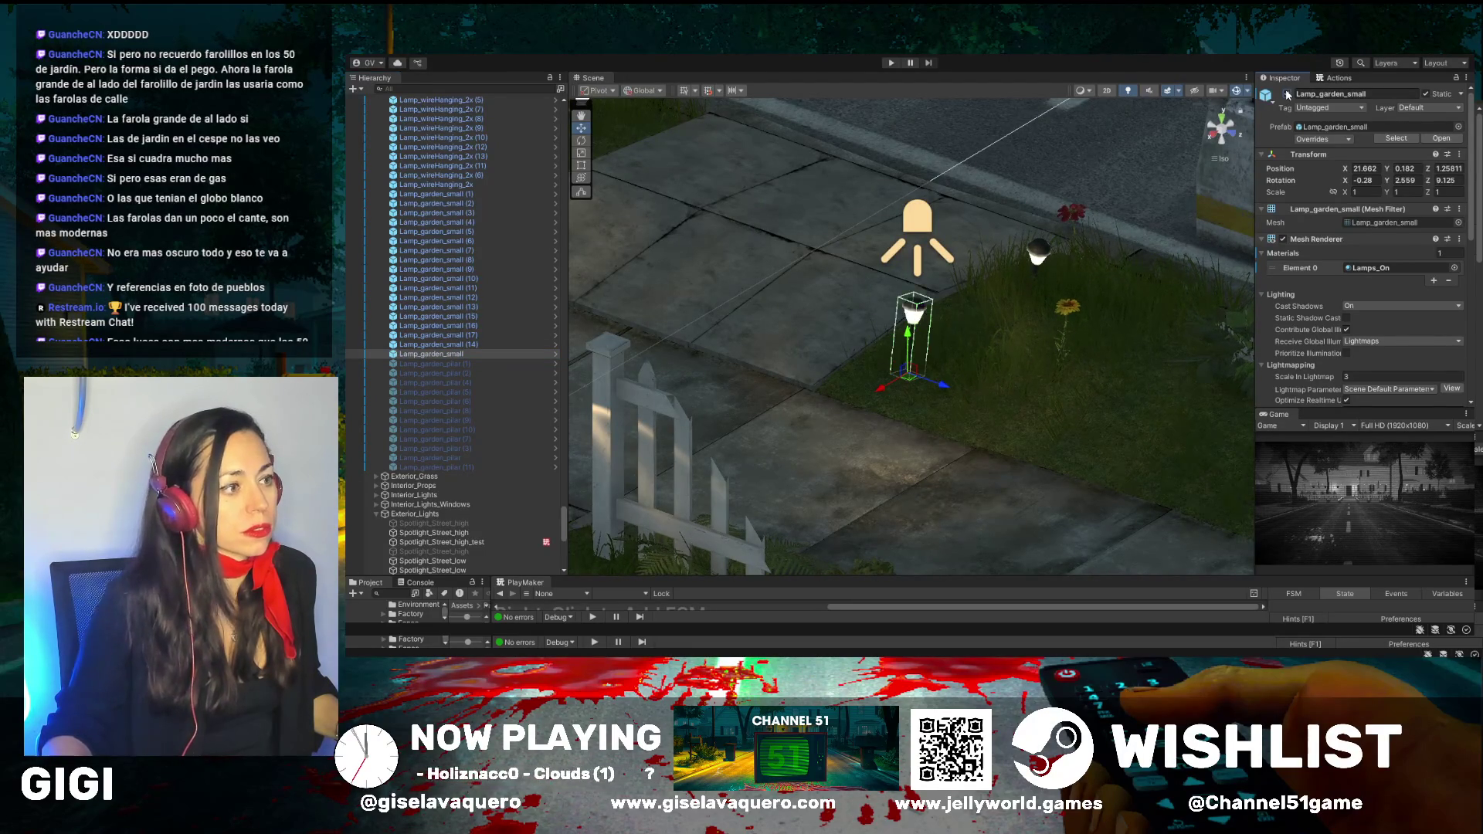
mouse_move(849, 340)
mouse_down()
mouse_move(881, 338)
mouse_move(711, 348)
mouse_up()
scroll(872, 340, down, 3)
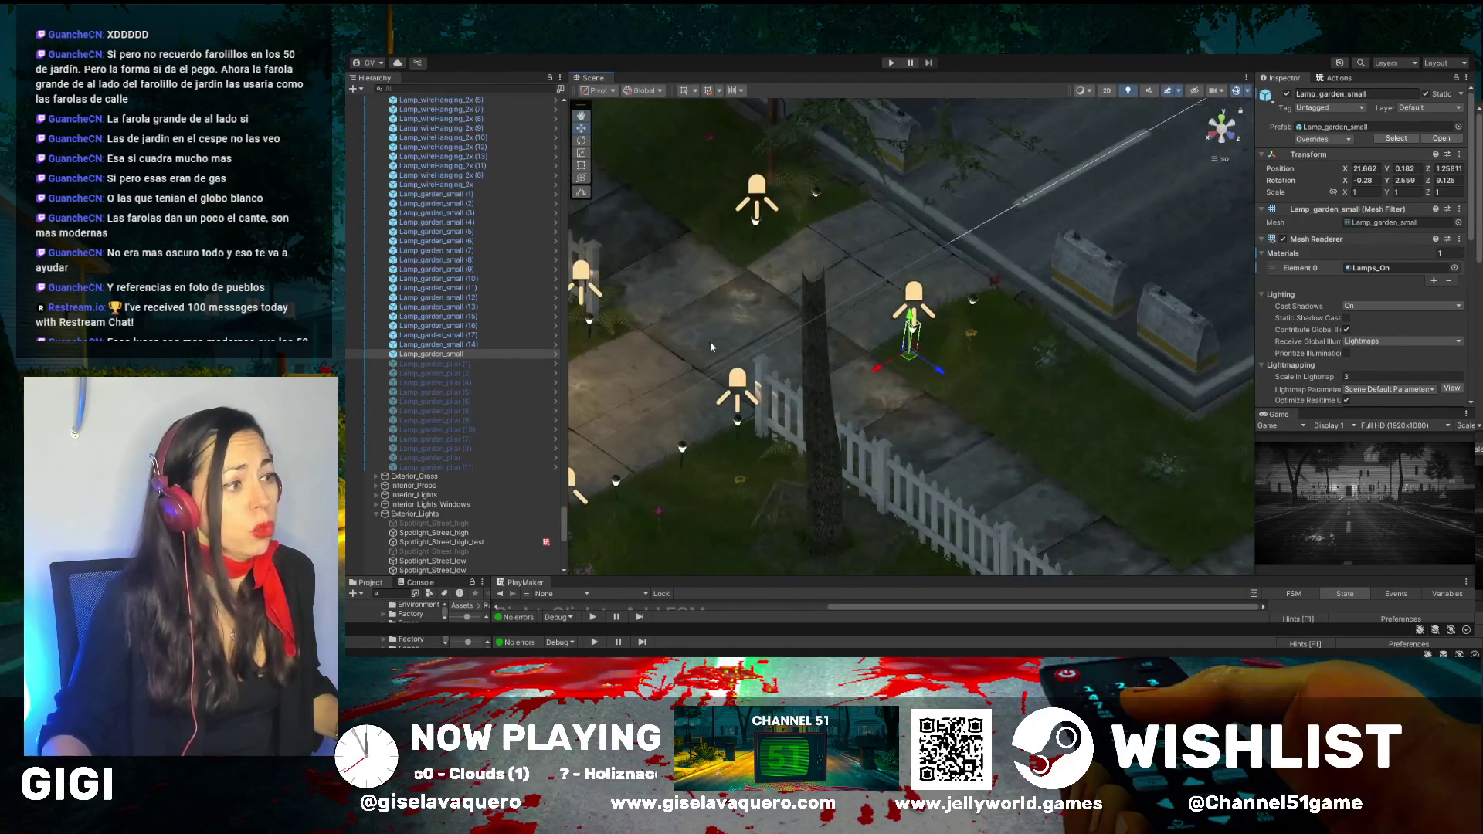
click(917, 295)
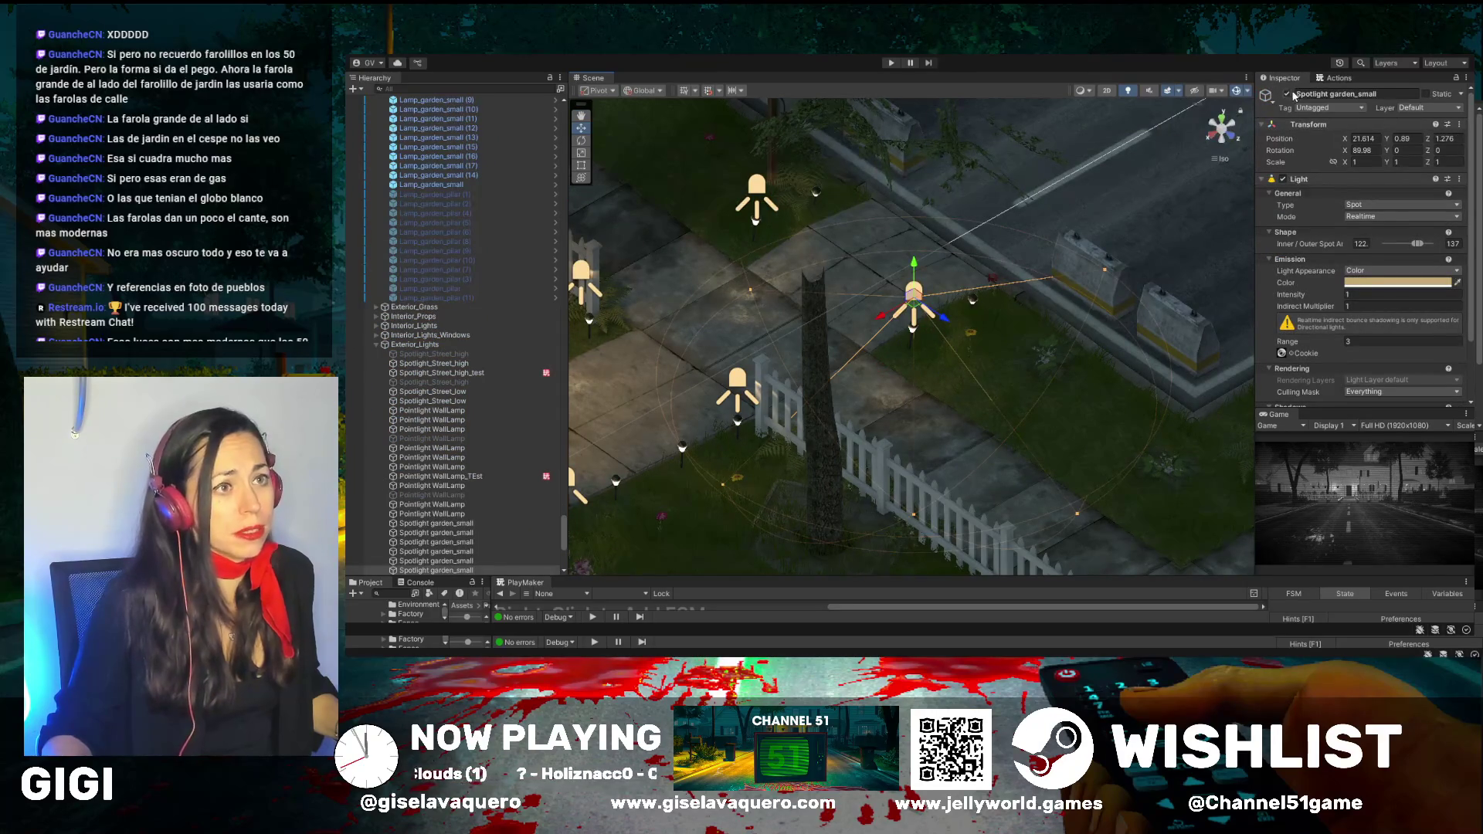
Switch off three Spotlight garden_small lights, including the fence lamp's spotlight
click(1287, 94)
click(1292, 94)
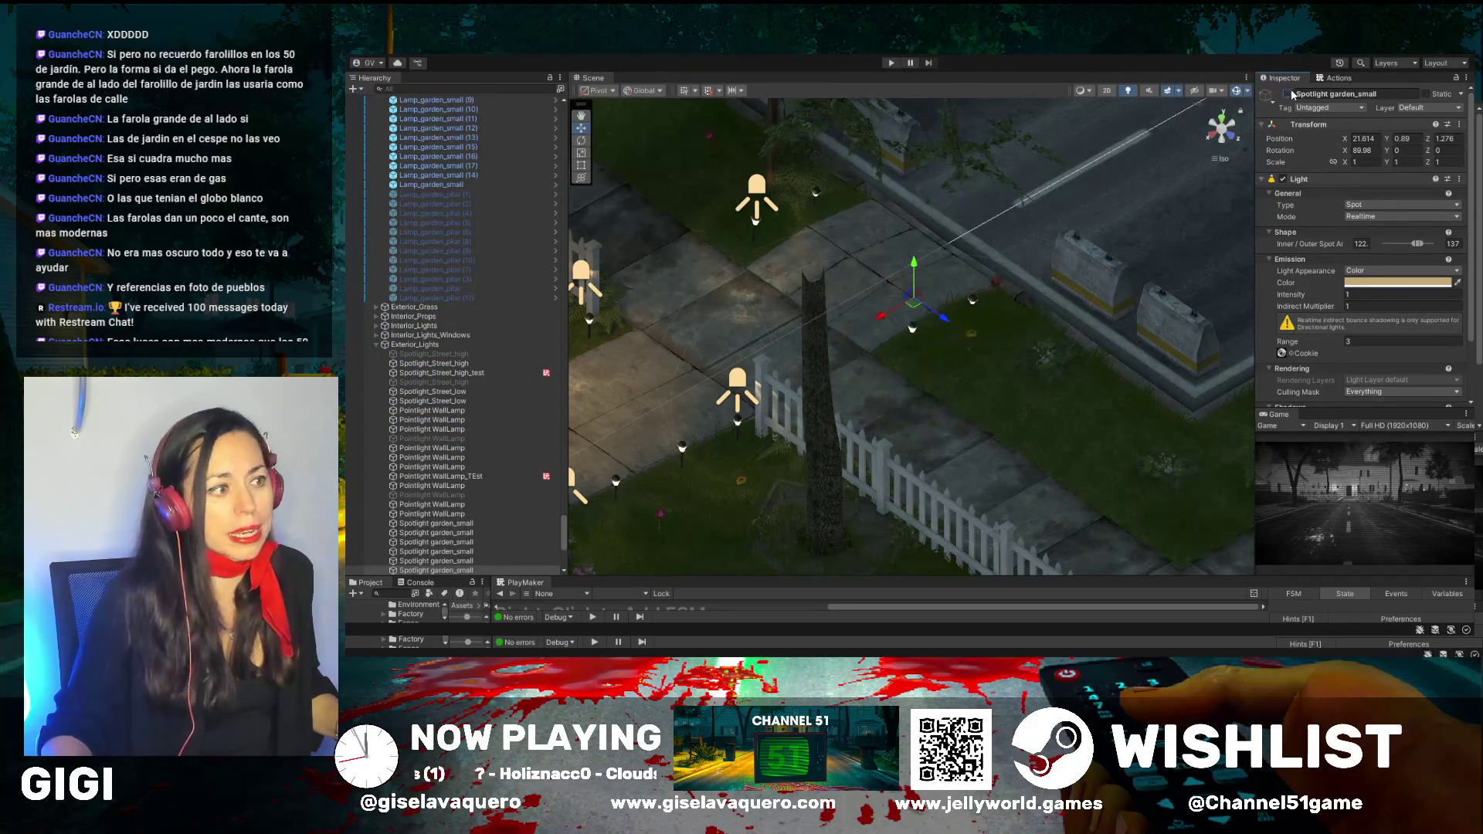
click(760, 184)
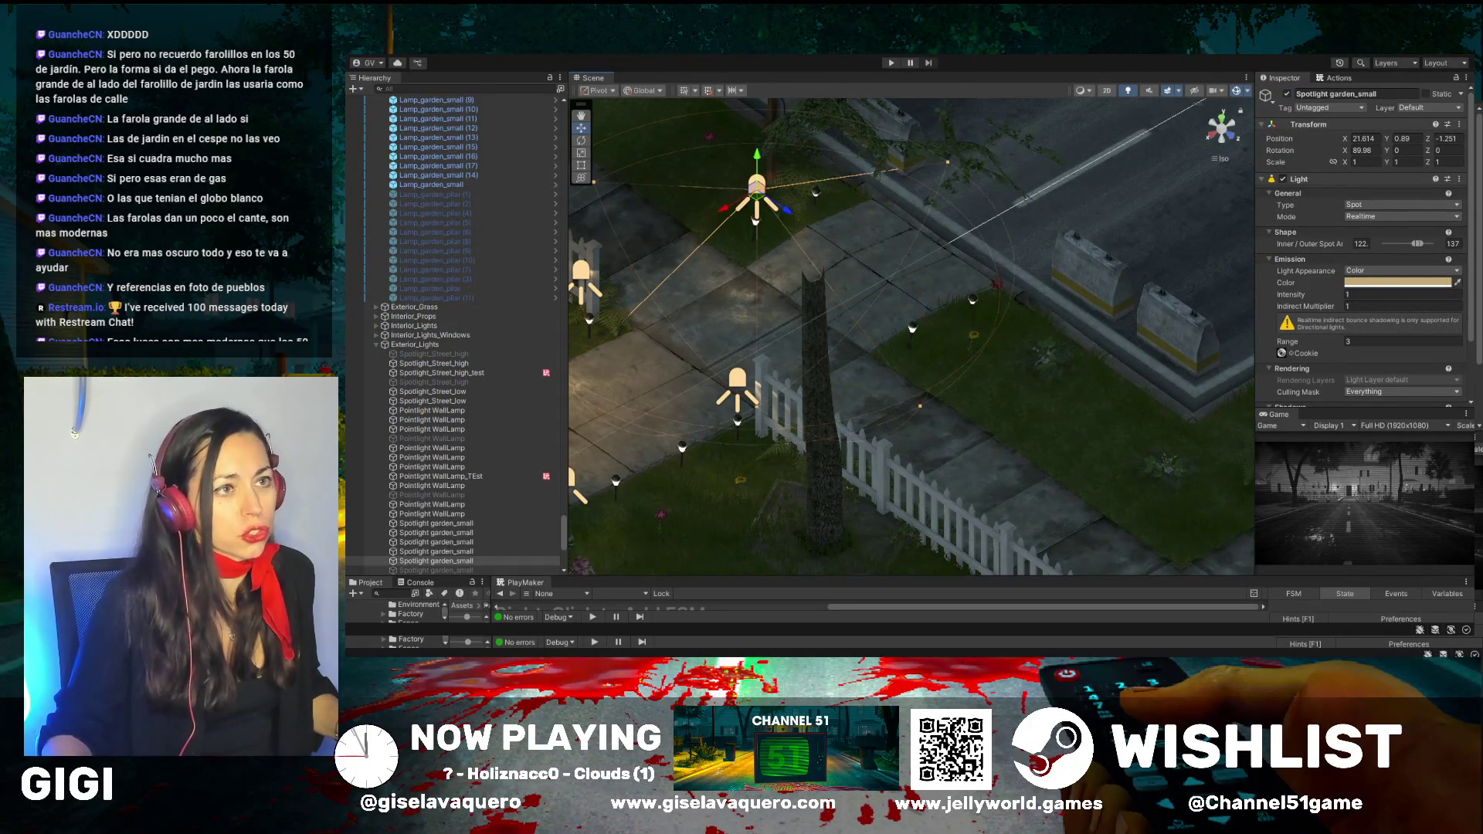
click(1288, 94)
drag(850, 295, 587, 235)
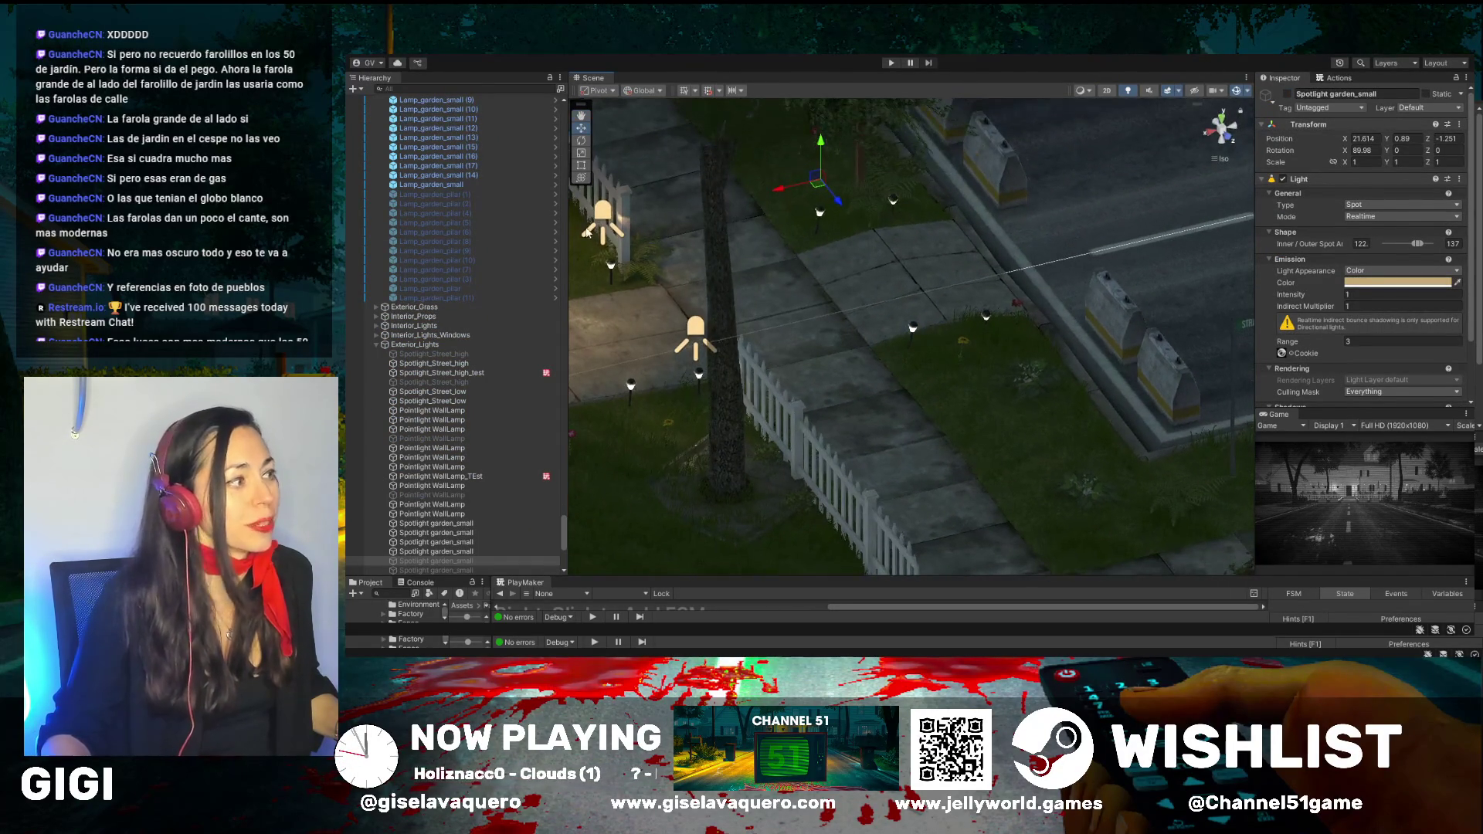
click(607, 214)
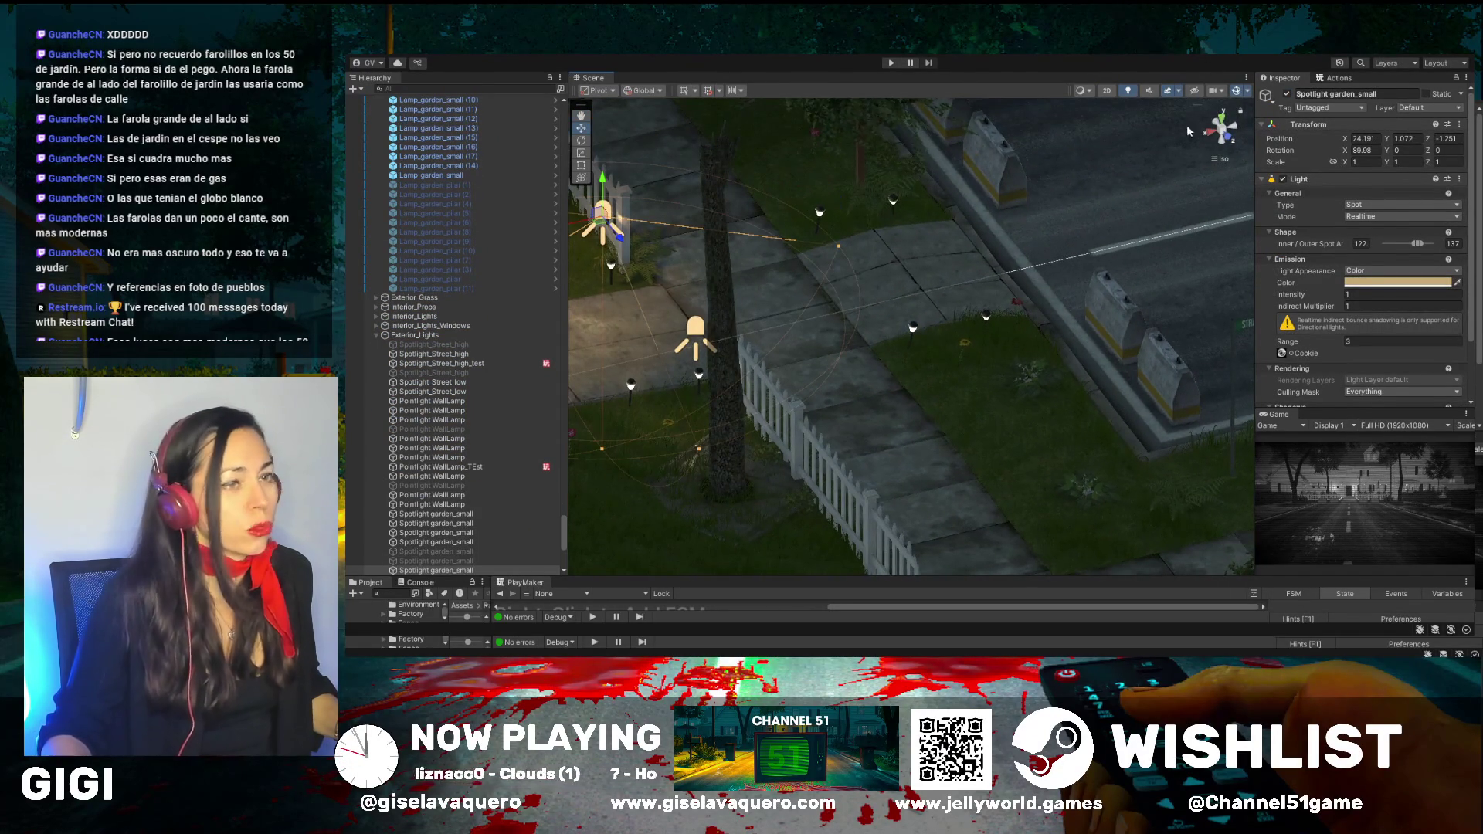
click(1288, 94)
click(697, 339)
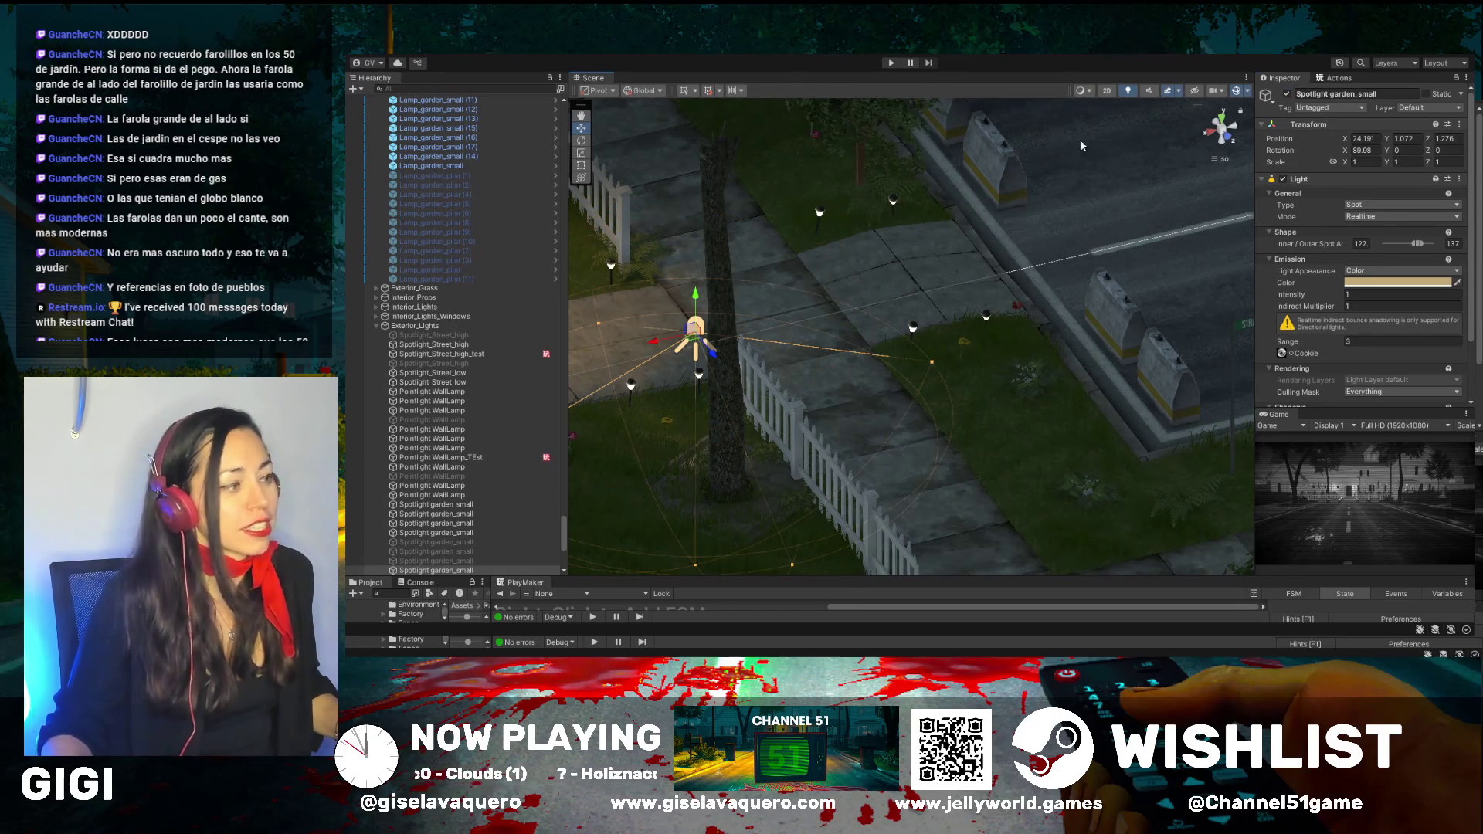
click(1287, 94)
Disable garden lamps Lamp_garden_small (3), (2), (1) and Lamp_garden_small
drag(888, 294, 717, 277)
drag(727, 264, 750, 265)
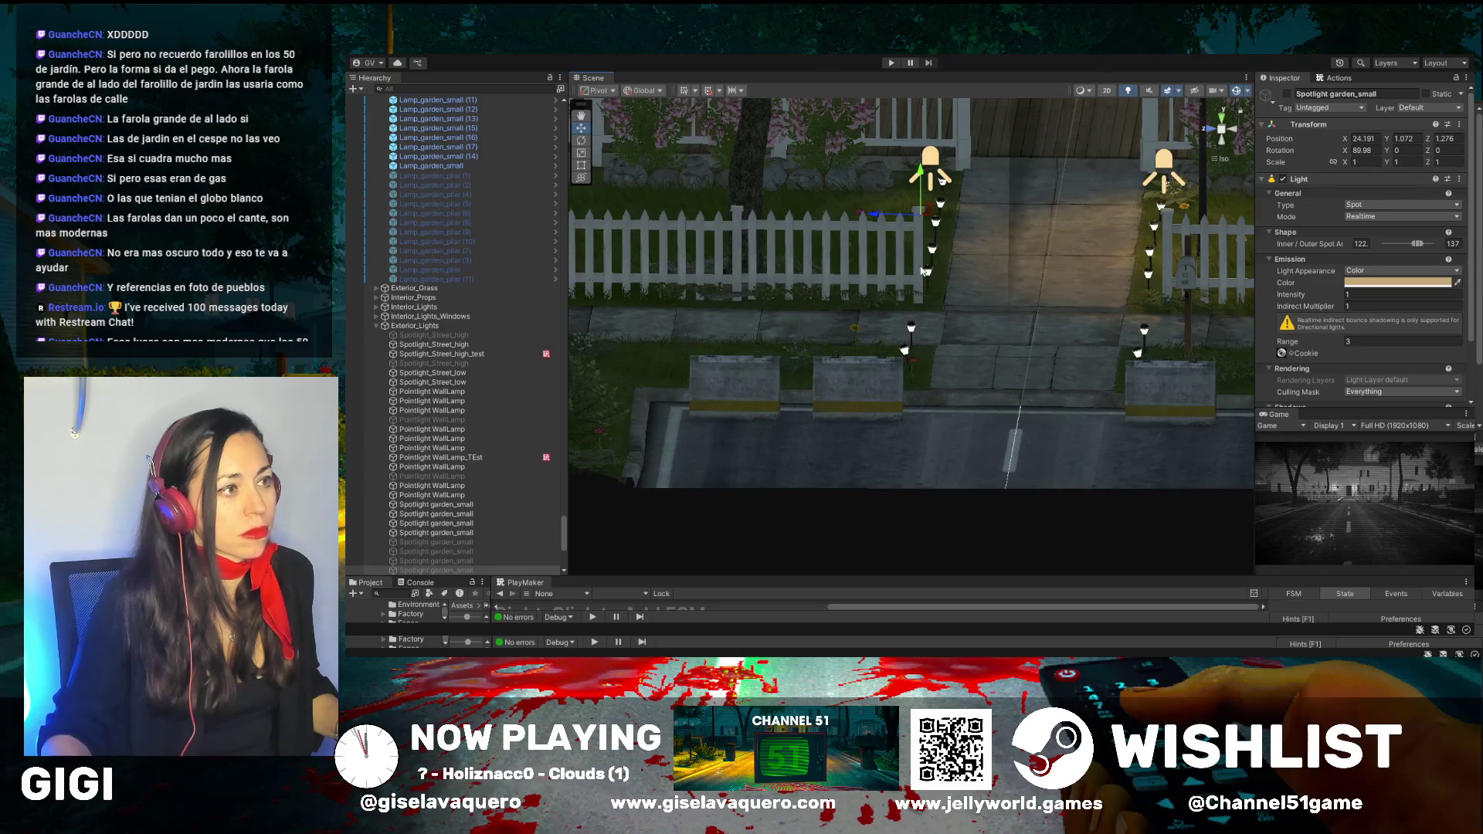
drag(947, 273, 991, 320)
scroll(990, 320, up, 3)
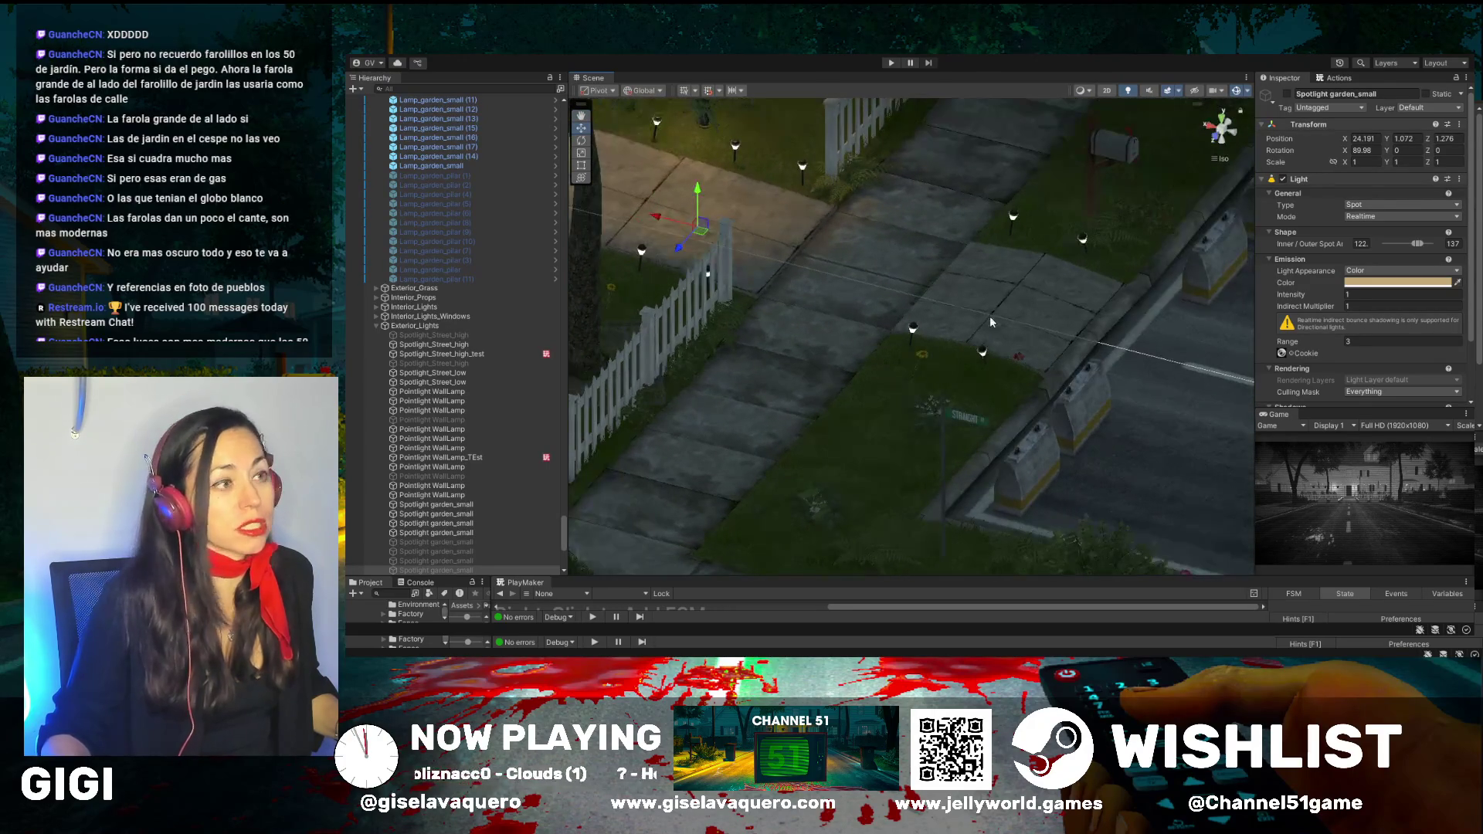
click(1086, 242)
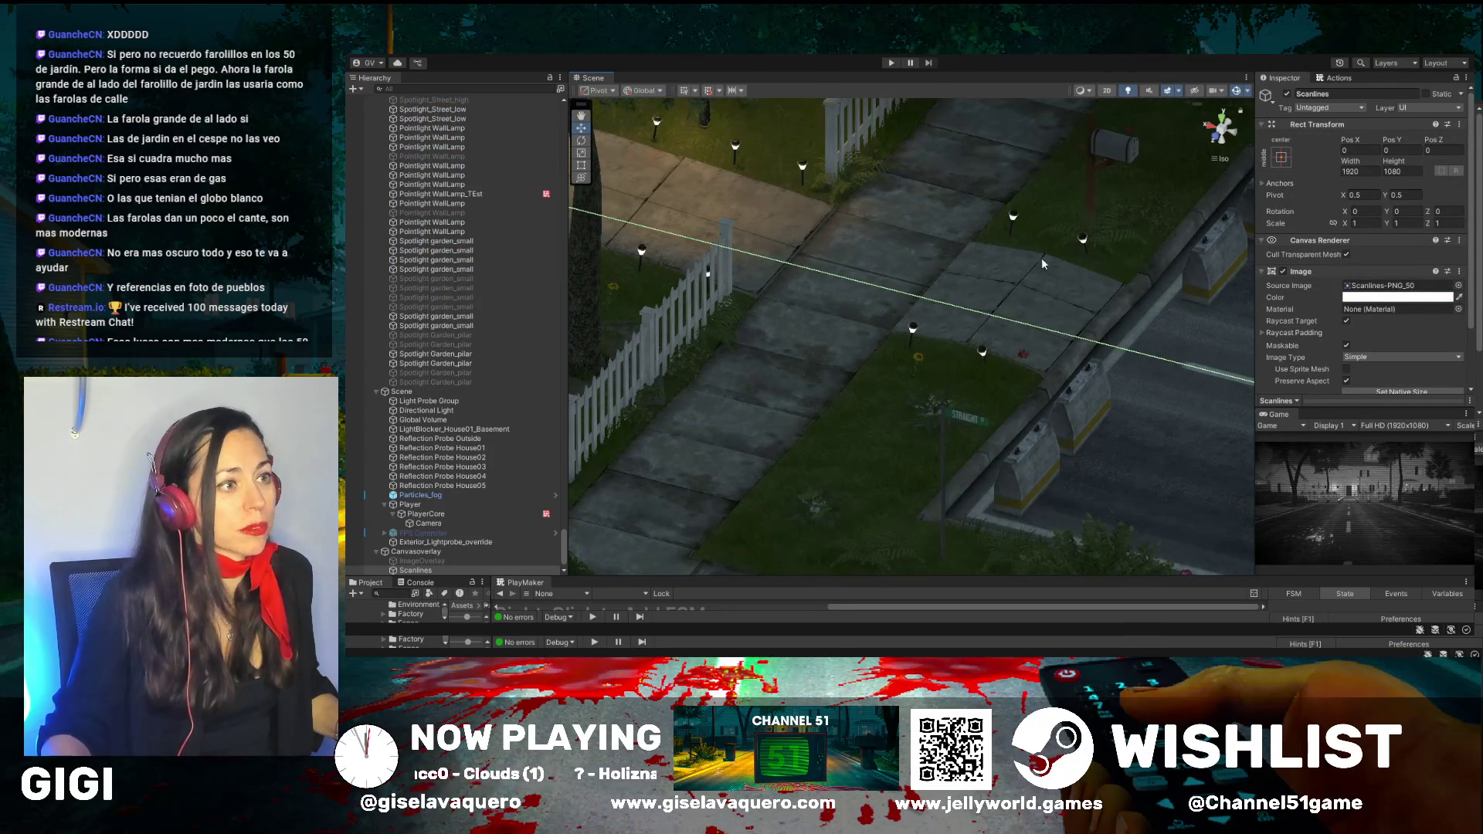
click(1083, 241)
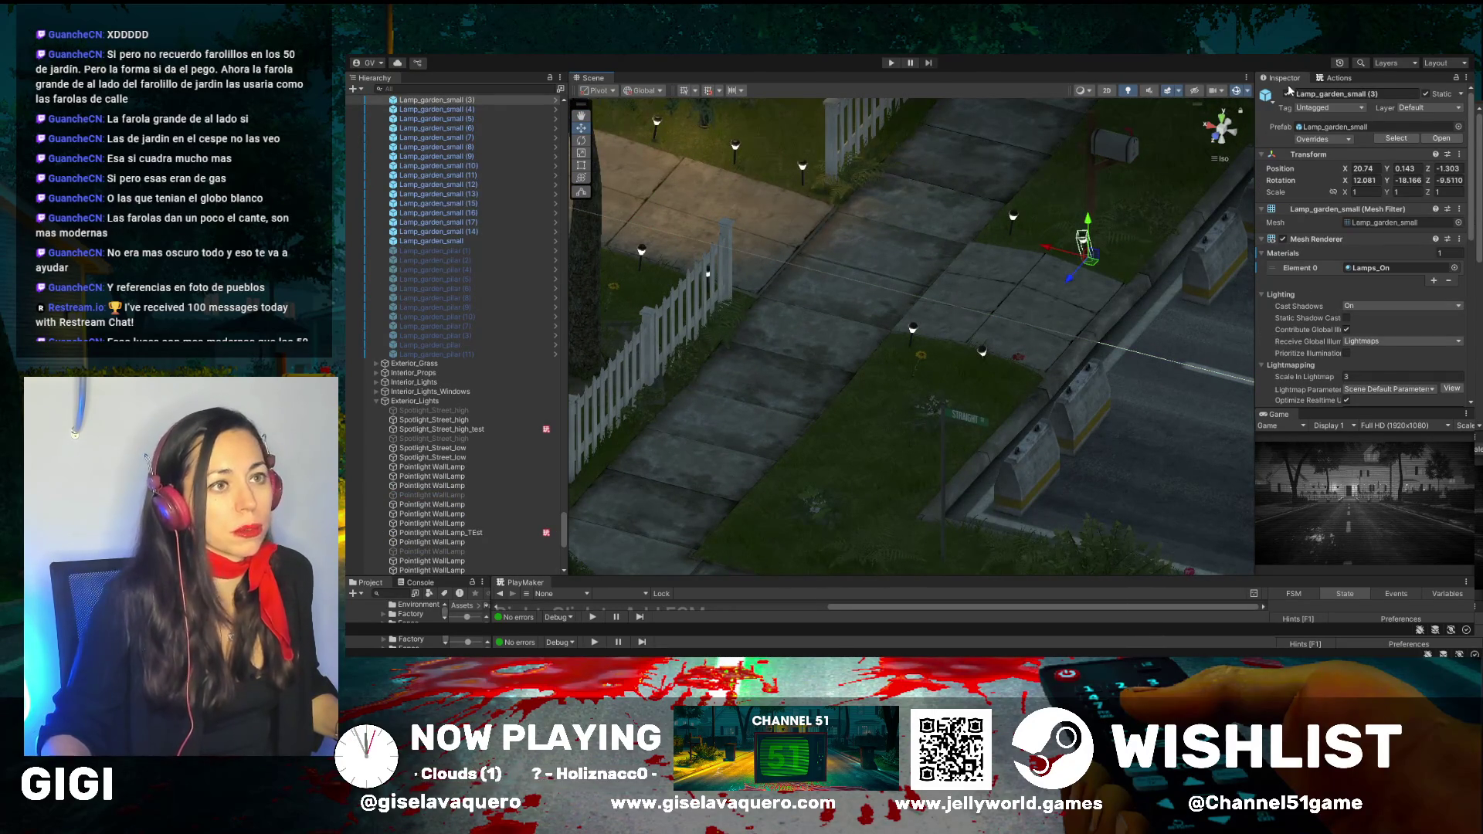
click(1286, 93)
click(1015, 218)
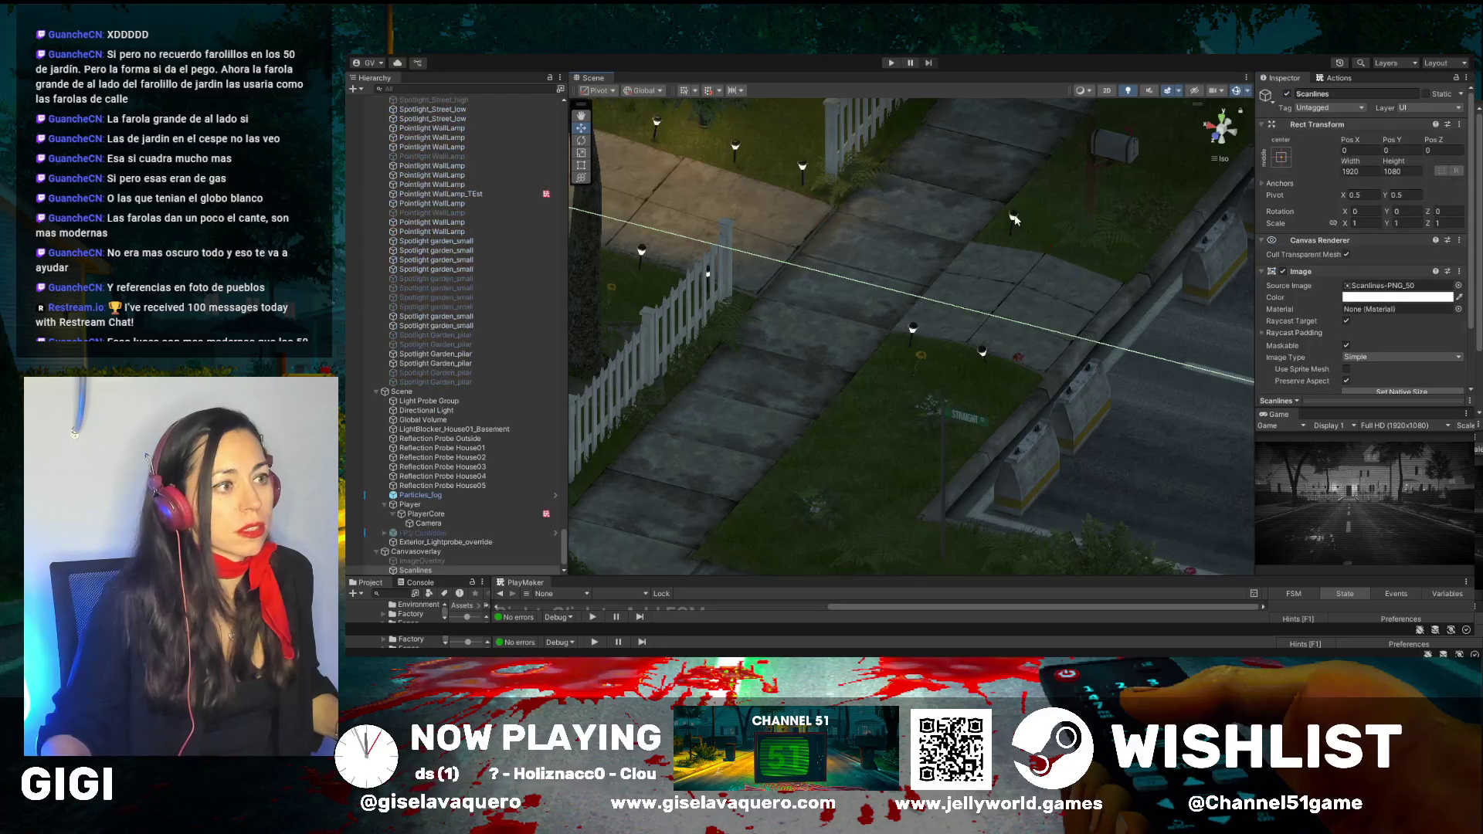
click(1285, 94)
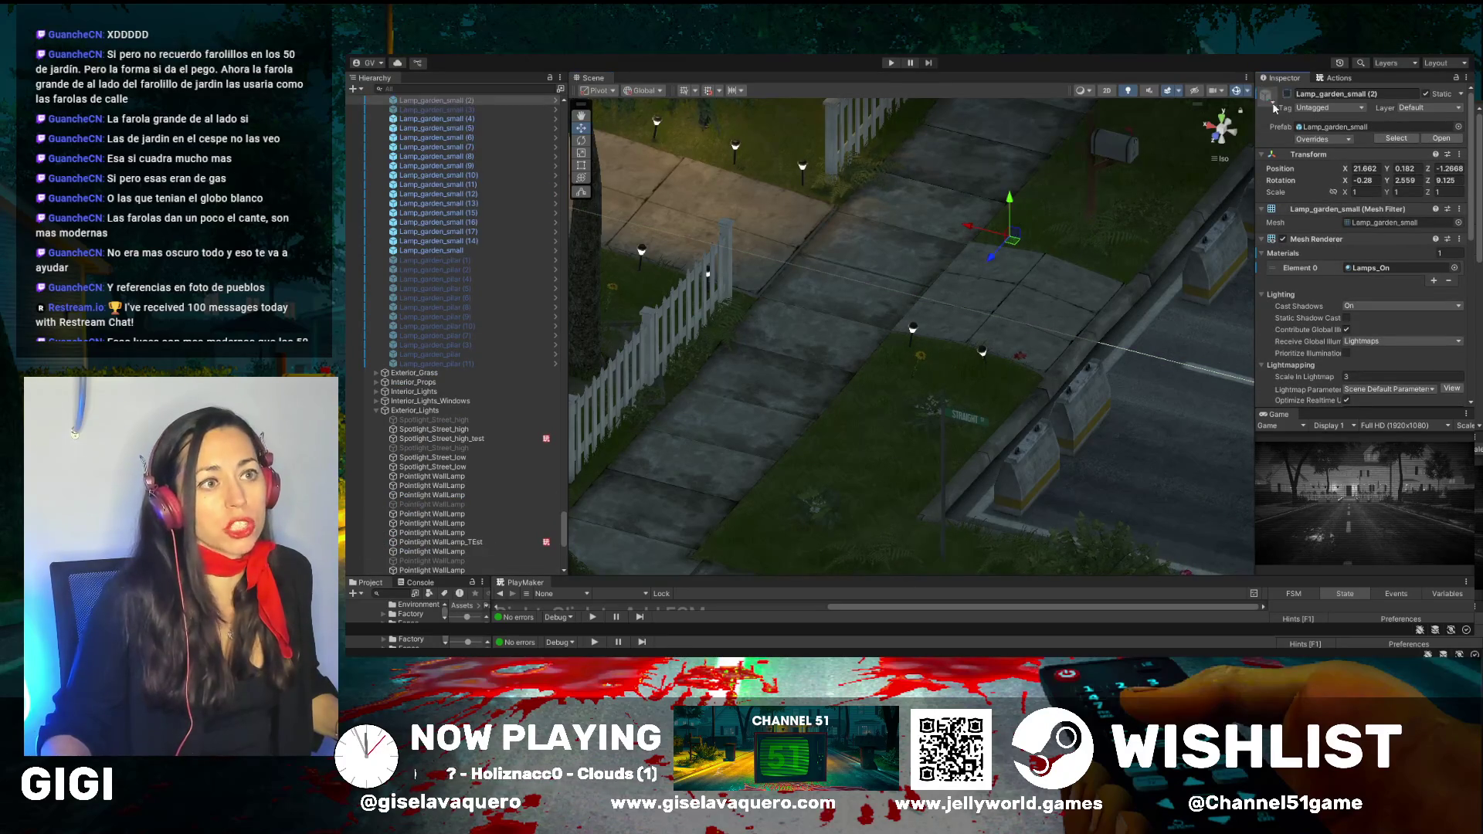
click(983, 354)
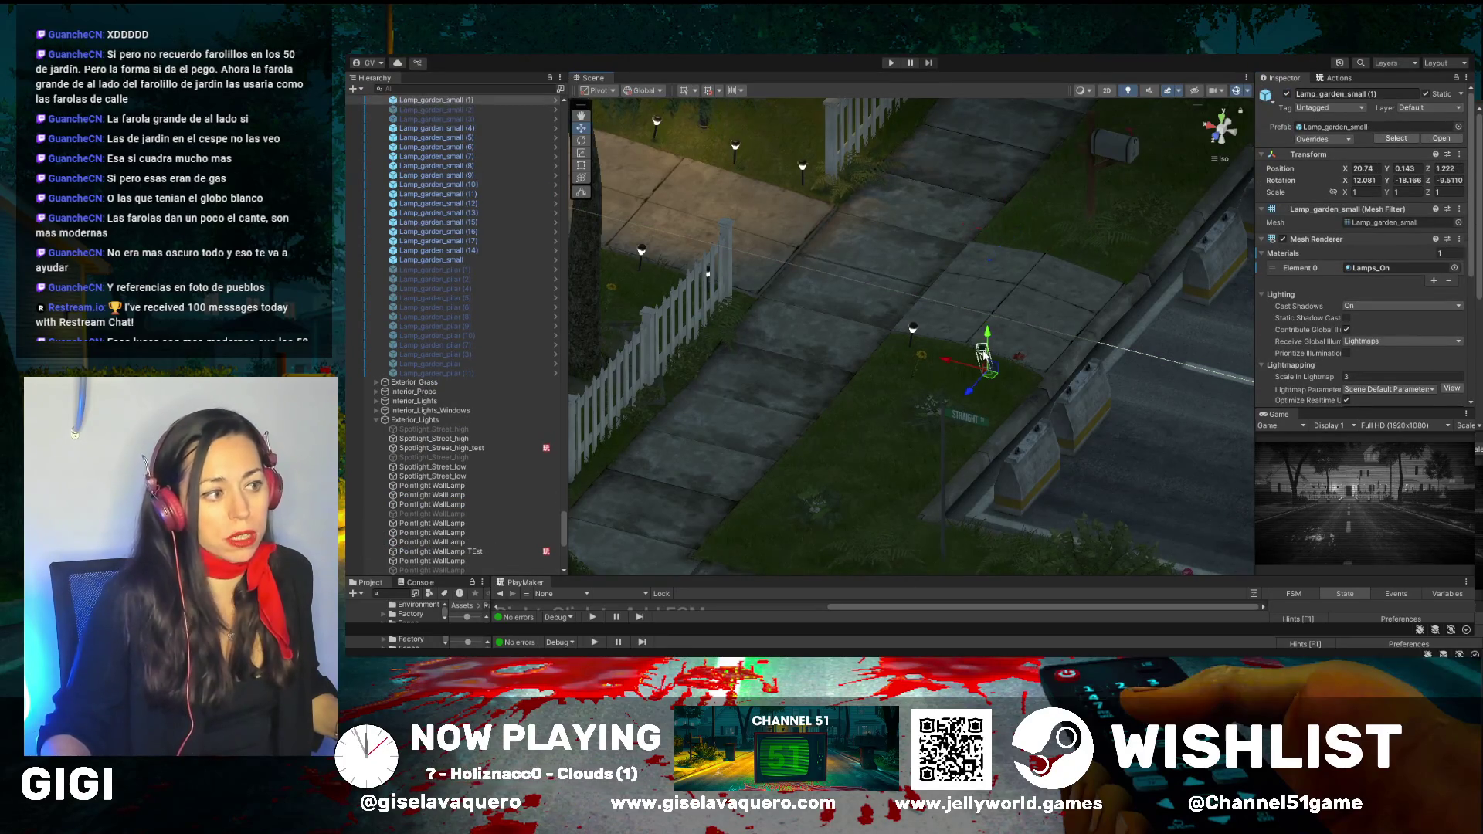
click(1286, 94)
click(913, 330)
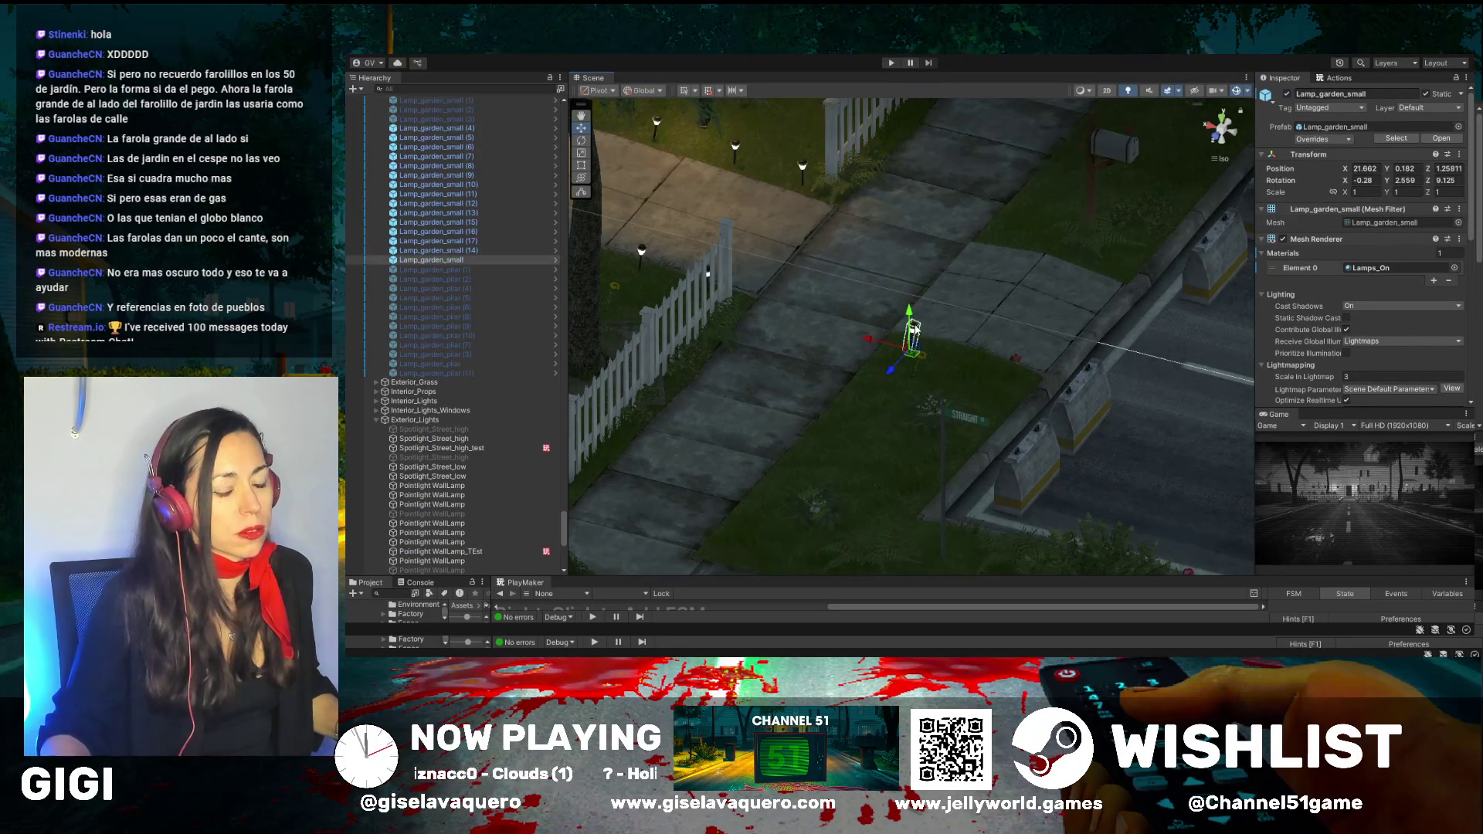
click(1283, 95)
Pan along the sidewalk lamps and select Lamp_garden_small (9)
mouse_move(782, 264)
mouse_down()
mouse_move(831, 276)
mouse_move(748, 236)
mouse_up()
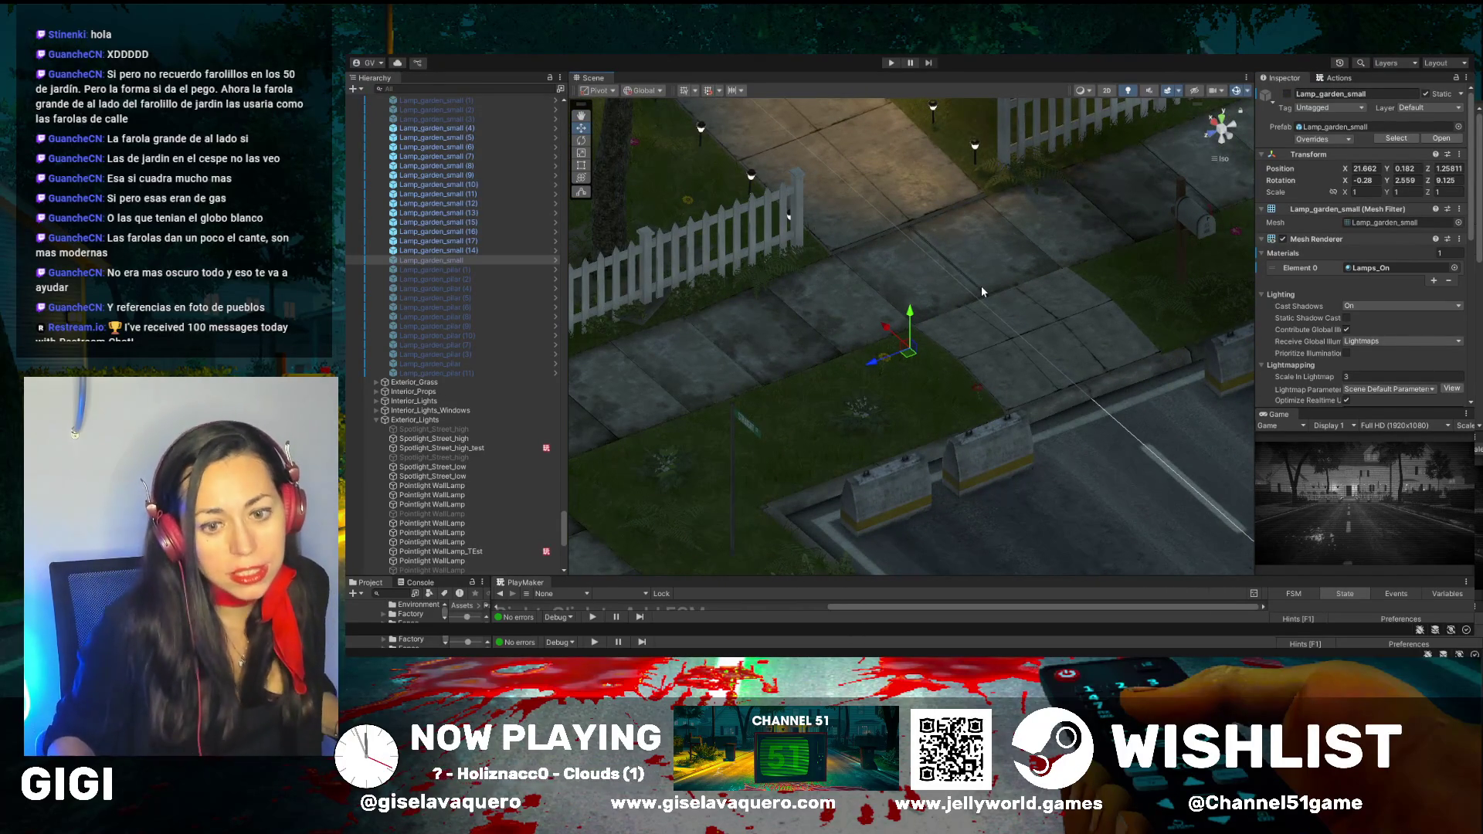
mouse_move(985, 289)
mouse_down()
mouse_move(1080, 211)
mouse_move(1058, 202)
mouse_up()
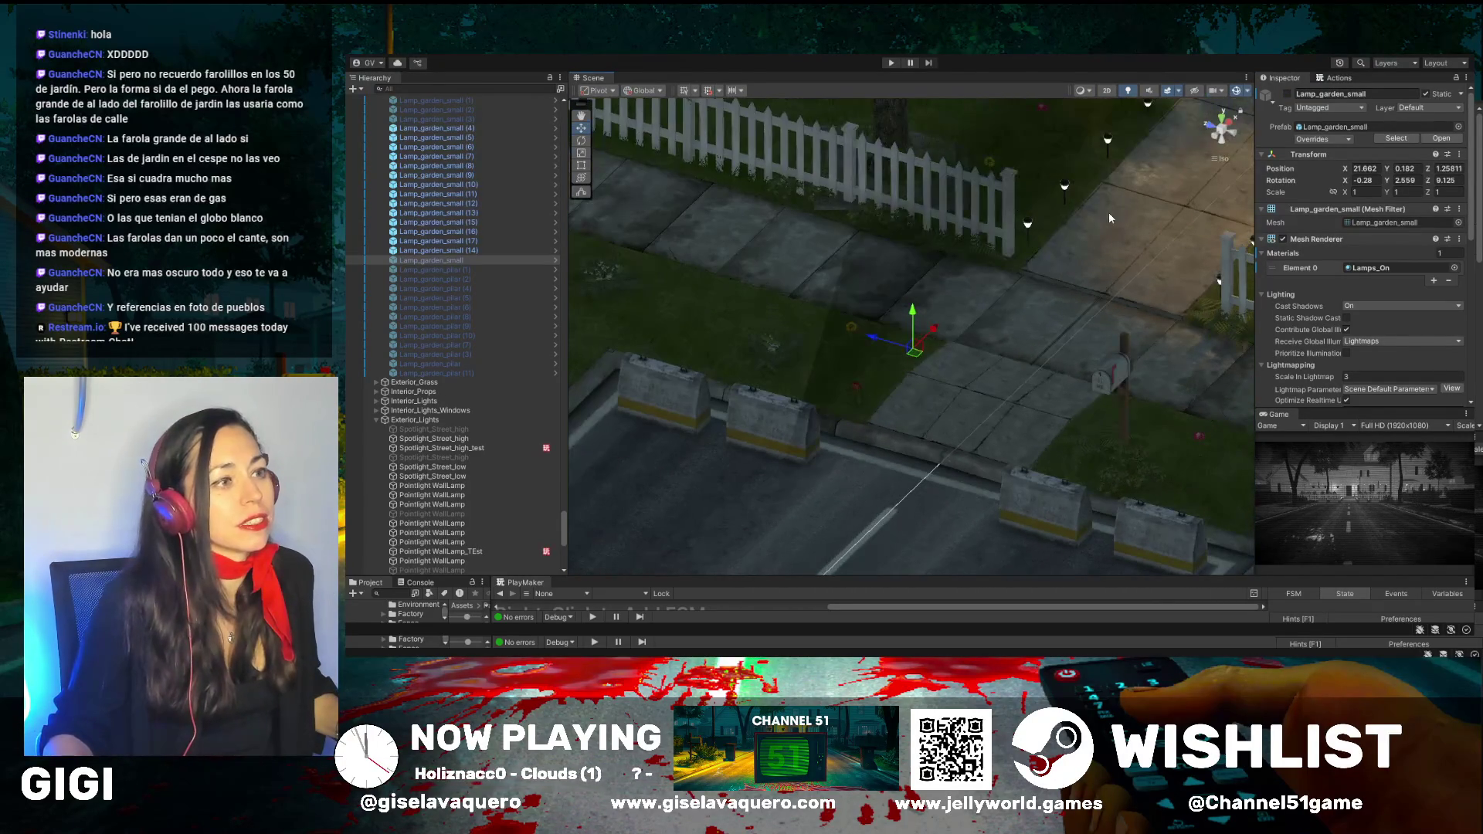
click(583, 120)
drag(1220, 200, 1004, 293)
mouse_move(1236, 255)
mouse_down()
mouse_move(1167, 295)
mouse_move(1228, 124)
mouse_up()
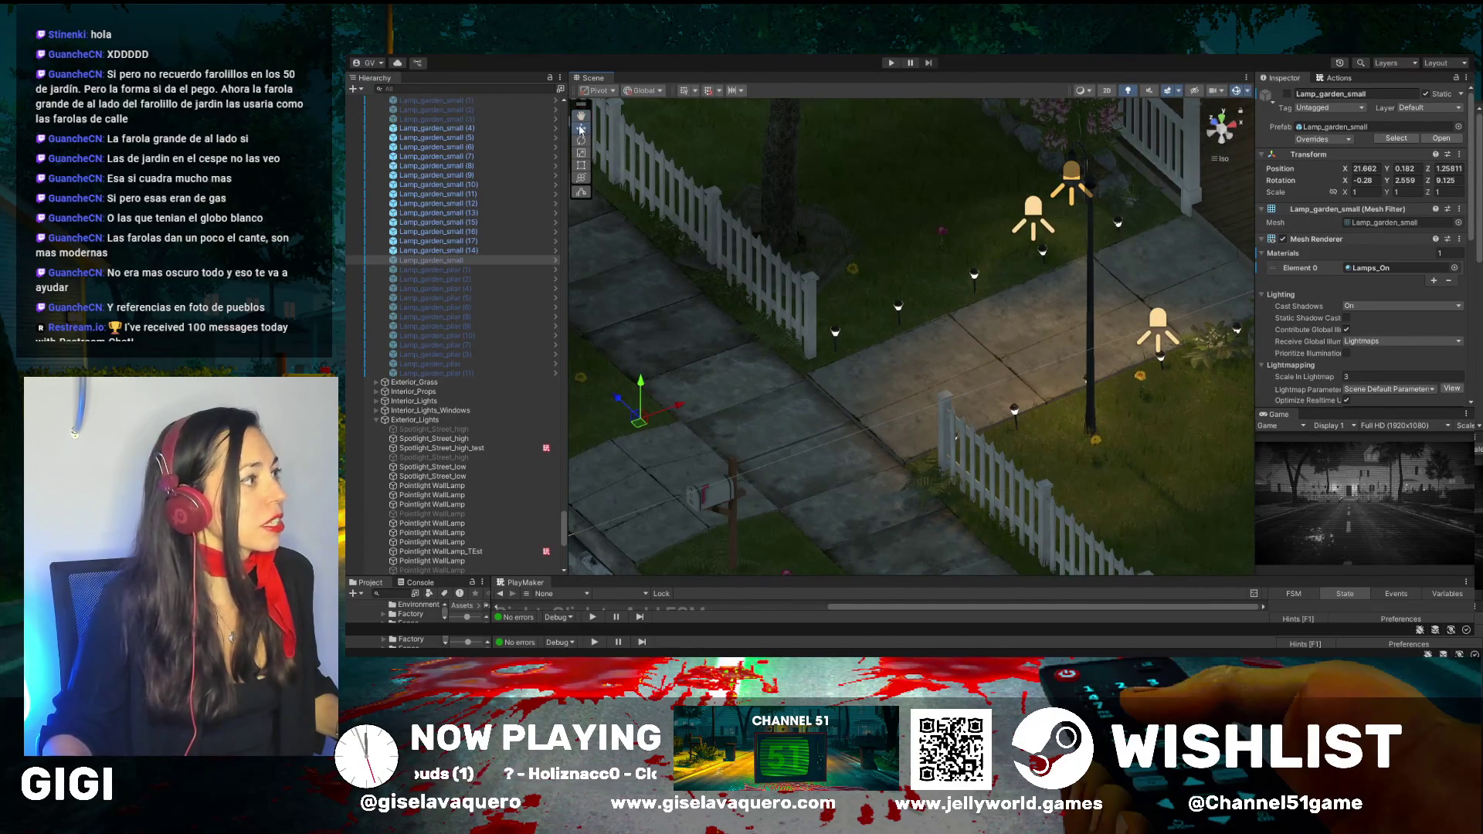
click(836, 334)
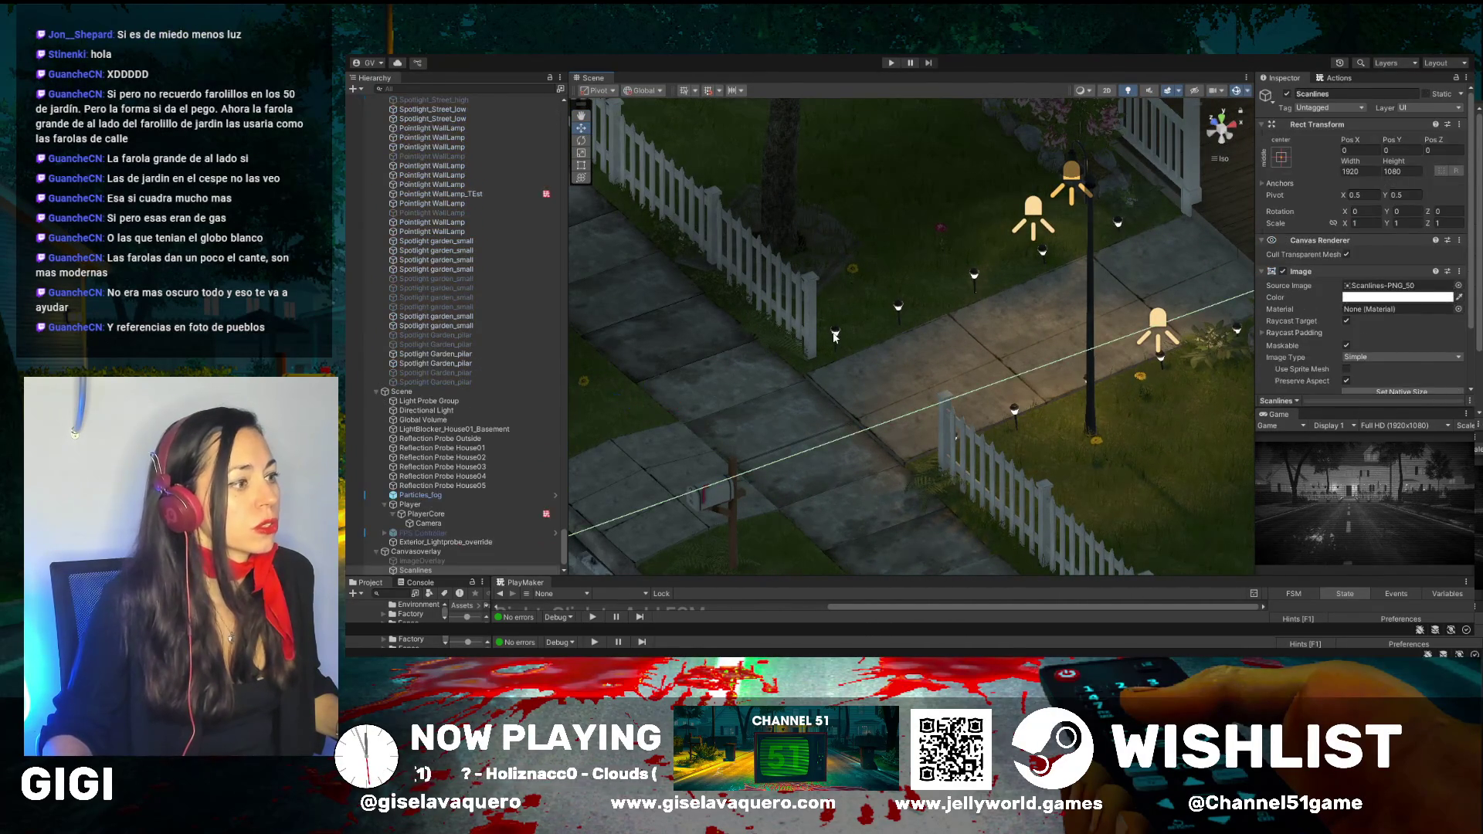
click(835, 333)
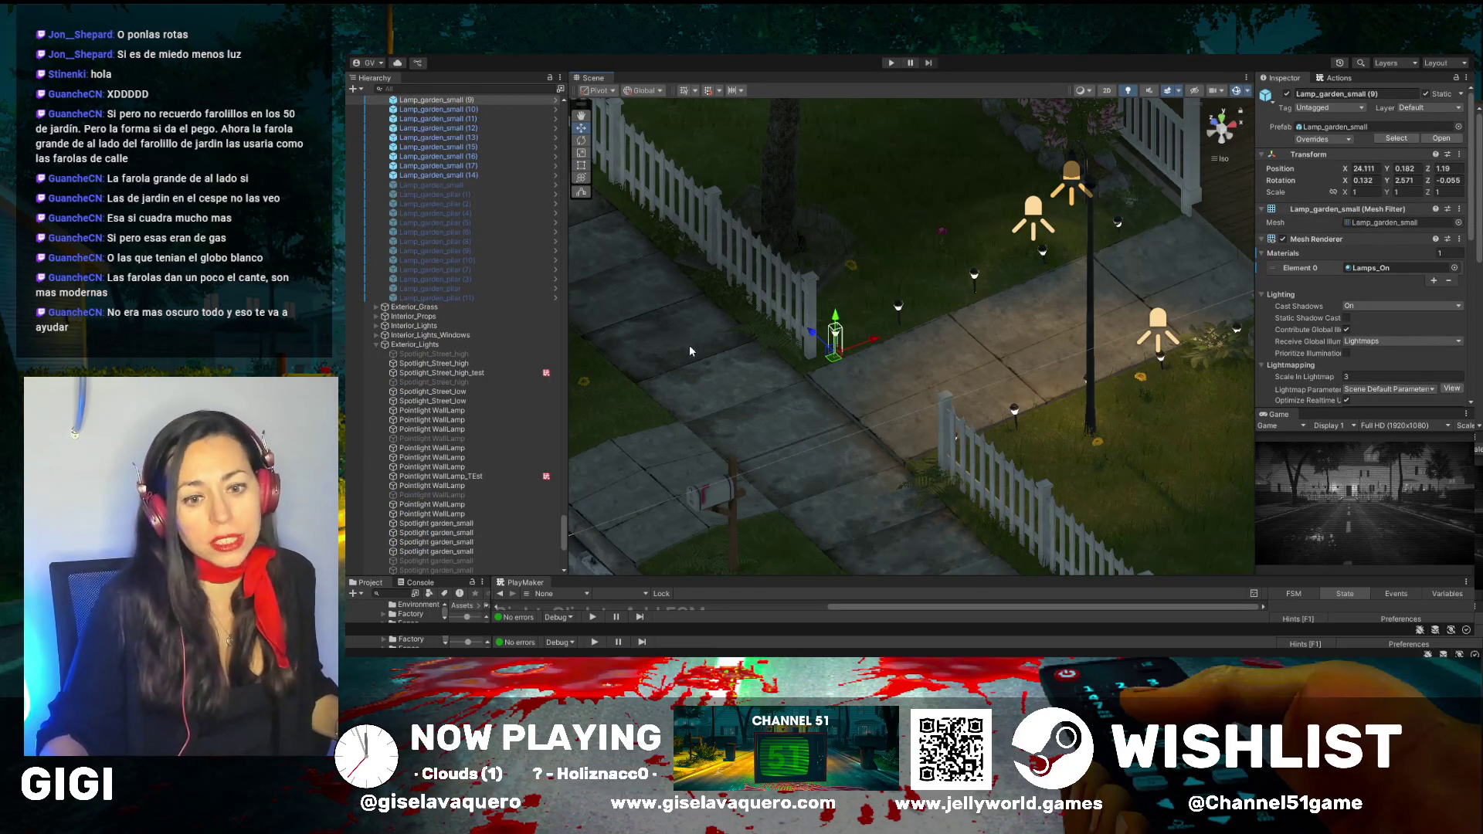
click(1287, 94)
click(938, 291)
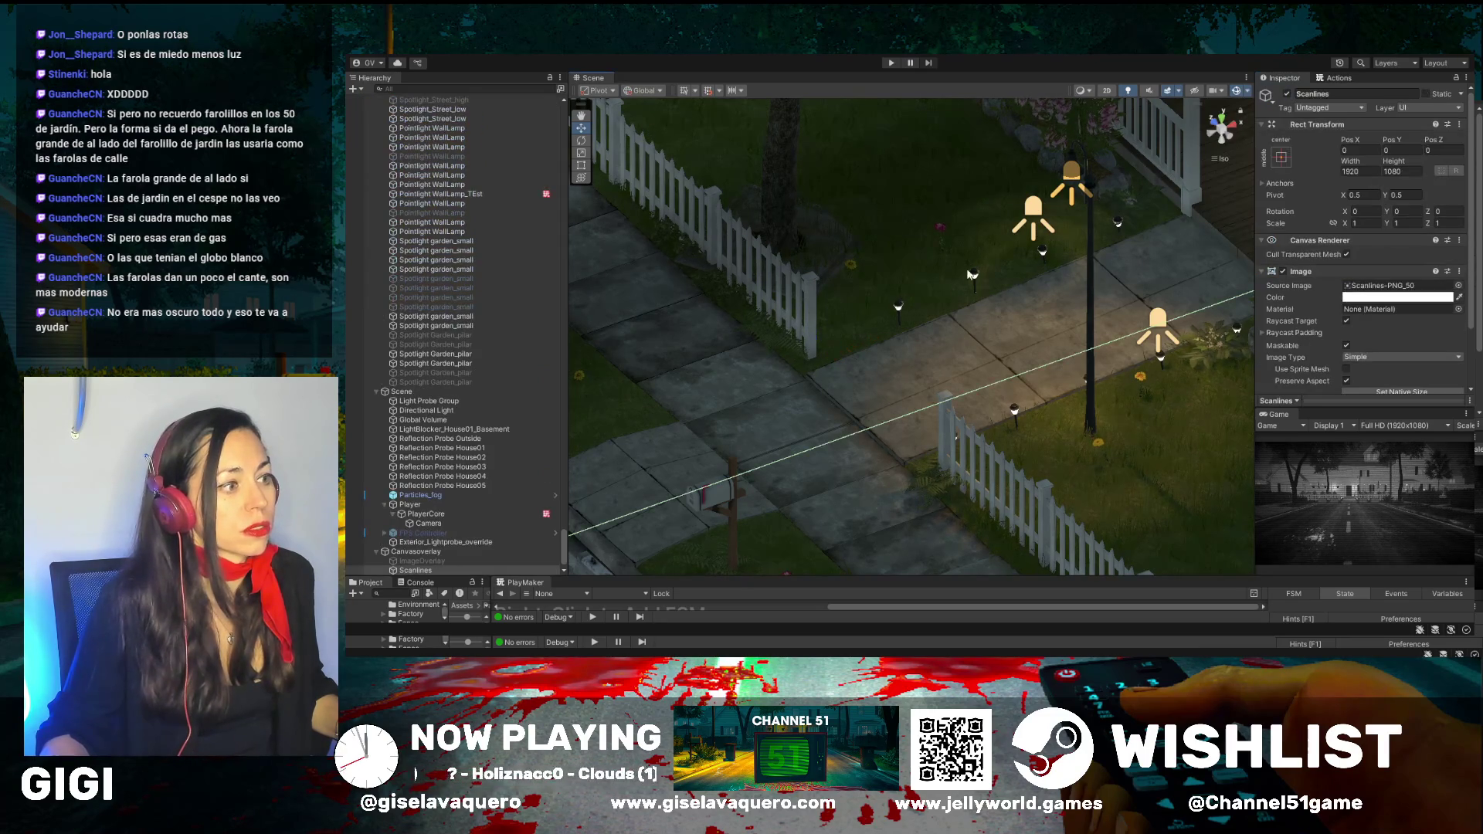
click(897, 309)
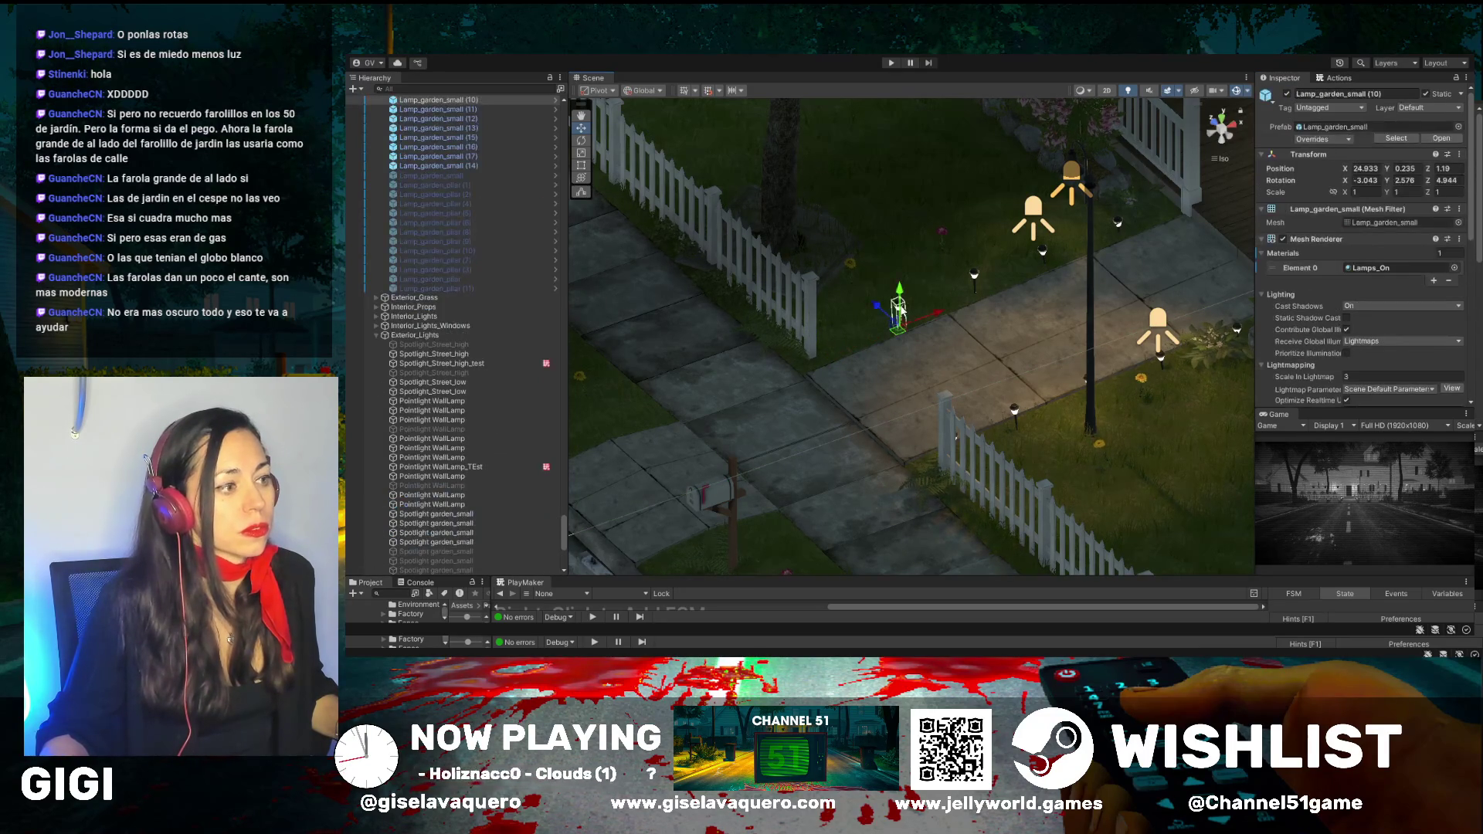
click(1287, 95)
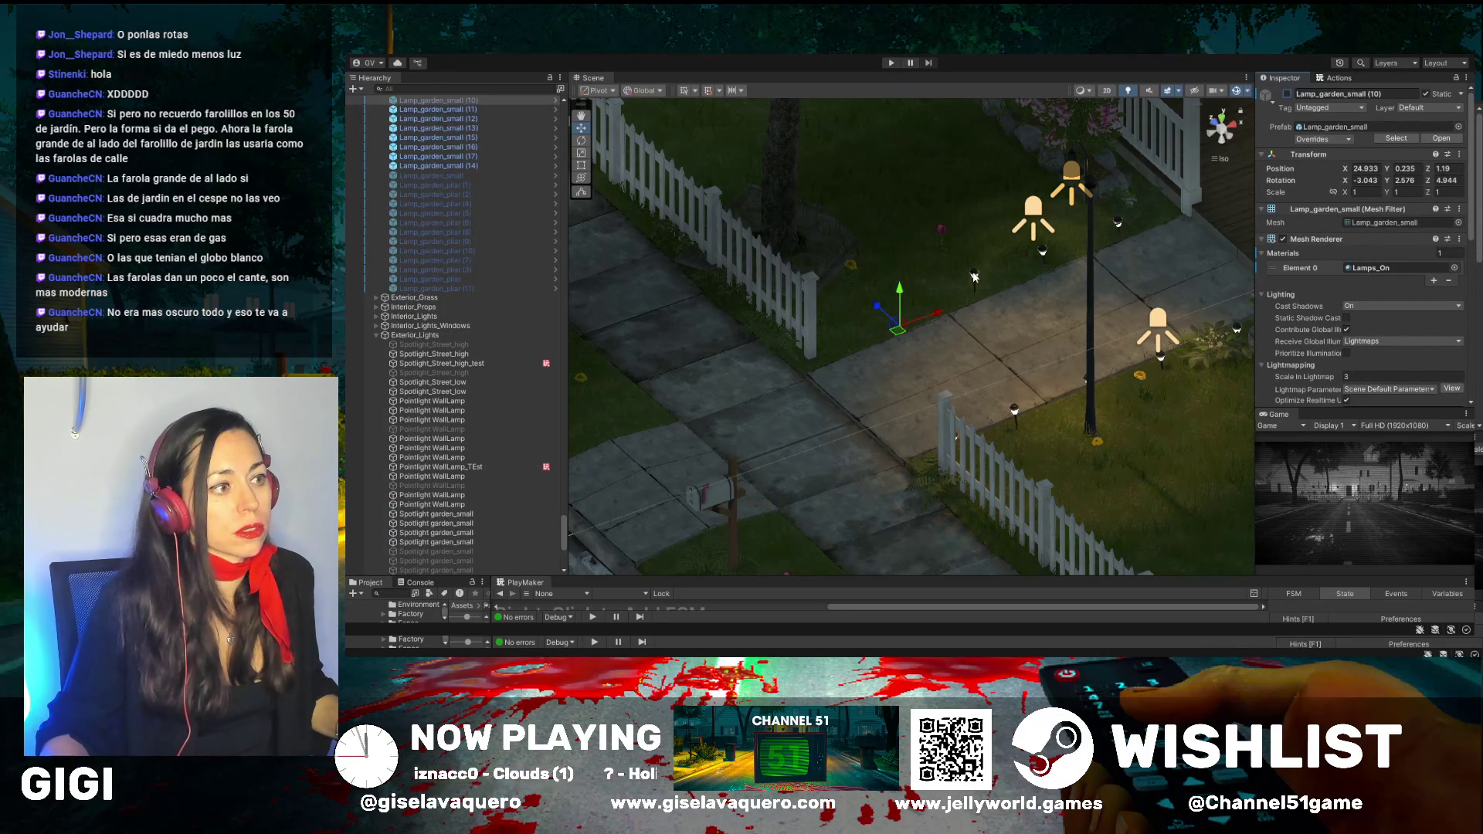
click(975, 277)
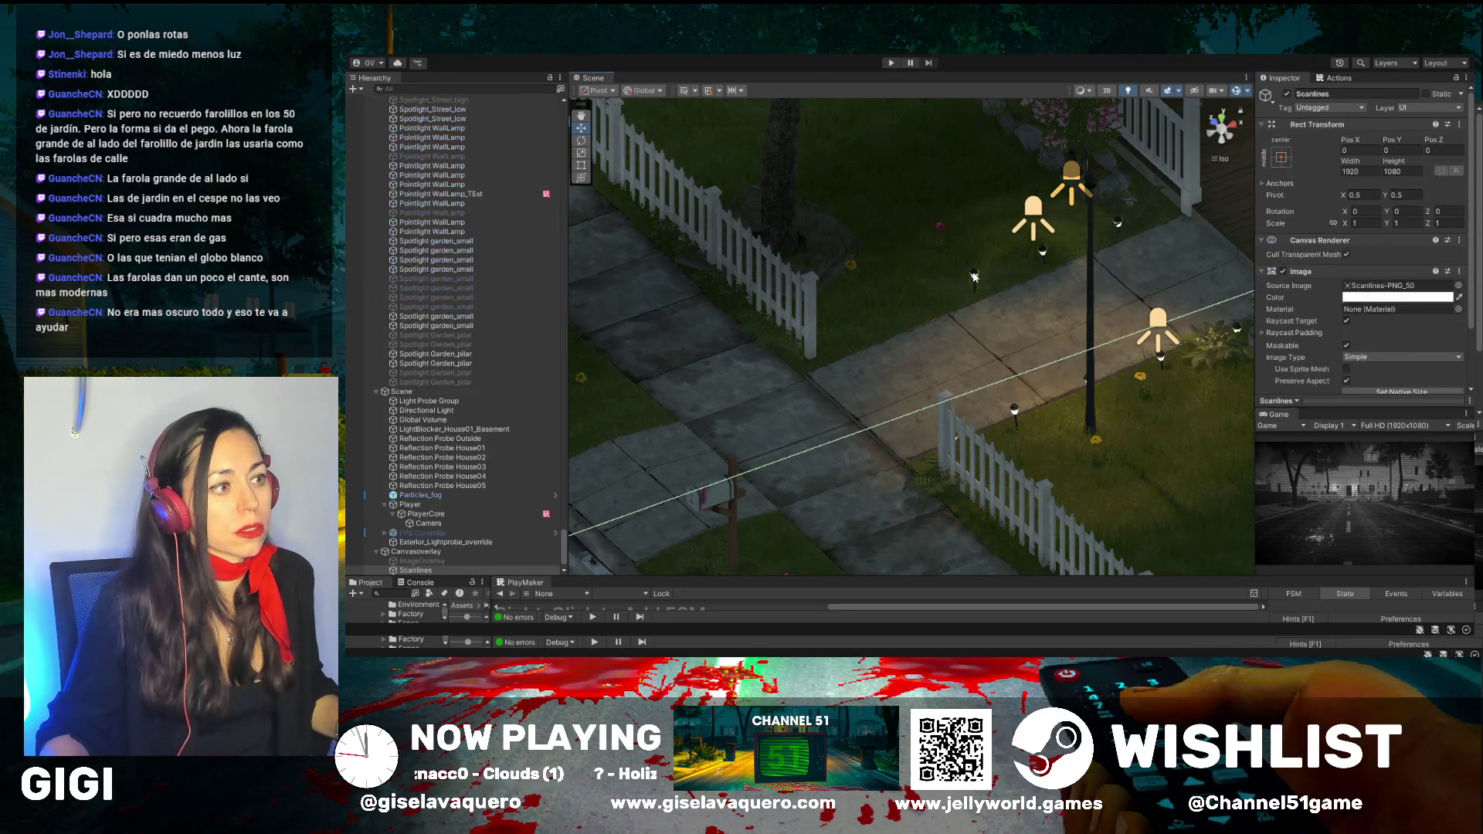
click(1287, 94)
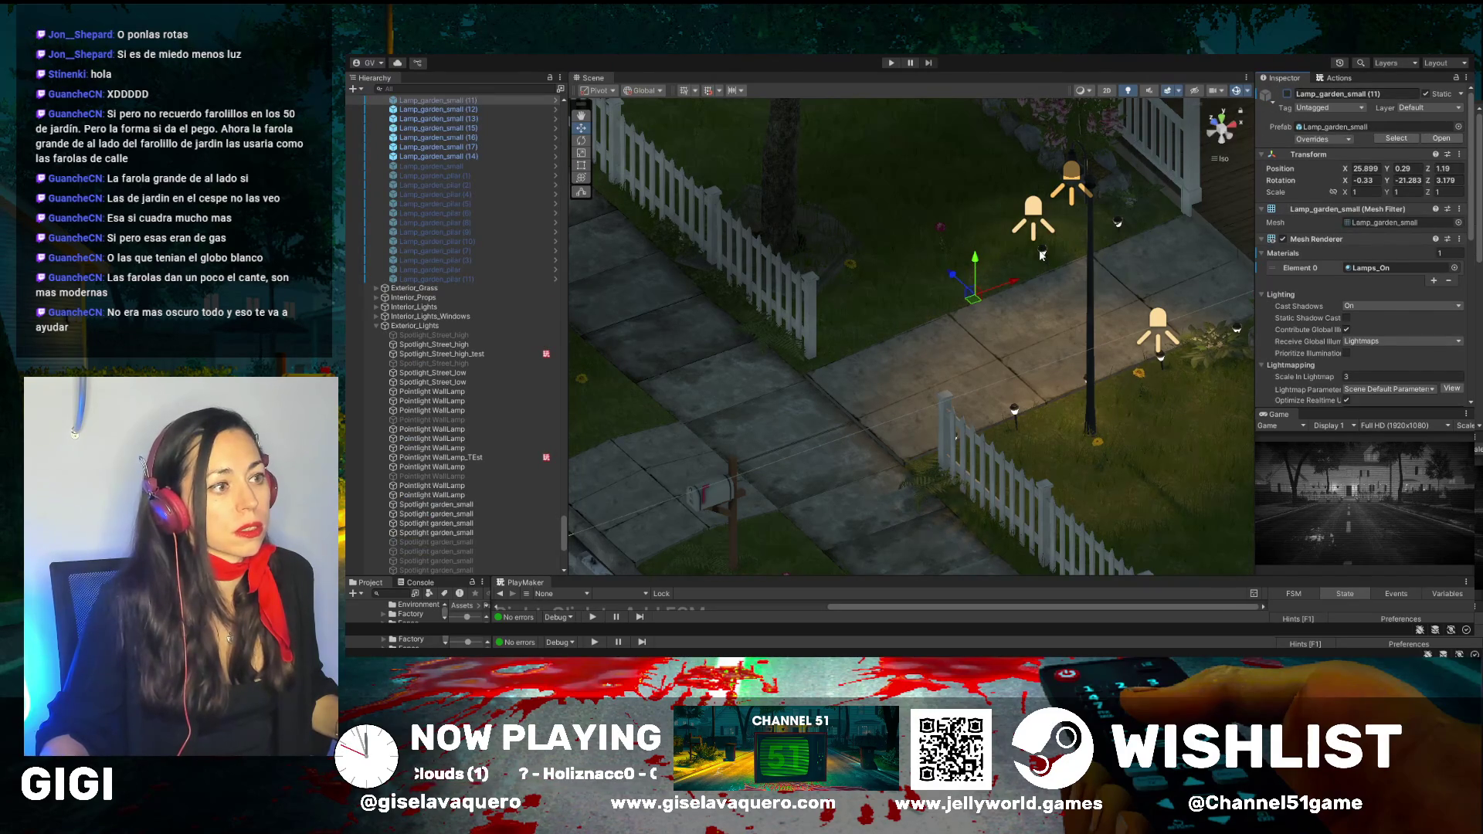
click(1040, 251)
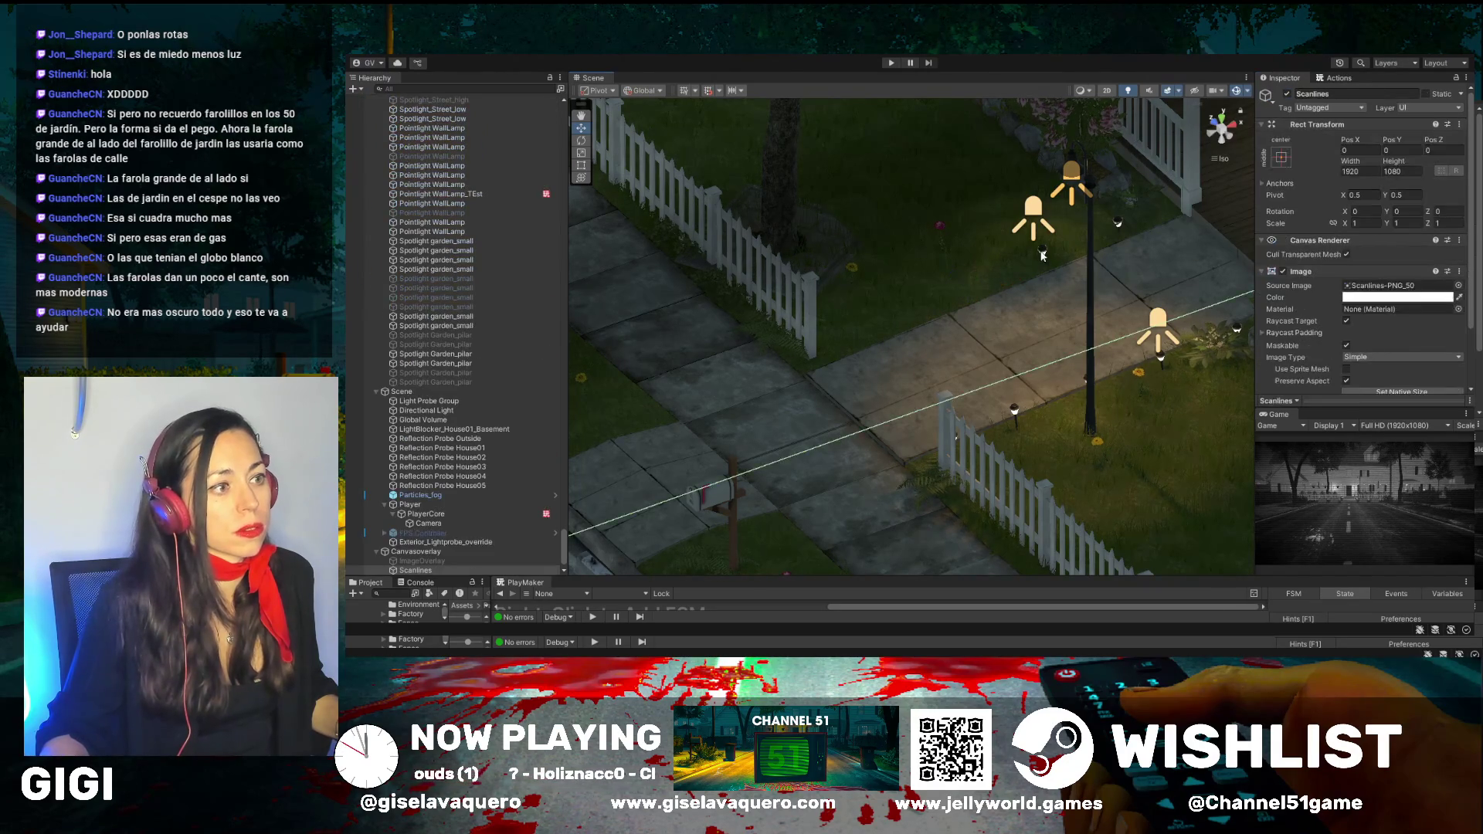
click(1287, 94)
scroll(489, 244, up, 3)
shift+click(459, 217)
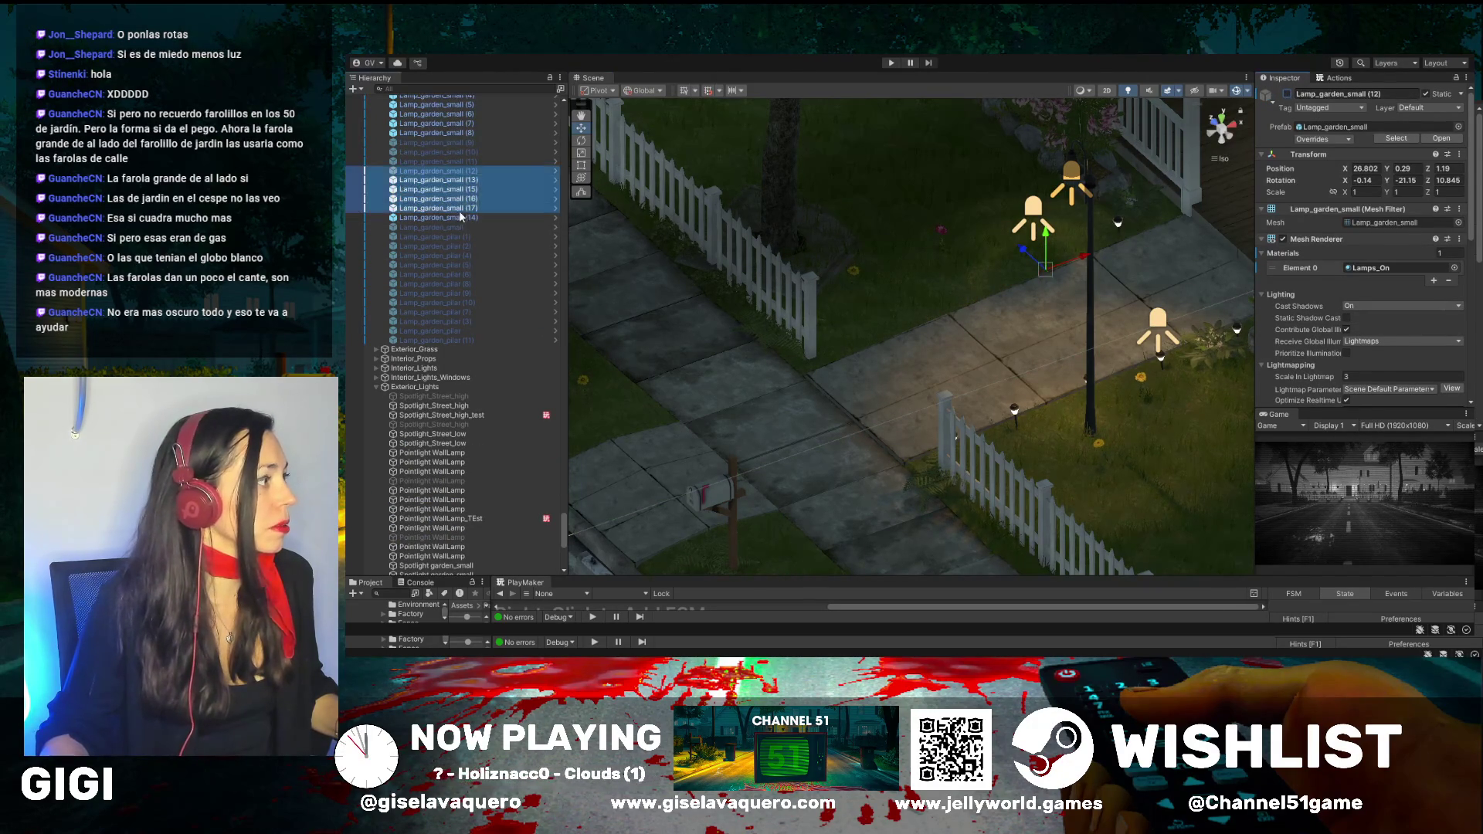
scroll(462, 224, up, 2)
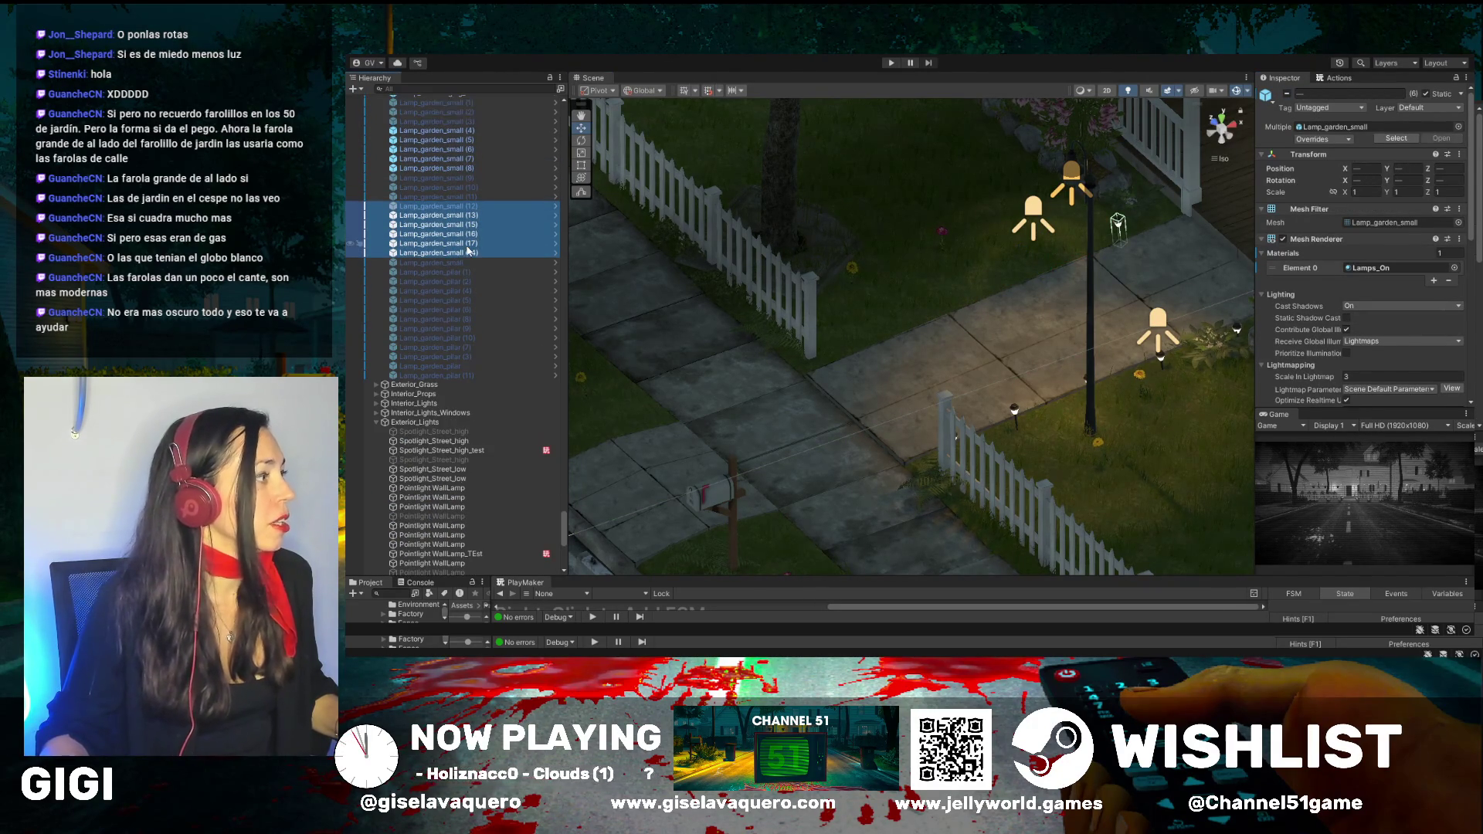
shift+click(436, 131)
click(1287, 93)
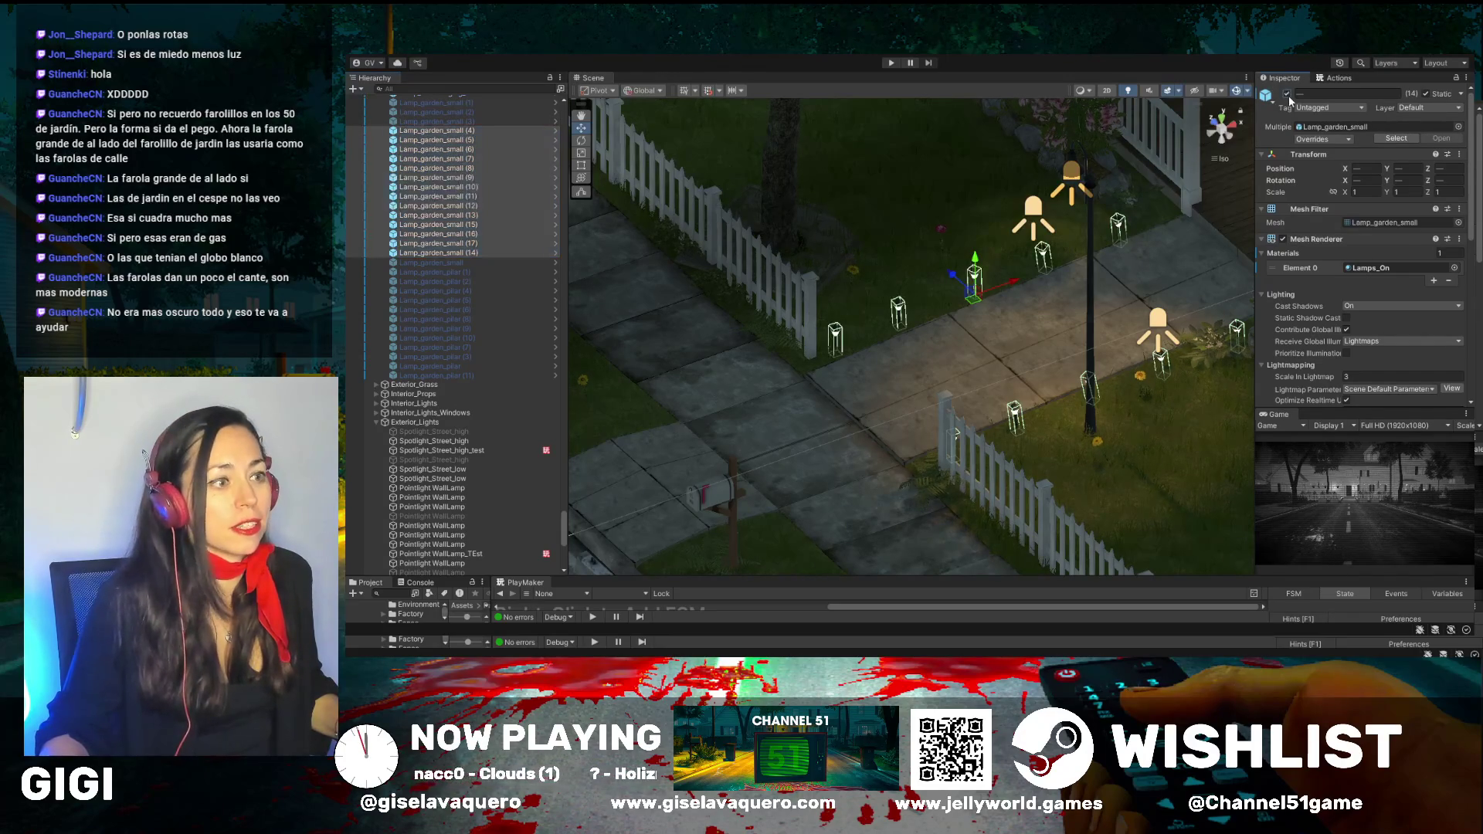
scroll(785, 338, down, 10)
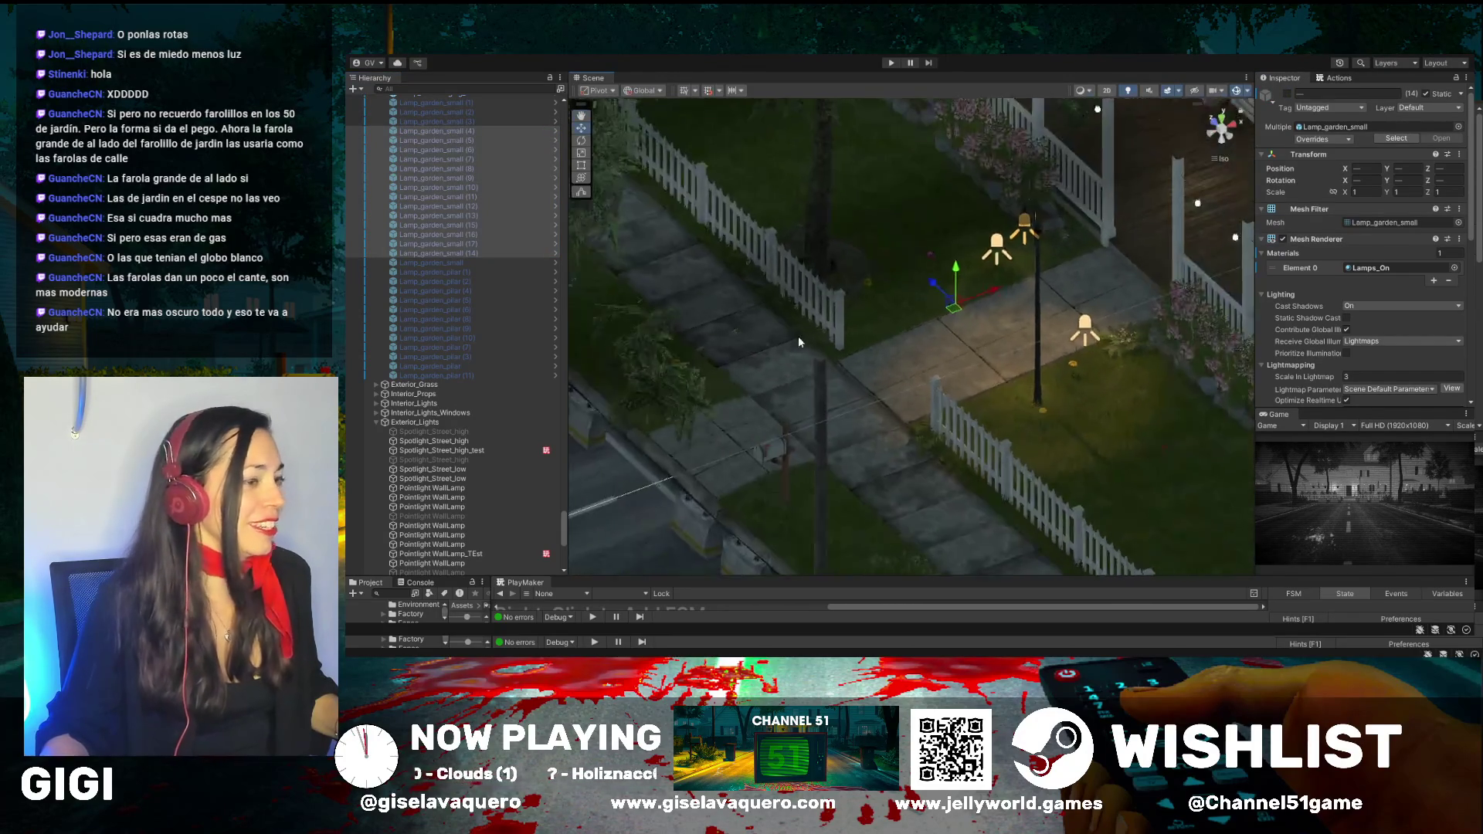
scroll(408, 292, up, 6)
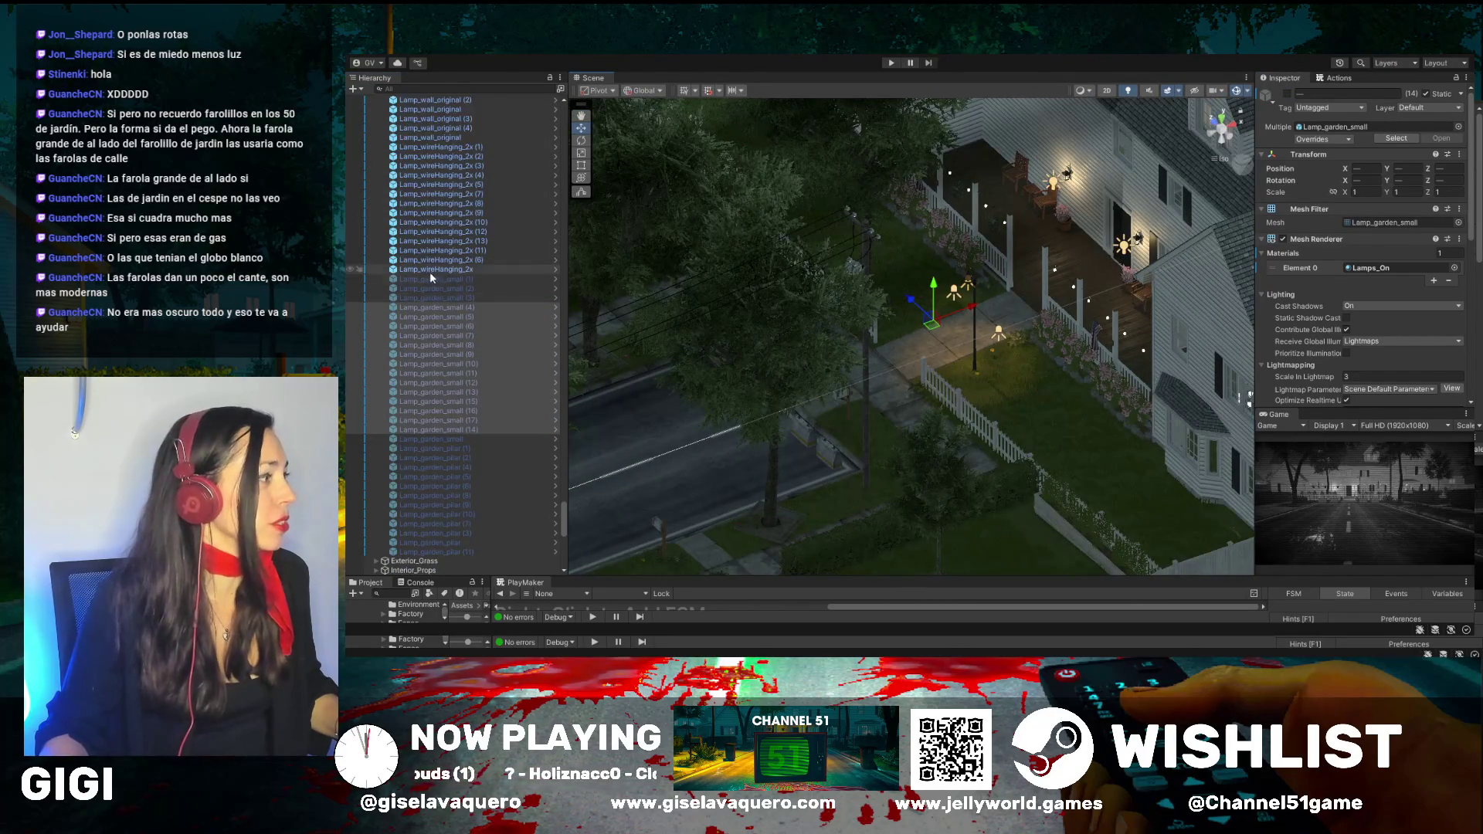
Select the hanging bulb lamps and the porch light fixture to inspect them
double_click(446, 261)
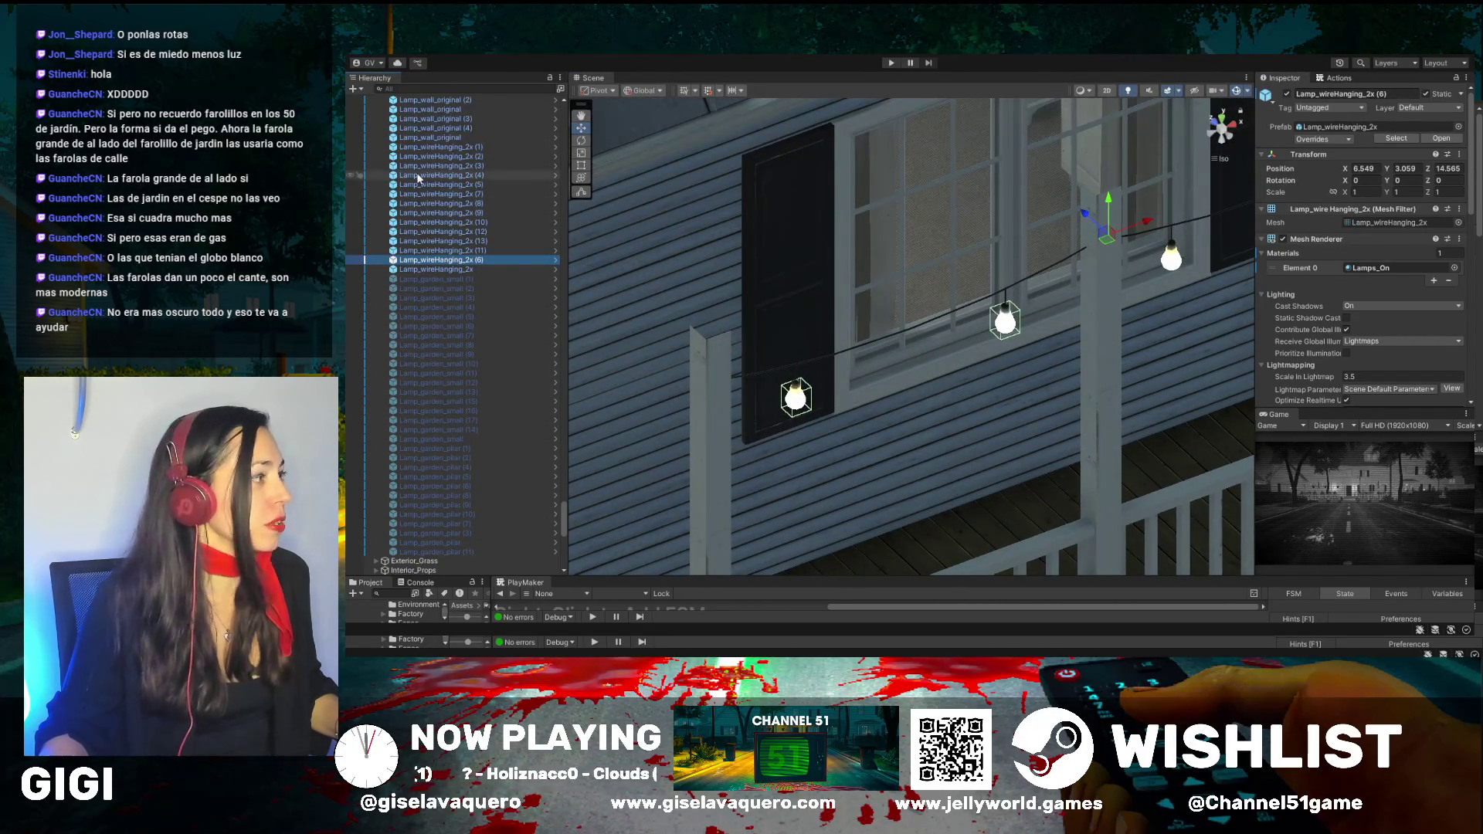
shift+click(439, 156)
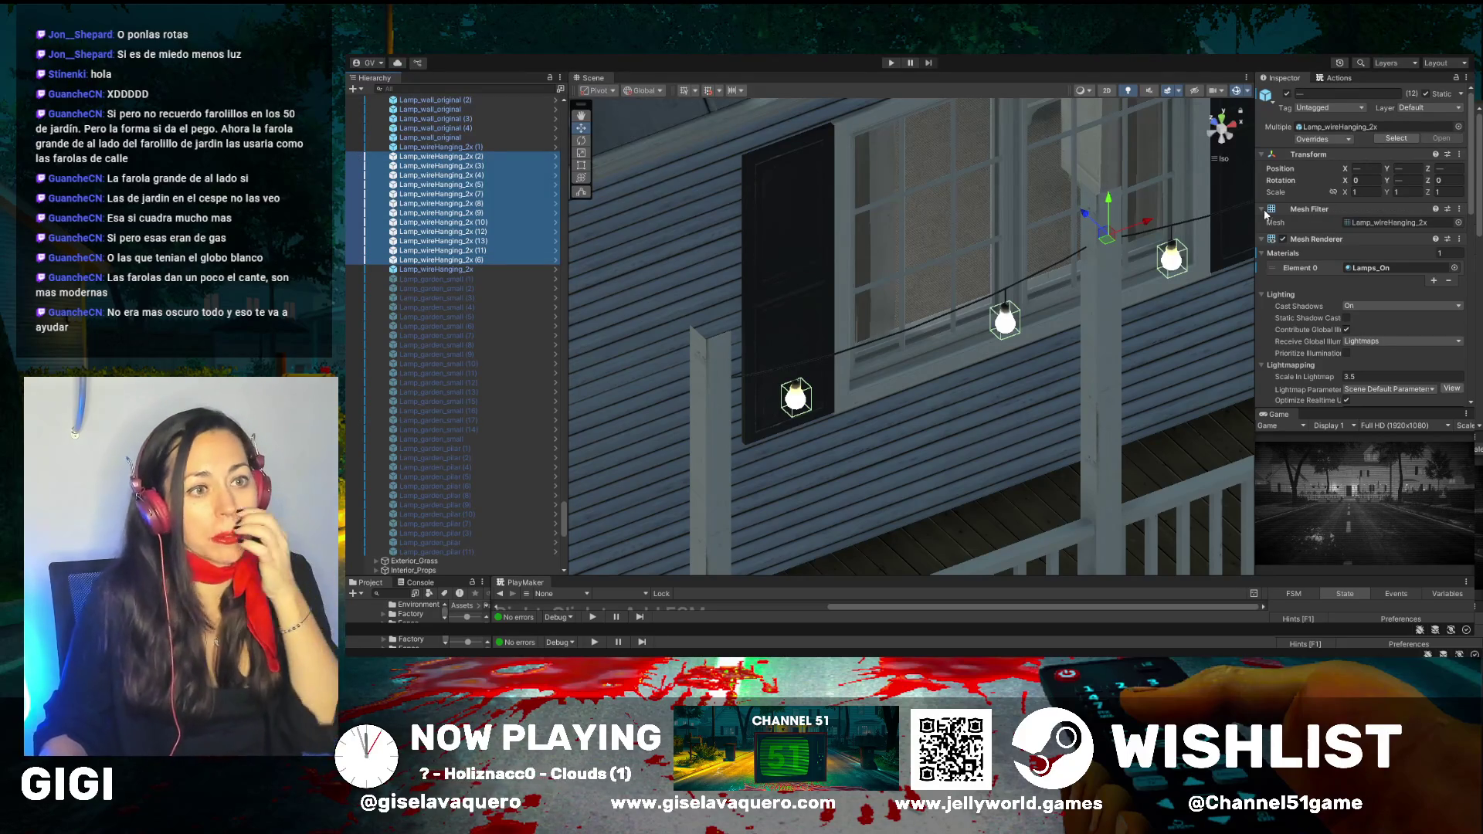
drag(744, 313, 792, 286)
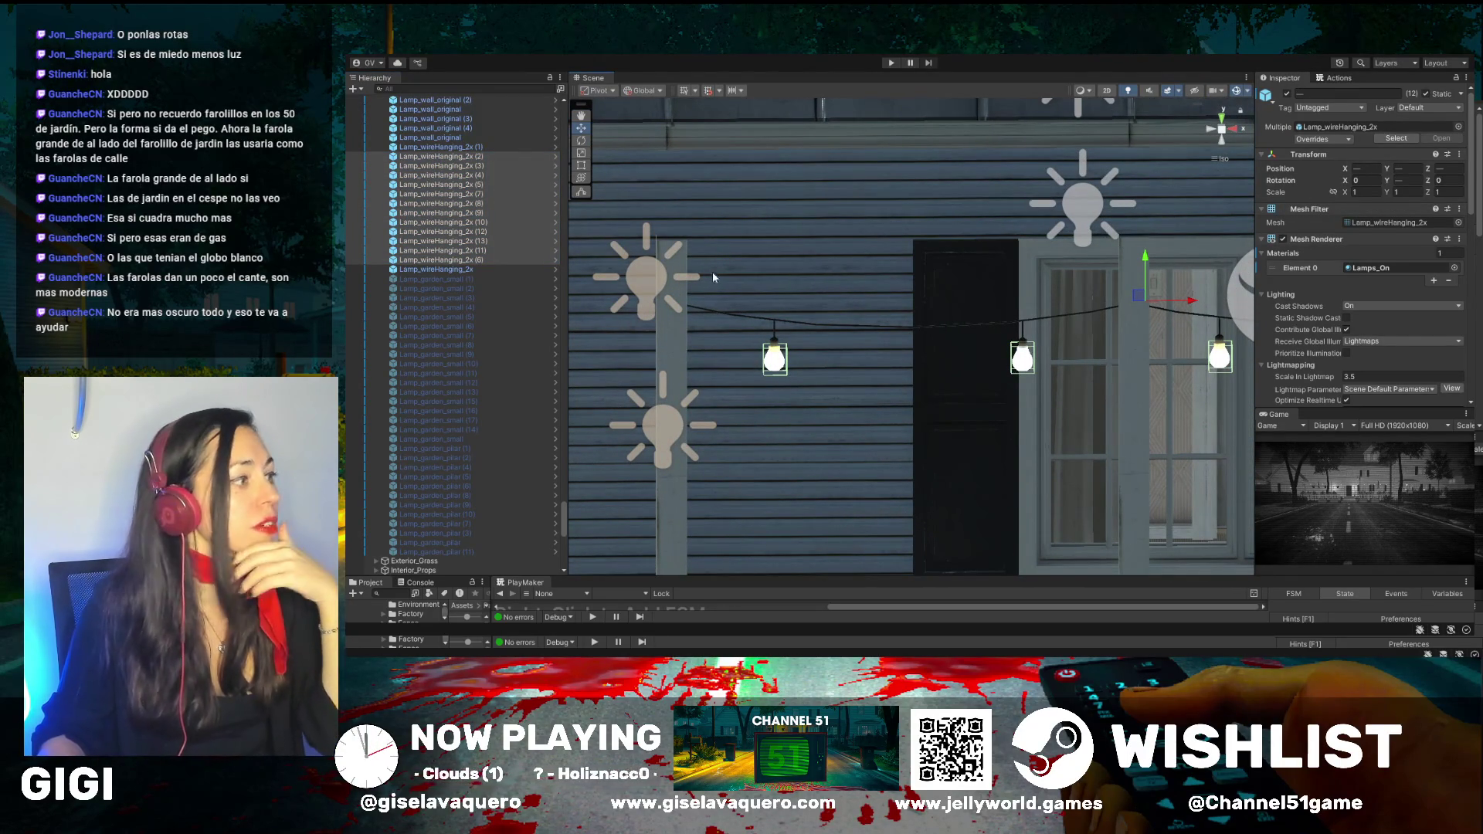
click(637, 270)
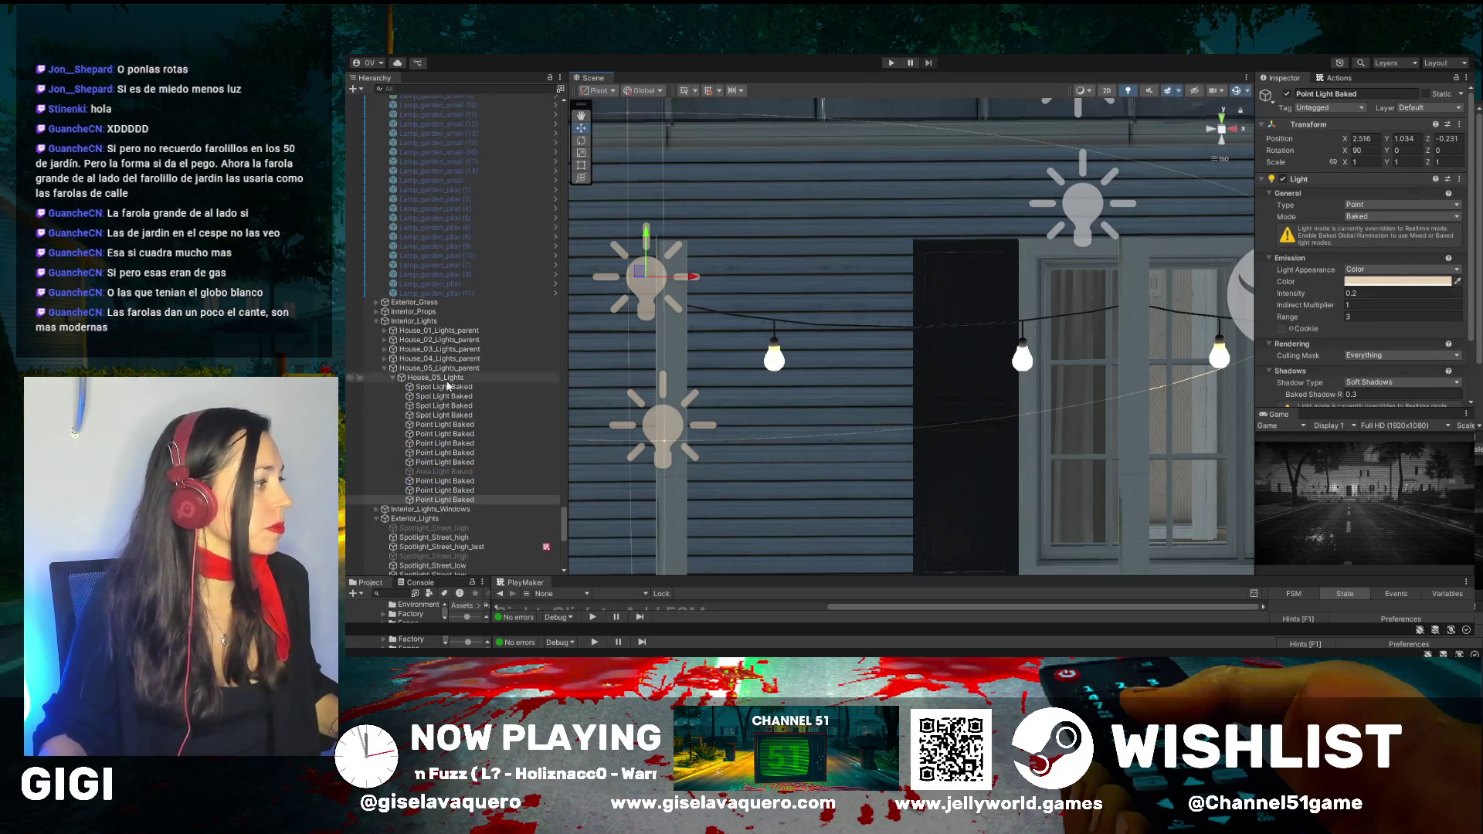
scroll(457, 539, down, 2)
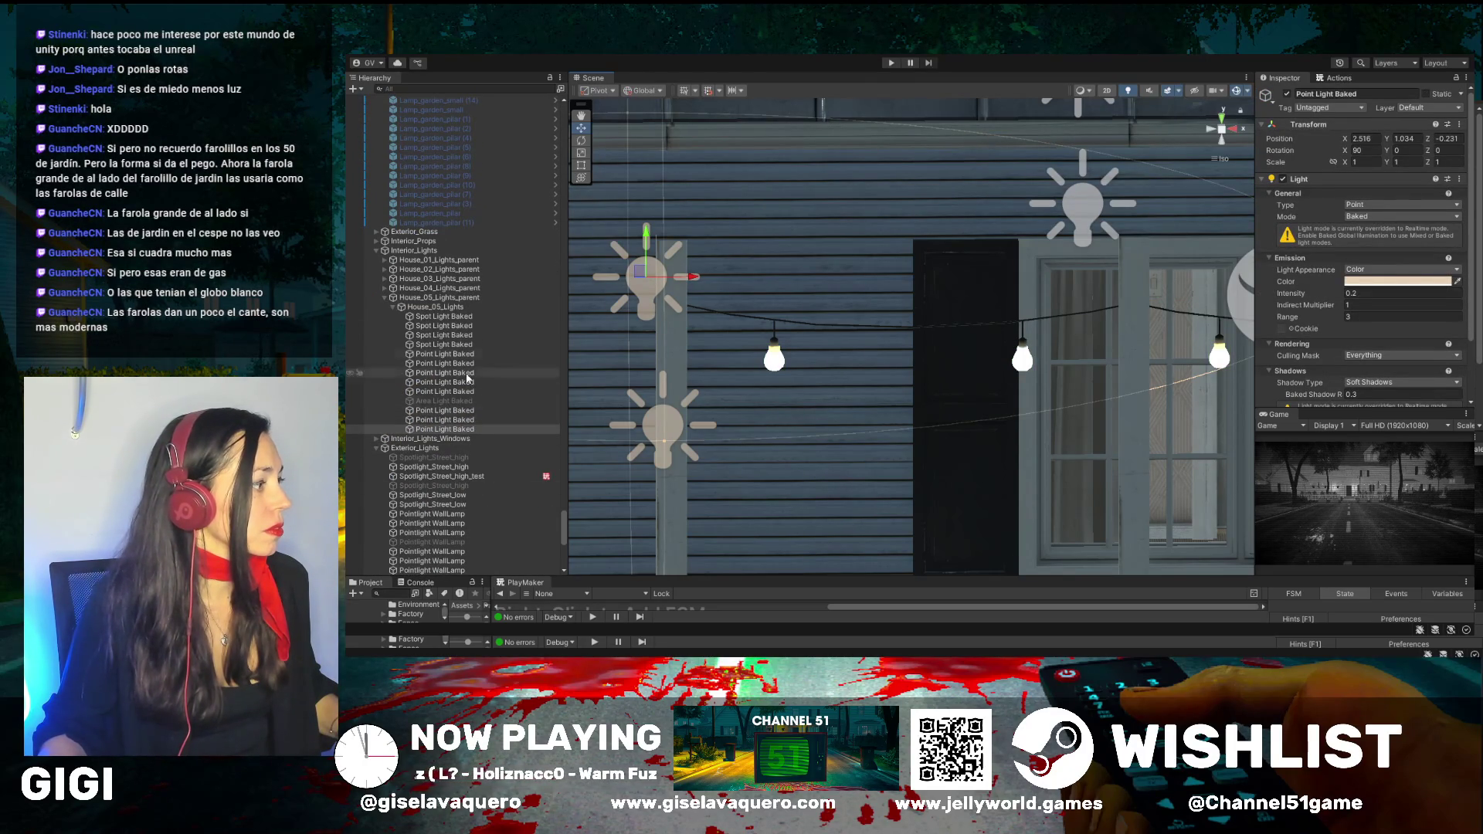
Select all thirteen House_05 lights, compare them off and on, and leave them active
shift+click(459, 317)
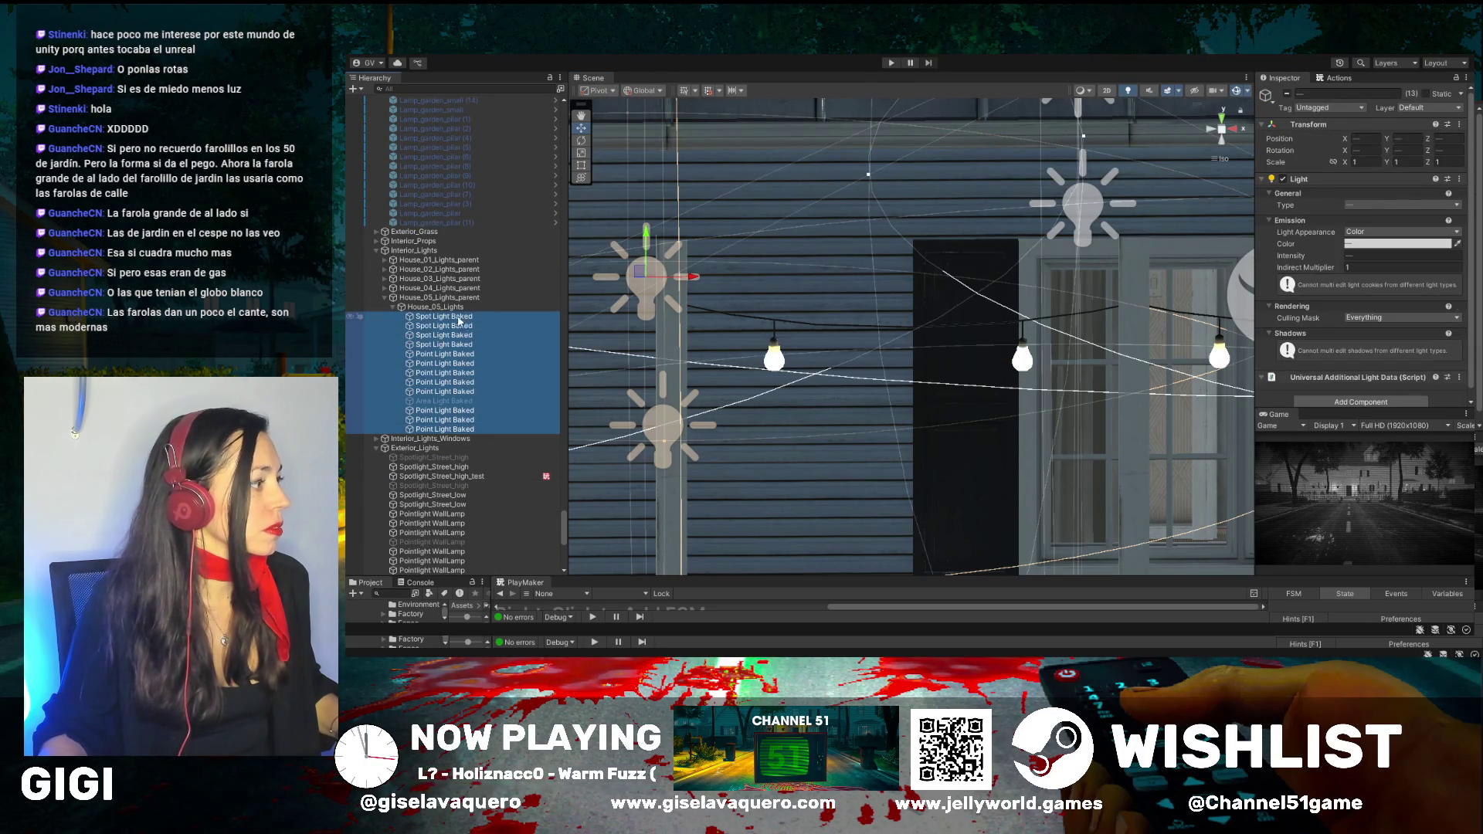
click(1286, 94)
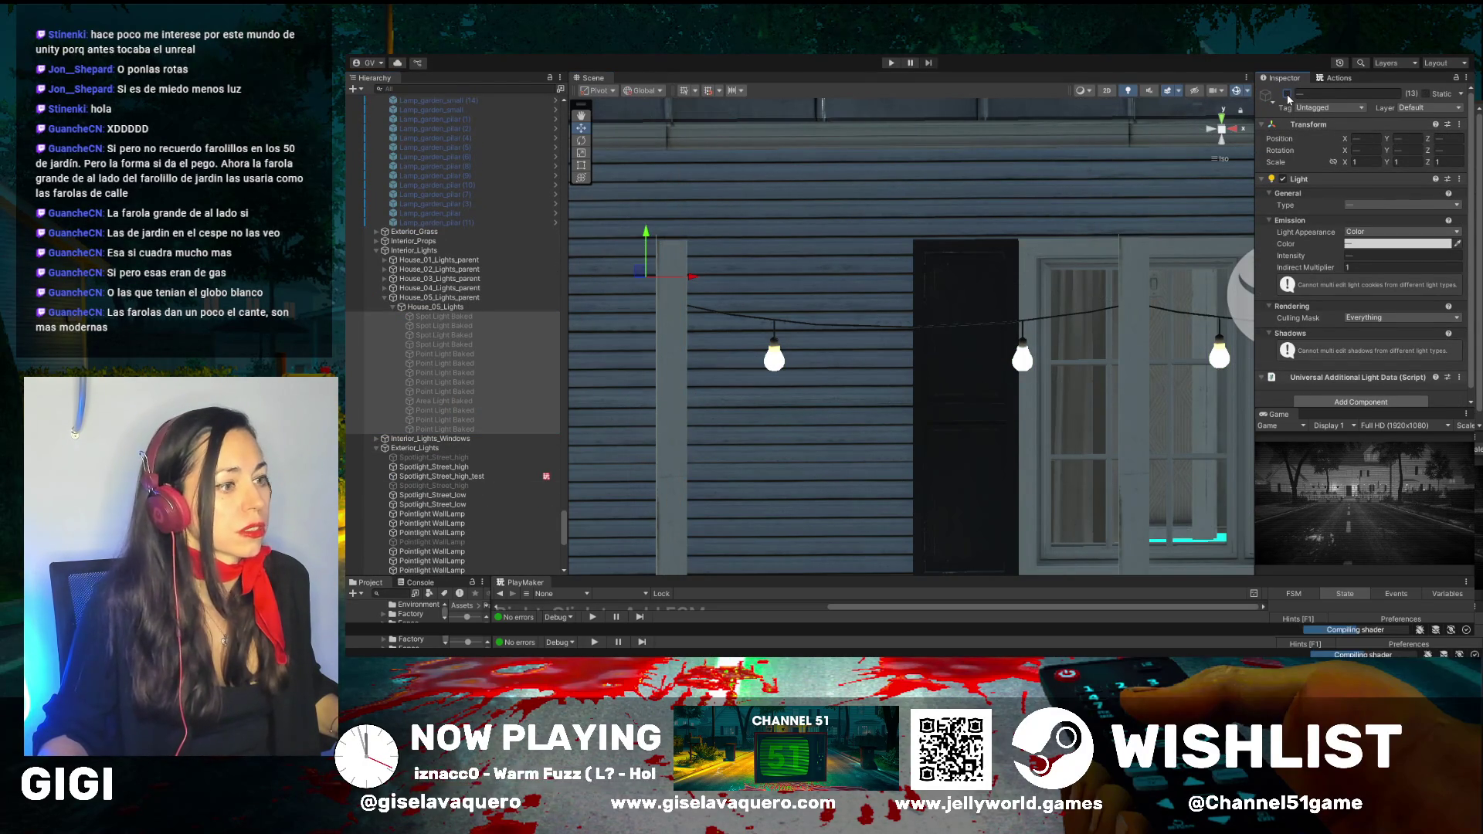
click(1287, 95)
click(1287, 94)
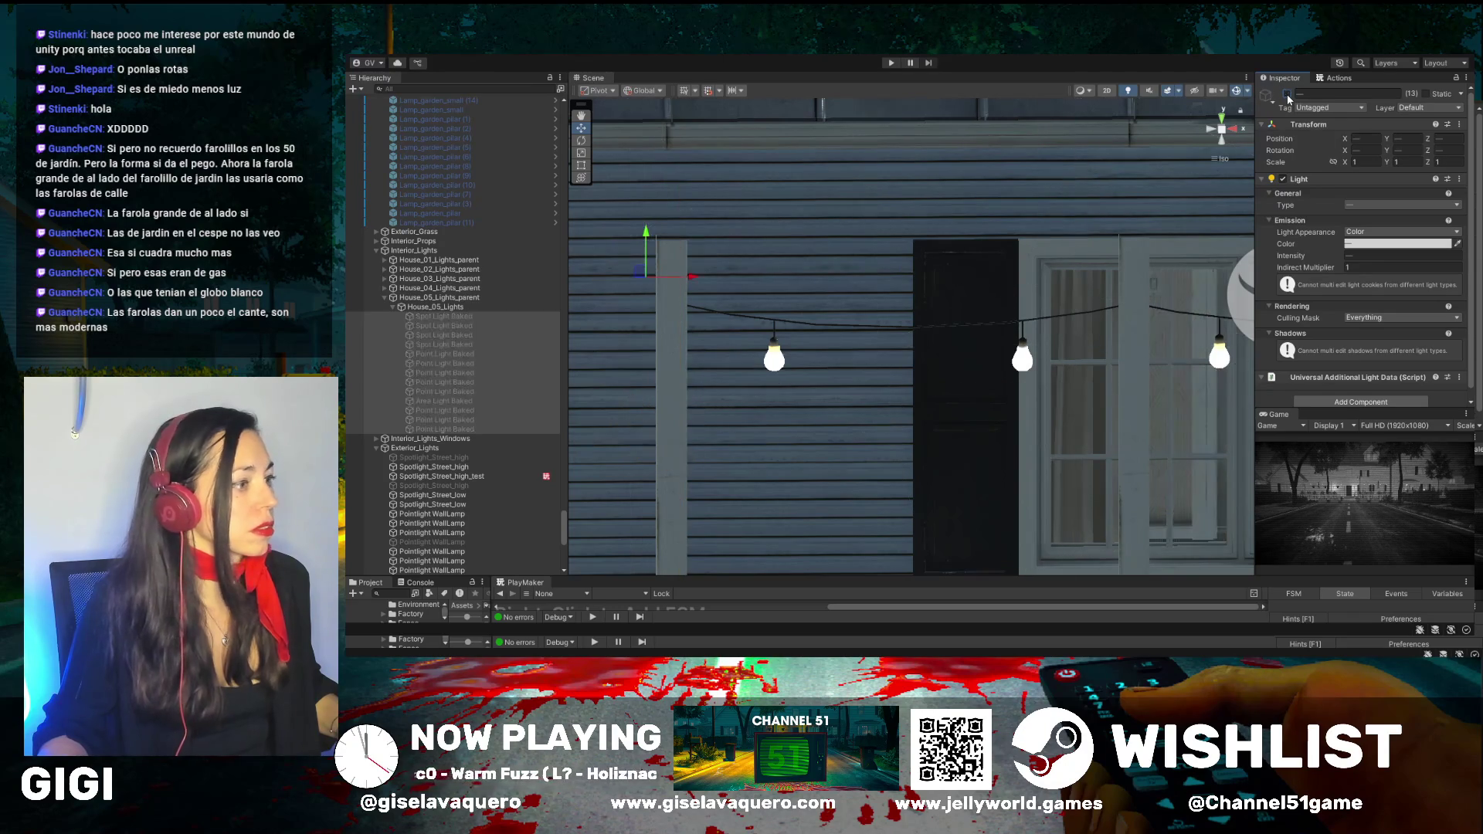
click(1287, 95)
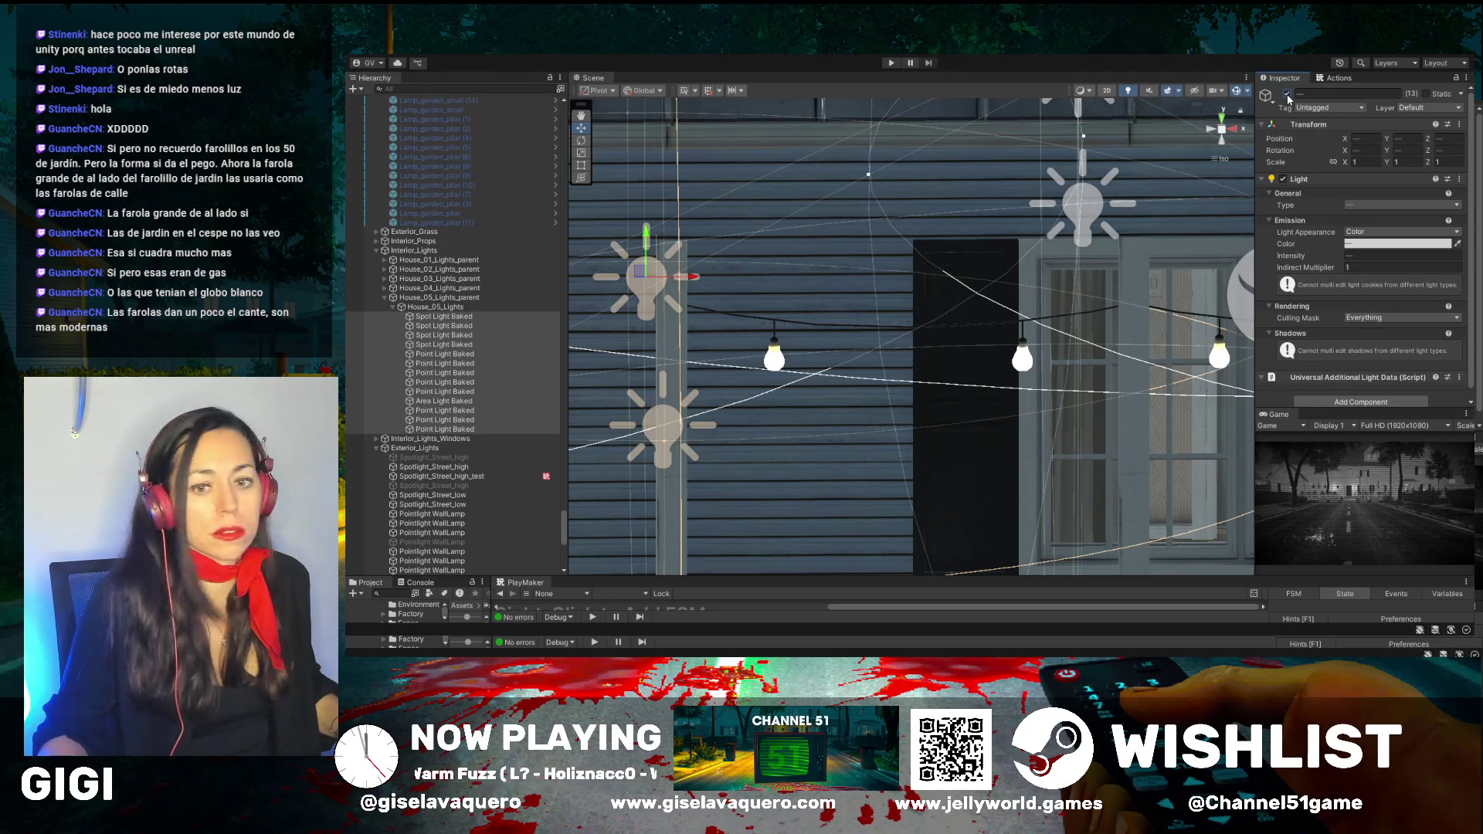
click(1286, 94)
key(f)
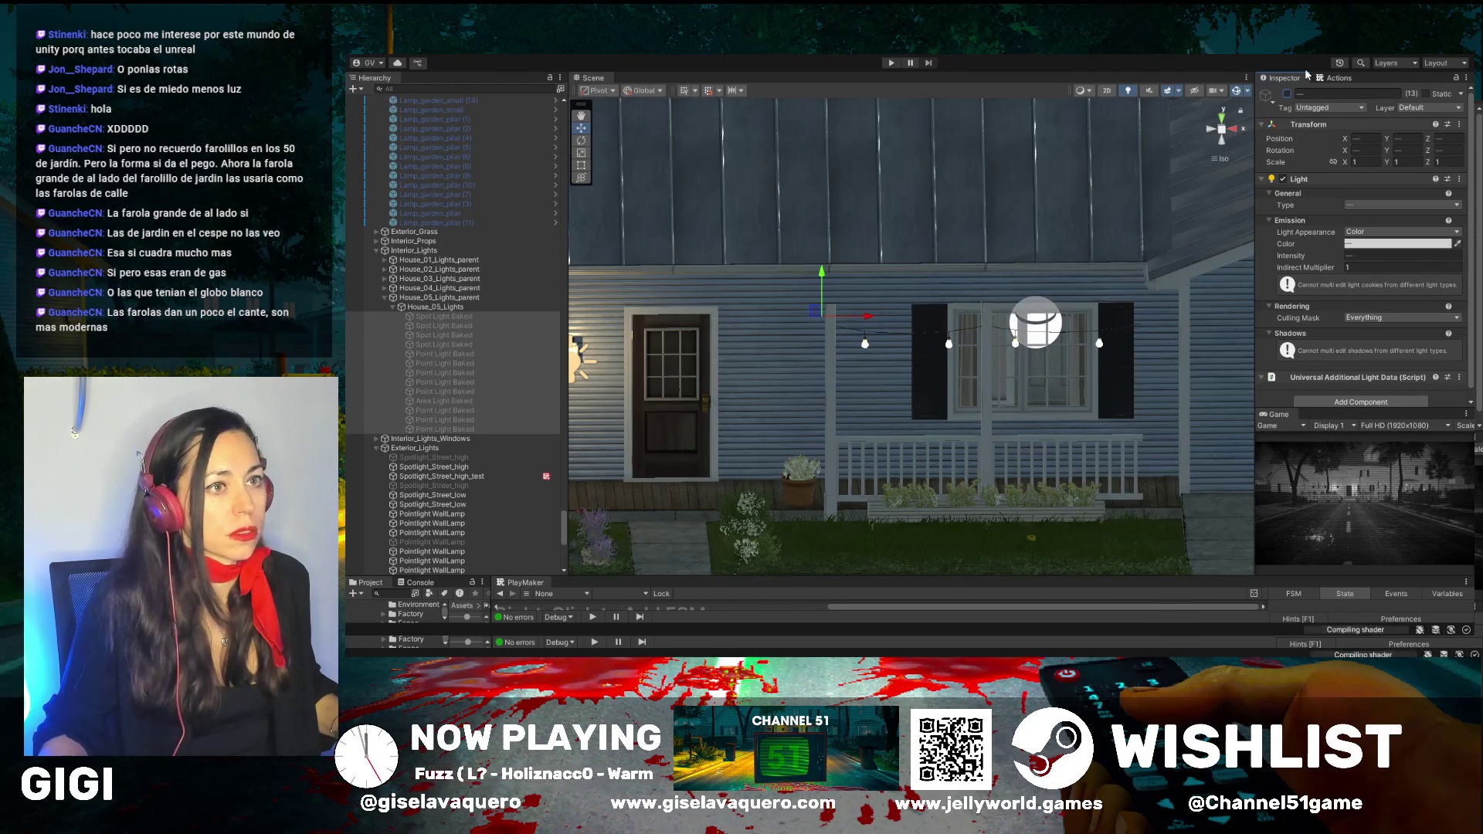
click(1287, 94)
click(1286, 94)
click(1286, 95)
click(1287, 94)
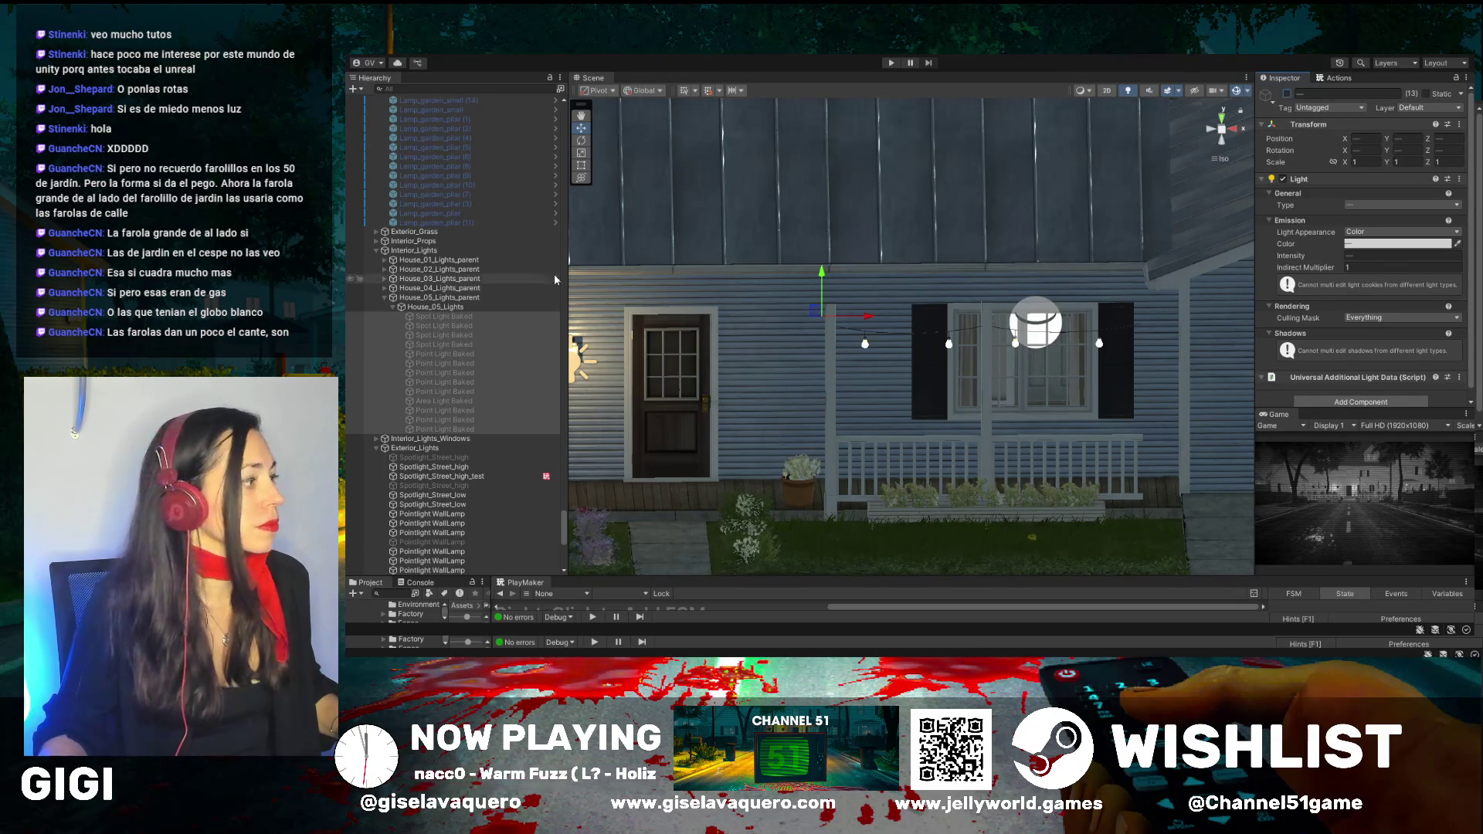
click(1287, 94)
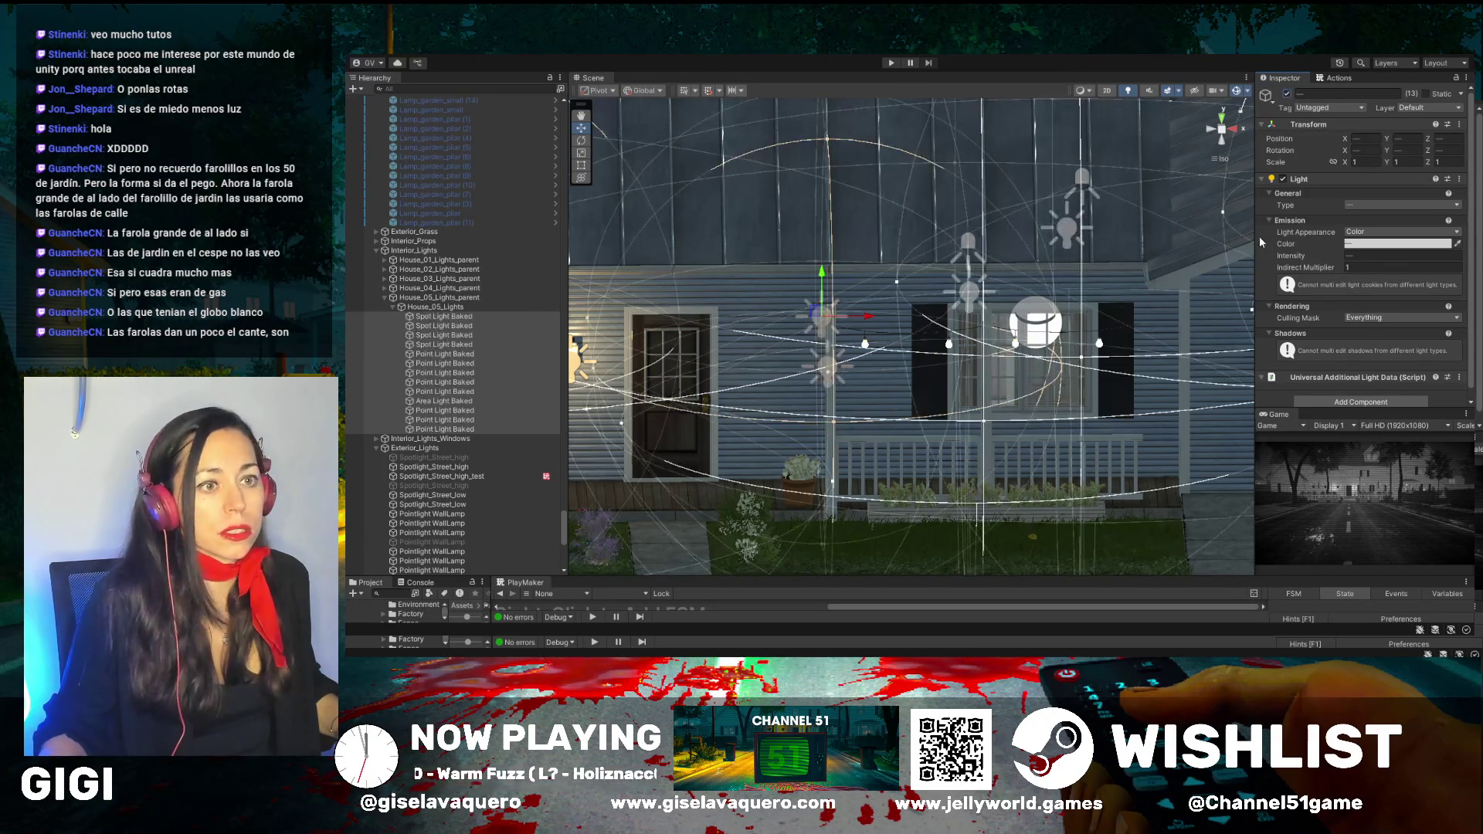
click(450, 320)
click(451, 316)
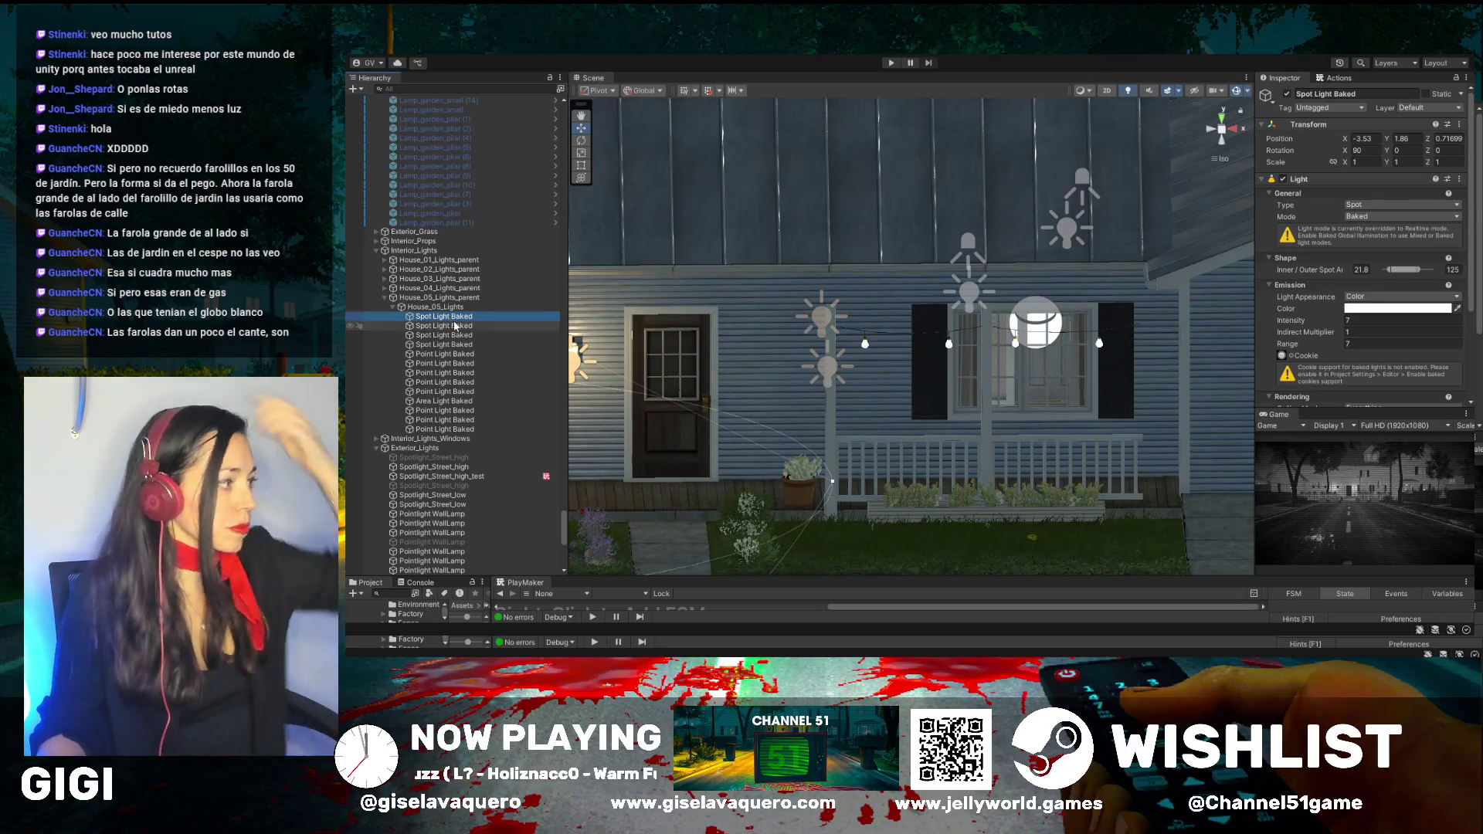
click(455, 327)
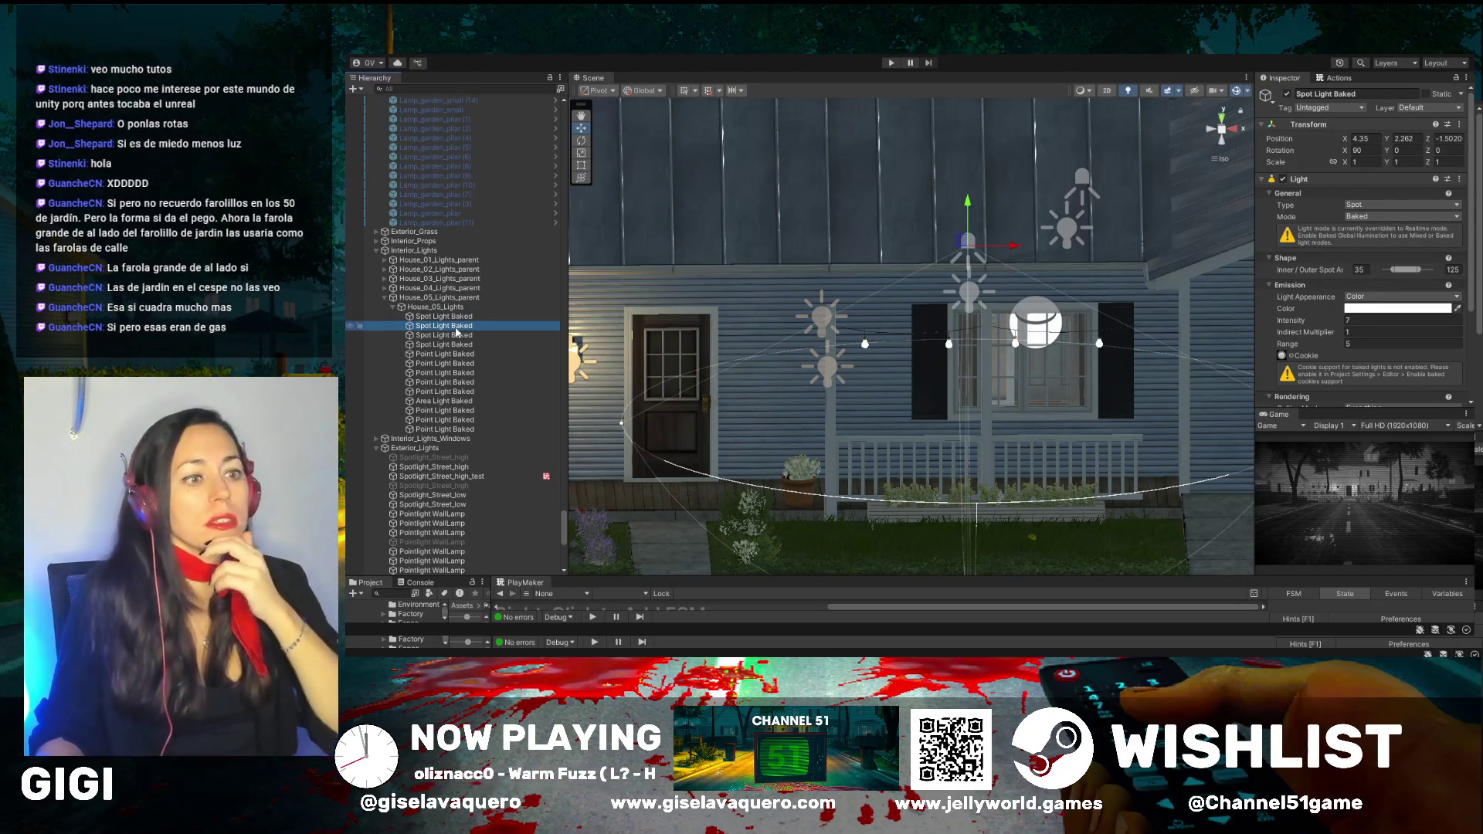
click(457, 334)
key(Down)
key(Down)
key(Down)
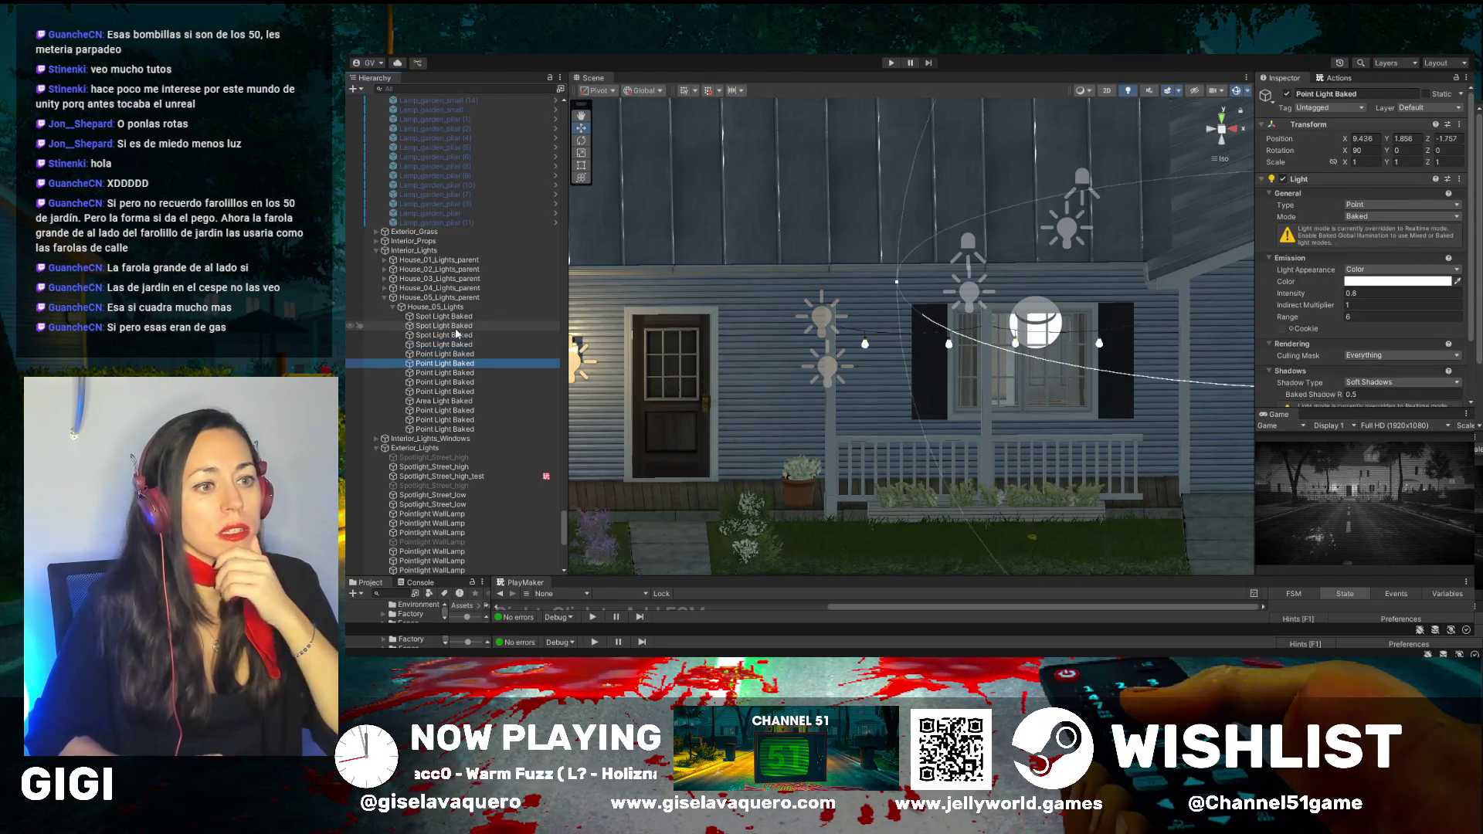
click(447, 429)
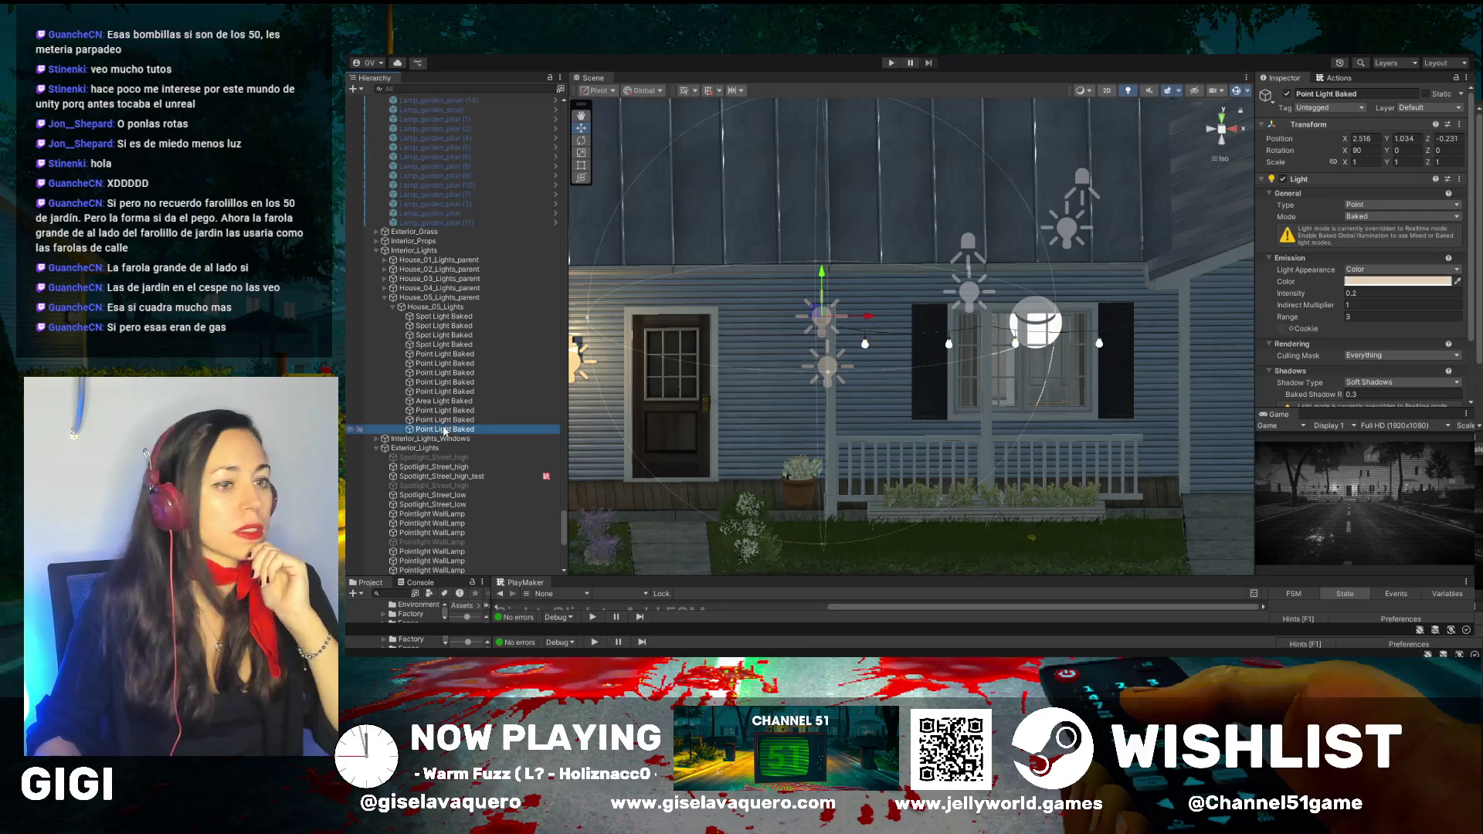
click(447, 412)
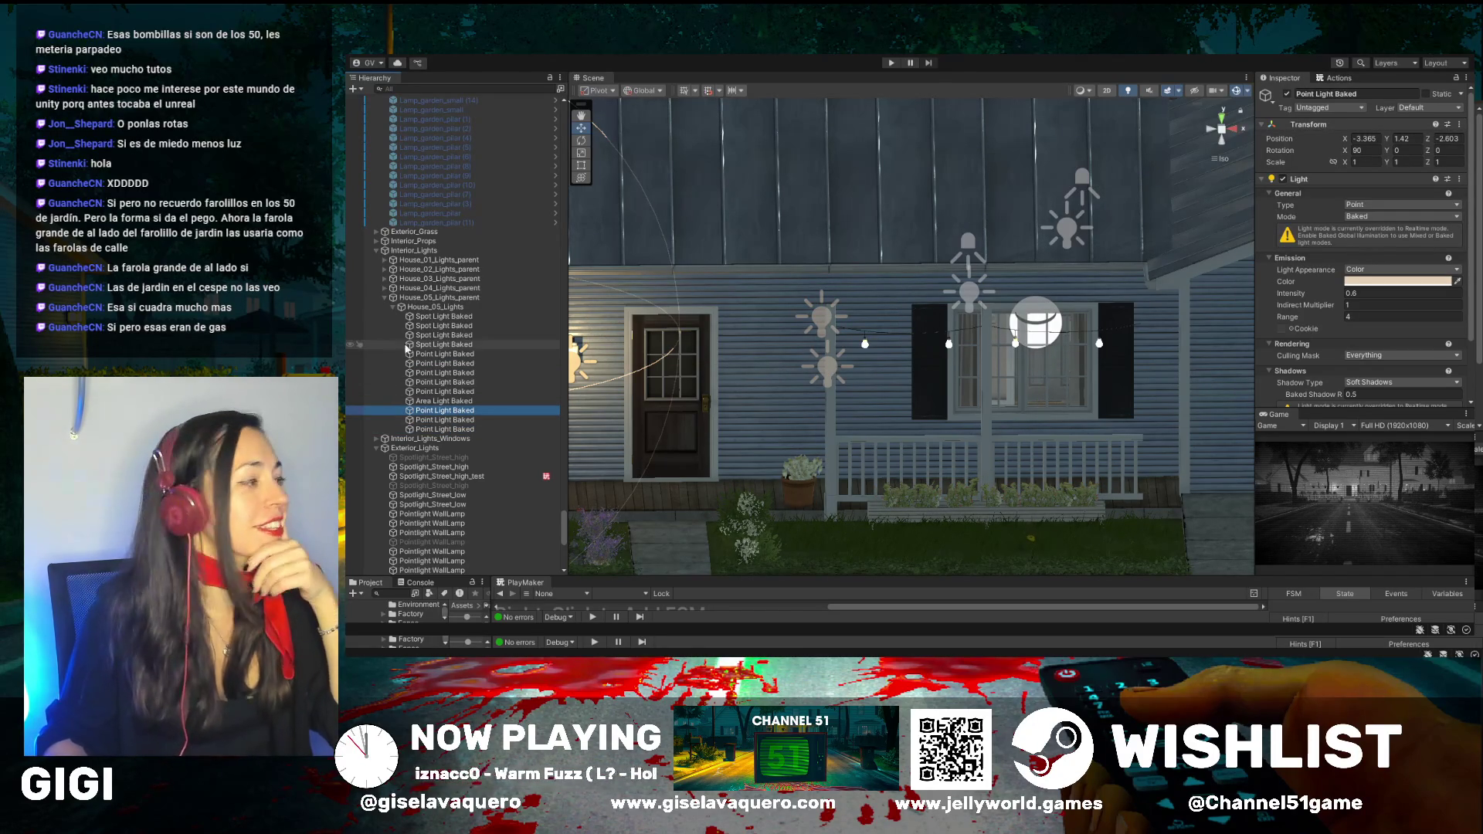
click(444, 316)
drag(1037, 322, 676, 425)
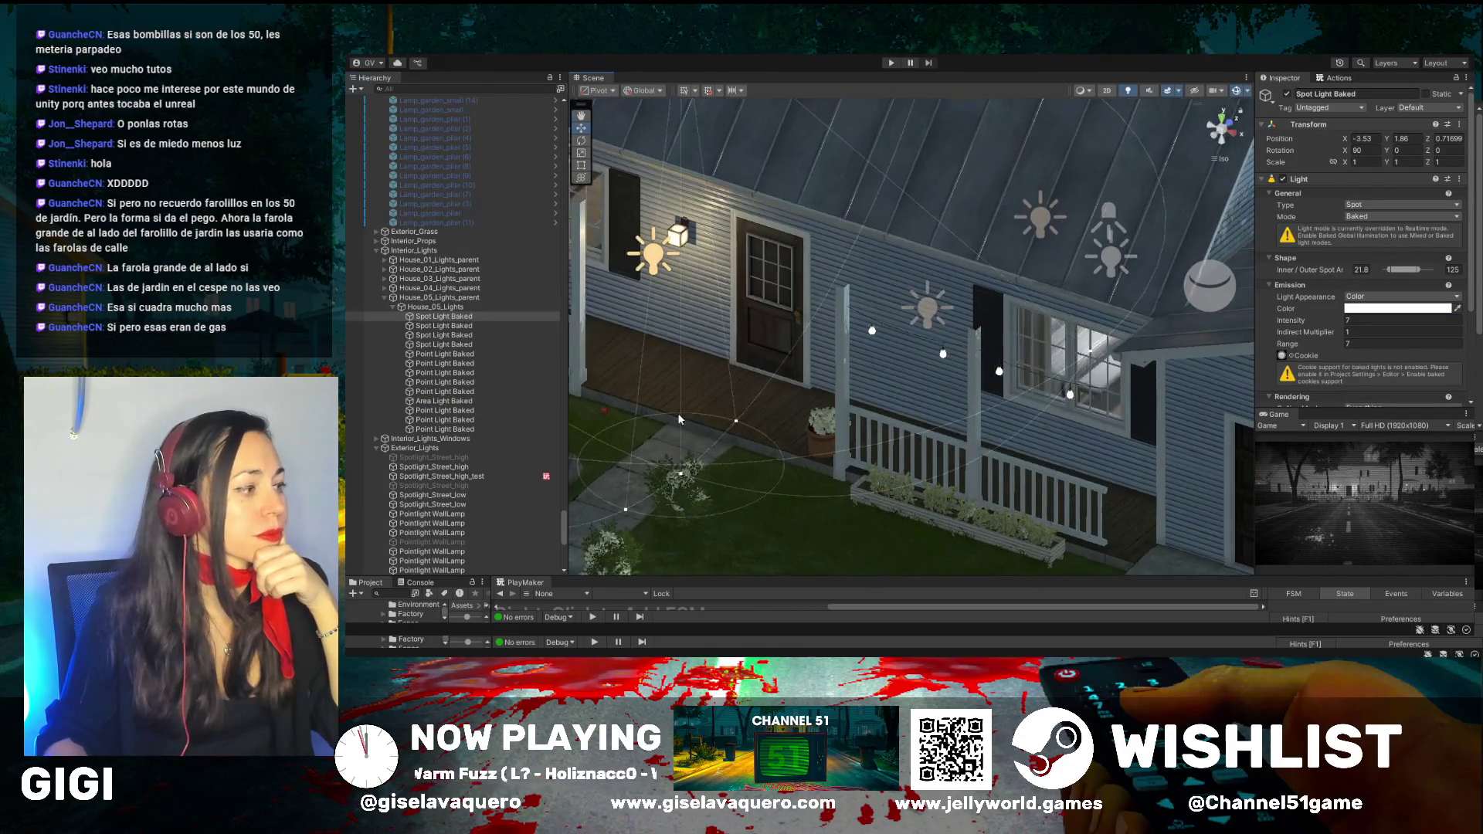
drag(835, 527, 823, 516)
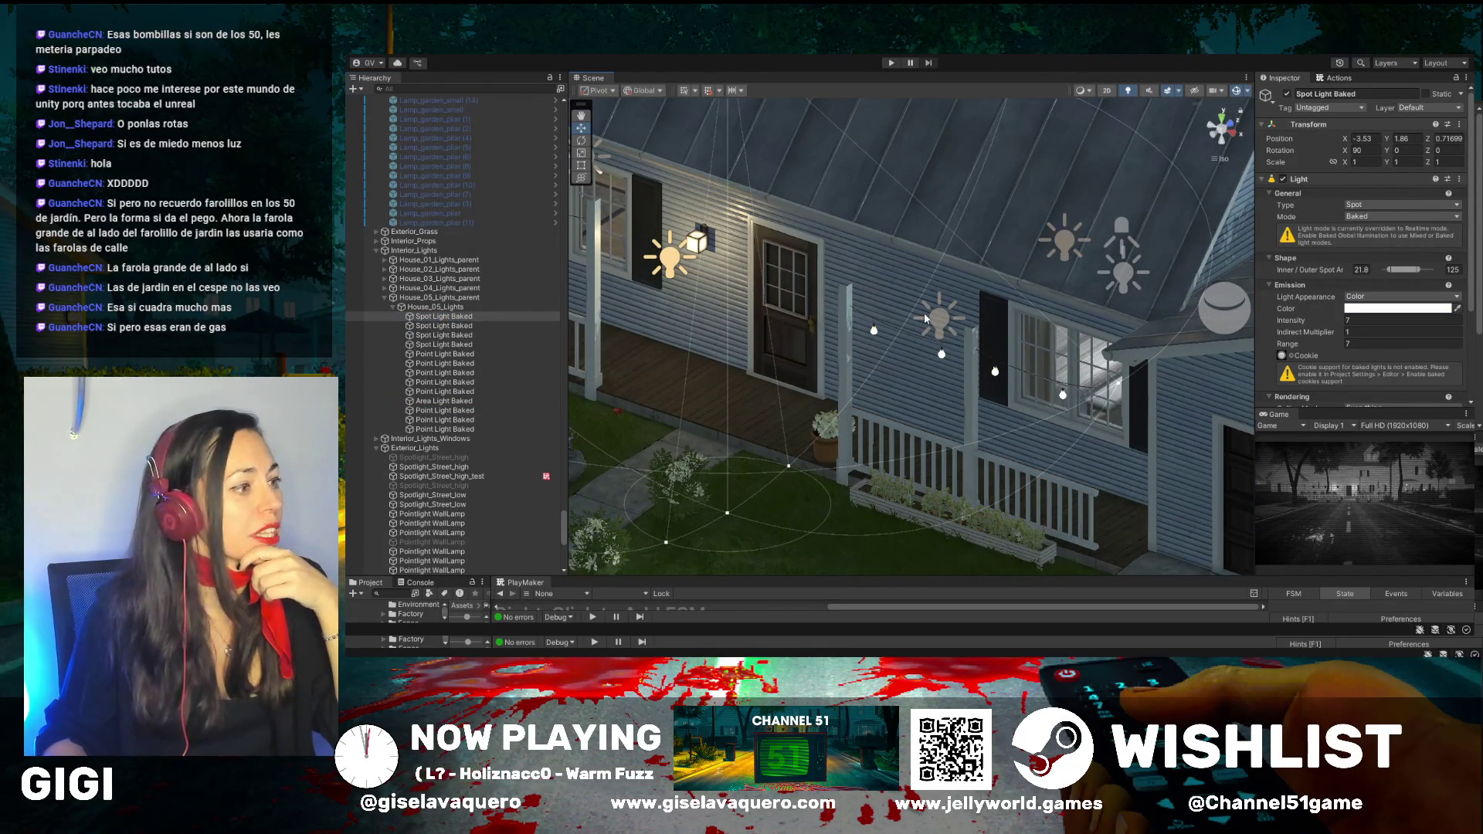
scroll(832, 324, down, 3)
scroll(740, 363, down, 3)
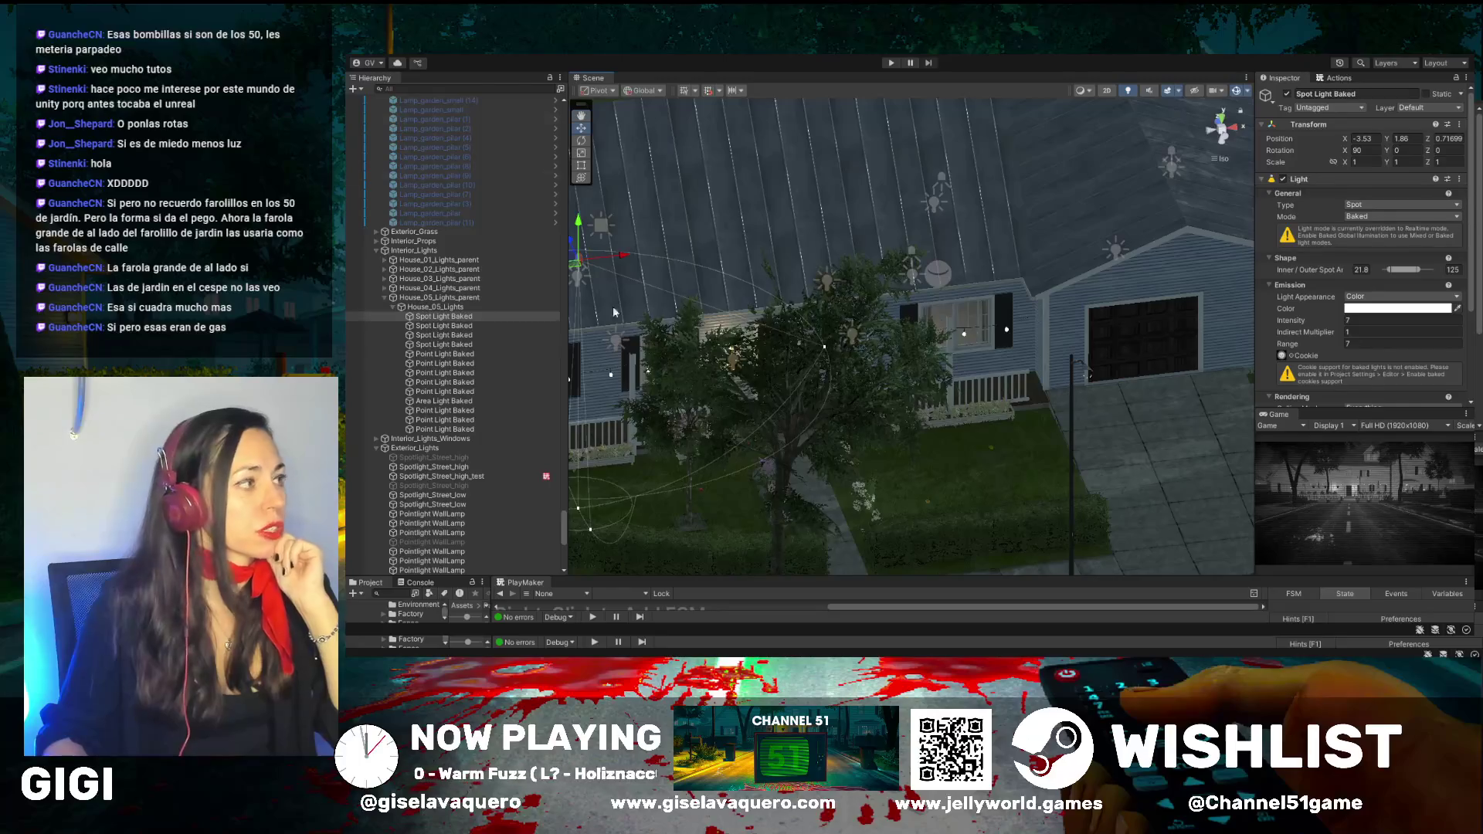
mouse_move(753, 340)
mouse_down()
mouse_move(696, 445)
mouse_move(944, 357)
mouse_up()
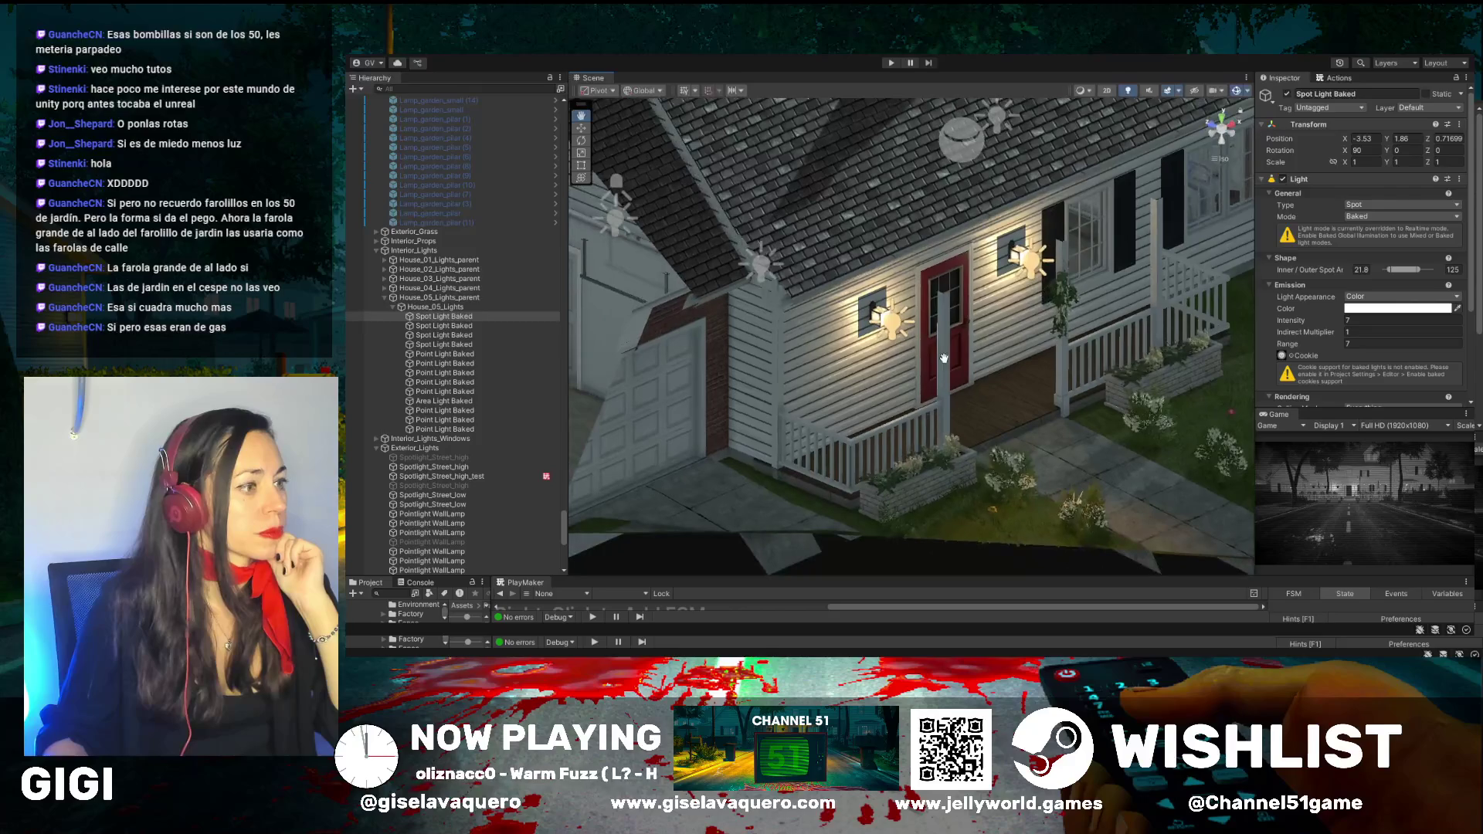
scroll(881, 320, up, 2)
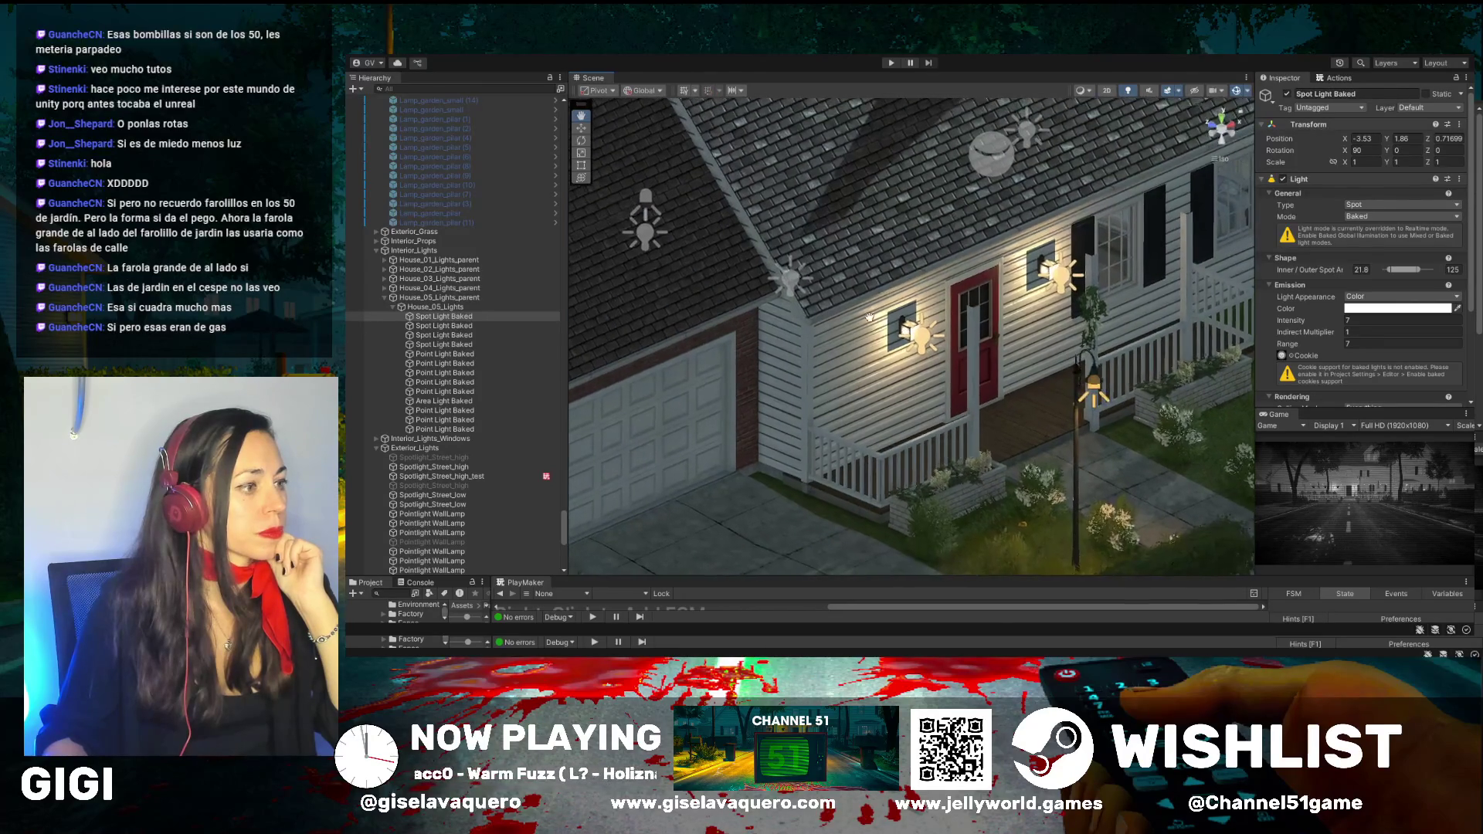
scroll(880, 321, up, 2)
click(581, 127)
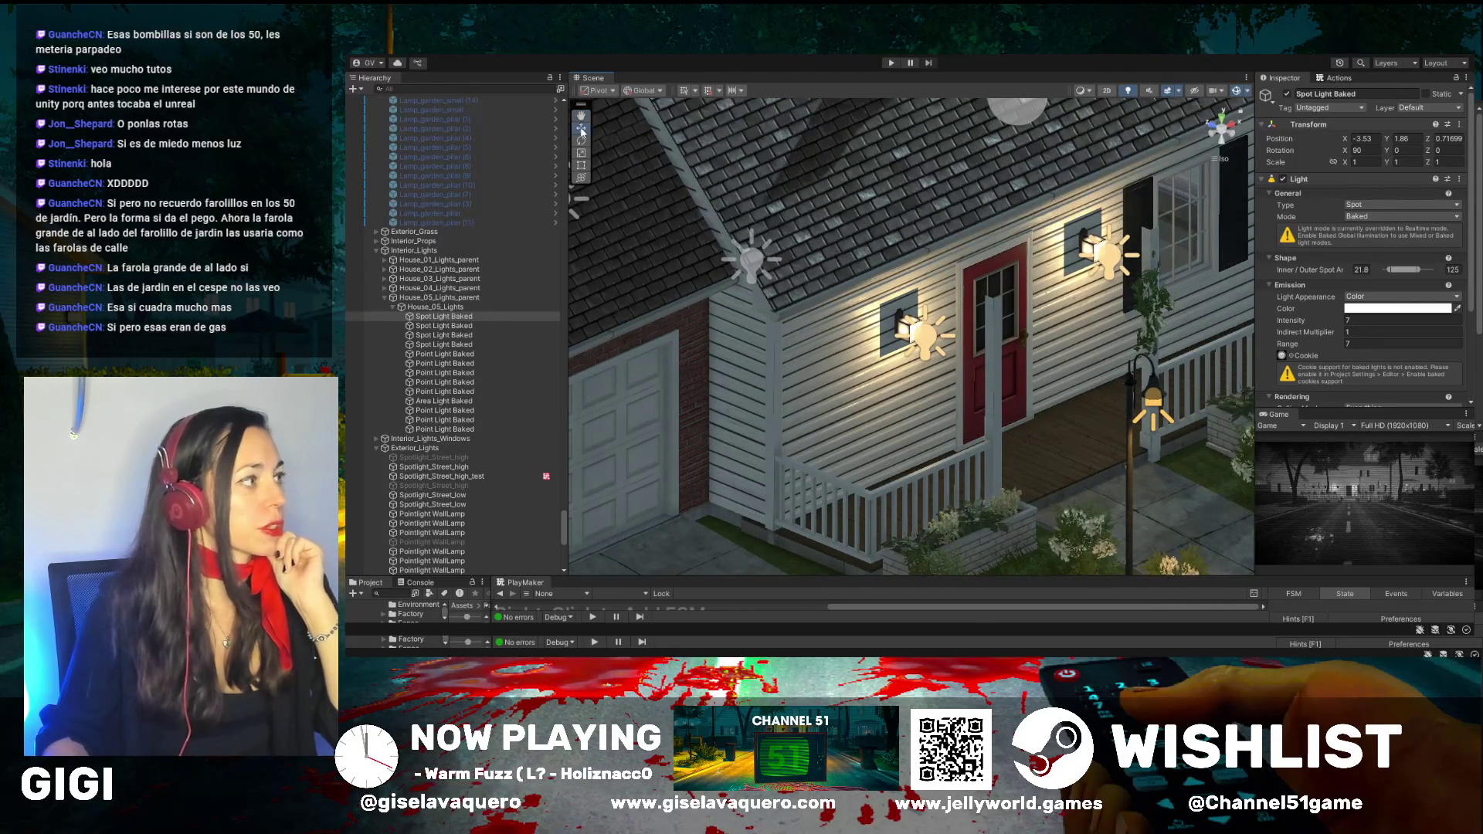
click(907, 329)
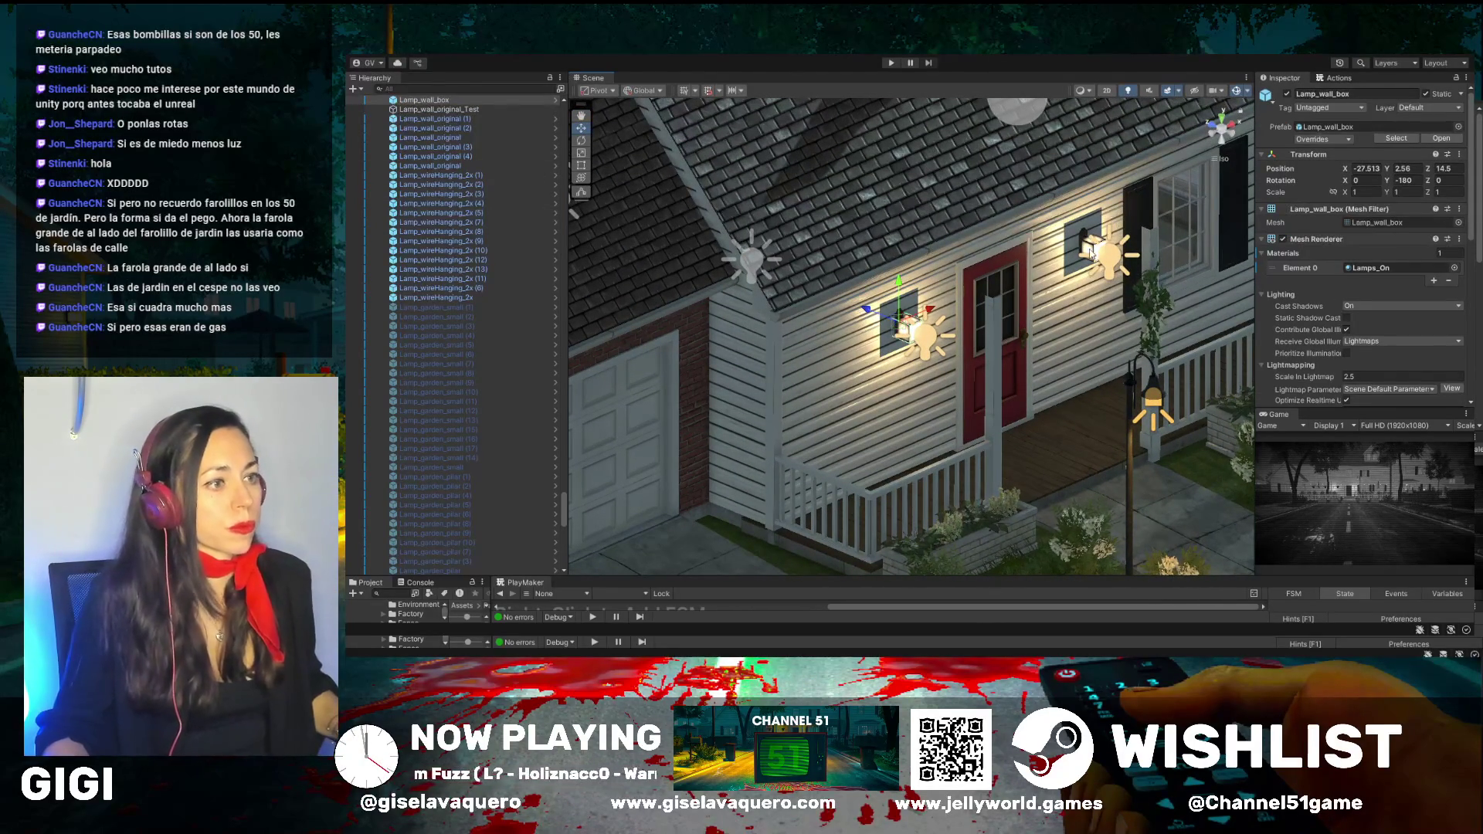
Add the right wall lamp to the selection and deactivate both wall lamps
ctrl+click(1097, 251)
click(1287, 94)
click(1287, 93)
click(1287, 93)
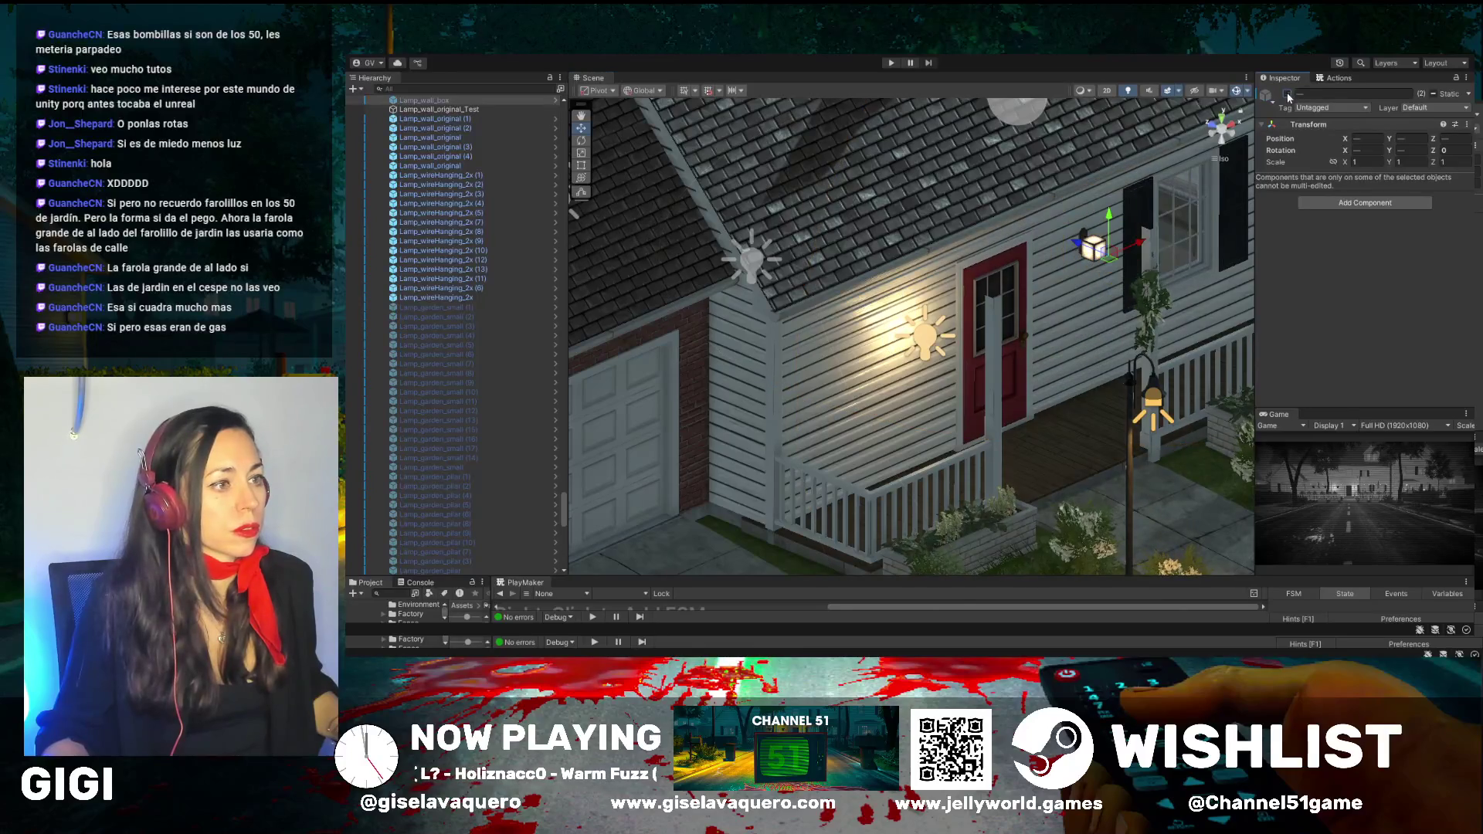
Deactivate the second Lamp_wall_box and switch off Pointlight WallLamp
click(898, 341)
click(1094, 247)
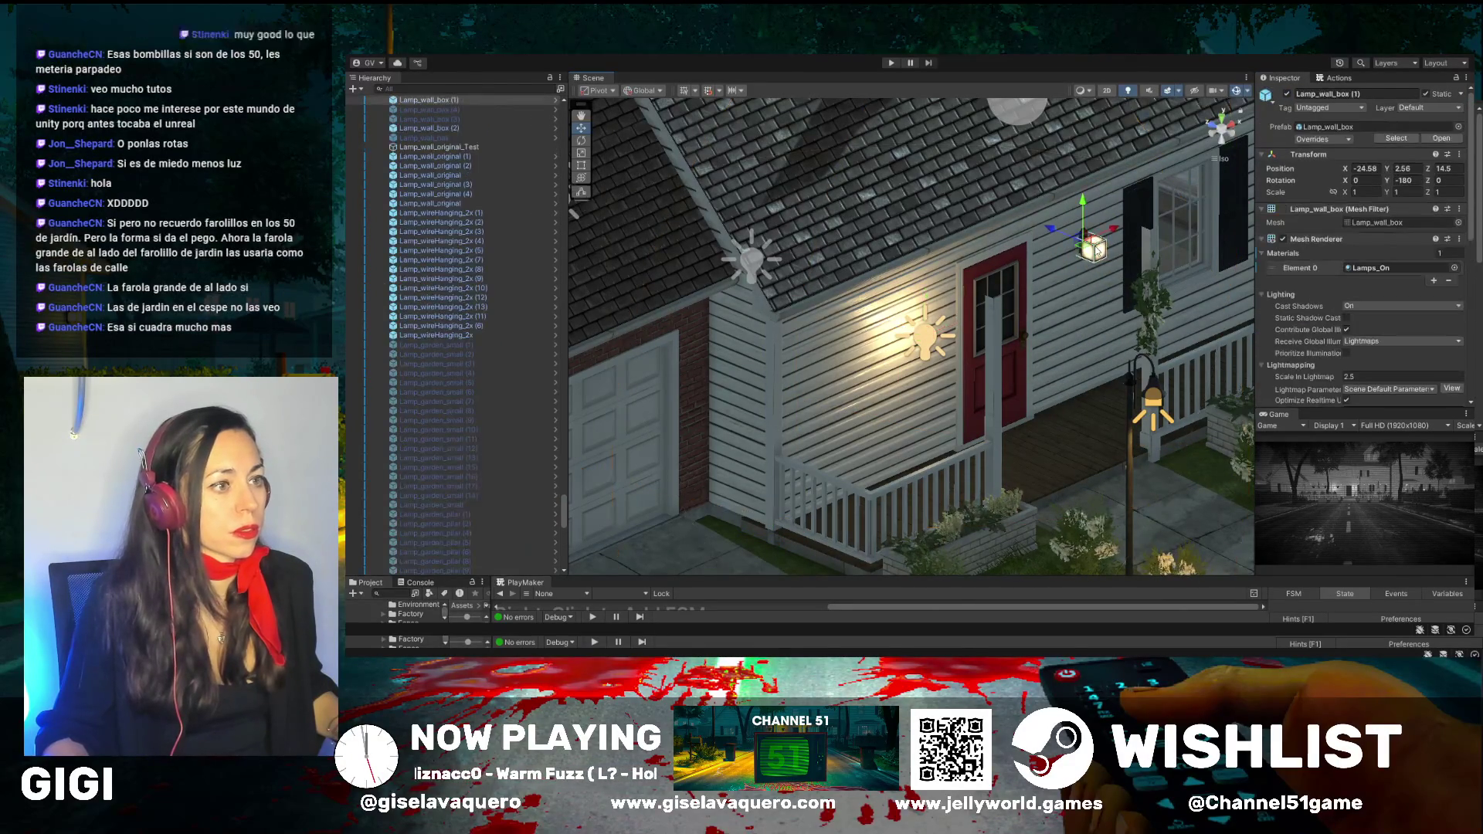
click(1287, 93)
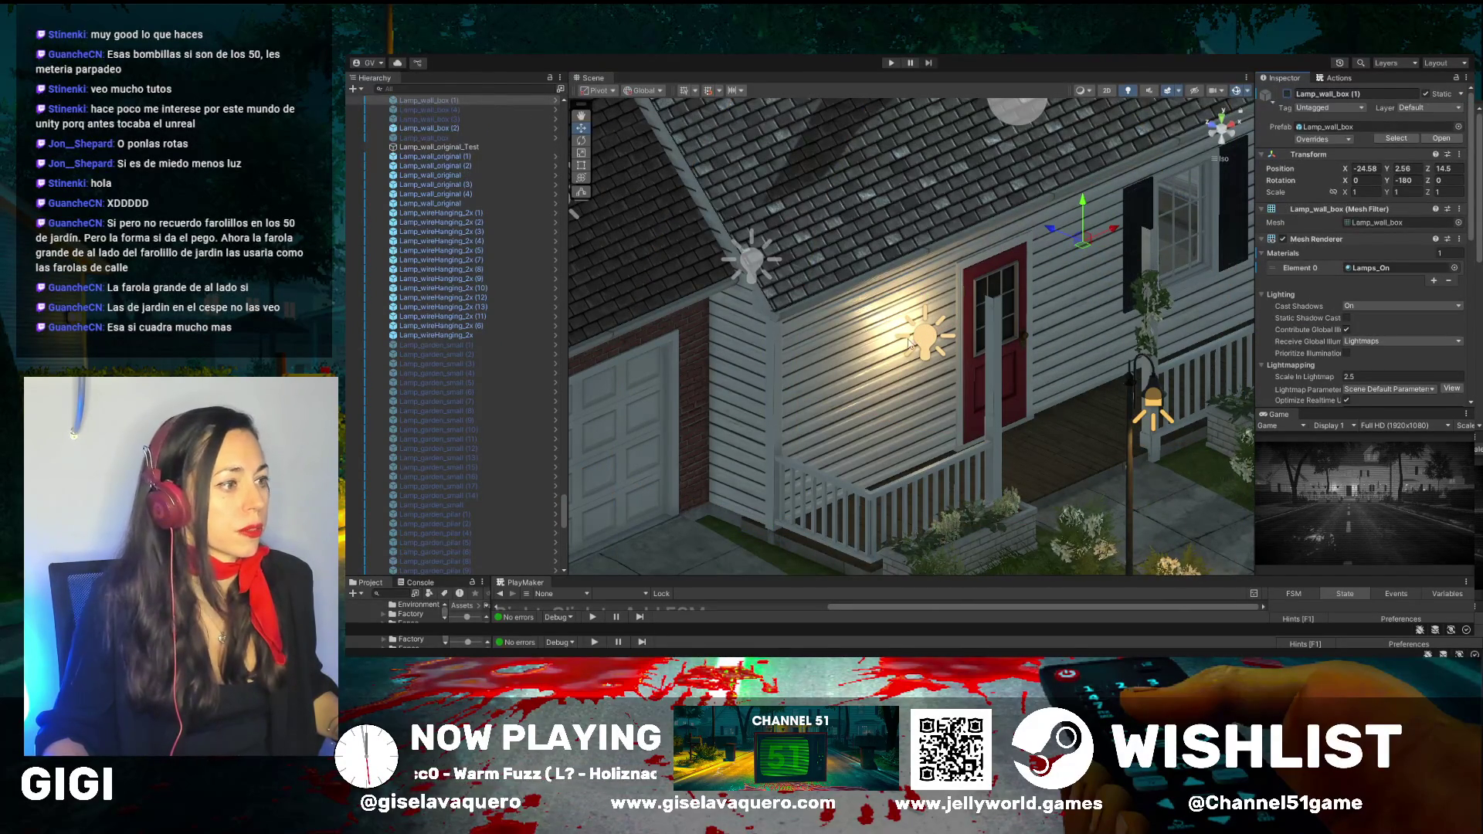
click(930, 344)
click(1286, 93)
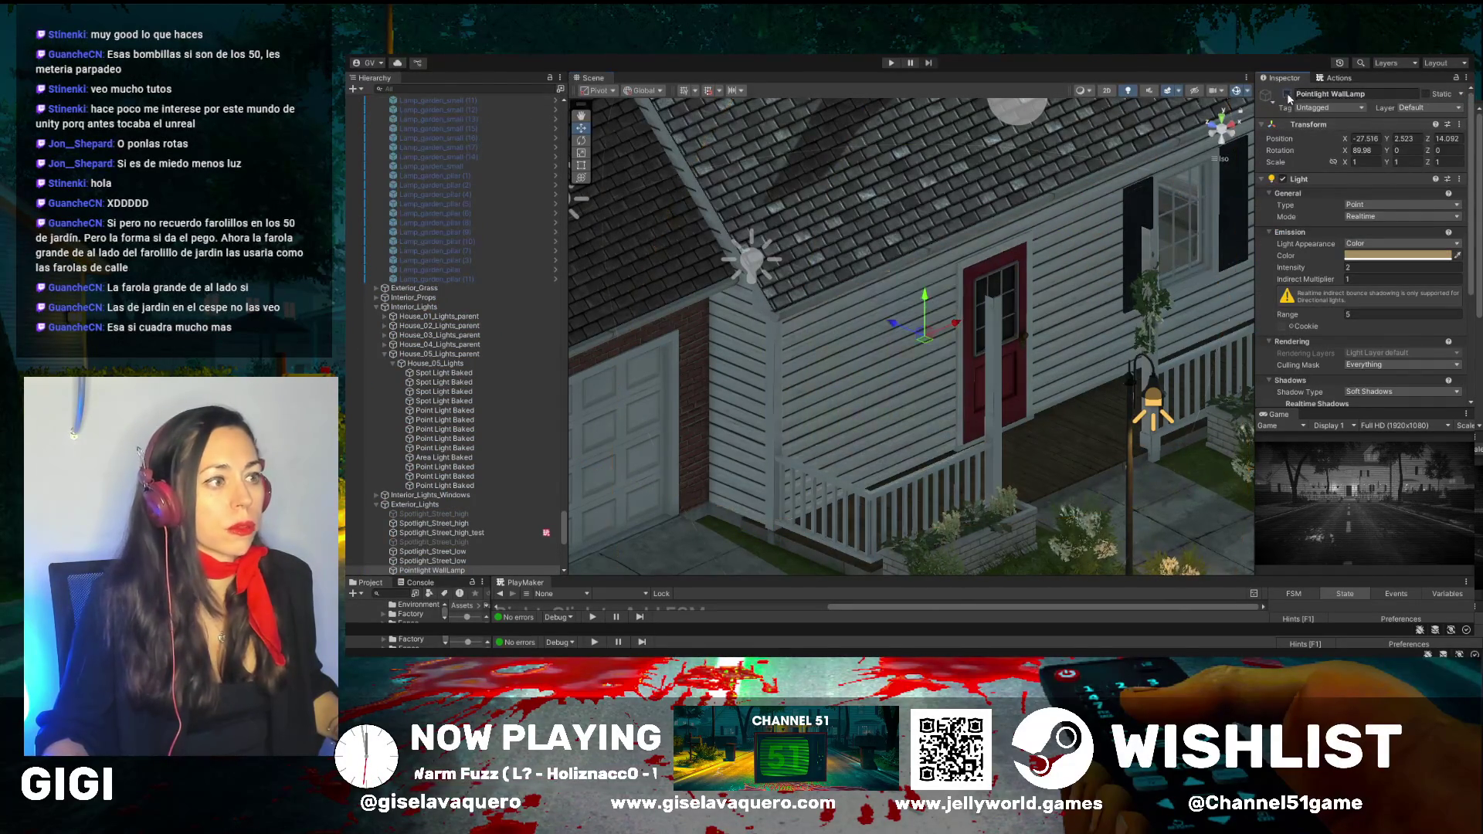
click(1221, 130)
mouse_move(923, 348)
mouse_down()
mouse_move(1081, 436)
mouse_move(936, 382)
mouse_move(1023, 381)
mouse_move(899, 422)
mouse_up()
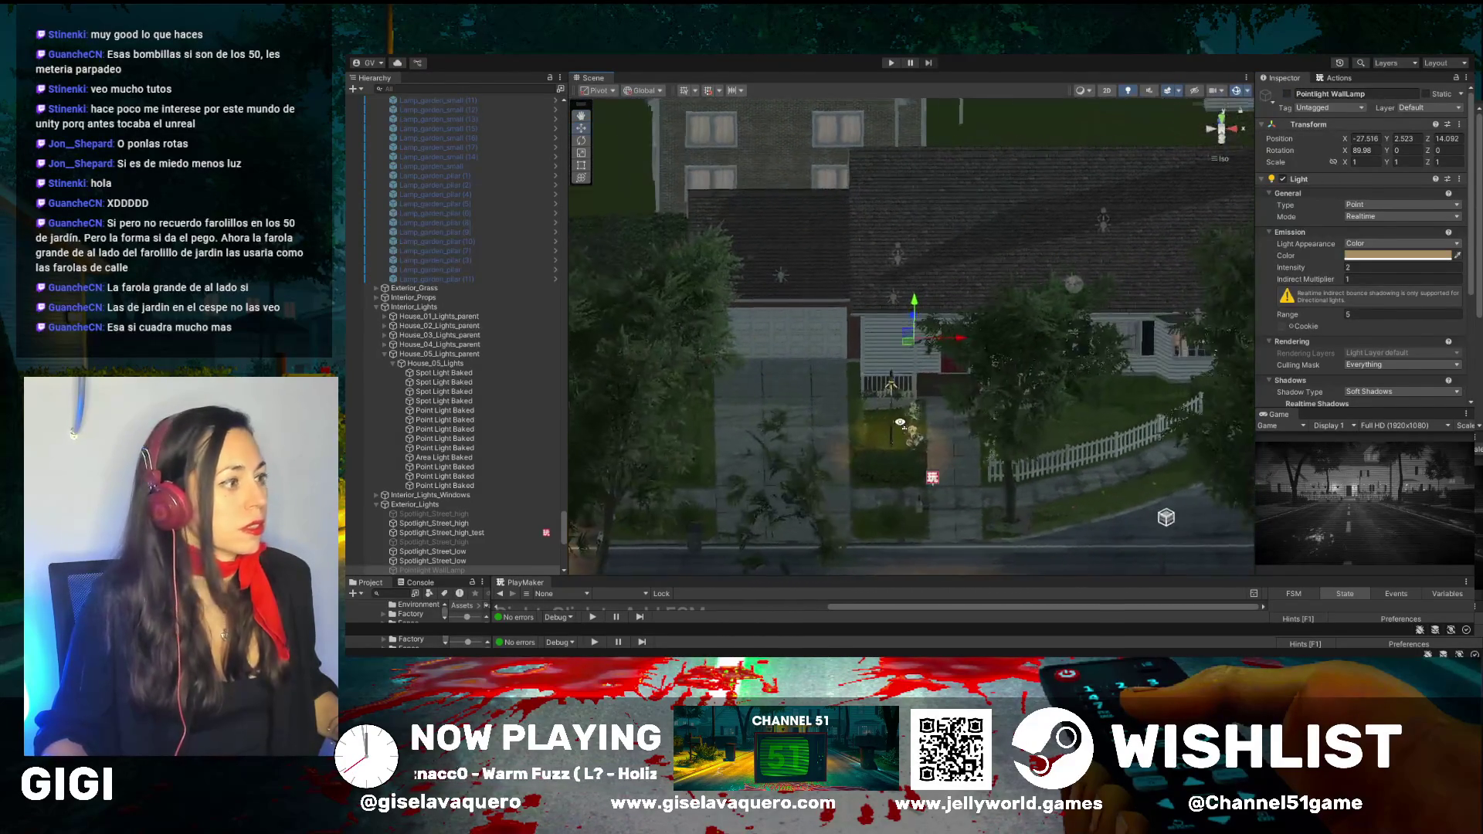
Switch off the Spotlight_Street_high light by unchecking its active box in the Inspector
drag(783, 376, 1096, 299)
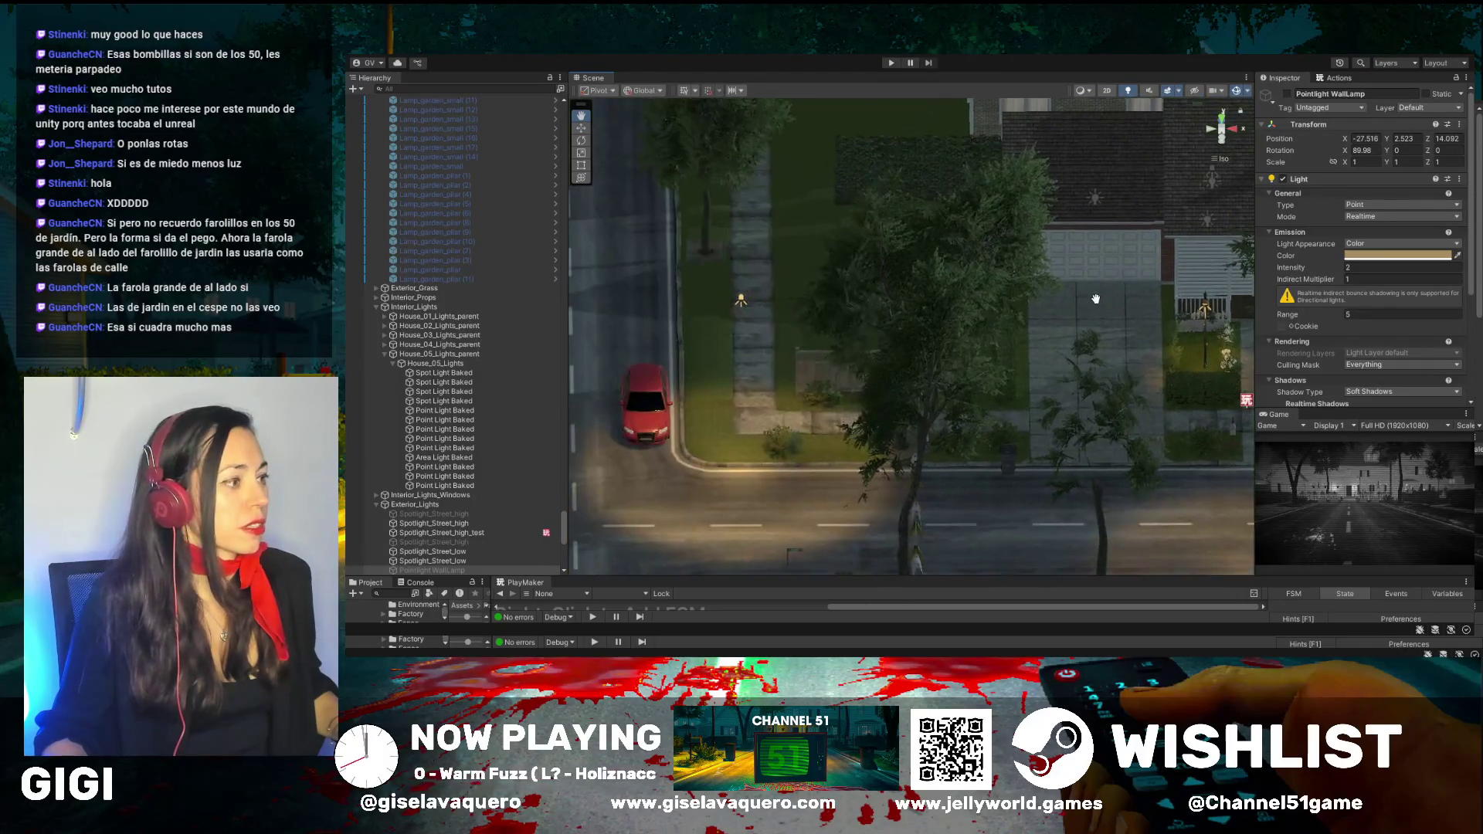
drag(764, 425, 851, 375)
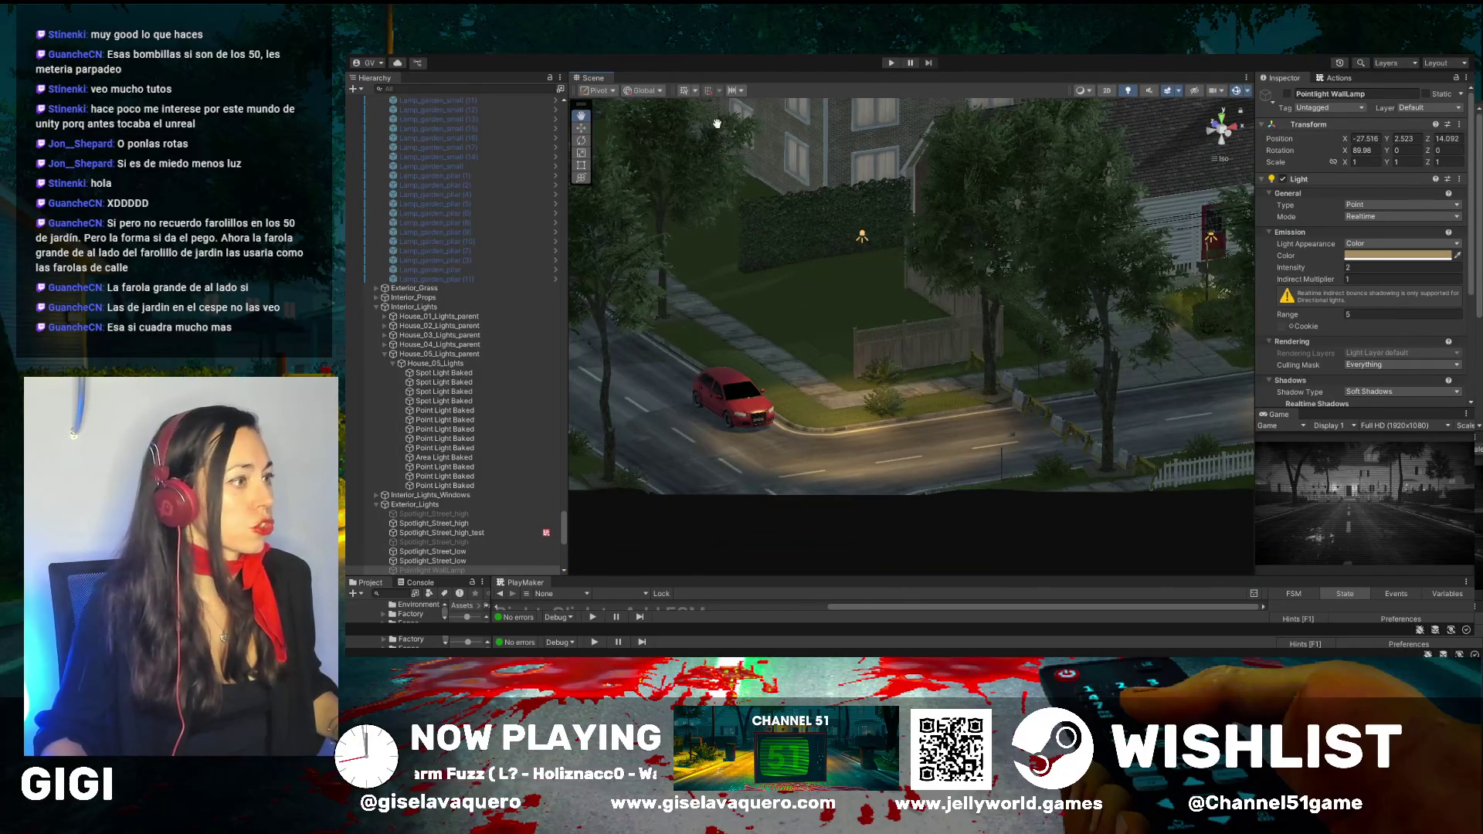
key(w)
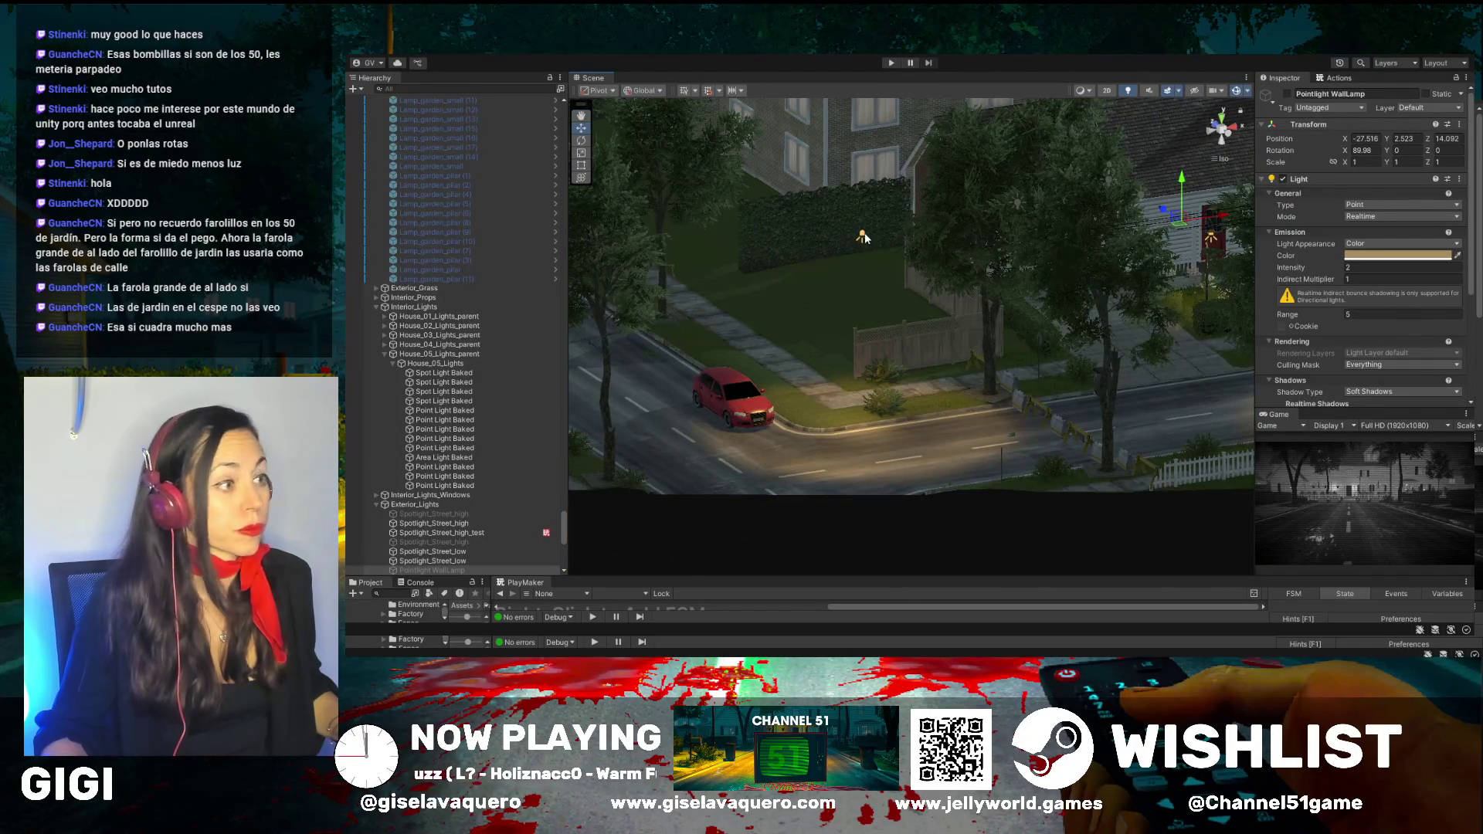
click(865, 237)
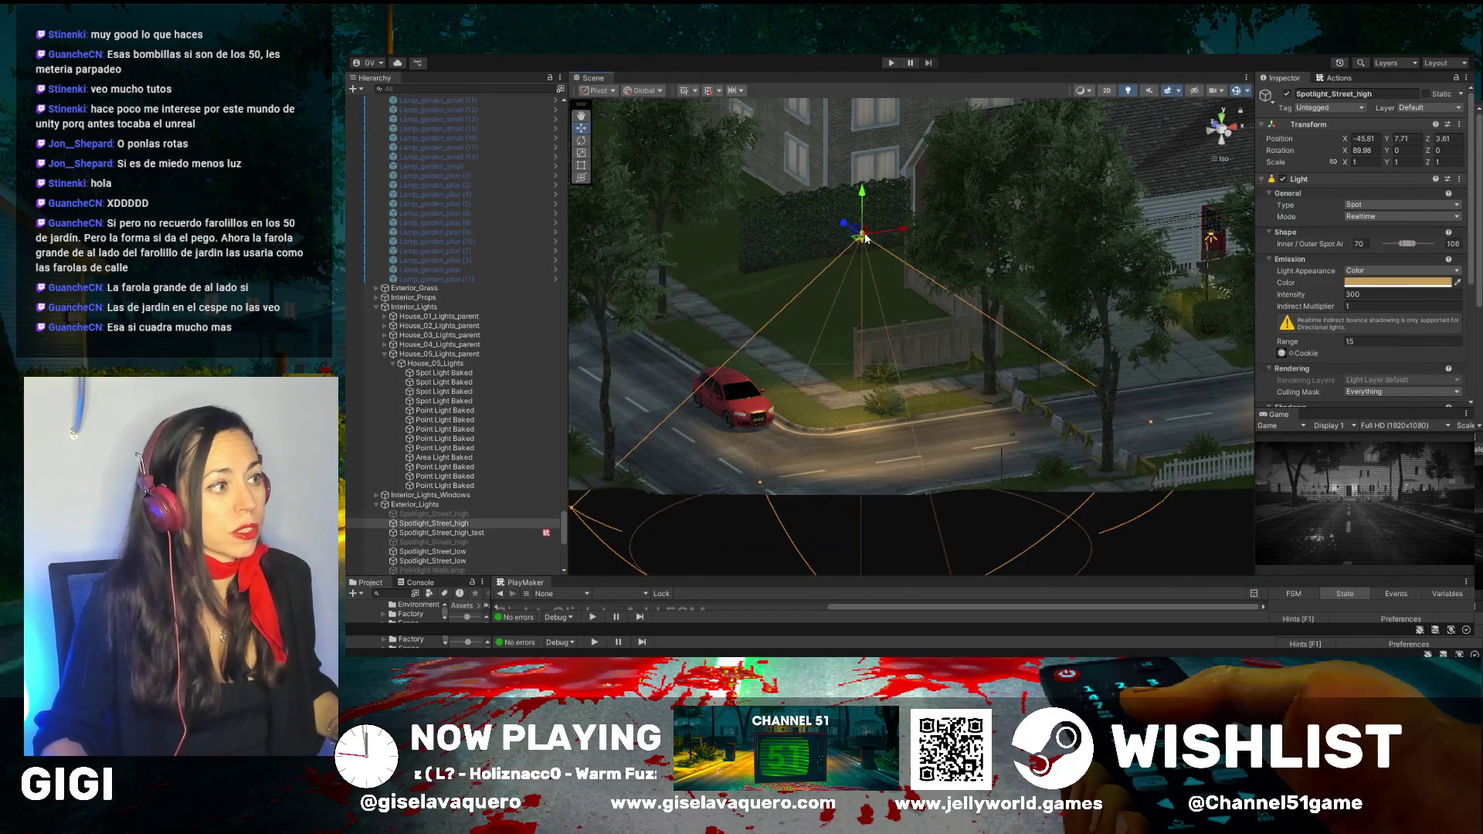
click(1286, 94)
scroll(724, 441, up, 3)
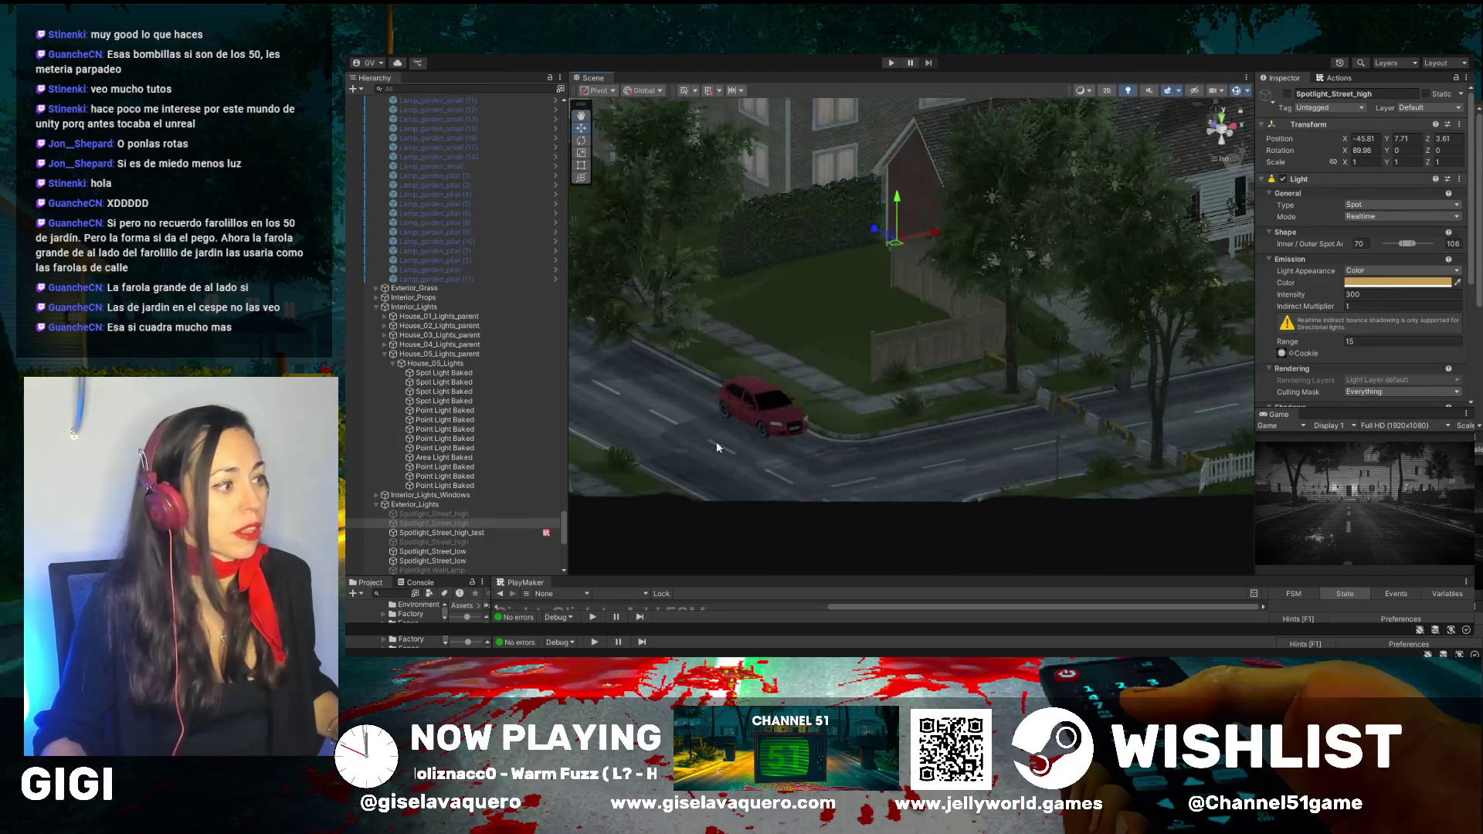
Deactivate the red car, Car (1), with Alt+Shift+A so it disappears from the street
click(760, 418)
key(alt+shift+a)
mouse_move(760, 418)
mouse_down()
mouse_move(765, 375)
mouse_move(910, 368)
mouse_up()
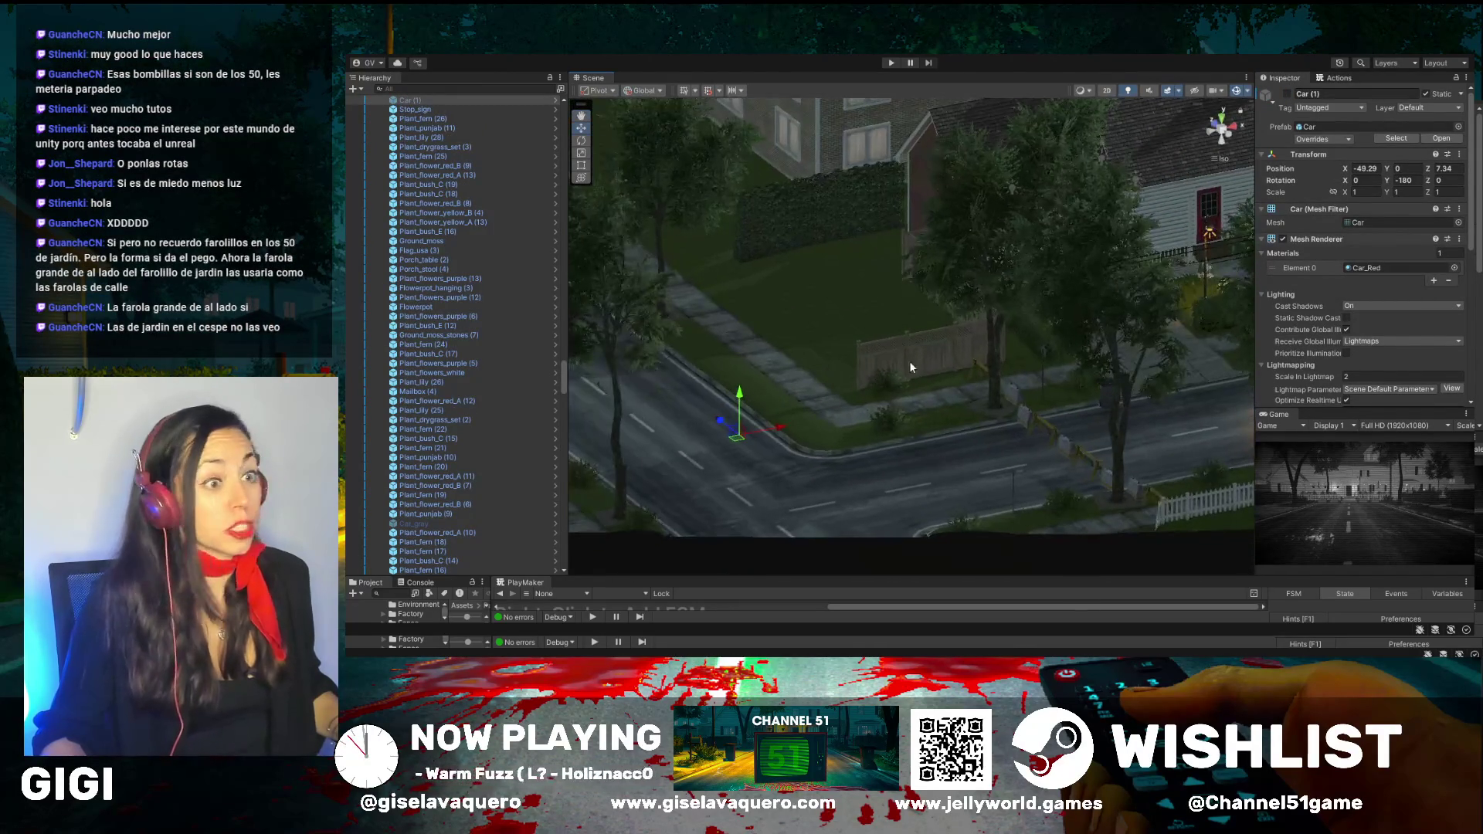
click(580, 120)
drag(814, 314, 954, 353)
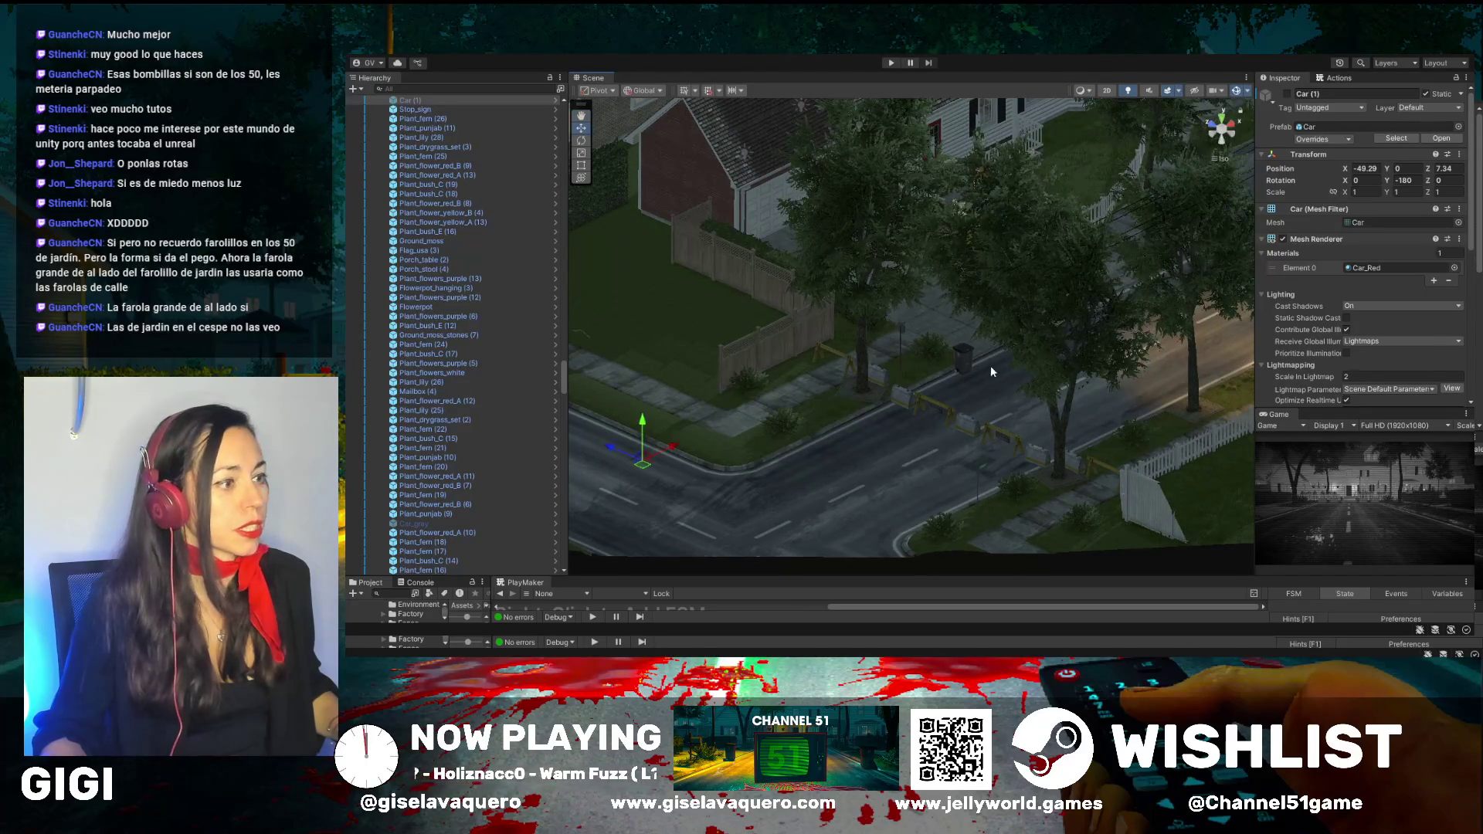
Select the trash bin and driveway road piece, and view the driveway from above
click(963, 358)
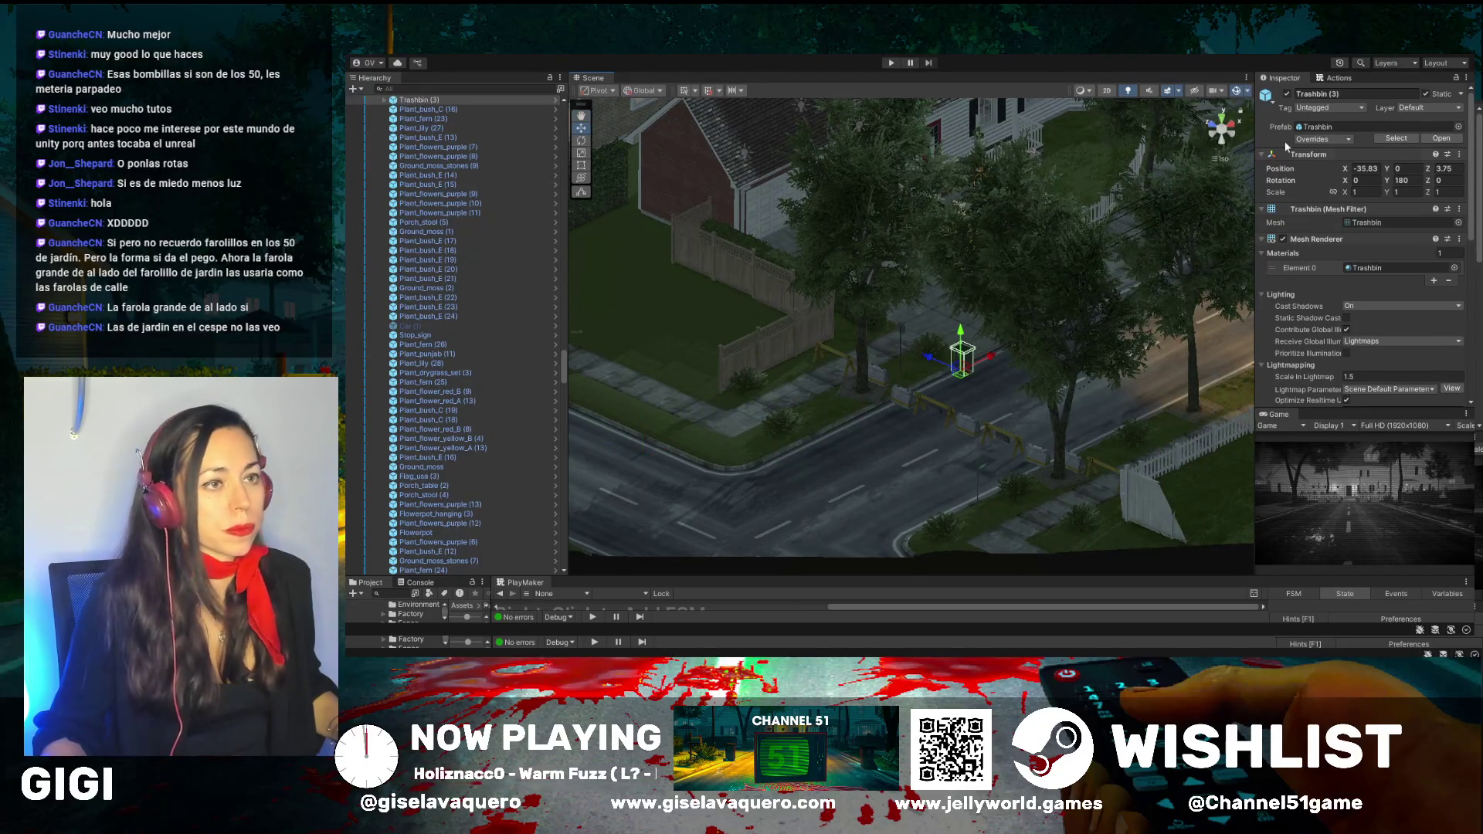
click(1004, 387)
drag(1004, 387, 548, 319)
mouse_move(911, 287)
mouse_down()
mouse_move(942, 417)
mouse_move(1021, 417)
mouse_move(1244, 326)
mouse_move(1110, 264)
mouse_up()
scroll(947, 448, up, 2)
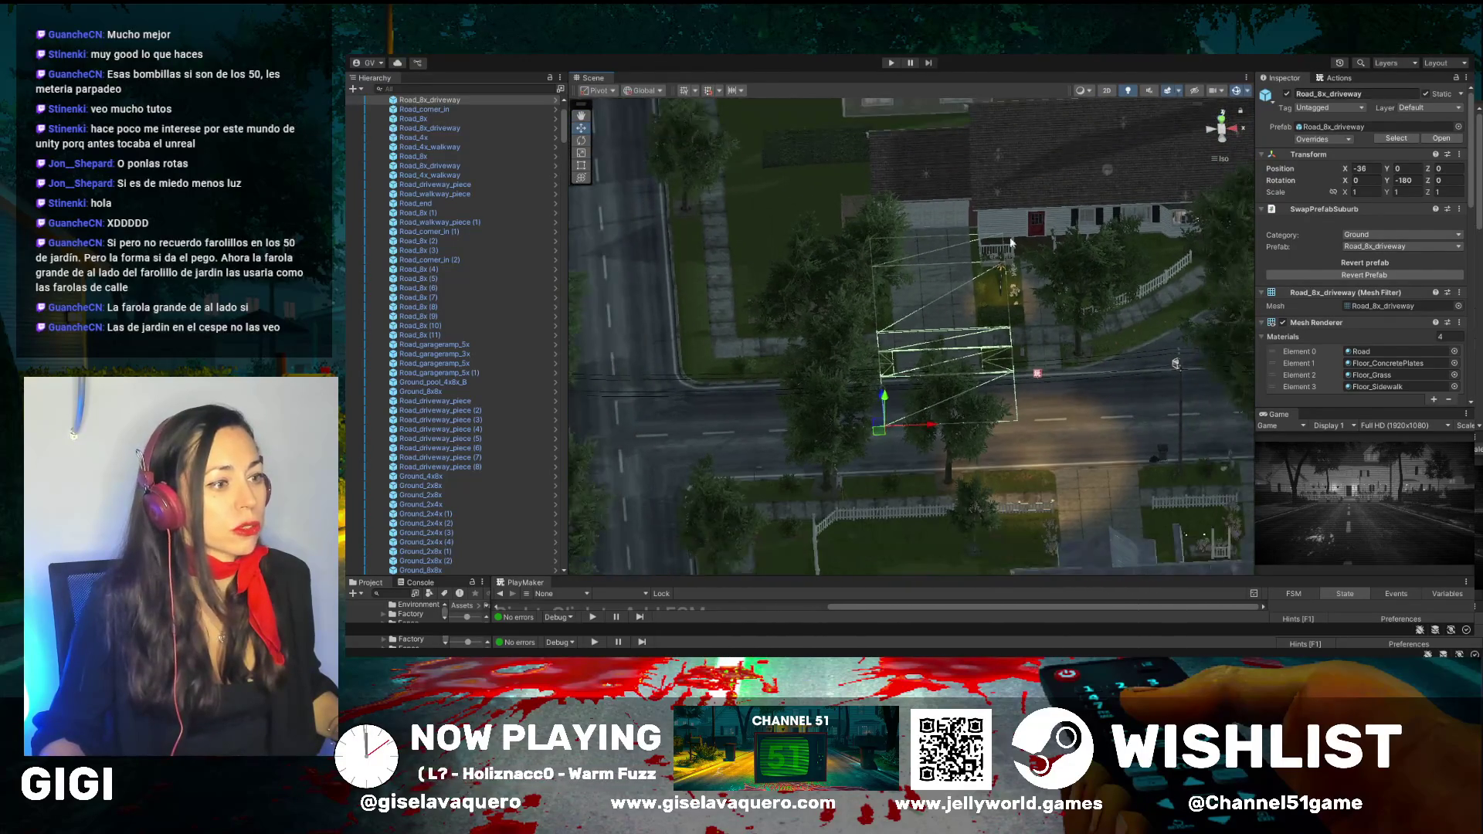
Frame the porch's Pointlight WallLamp from the Hierarchy and uncheck its active box
scroll(1207, 166, up, 3)
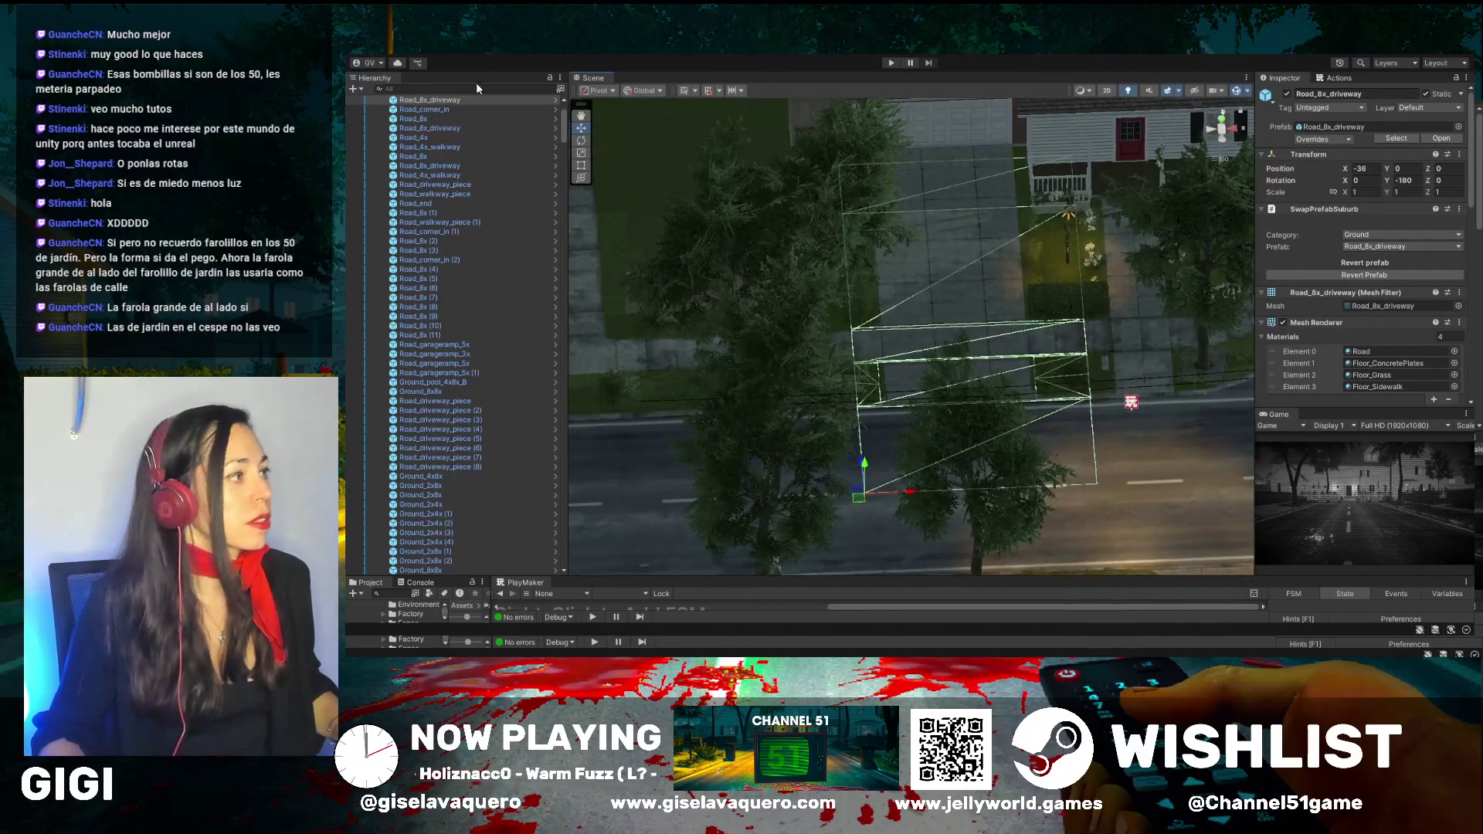
click(1069, 214)
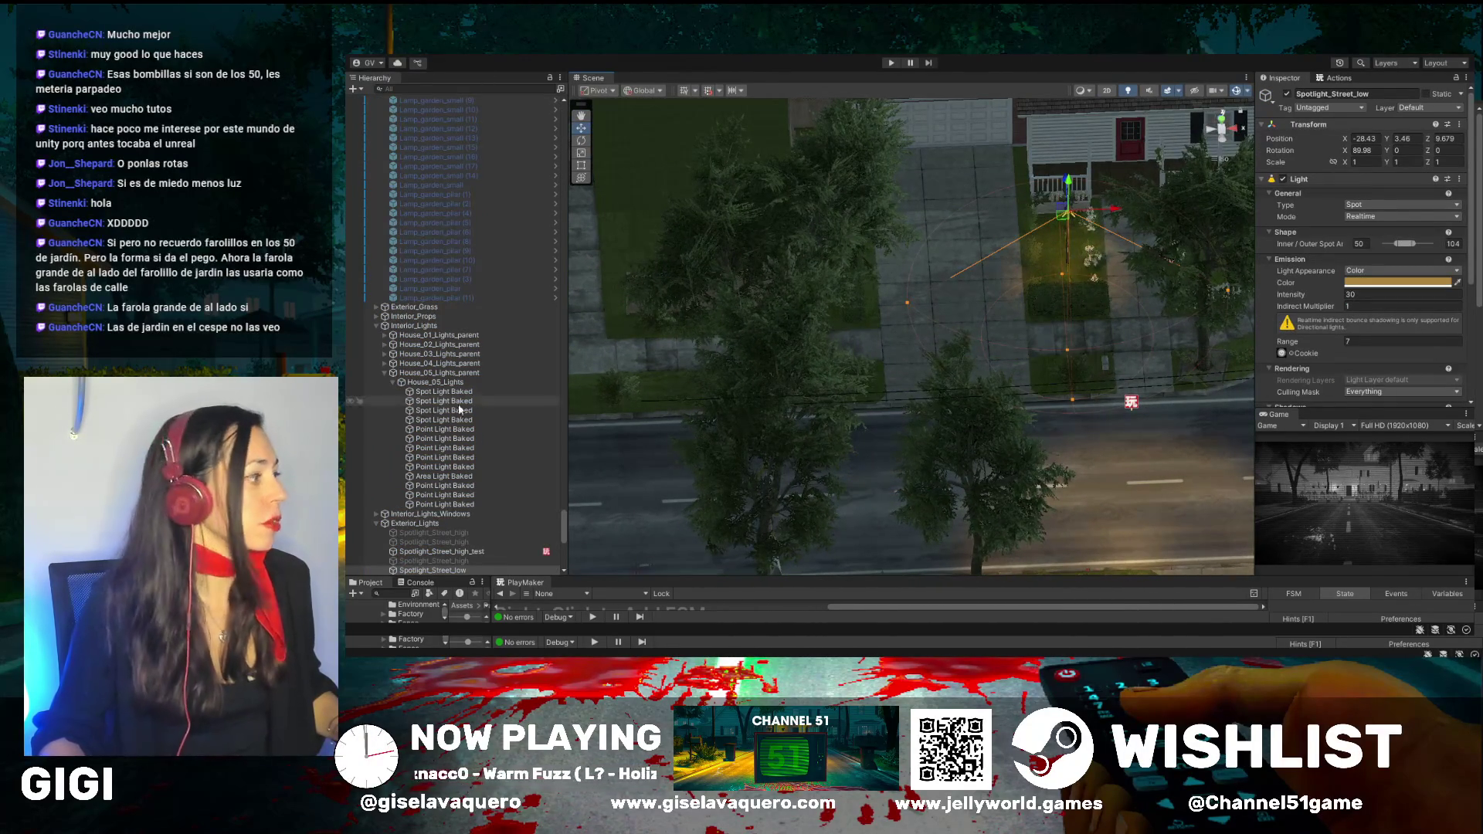
scroll(489, 500, down, 2)
scroll(489, 502, down, 3)
double_click(439, 473)
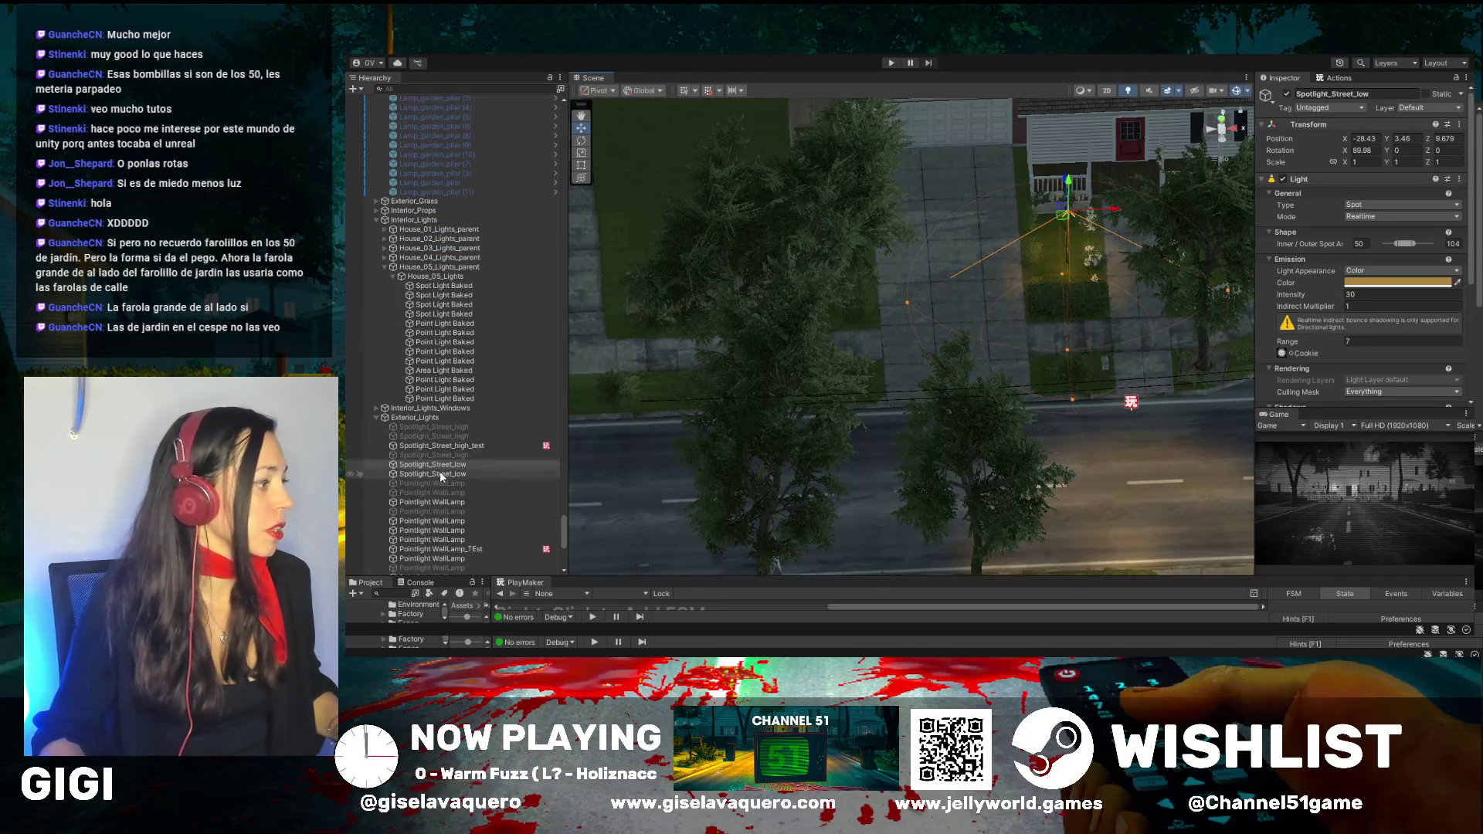
double_click(439, 502)
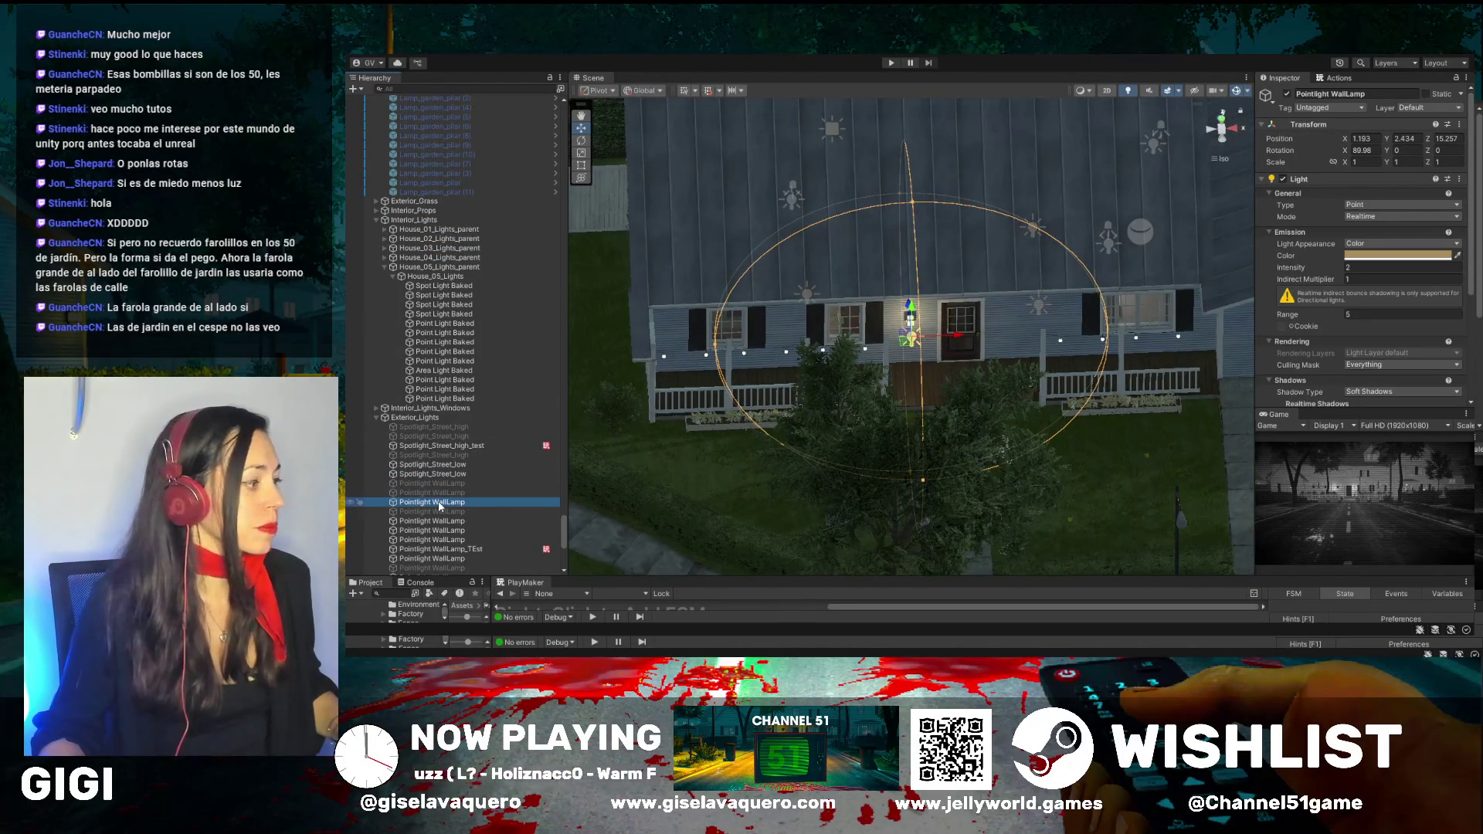
drag(955, 432, 1007, 293)
click(1363, 93)
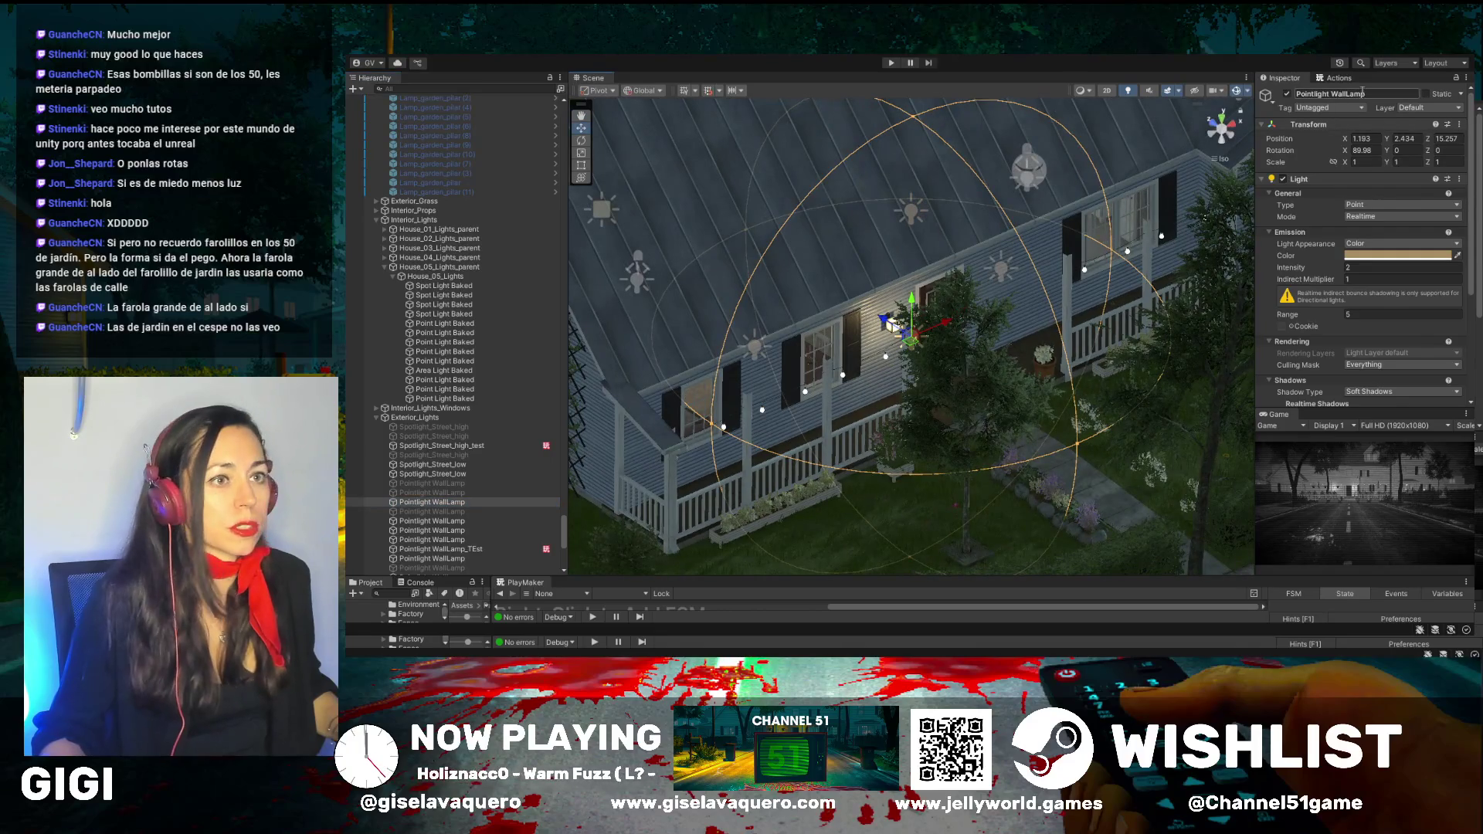
click(1286, 94)
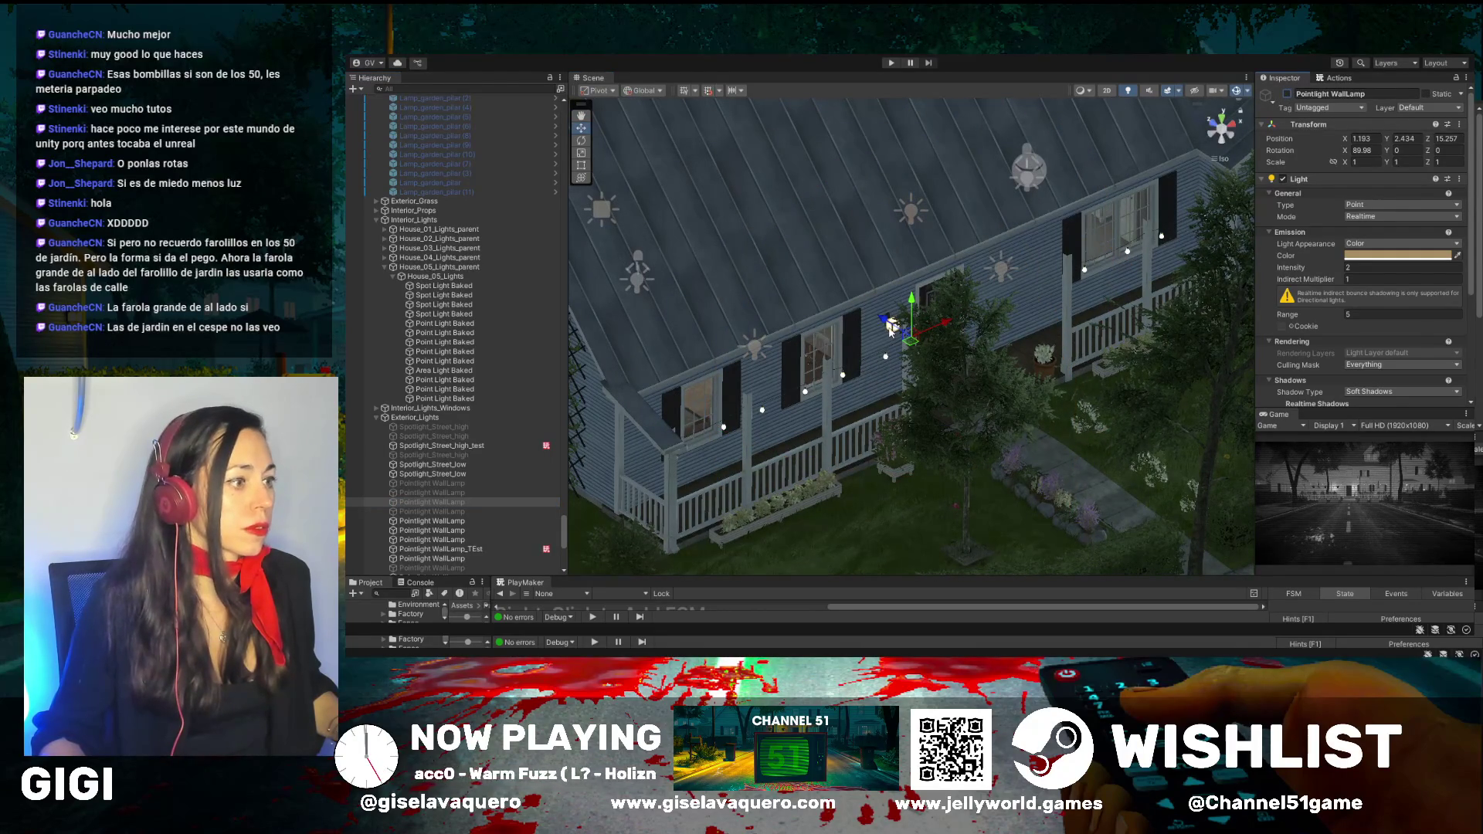
Disable the Lamp_wall_box (2) fixture on the house front
click(891, 328)
click(1286, 95)
mouse_move(865, 347)
mouse_down()
mouse_move(699, 349)
mouse_move(717, 346)
mouse_up()
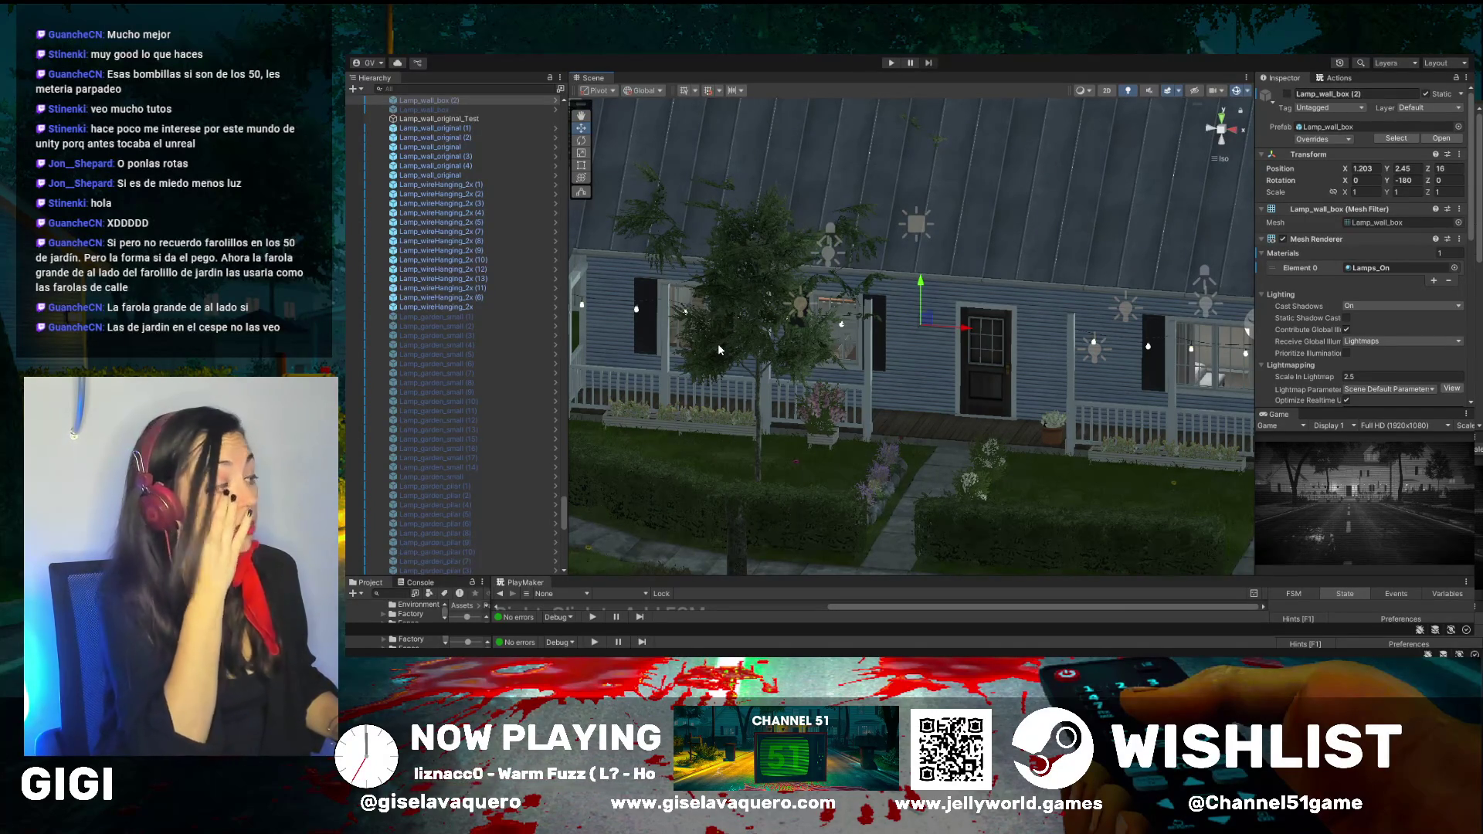
scroll(425, 409, down, 10)
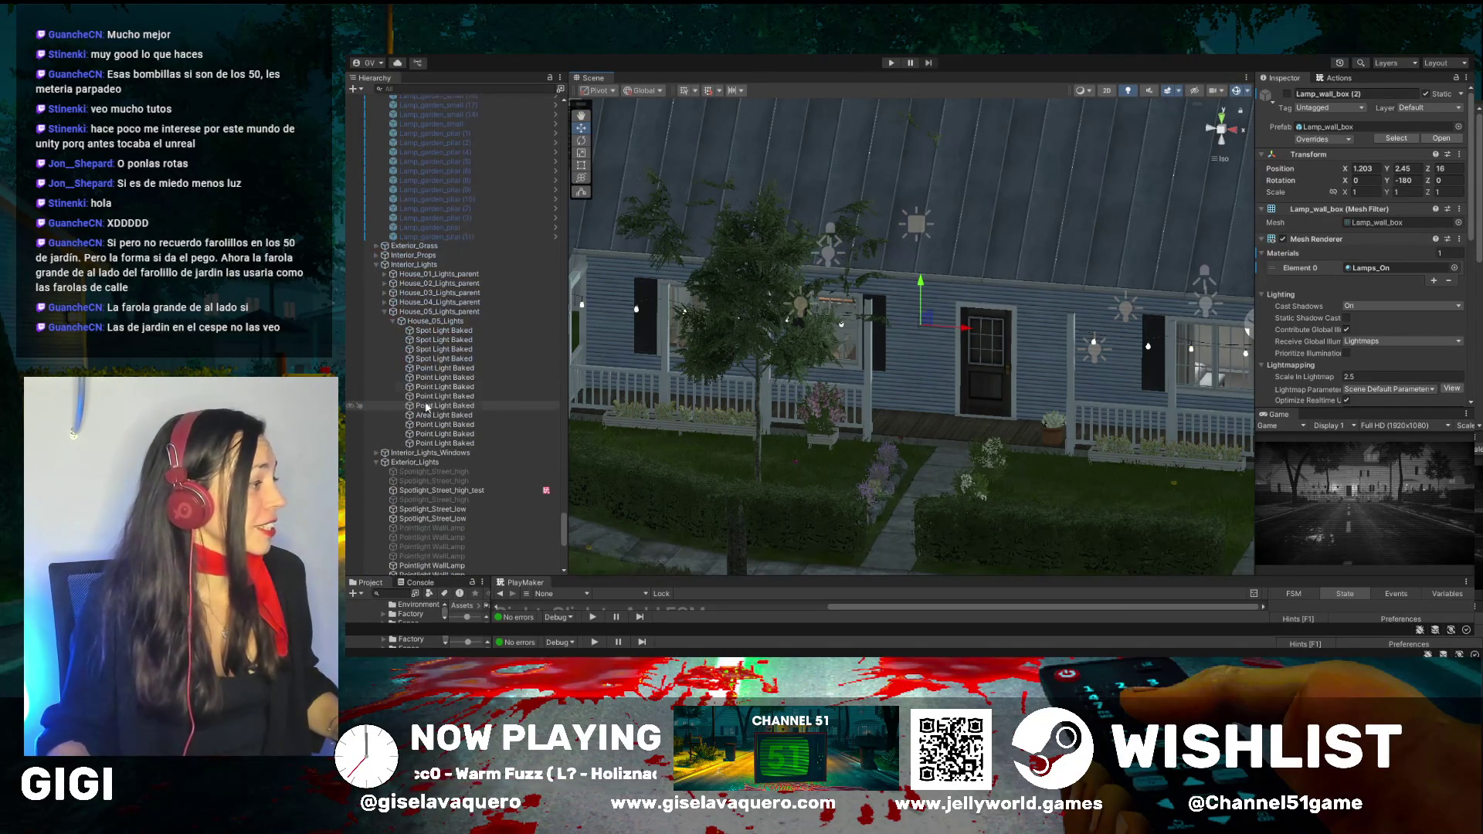
double_click(428, 246)
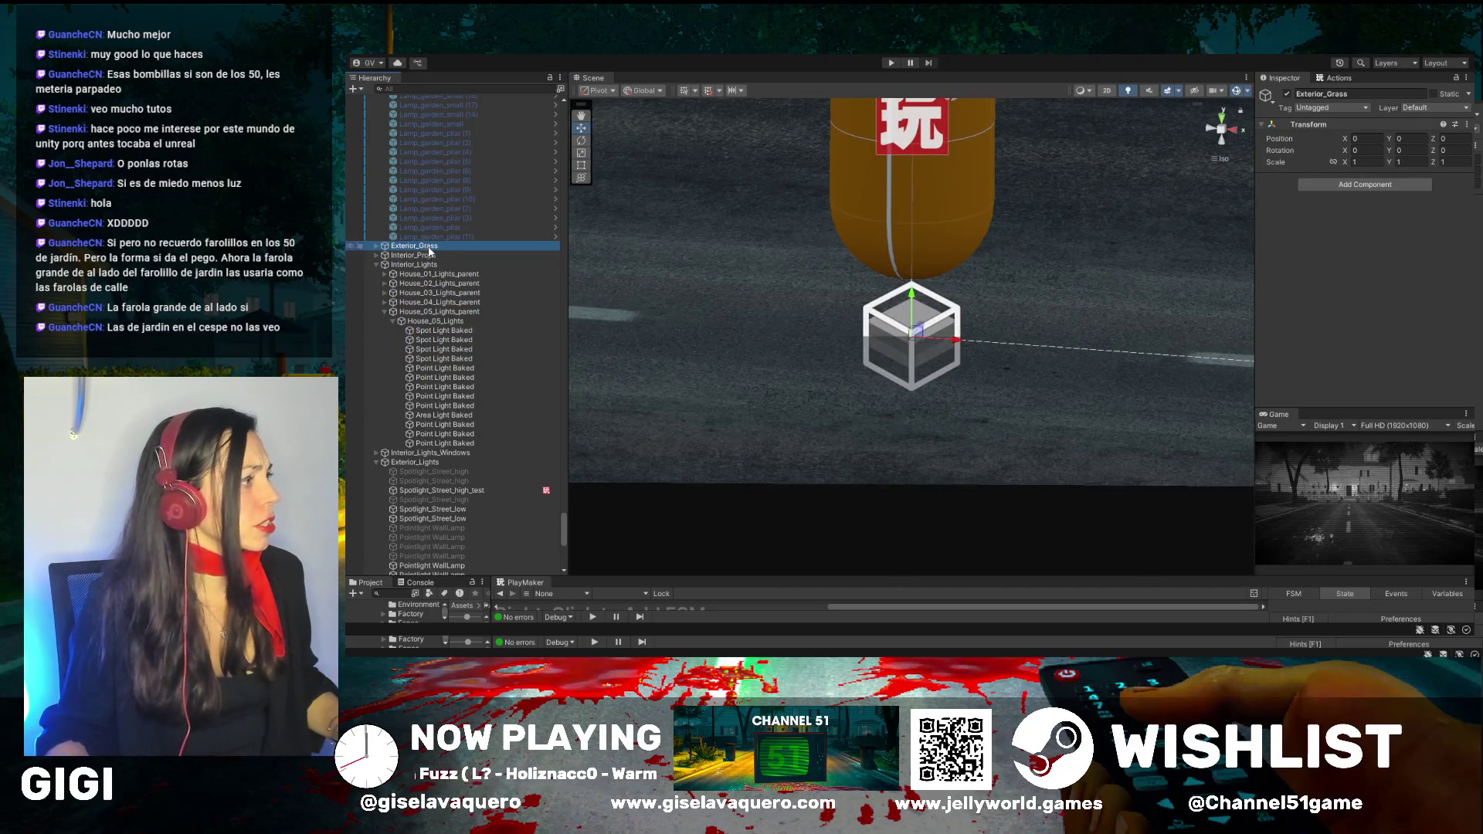
double_click(430, 248)
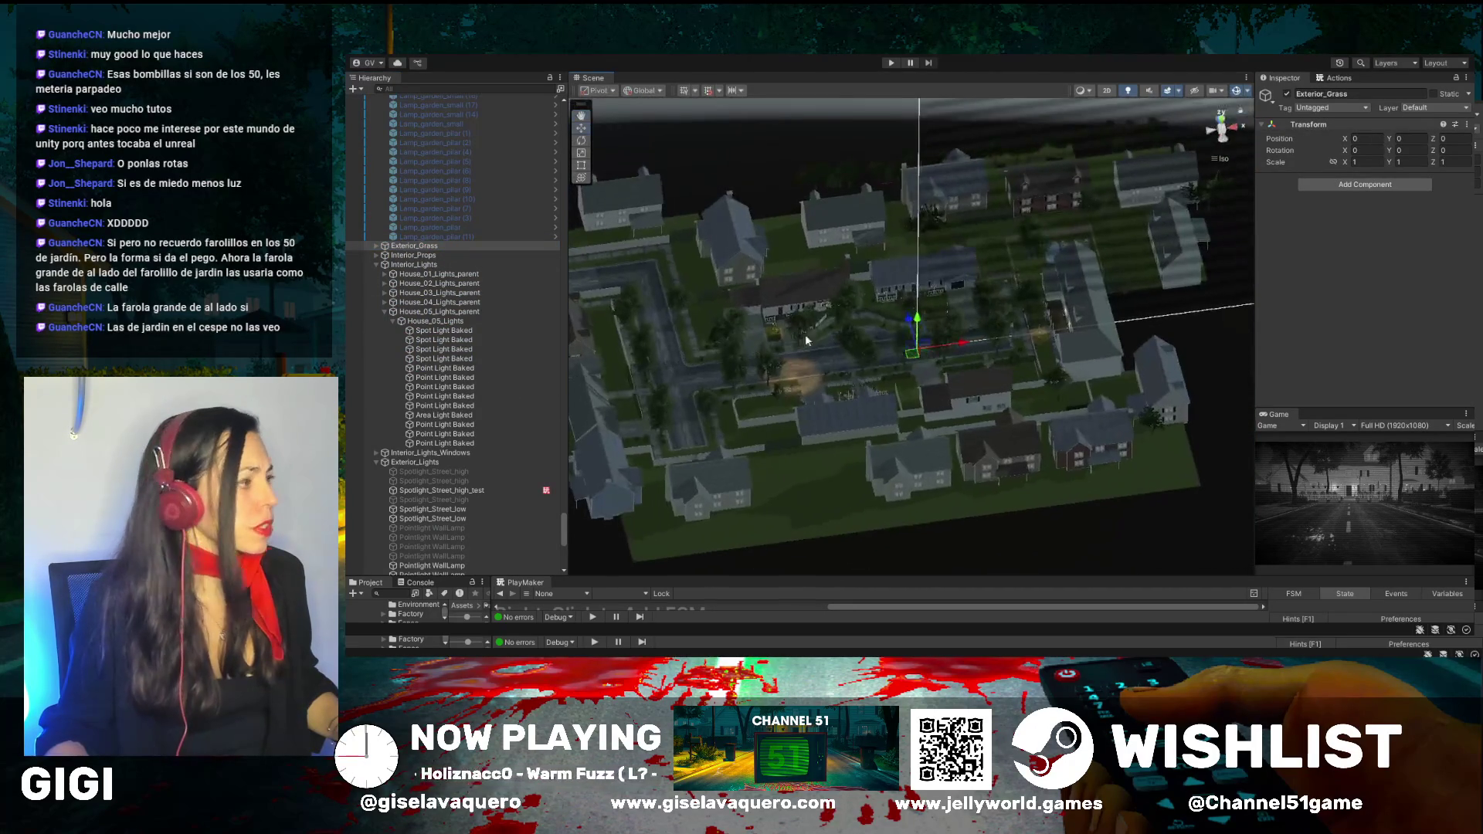
click(376, 245)
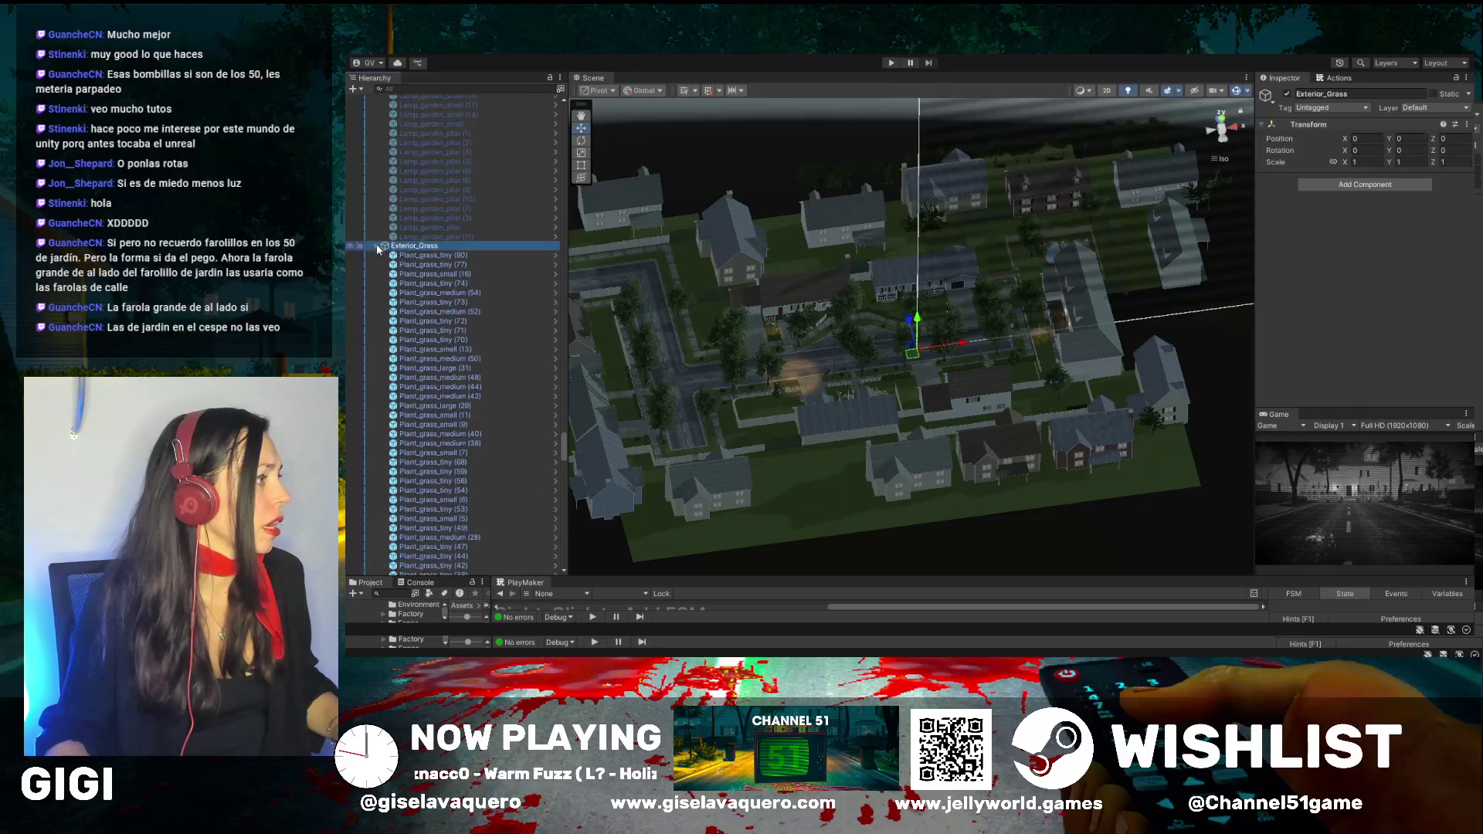
double_click(424, 256)
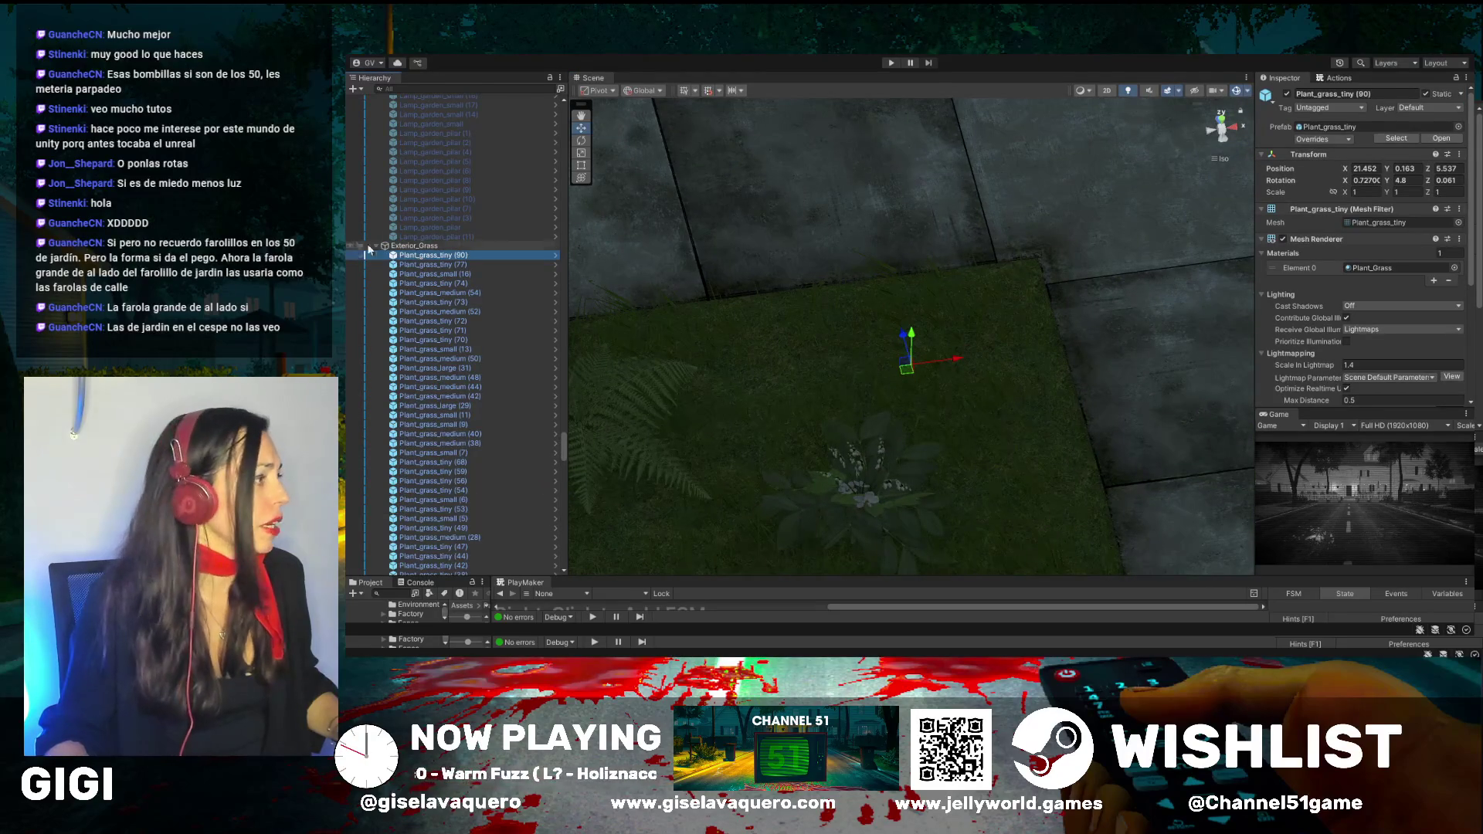
click(376, 246)
scroll(476, 272, up, 10)
double_click(452, 448)
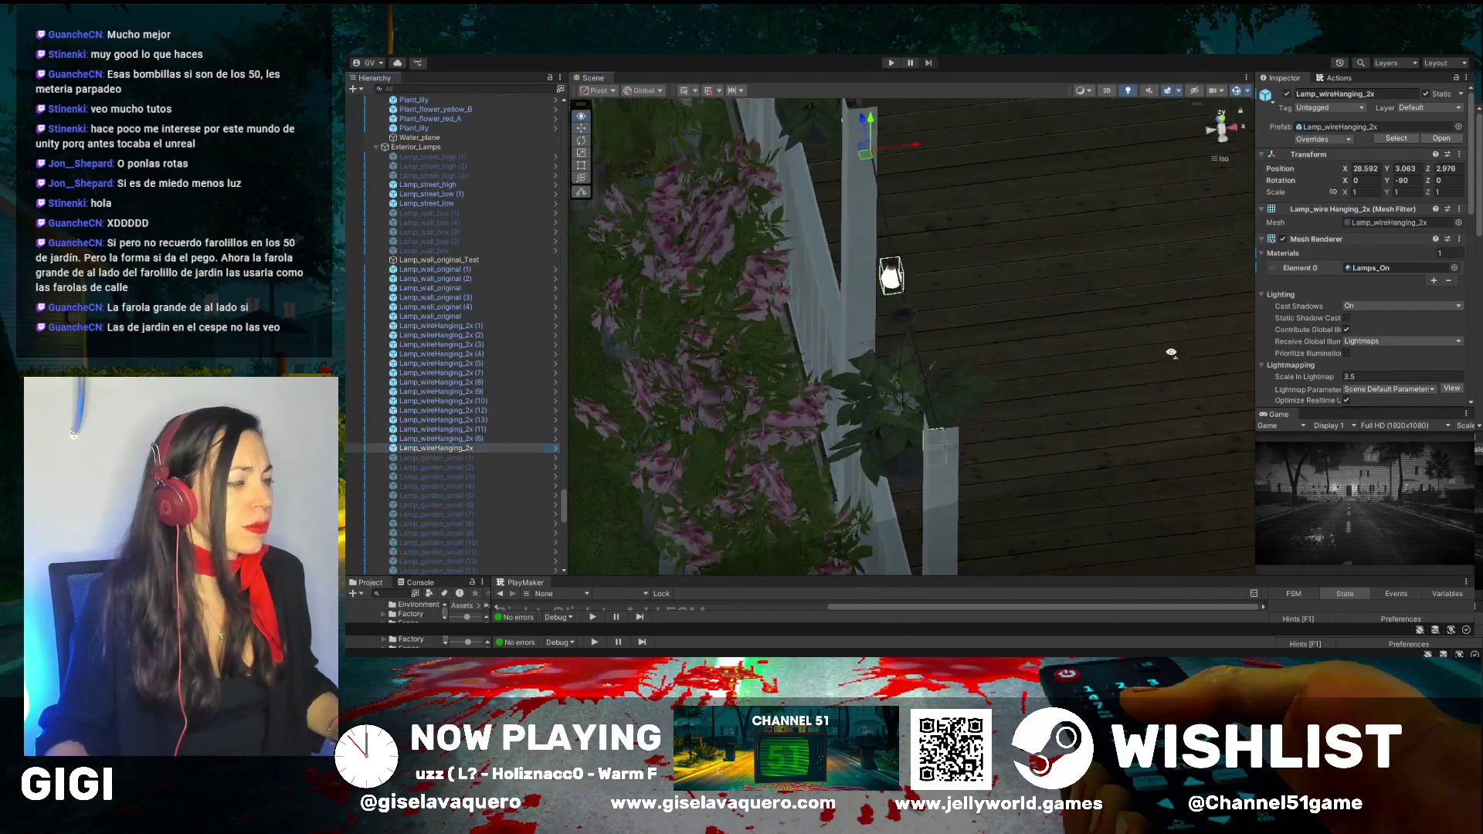
click(444, 354)
double_click(452, 326)
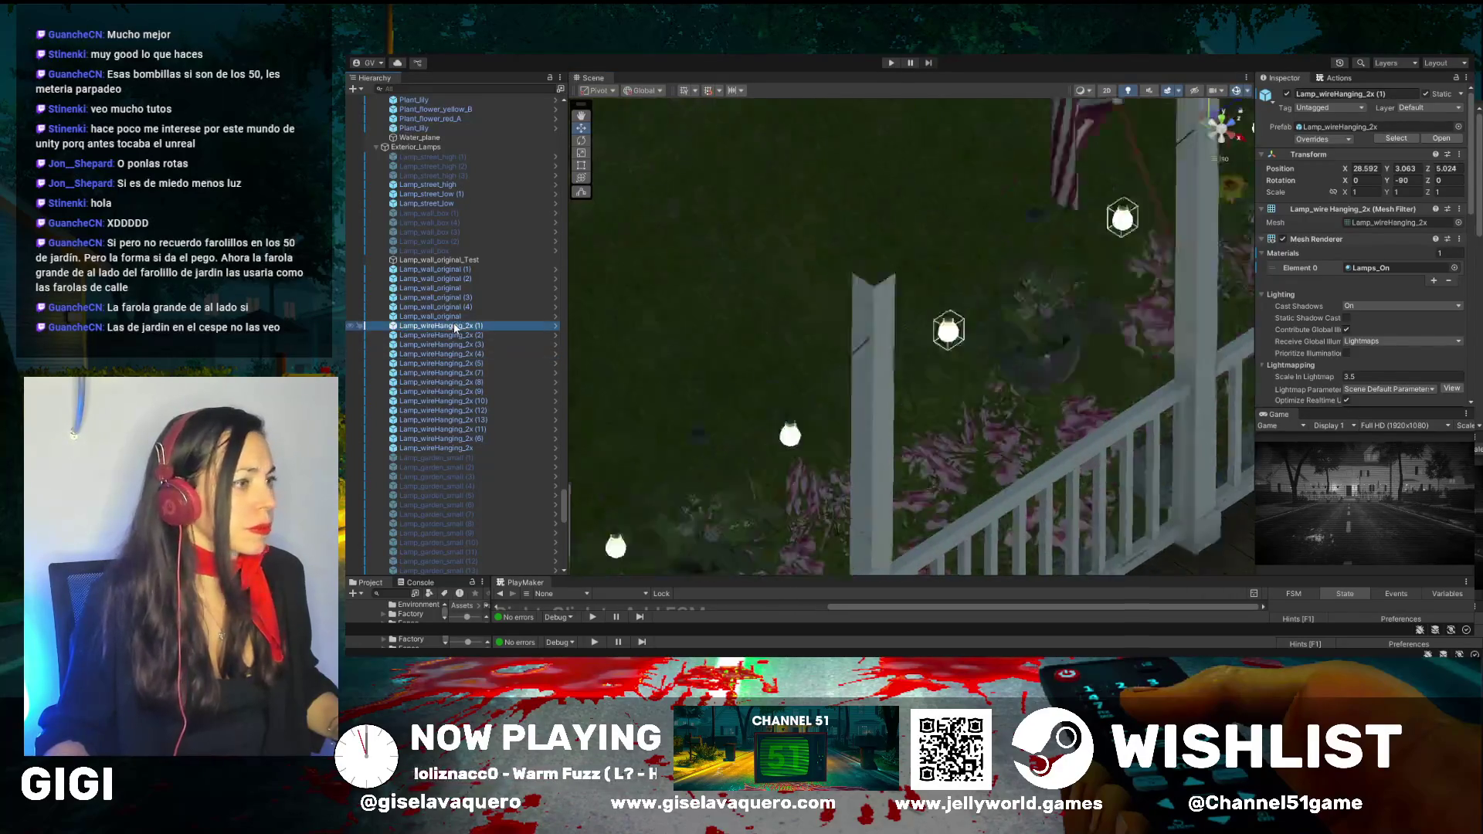
double_click(440, 316)
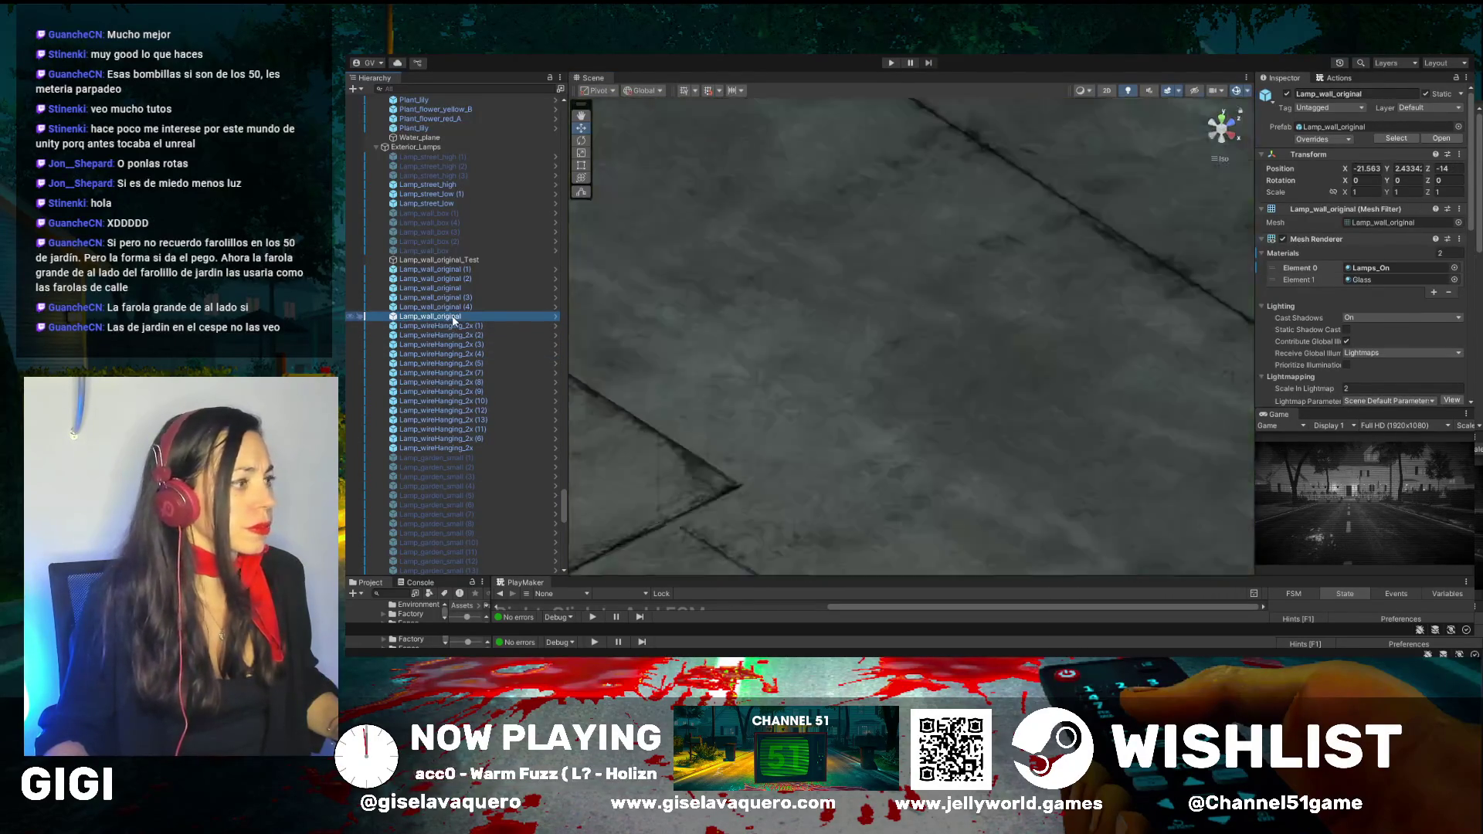
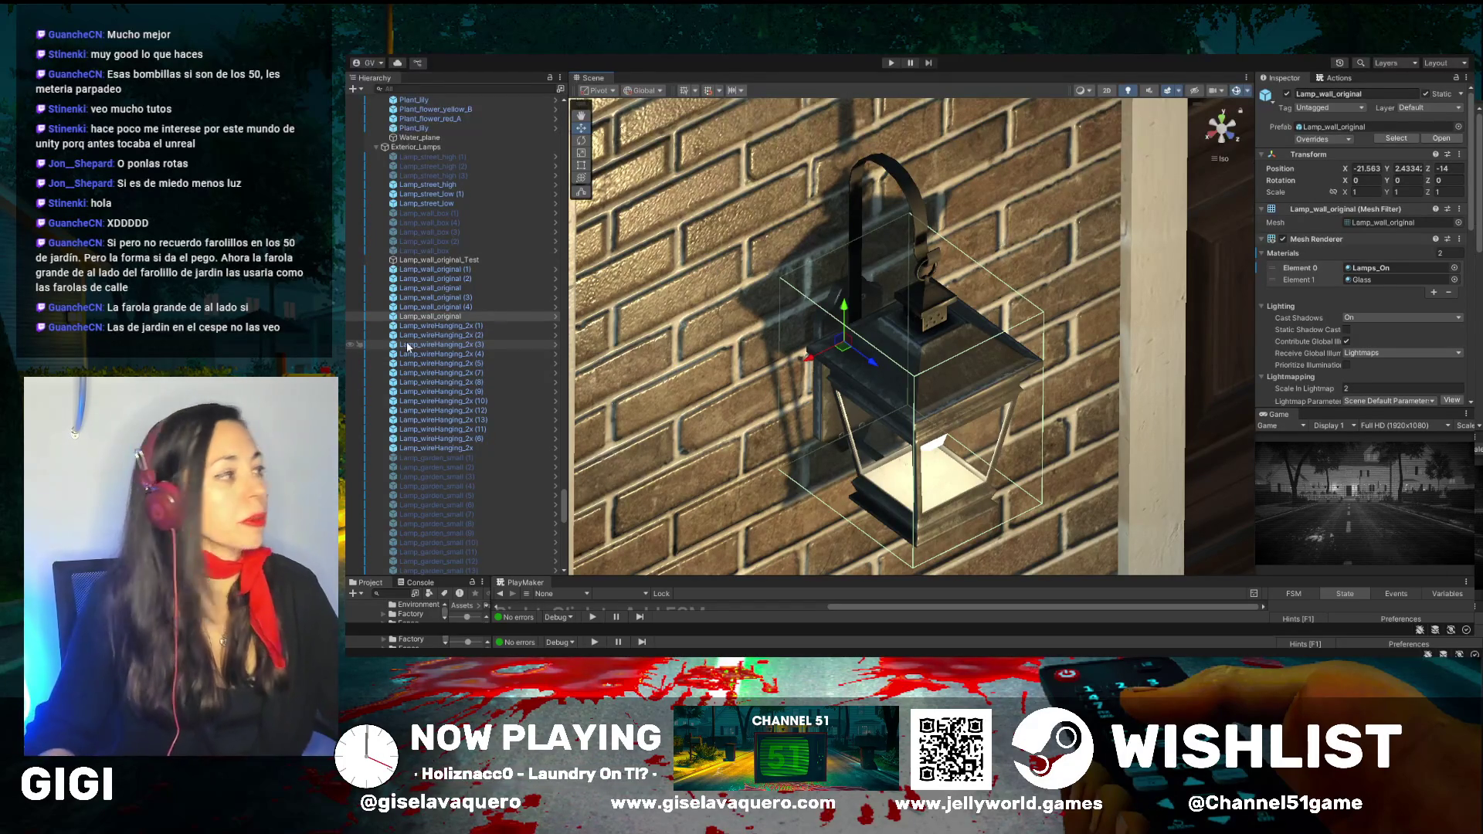
Select and frame the Lamp_wall_original_Test wall lamp, then deselect it
click(473, 270)
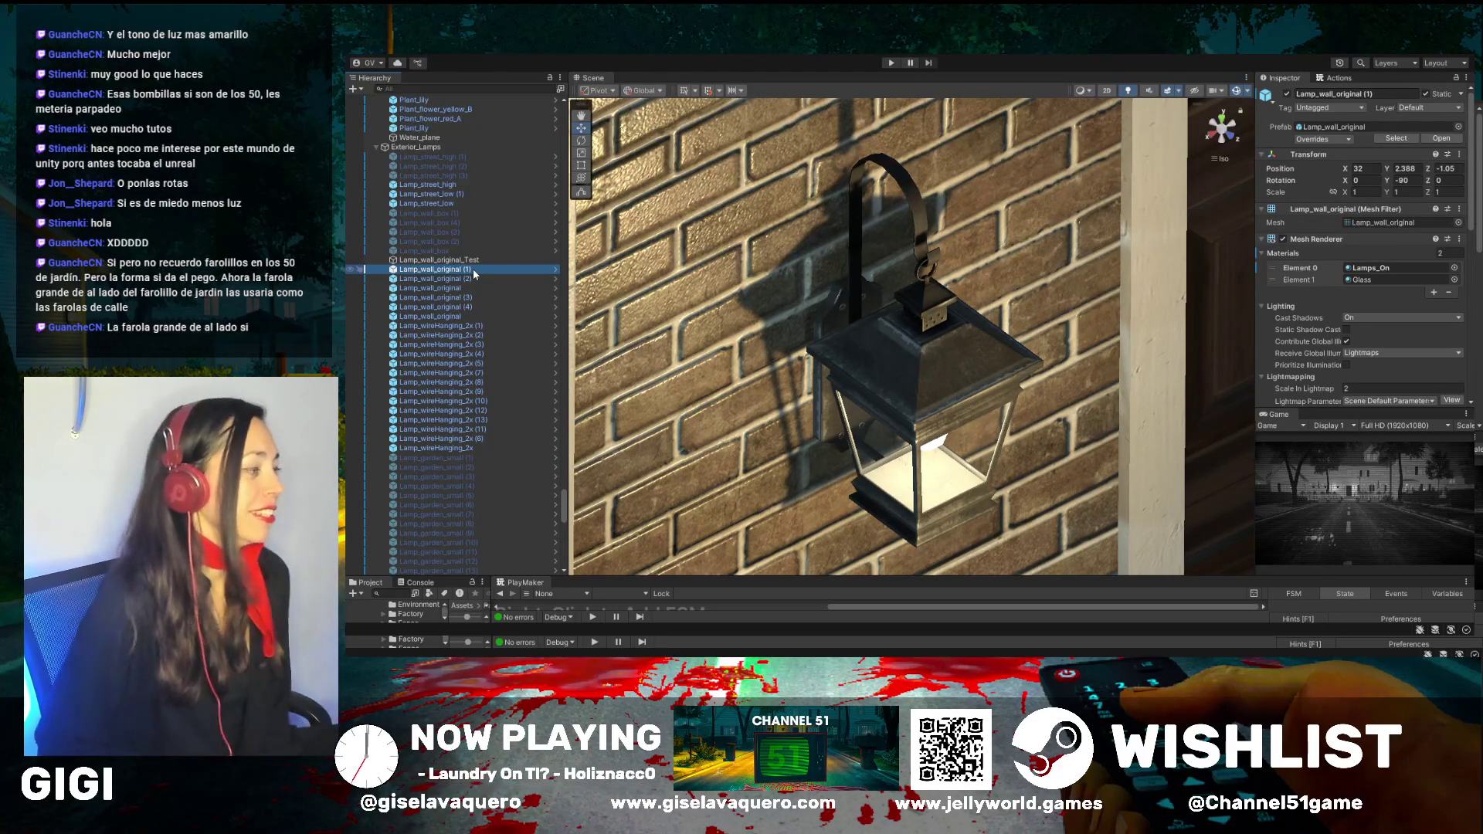
double_click(473, 261)
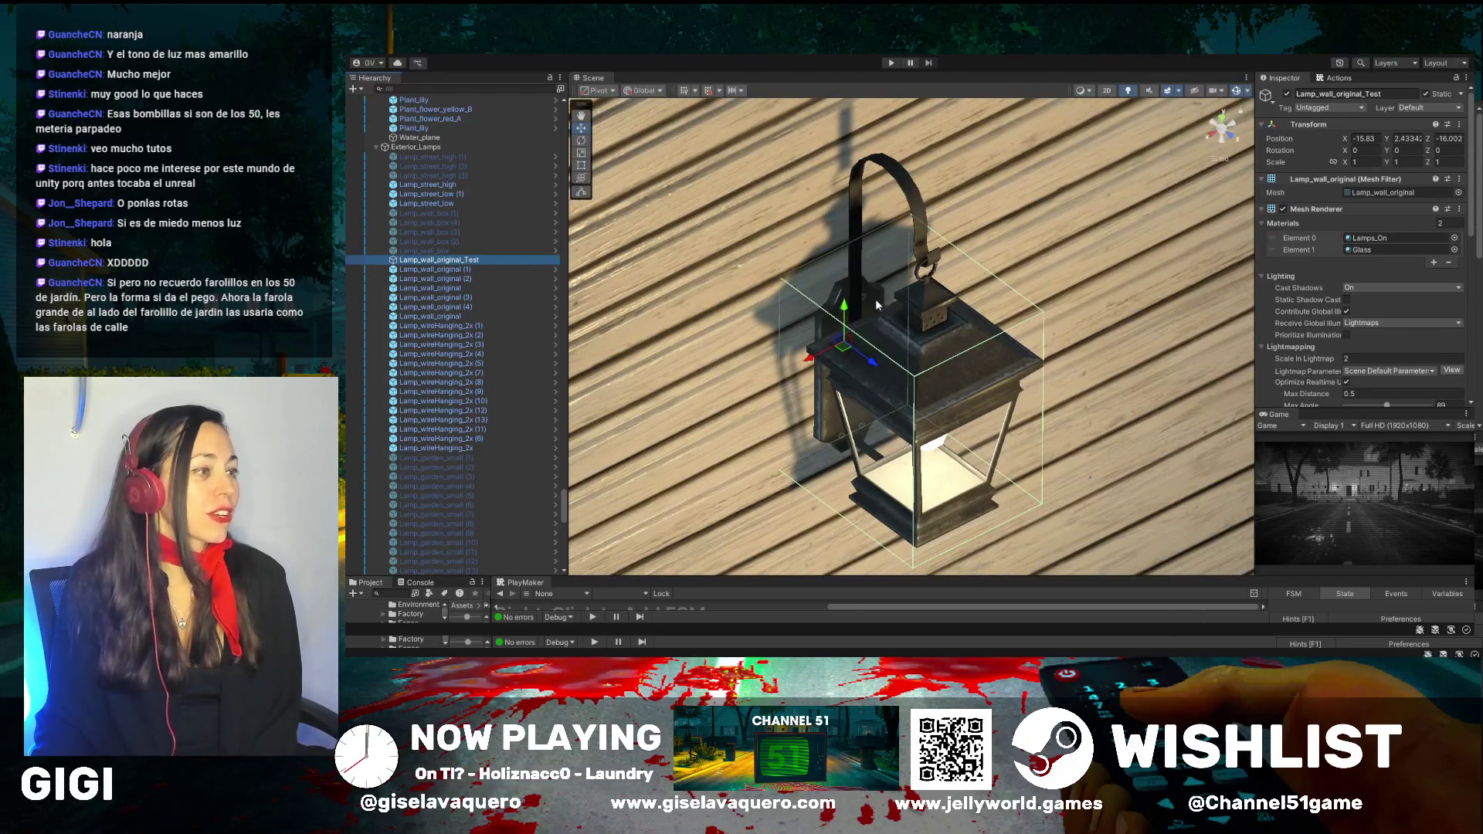
scroll(991, 363, down, 10)
scroll(962, 365, down, 5)
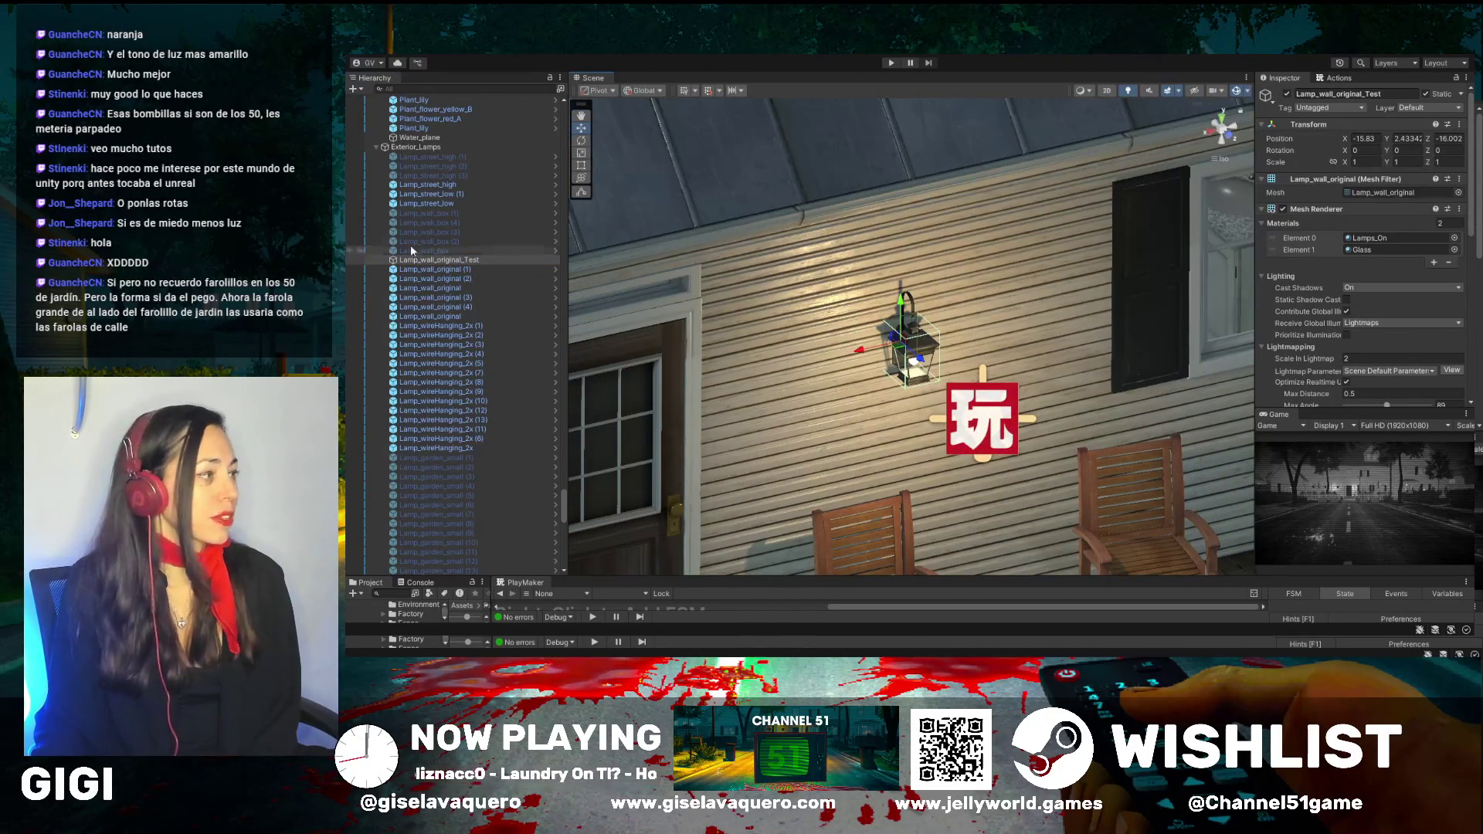
click(574, 296)
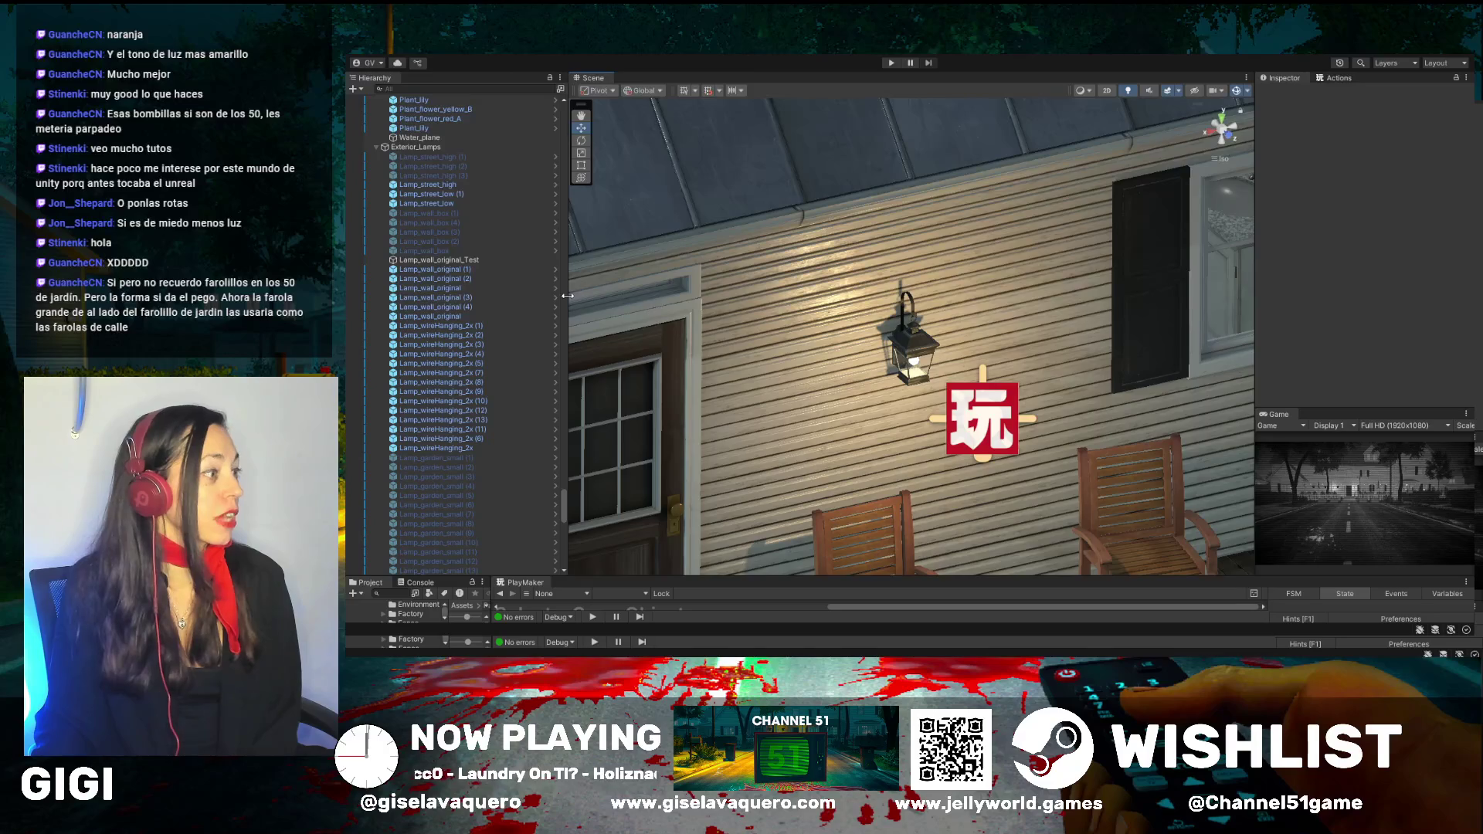
Widen the Hierarchy panel and briefly run the game in Play mode
drag(567, 296, 724, 296)
scroll(947, 340, down, 5)
scroll(946, 340, down, 3)
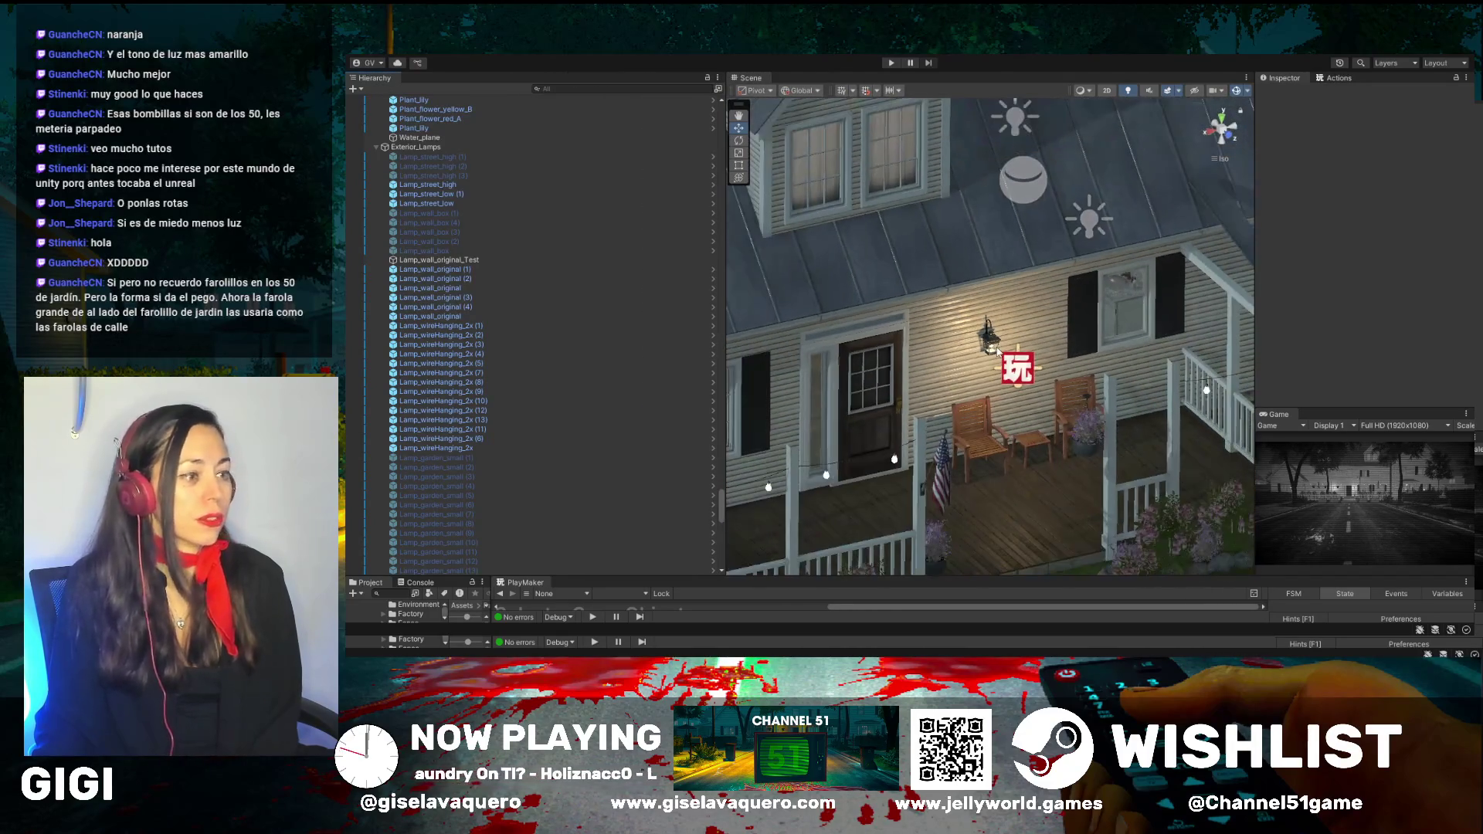
click(892, 63)
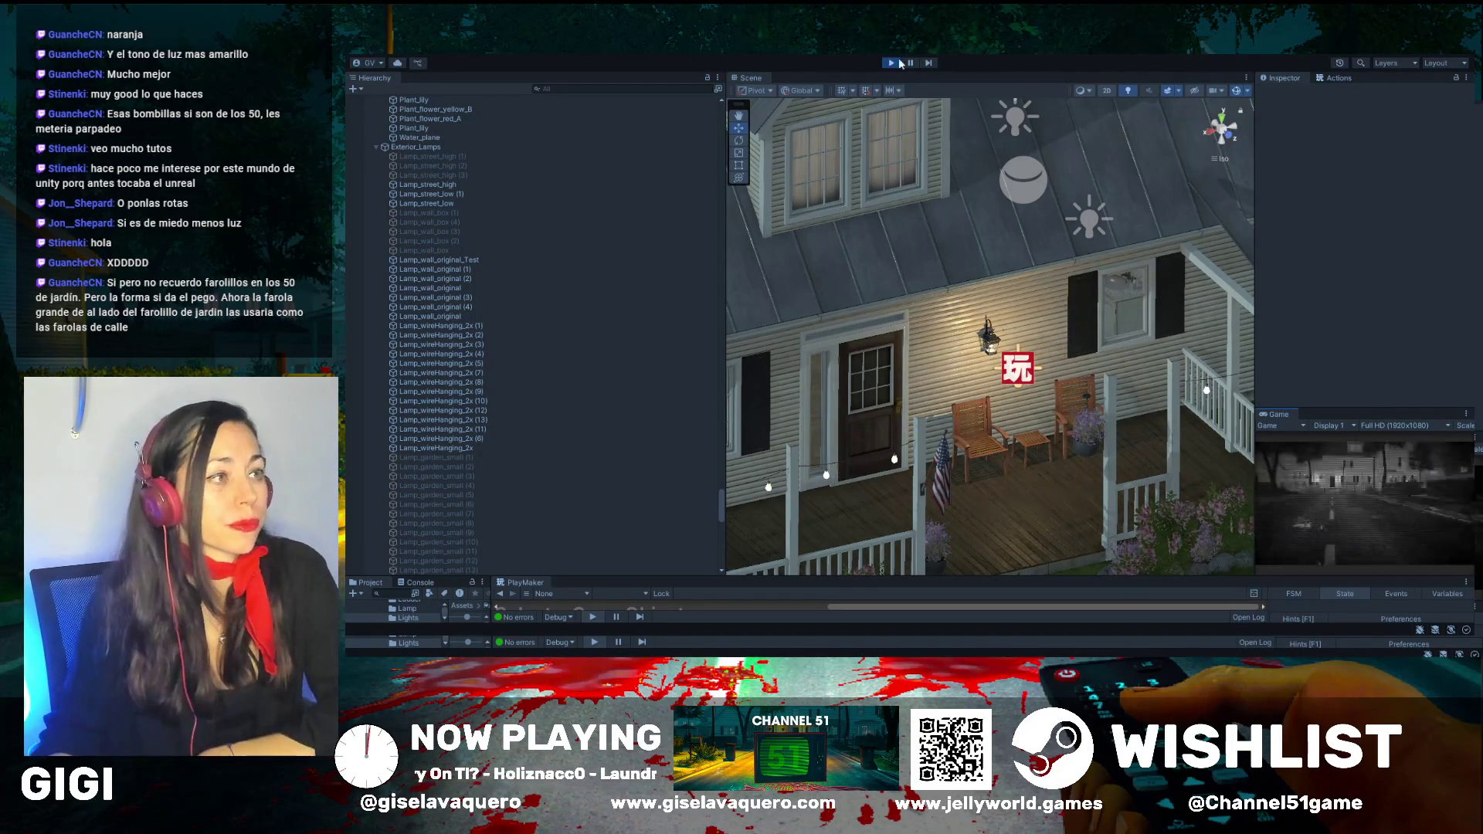
click(891, 63)
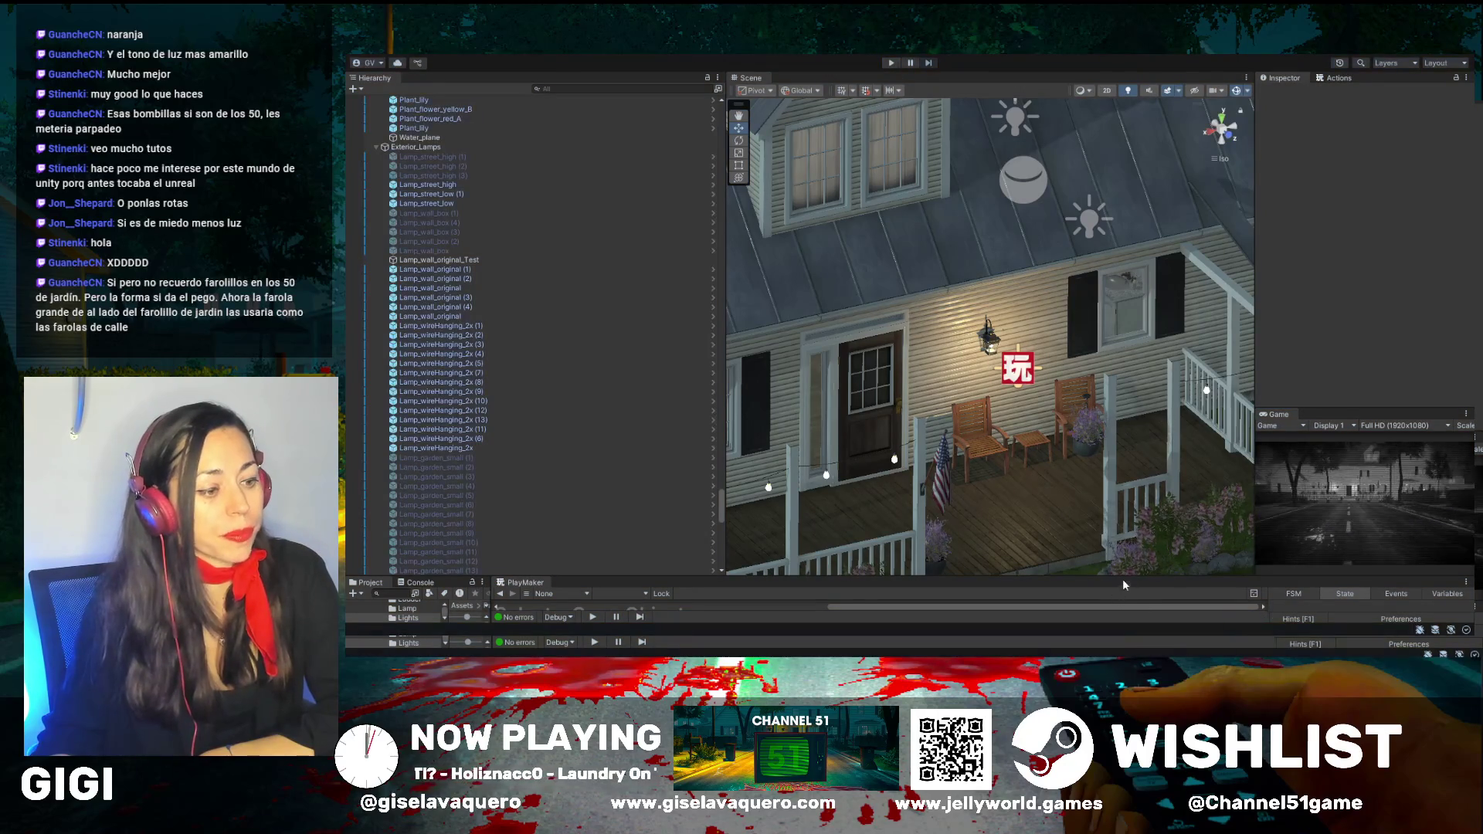
Enlarge the bottom panel and Game view, then run the game in Play mode again
mouse_move(1127, 578)
mouse_down()
mouse_move(1097, 266)
mouse_move(1063, 133)
mouse_move(1120, 298)
mouse_move(1127, 577)
mouse_up()
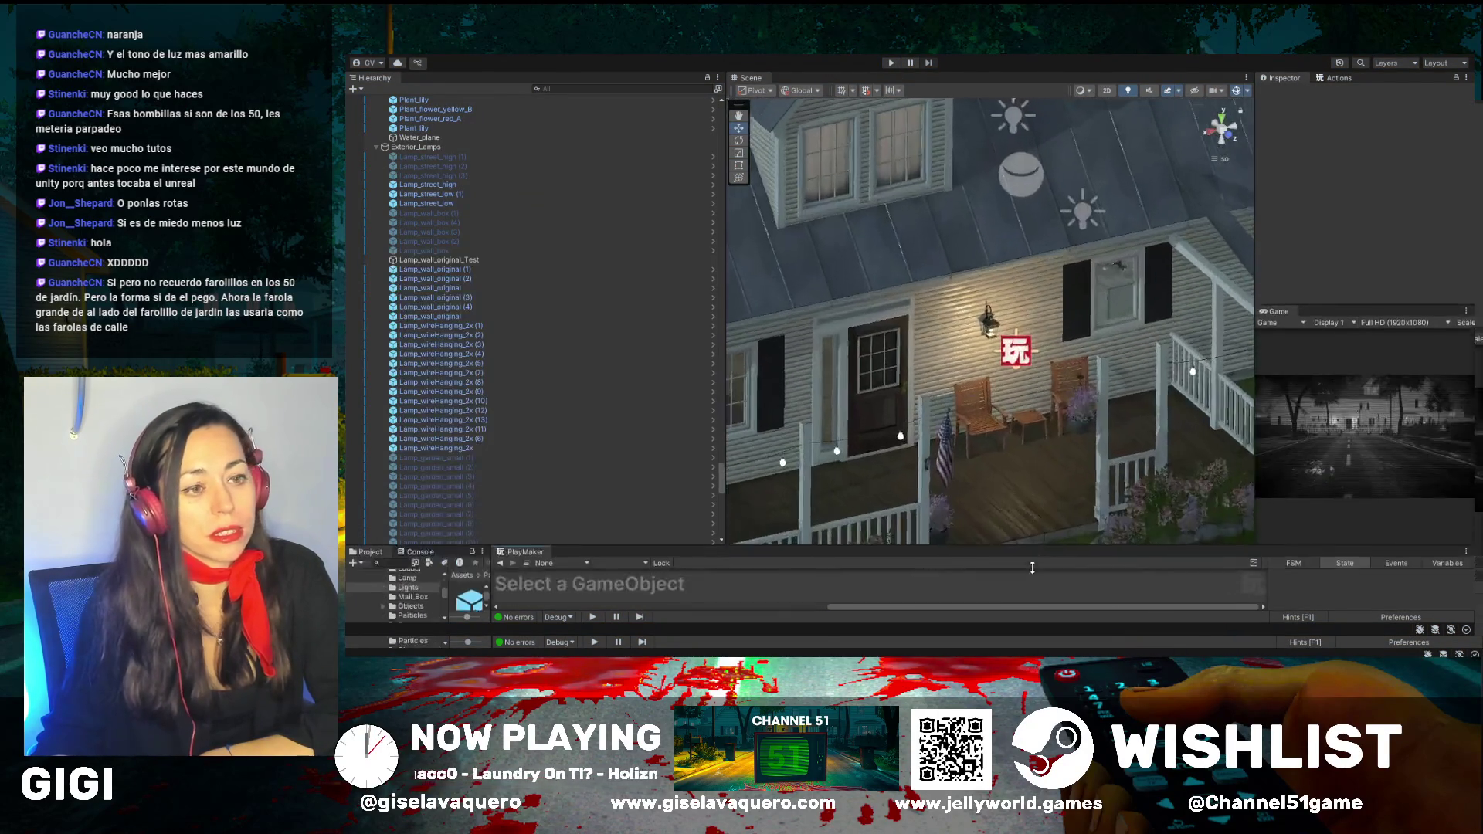
drag(1253, 371, 950, 394)
click(891, 63)
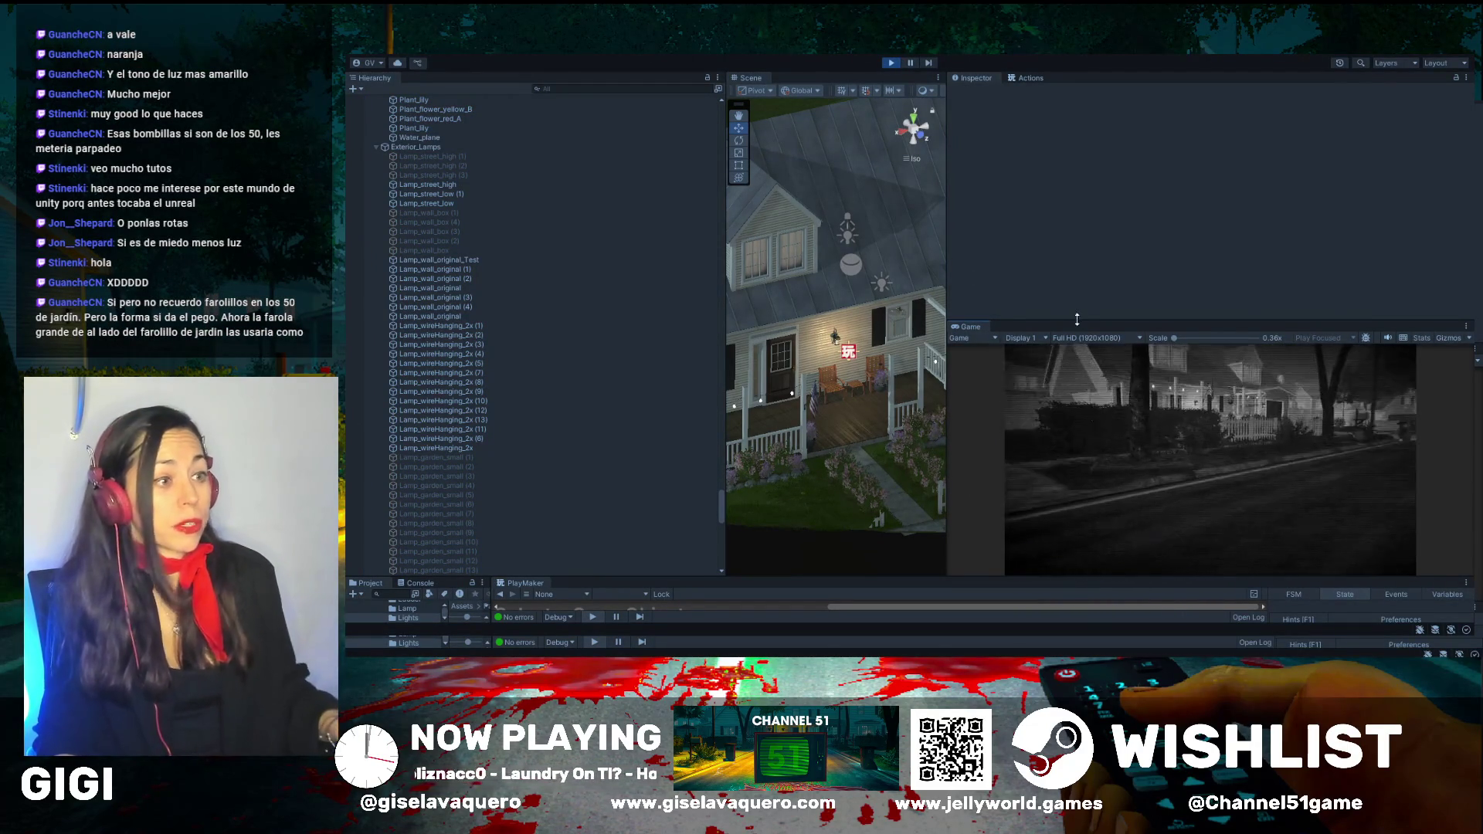
Enlarge the Game view, select the wall-lamp test point light, and stop Play mode
drag(1077, 319, 1077, 286)
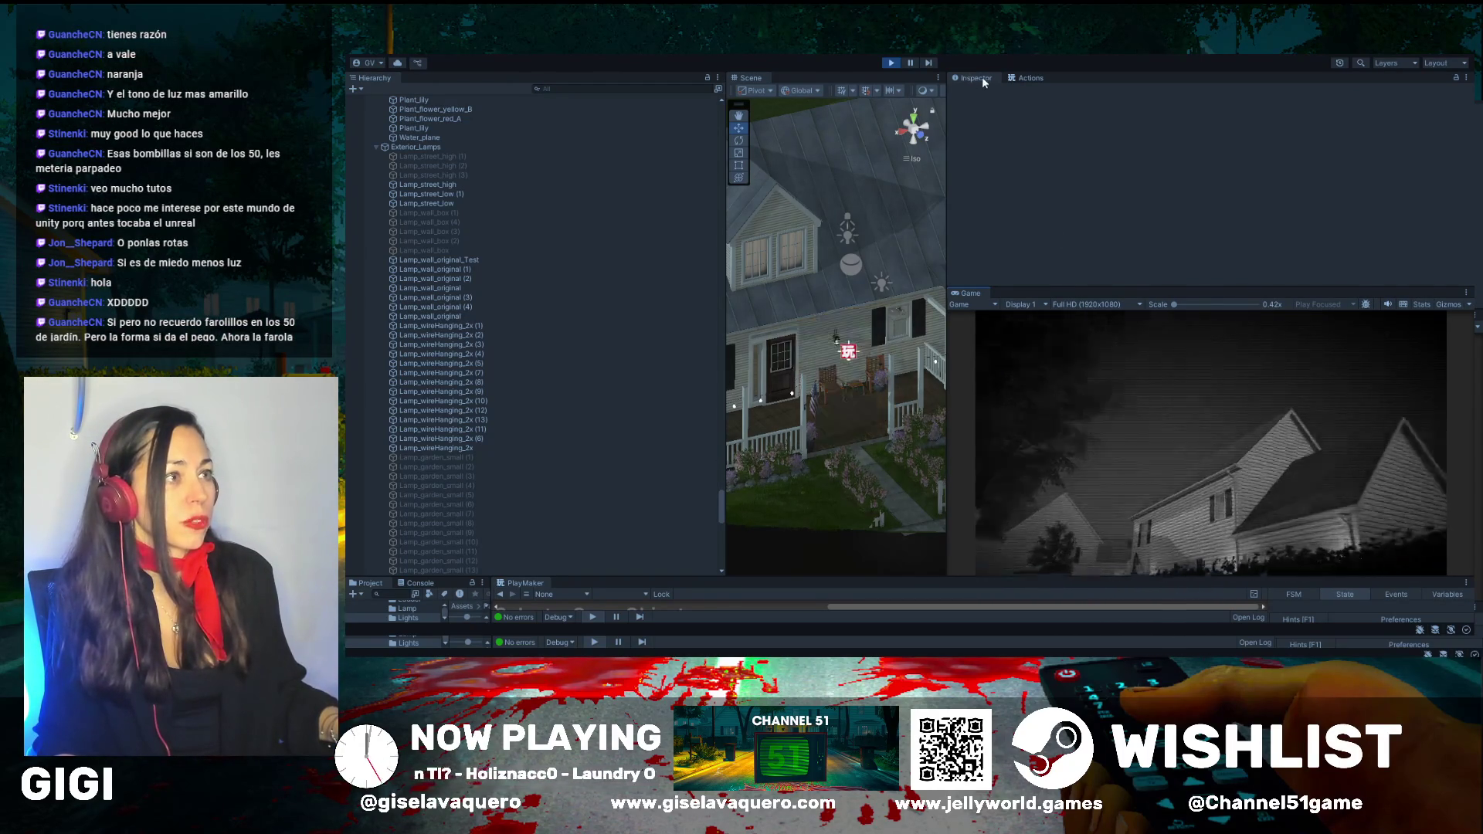
click(848, 351)
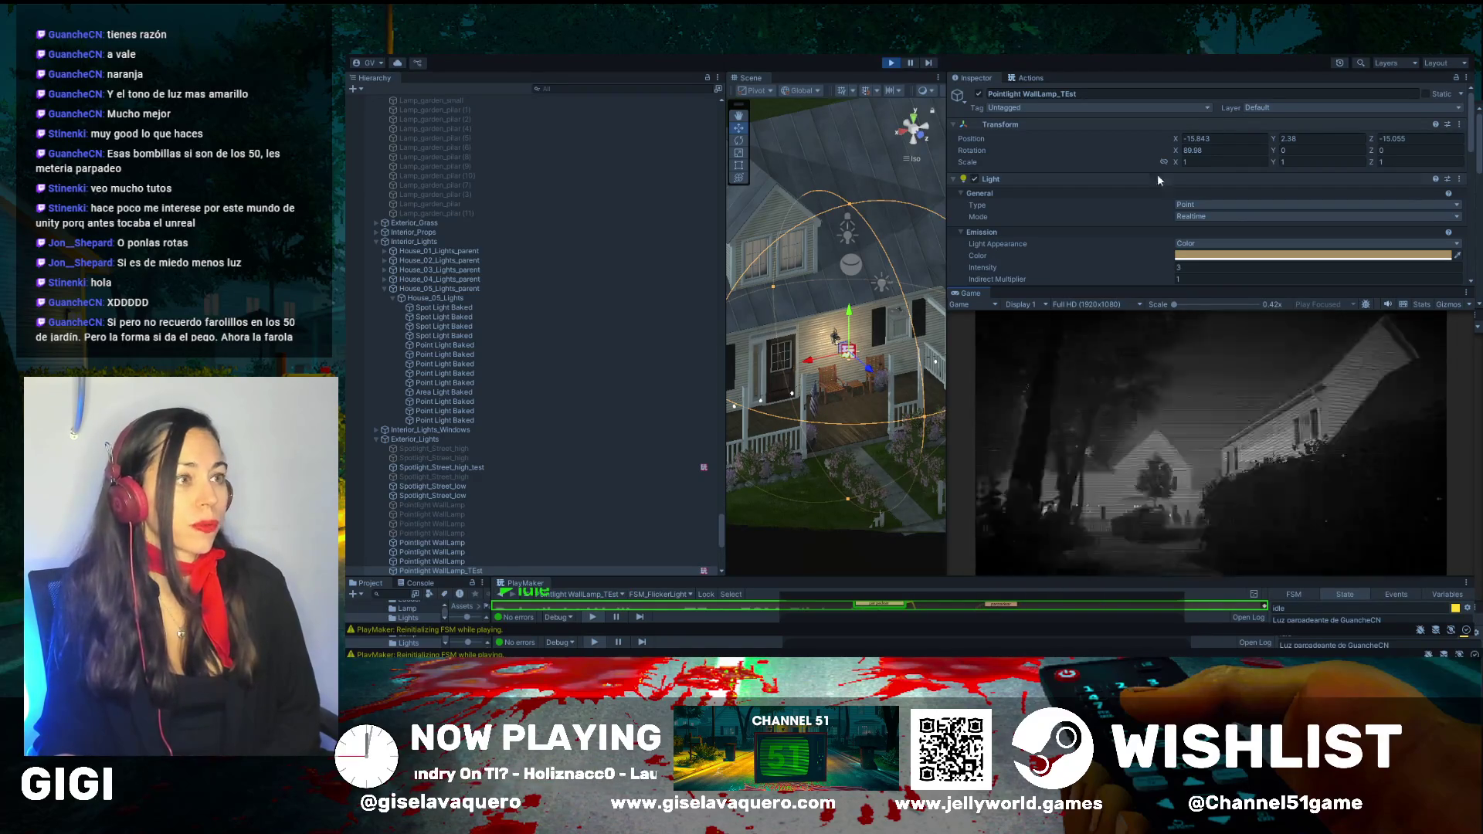
click(892, 62)
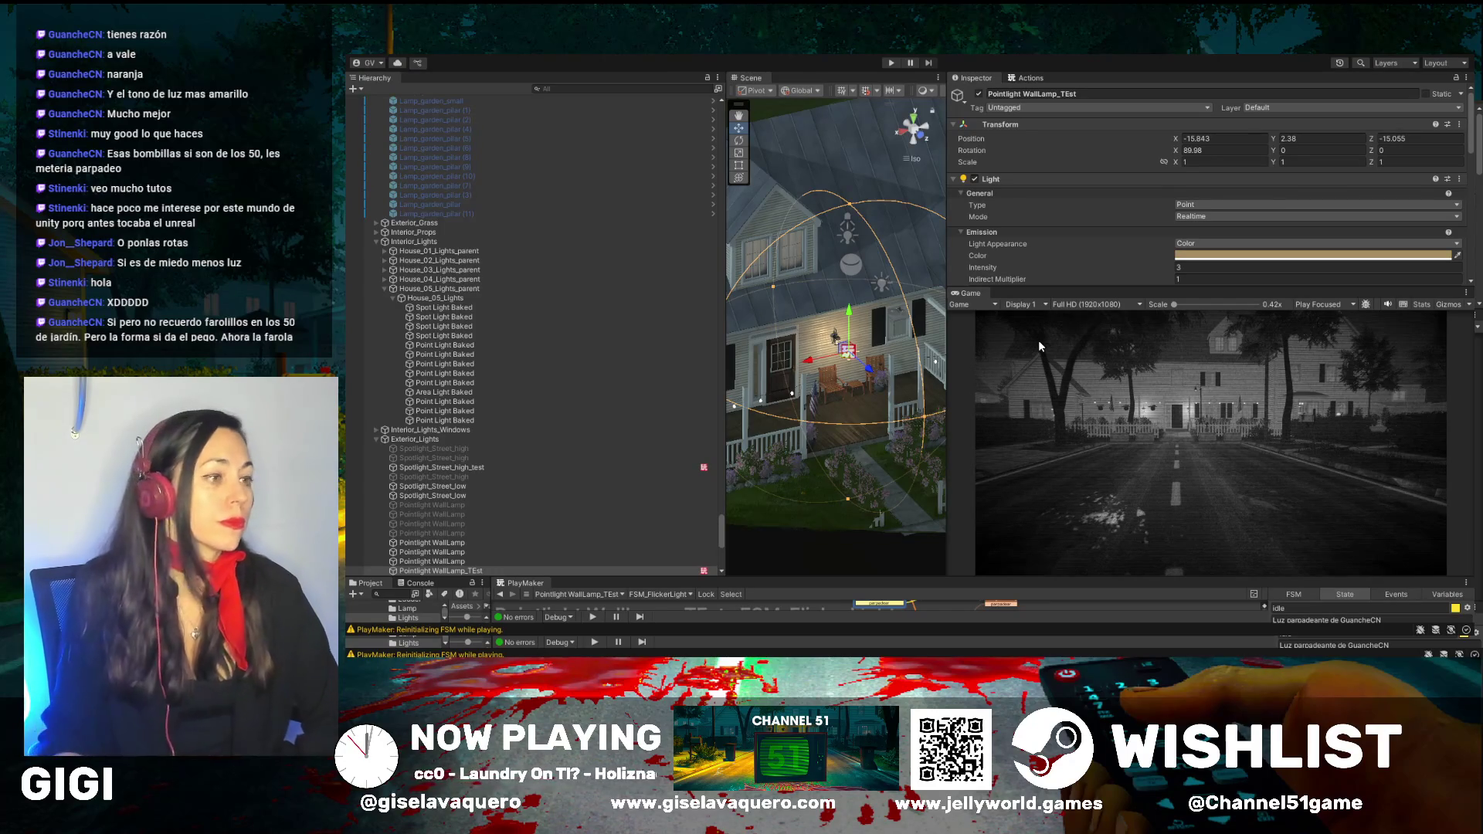
Widen the Scene view and orbit to face the house front at the roof dormer
drag(946, 350, 1221, 354)
scroll(1121, 441, up, 2)
mouse_move(1121, 441)
mouse_down()
mouse_move(892, 299)
mouse_move(1193, 417)
mouse_move(1079, 476)
mouse_up()
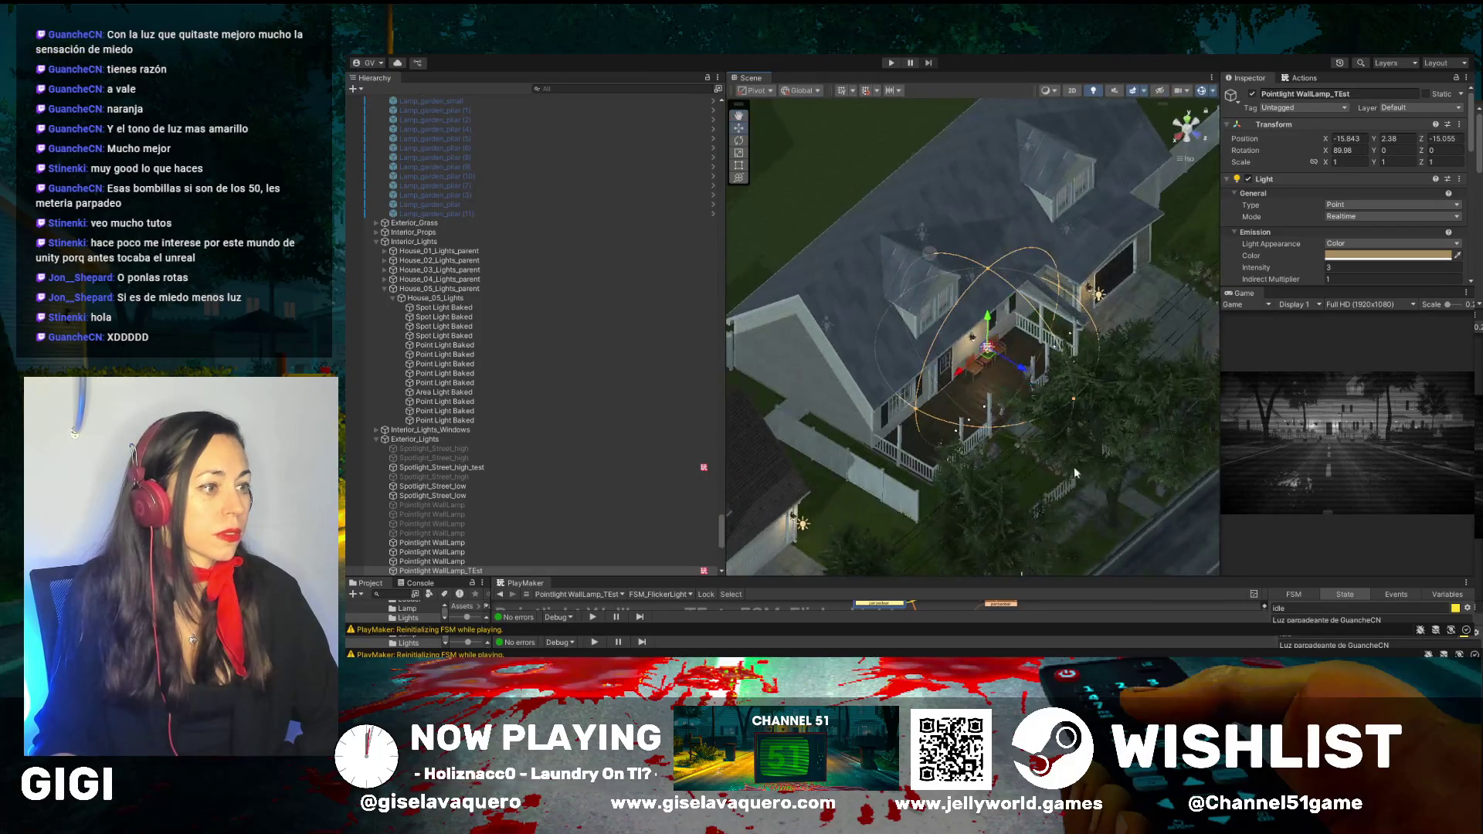
click(906, 249)
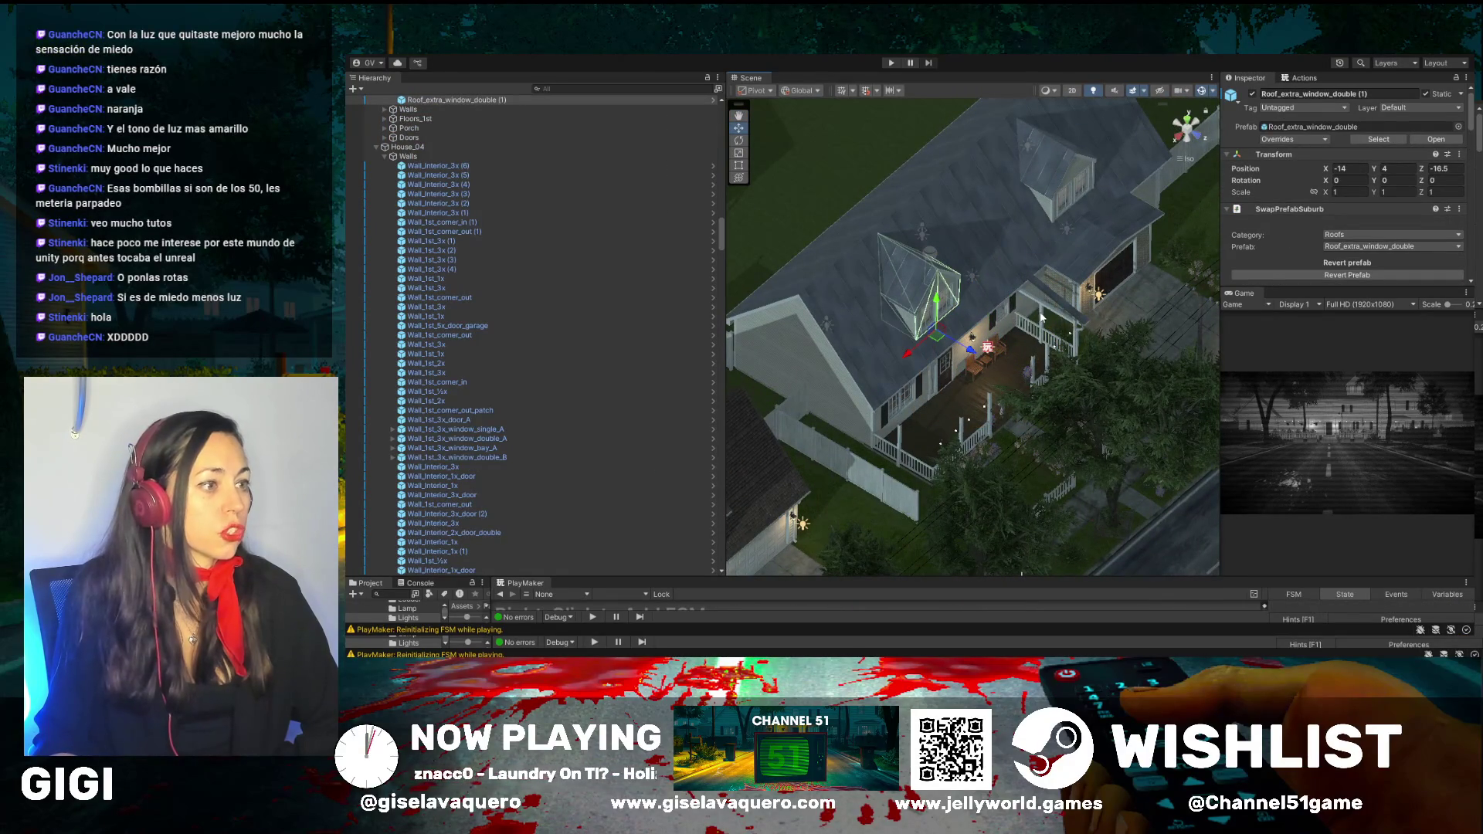
Activate the twelve hidden porch pieces and the Porch_4x_end_left piece
click(1046, 289)
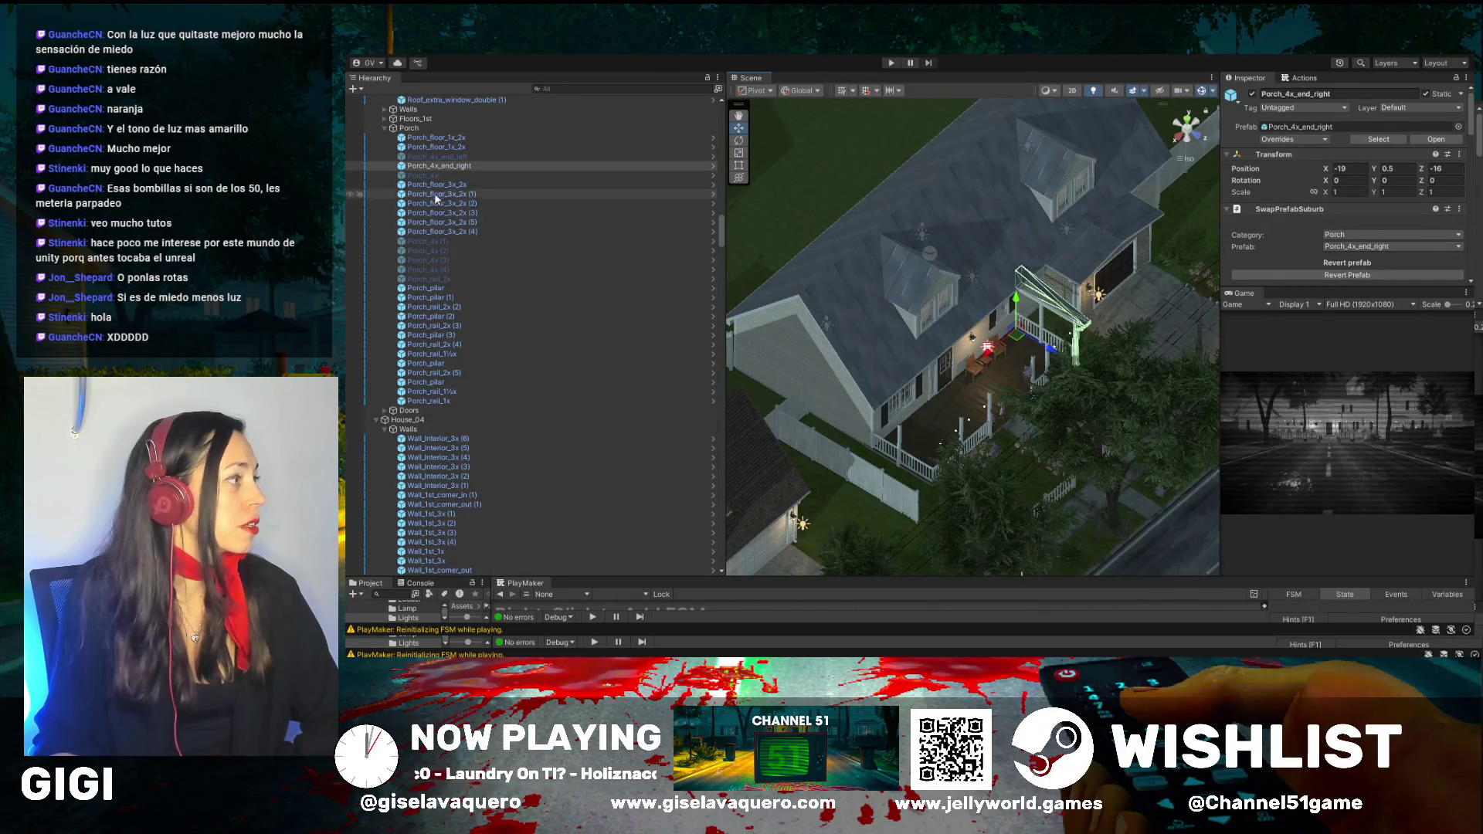
click(437, 176)
shift+click(437, 278)
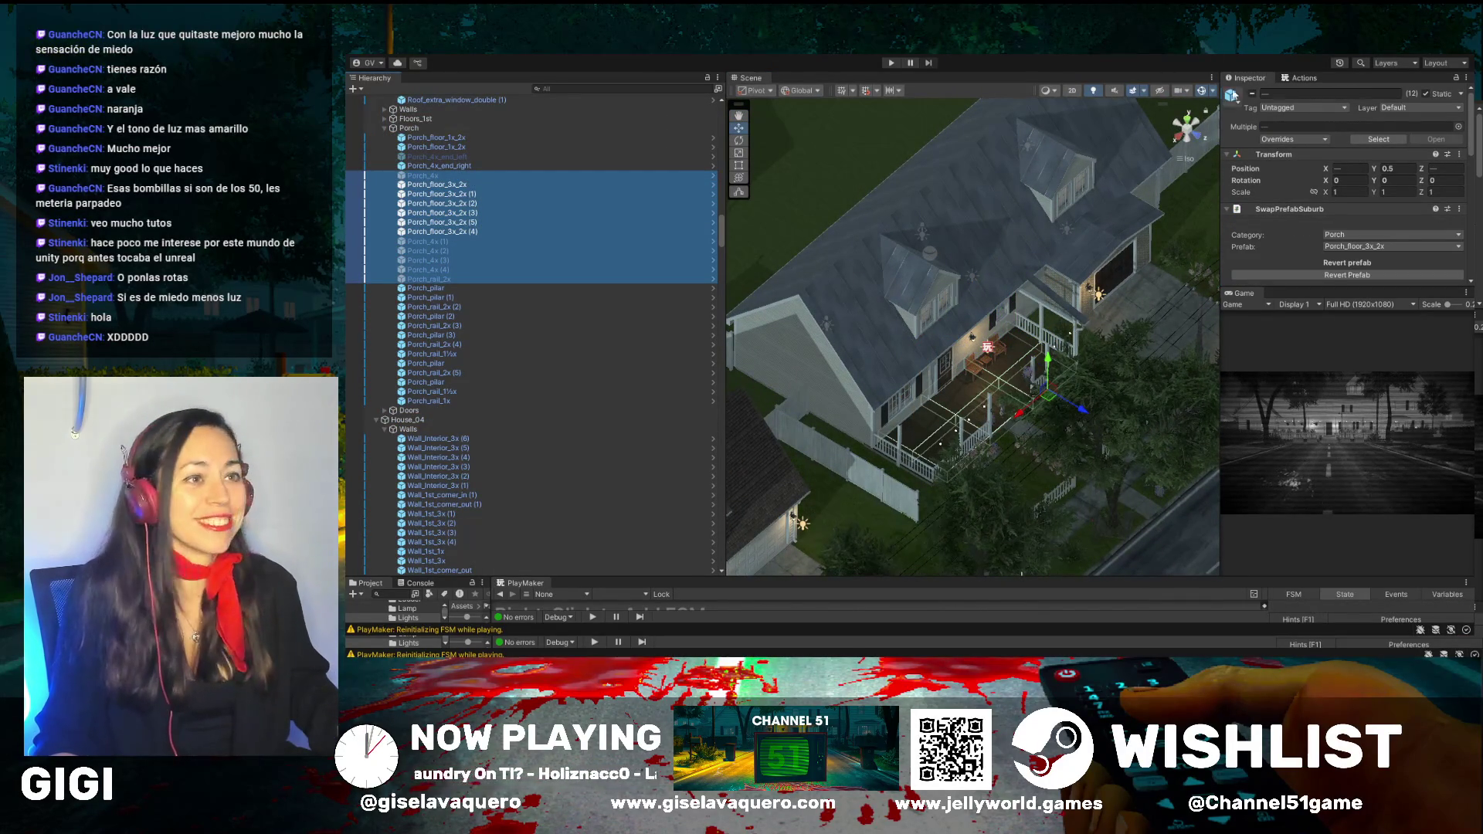
click(1250, 98)
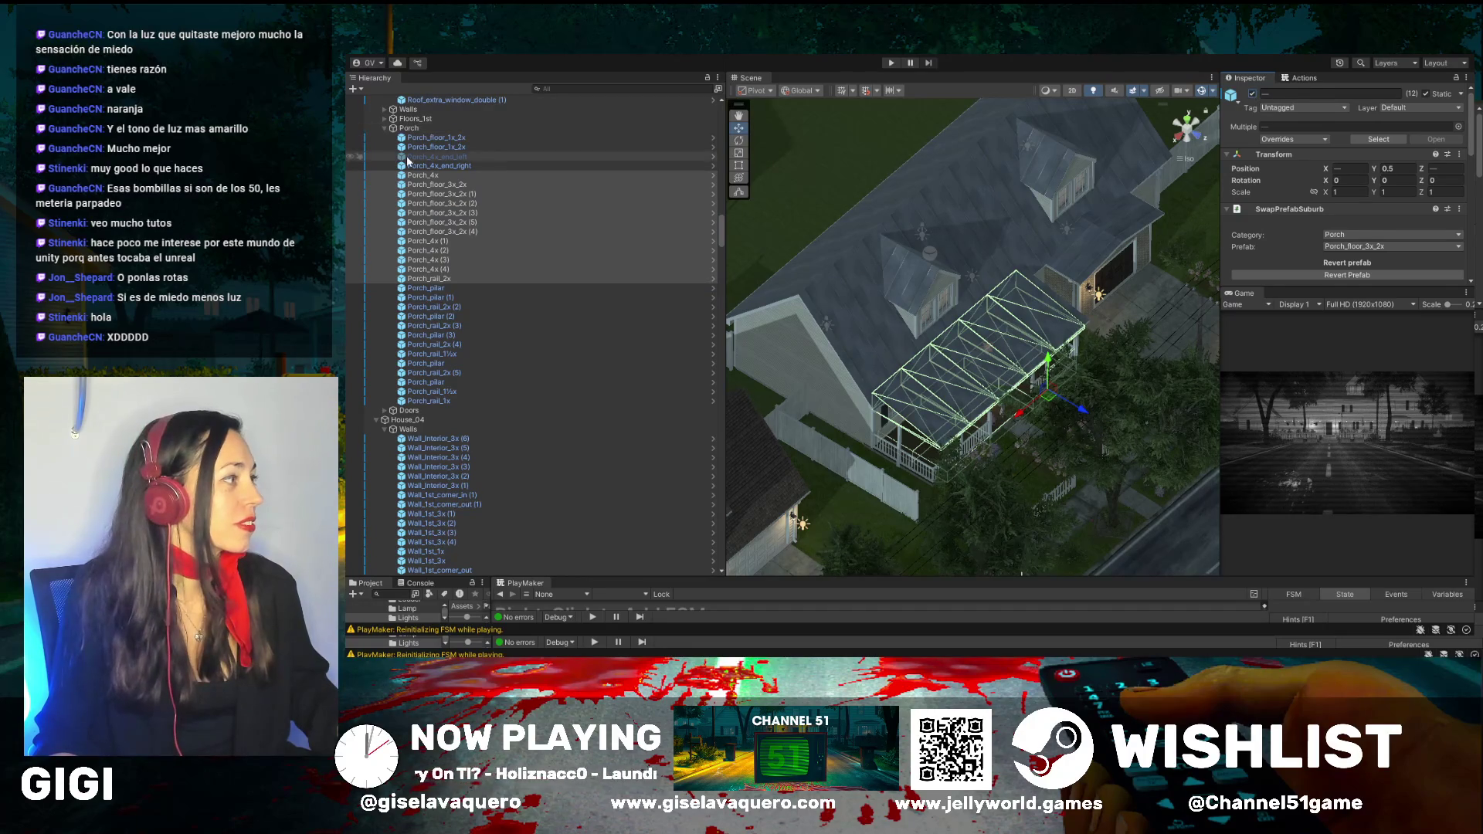
click(554, 156)
click(1252, 94)
Orbit to an angled overhead view of the house and select the Pointlight WallLamp light
mouse_move(987, 276)
mouse_down()
mouse_move(653, 265)
mouse_move(1033, 348)
mouse_move(1104, 340)
mouse_move(1072, 400)
mouse_move(865, 339)
mouse_up()
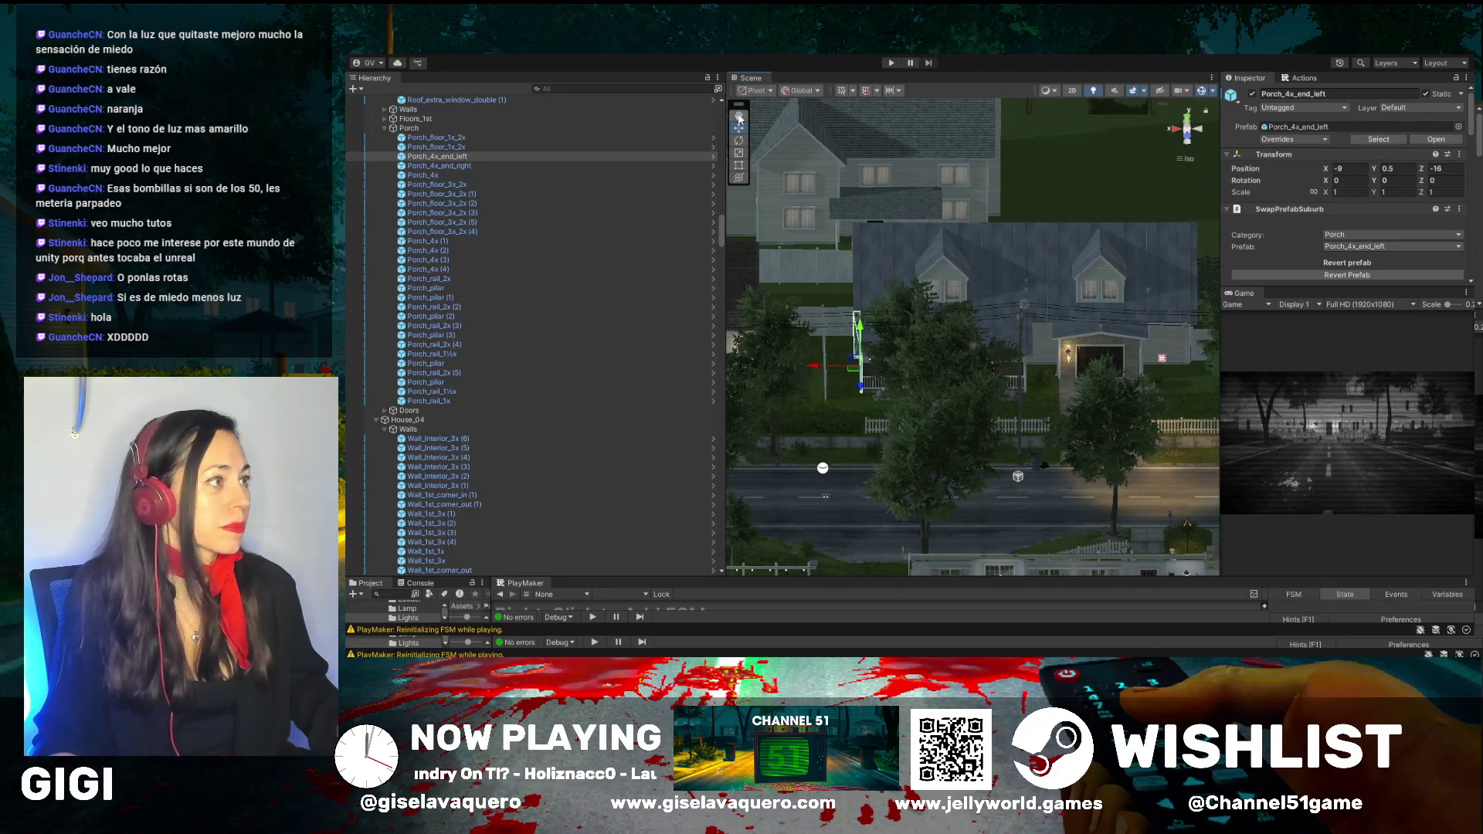
mouse_move(1087, 205)
mouse_down()
mouse_move(1009, 406)
mouse_move(972, 454)
mouse_up()
scroll(928, 280, up, 5)
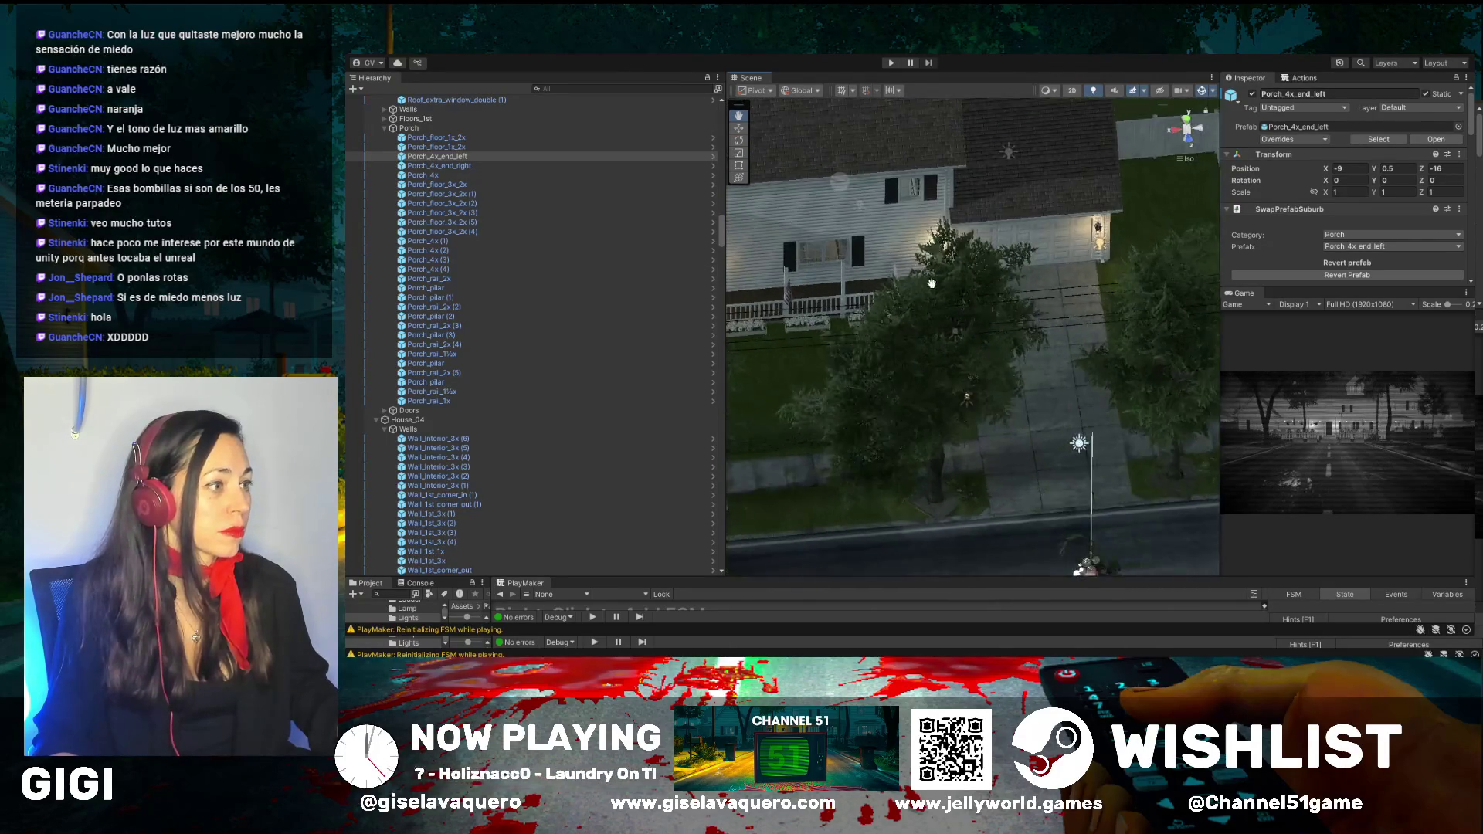
drag(928, 280, 963, 252)
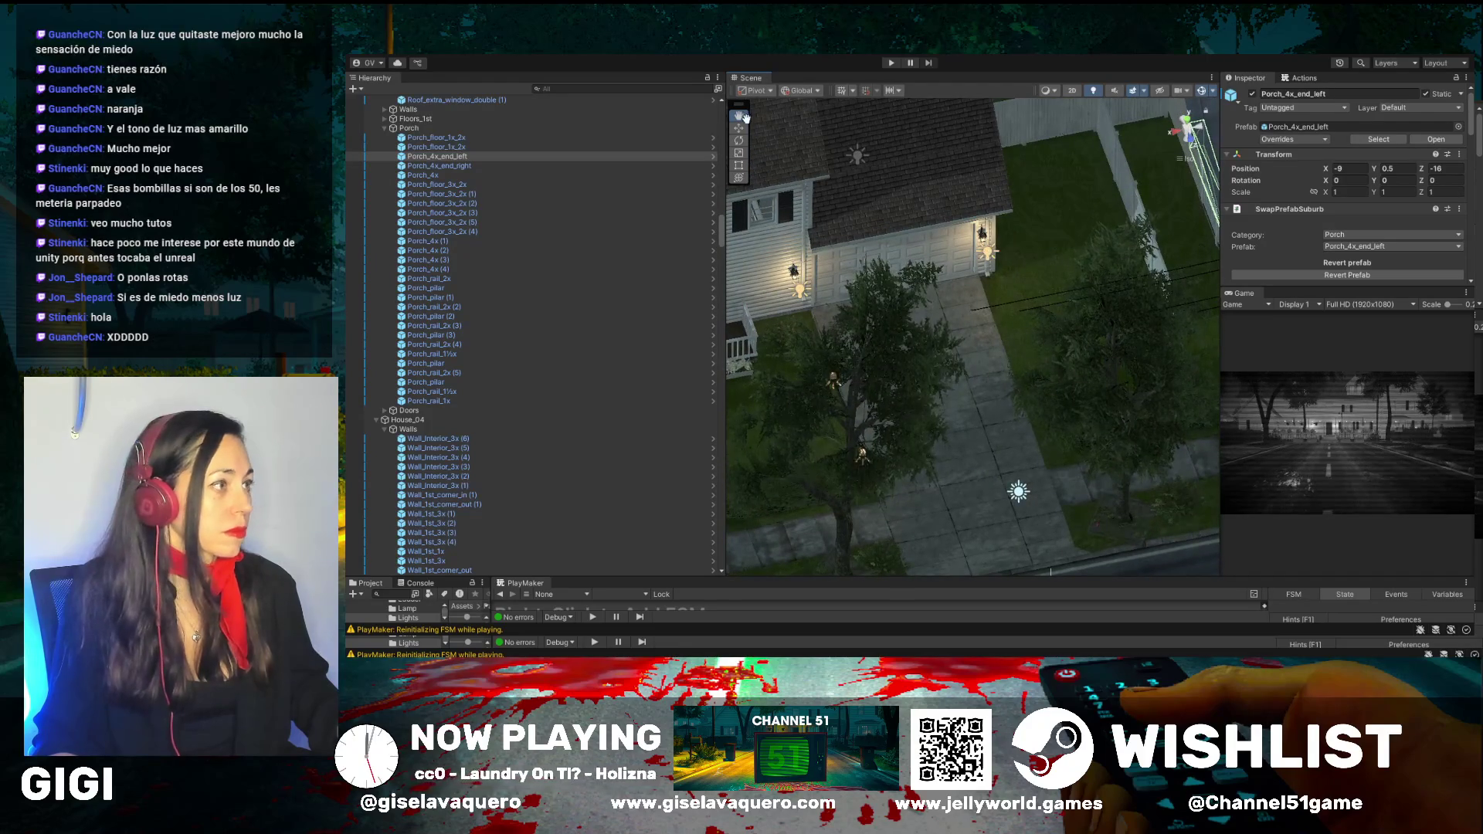
click(737, 128)
click(984, 257)
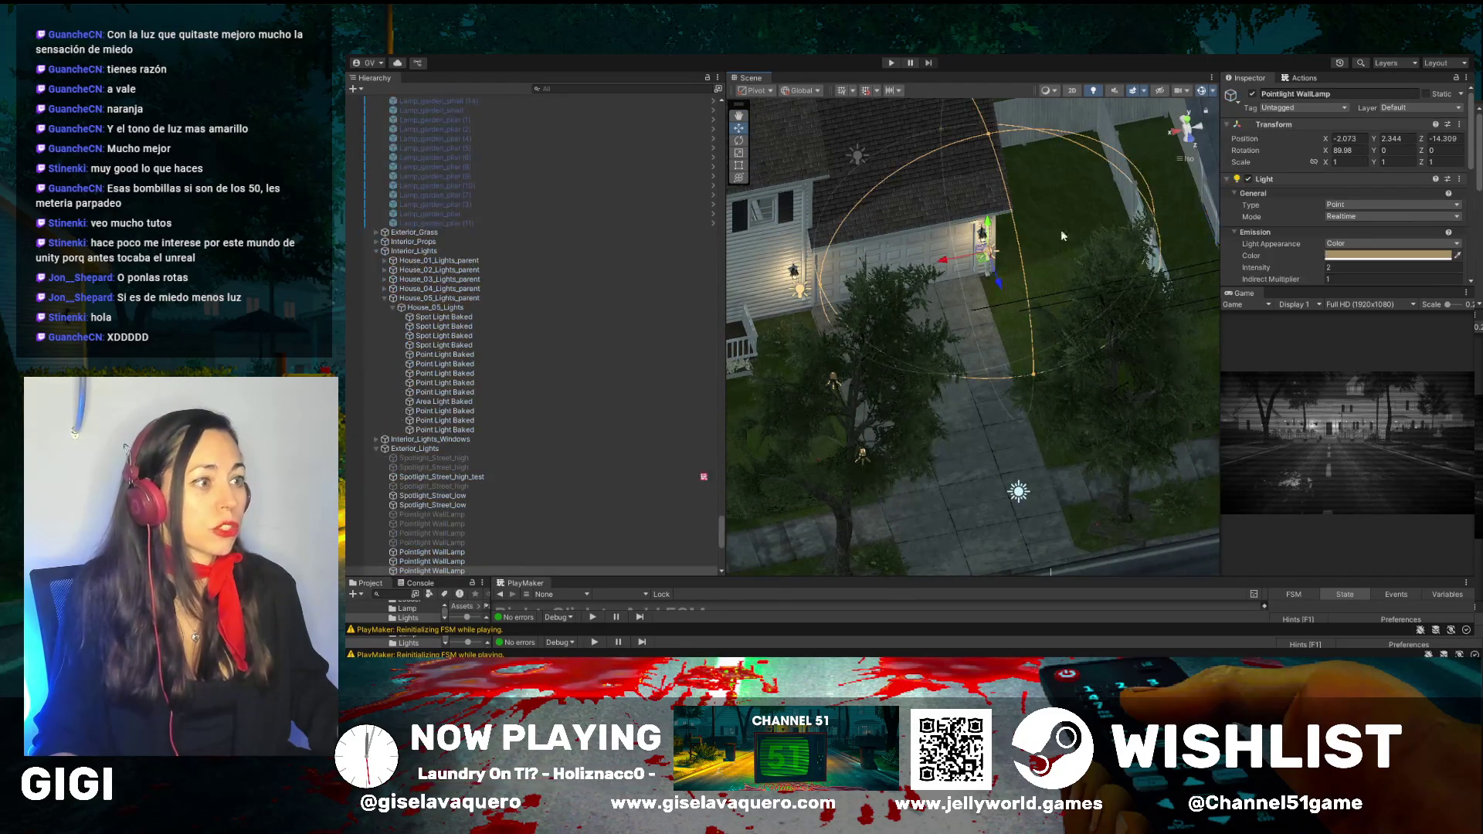
Disable two Pointlight WallLamp lights on the house front
click(1252, 93)
click(1252, 94)
click(1252, 93)
click(803, 290)
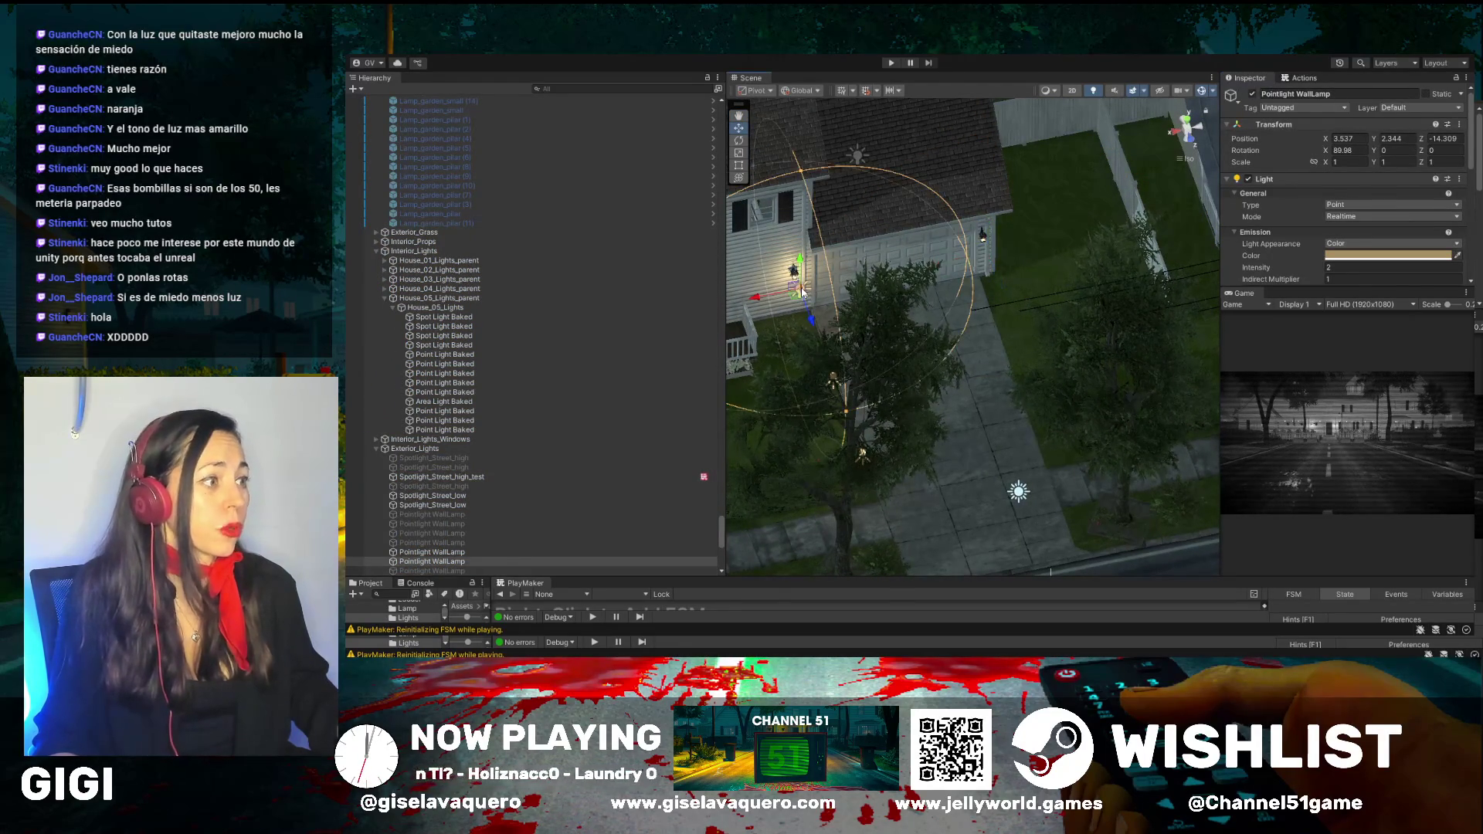
click(1253, 93)
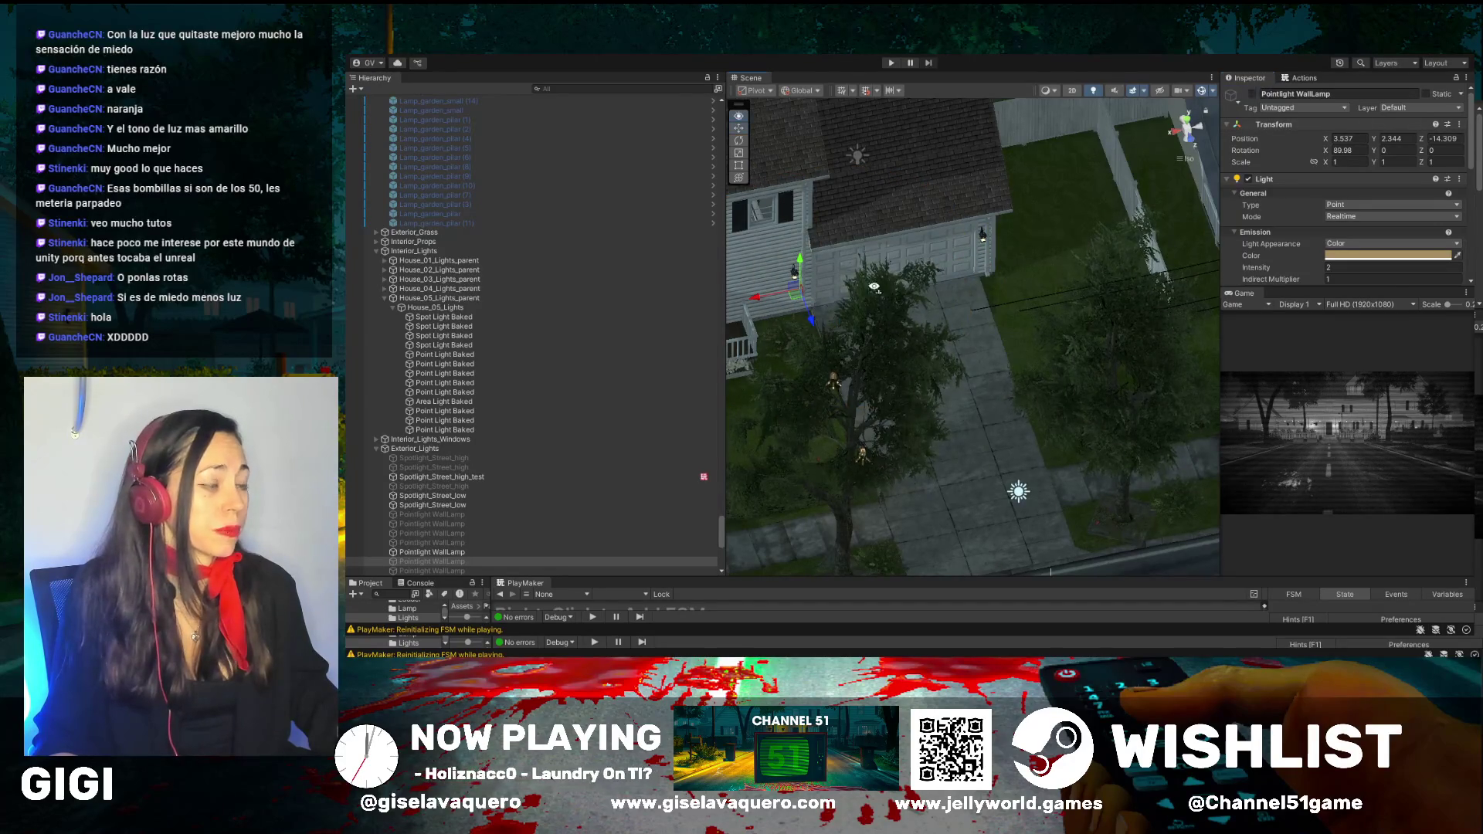
Widen the Scene view, orbit to face the house front, and select the Spotlight Garden_pilar lights
drag(873, 287, 864, 299)
click(864, 300)
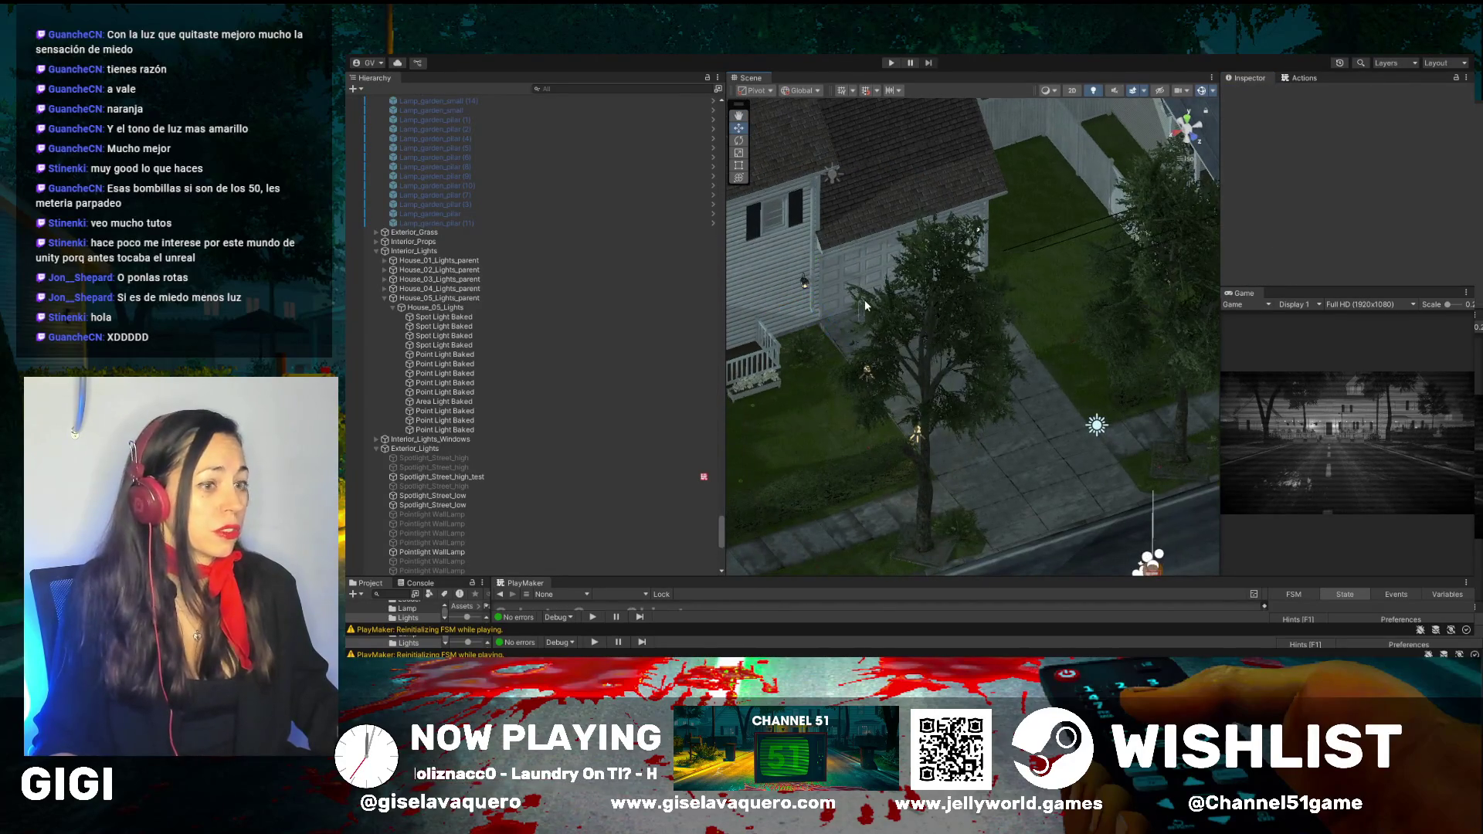
click(715, 375)
drag(723, 307, 510, 308)
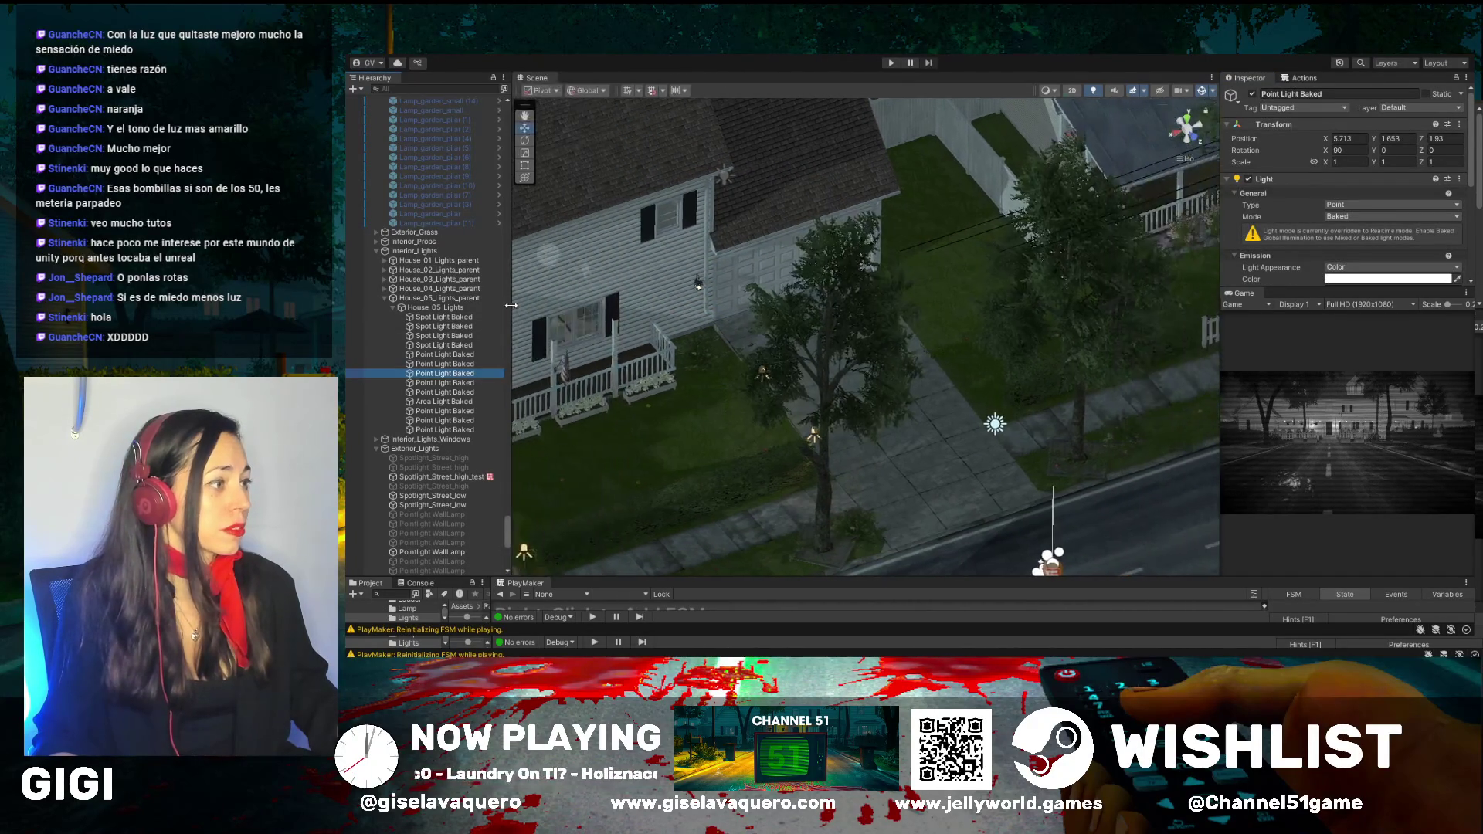
drag(690, 388, 980, 318)
mouse_move(821, 315)
mouse_down()
mouse_move(684, 407)
mouse_move(553, 404)
mouse_up()
scroll(769, 441, up, 6)
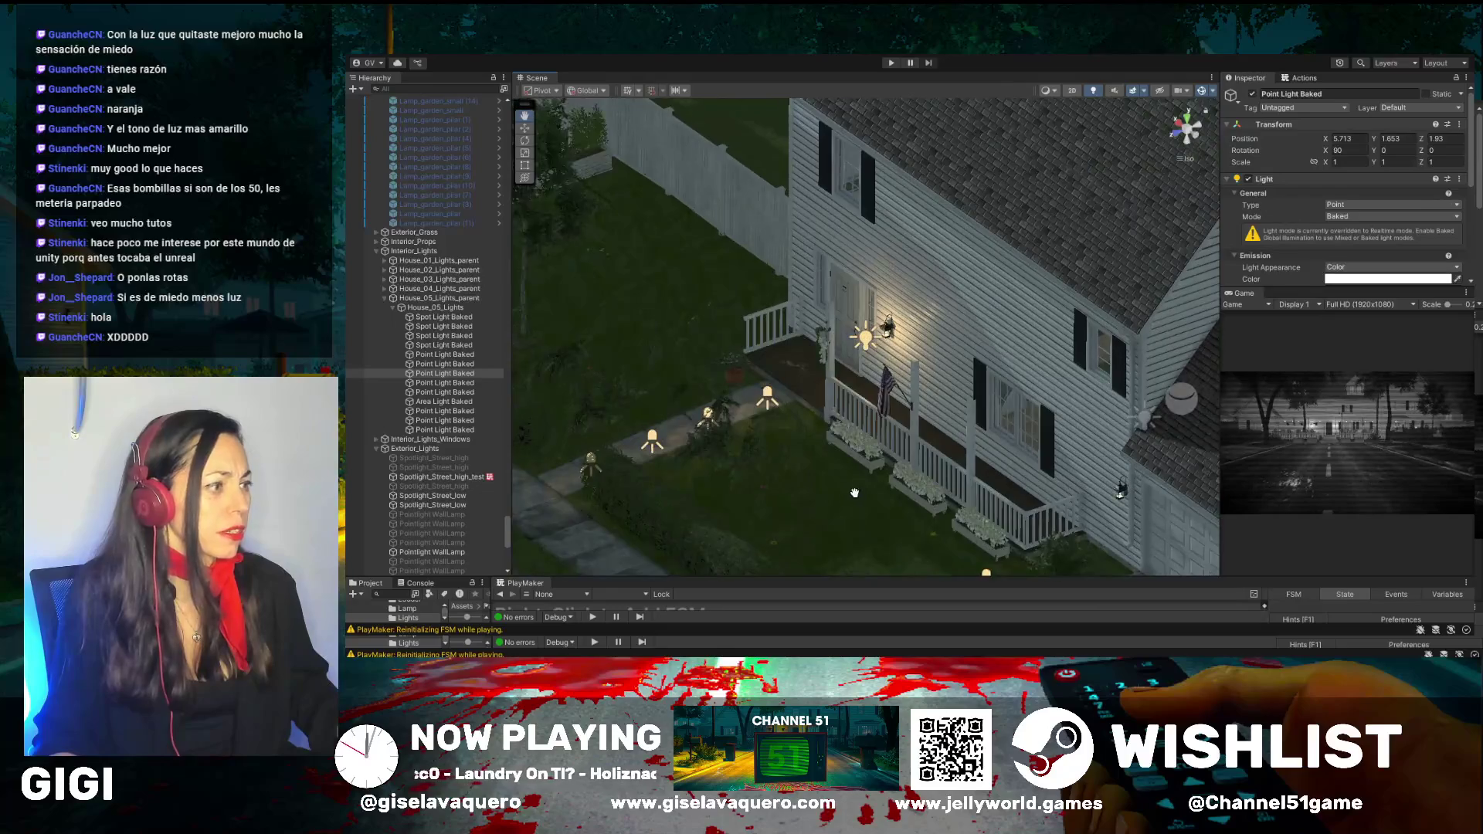
scroll(854, 492, up, 3)
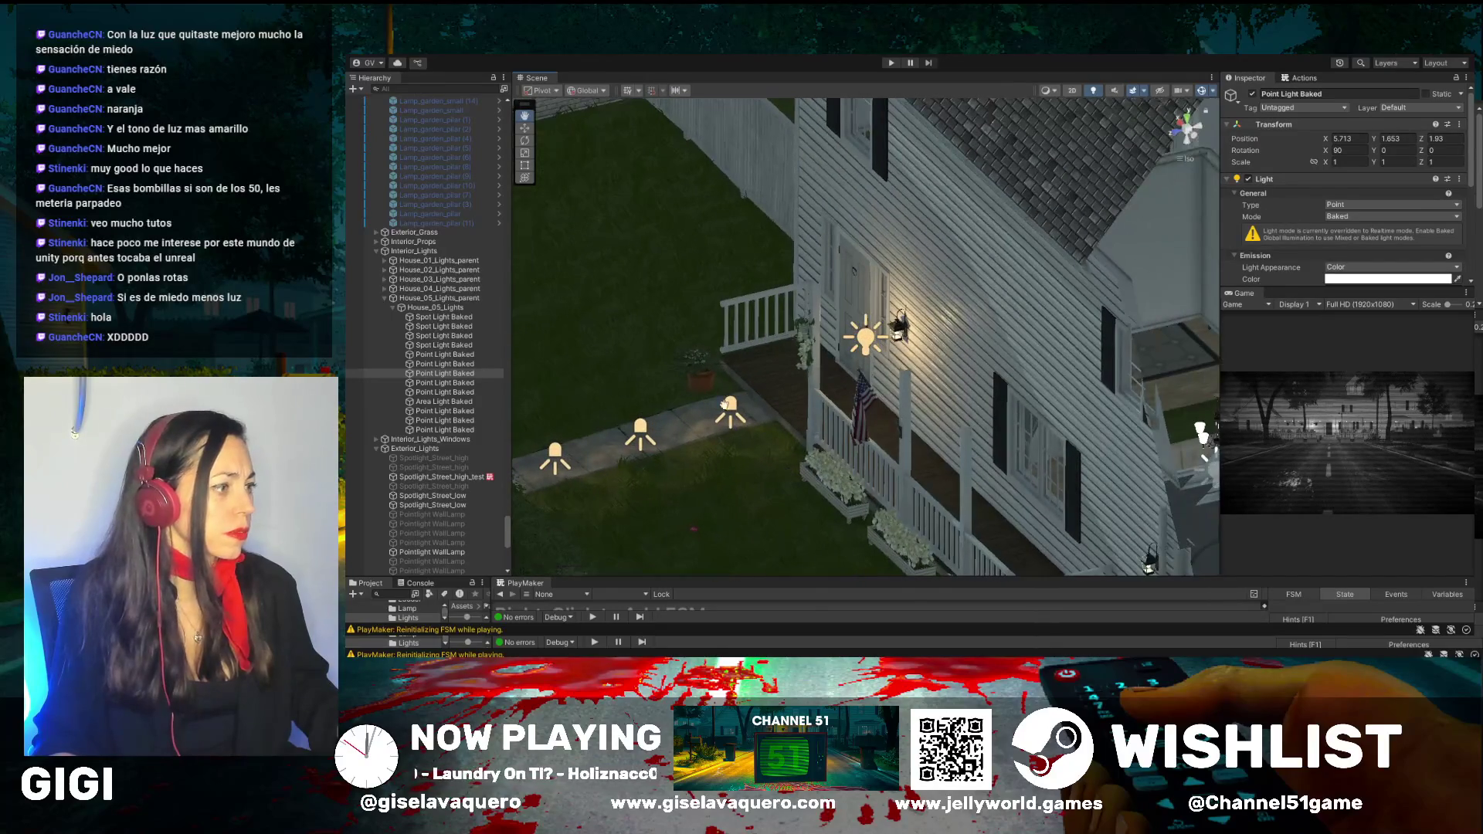
click(717, 402)
Frame the garden pillar spotlights and switch off one Spotlight garden_small
key(f)
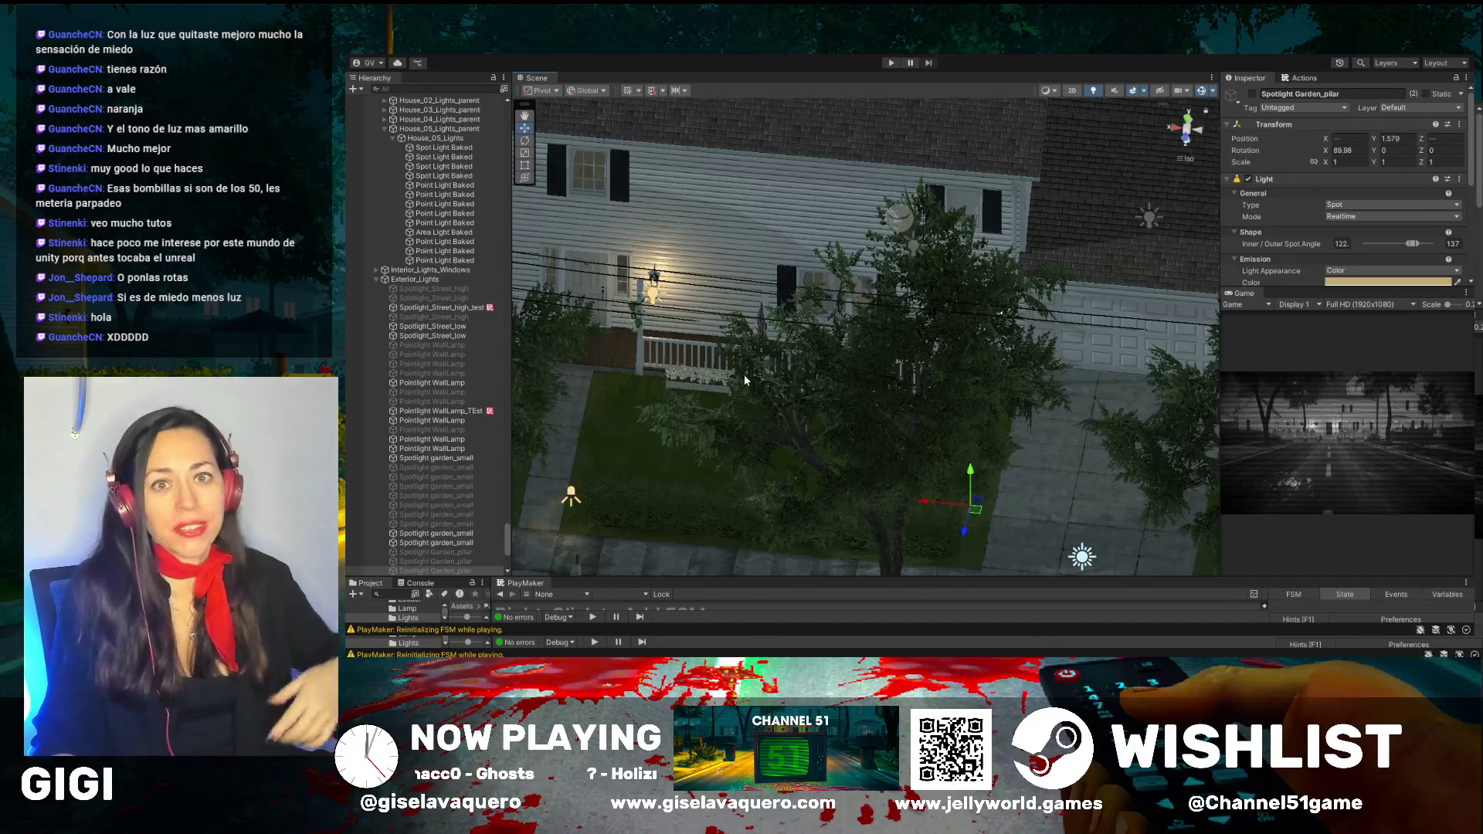
mouse_move(737, 376)
mouse_down()
mouse_move(818, 343)
mouse_move(760, 330)
mouse_up()
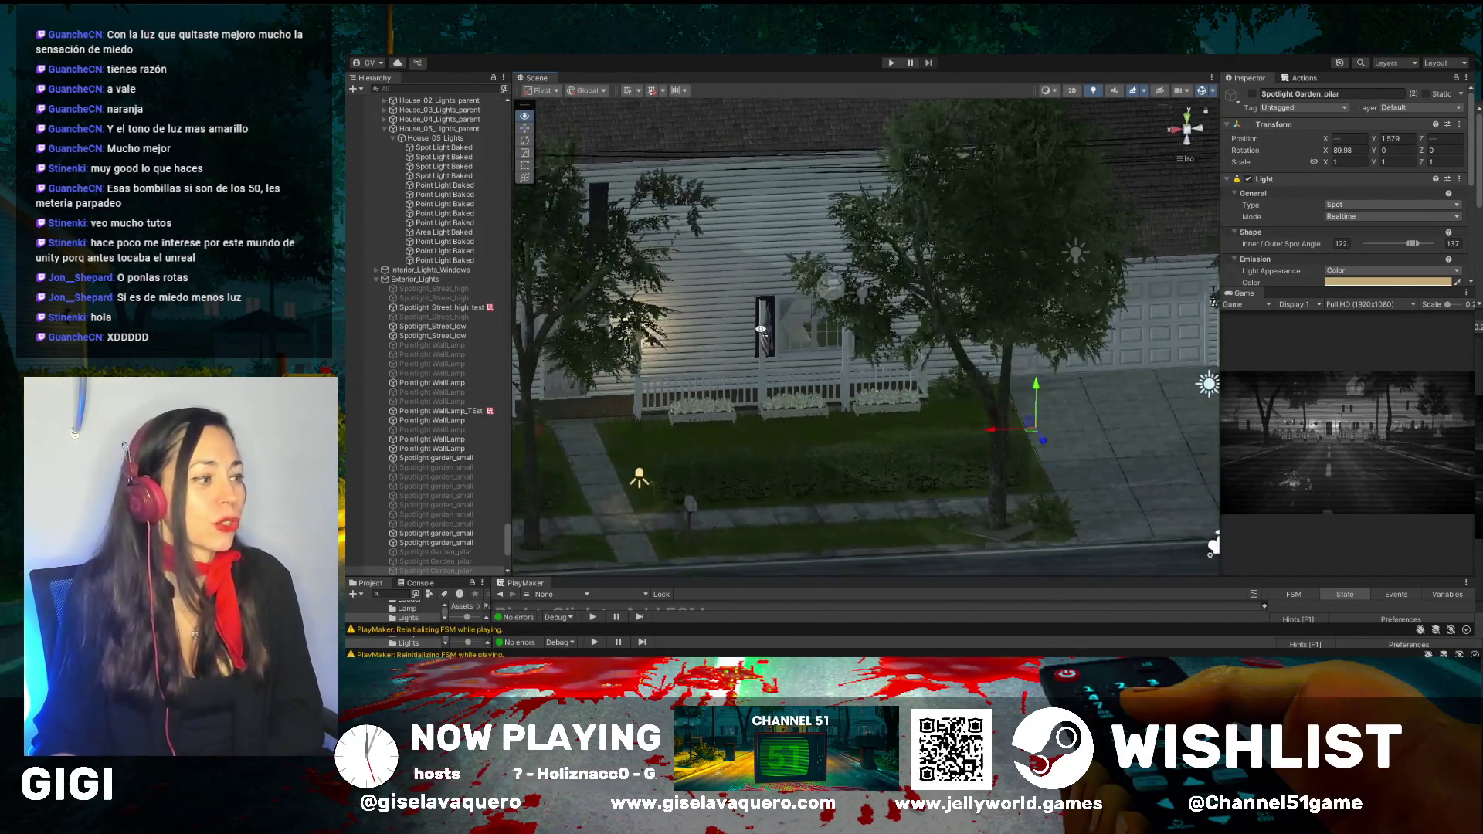
click(640, 477)
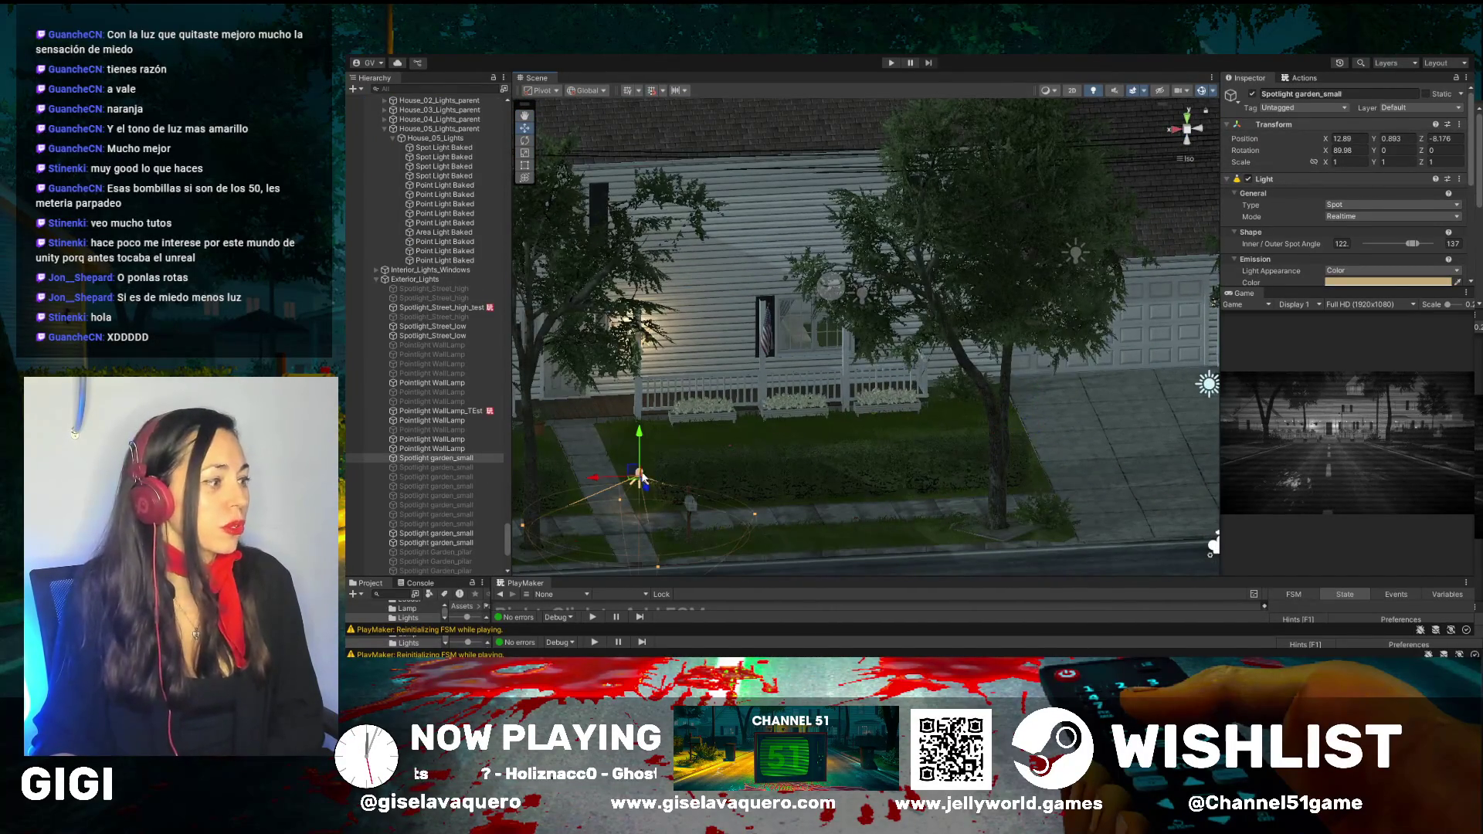
click(1252, 95)
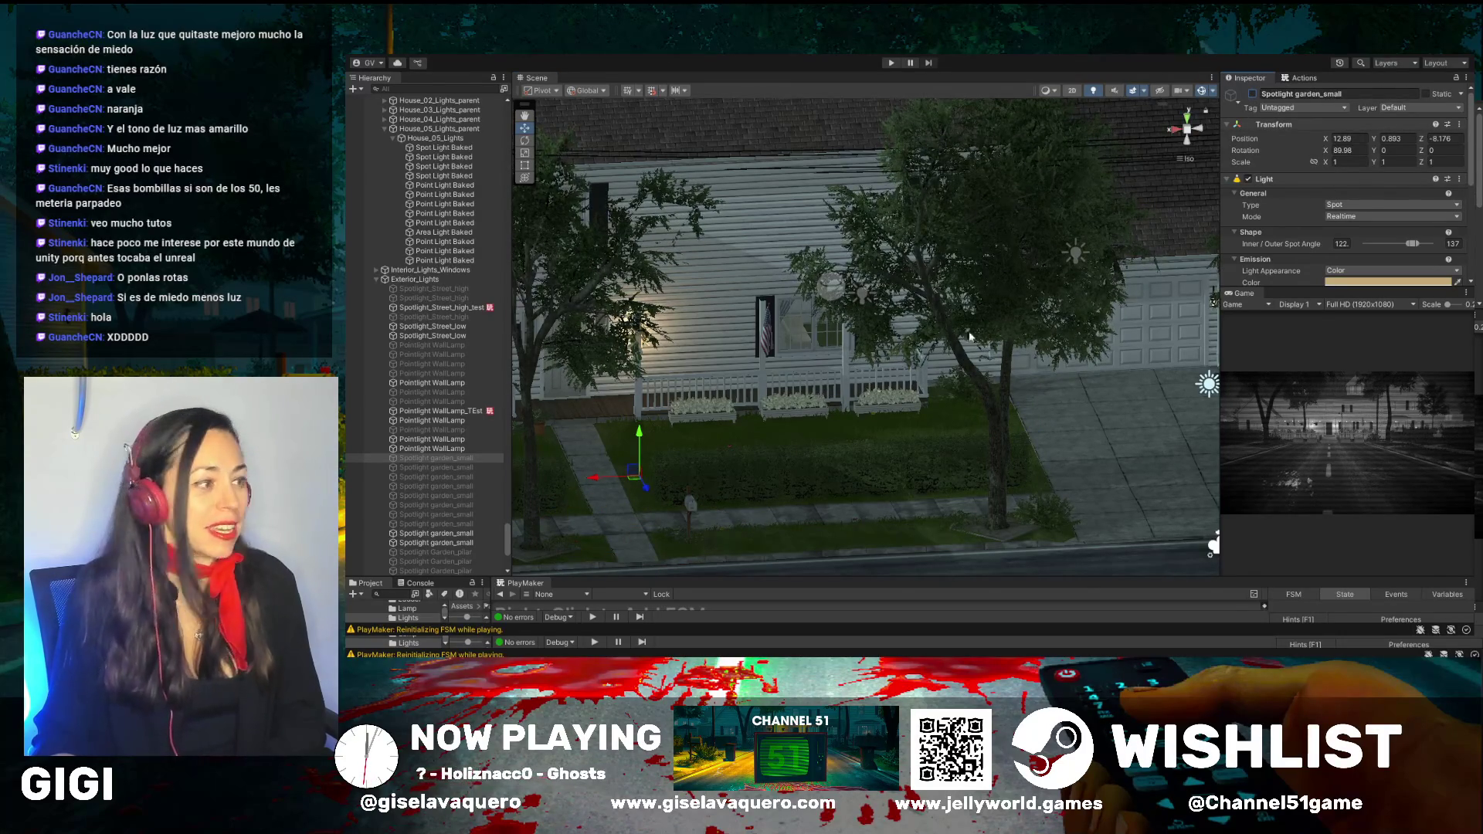
Switch off two more Spotlight garden_small lights together, then focus on the porch wall lamp light
drag(744, 455, 755, 456)
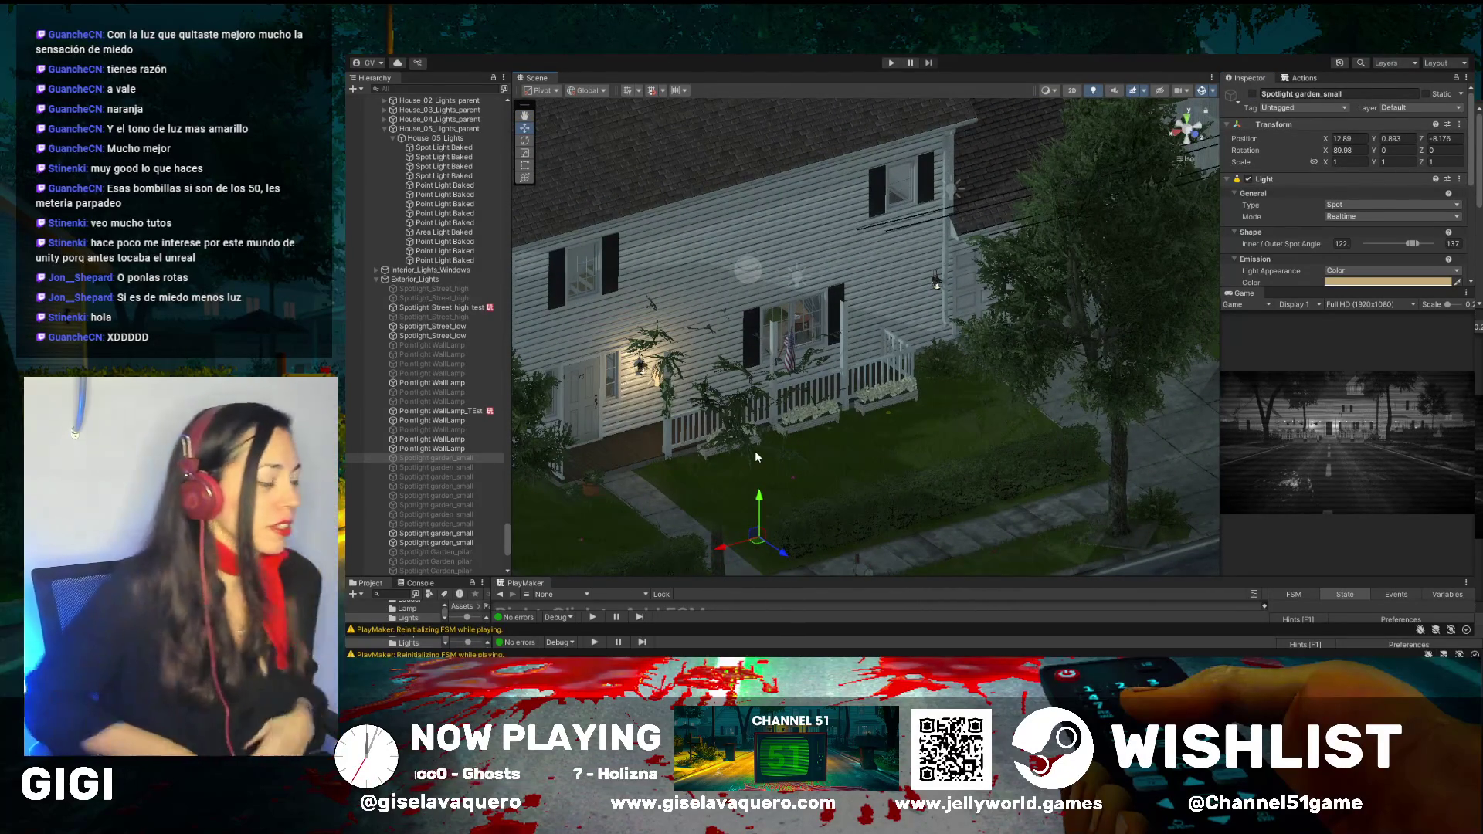
click(463, 533)
double_click(467, 534)
ctrl+click(460, 542)
click(1252, 94)
drag(888, 309, 626, 305)
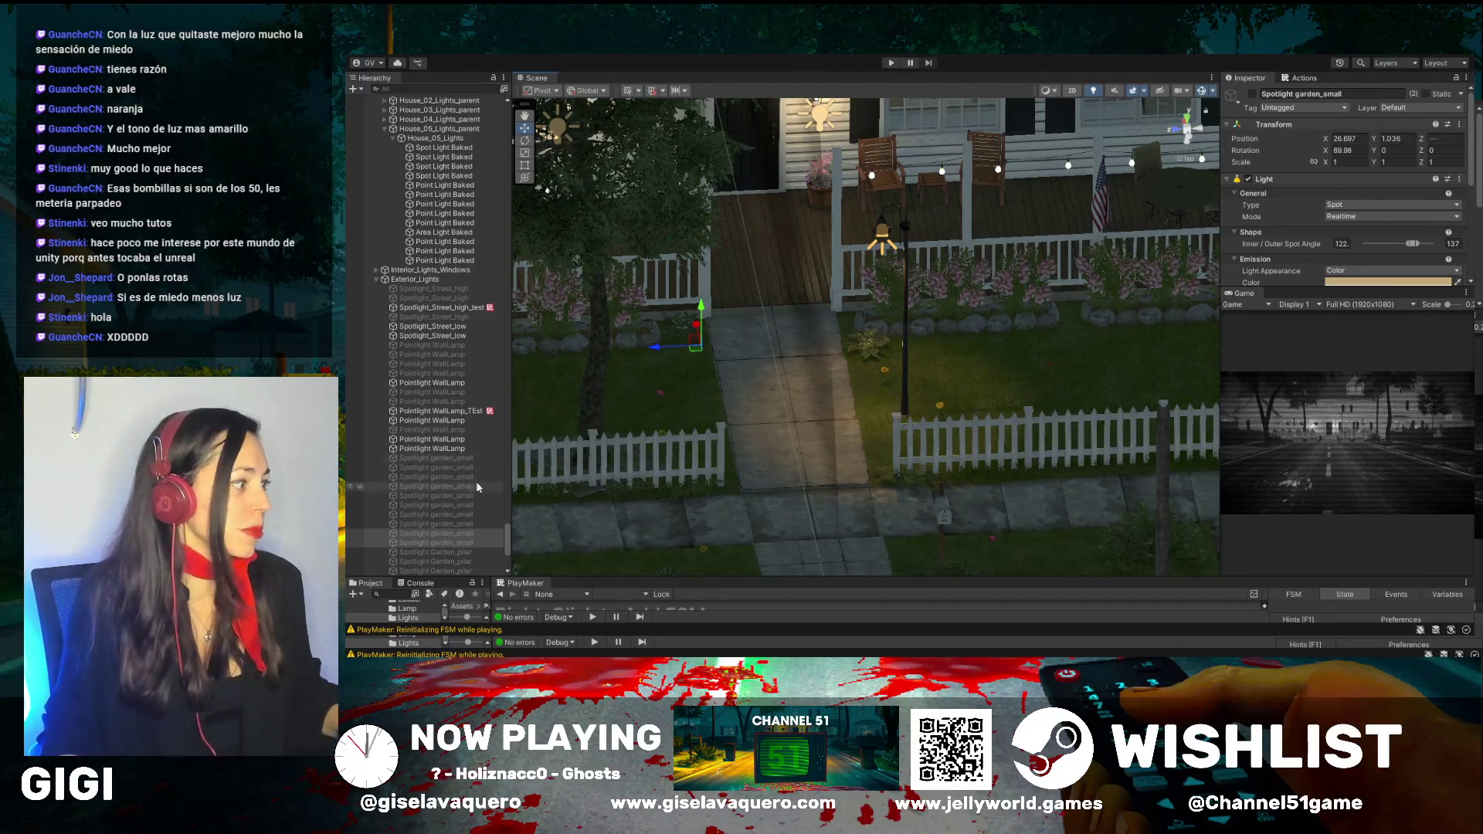
double_click(465, 450)
Shrink the porch wall lamp's point light range to about 0.93, then select the lamp model
mouse_move(650, 383)
mouse_down()
mouse_move(804, 410)
mouse_move(552, 387)
mouse_up()
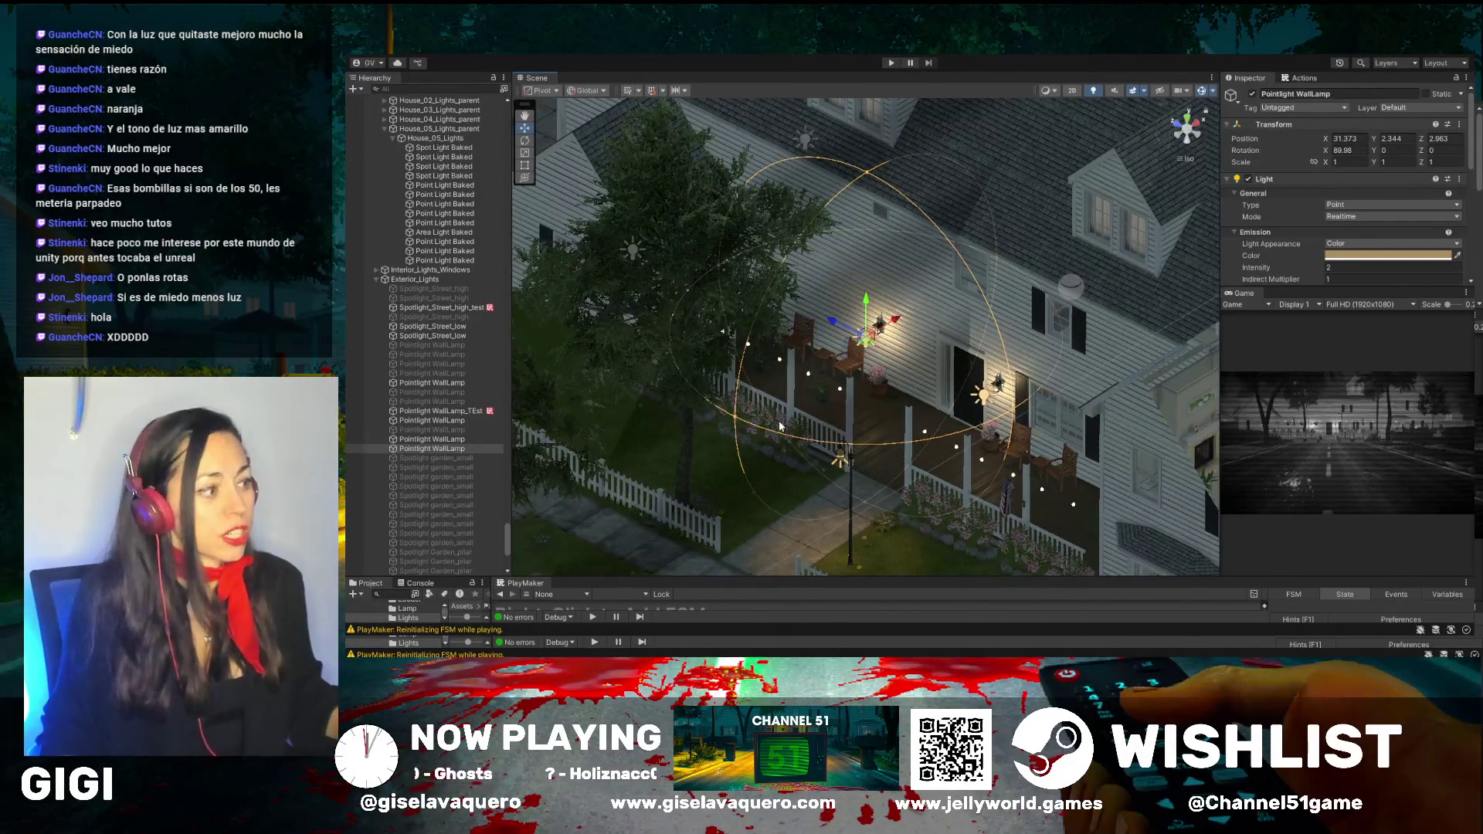
mouse_move(733, 419)
mouse_down()
mouse_move(857, 367)
mouse_move(728, 446)
mouse_up()
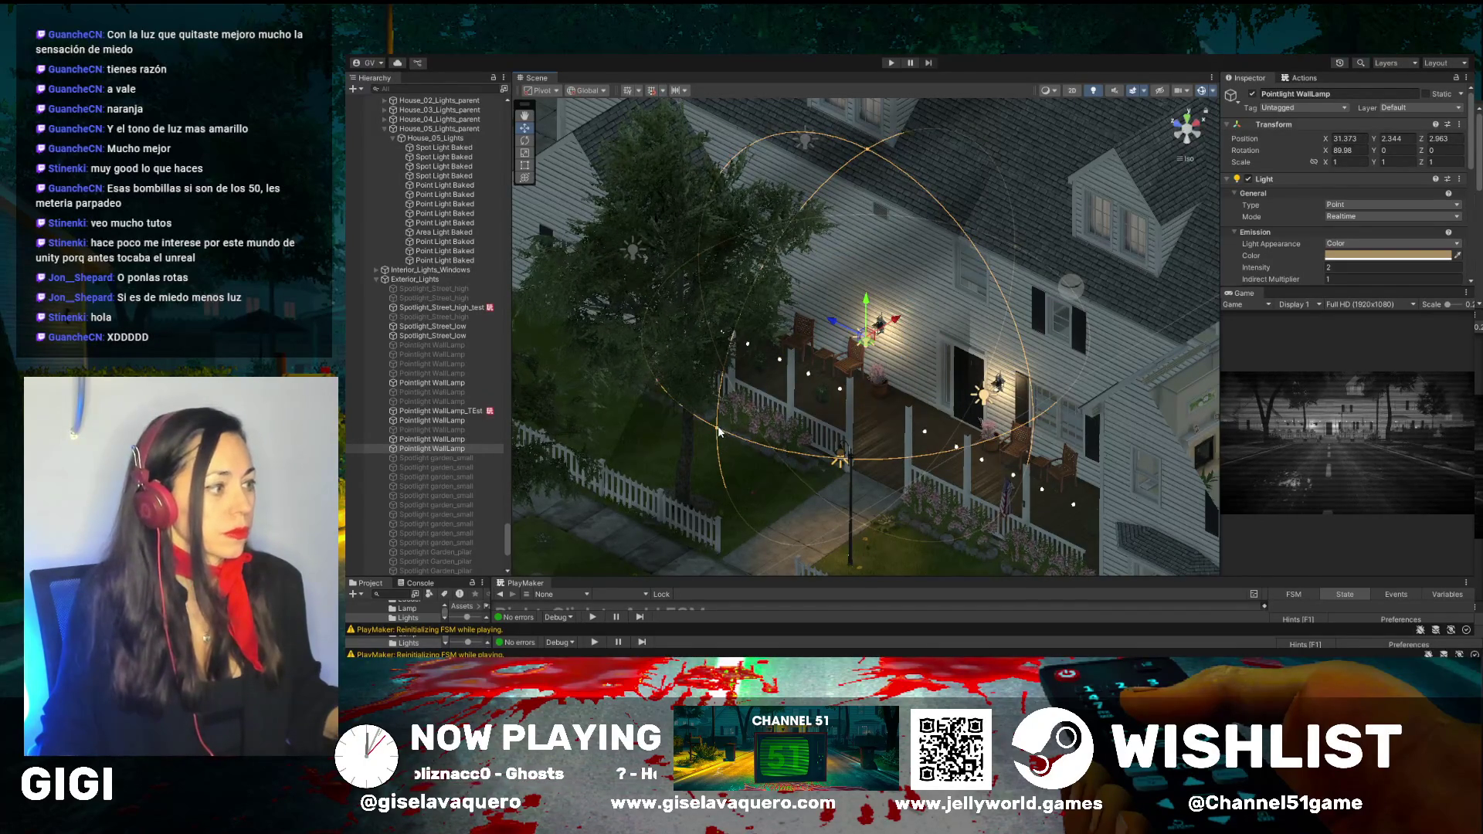
mouse_move(718, 430)
mouse_down()
mouse_move(843, 351)
mouse_move(856, 365)
mouse_up()
click(999, 387)
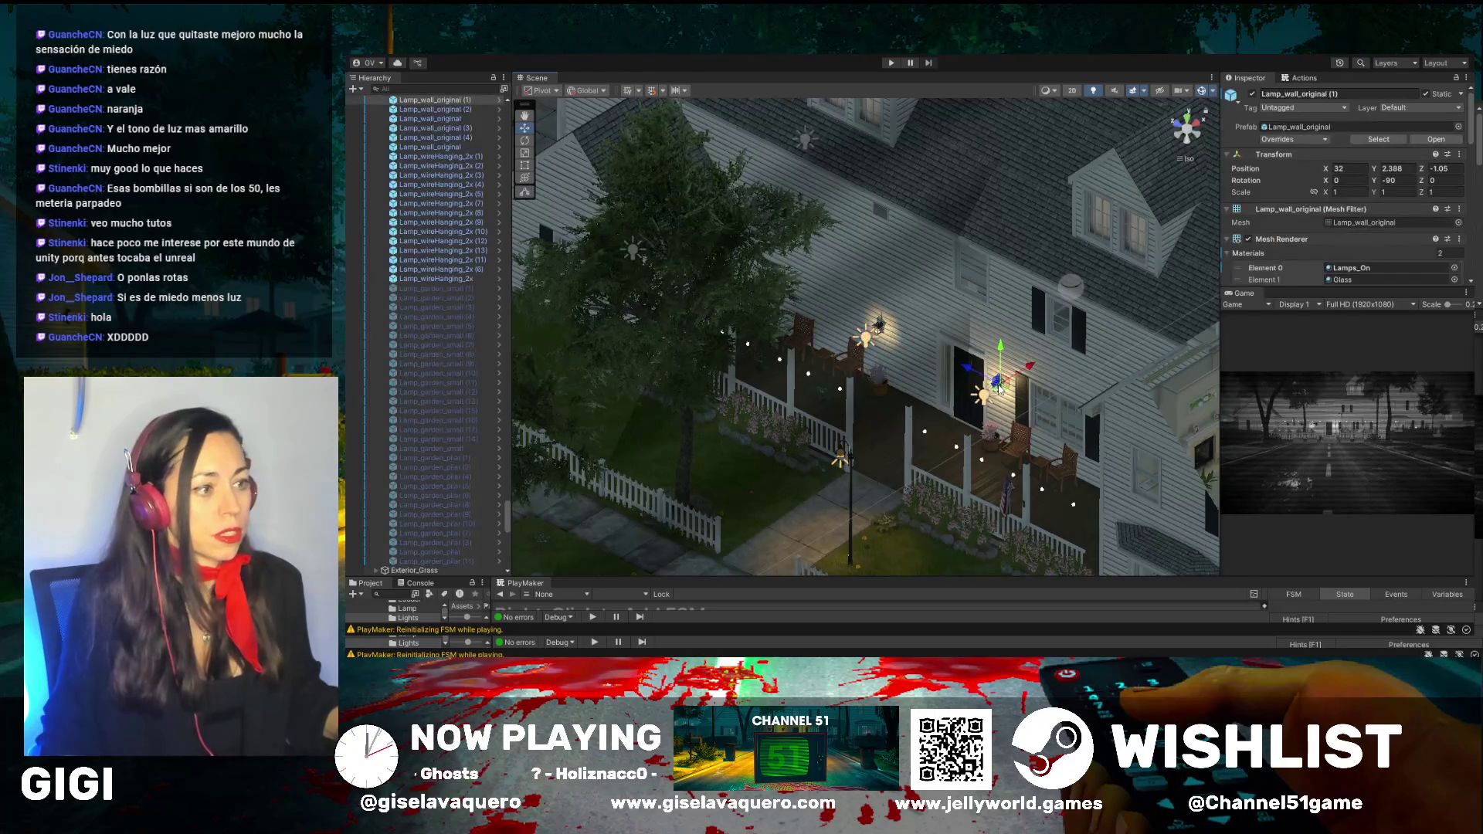
drag(958, 420, 990, 422)
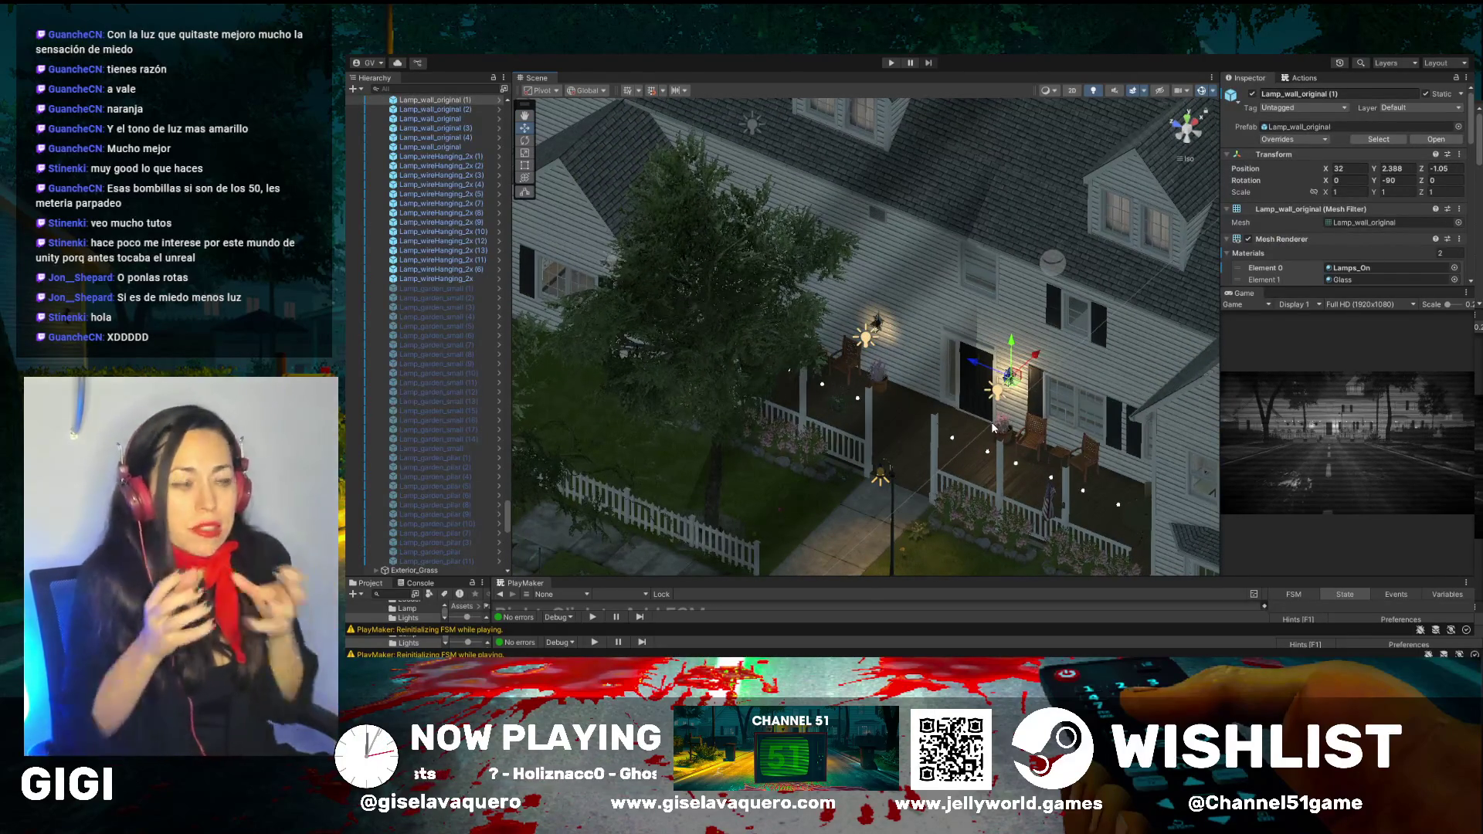
drag(901, 347, 962, 351)
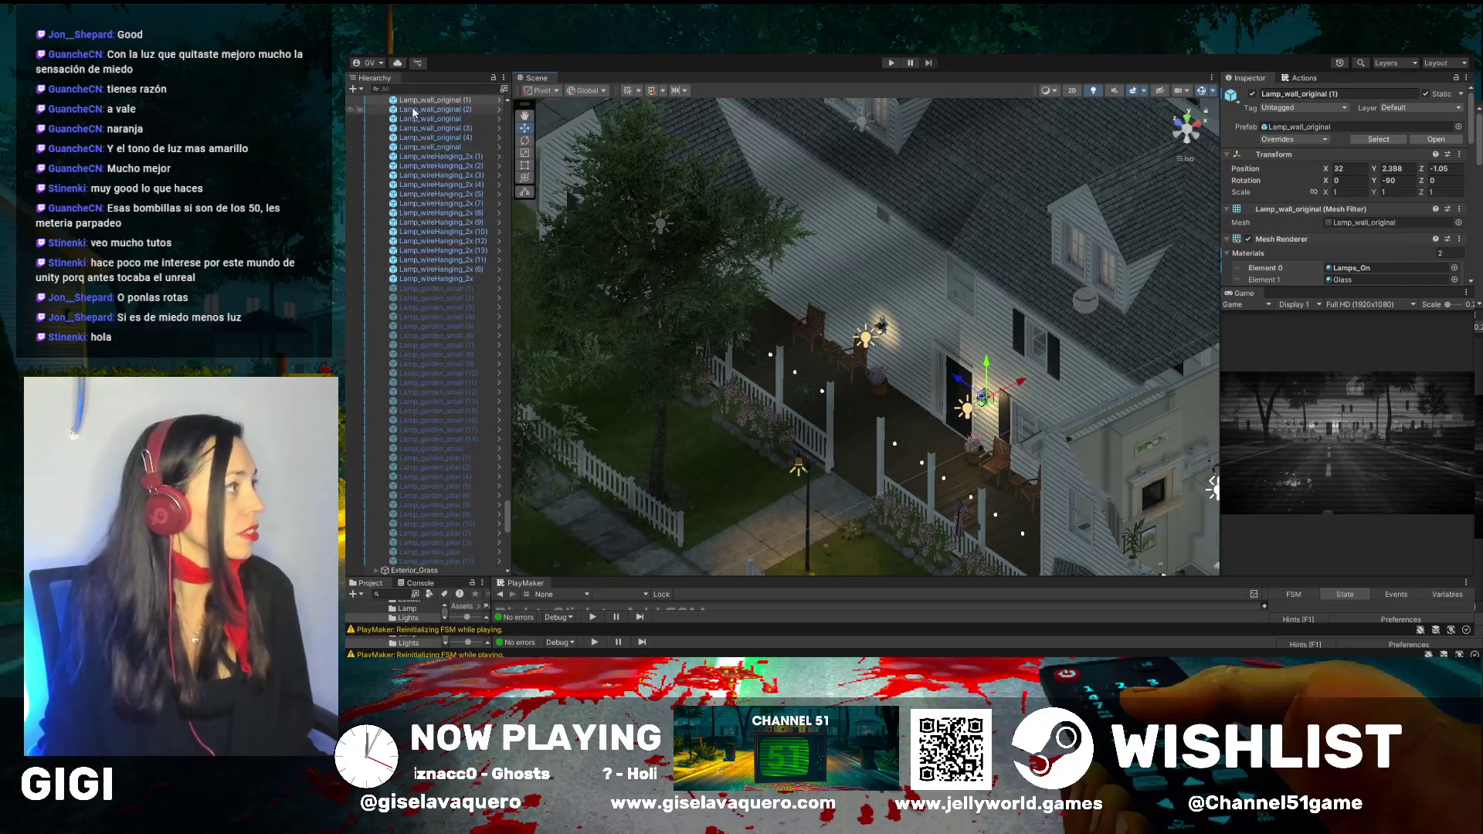
scroll(1358, 243, down, 3)
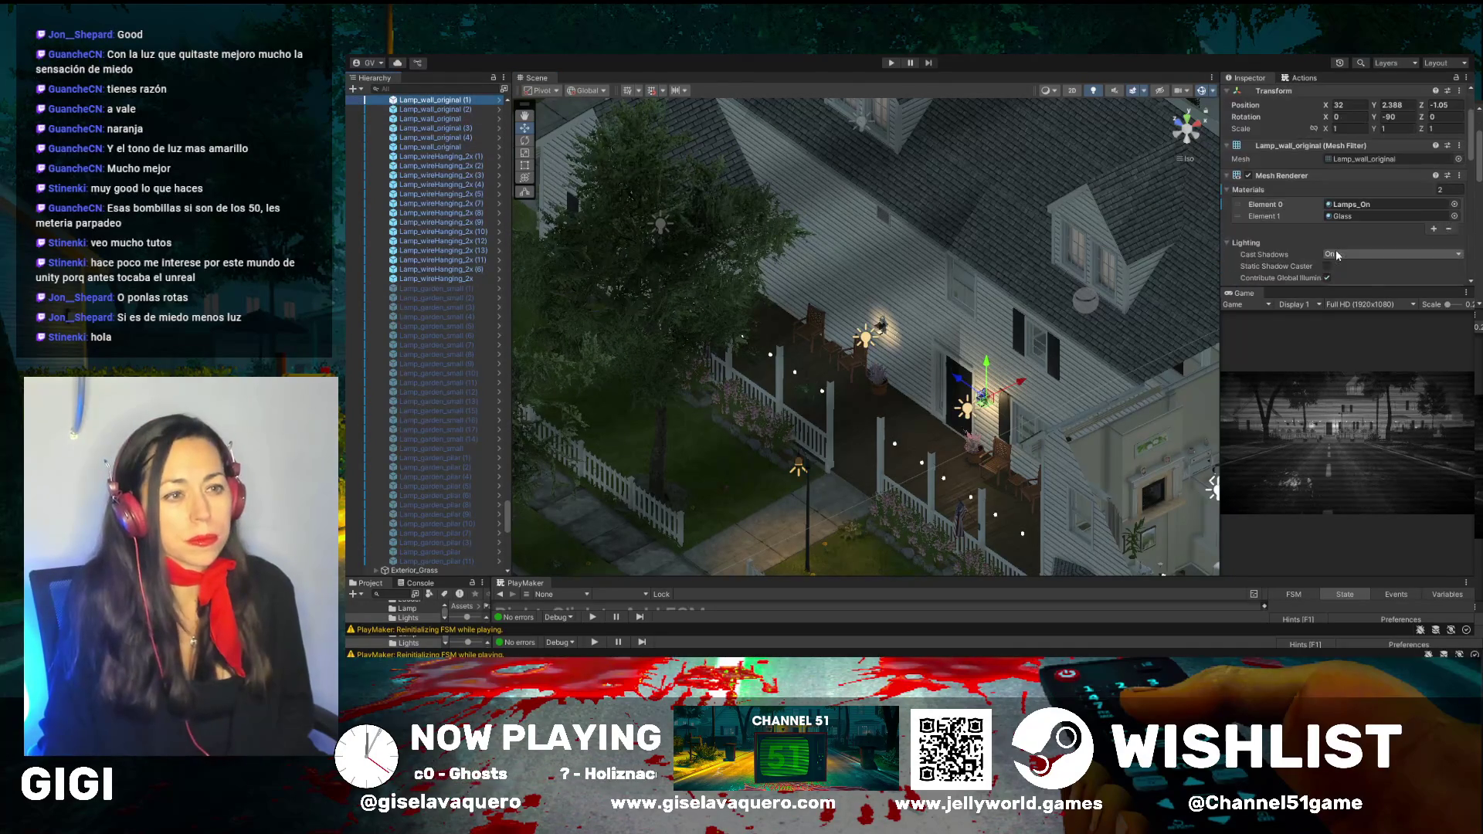
scroll(1354, 226, down, 4)
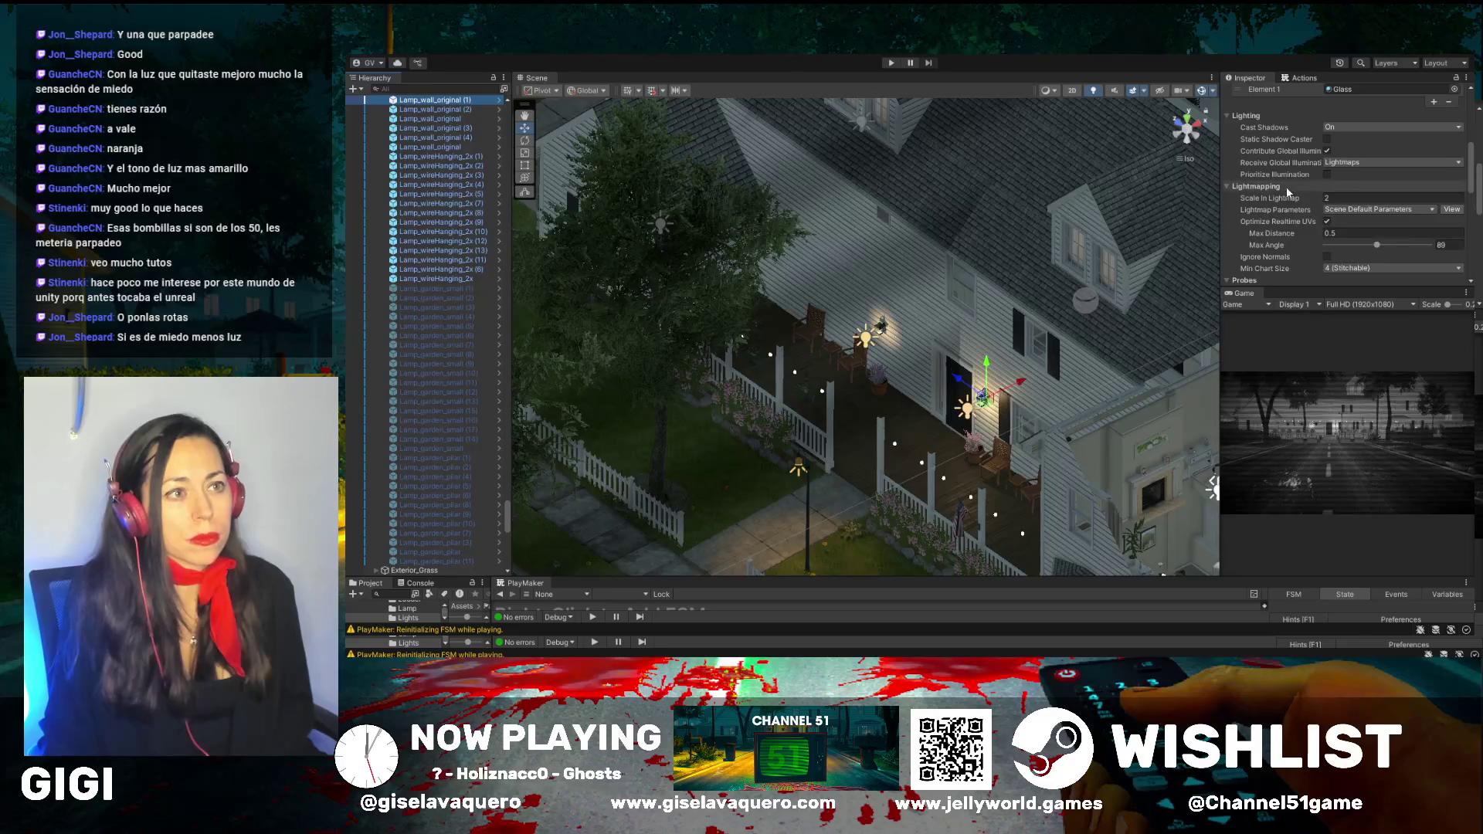
scroll(1303, 192, up, 1)
click(1335, 195)
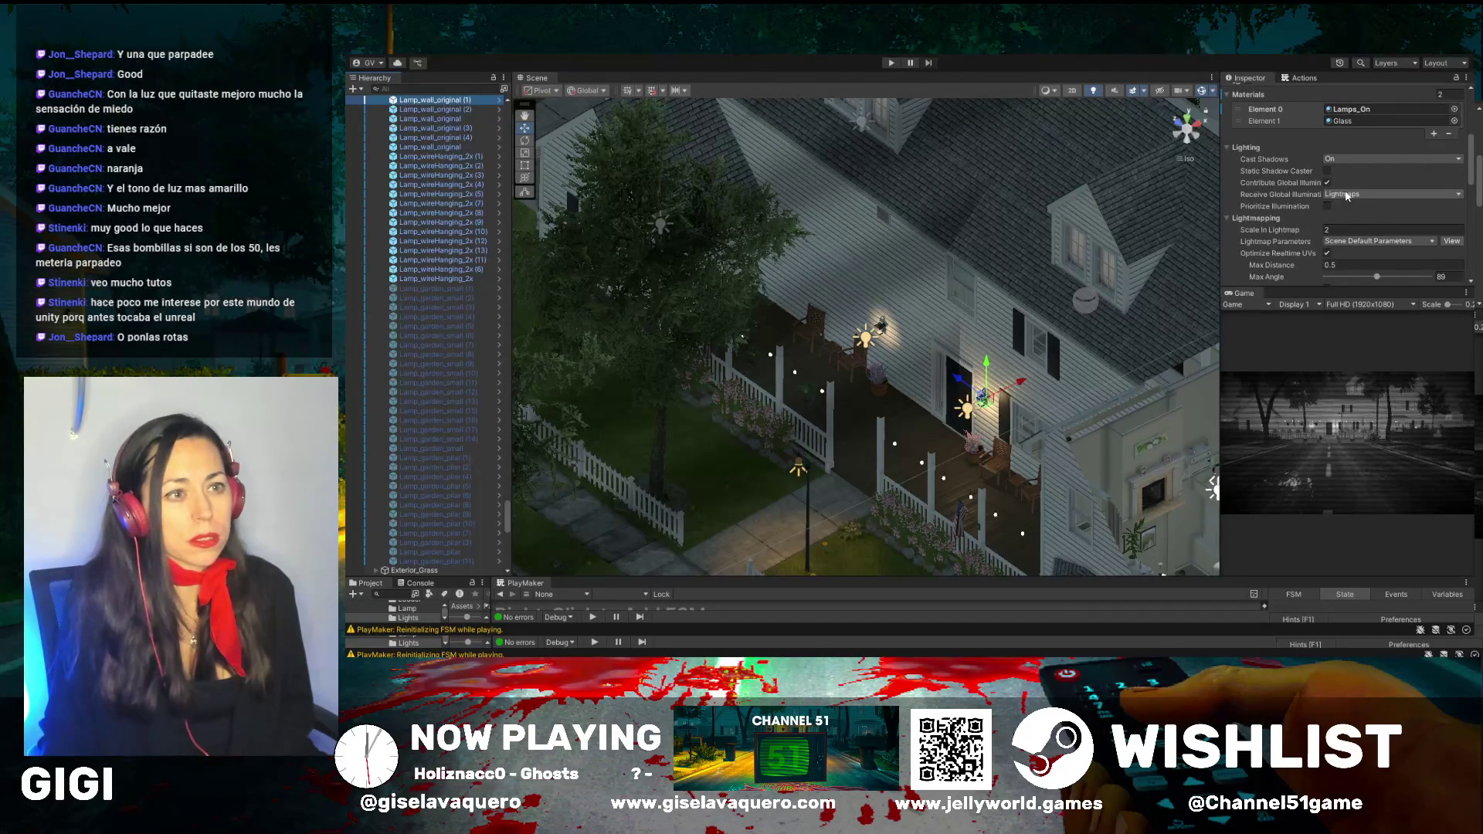
scroll(1323, 186, down, 4)
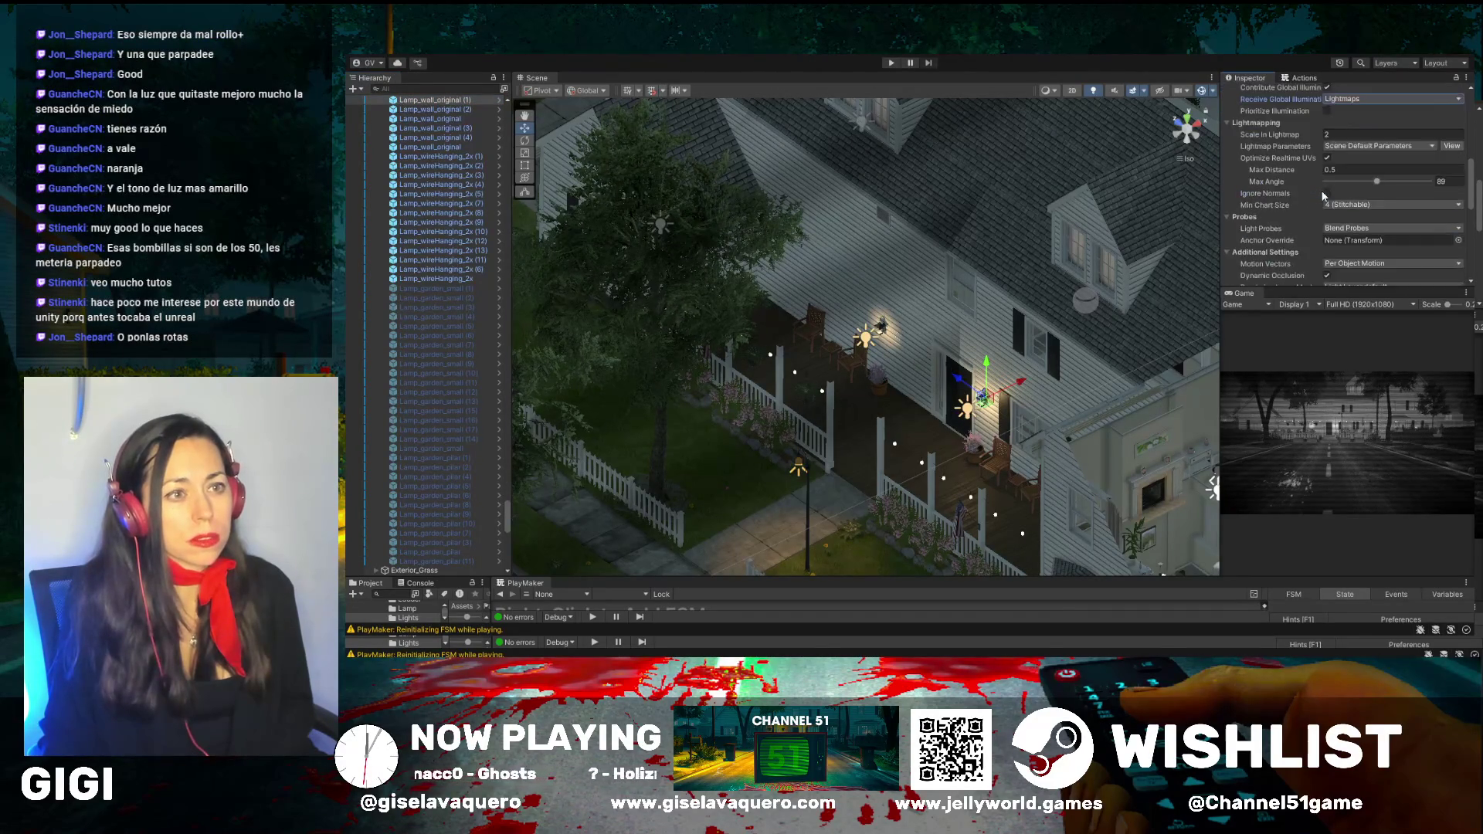
scroll(1418, 272, up, 5)
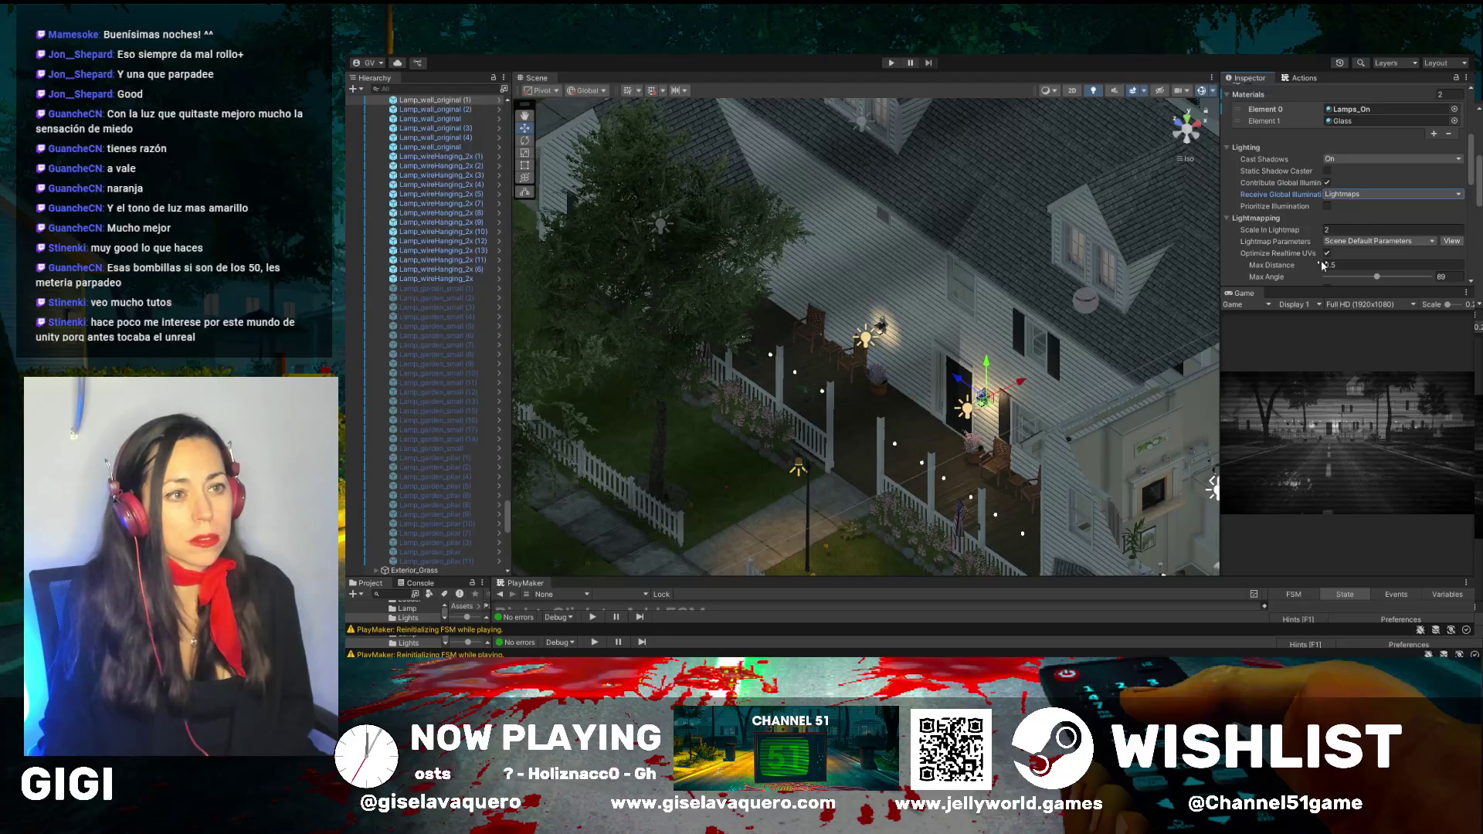
drag(1377, 276, 1372, 279)
key(ctrl+z)
click(452, 100)
scroll(1251, 123, up, 5)
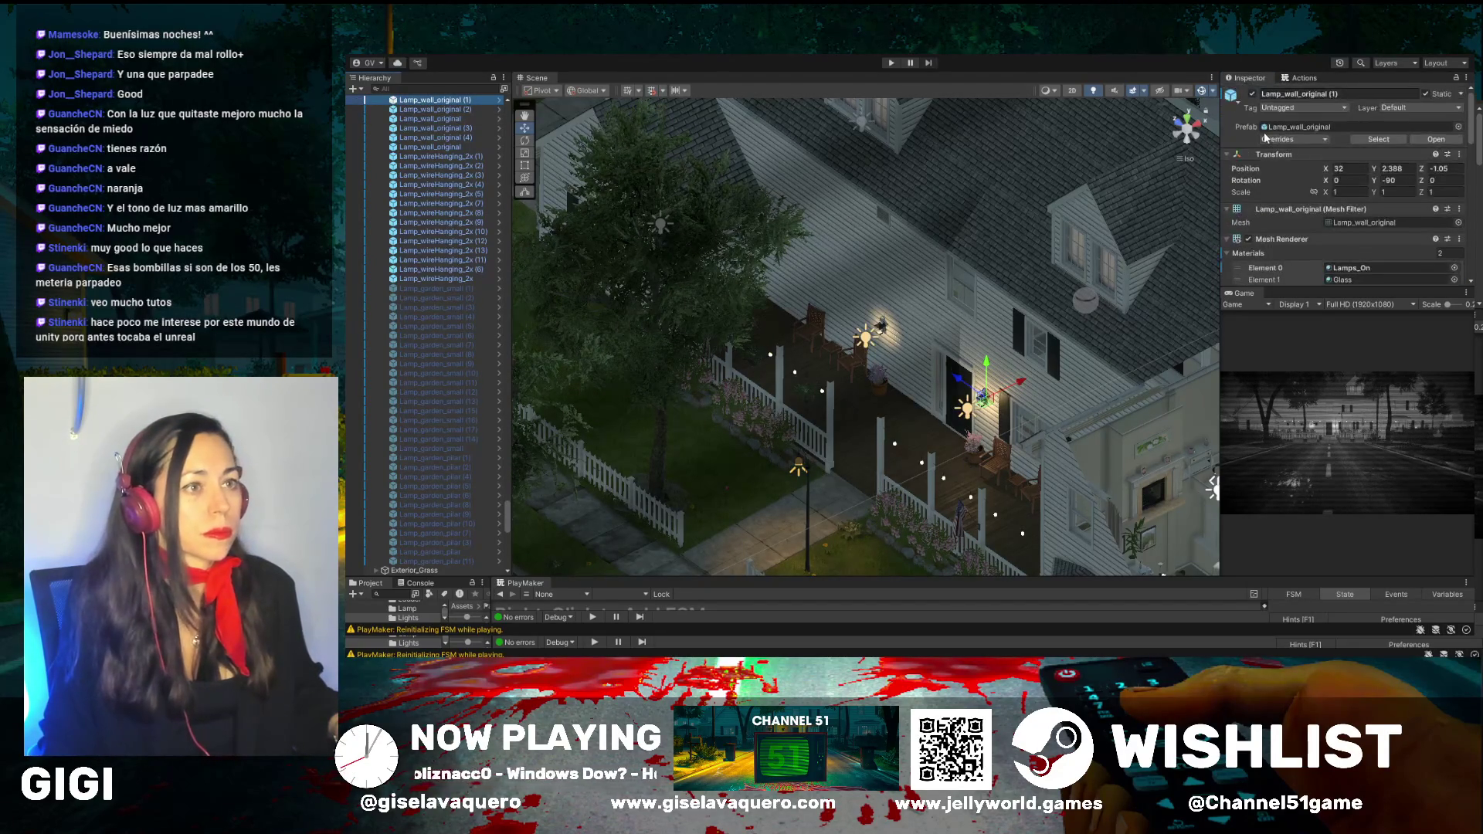
Frame and re-activate the upper Lamp_wall_original model, then select its Pointlight WallLamp light
click(1254, 96)
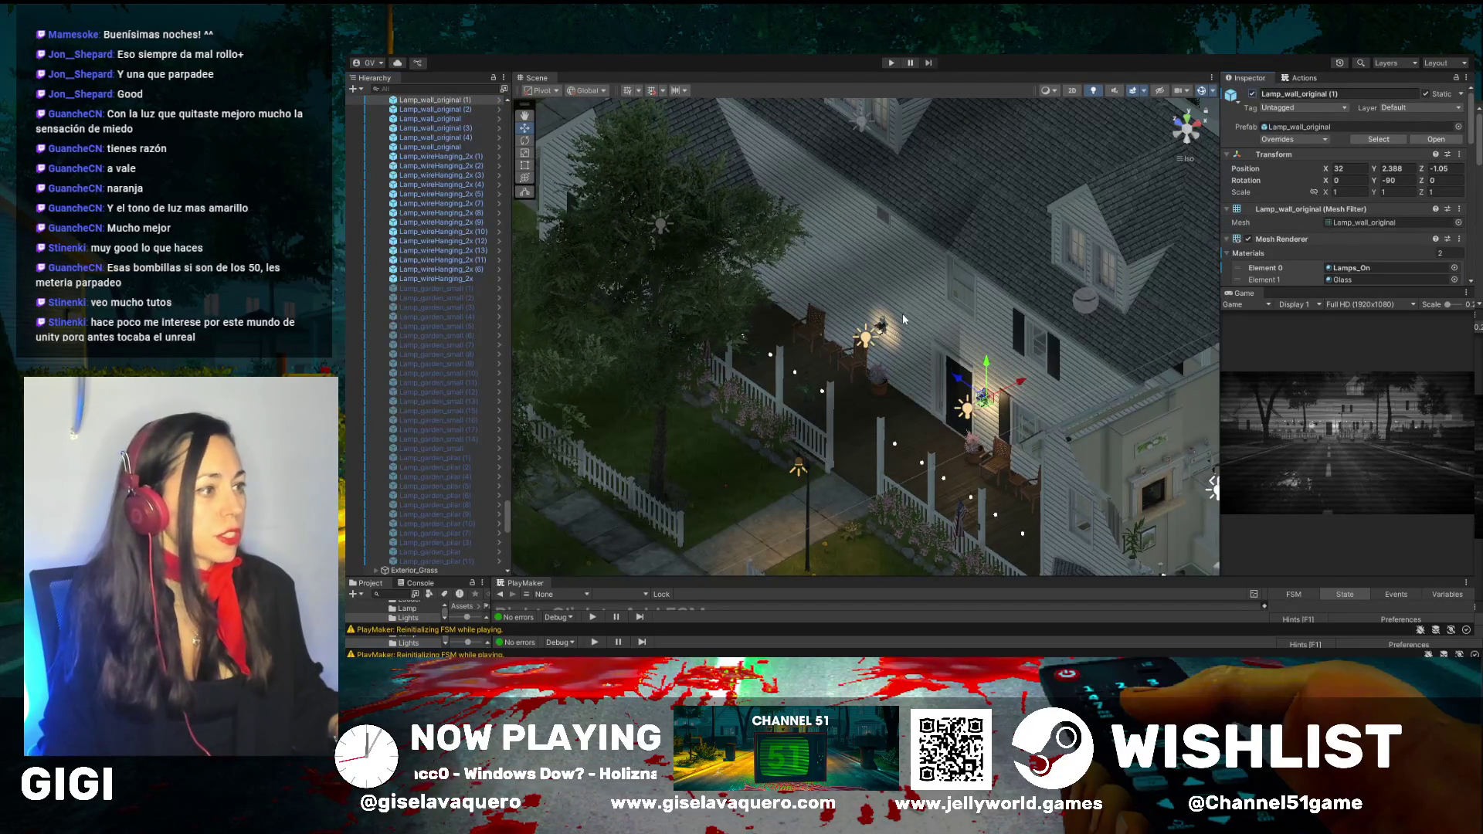
click(883, 330)
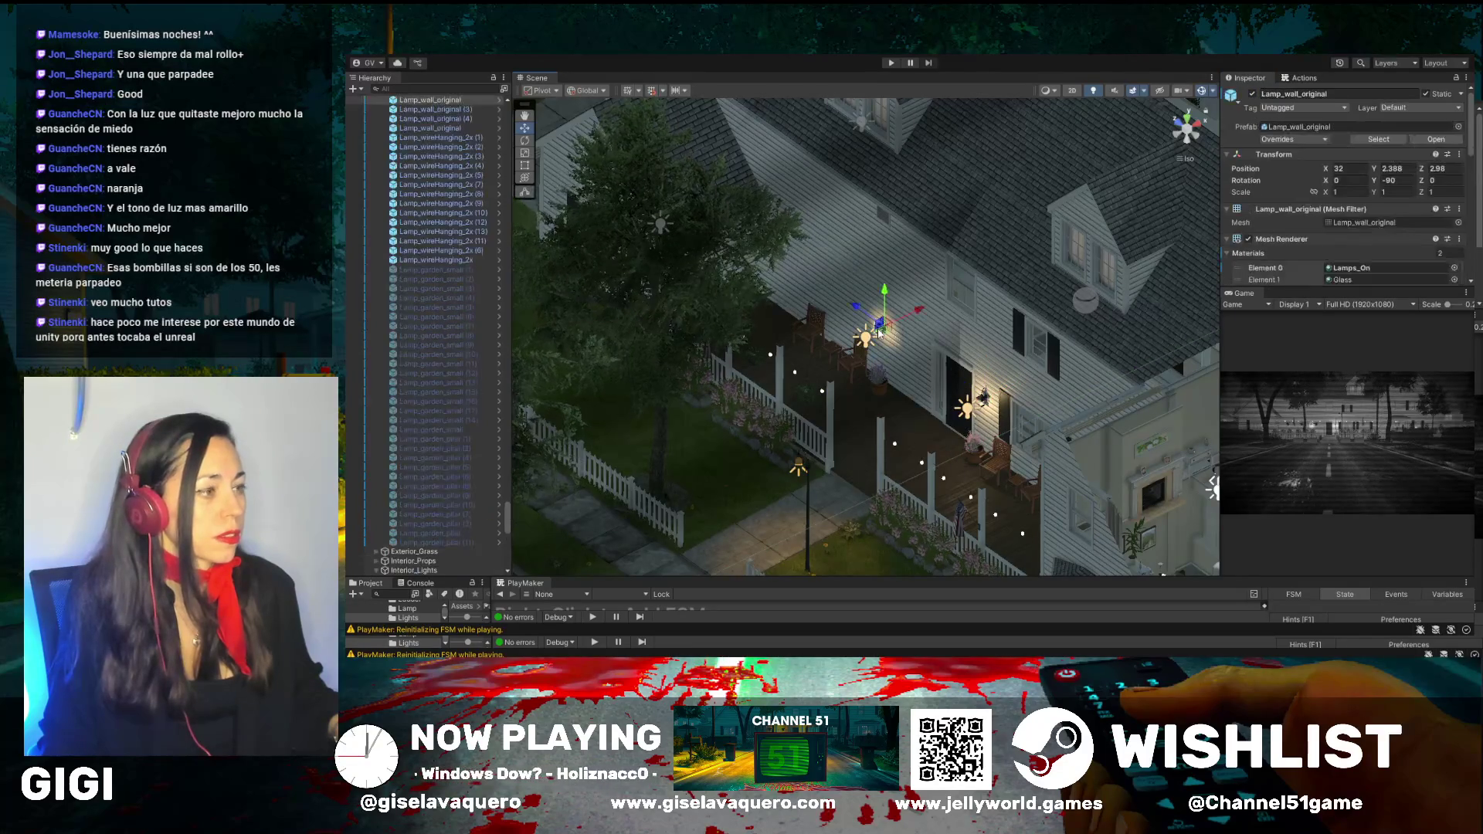
key(f)
click(1252, 94)
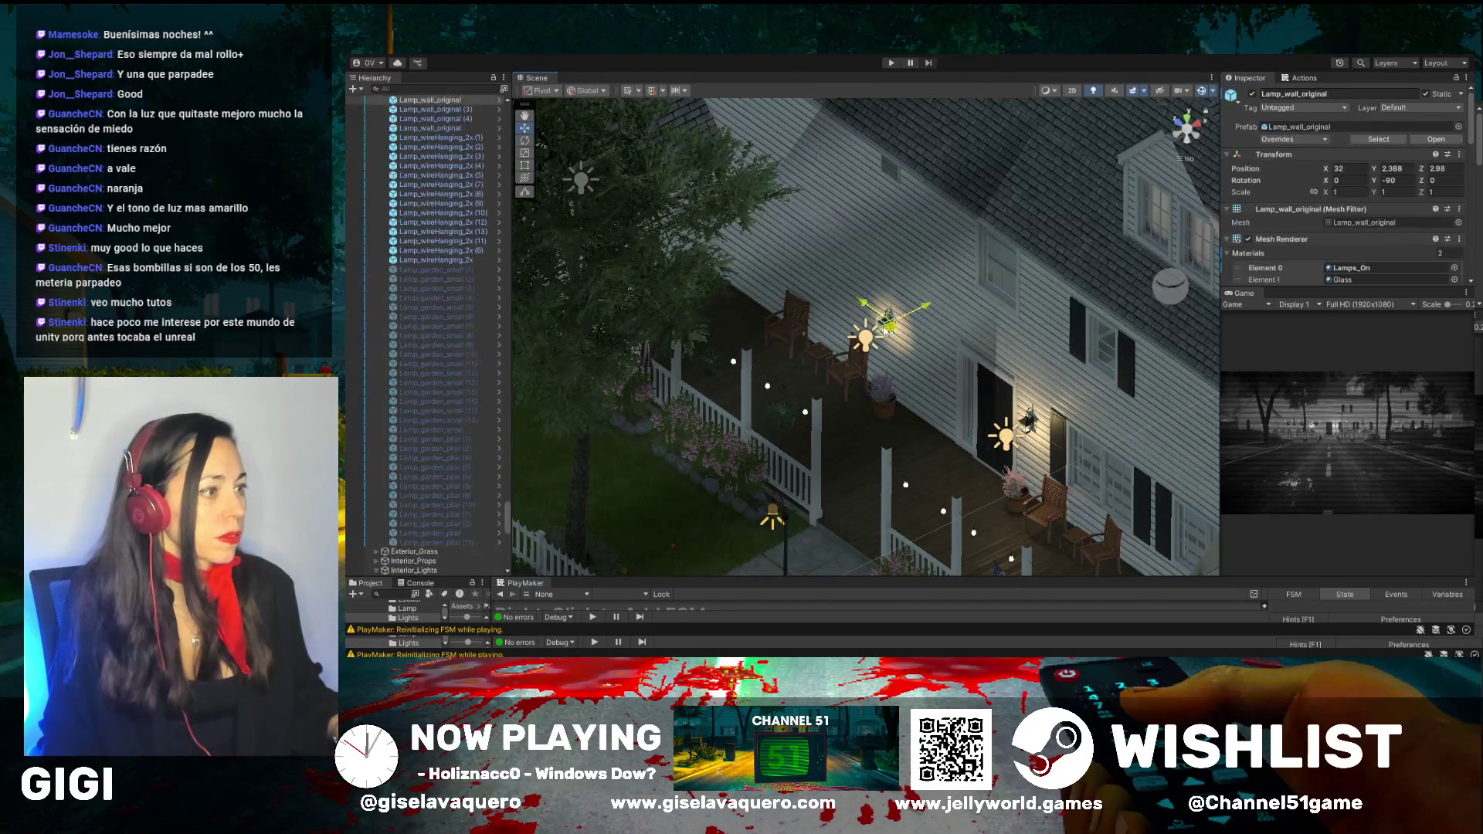
key(alt+shift+a)
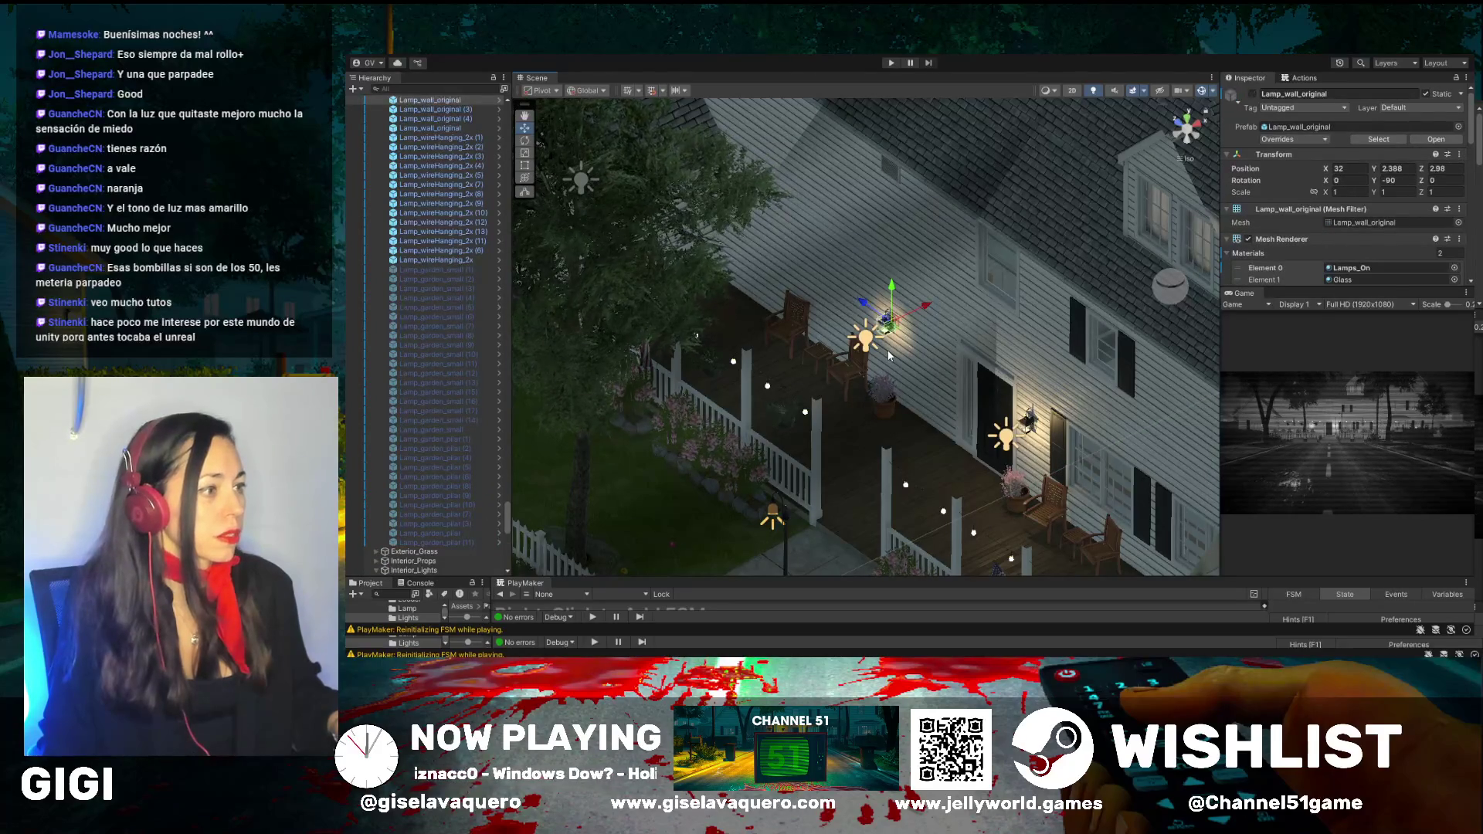
key(ctrl+z)
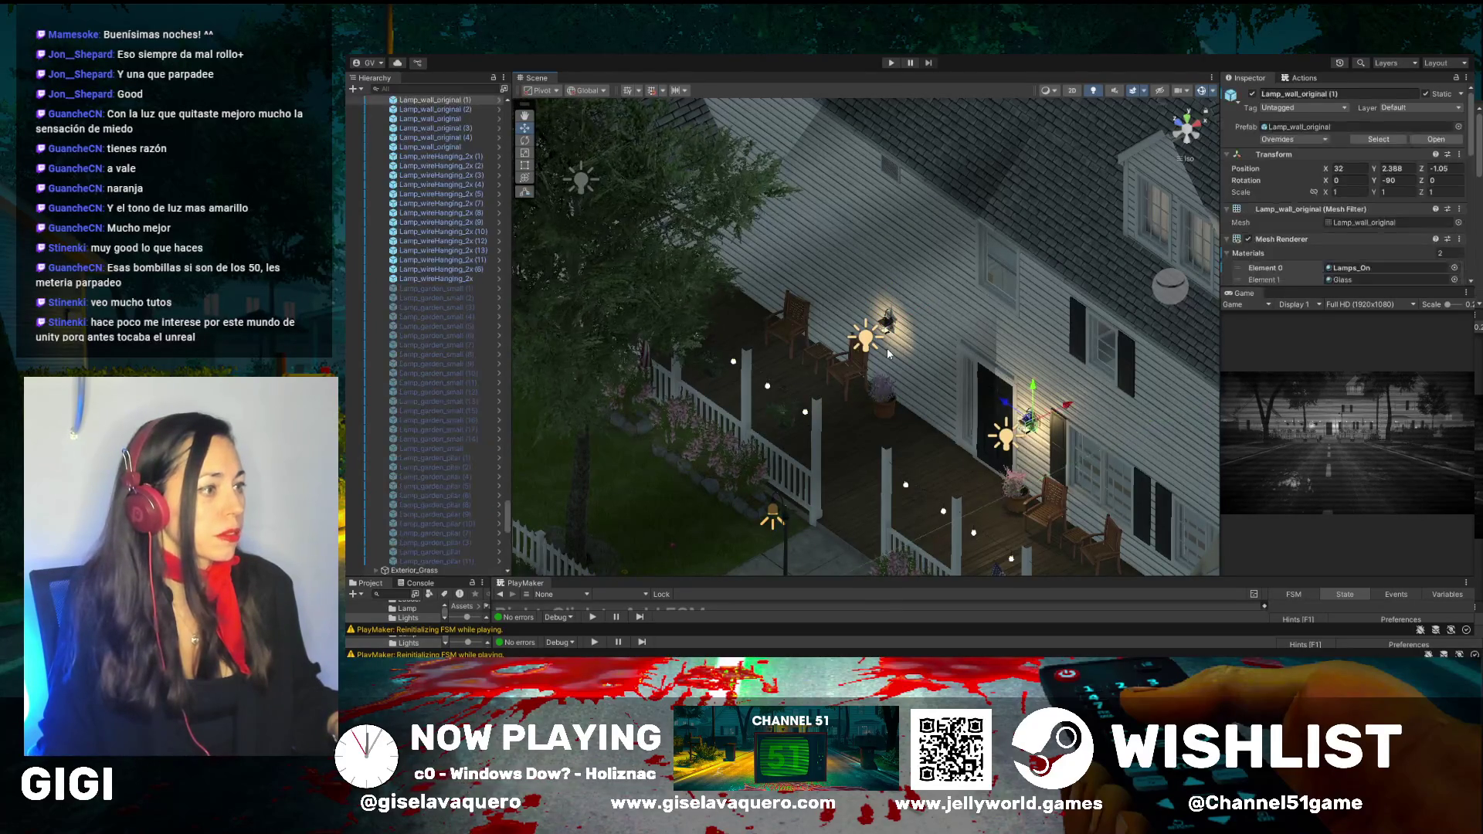
click(886, 340)
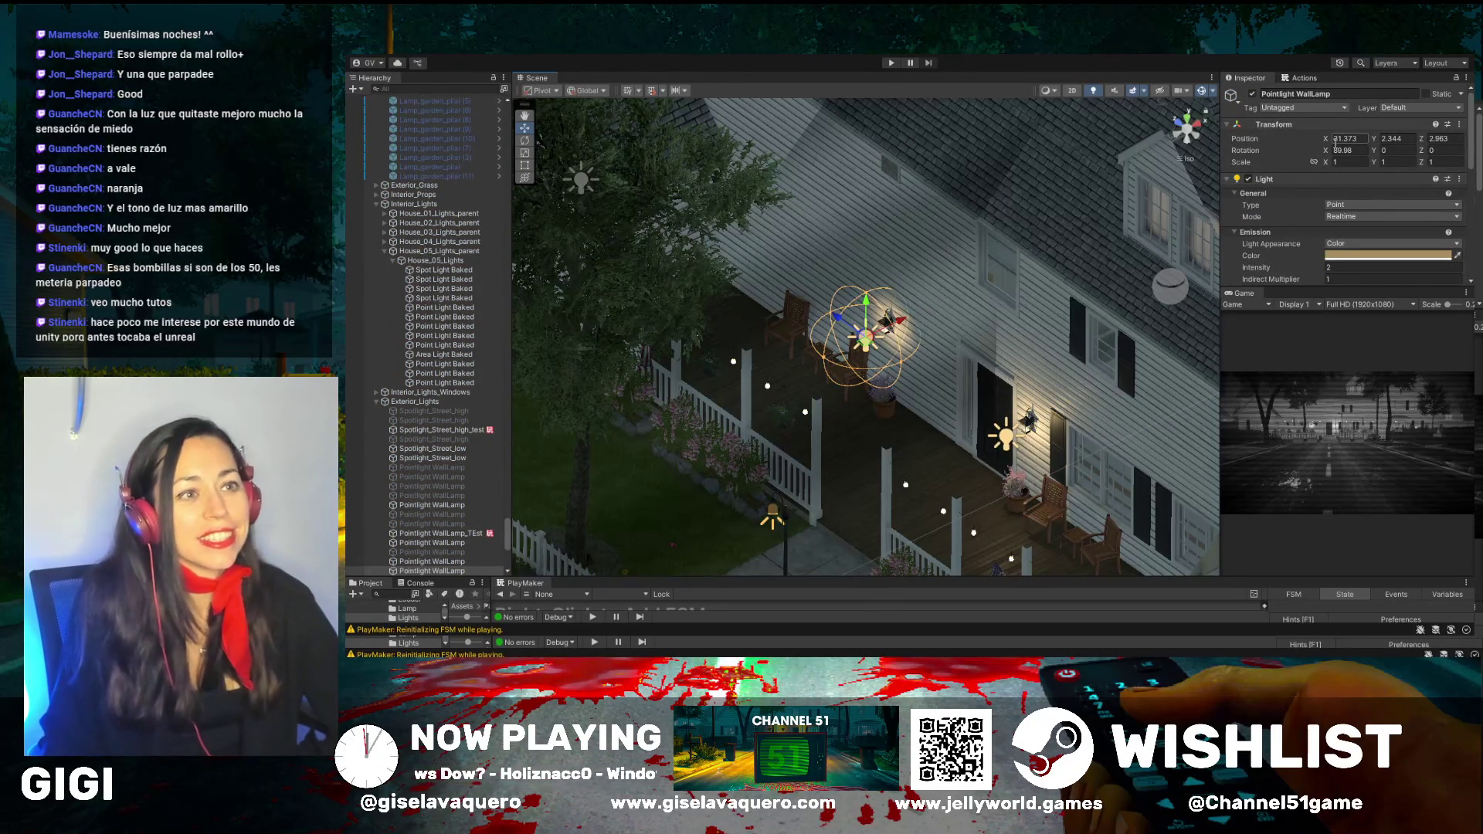
Set the porch wall lamp light's Intensity to 1.26 and start Play mode to test it
scroll(1322, 193, down, 3)
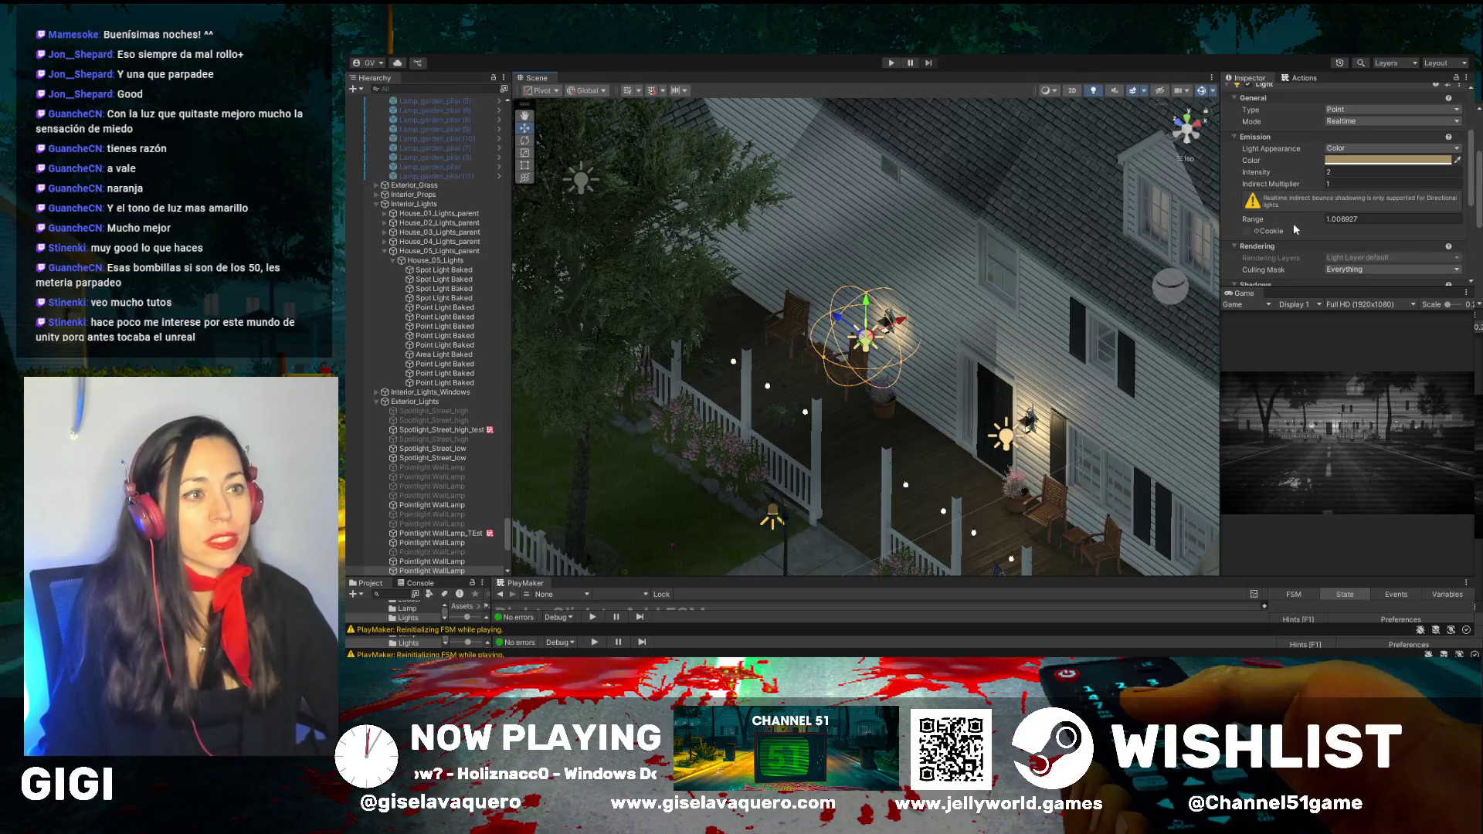
text(1.05)
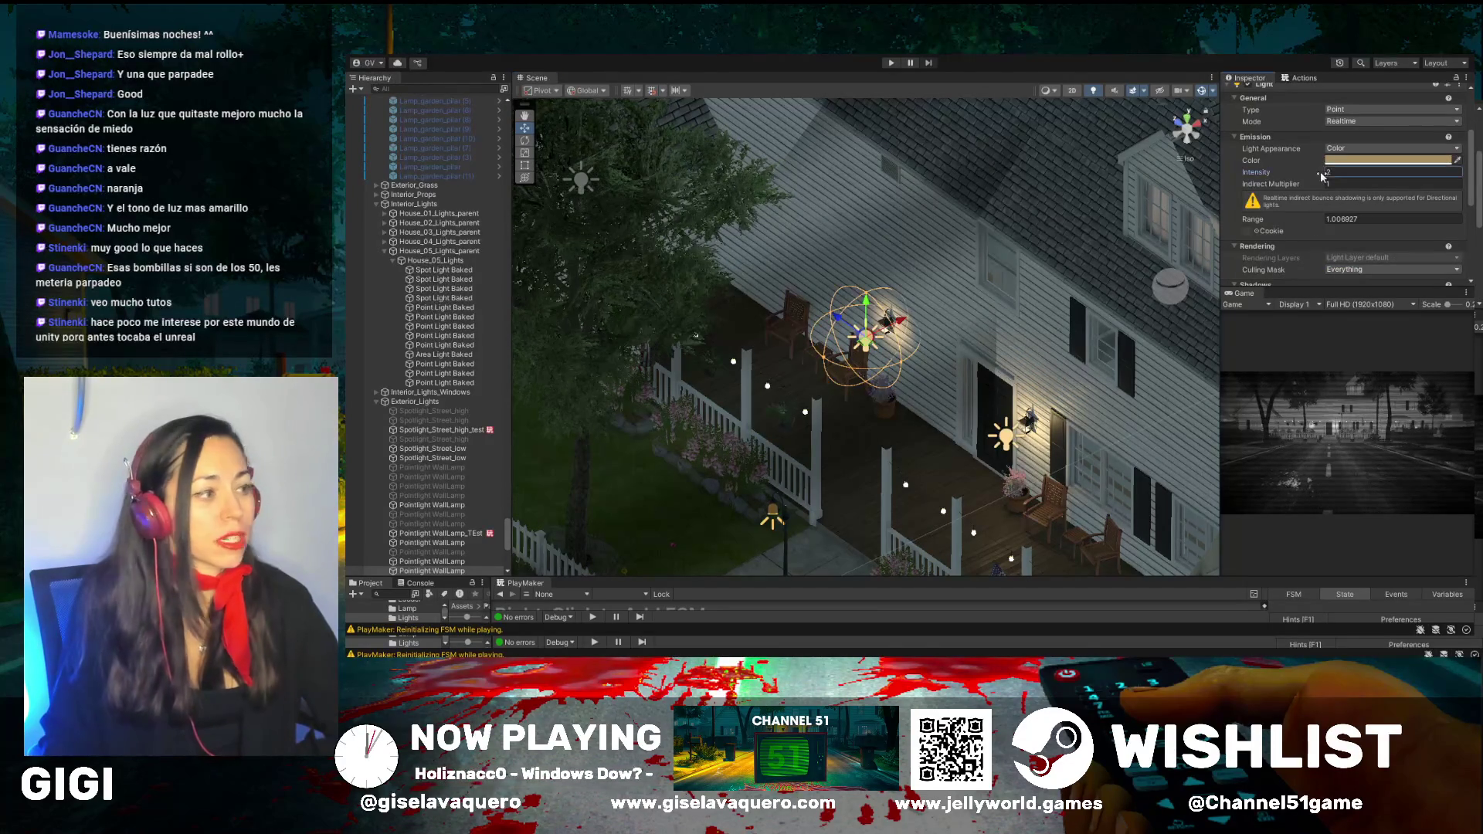
drag(1301, 179, 1308, 182)
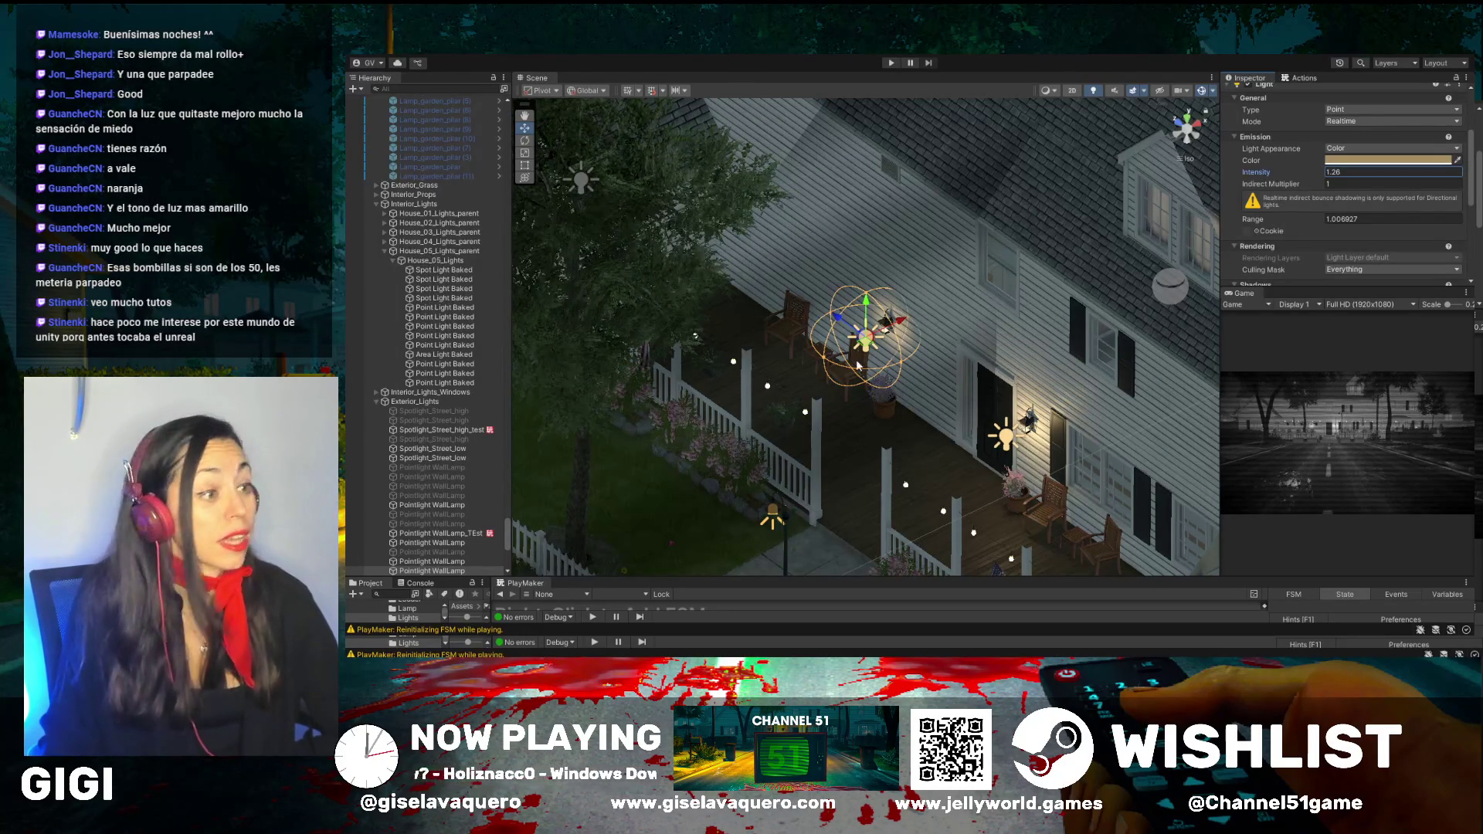
click(891, 63)
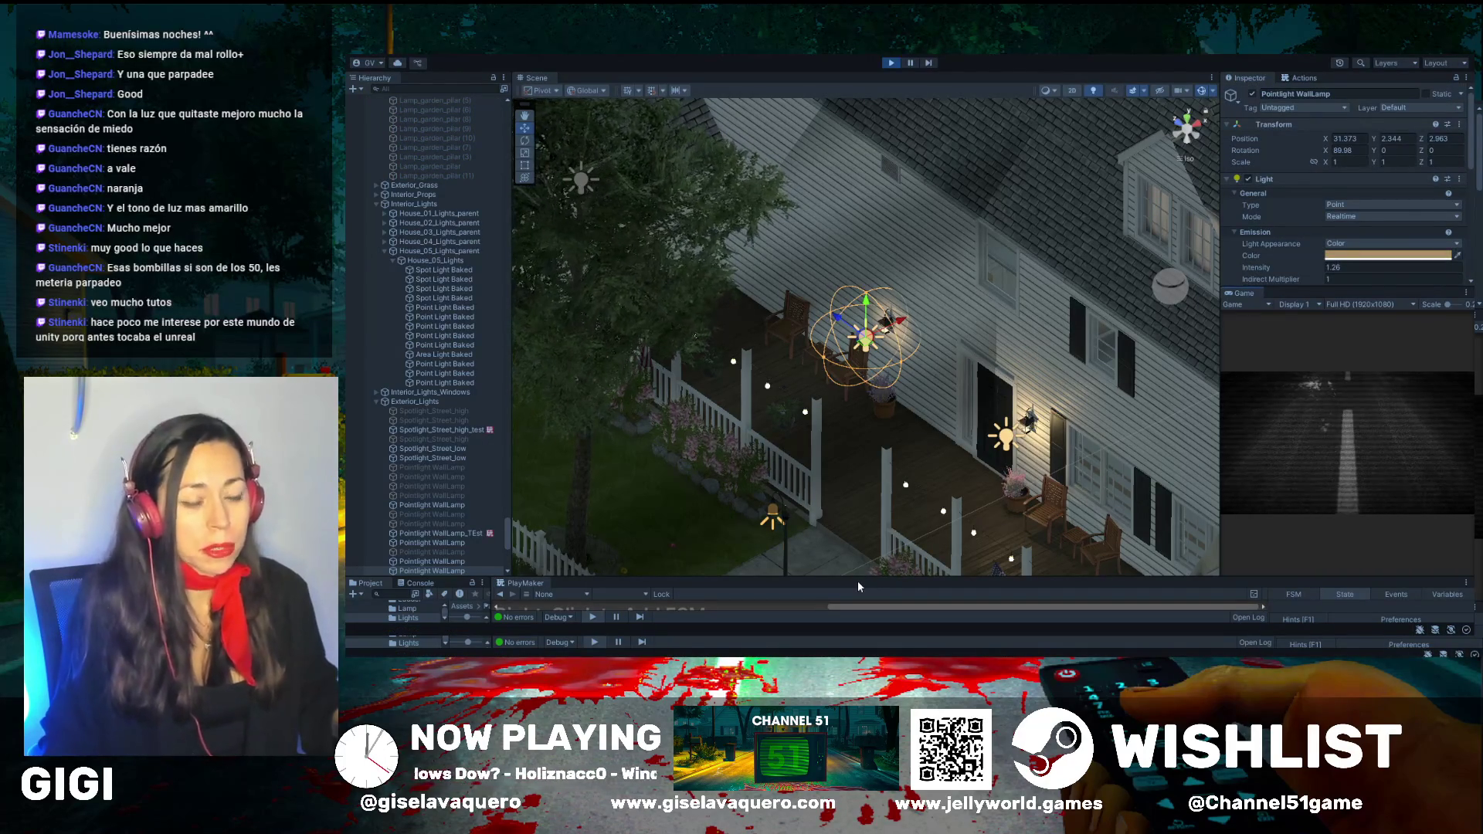
Judge the lighting in an enlarged Game view, then stop play and restore the Scene view
drag(1220, 478, 801, 472)
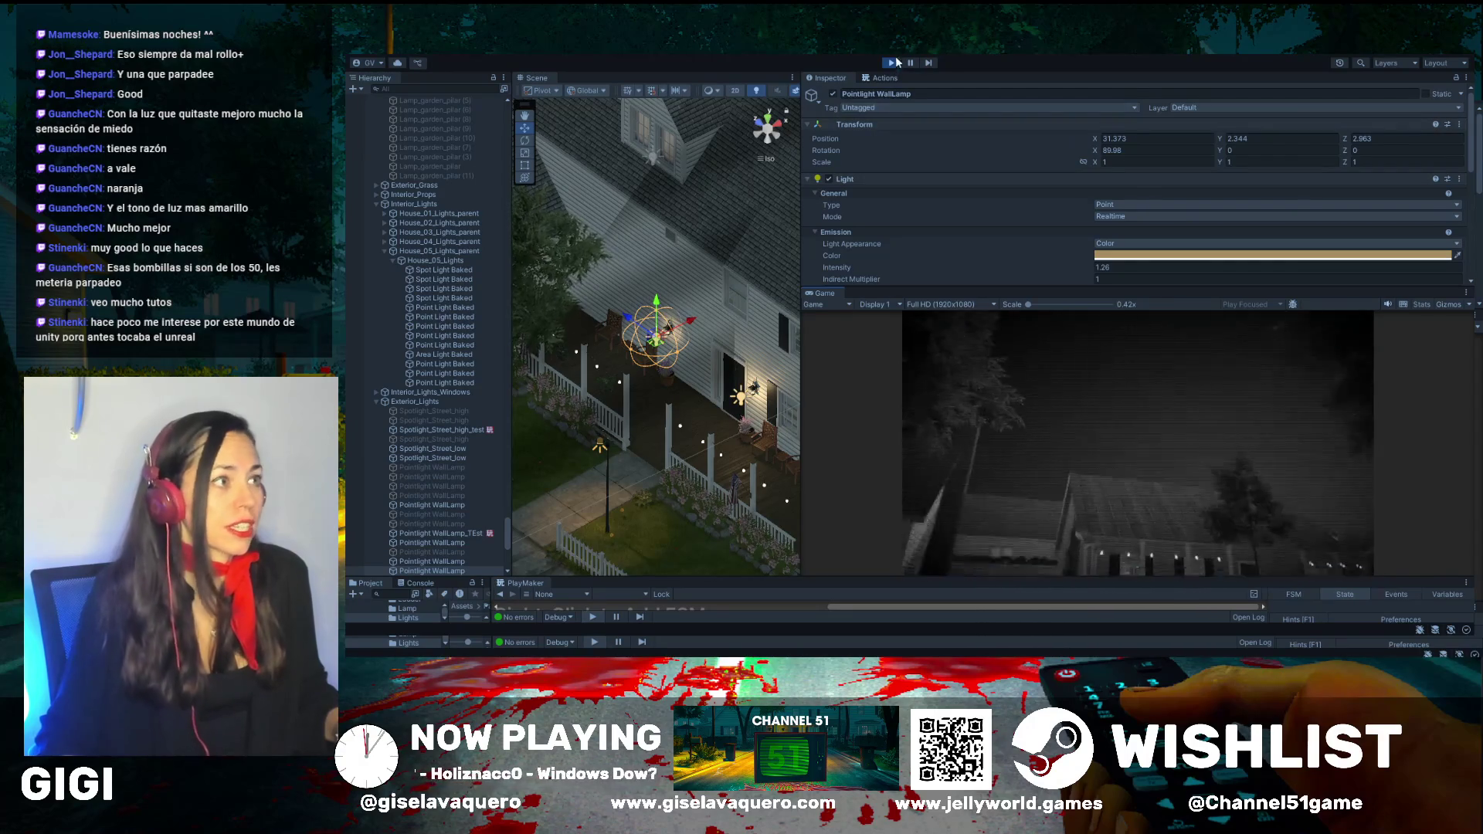
click(895, 62)
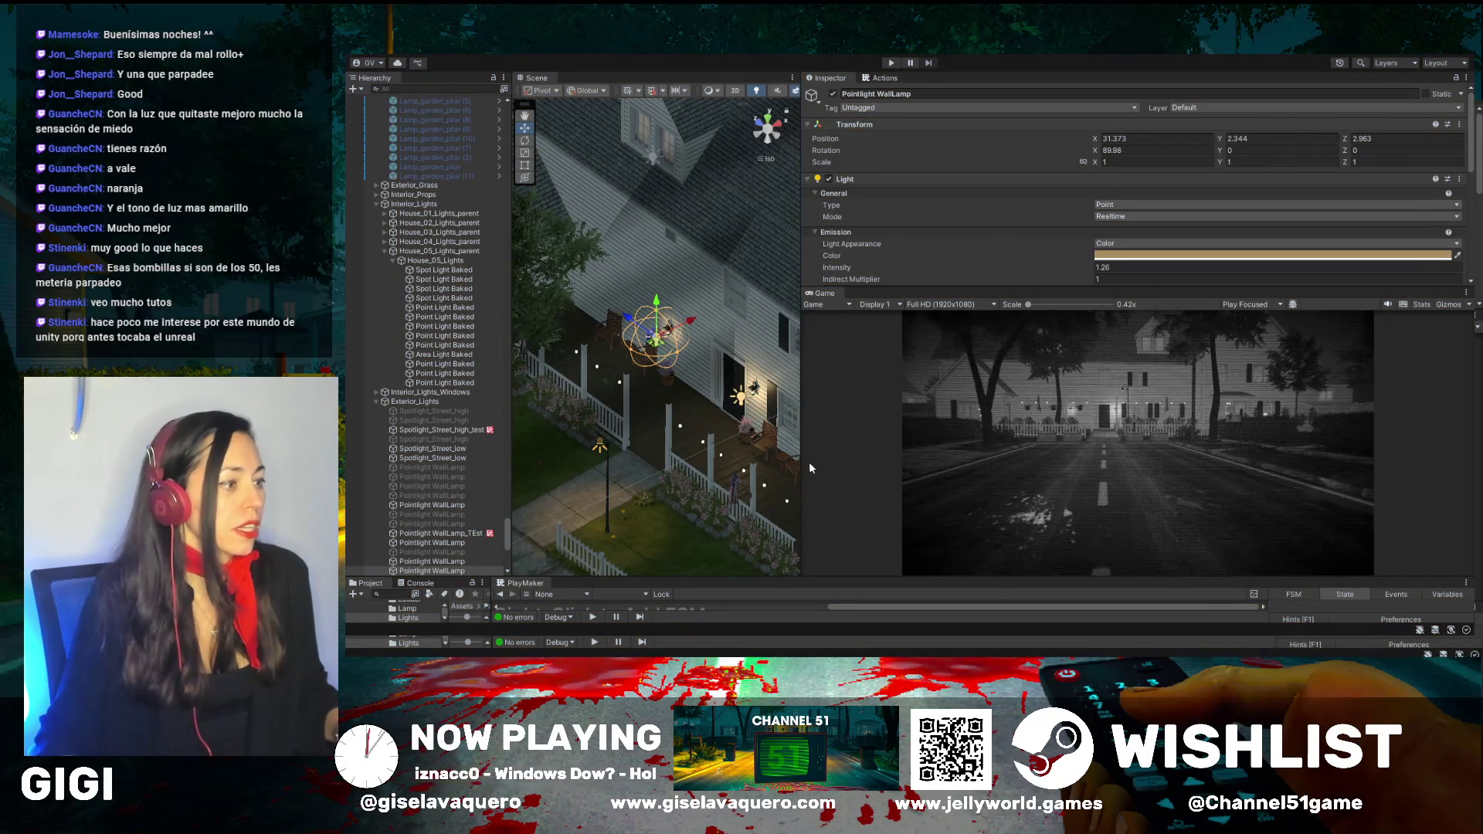
drag(803, 464, 1211, 465)
scroll(905, 485, up, 3)
mouse_move(905, 485)
mouse_down()
mouse_move(766, 484)
mouse_move(812, 475)
mouse_move(716, 454)
mouse_up()
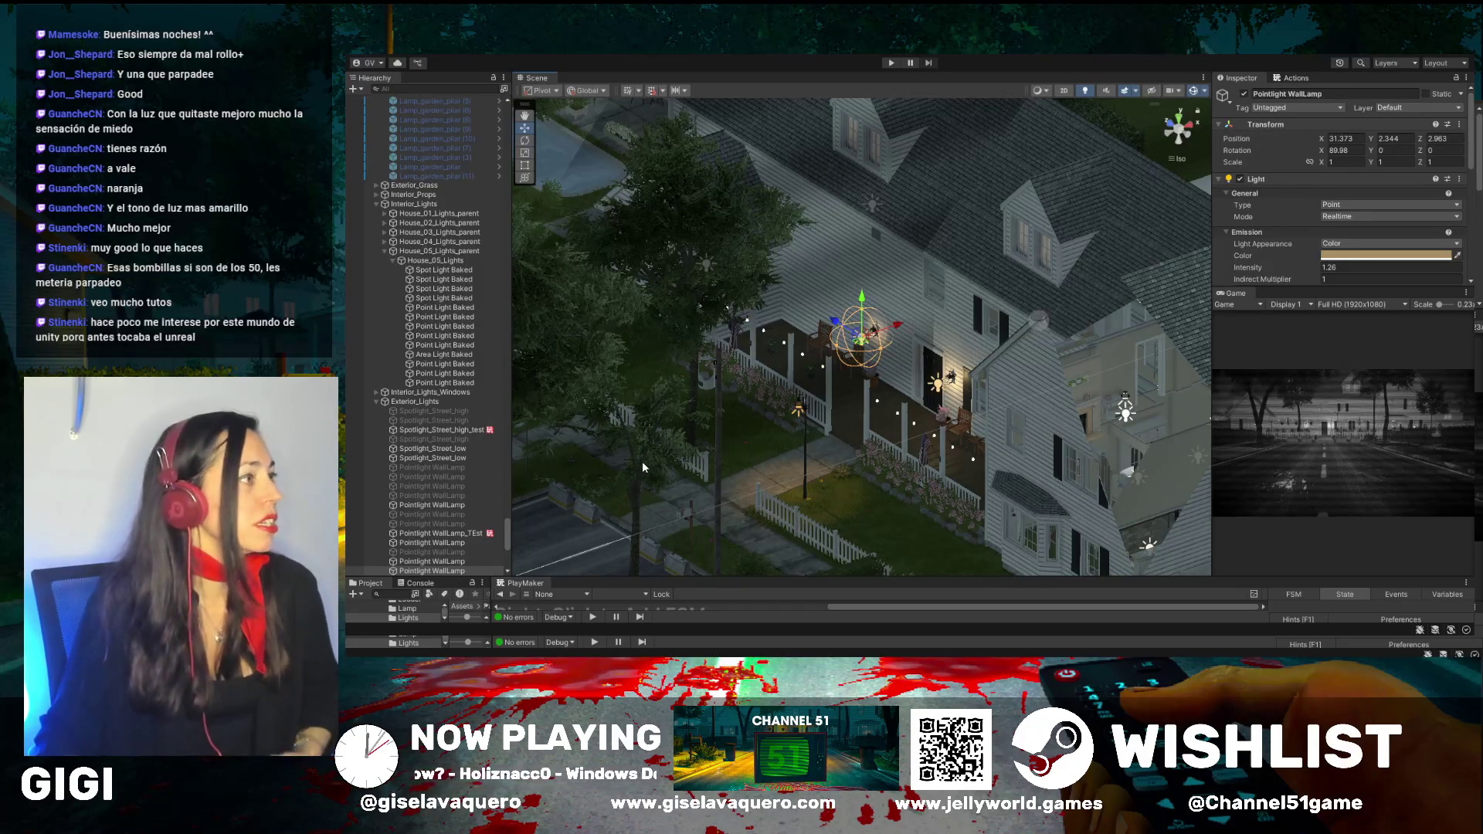
Switch off the tall street lamp in the side yard
mouse_move(623, 444)
mouse_down()
mouse_move(655, 456)
mouse_move(676, 499)
mouse_move(630, 464)
mouse_move(653, 434)
mouse_up()
mouse_move(875, 330)
mouse_down()
mouse_move(687, 396)
mouse_move(911, 459)
mouse_move(788, 459)
mouse_move(939, 463)
mouse_move(884, 414)
mouse_move(926, 448)
mouse_up()
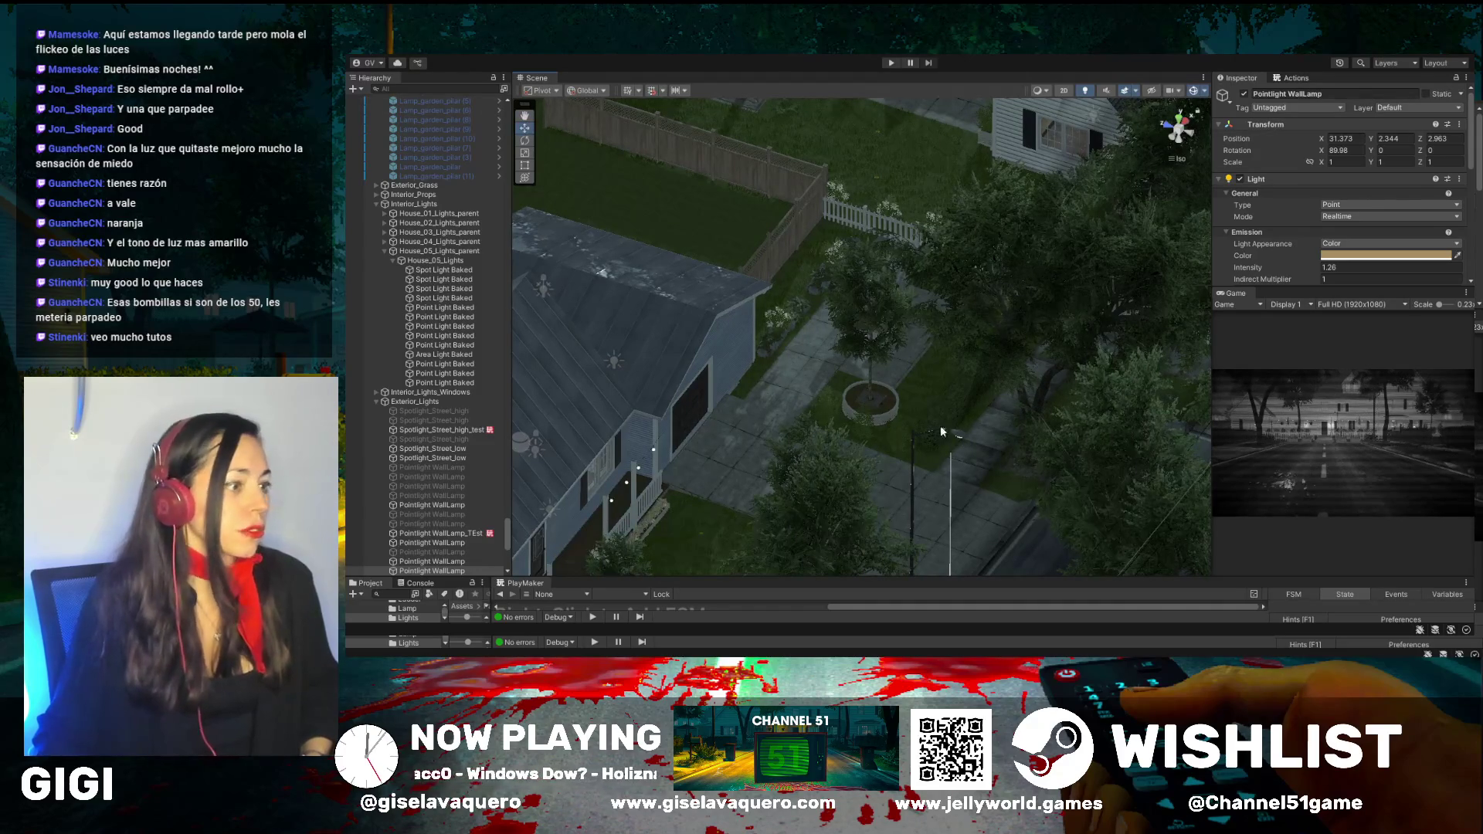
click(955, 436)
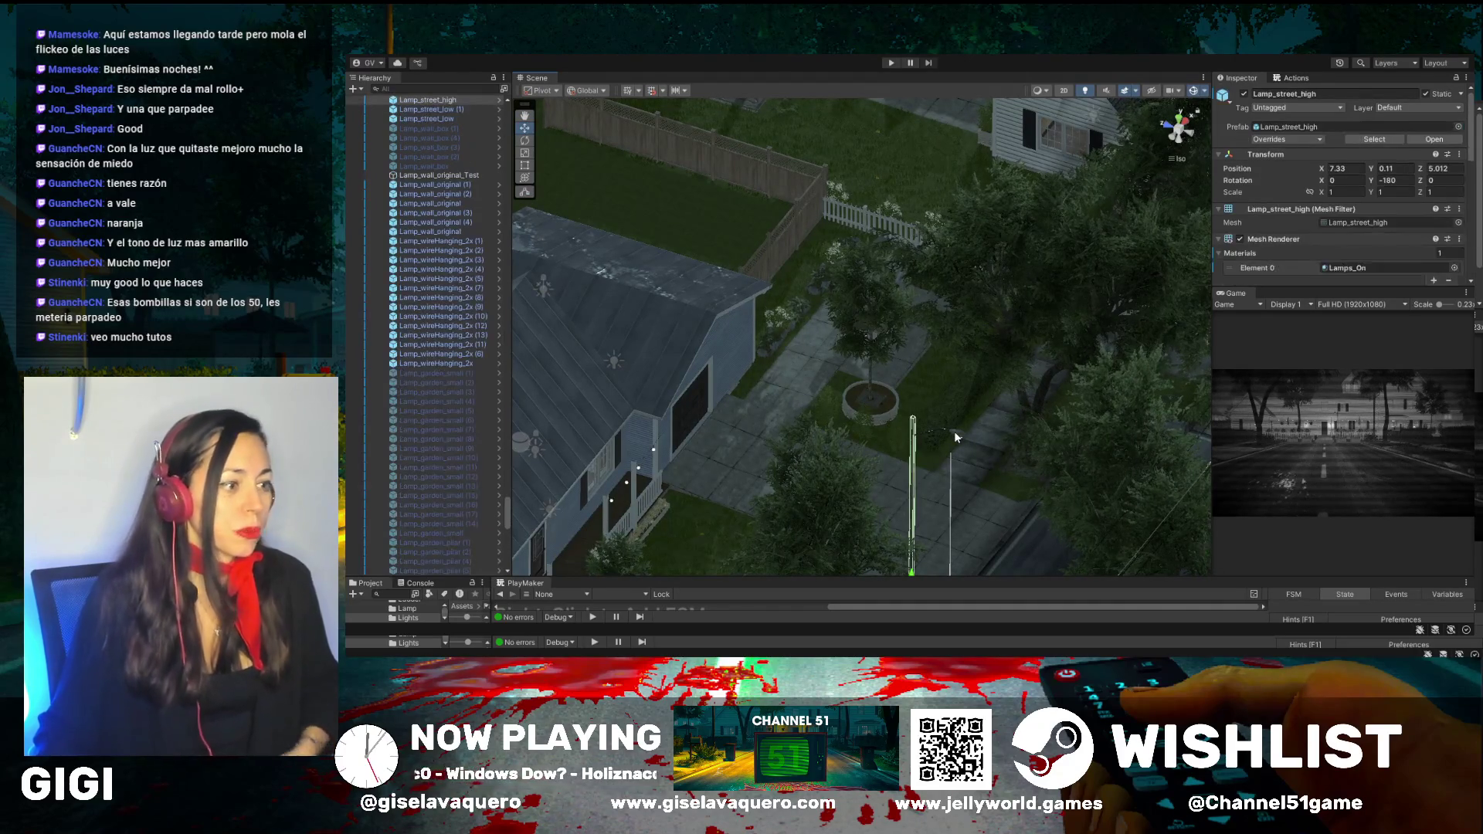
click(1243, 93)
Pan and orbit back to the house front and select the porch pillar Porch_pilar (1)
drag(977, 394, 928, 363)
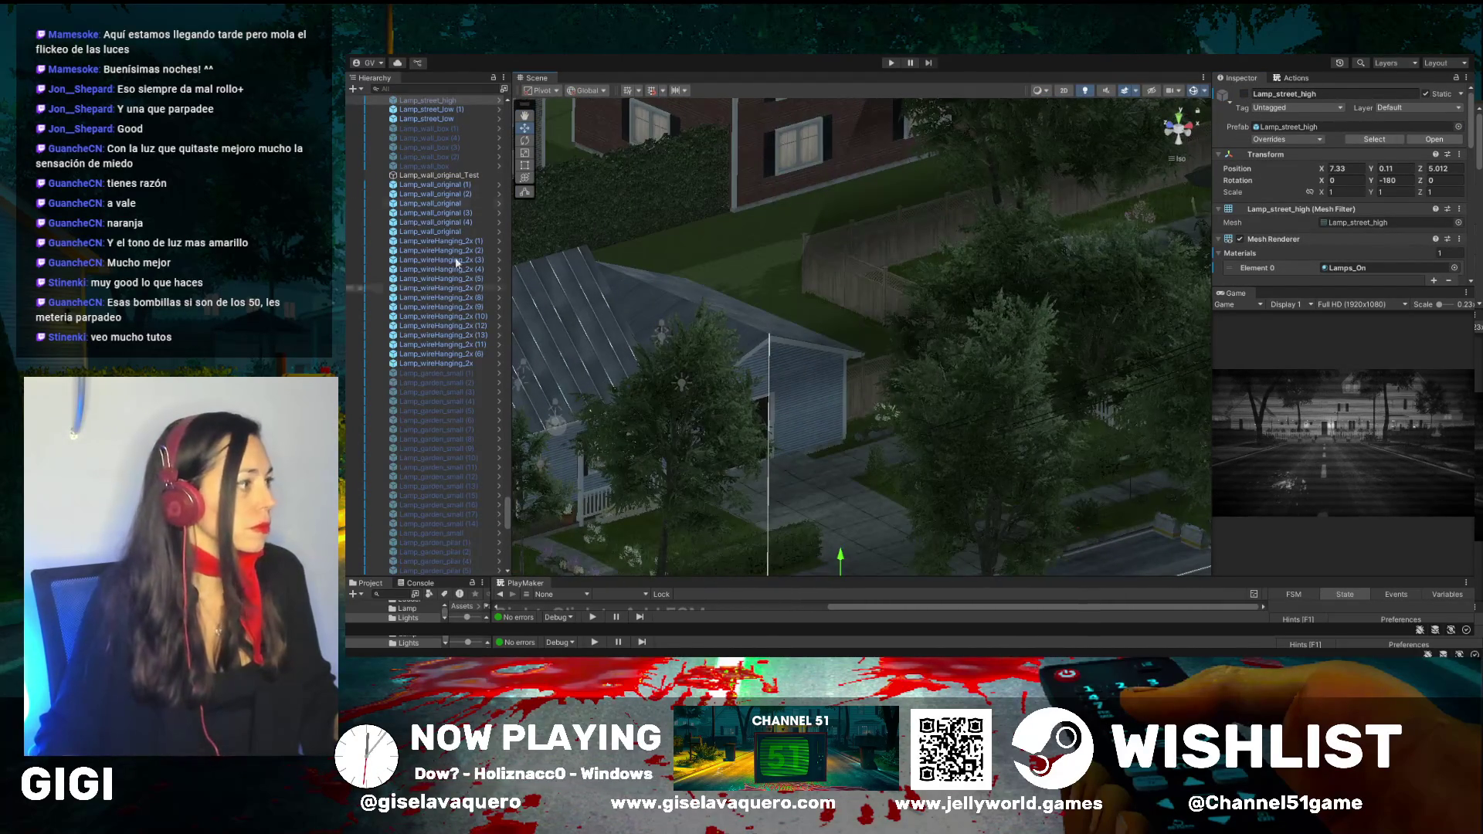
mouse_move(517, 502)
mouse_down()
mouse_move(784, 456)
mouse_move(788, 417)
mouse_move(893, 451)
mouse_move(927, 446)
mouse_move(903, 438)
mouse_move(884, 349)
mouse_up()
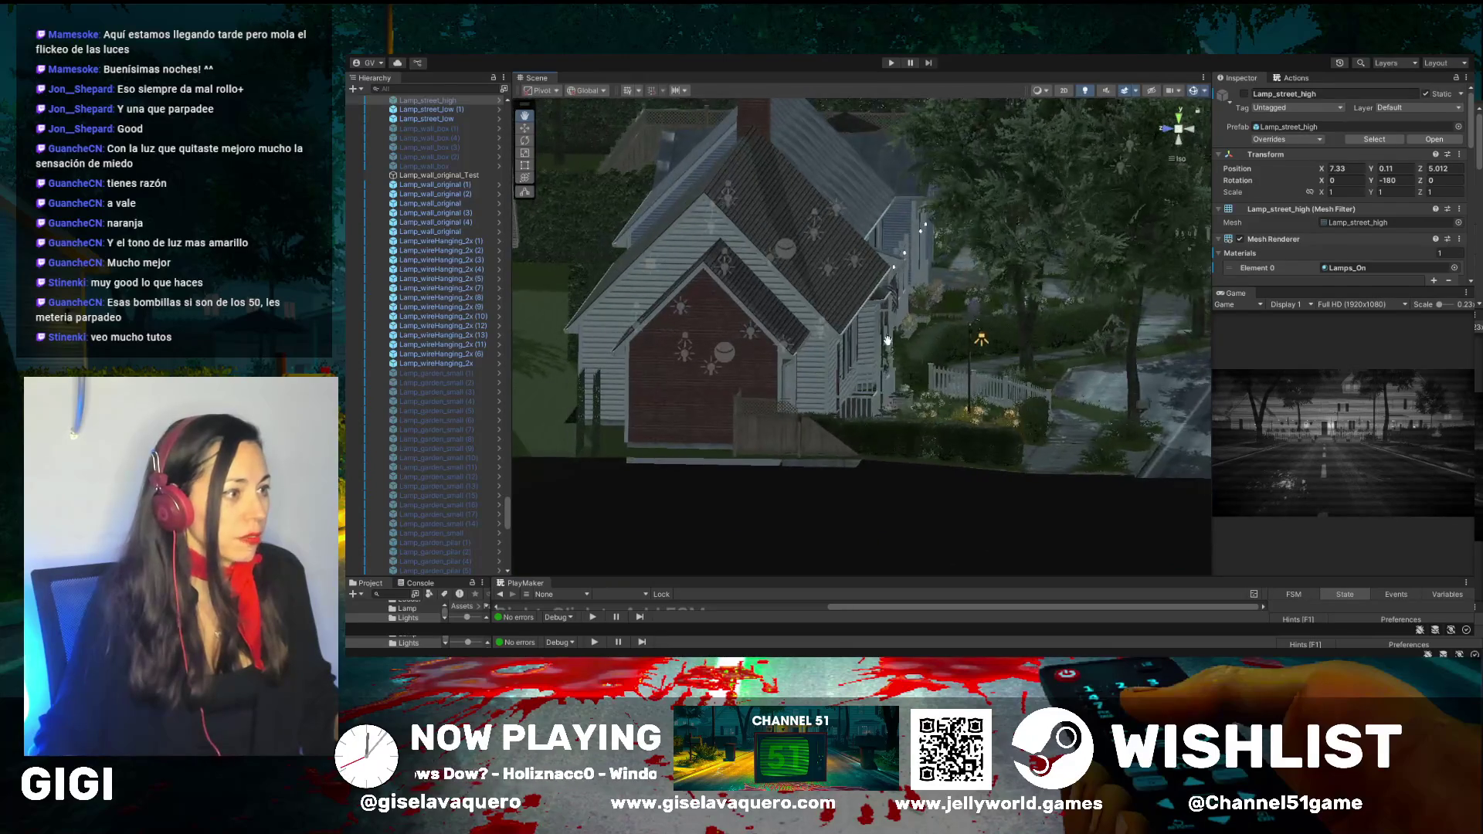
mouse_move(867, 281)
mouse_down()
mouse_move(796, 466)
mouse_move(551, 330)
mouse_move(587, 347)
mouse_up()
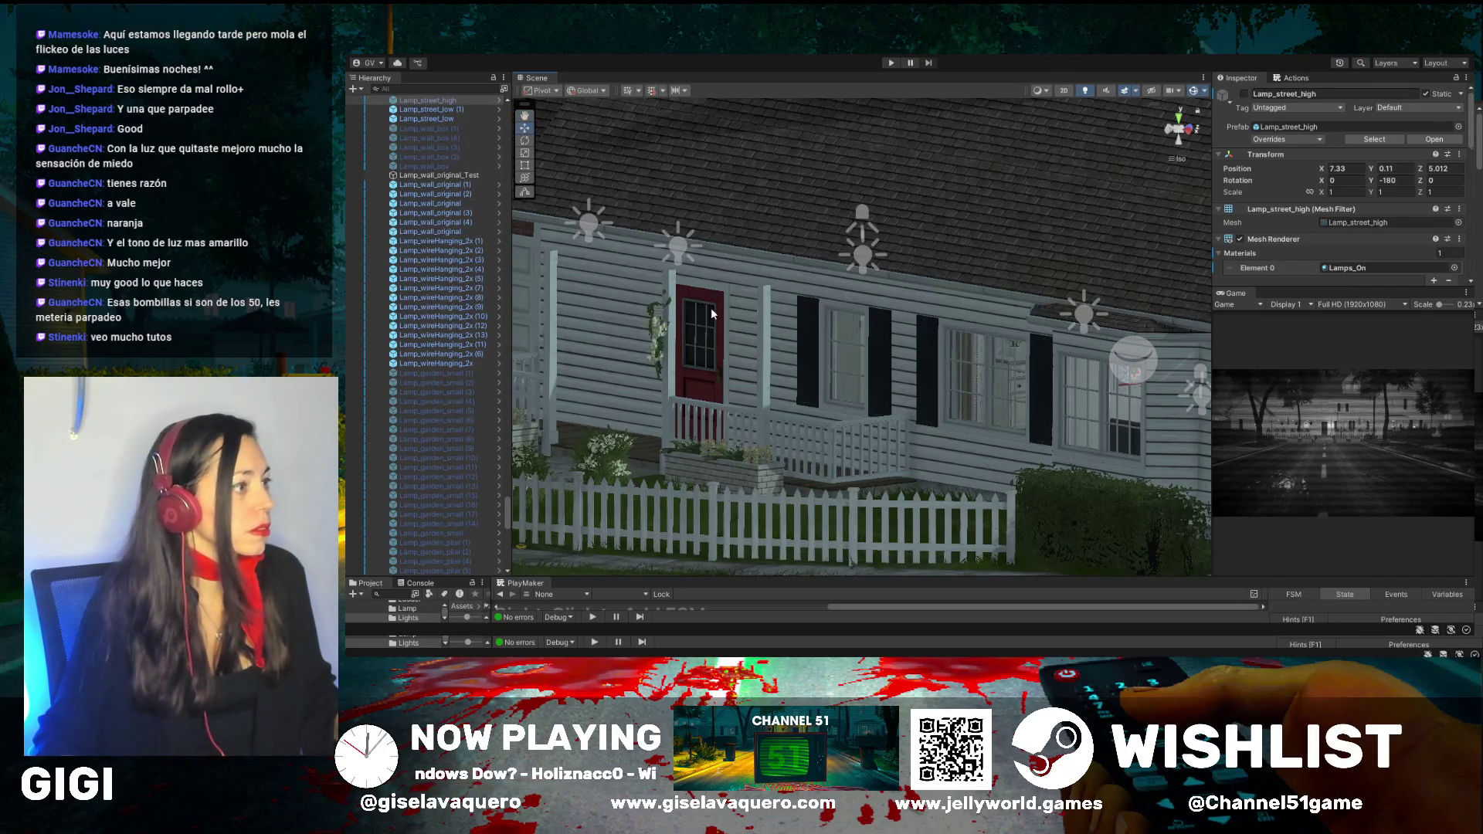
click(765, 299)
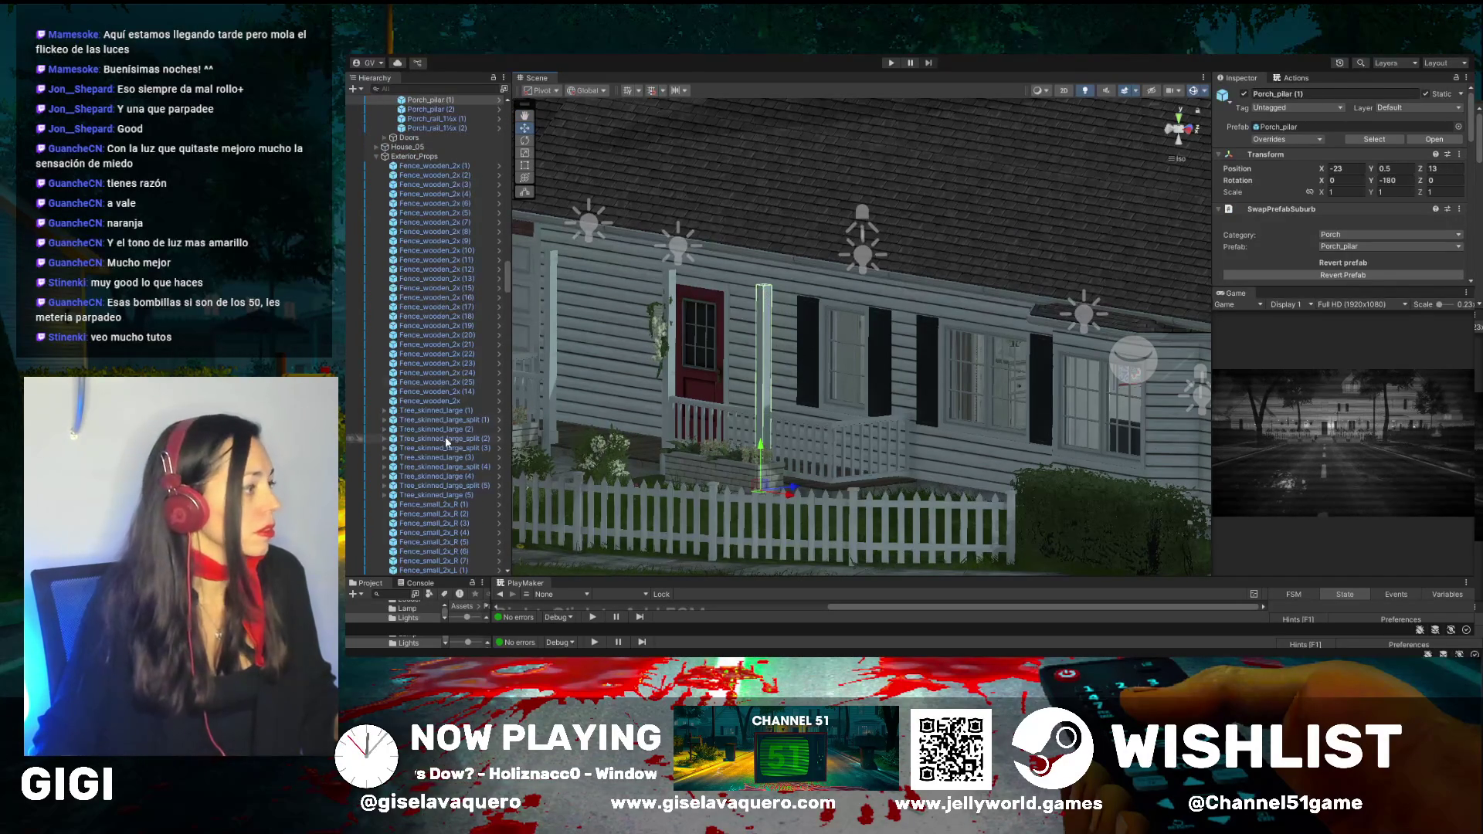
Select Porch_2x_end_right through Porch_2x (3), enable all six porch pieces and frame them
scroll(443, 359, up, 10)
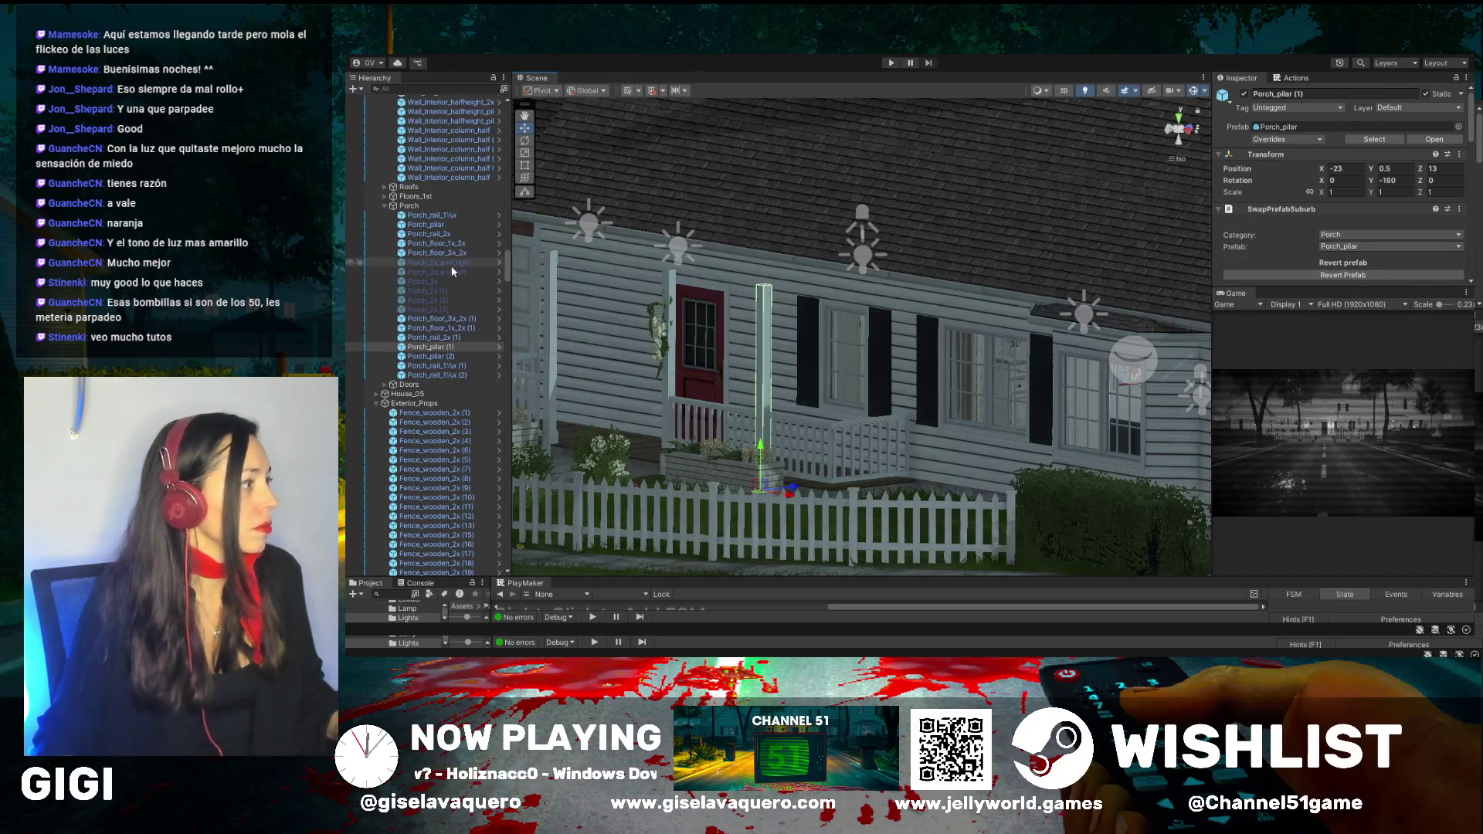
click(453, 265)
shift+click(440, 310)
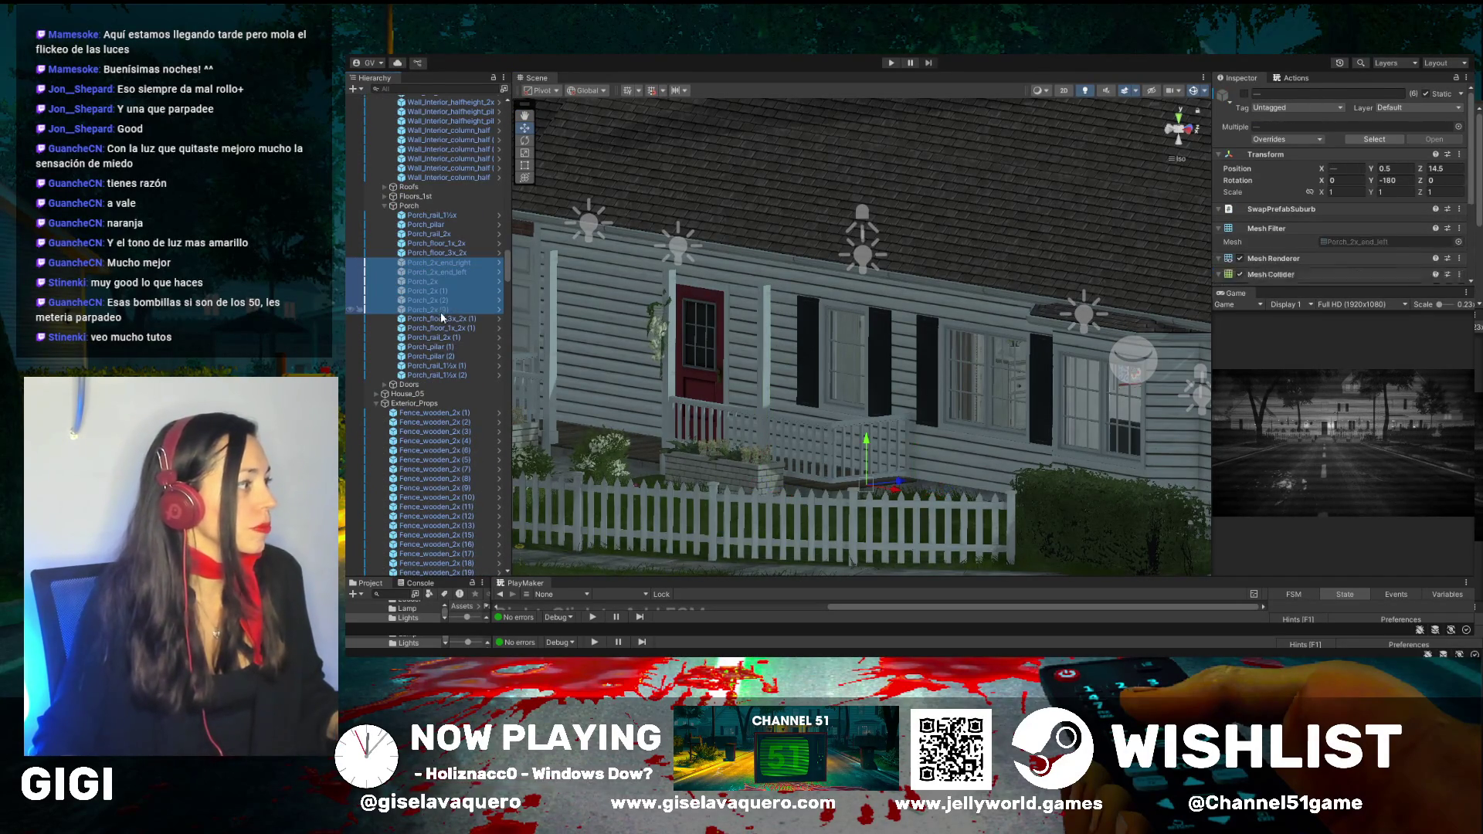
click(1245, 94)
key(f)
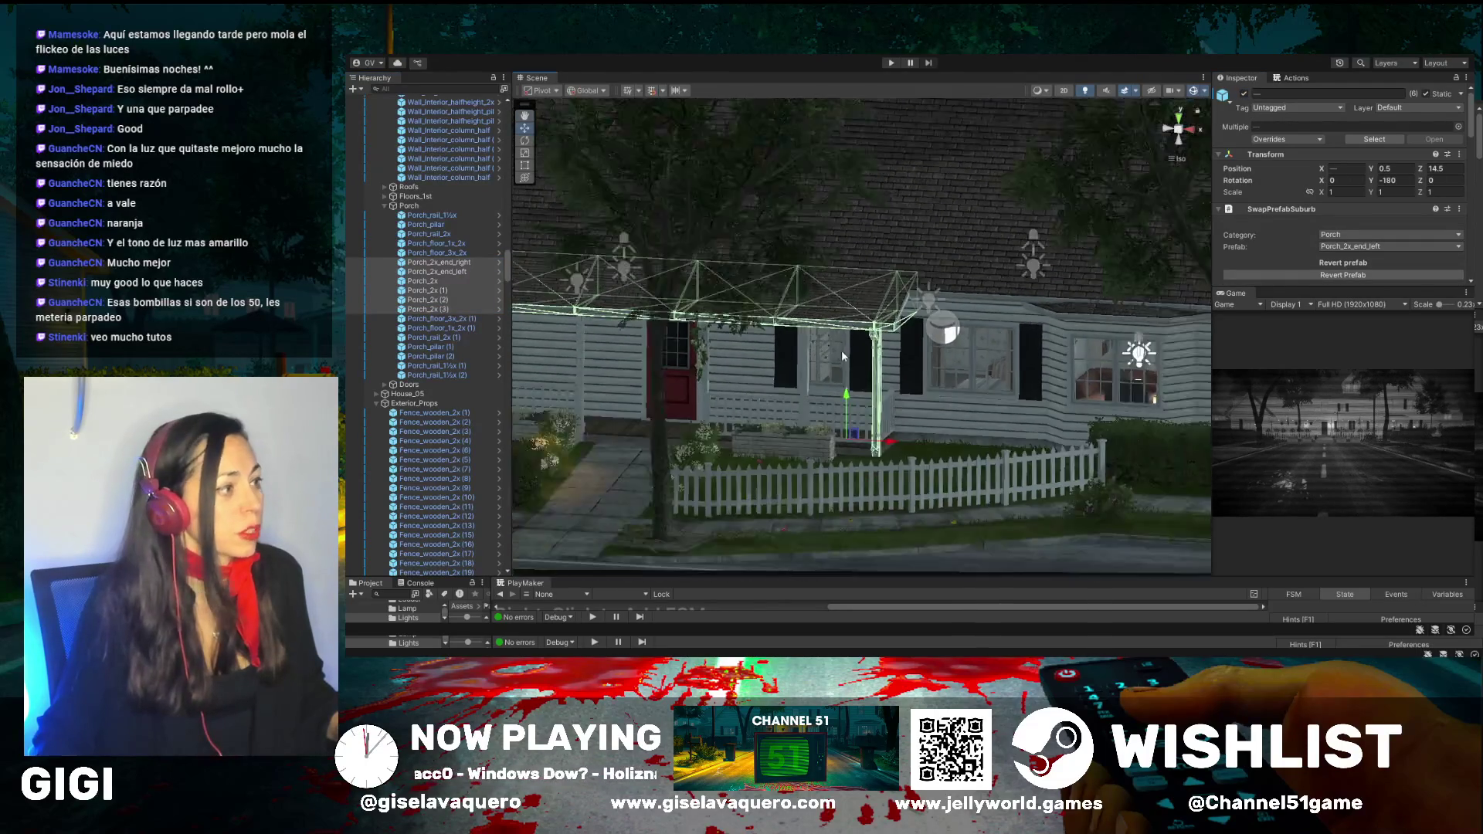
Orbit to an angled view of the house and porch, then widen the Inspector and Game panels
mouse_move(842, 349)
mouse_down()
mouse_move(929, 410)
mouse_move(868, 419)
mouse_move(951, 438)
mouse_move(1003, 475)
mouse_up()
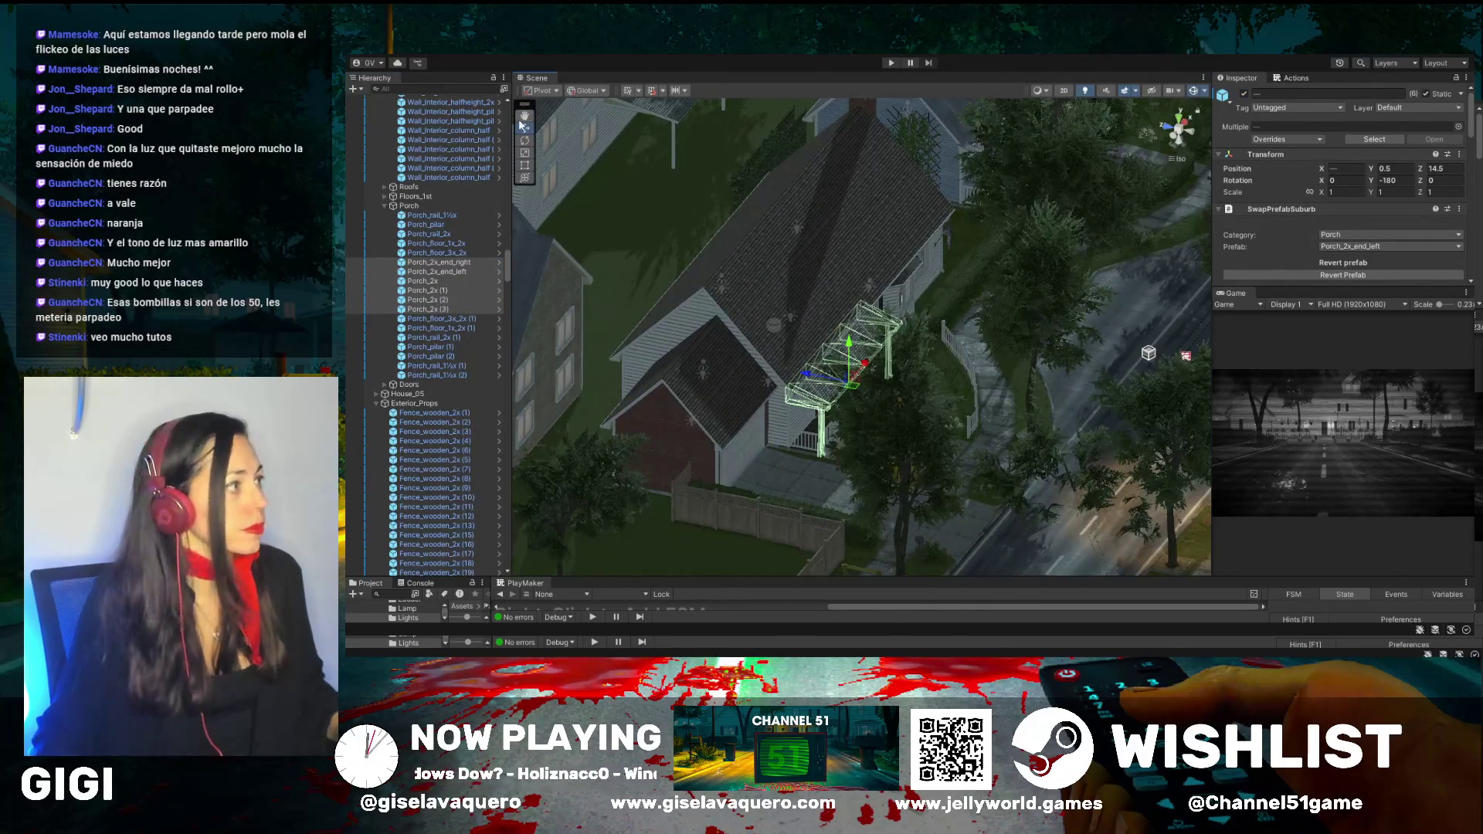
mouse_move(955, 354)
mouse_down()
mouse_move(747, 337)
mouse_move(996, 416)
mouse_up()
mouse_move(996, 307)
mouse_down()
mouse_move(983, 352)
mouse_move(1052, 354)
mouse_up()
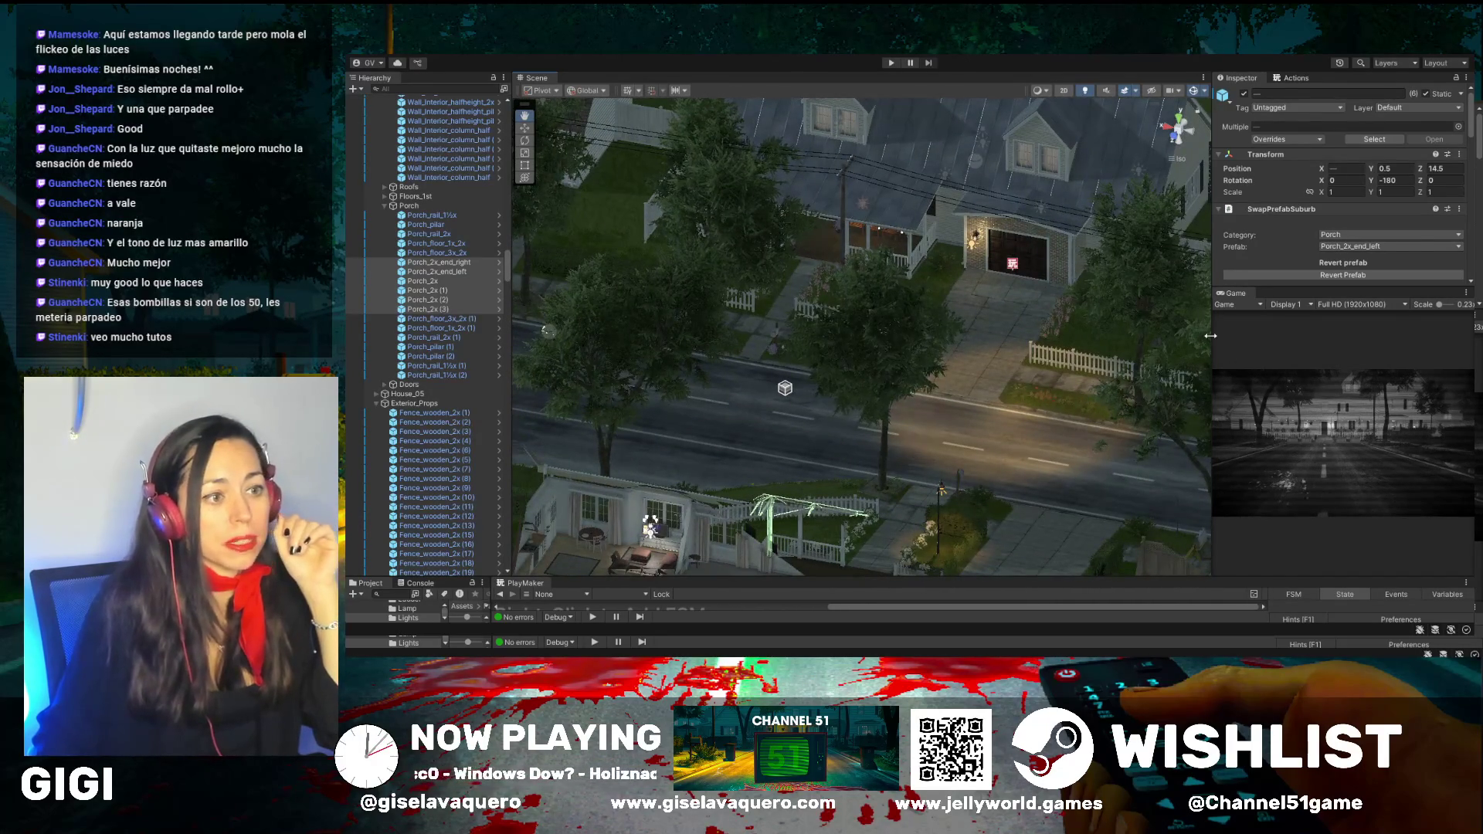
drag(1210, 335, 549, 363)
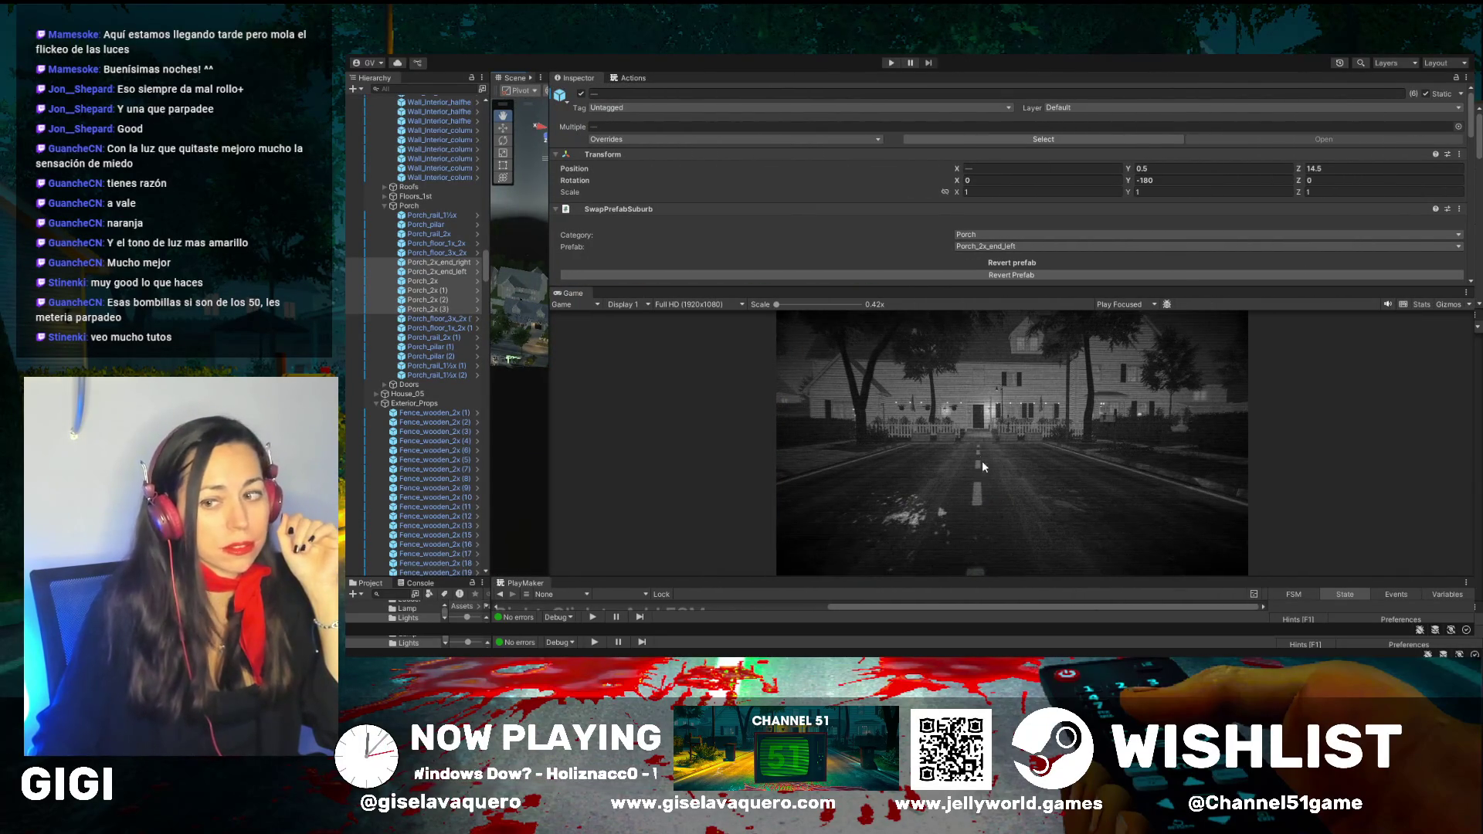
Test-play the night lighting, stop play mode, and widen the Scene view again
click(891, 63)
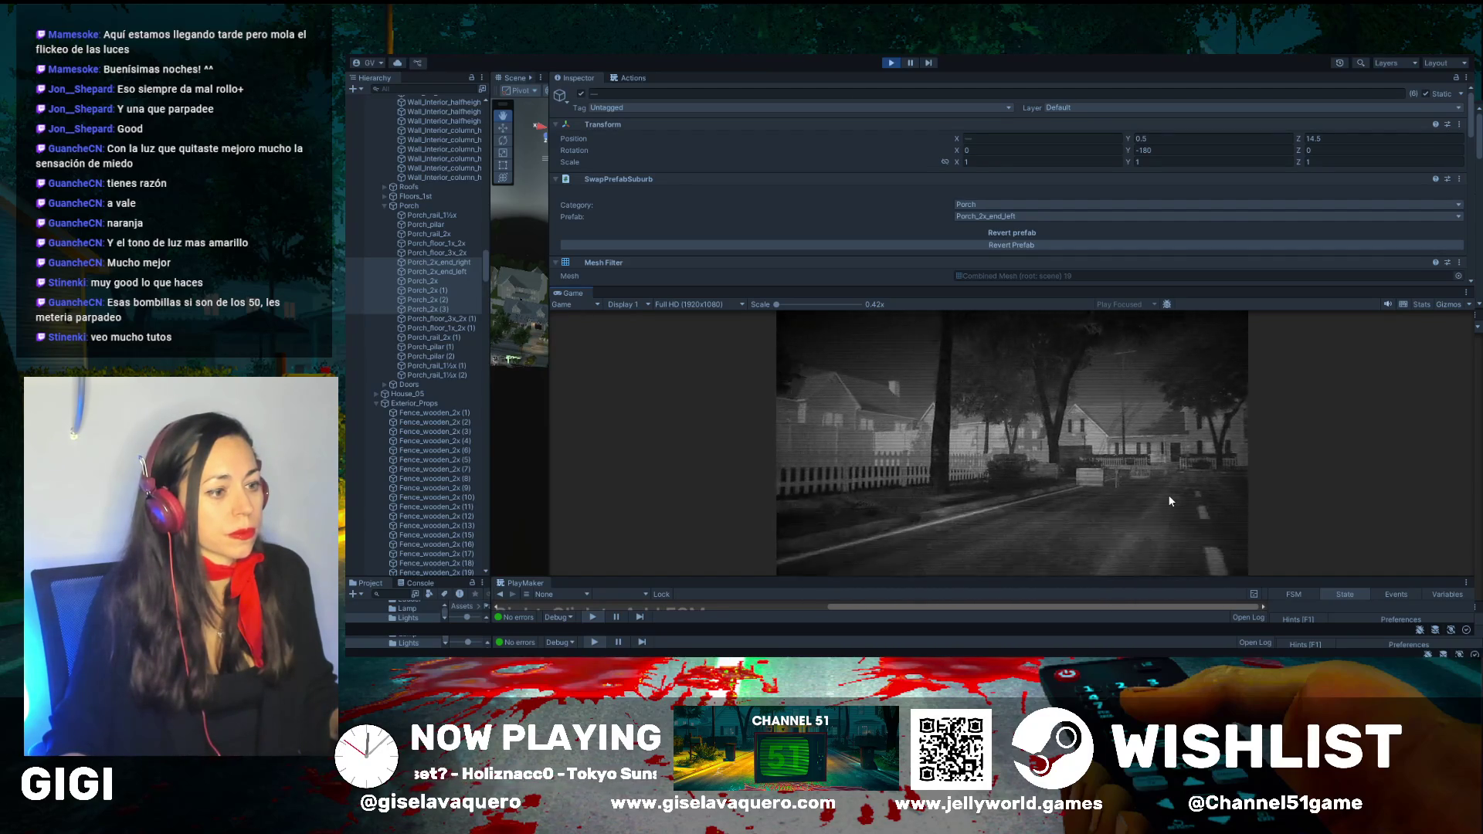
click(890, 63)
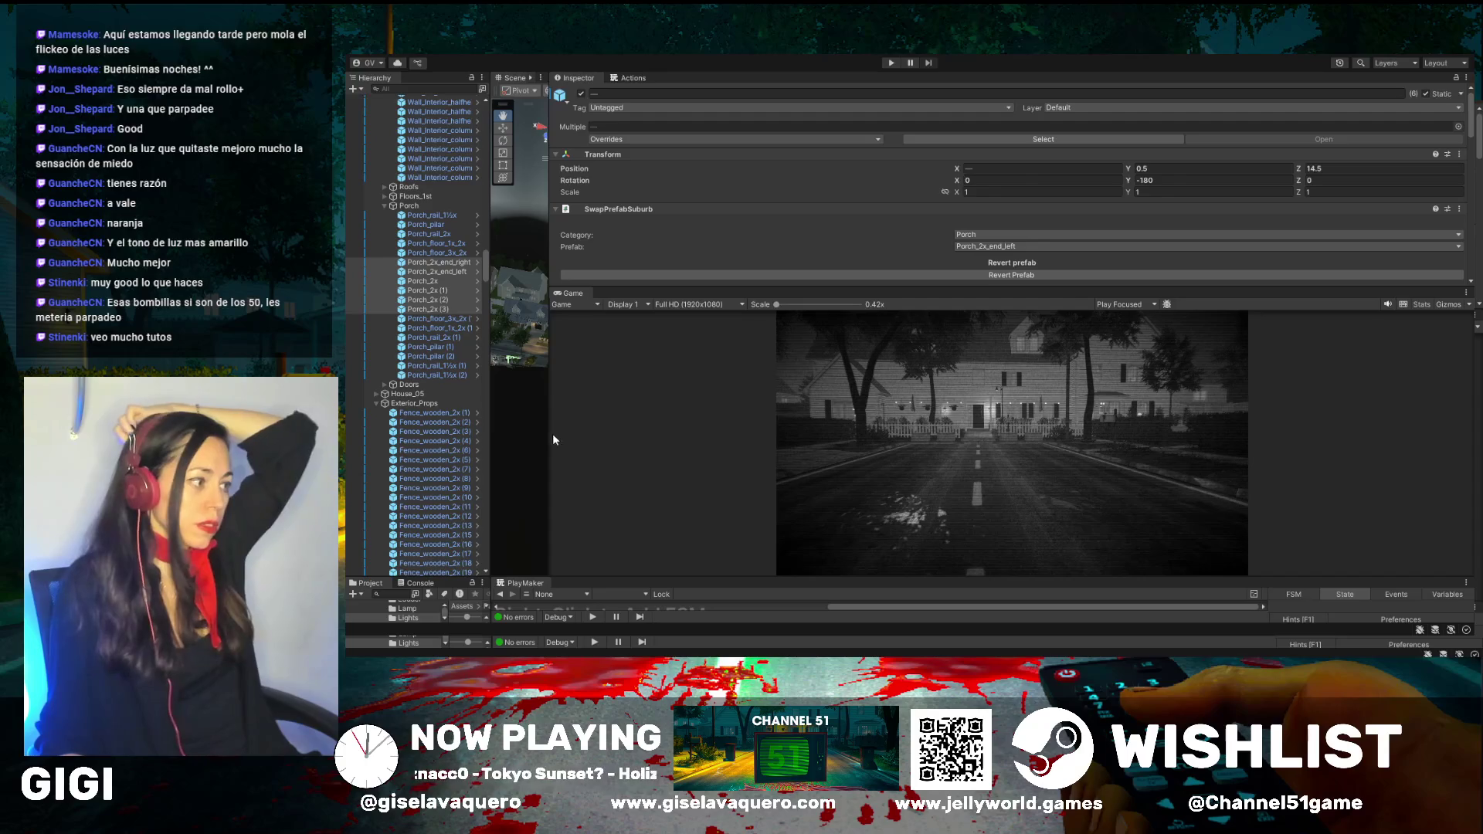
drag(551, 432, 1065, 431)
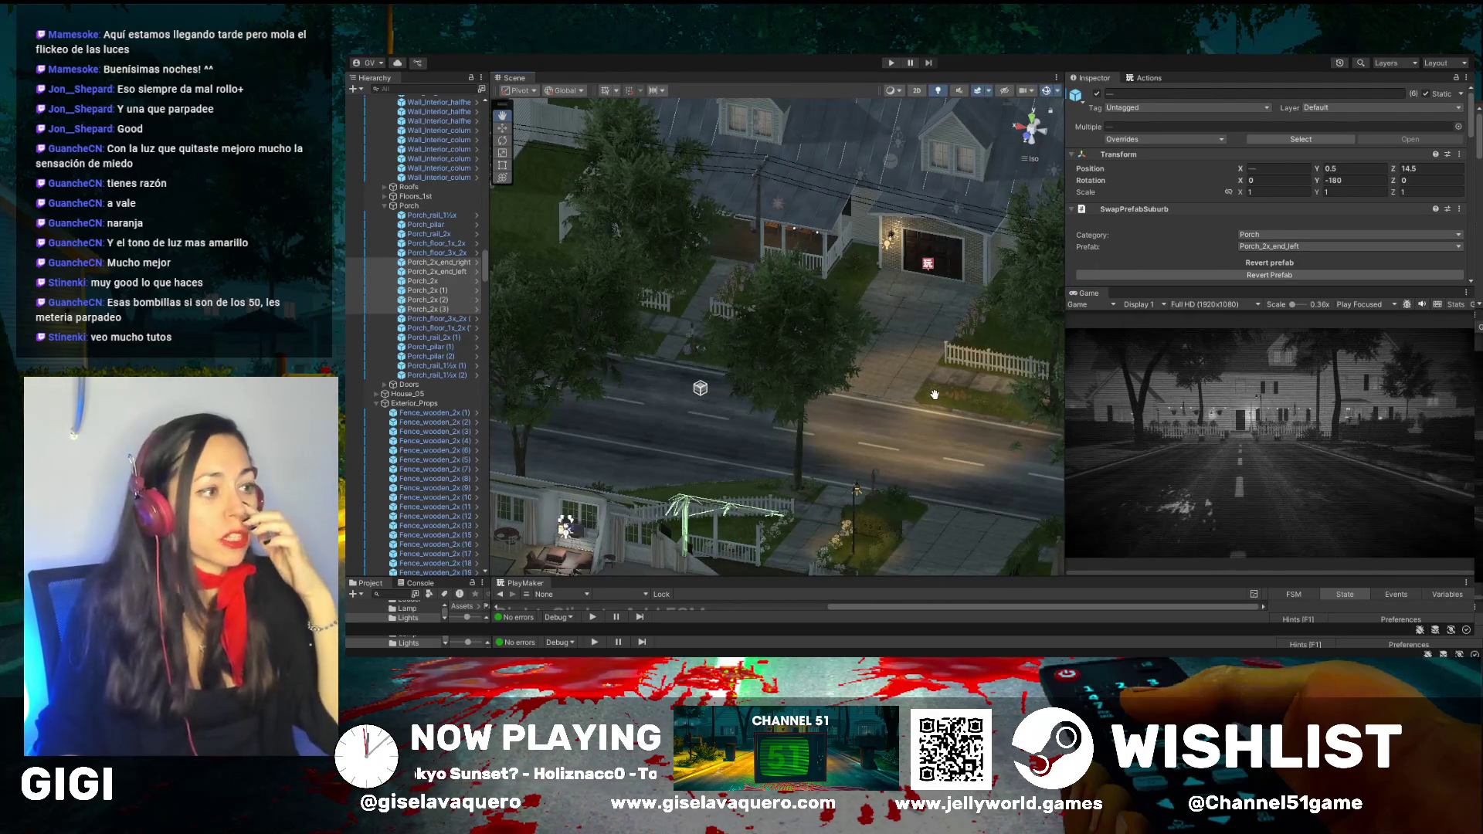
mouse_move(713, 437)
mouse_down()
mouse_move(584, 424)
mouse_move(735, 424)
mouse_move(688, 391)
mouse_move(852, 354)
mouse_move(939, 360)
mouse_move(1005, 403)
mouse_move(920, 354)
mouse_move(806, 402)
mouse_move(577, 400)
mouse_move(793, 374)
mouse_move(824, 353)
mouse_up()
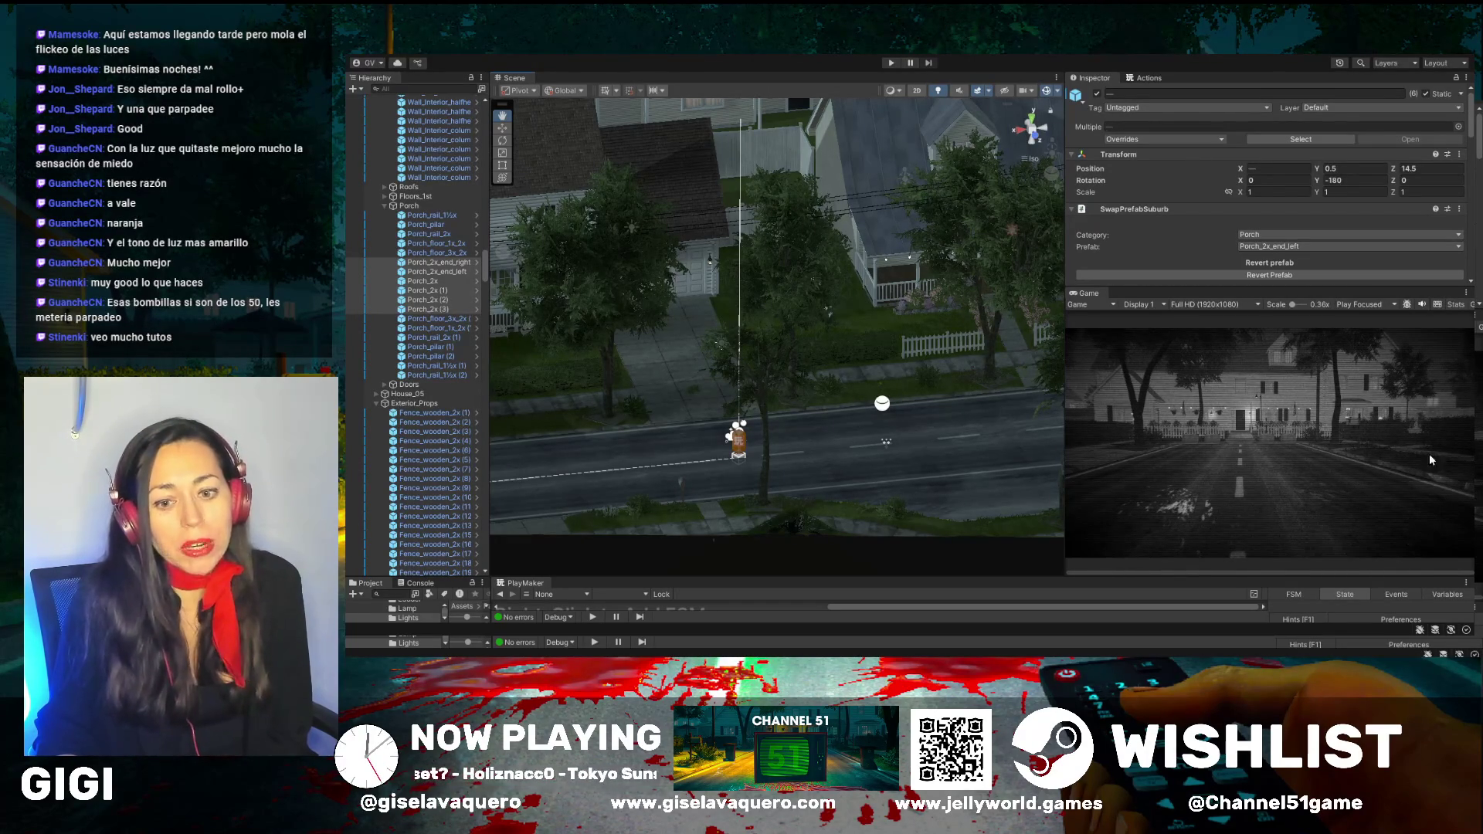
mouse_move(811, 363)
mouse_down()
mouse_move(576, 394)
mouse_move(634, 358)
mouse_up()
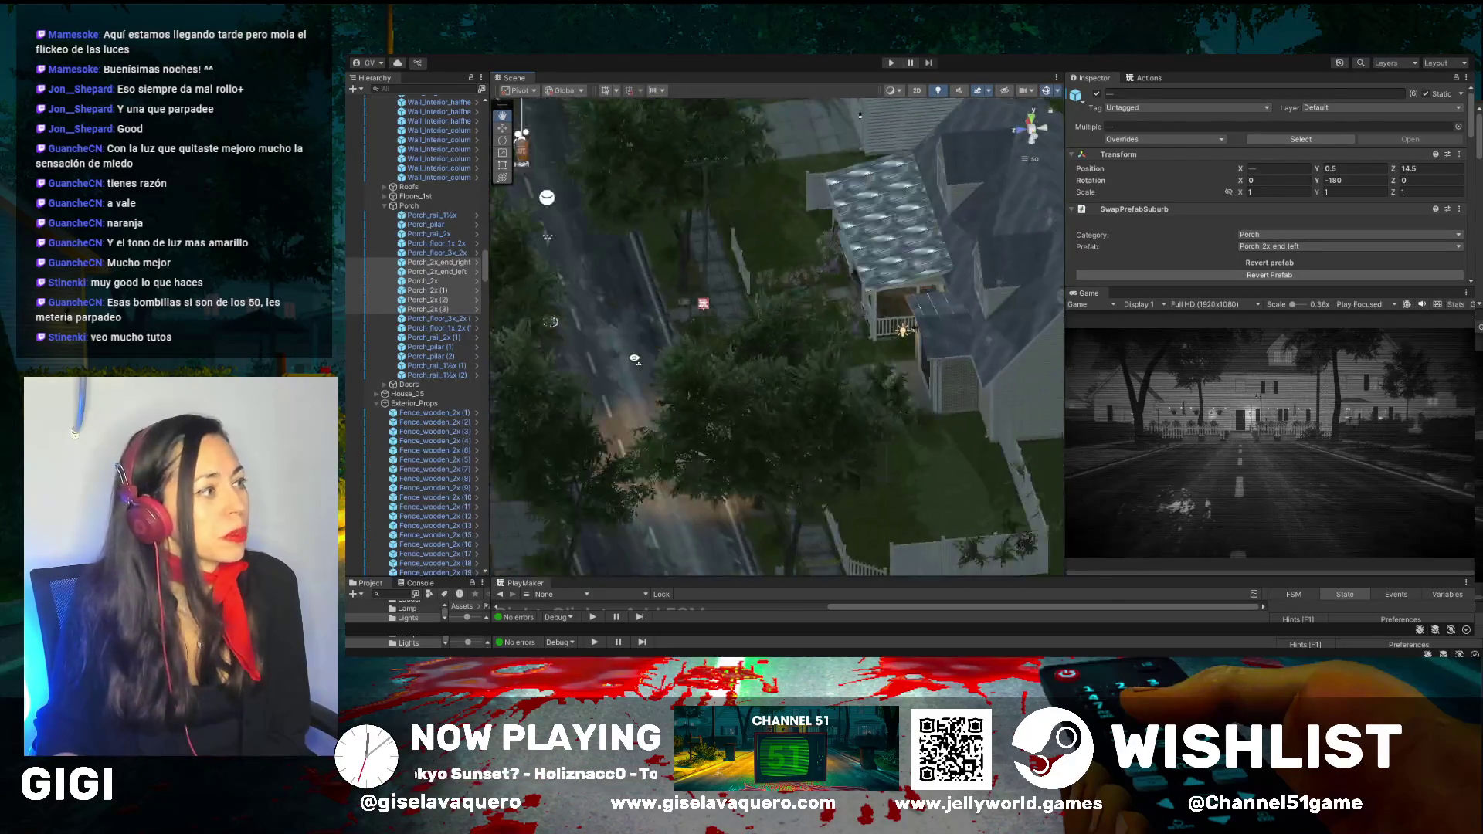
mouse_move(576, 288)
mouse_down()
mouse_move(713, 334)
mouse_move(748, 407)
mouse_move(975, 440)
mouse_up()
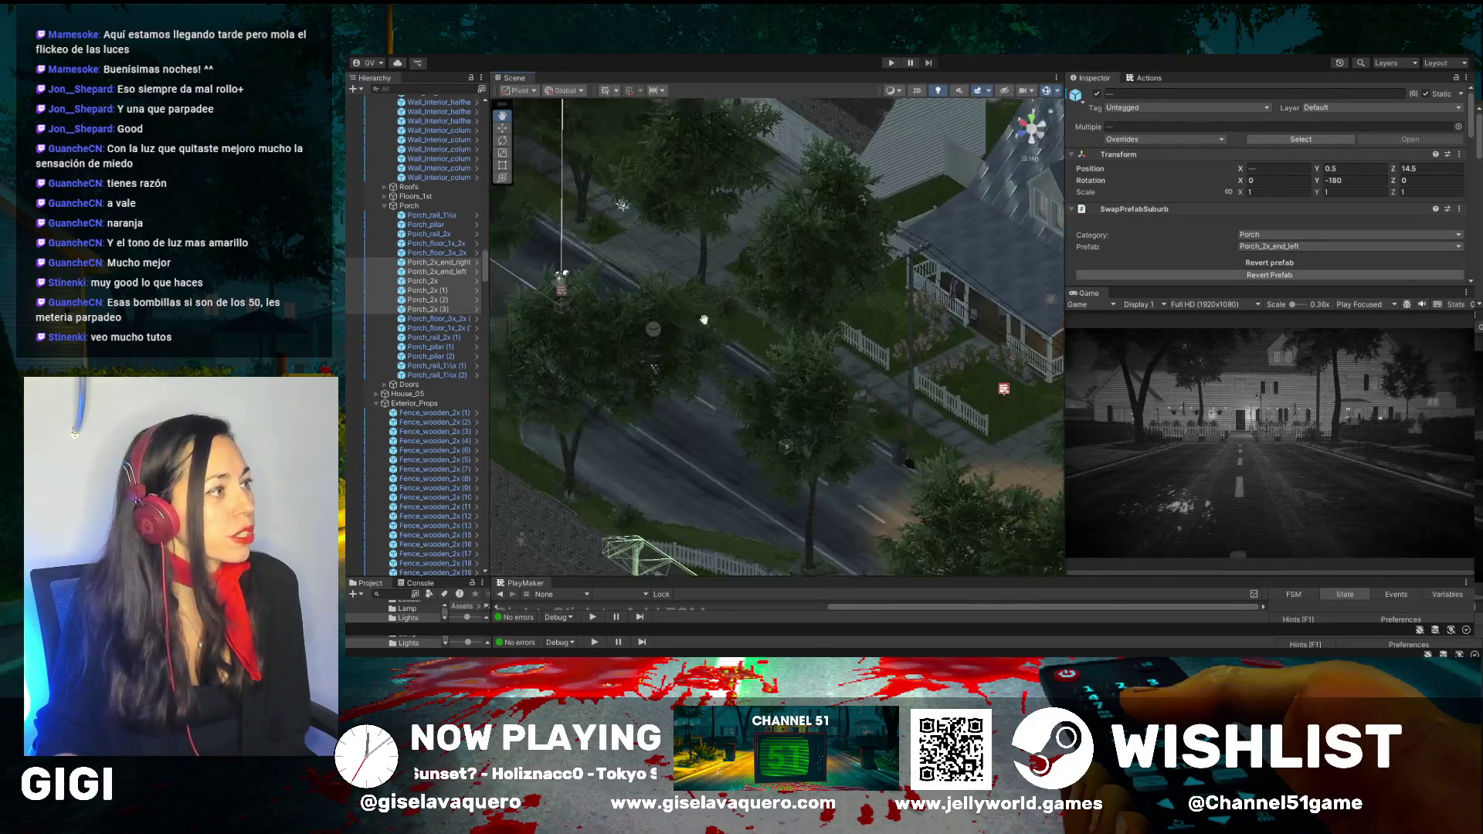
mouse_move(808, 414)
mouse_down()
mouse_move(685, 391)
mouse_move(743, 383)
mouse_move(723, 357)
mouse_move(761, 378)
mouse_move(798, 371)
mouse_up()
mouse_move(933, 366)
mouse_down()
mouse_move(839, 361)
mouse_move(737, 391)
mouse_up()
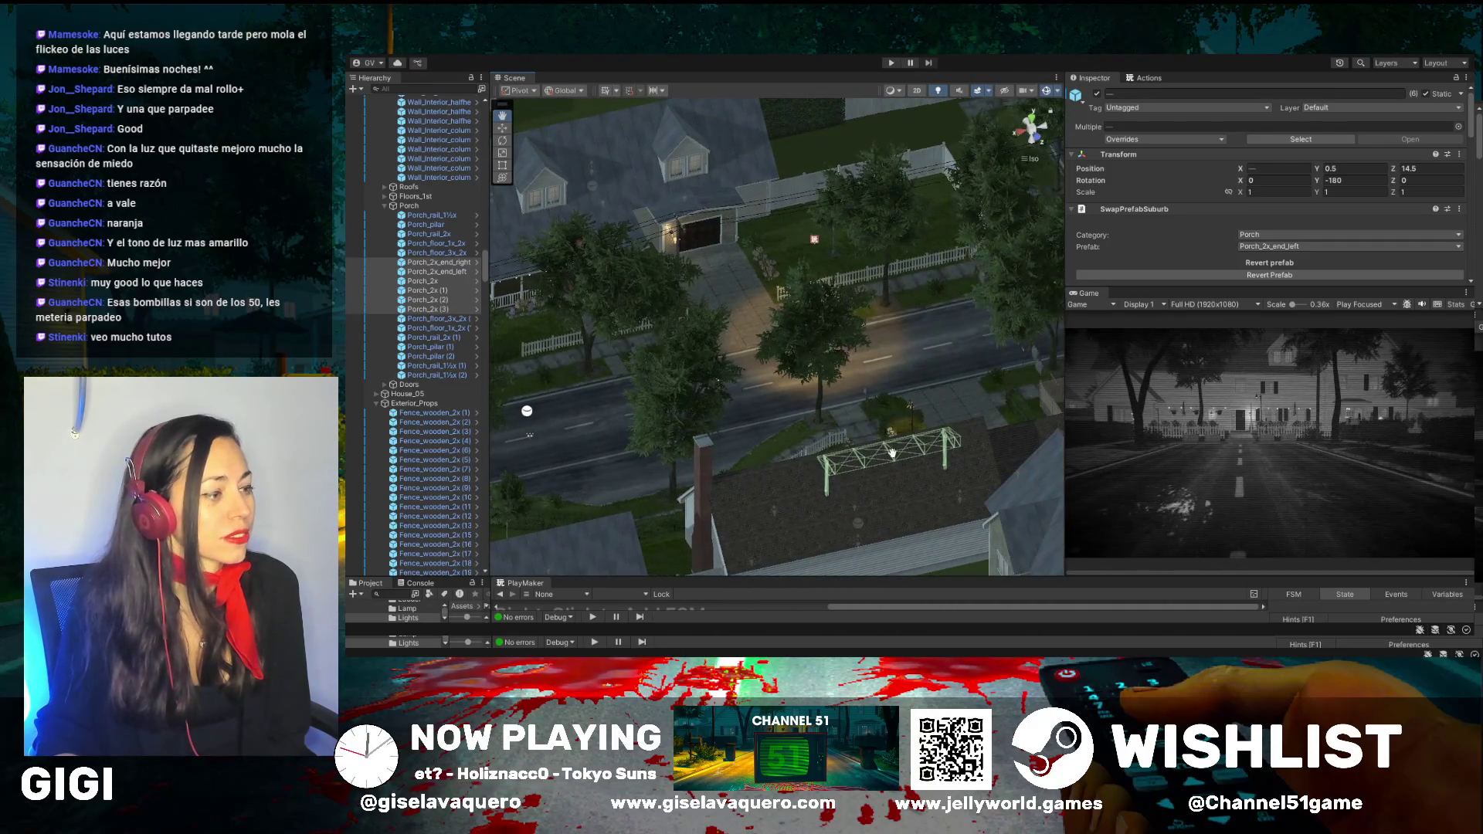
mouse_move(892, 453)
mouse_down()
mouse_move(662, 462)
mouse_move(557, 437)
mouse_up()
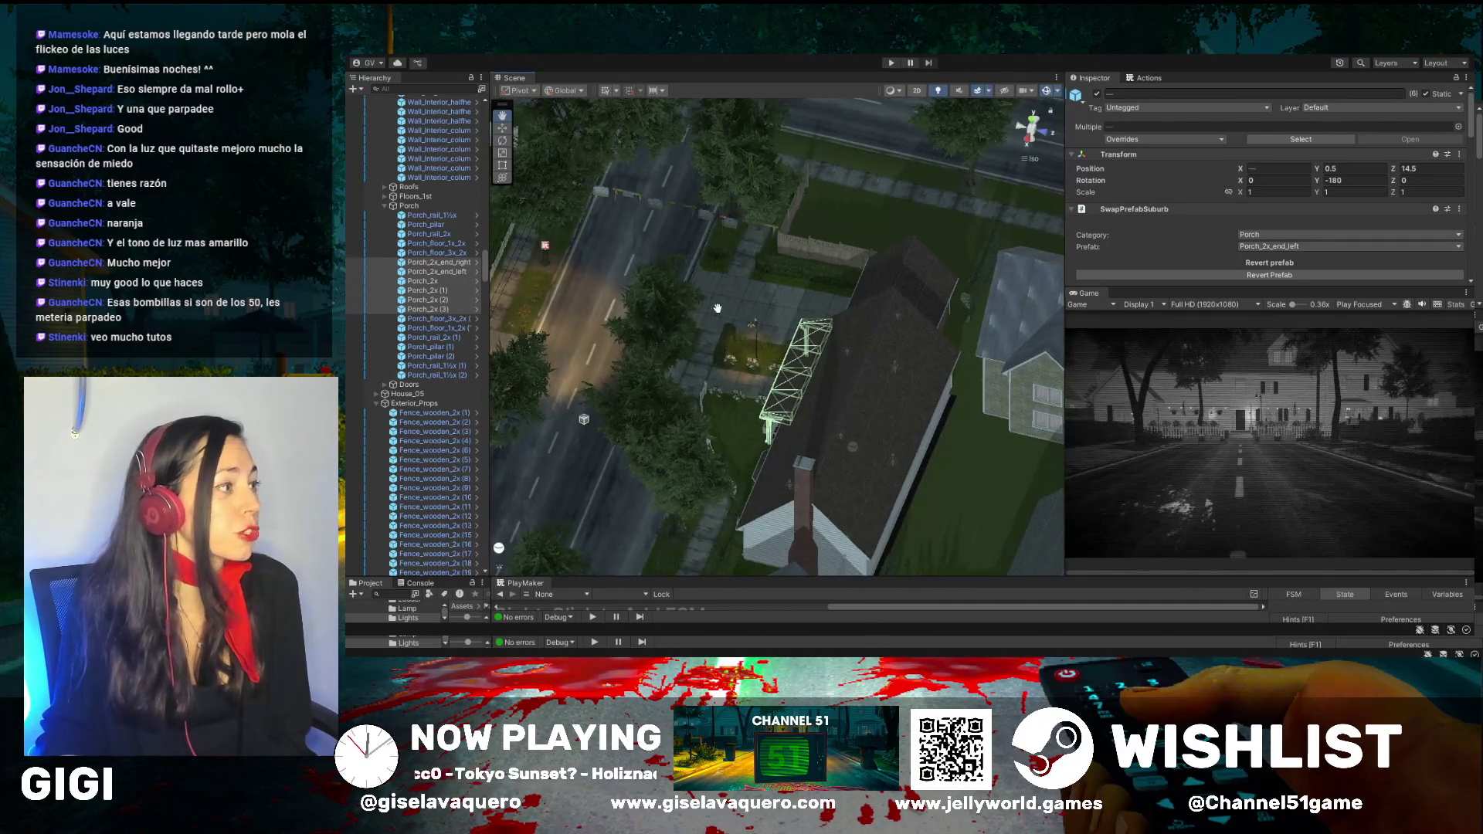
drag(717, 308, 589, 321)
mouse_move(645, 228)
mouse_down()
mouse_move(964, 322)
mouse_move(732, 385)
mouse_up()
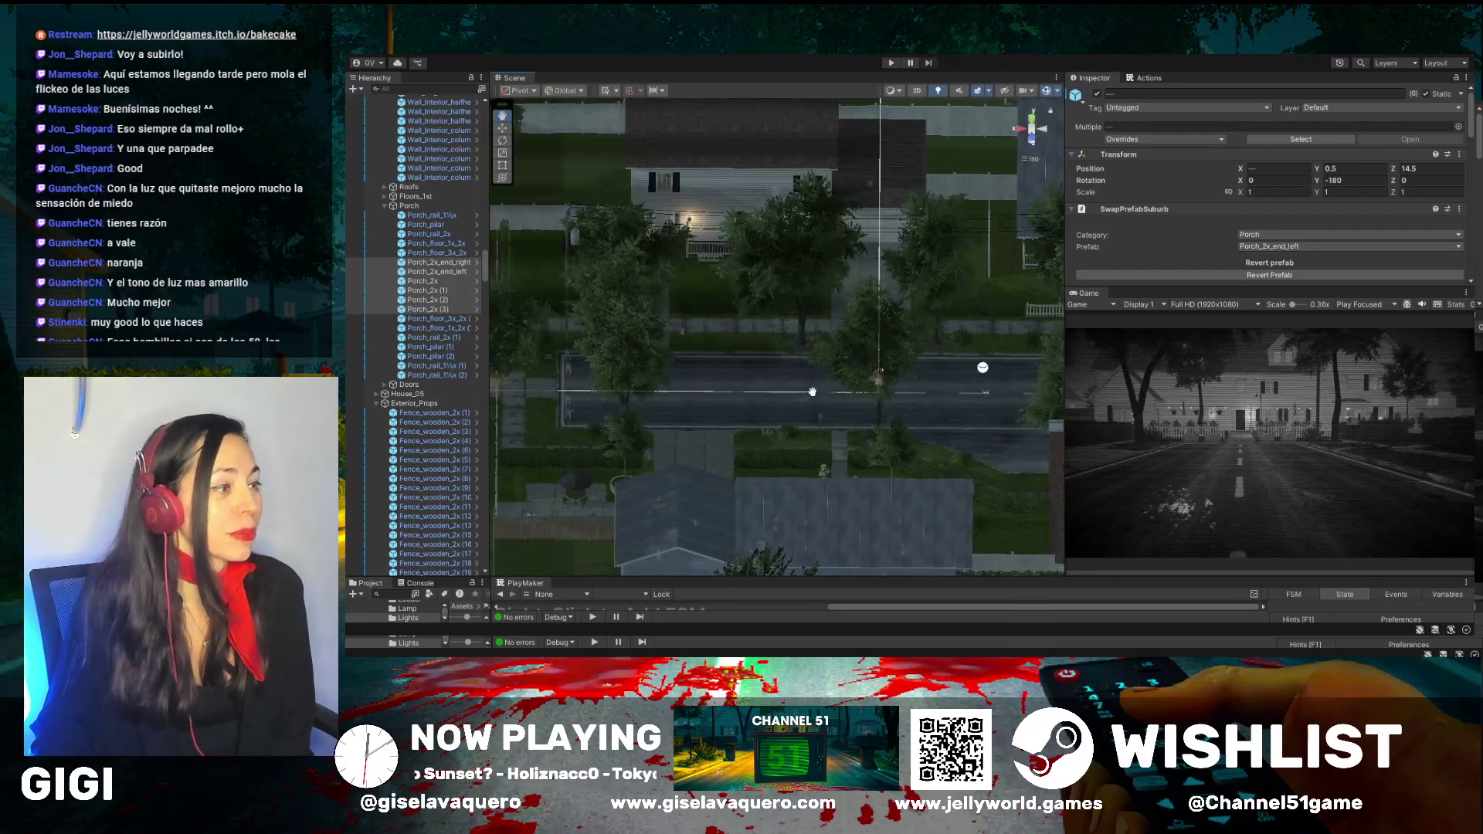
mouse_move(815, 393)
mouse_down()
mouse_move(739, 353)
mouse_move(929, 365)
mouse_move(861, 313)
mouse_move(910, 324)
mouse_move(790, 348)
mouse_up()
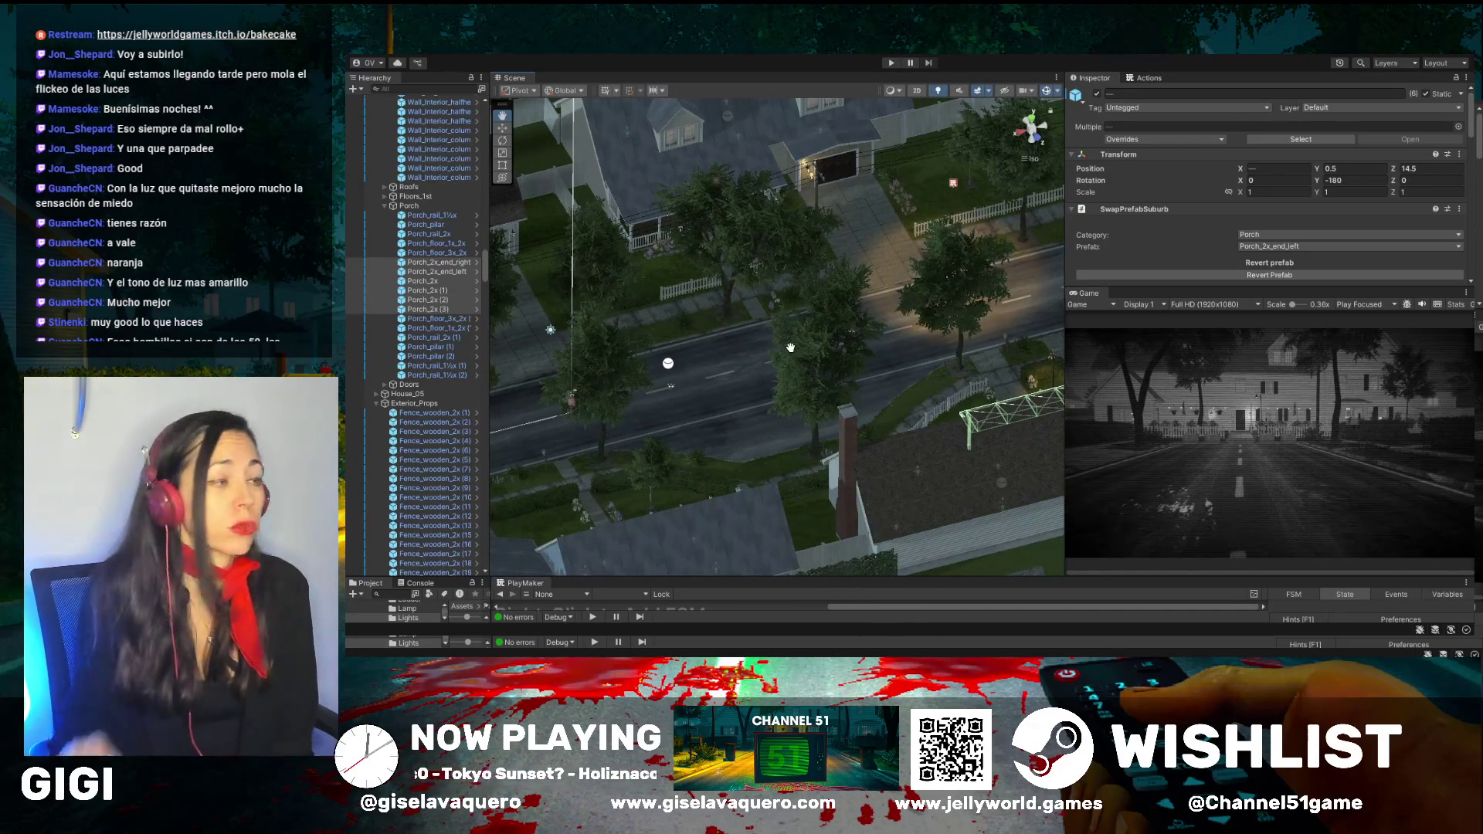
drag(881, 300, 768, 331)
mouse_move(896, 324)
mouse_down()
mouse_move(795, 340)
mouse_move(888, 334)
mouse_move(770, 295)
mouse_up()
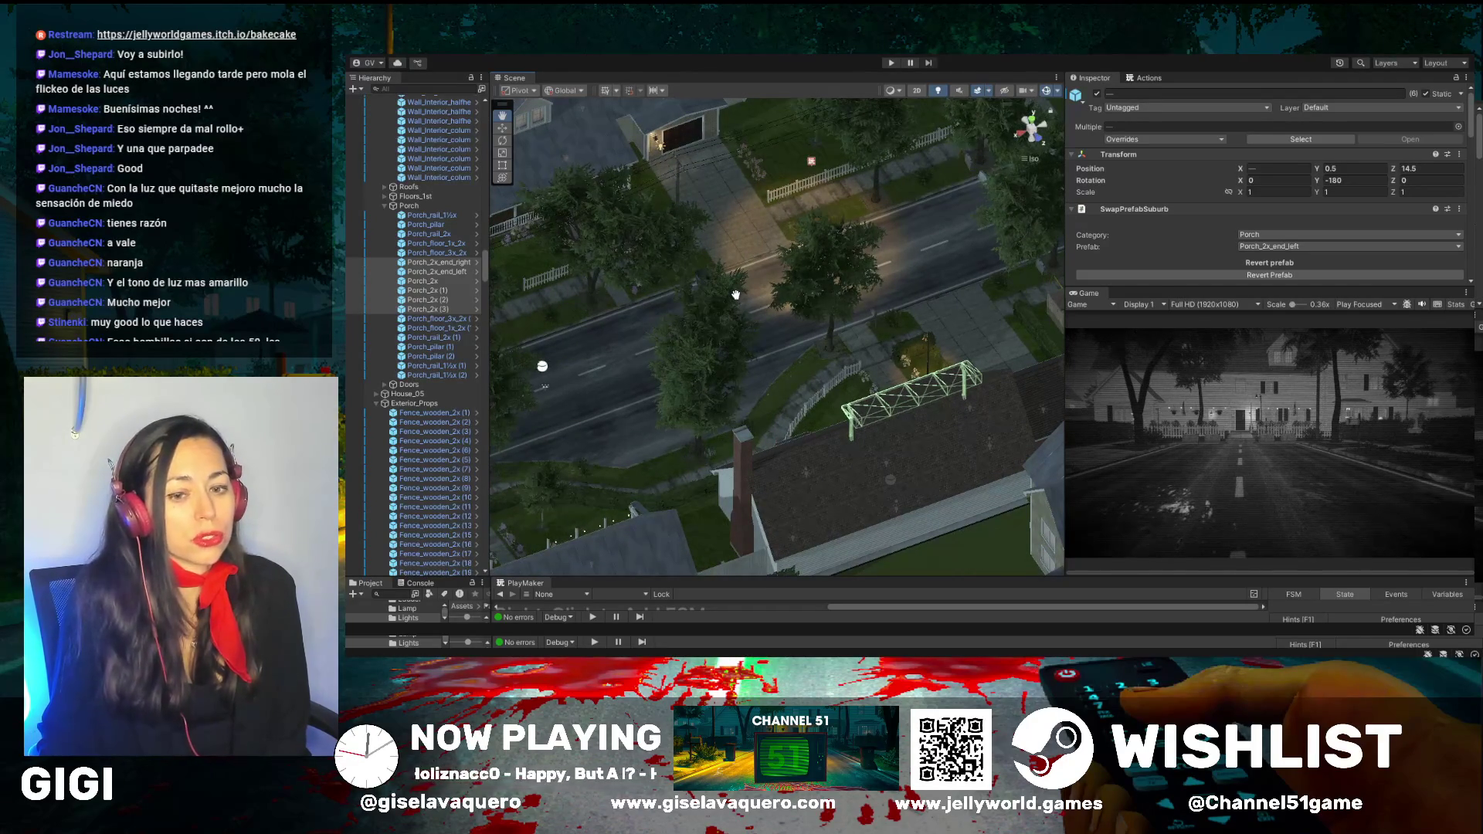
drag(674, 312, 953, 317)
drag(795, 338, 762, 351)
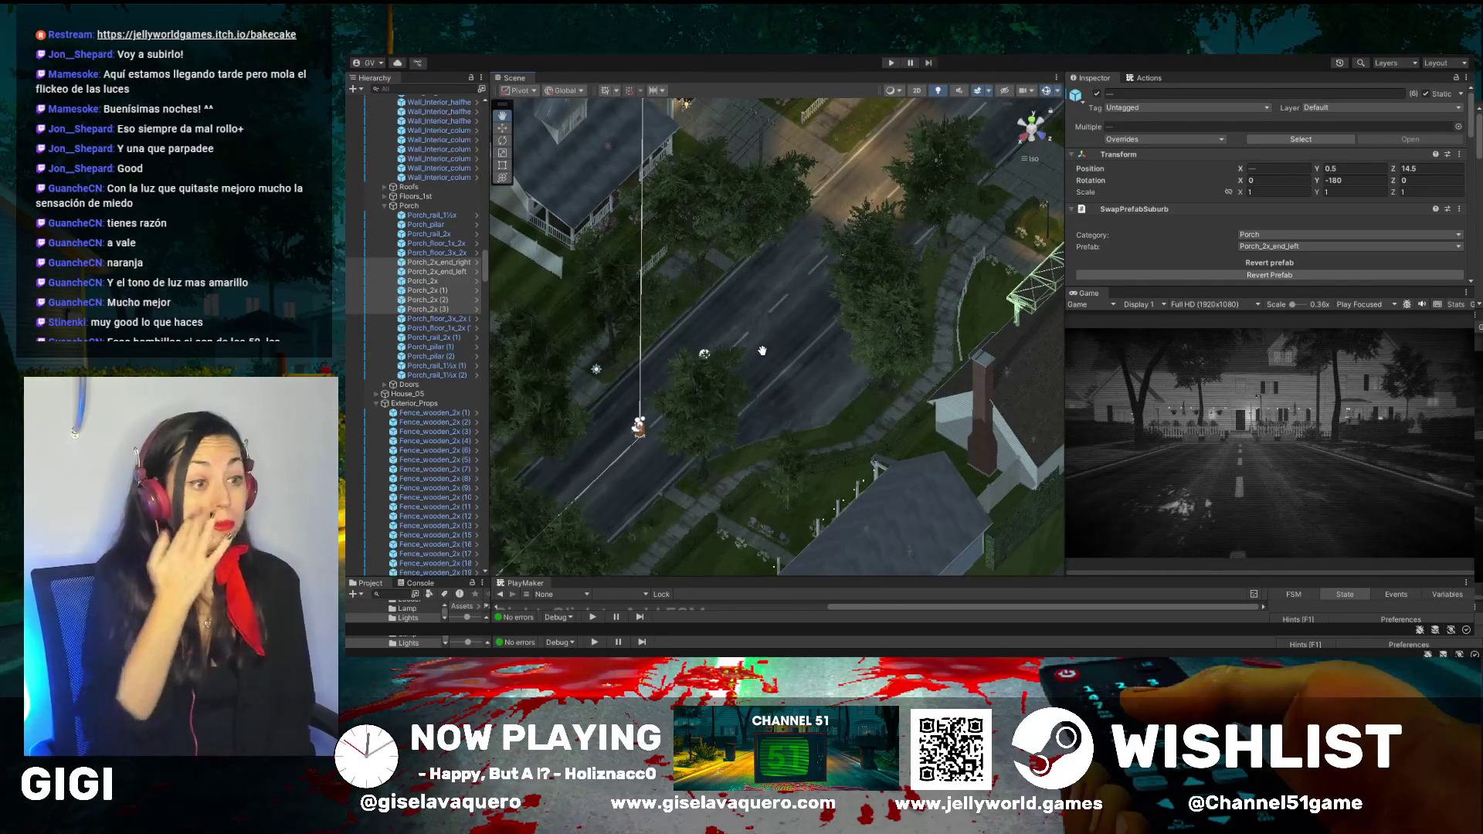
mouse_move(678, 375)
mouse_down()
mouse_move(618, 449)
mouse_move(795, 381)
mouse_move(784, 395)
mouse_up()
scroll(764, 421, up, 5)
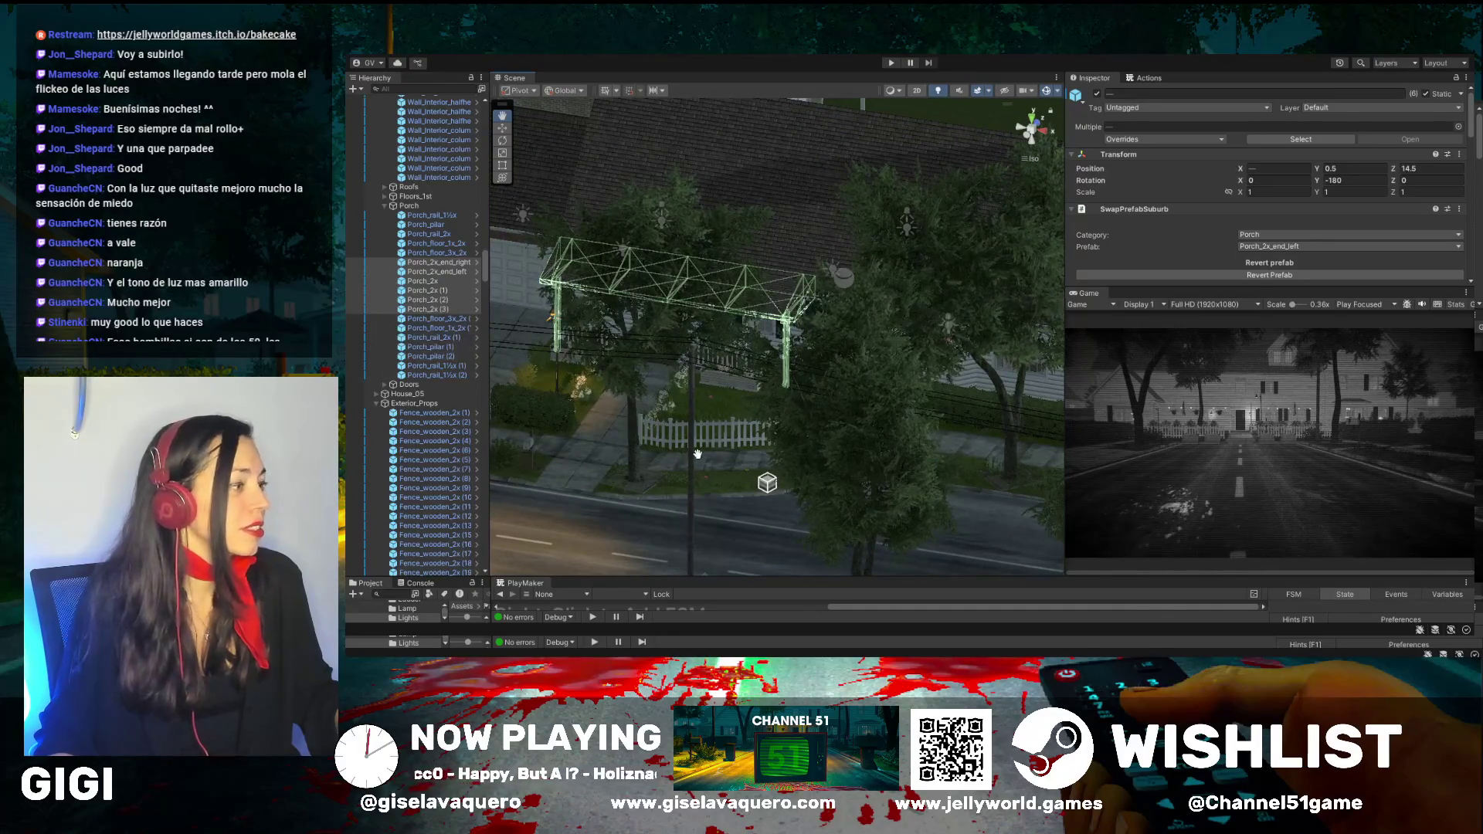
drag(679, 461, 680, 438)
mouse_move(587, 415)
mouse_down()
mouse_move(906, 506)
mouse_move(838, 409)
mouse_move(942, 417)
mouse_up()
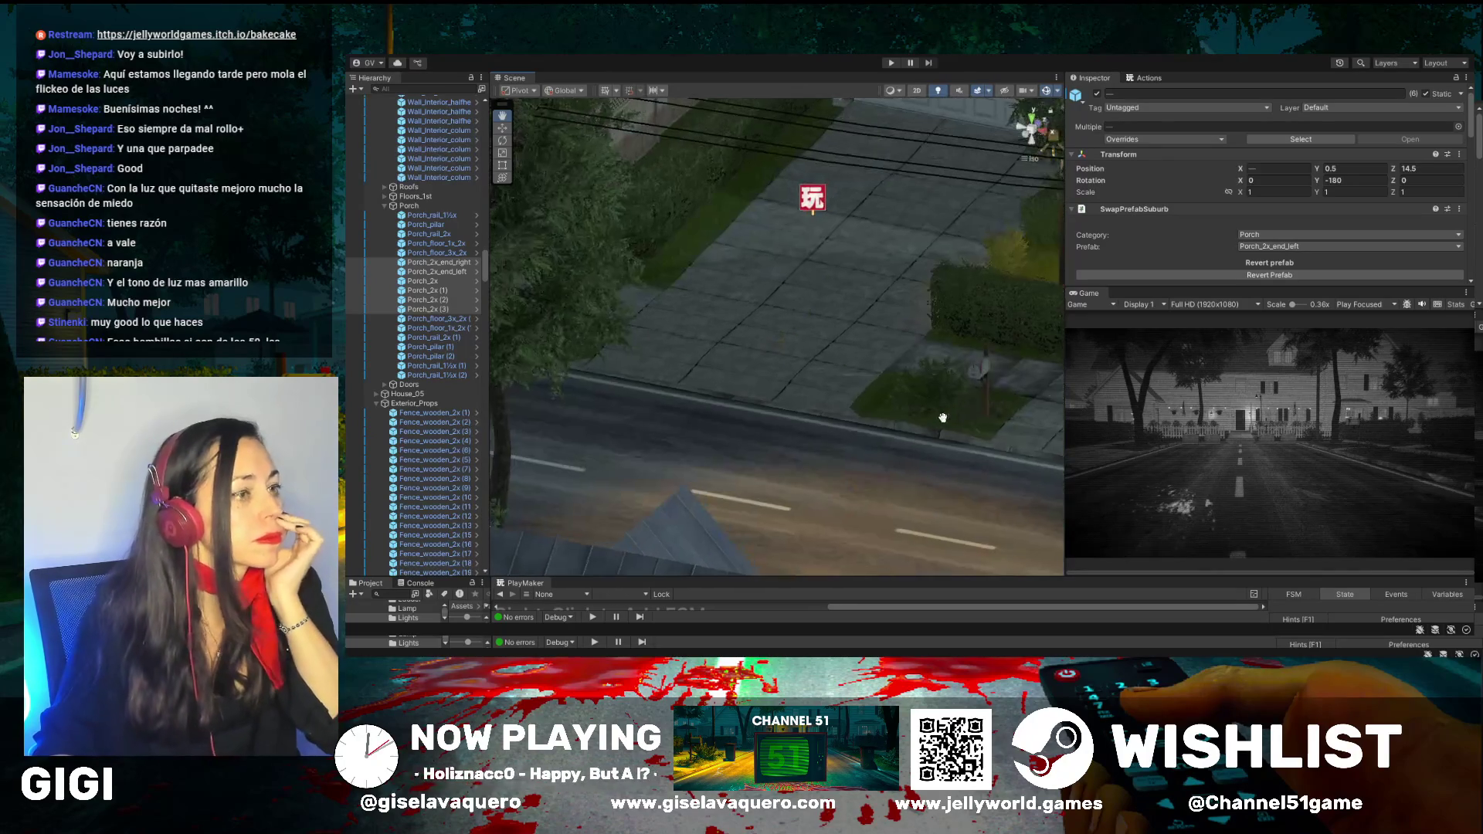
drag(997, 376, 815, 421)
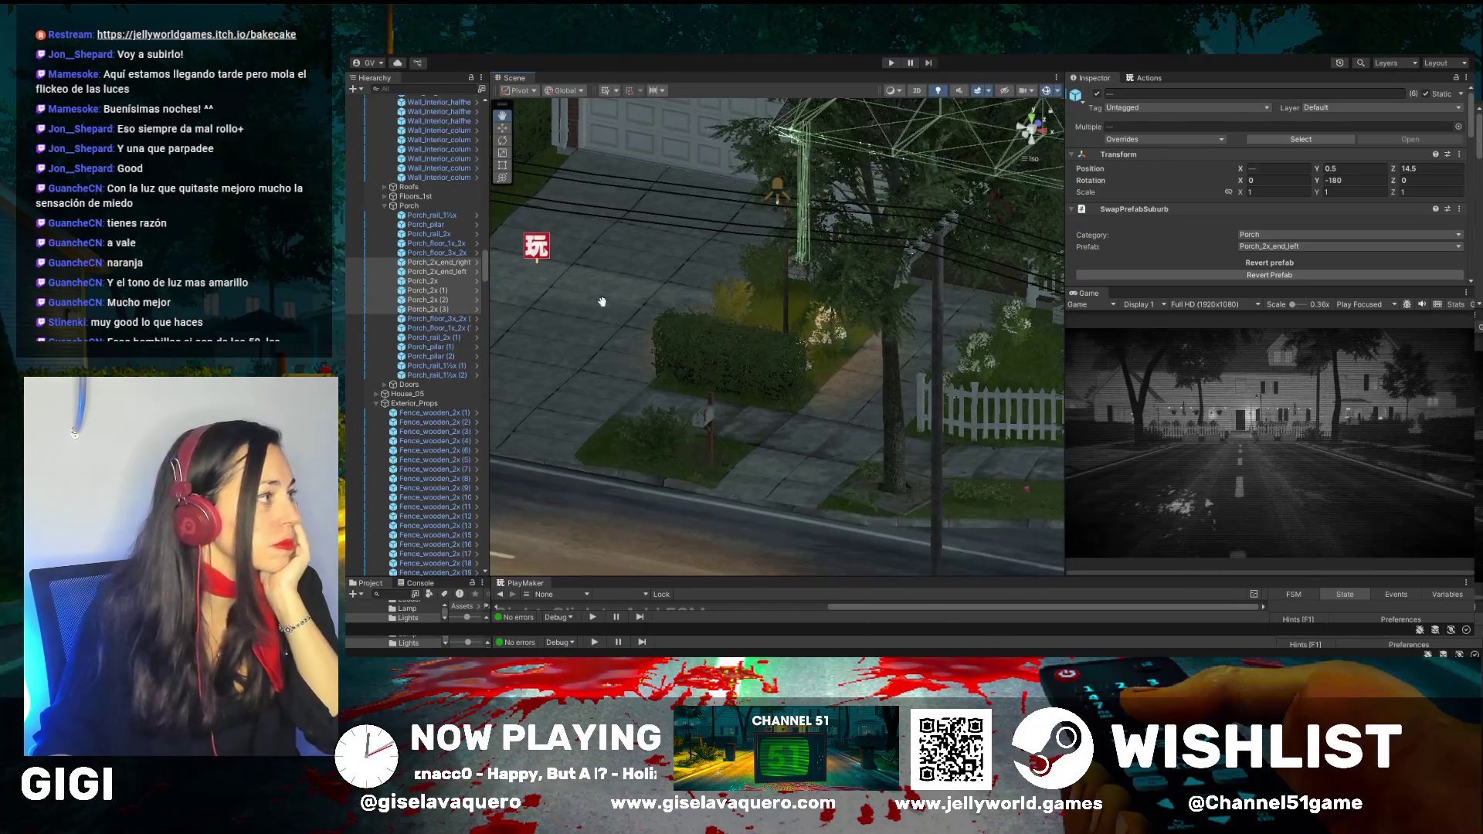
mouse_move(852, 350)
mouse_down()
mouse_move(833, 370)
mouse_move(909, 392)
mouse_move(855, 413)
mouse_move(580, 415)
mouse_move(548, 445)
mouse_move(718, 309)
mouse_up()
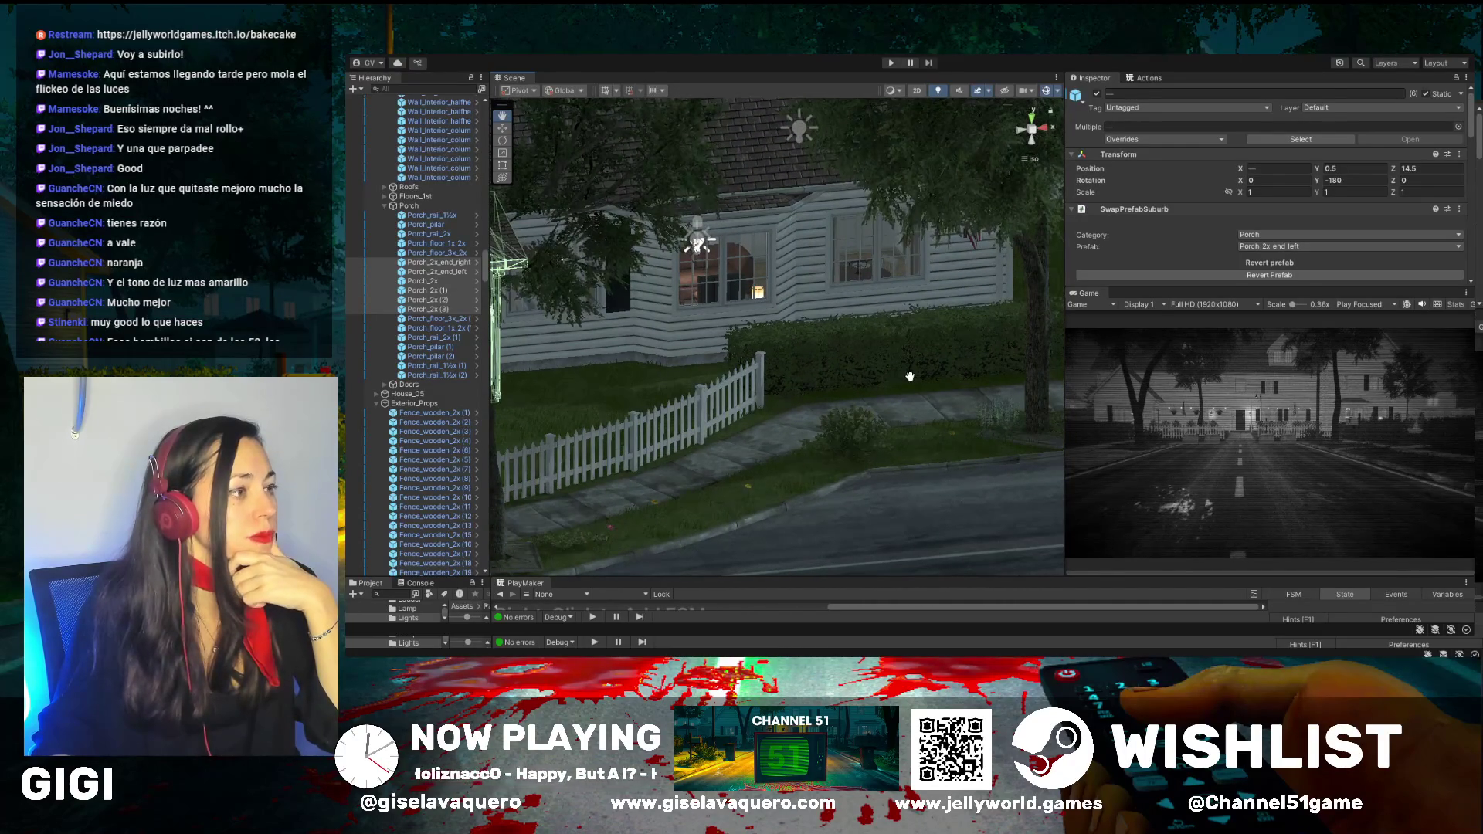
scroll(735, 239, up, 5)
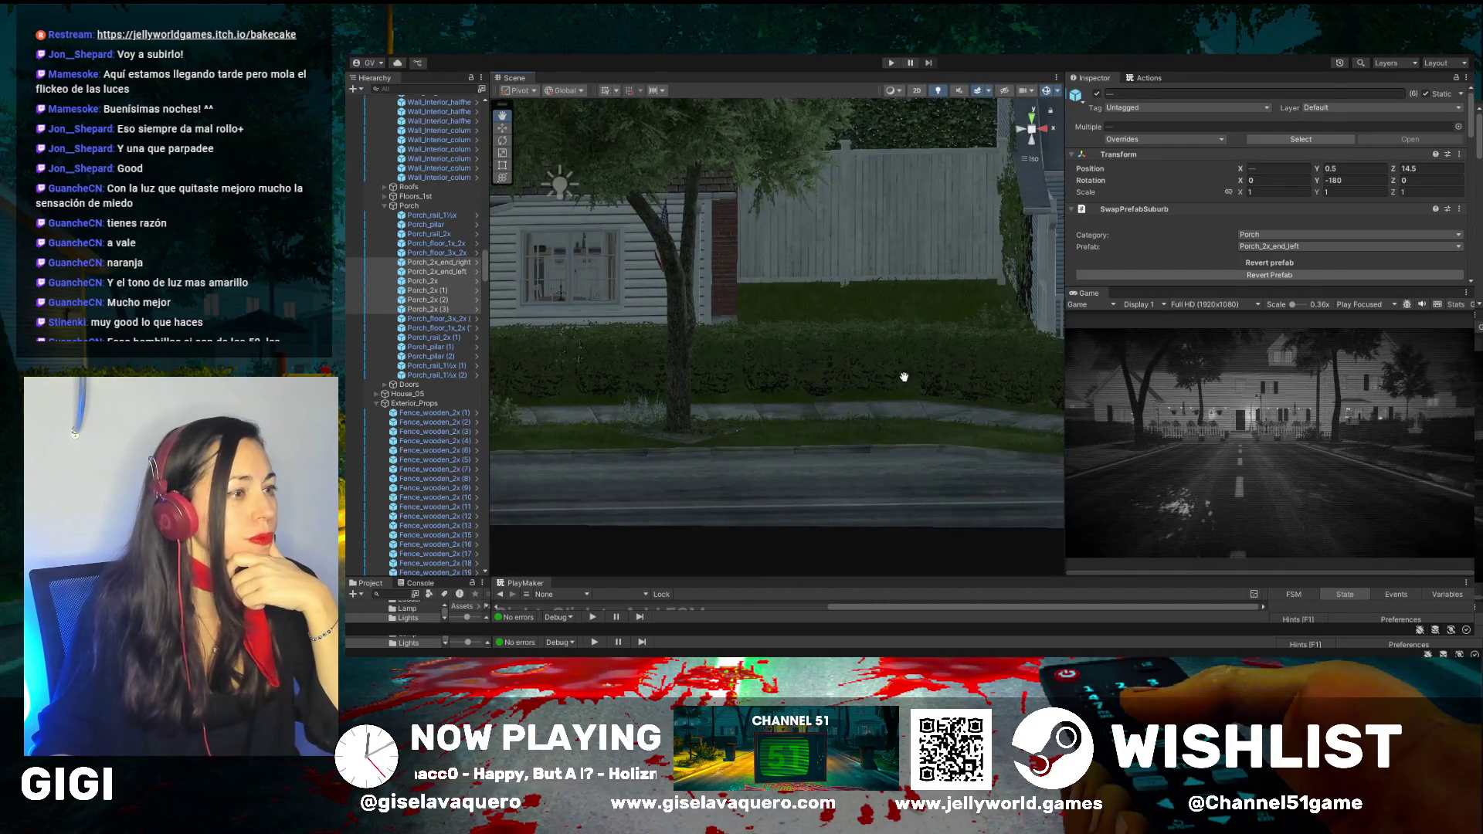
scroll(786, 356, down, 5)
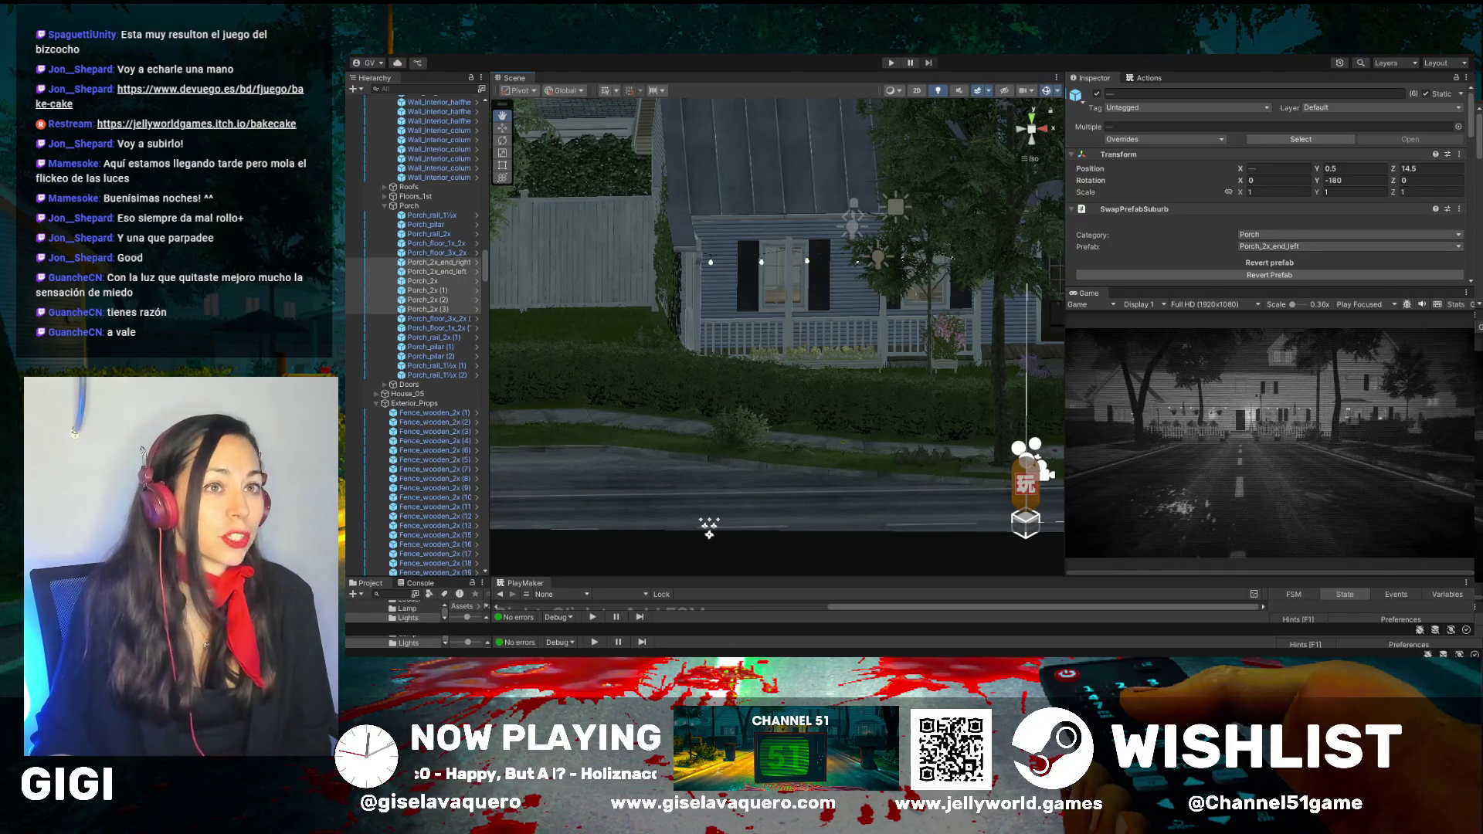
mouse_move(712, 523)
mouse_down()
mouse_move(876, 497)
mouse_move(698, 453)
mouse_move(667, 363)
mouse_move(758, 344)
mouse_move(850, 374)
mouse_move(817, 331)
mouse_move(834, 337)
mouse_move(778, 330)
mouse_move(805, 332)
mouse_move(805, 359)
mouse_move(595, 331)
mouse_move(746, 388)
mouse_move(657, 396)
mouse_up()
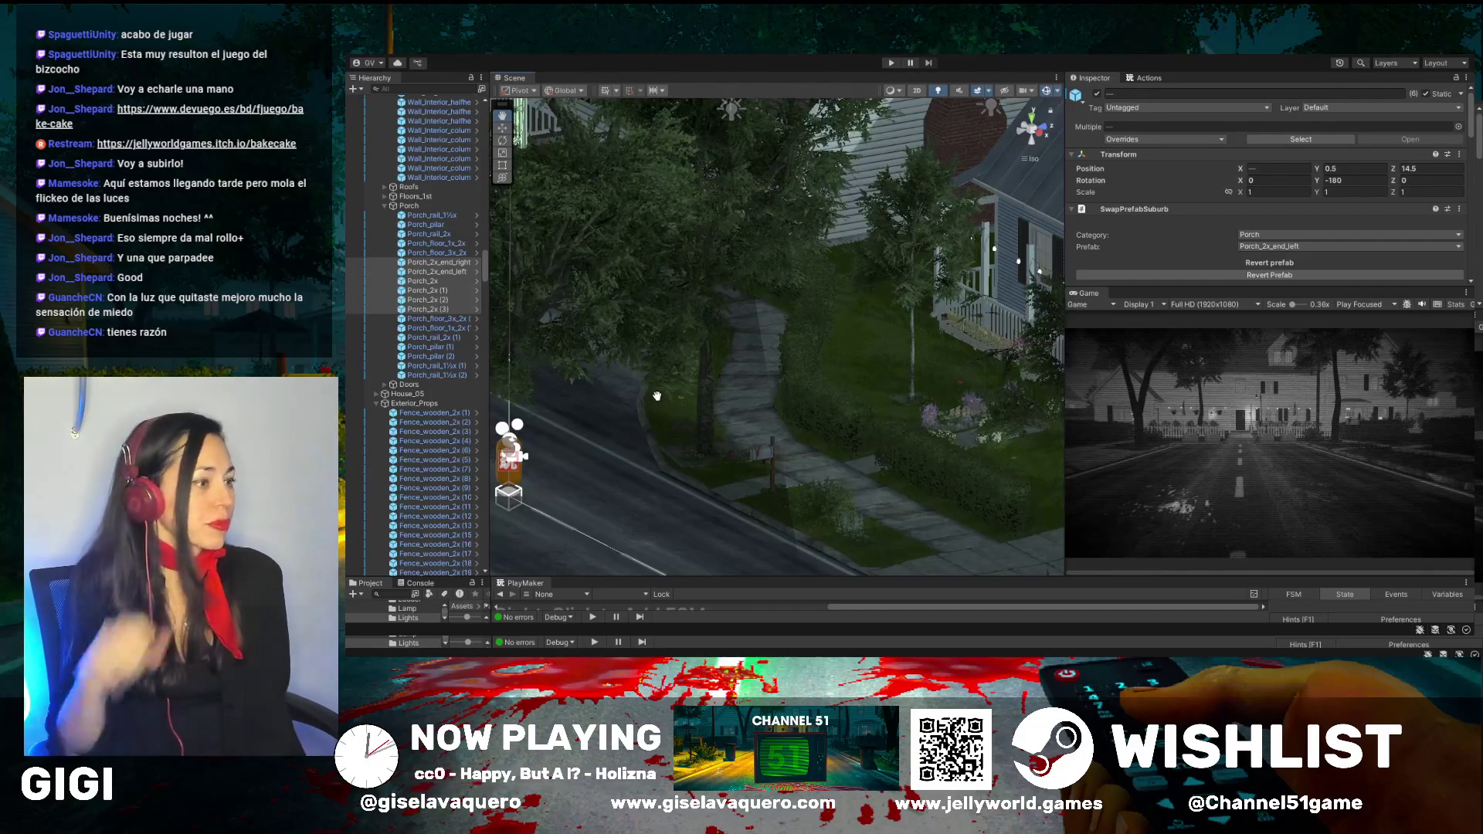
mouse_move(712, 356)
mouse_down()
mouse_move(835, 346)
mouse_move(741, 418)
mouse_move(780, 479)
mouse_move(825, 508)
mouse_move(914, 502)
mouse_move(702, 506)
mouse_move(826, 512)
mouse_move(858, 498)
mouse_move(851, 518)
mouse_up()
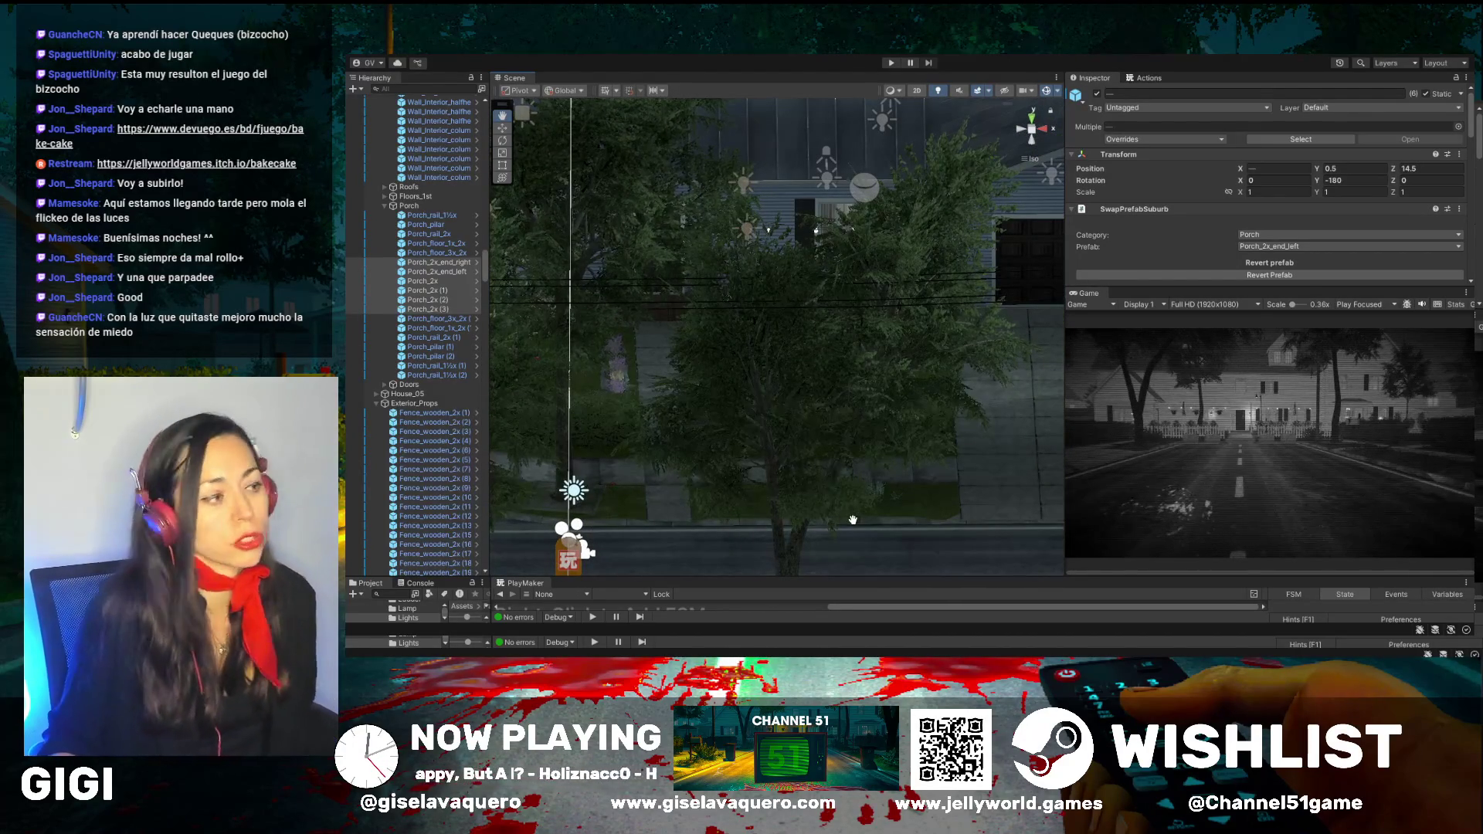
mouse_move(962, 426)
mouse_down()
mouse_move(821, 423)
mouse_move(897, 434)
mouse_move(849, 464)
mouse_move(902, 439)
mouse_move(827, 456)
mouse_up()
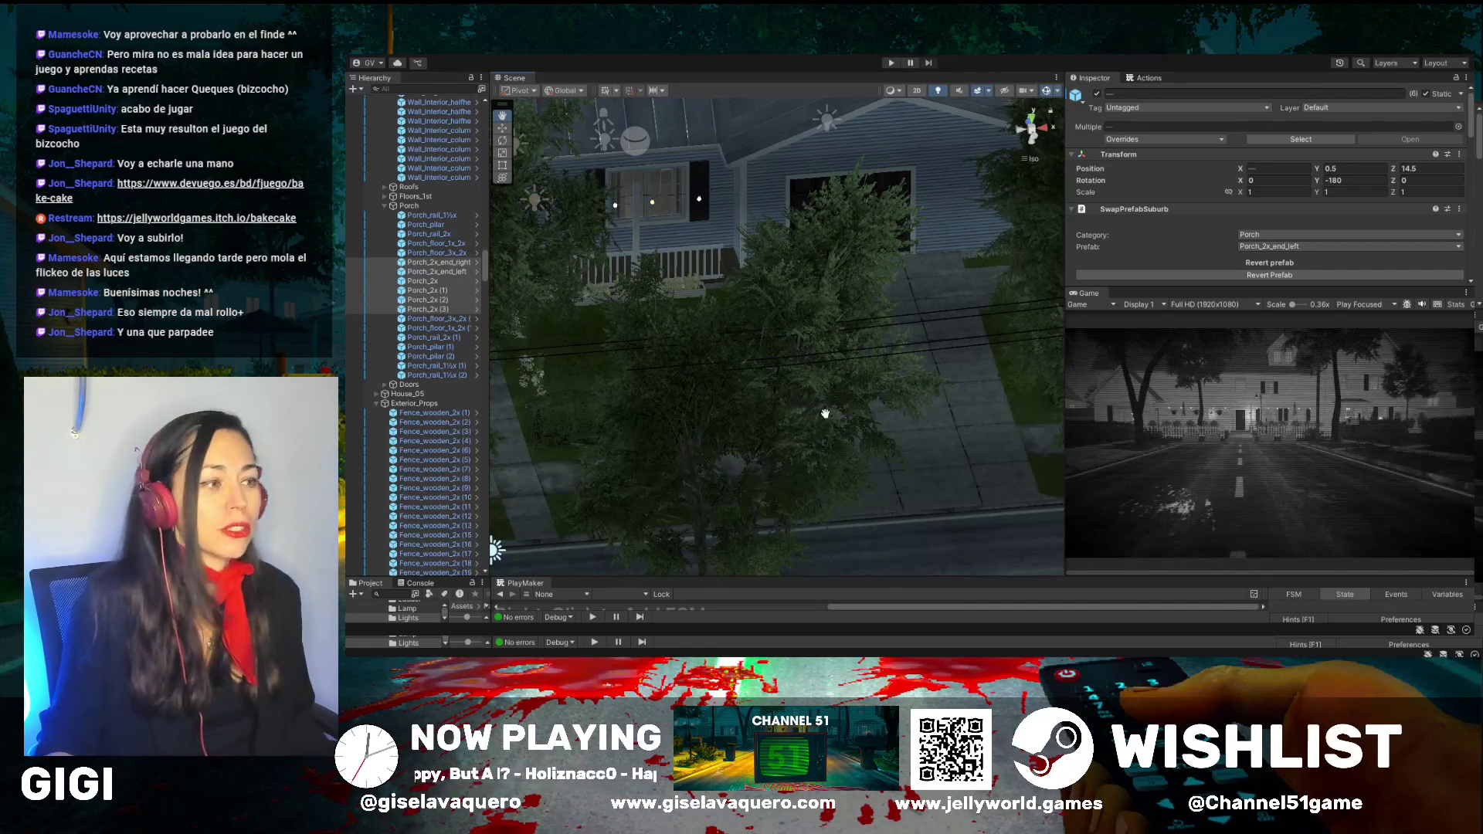
mouse_move(869, 383)
mouse_down()
mouse_move(847, 369)
mouse_move(861, 383)
mouse_up()
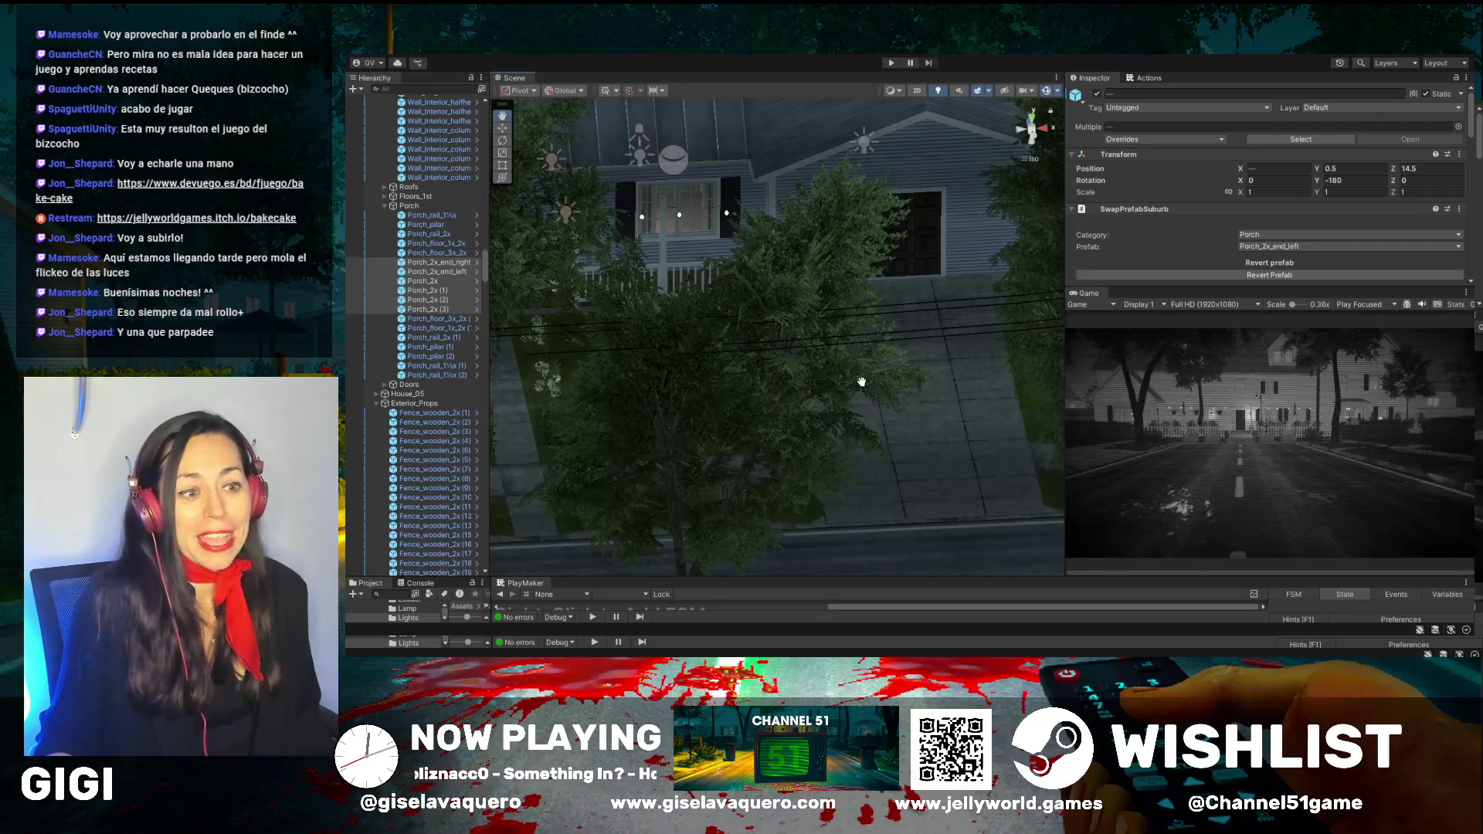
drag(882, 393, 905, 401)
drag(576, 181, 860, 389)
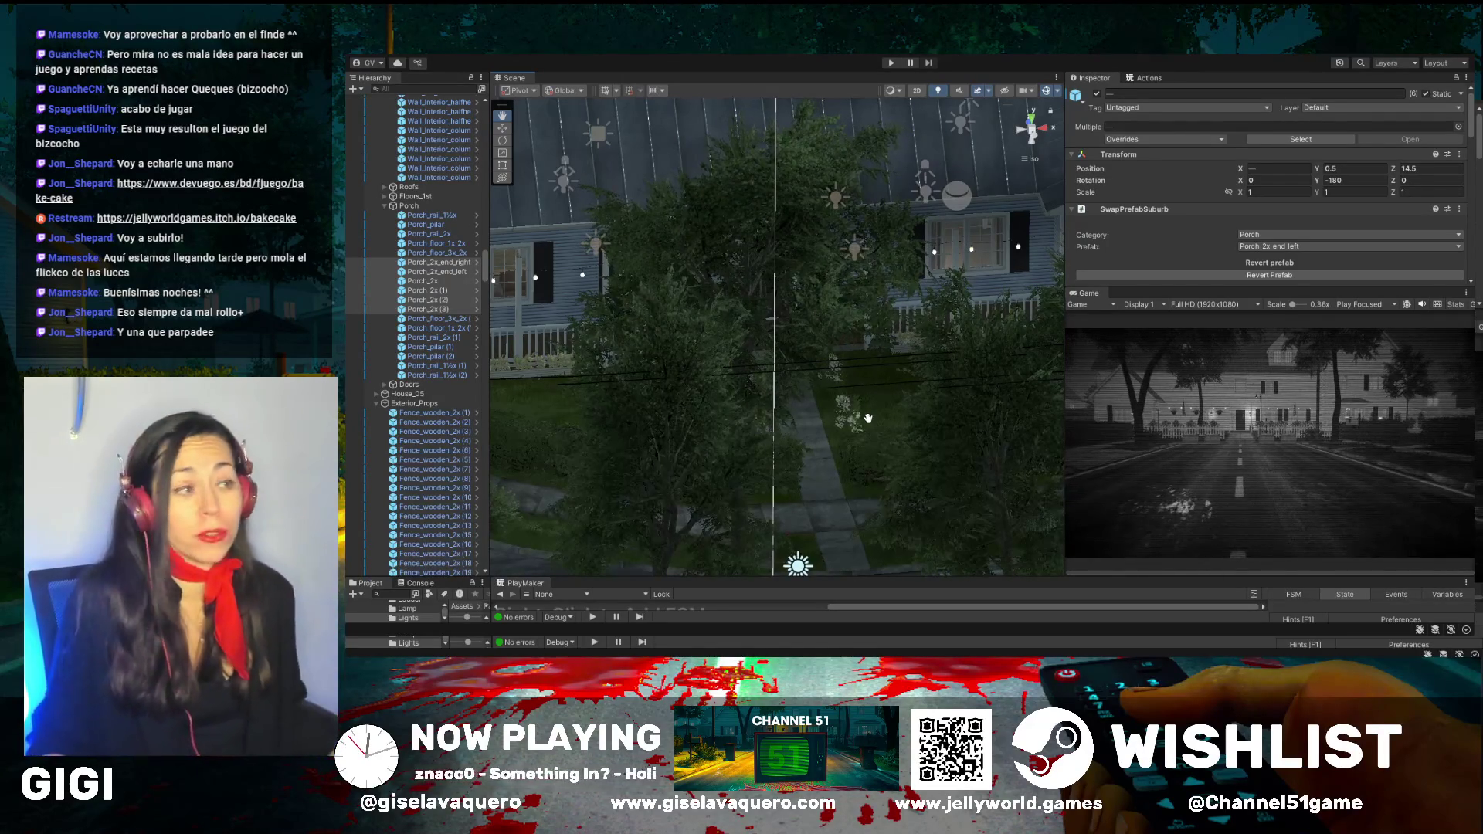
mouse_move(875, 417)
mouse_down()
mouse_move(640, 460)
mouse_move(817, 456)
mouse_move(793, 430)
mouse_up()
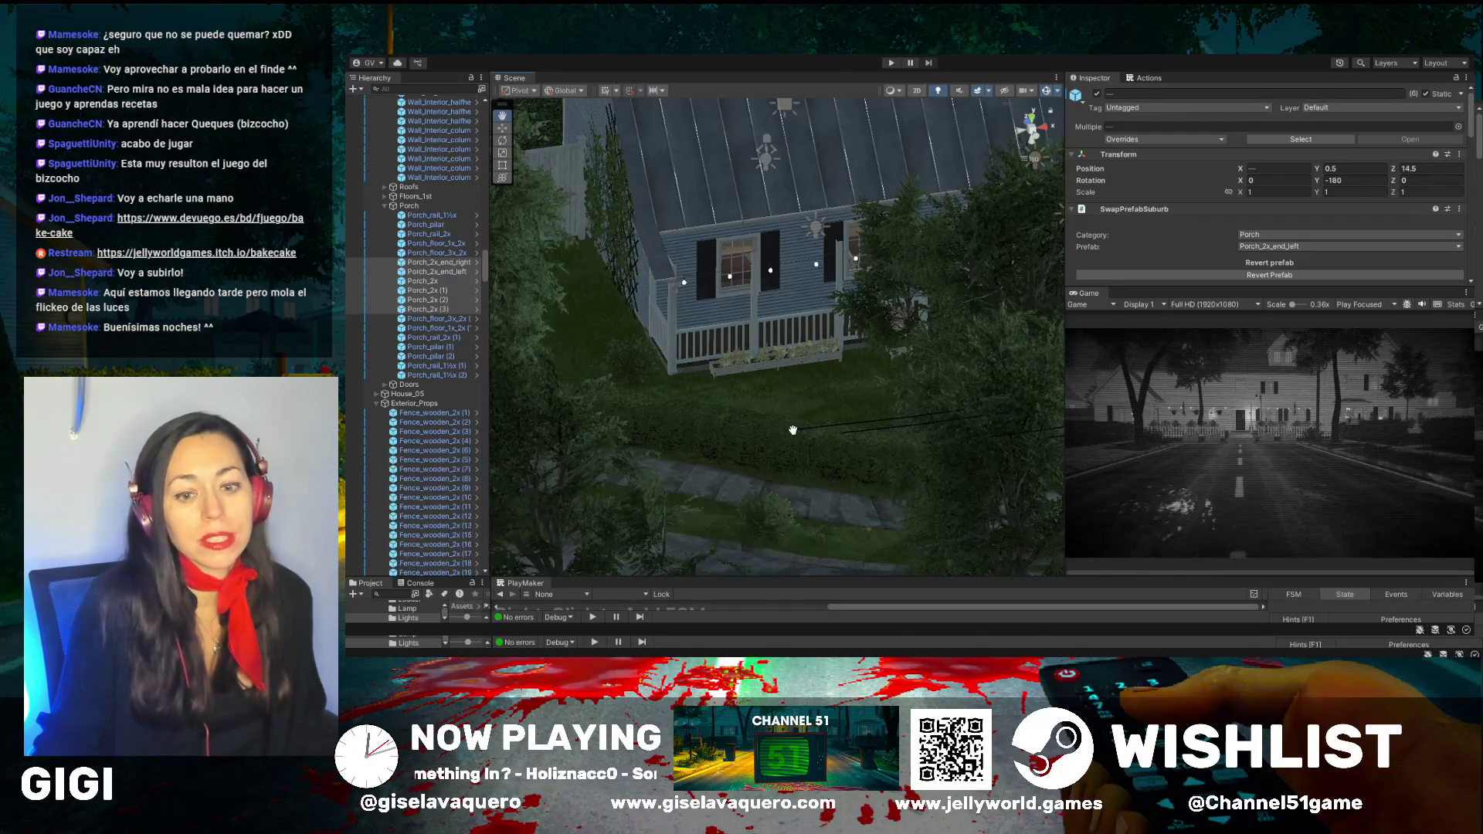
scroll(796, 417, up, 3)
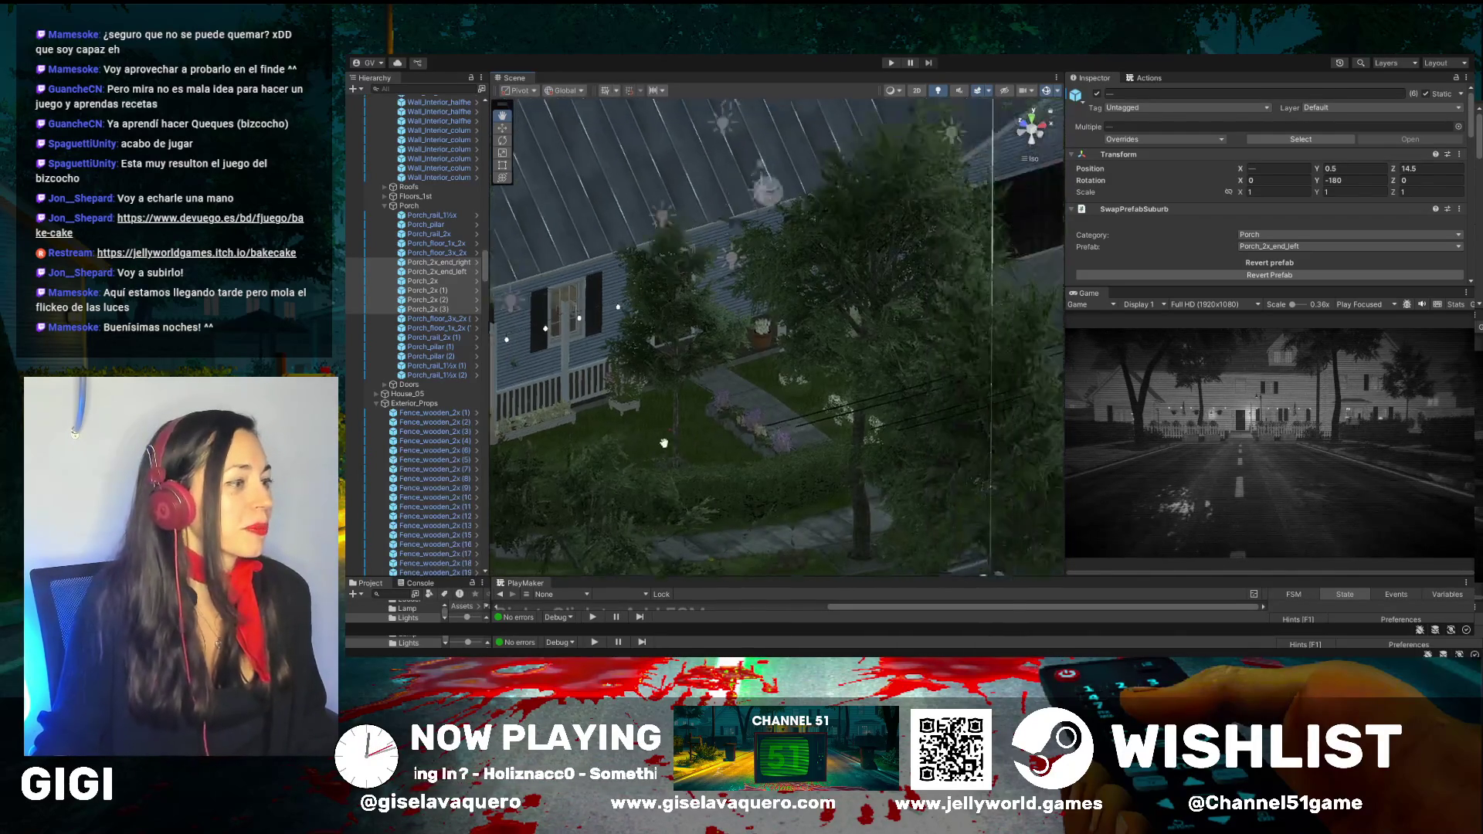
mouse_move(800, 396)
mouse_down()
mouse_move(780, 397)
mouse_move(821, 400)
mouse_move(711, 391)
mouse_move(856, 393)
mouse_move(819, 428)
mouse_move(801, 375)
mouse_move(858, 344)
mouse_move(788, 341)
mouse_move(1107, 350)
mouse_up()
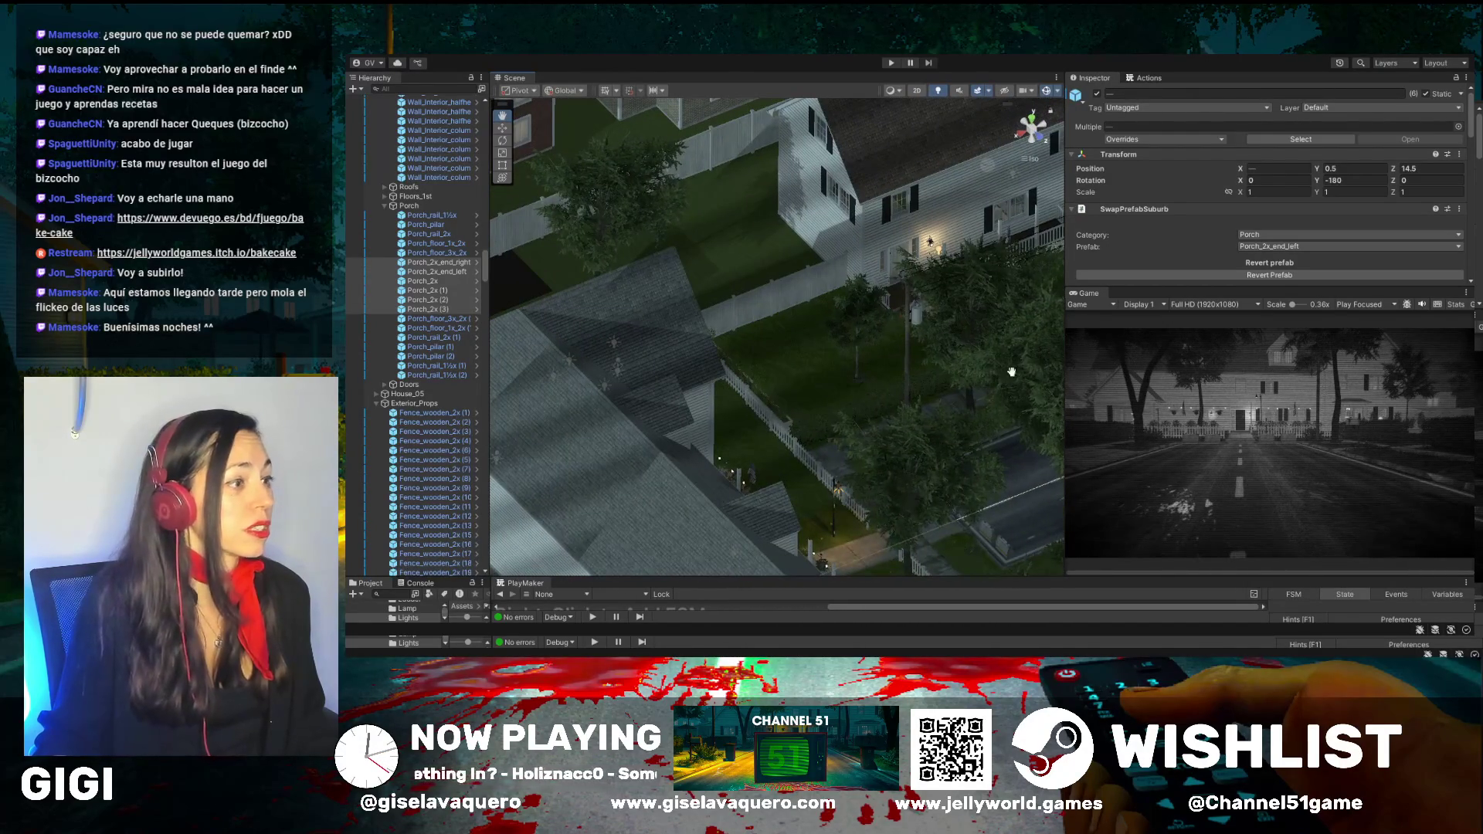
scroll(912, 330, up, 5)
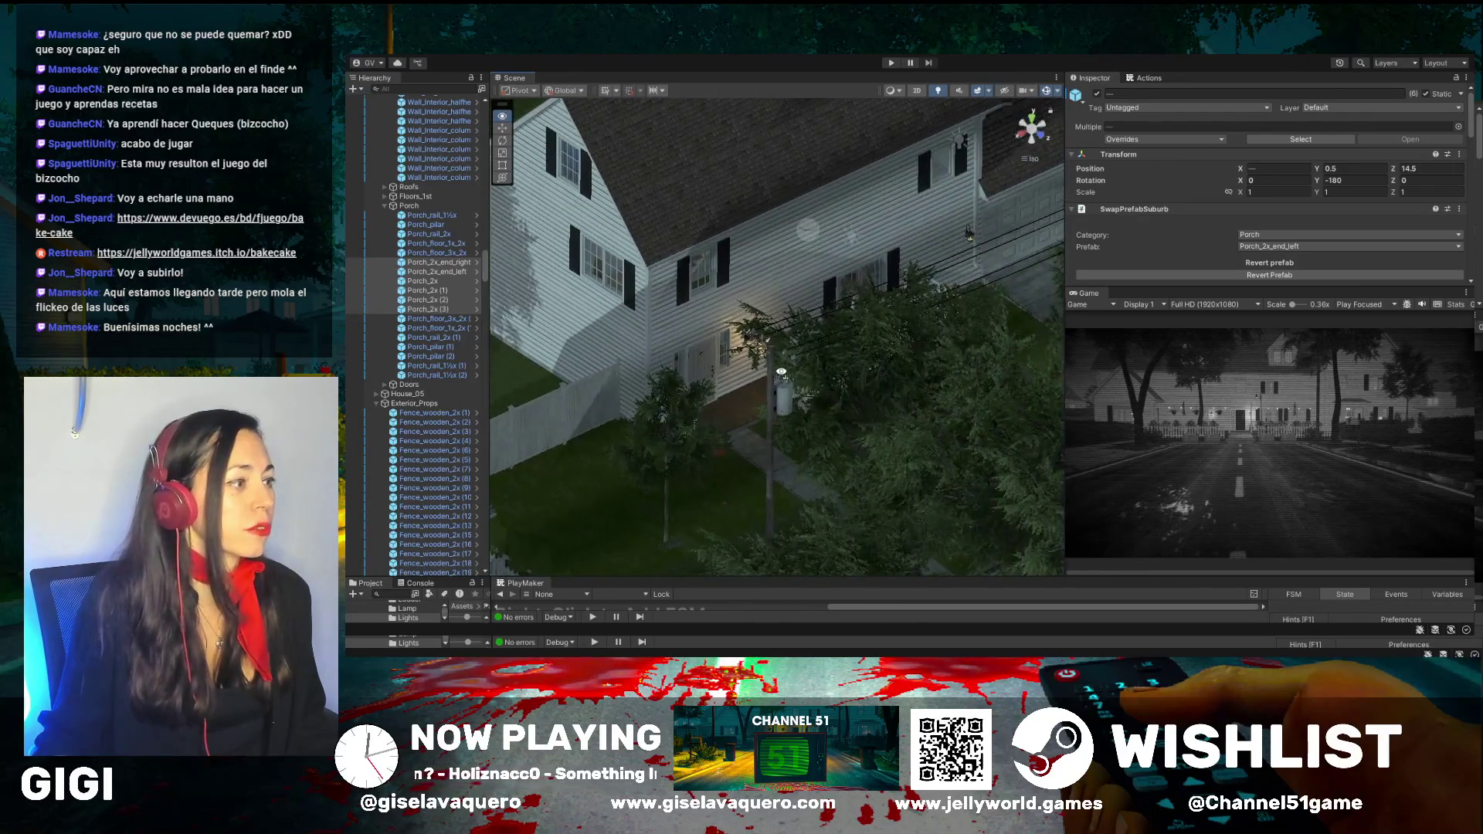
scroll(780, 372, up, 6)
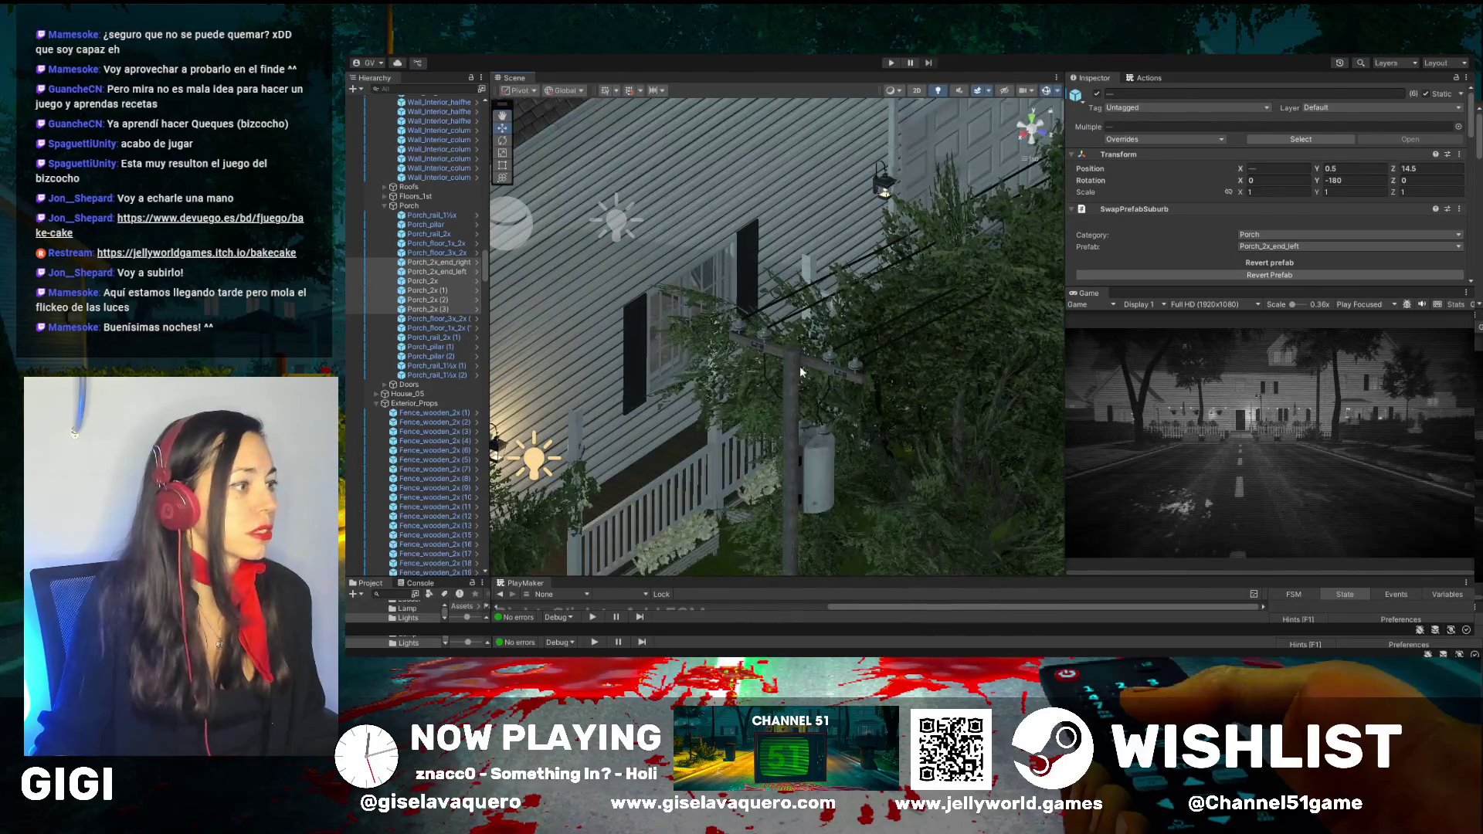
Select and frame Powerpole_transformer, then orbit around the pole between the trees and house
click(801, 367)
key(f)
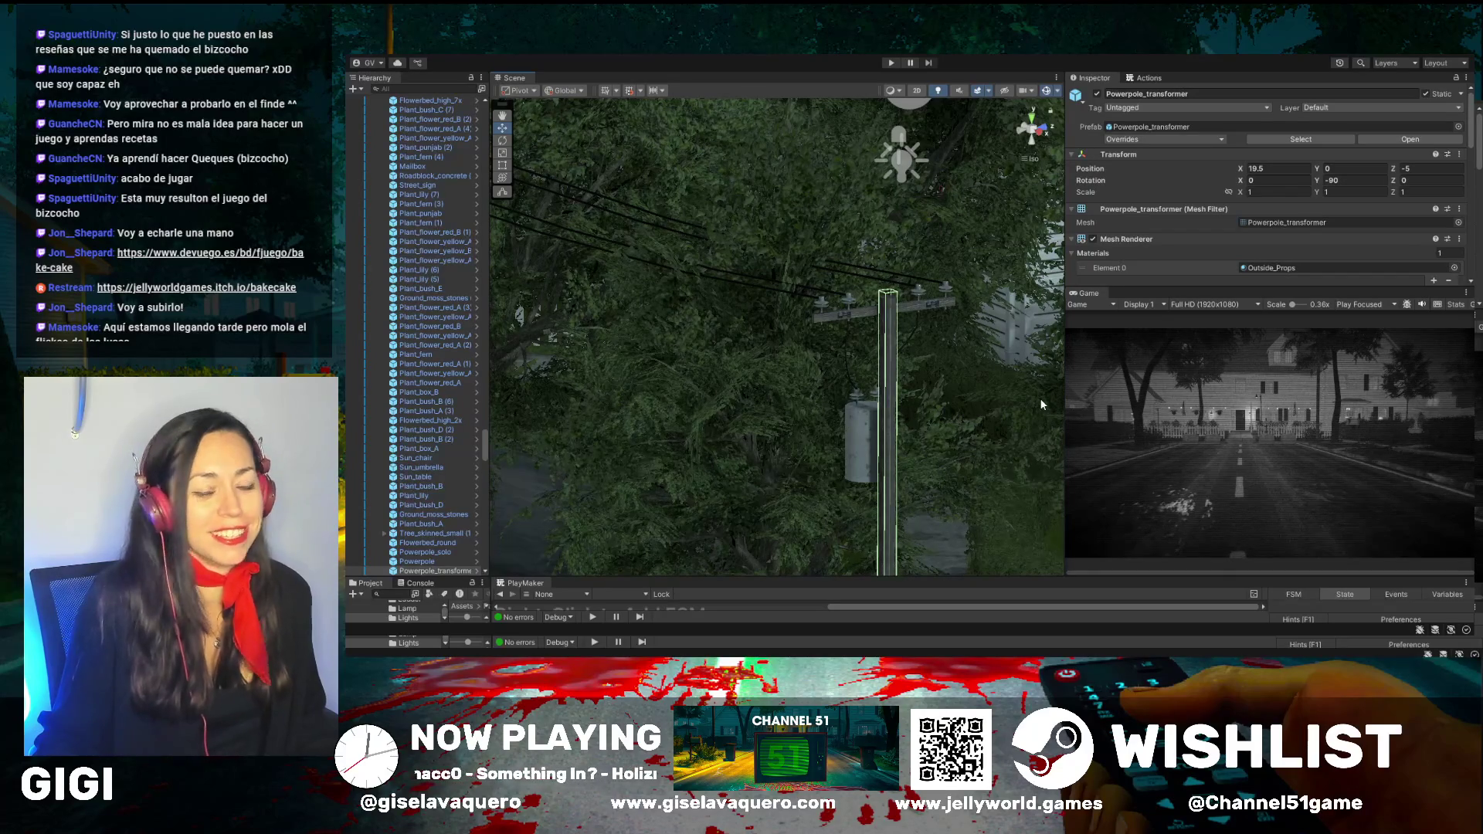
mouse_move(1027, 400)
mouse_down()
mouse_move(793, 423)
mouse_move(813, 330)
mouse_move(772, 403)
mouse_up()
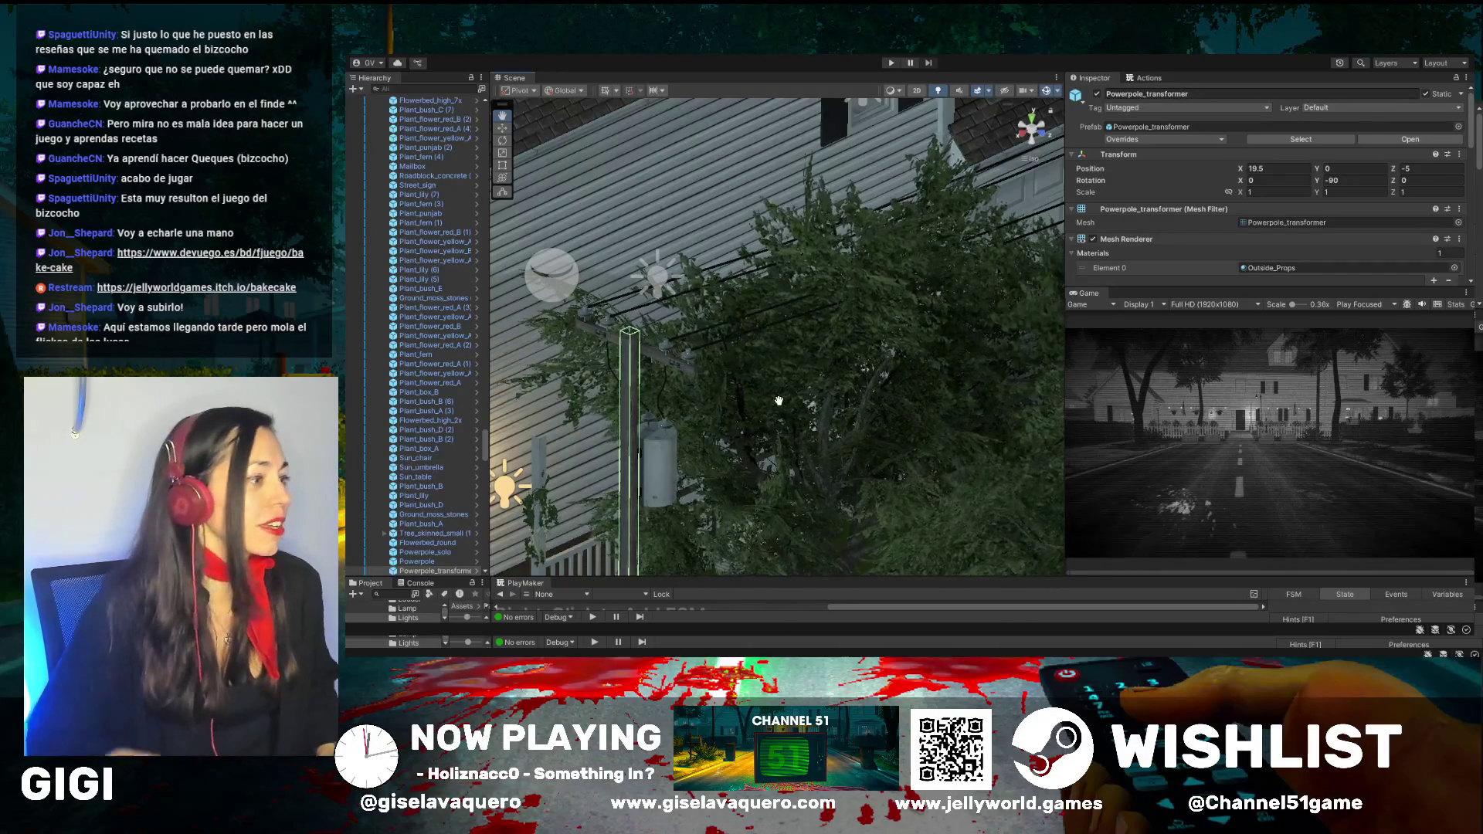
mouse_move(802, 377)
mouse_down()
mouse_move(692, 414)
mouse_move(758, 400)
mouse_up()
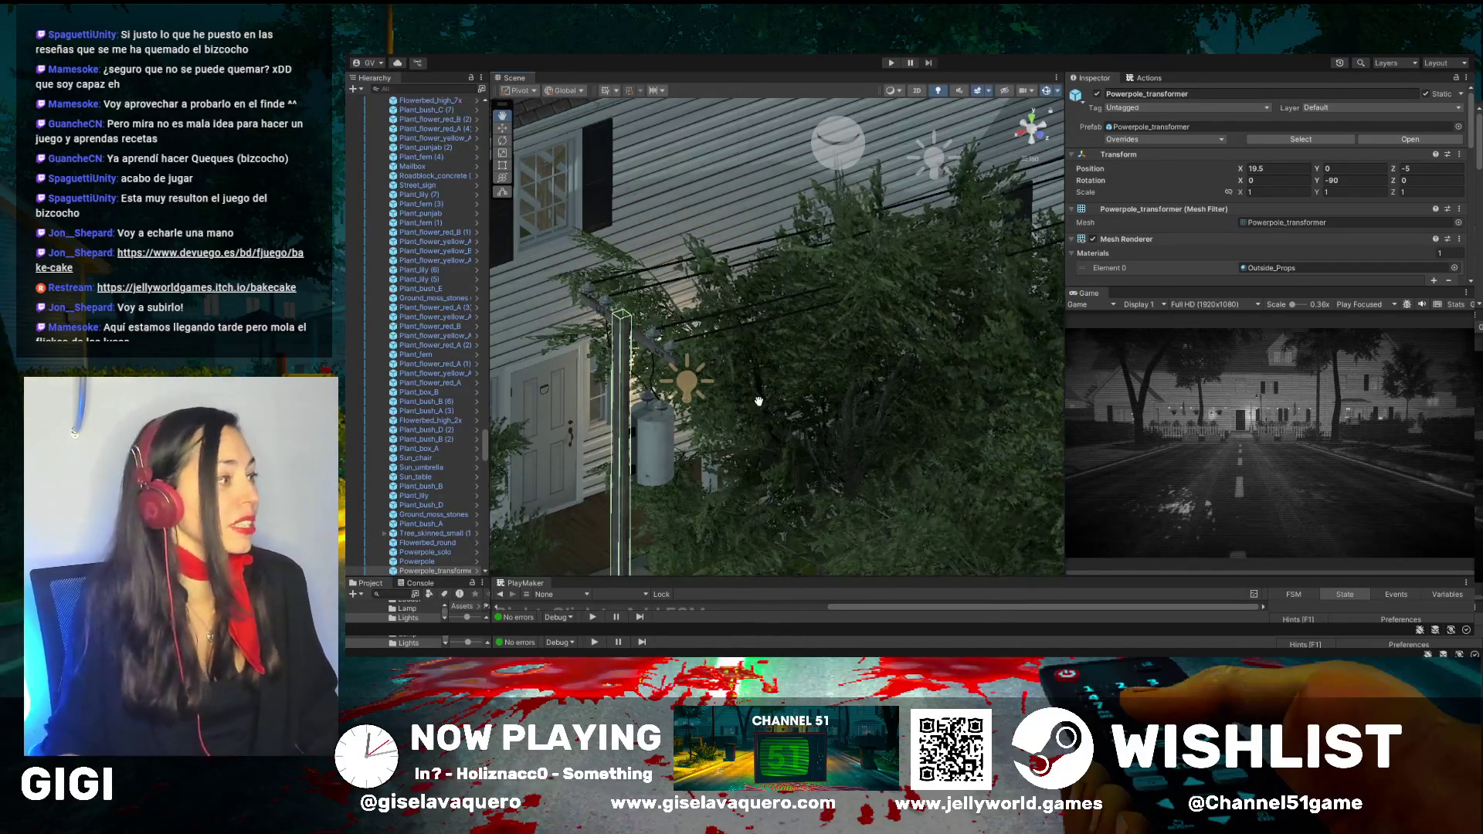
drag(771, 390, 794, 404)
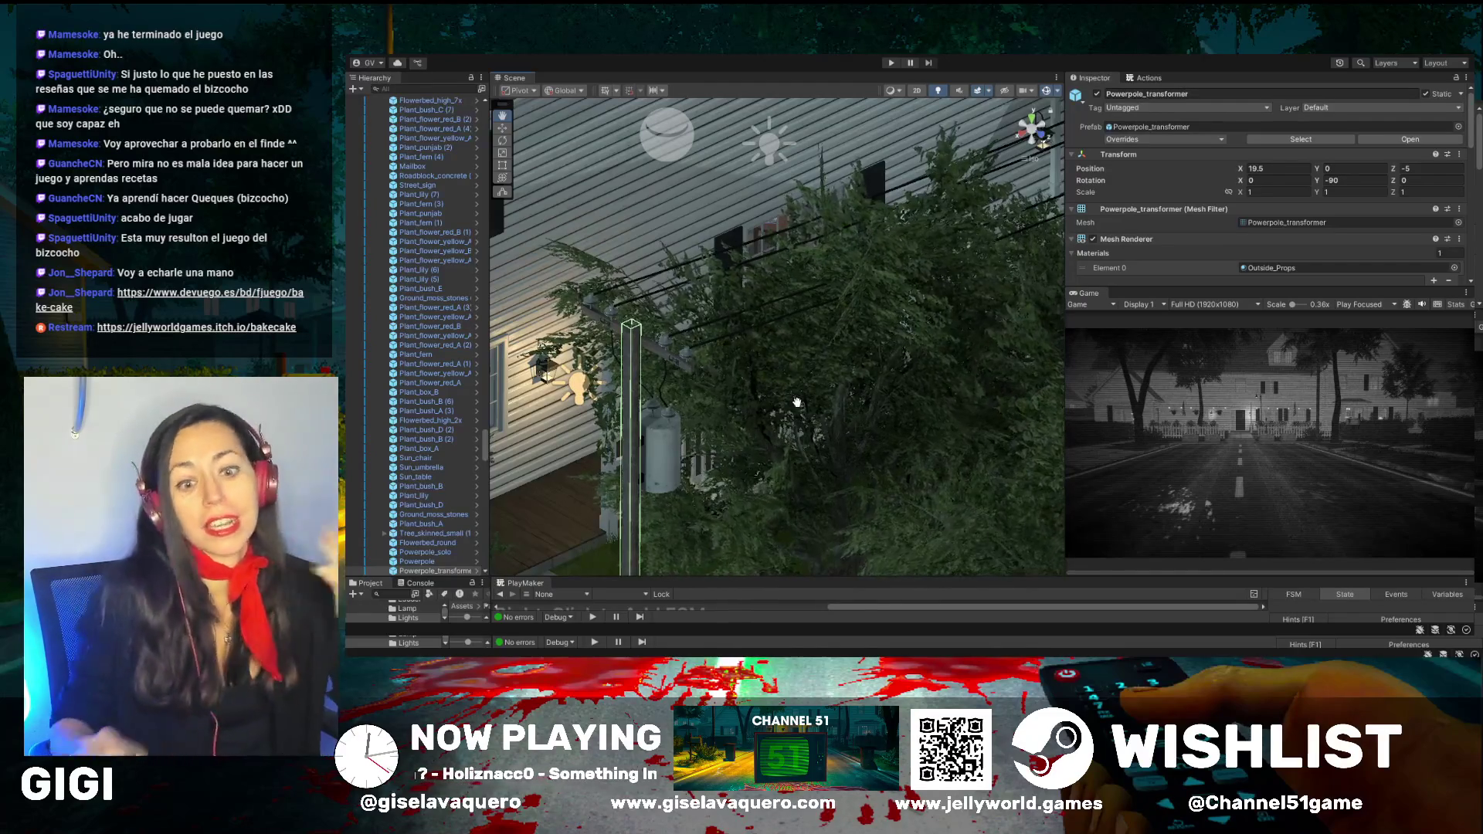
drag(698, 386, 741, 414)
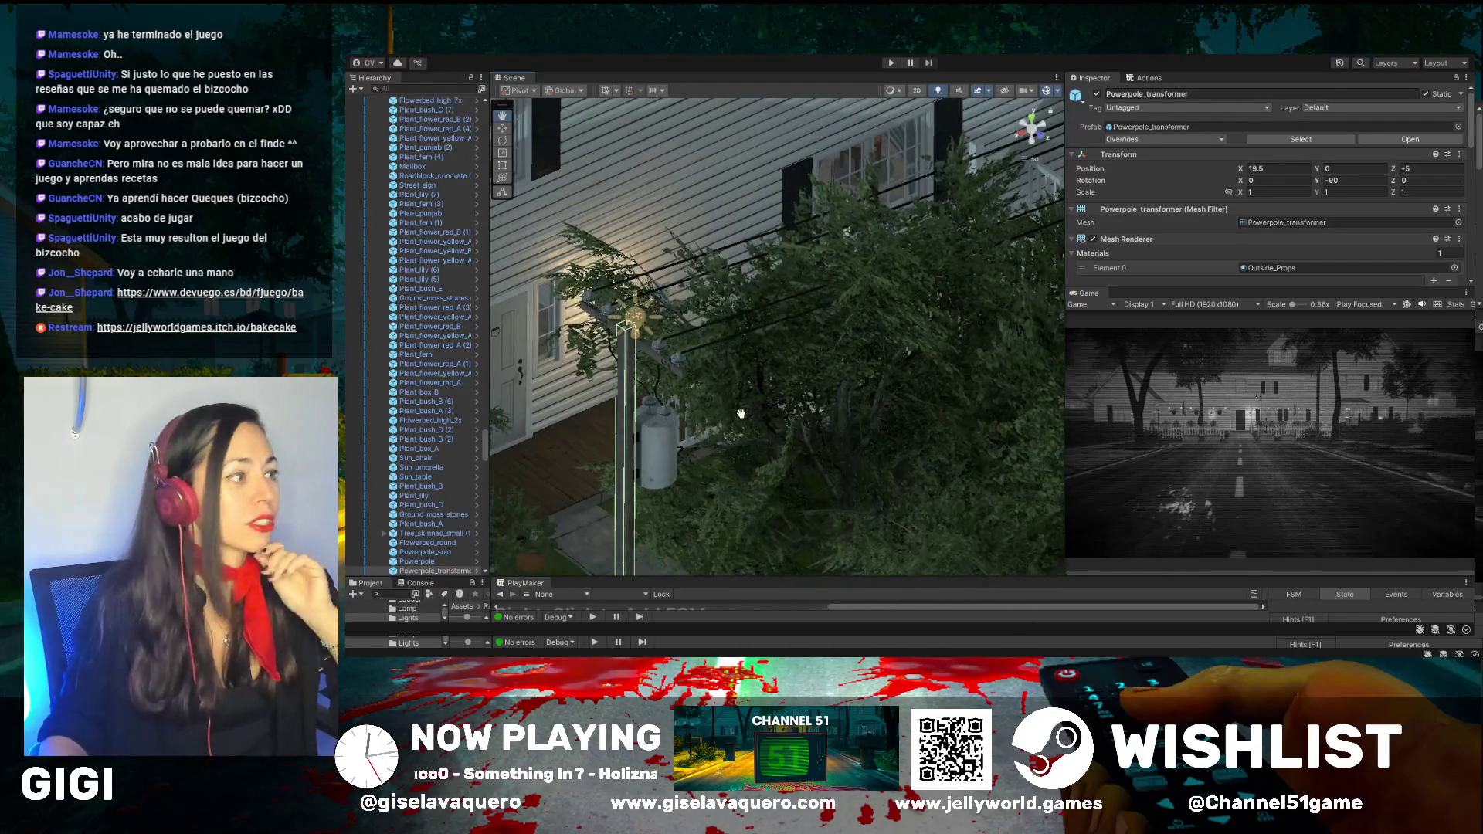
scroll(737, 416, down, 4)
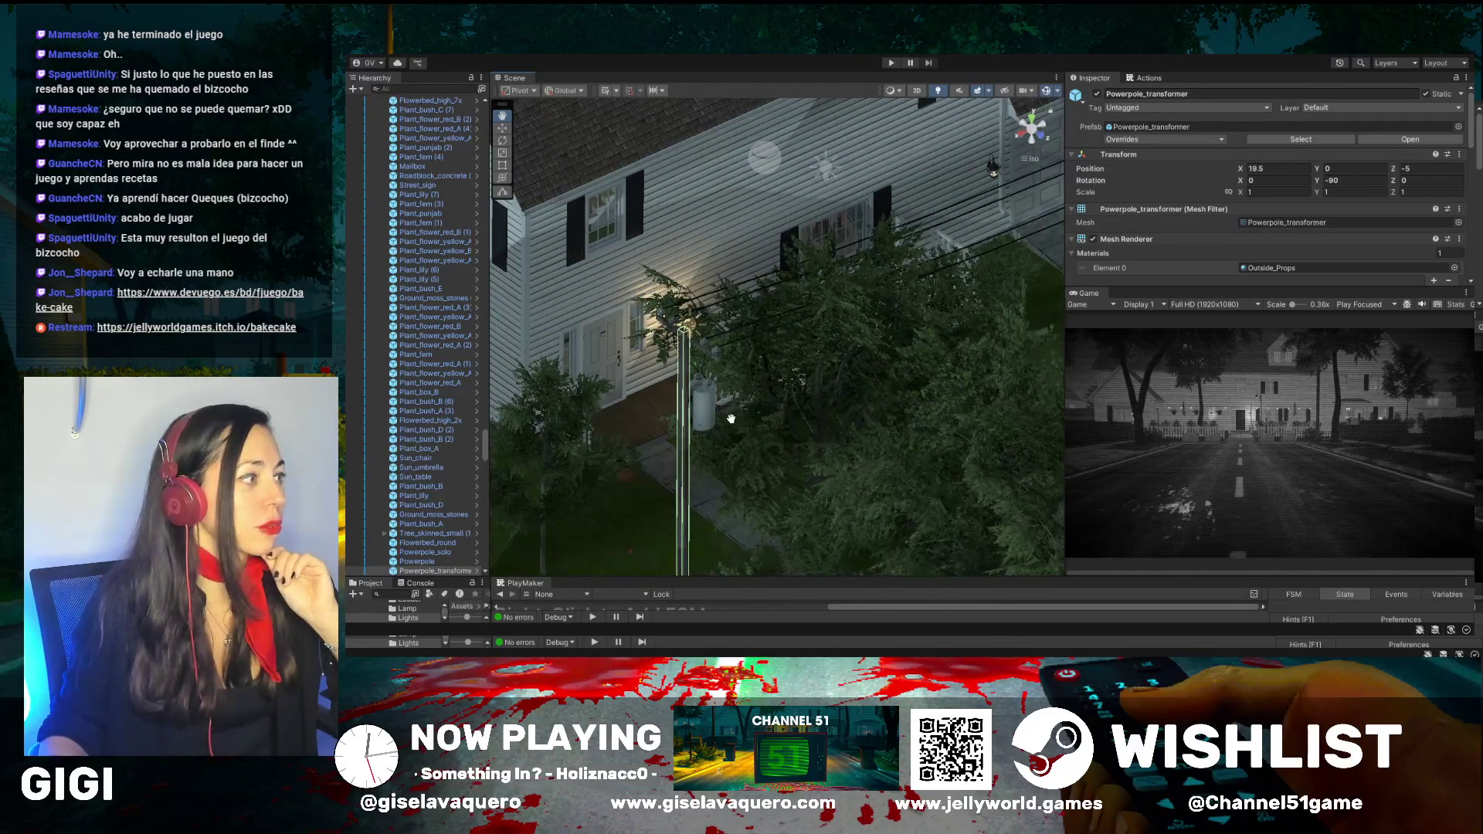
mouse_move(732, 418)
mouse_down()
mouse_move(772, 404)
mouse_move(760, 414)
mouse_up()
mouse_move(927, 430)
mouse_down()
mouse_move(762, 437)
mouse_move(947, 421)
mouse_move(887, 414)
mouse_move(893, 433)
mouse_move(863, 458)
mouse_up()
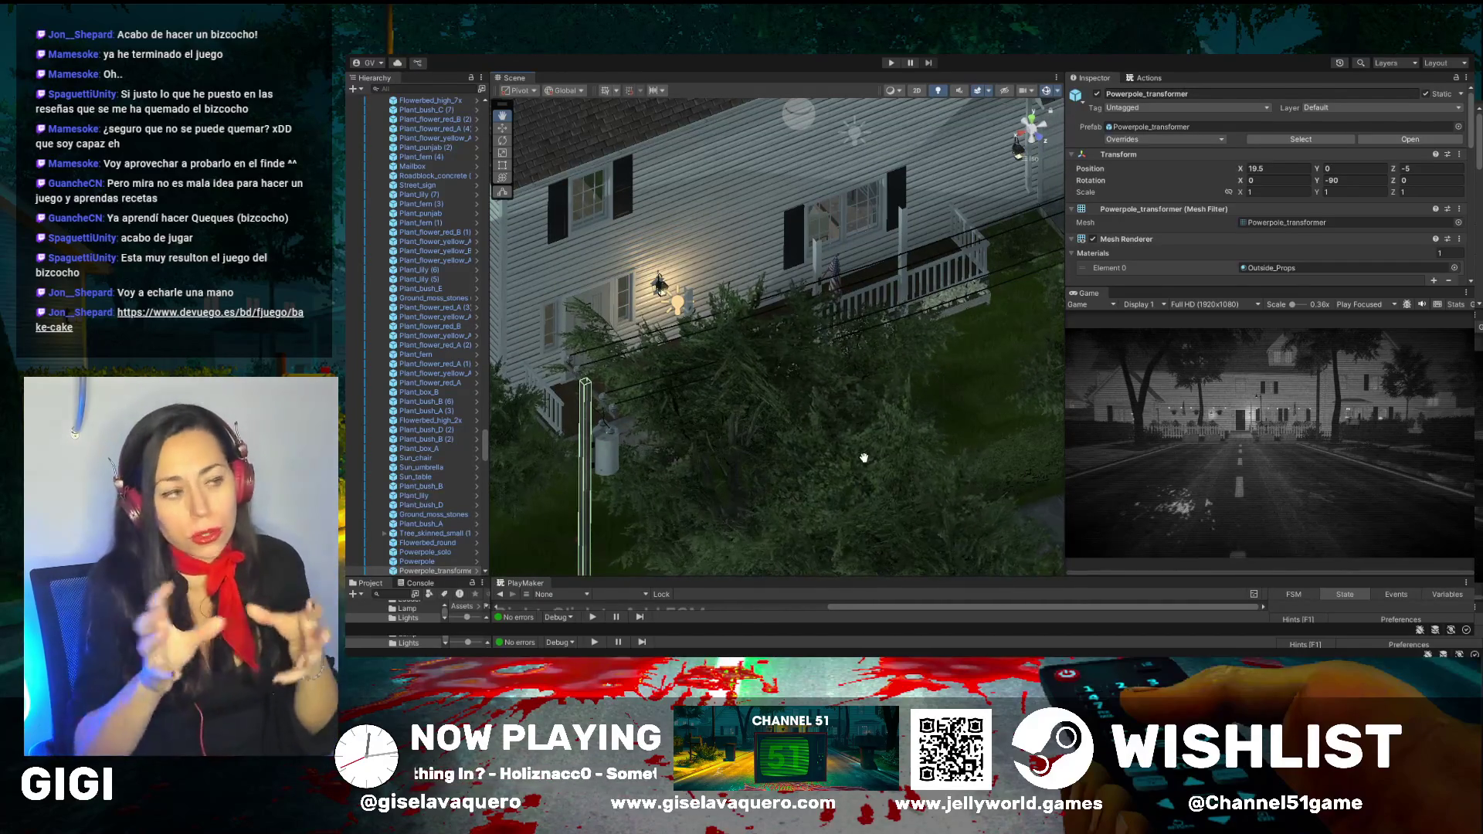
drag(820, 519, 785, 466)
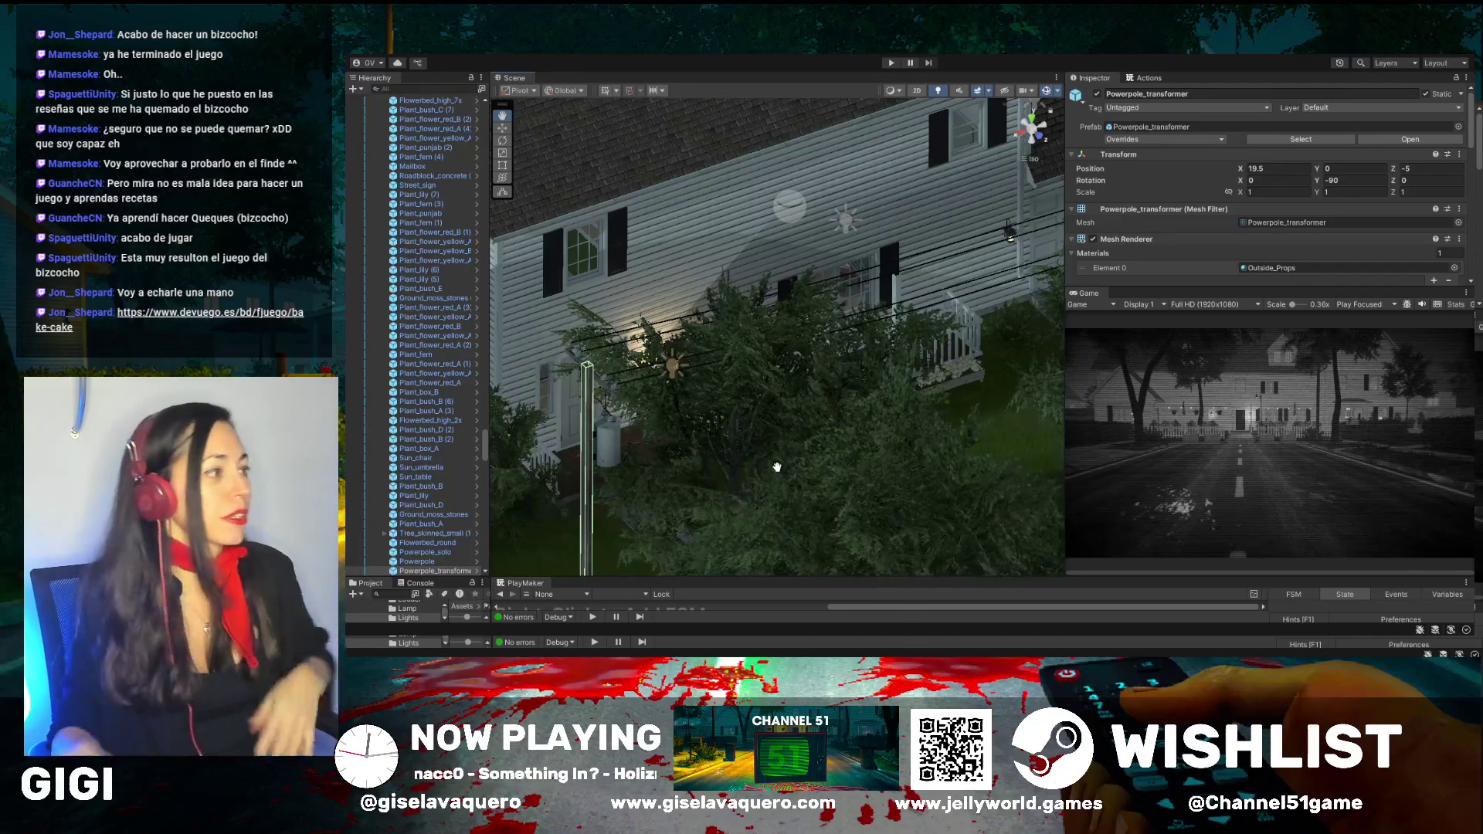
mouse_move(777, 467)
mouse_down()
mouse_move(812, 434)
mouse_move(808, 454)
mouse_move(873, 450)
mouse_move(755, 430)
mouse_move(785, 507)
mouse_move(550, 395)
mouse_move(662, 420)
mouse_move(746, 398)
mouse_up()
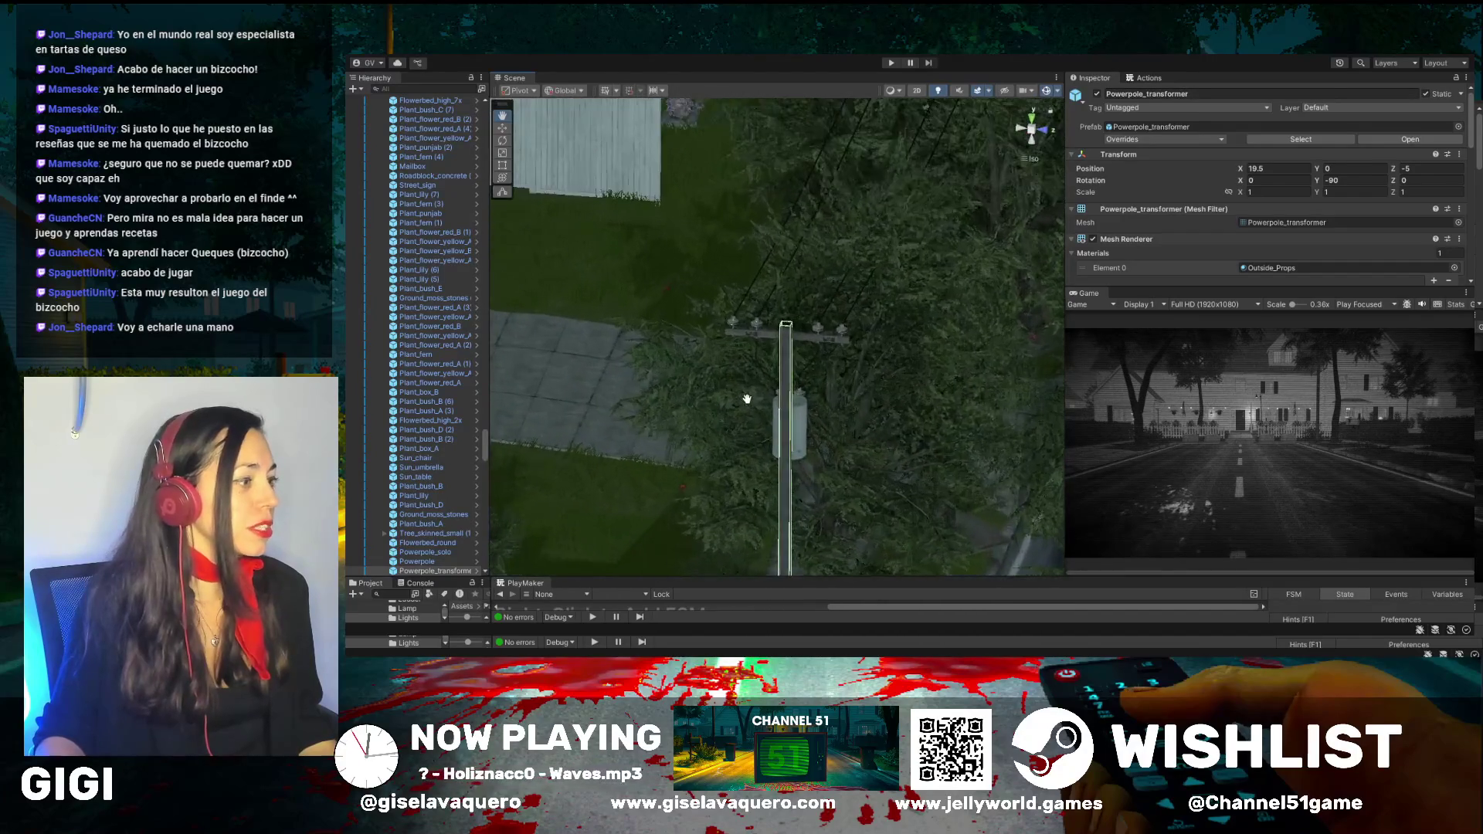
scroll(746, 399, up, 3)
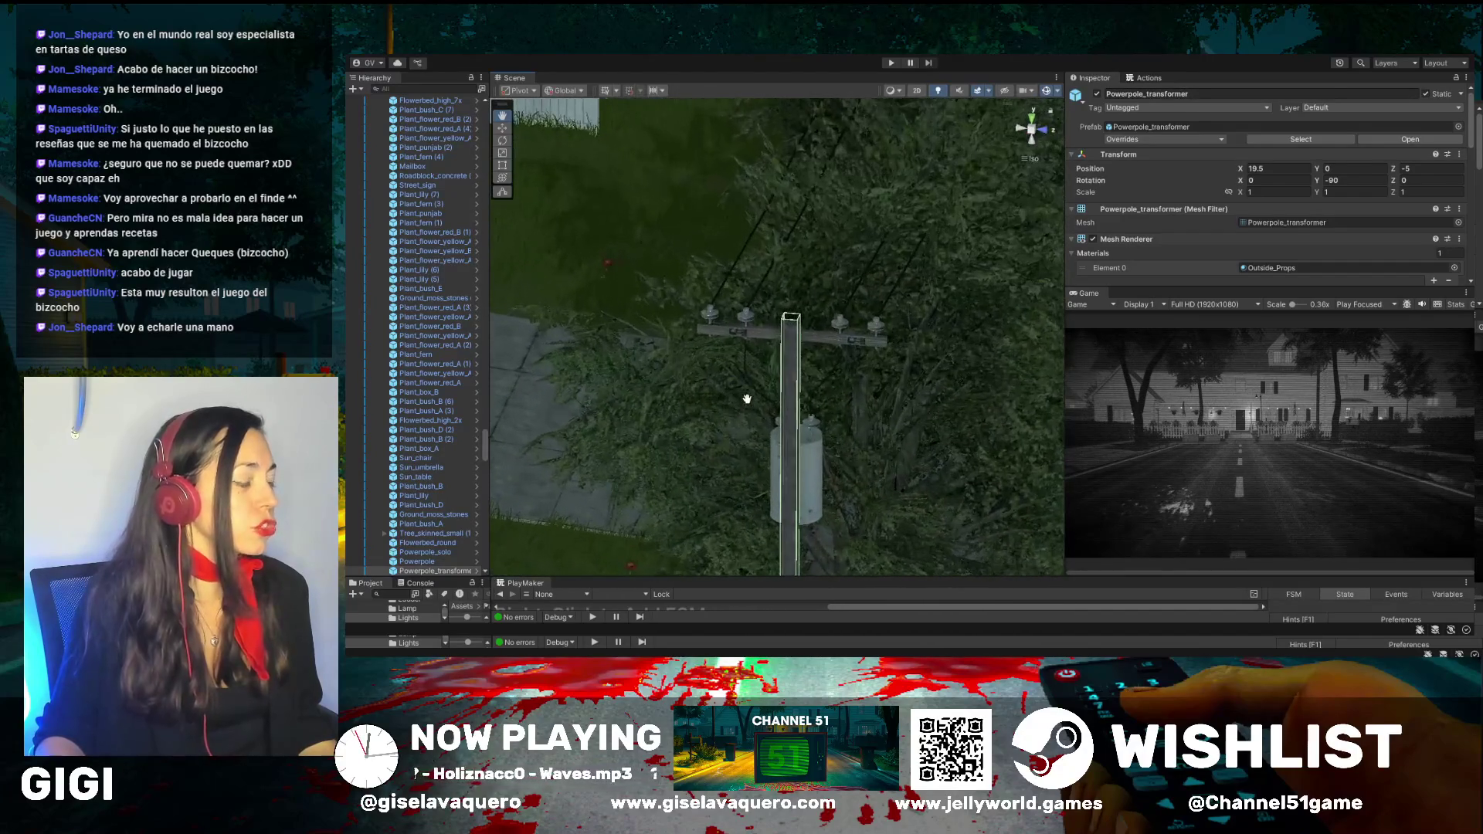
click(504, 128)
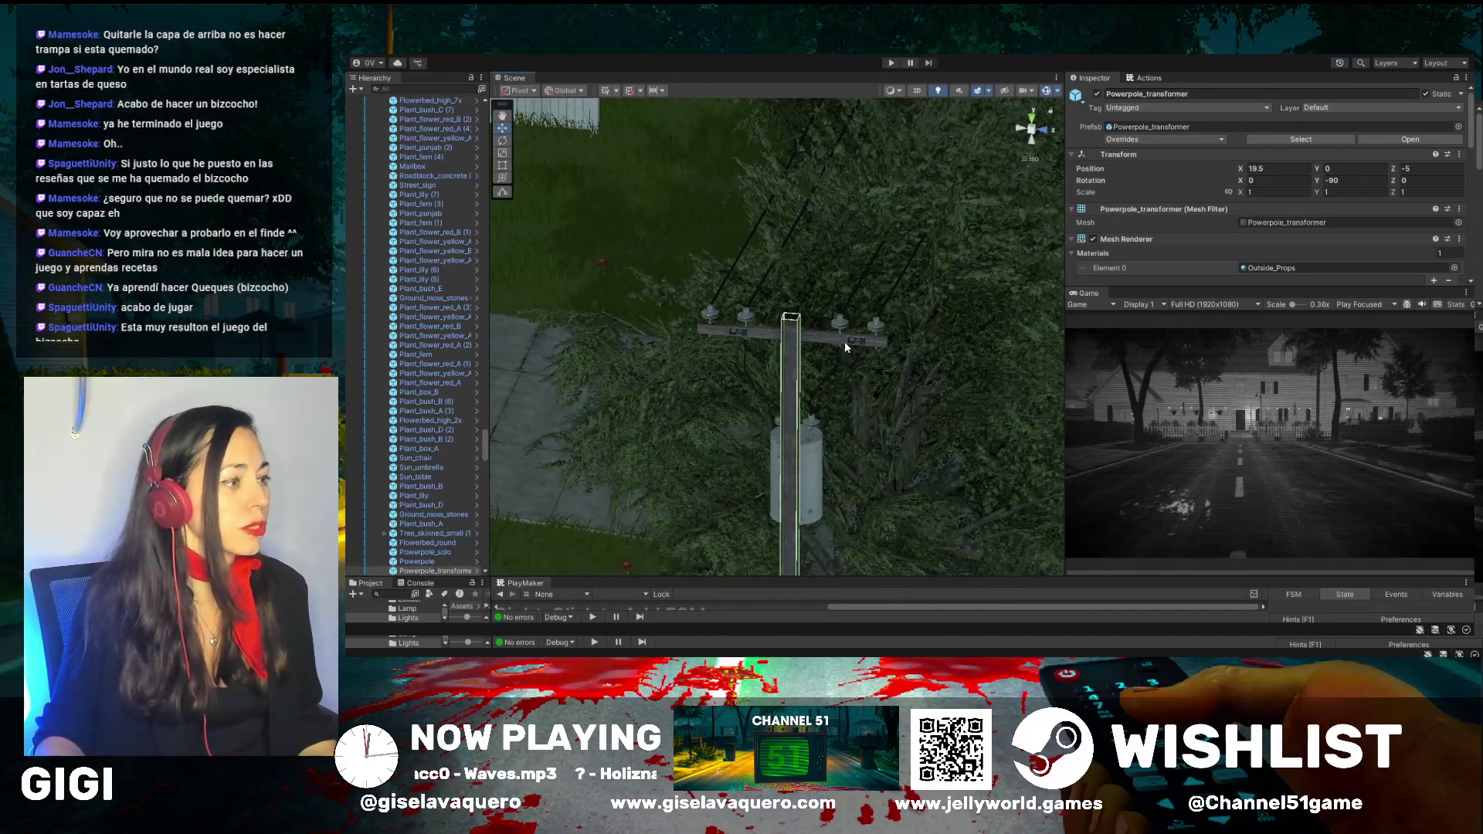
drag(840, 336, 738, 337)
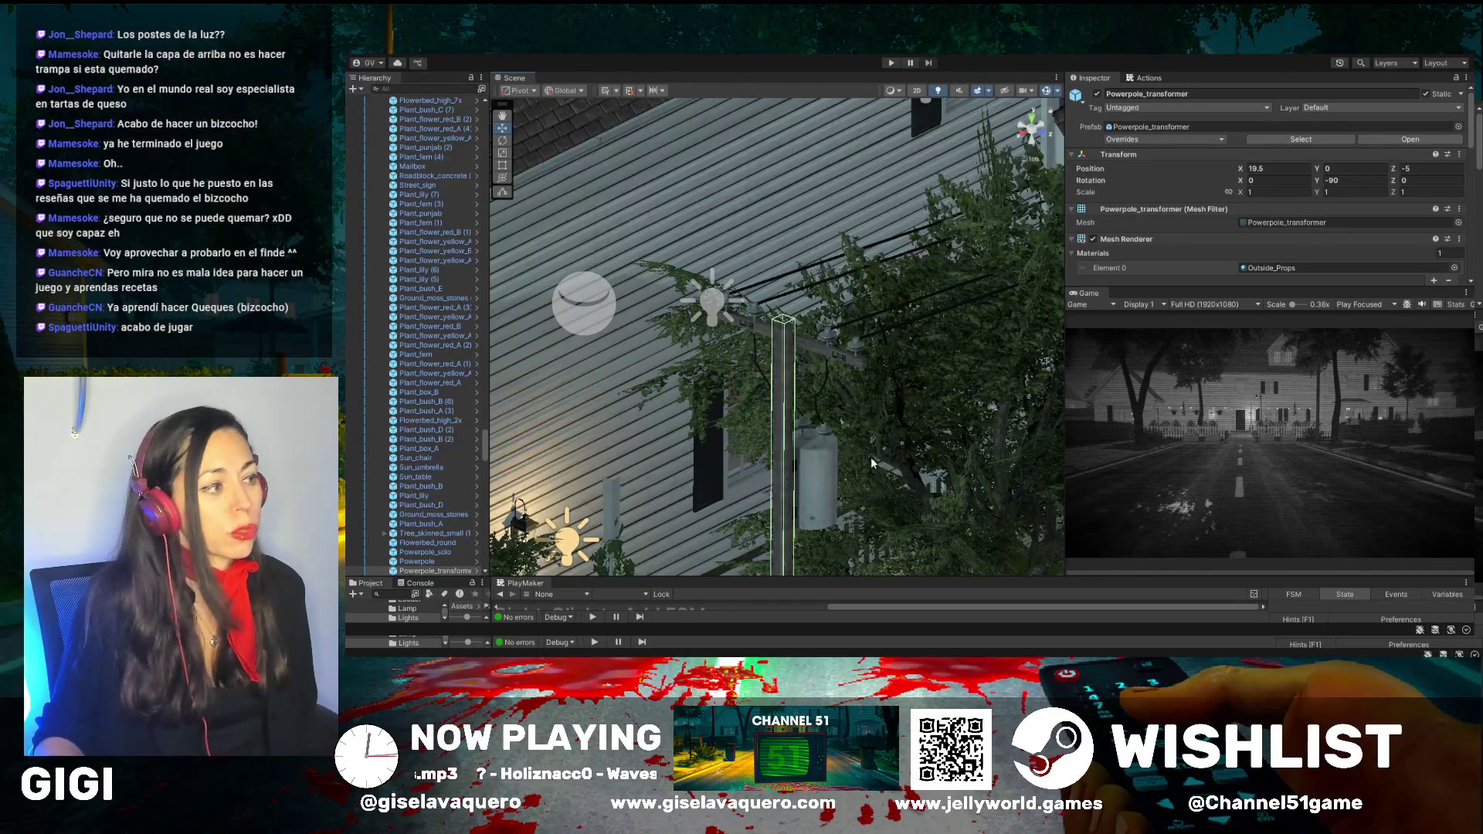
mouse_move(868, 462)
mouse_down()
mouse_move(897, 399)
mouse_move(803, 363)
mouse_move(747, 363)
mouse_up()
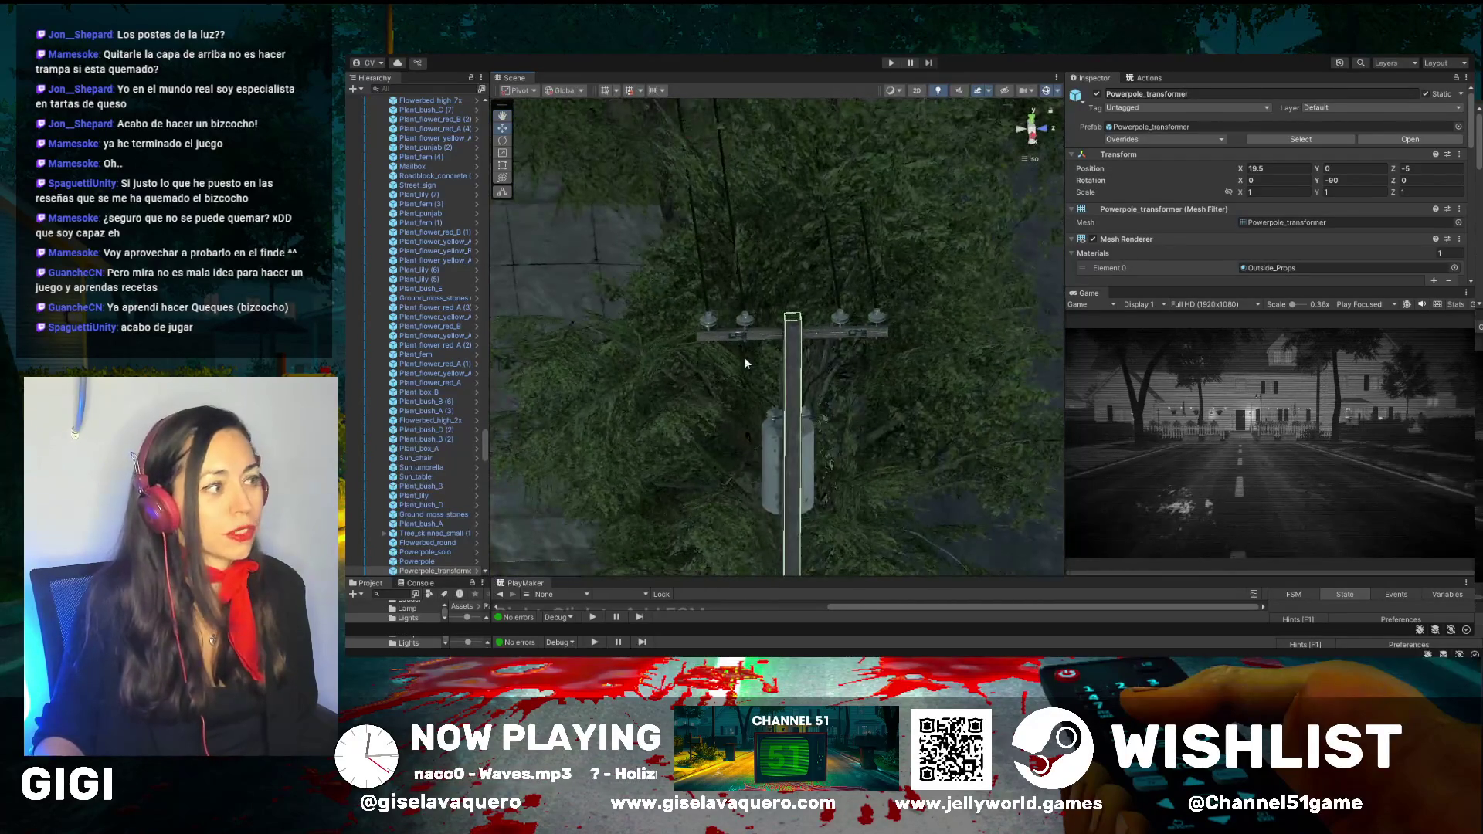
mouse_move(1031, 493)
mouse_down()
mouse_move(947, 446)
mouse_move(746, 384)
mouse_up()
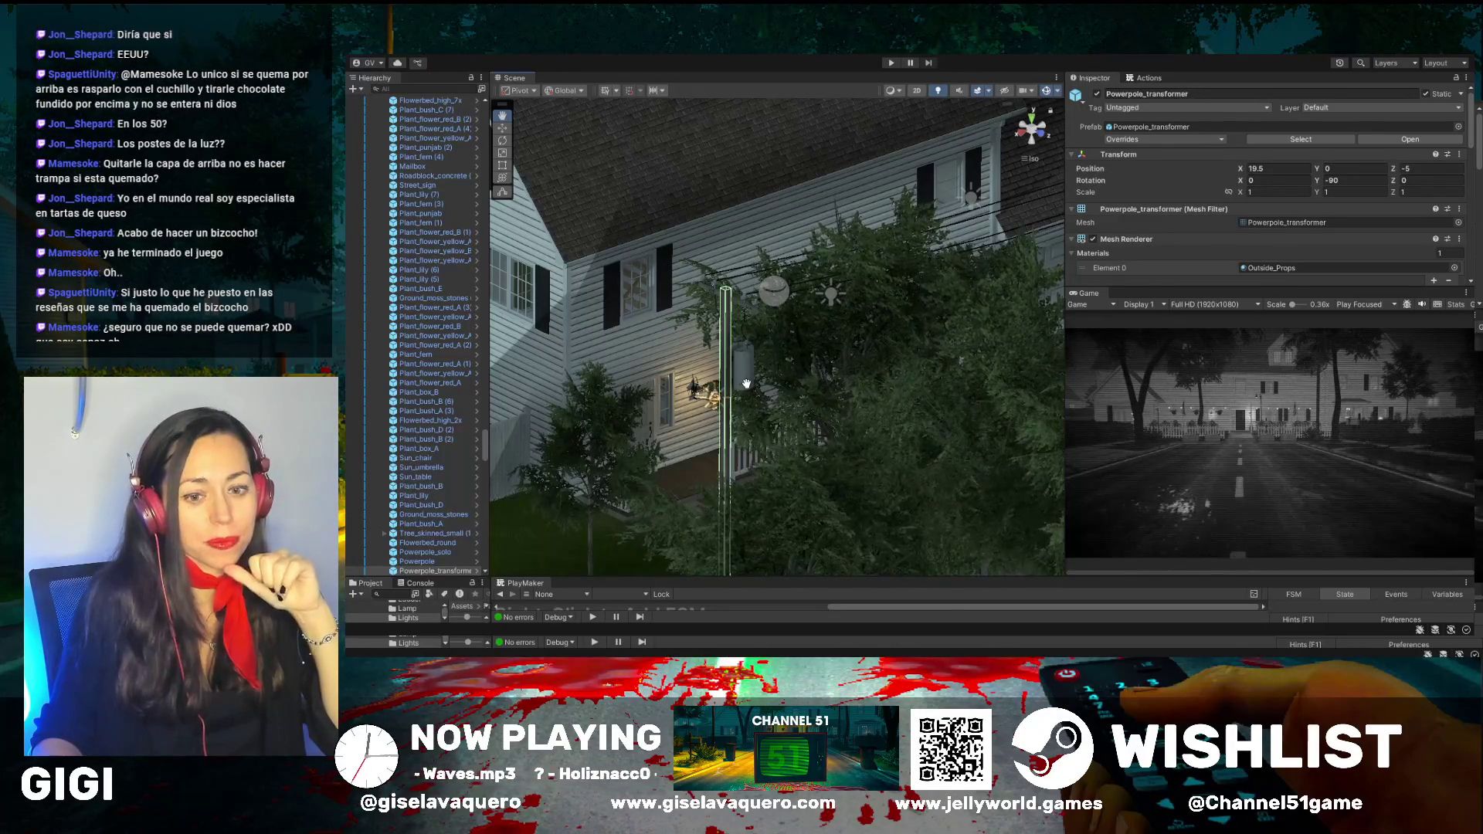
drag(746, 384, 764, 368)
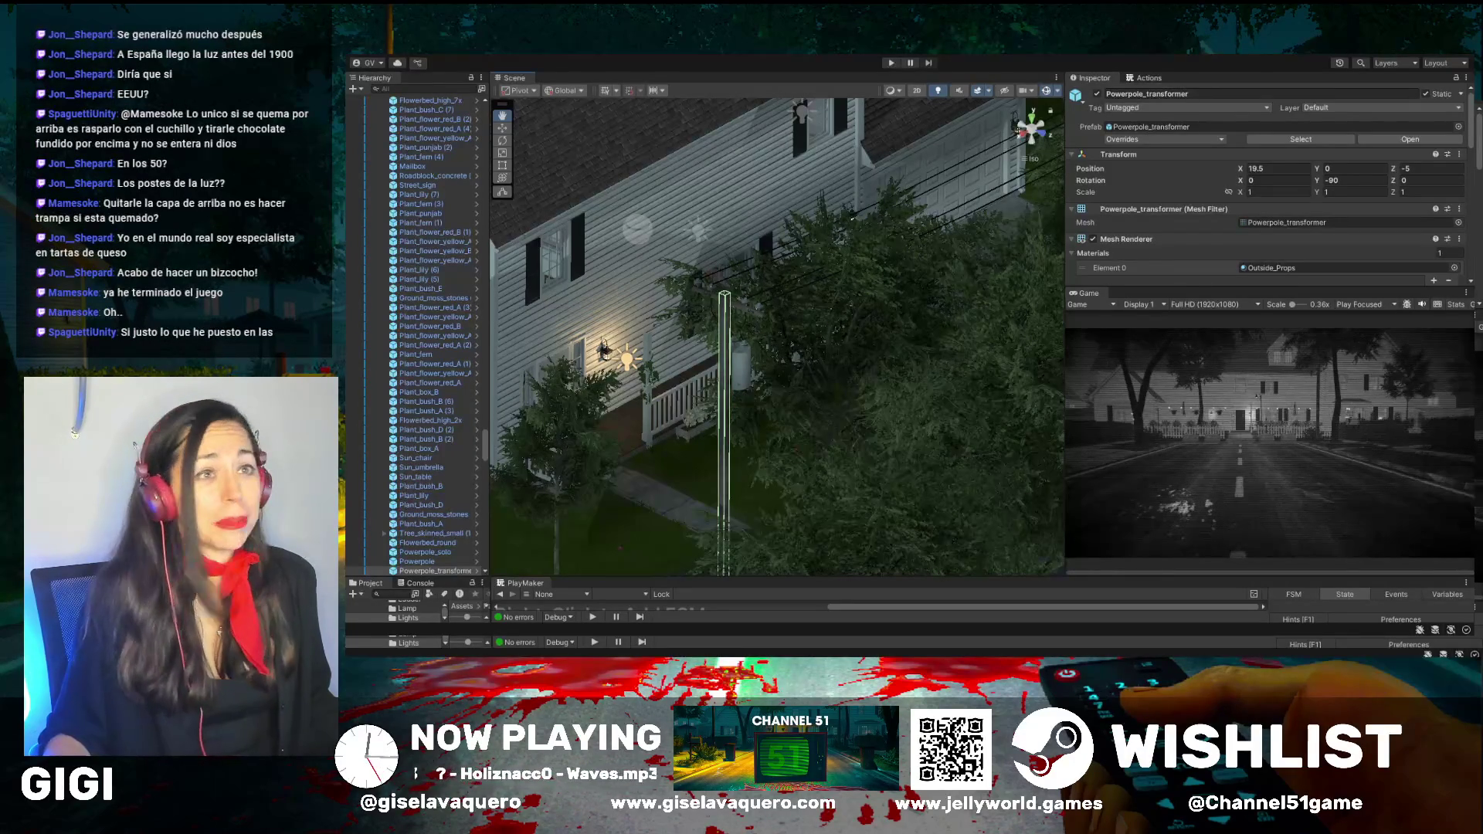
mouse_move(834, 369)
mouse_down()
mouse_move(851, 396)
mouse_move(761, 434)
mouse_move(882, 393)
mouse_move(804, 363)
mouse_move(709, 366)
mouse_move(878, 407)
mouse_up()
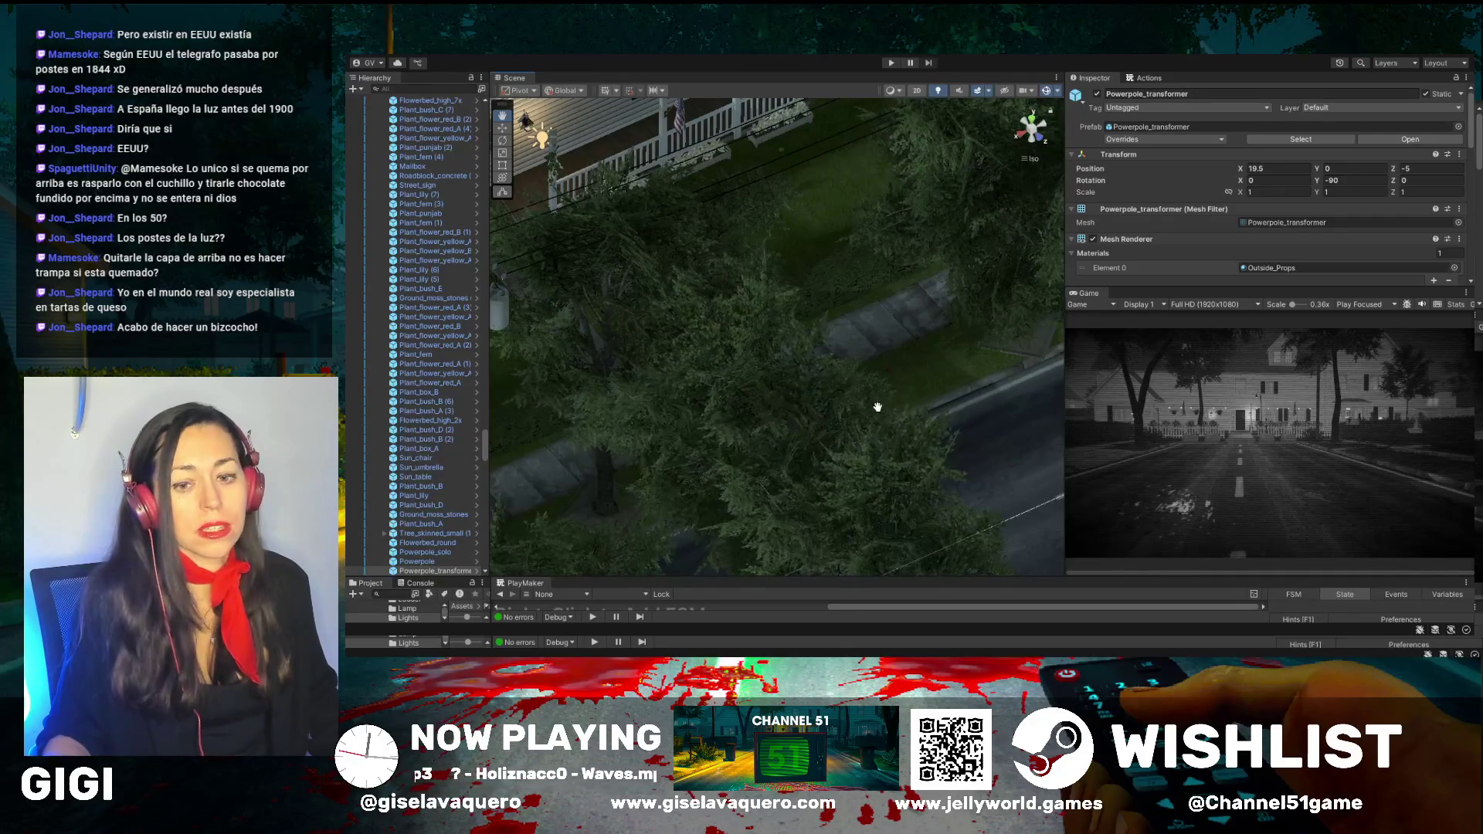
mouse_move(882, 410)
mouse_down()
mouse_move(700, 321)
mouse_move(926, 335)
mouse_move(900, 314)
mouse_move(705, 344)
mouse_move(819, 352)
mouse_move(871, 383)
mouse_move(746, 413)
mouse_move(705, 477)
mouse_up()
scroll(705, 476, up, 3)
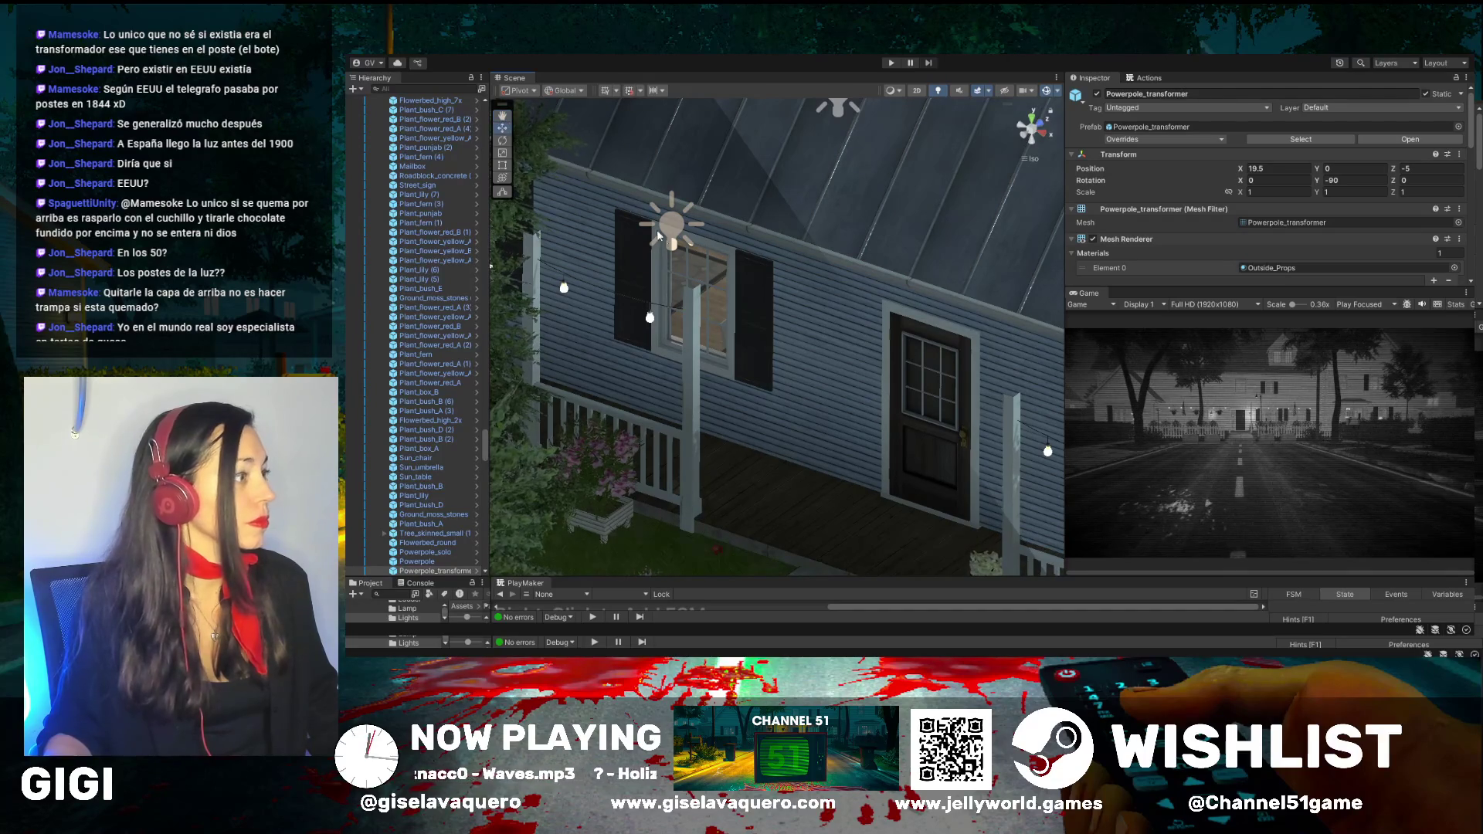
Select Porch_pilar (3), then the Porch_2x roof pieces through Porch_2x (6), and frame them
click(693, 274)
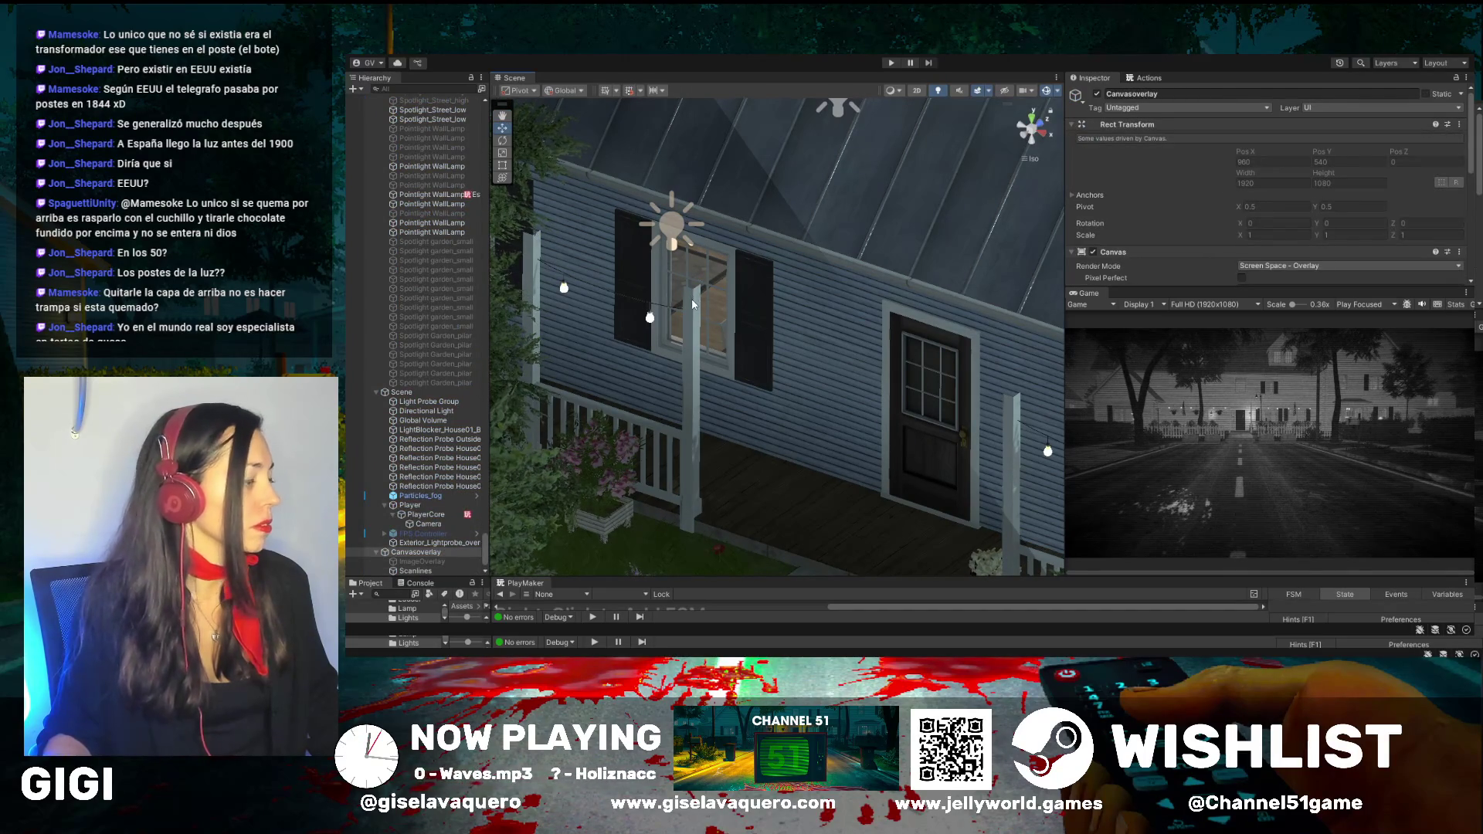
click(693, 305)
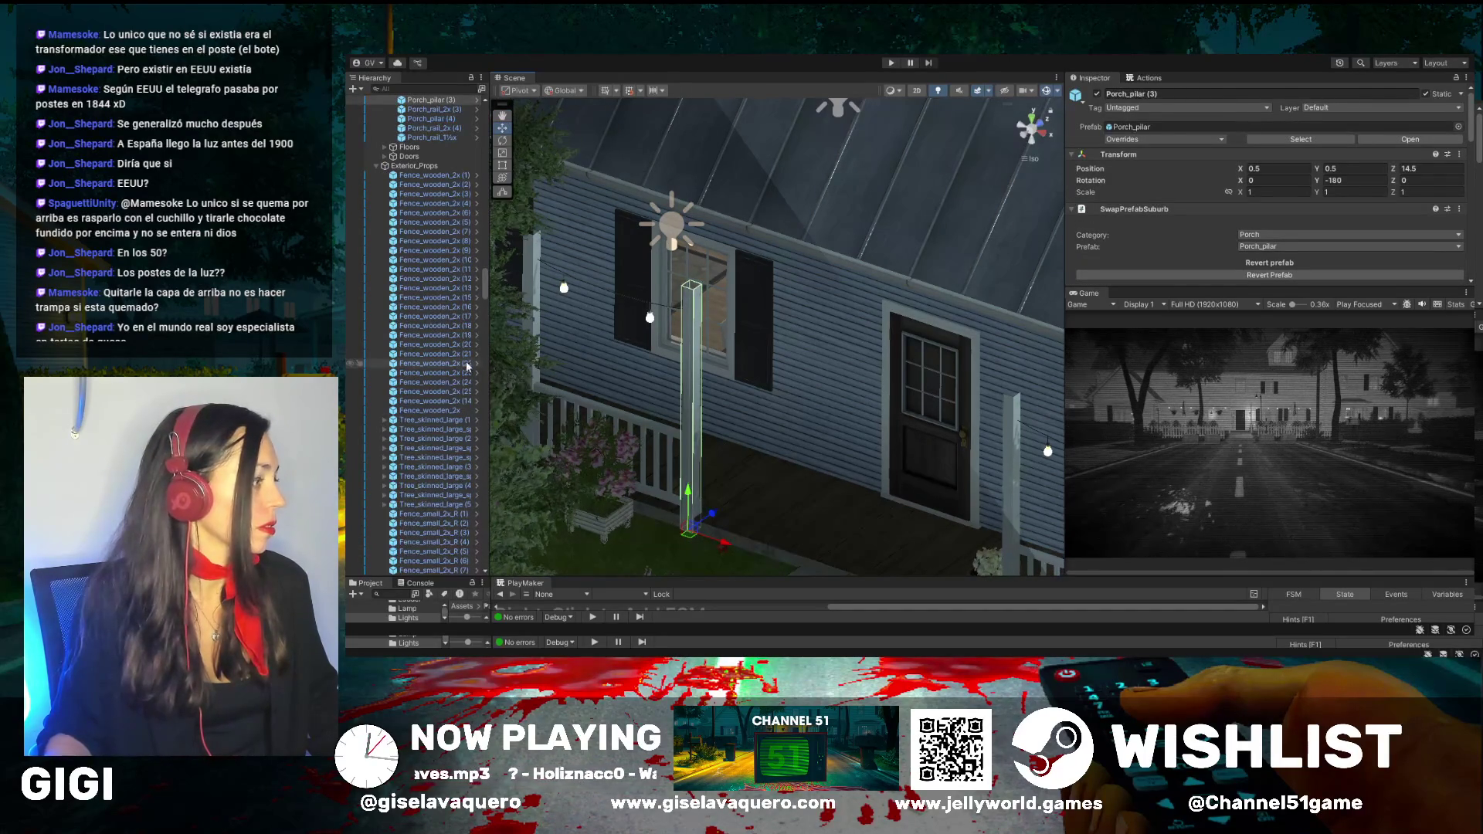
scroll(467, 366, up, 5)
scroll(466, 366, up, 5)
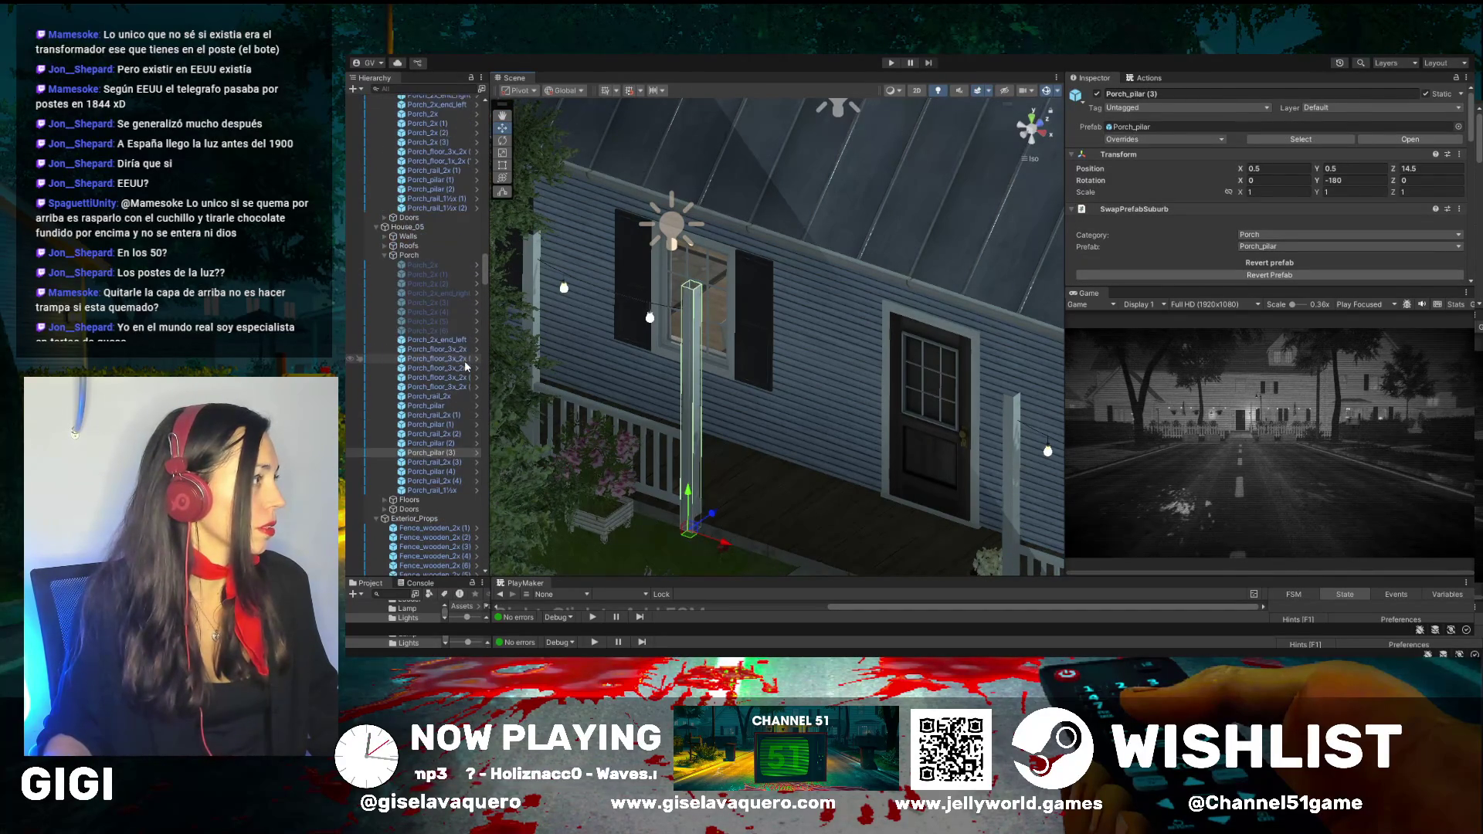
click(418, 264)
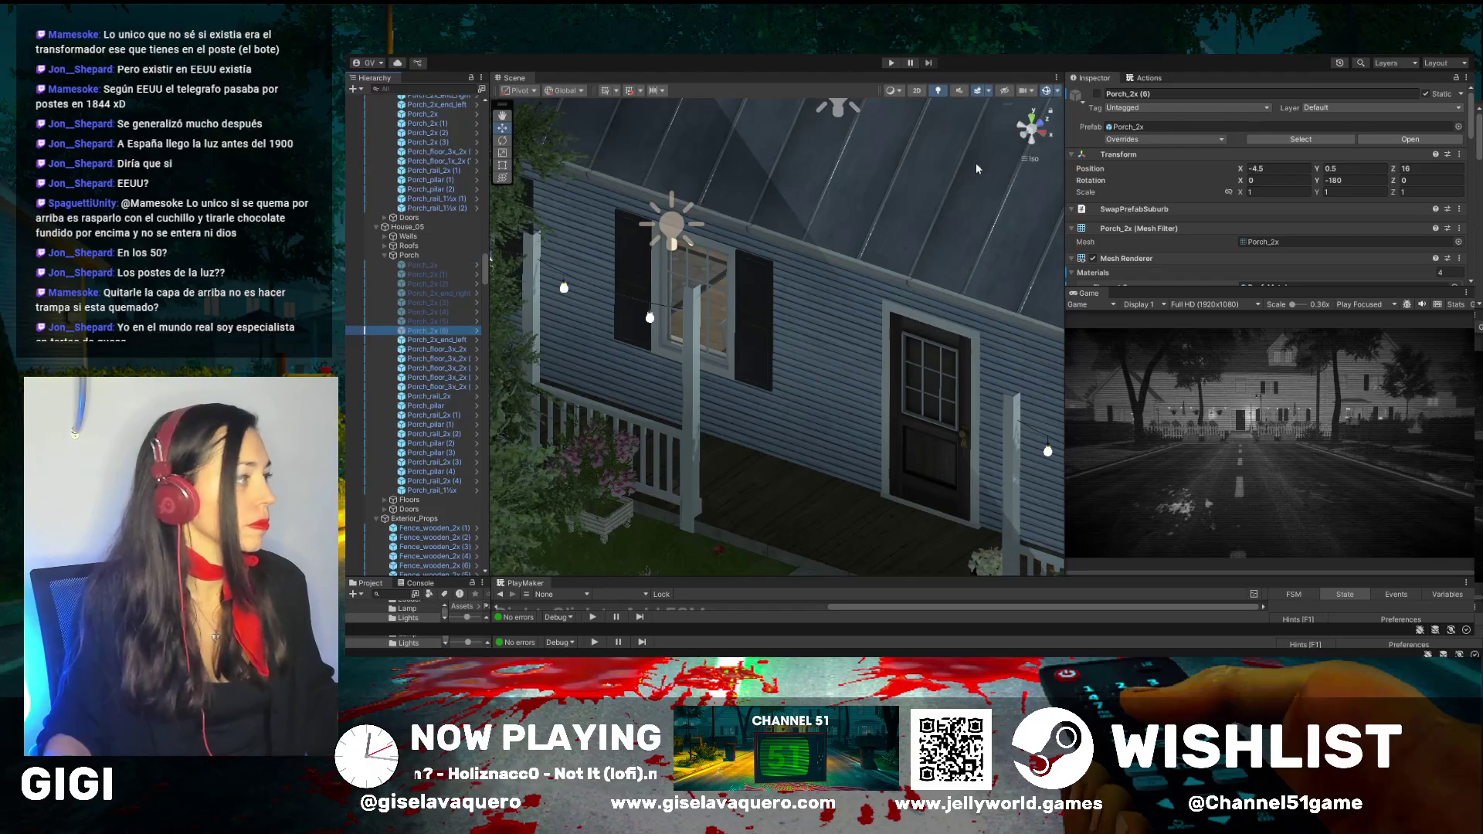
shift+click(436, 332)
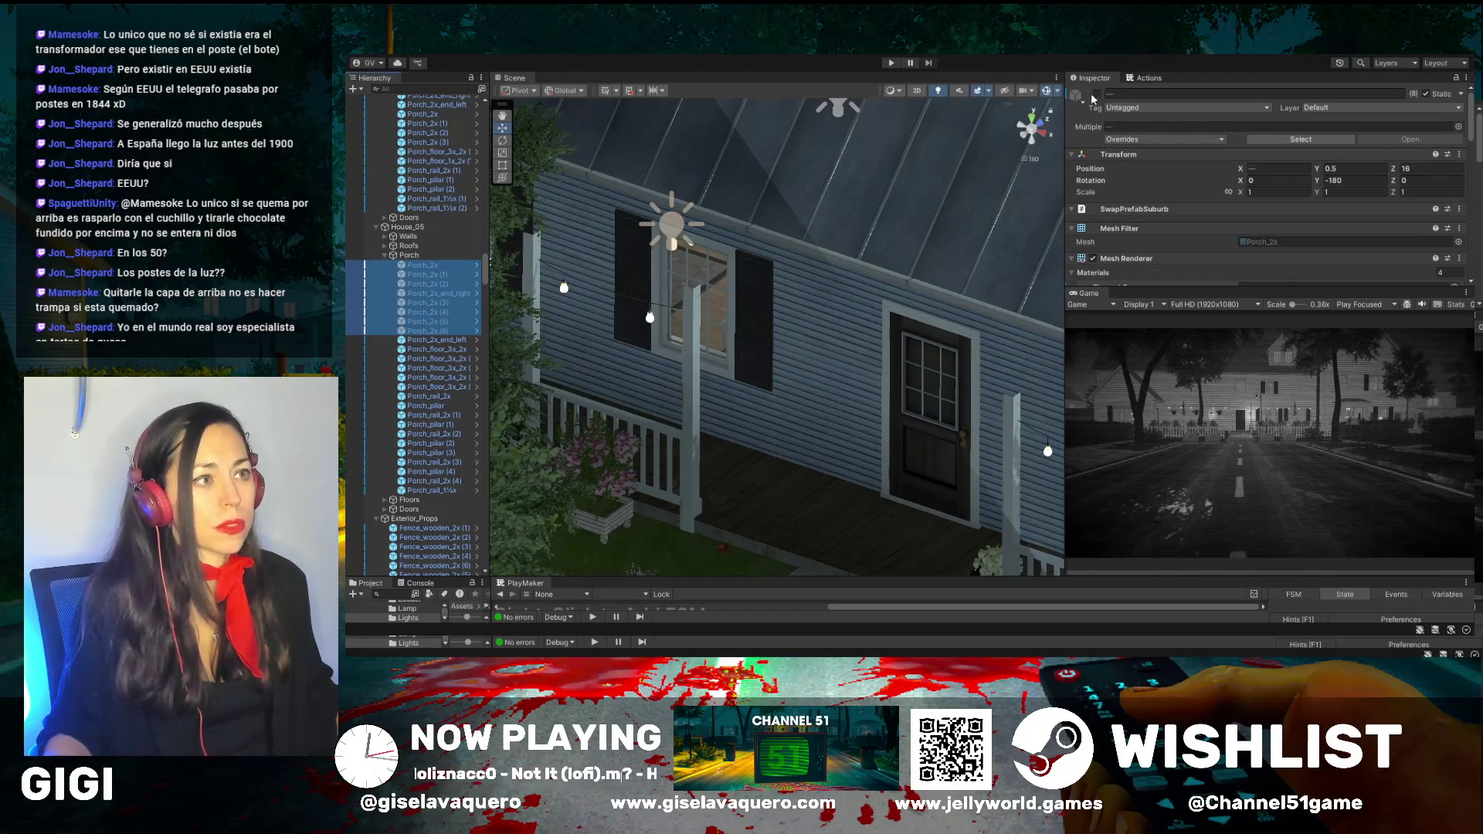
key(f)
Tilt to a top-down view of the porch, street and surrounding block
scroll(827, 328, down, 10)
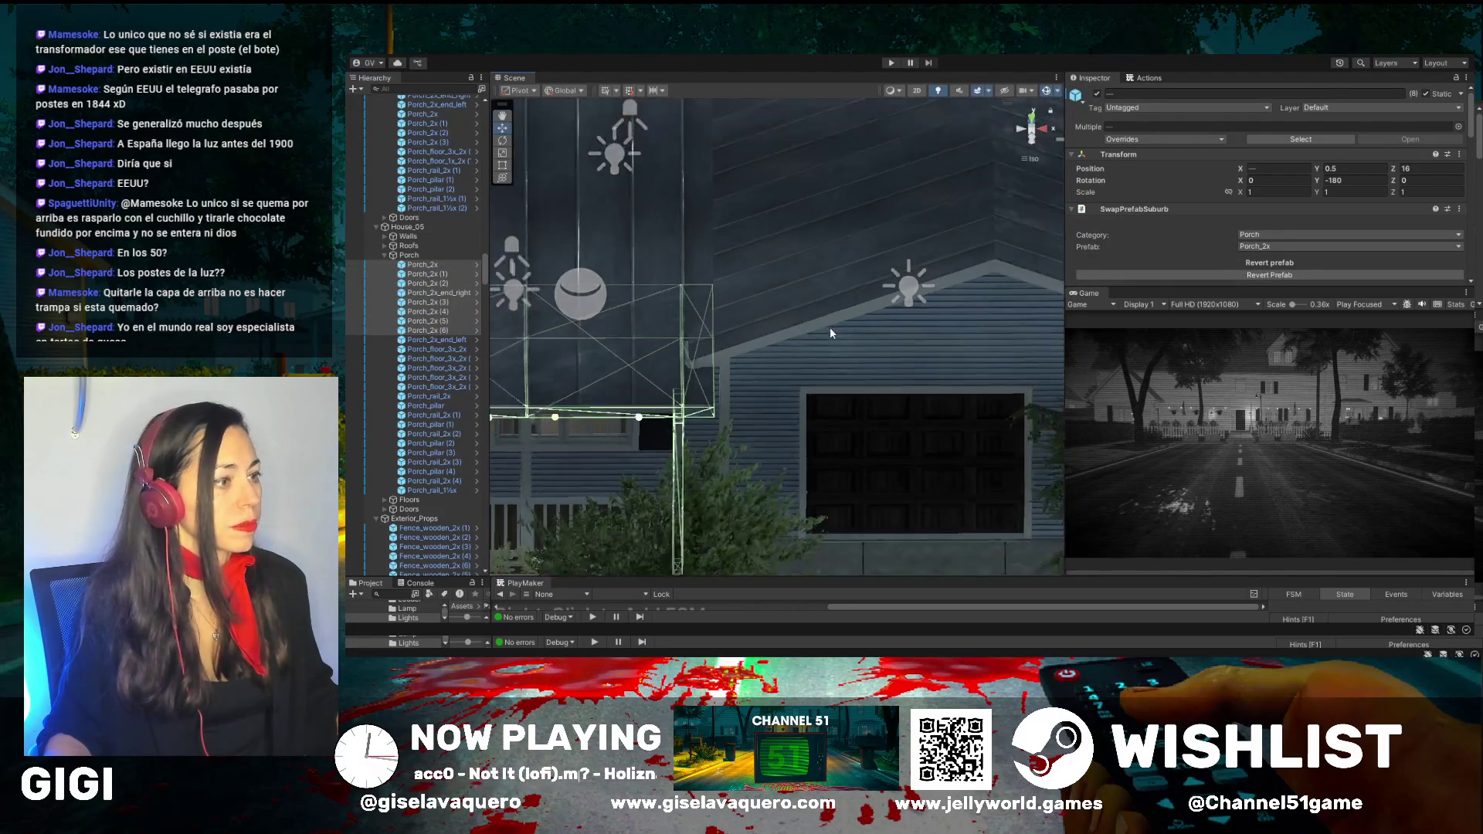
scroll(647, 403, down, 5)
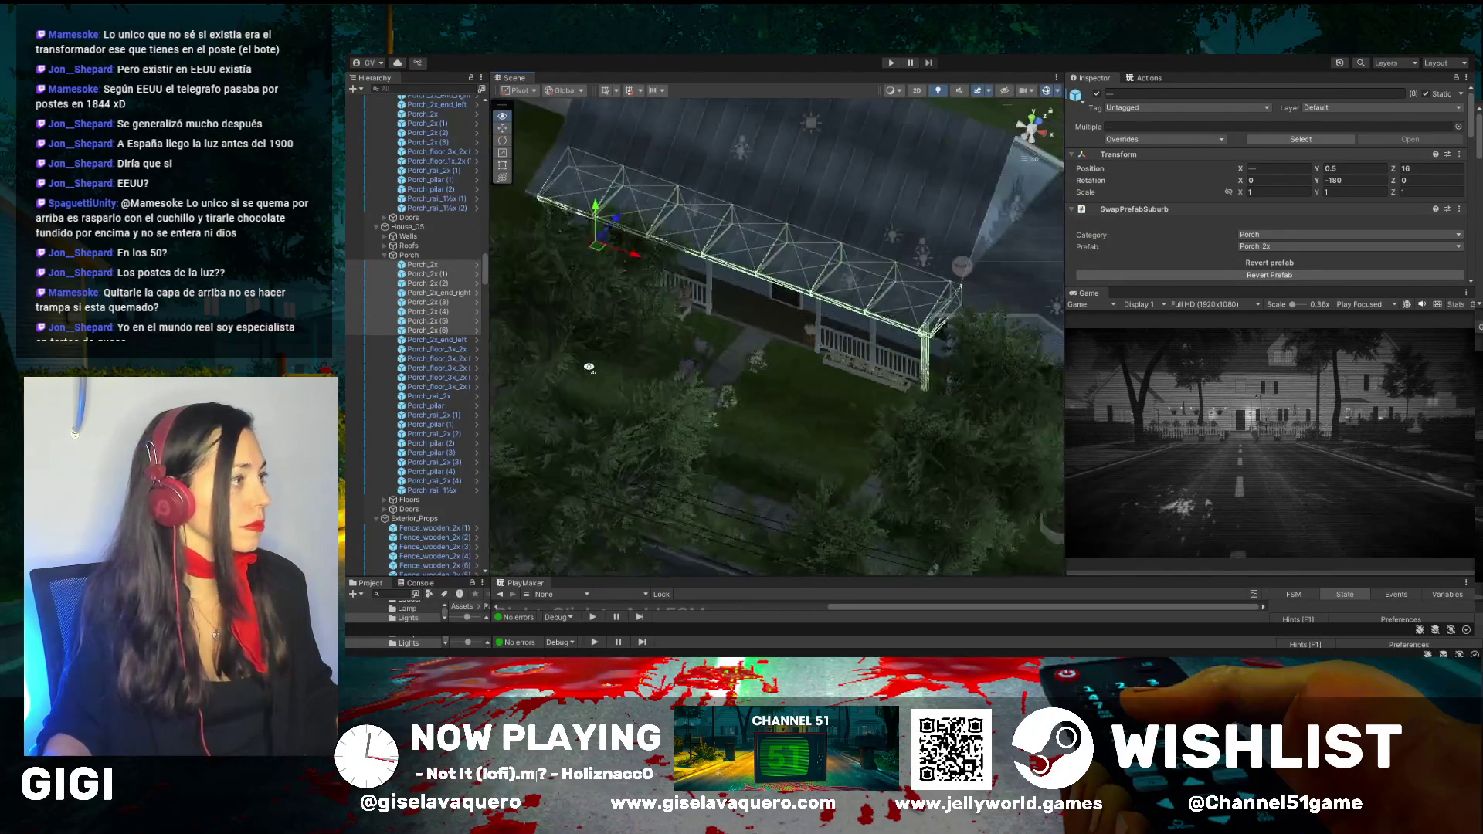
mouse_move(633, 325)
mouse_down()
mouse_move(744, 378)
mouse_move(779, 346)
mouse_move(909, 348)
mouse_move(766, 360)
mouse_move(787, 446)
mouse_up()
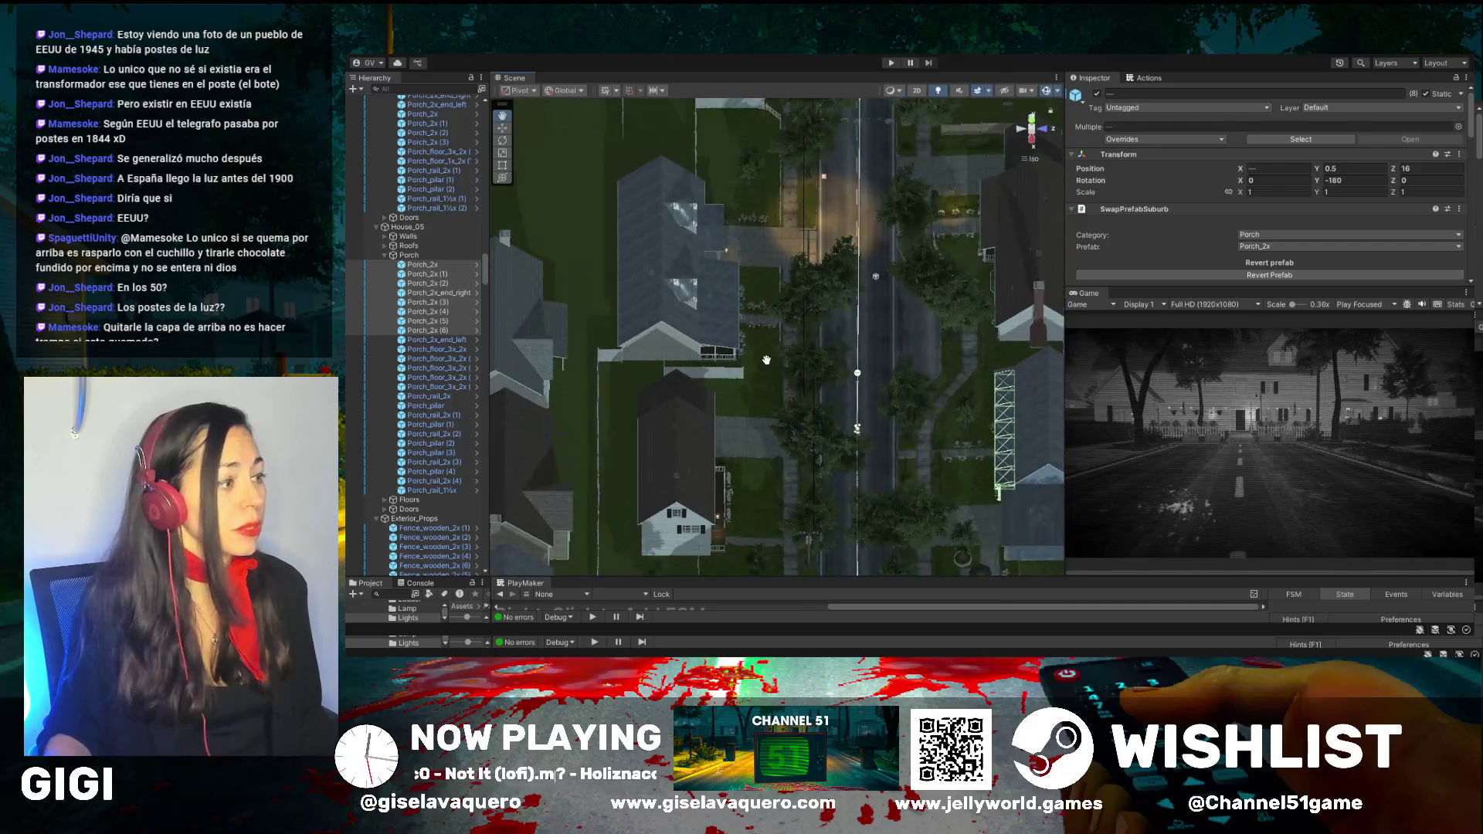
scroll(766, 360, down, 5)
mouse_move(677, 462)
mouse_down()
mouse_move(729, 449)
mouse_move(771, 345)
mouse_up()
scroll(767, 358, up, 10)
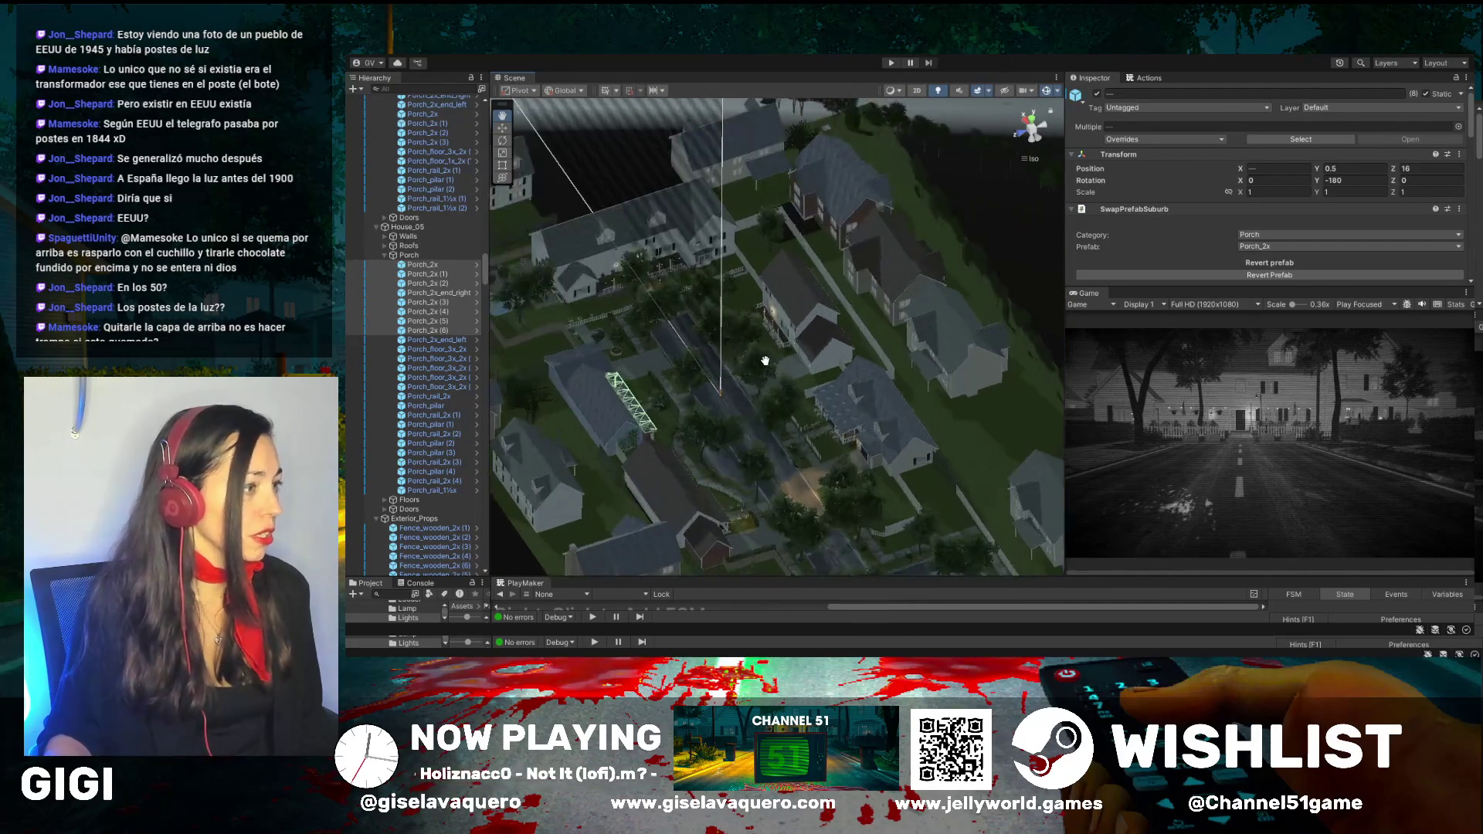
scroll(764, 361, up, 4)
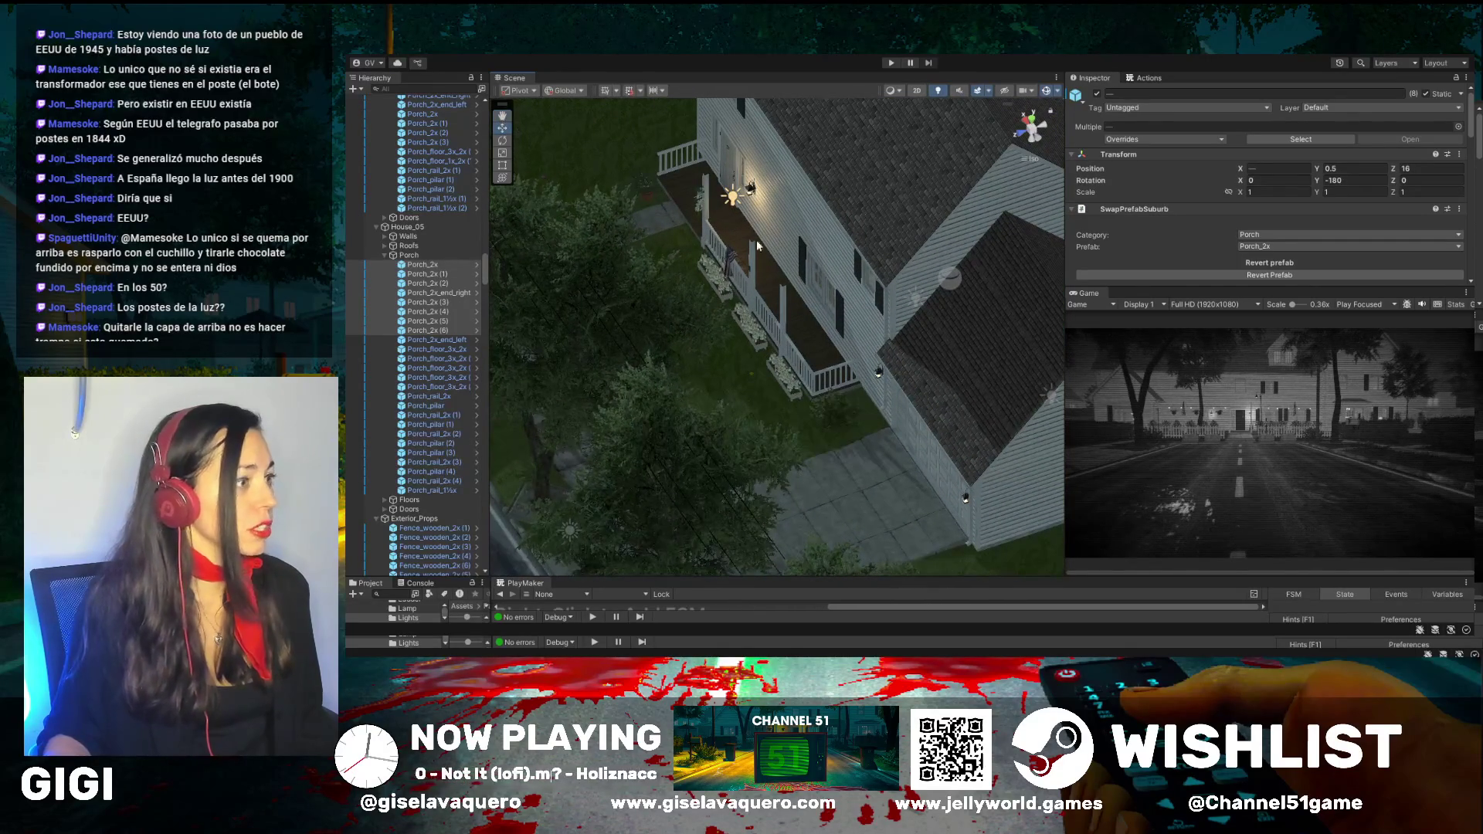
Centre the view on the porch pillar, then reselect the row of Porch_2x pieces
click(780, 294)
key(f)
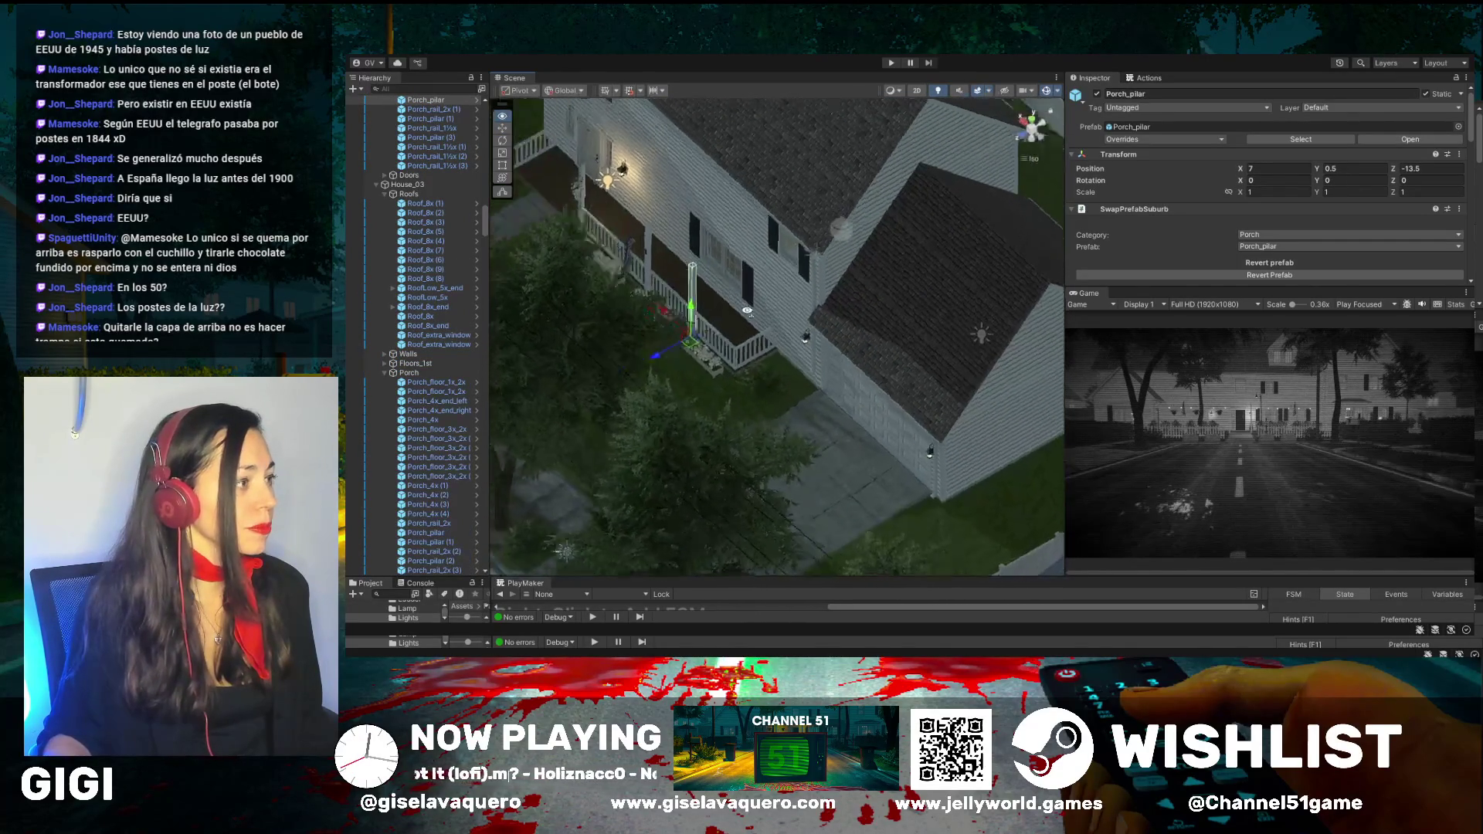
click(501, 116)
drag(681, 254, 745, 364)
scroll(440, 309, up, 10)
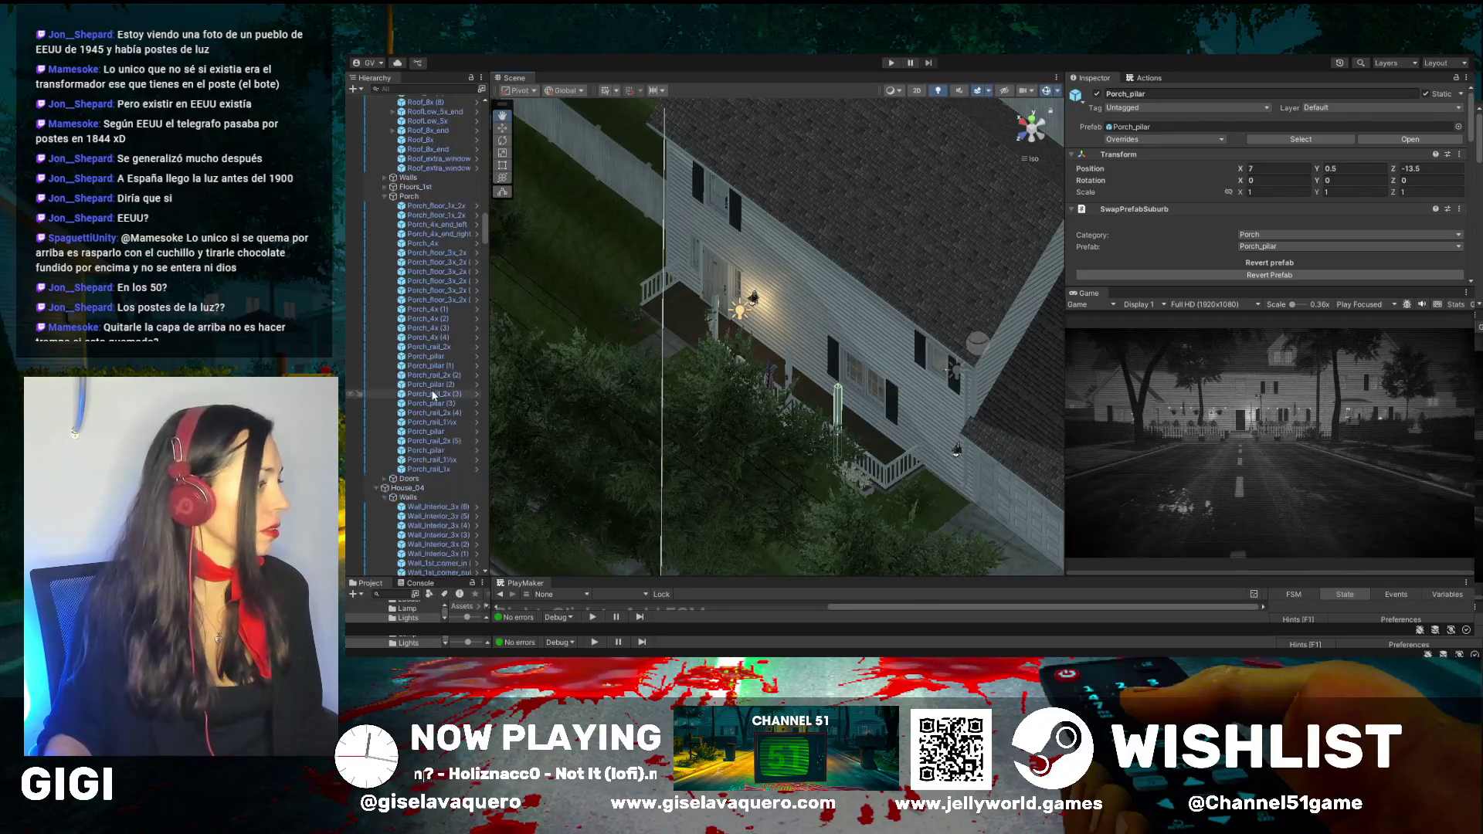
click(432, 306)
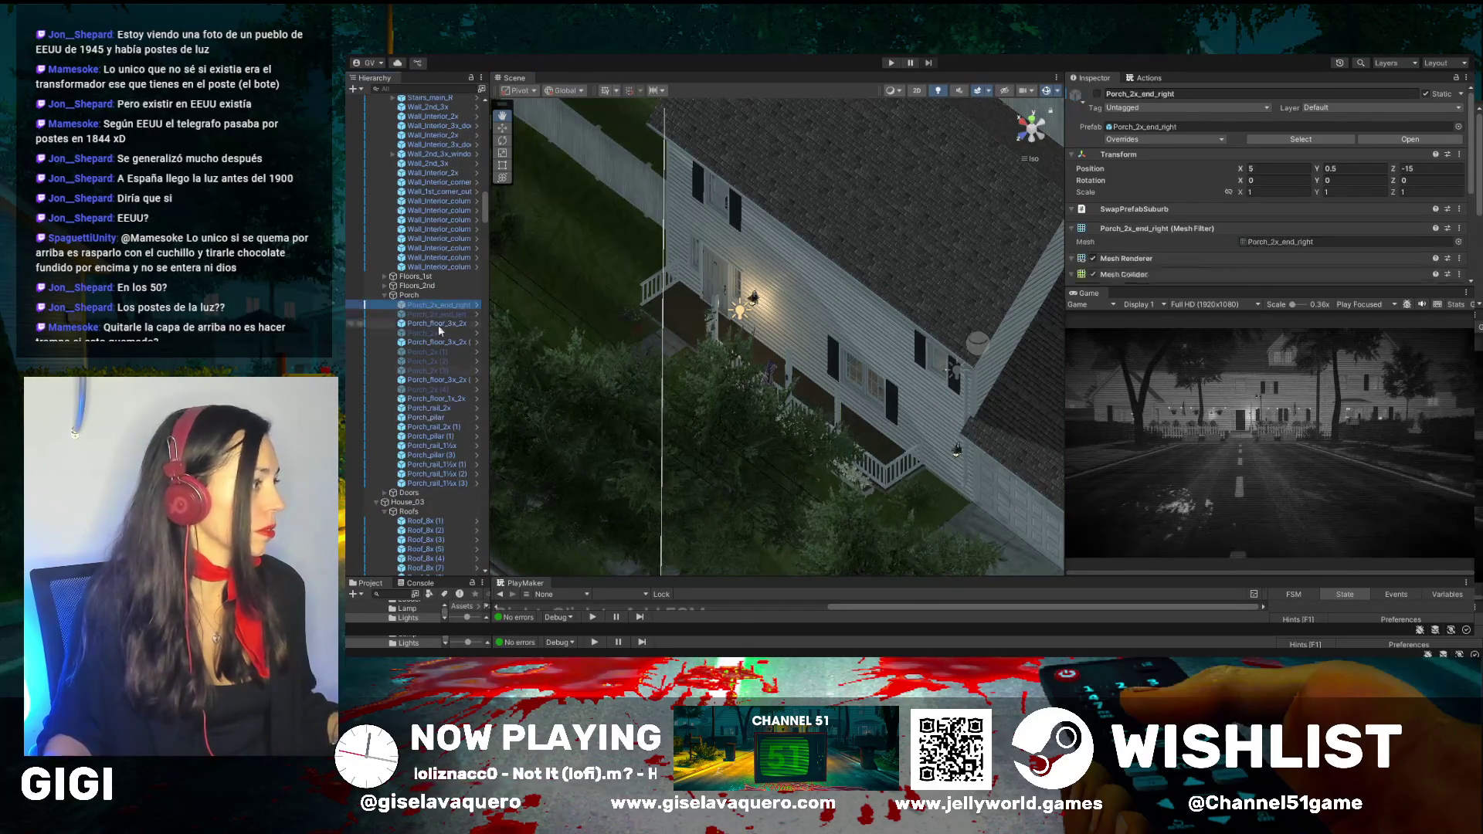
shift+click(433, 389)
Orbit the view around the neighbourhood, looking down on the porch
mouse_move(773, 309)
mouse_down()
mouse_move(594, 386)
mouse_move(638, 390)
mouse_up()
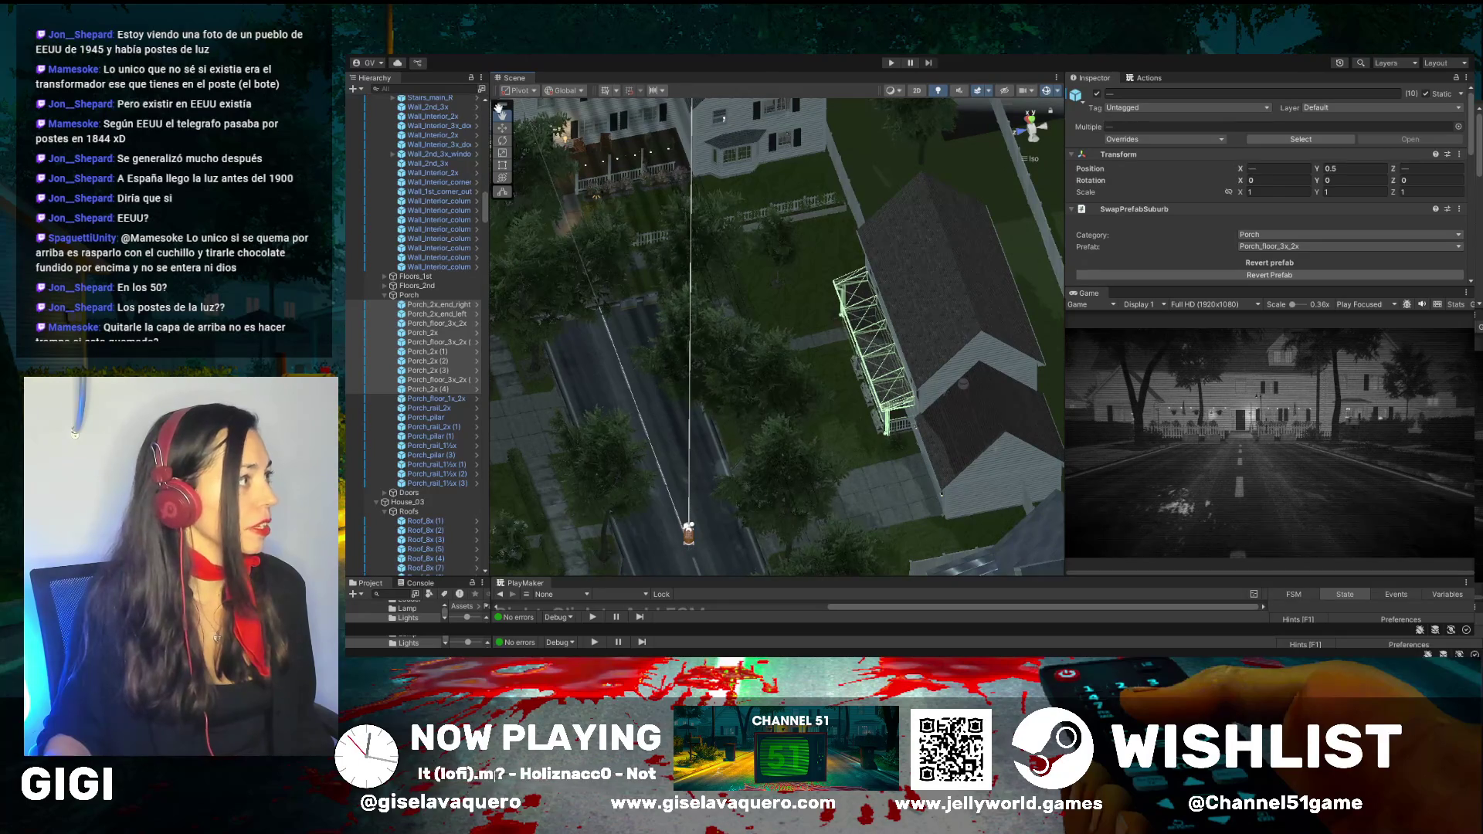
click(667, 363)
mouse_move(667, 363)
mouse_down()
mouse_move(763, 363)
mouse_move(850, 386)
mouse_move(979, 533)
mouse_move(791, 305)
mouse_move(899, 298)
mouse_move(838, 287)
mouse_move(875, 312)
mouse_move(864, 298)
mouse_up()
drag(848, 366, 825, 326)
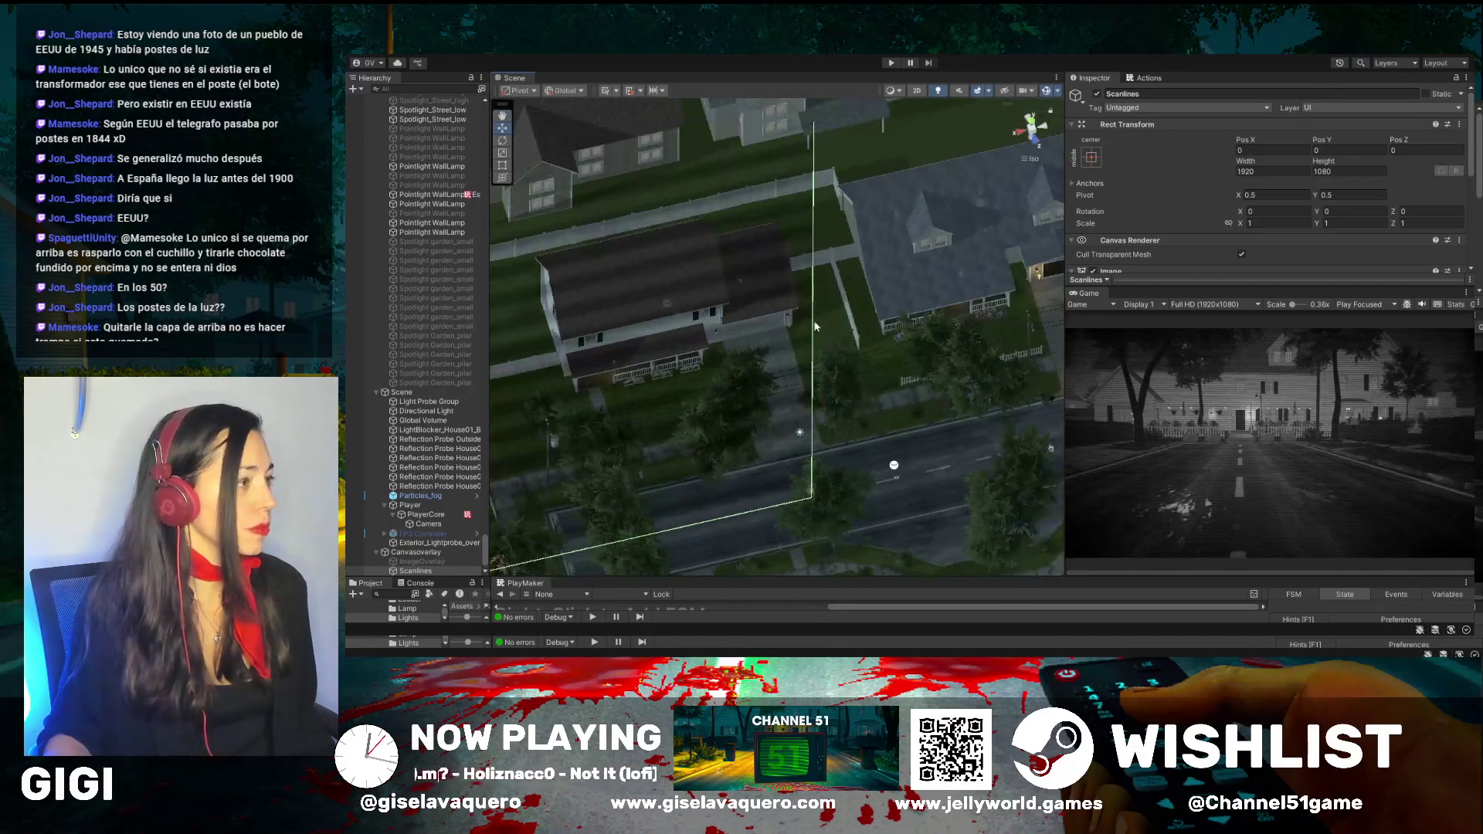
mouse_move(651, 412)
mouse_down()
mouse_move(773, 352)
mouse_move(779, 323)
mouse_up()
Pan along the street and select the Spotlight_Street_high_test spotlight to inspect its light
mouse_move(811, 411)
mouse_down()
mouse_move(841, 378)
mouse_move(821, 355)
mouse_up()
drag(824, 413, 786, 381)
drag(694, 397, 649, 371)
drag(796, 366, 749, 377)
mouse_move(830, 341)
mouse_down()
mouse_move(763, 351)
mouse_move(780, 355)
mouse_up()
drag(876, 359, 828, 364)
mouse_move(946, 381)
mouse_down()
mouse_move(888, 386)
mouse_move(883, 366)
mouse_up()
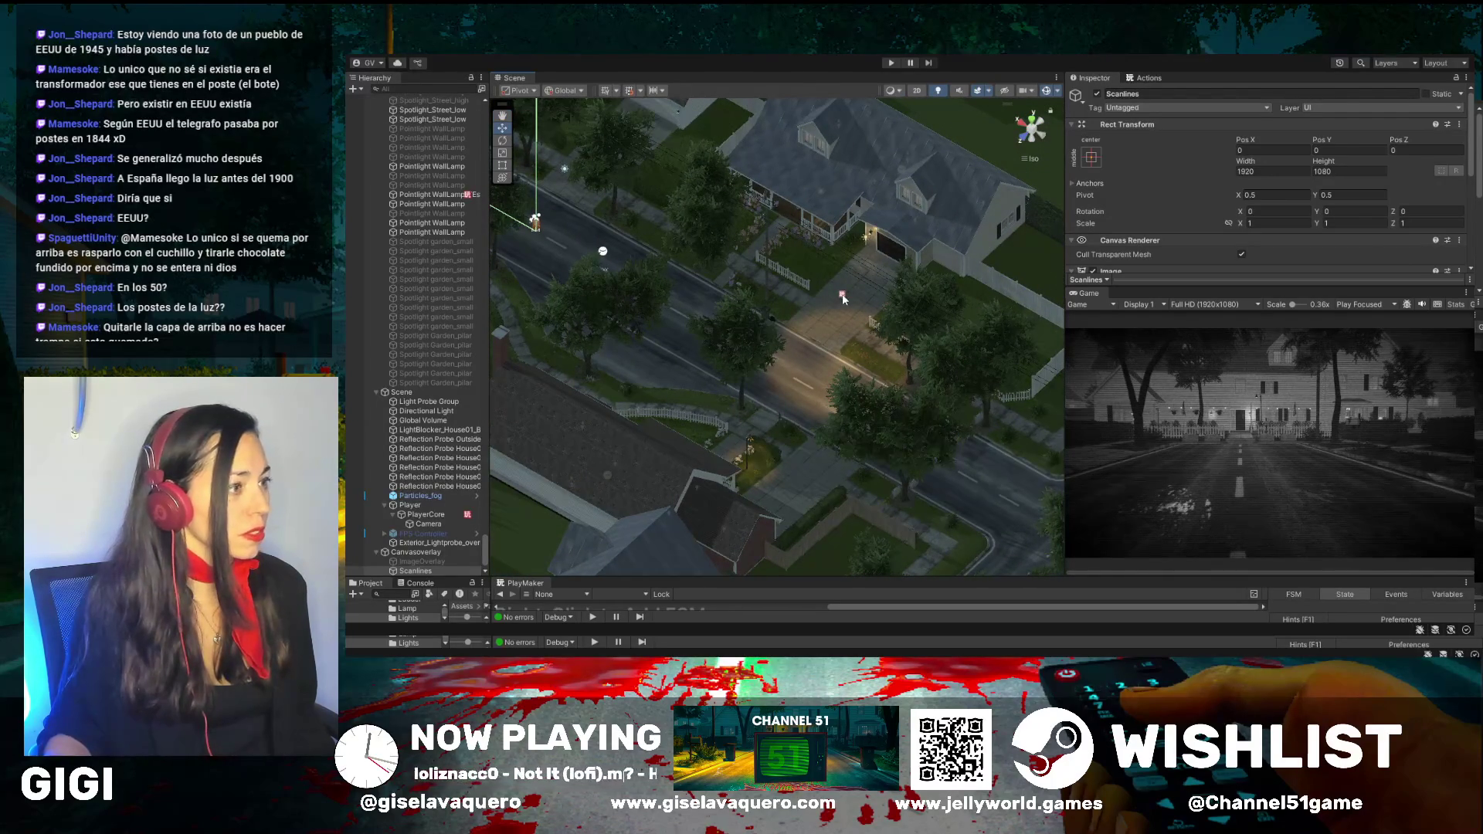
click(842, 297)
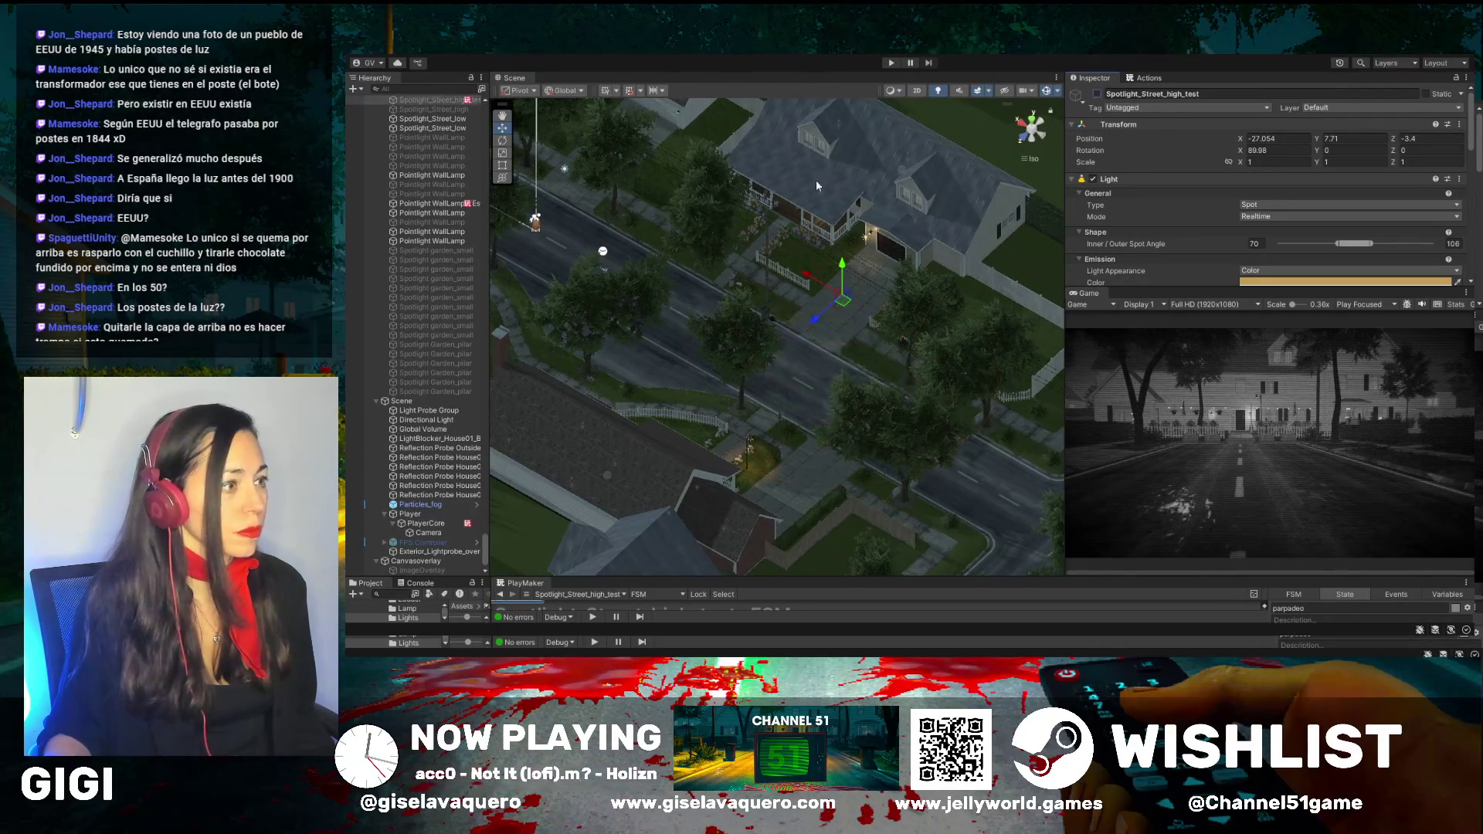
drag(838, 375, 773, 333)
click(740, 316)
click(771, 333)
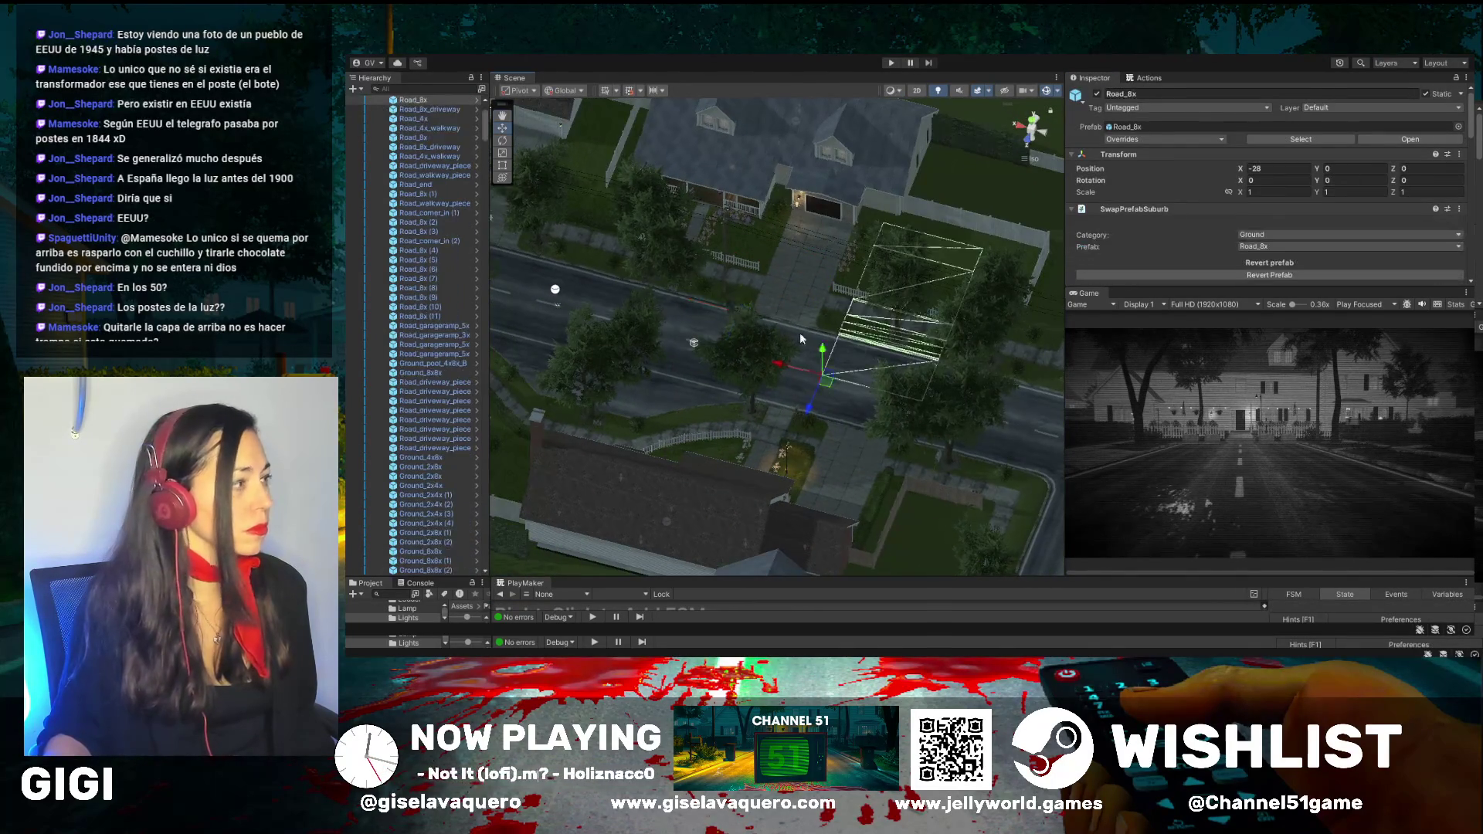
drag(491, 114, 492, 113)
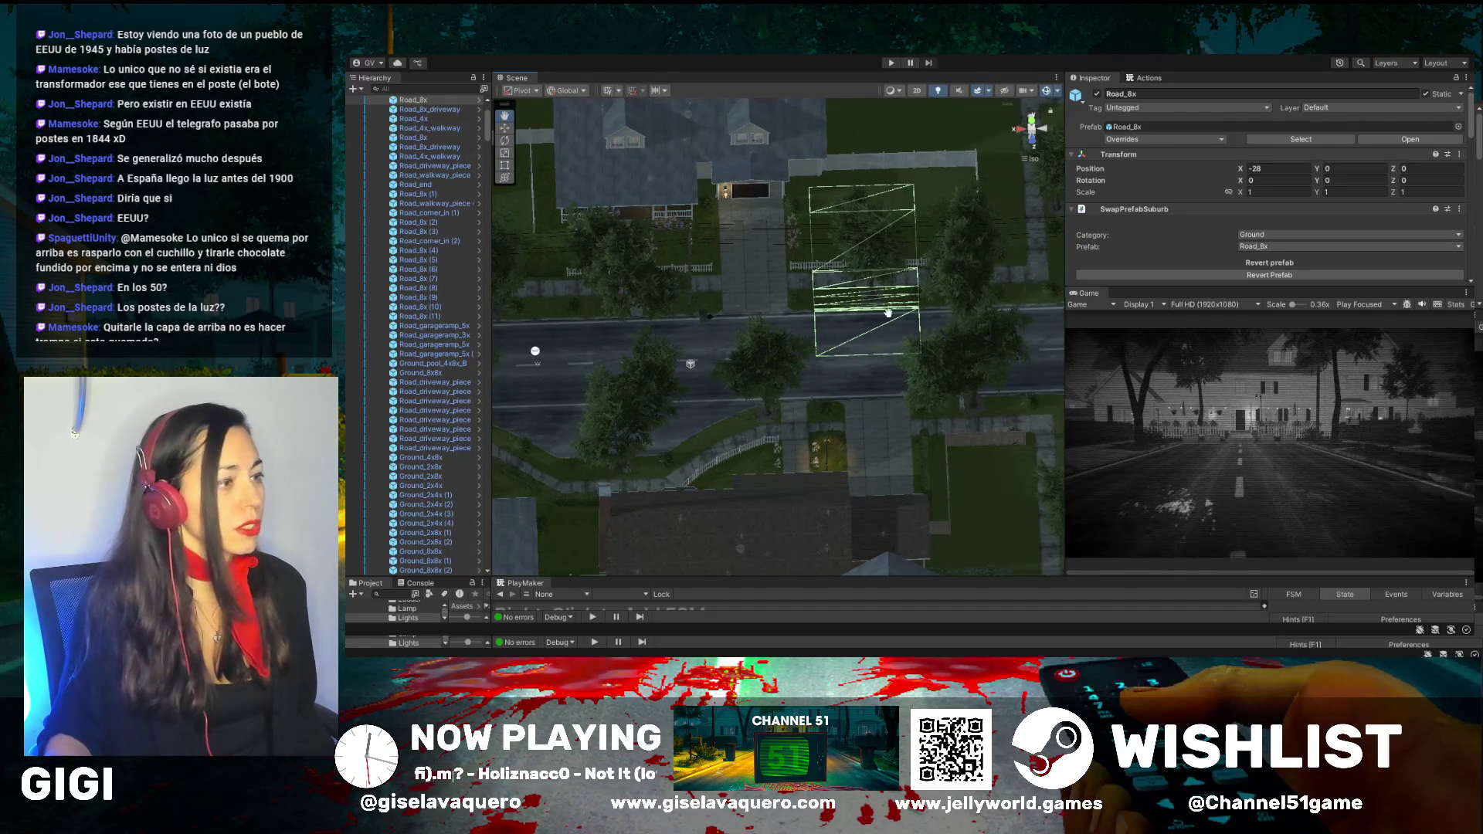
drag(887, 313, 678, 315)
mouse_move(711, 377)
mouse_down()
mouse_move(613, 424)
mouse_move(539, 273)
mouse_move(550, 229)
mouse_up()
mouse_move(648, 143)
mouse_down()
mouse_move(804, 247)
mouse_move(986, 327)
mouse_move(931, 345)
mouse_move(806, 310)
mouse_up()
scroll(883, 287, up, 2)
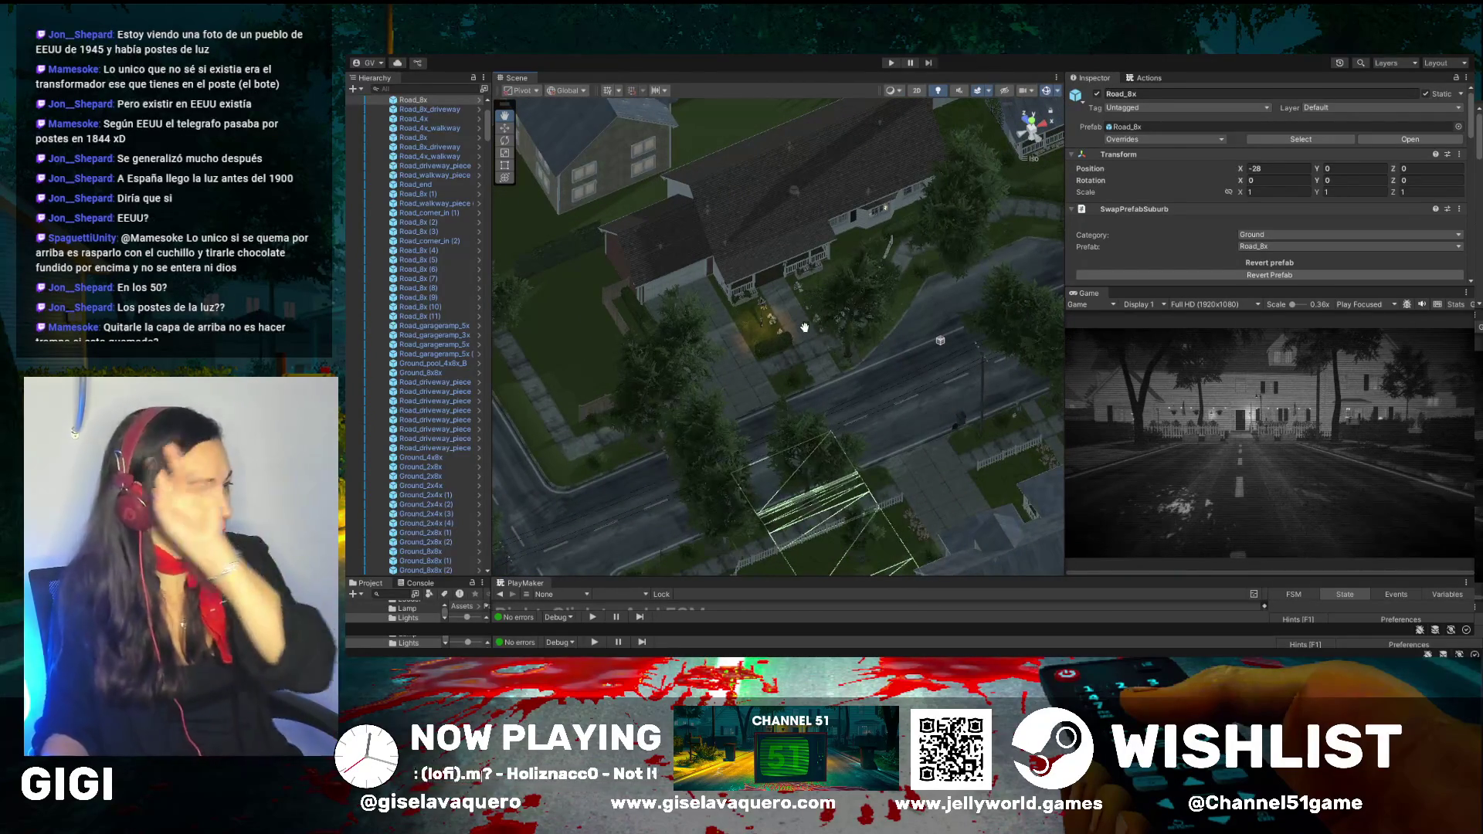
mouse_move(772, 333)
mouse_down()
mouse_move(714, 310)
mouse_move(876, 294)
mouse_move(857, 309)
mouse_move(863, 263)
mouse_move(963, 207)
mouse_up()
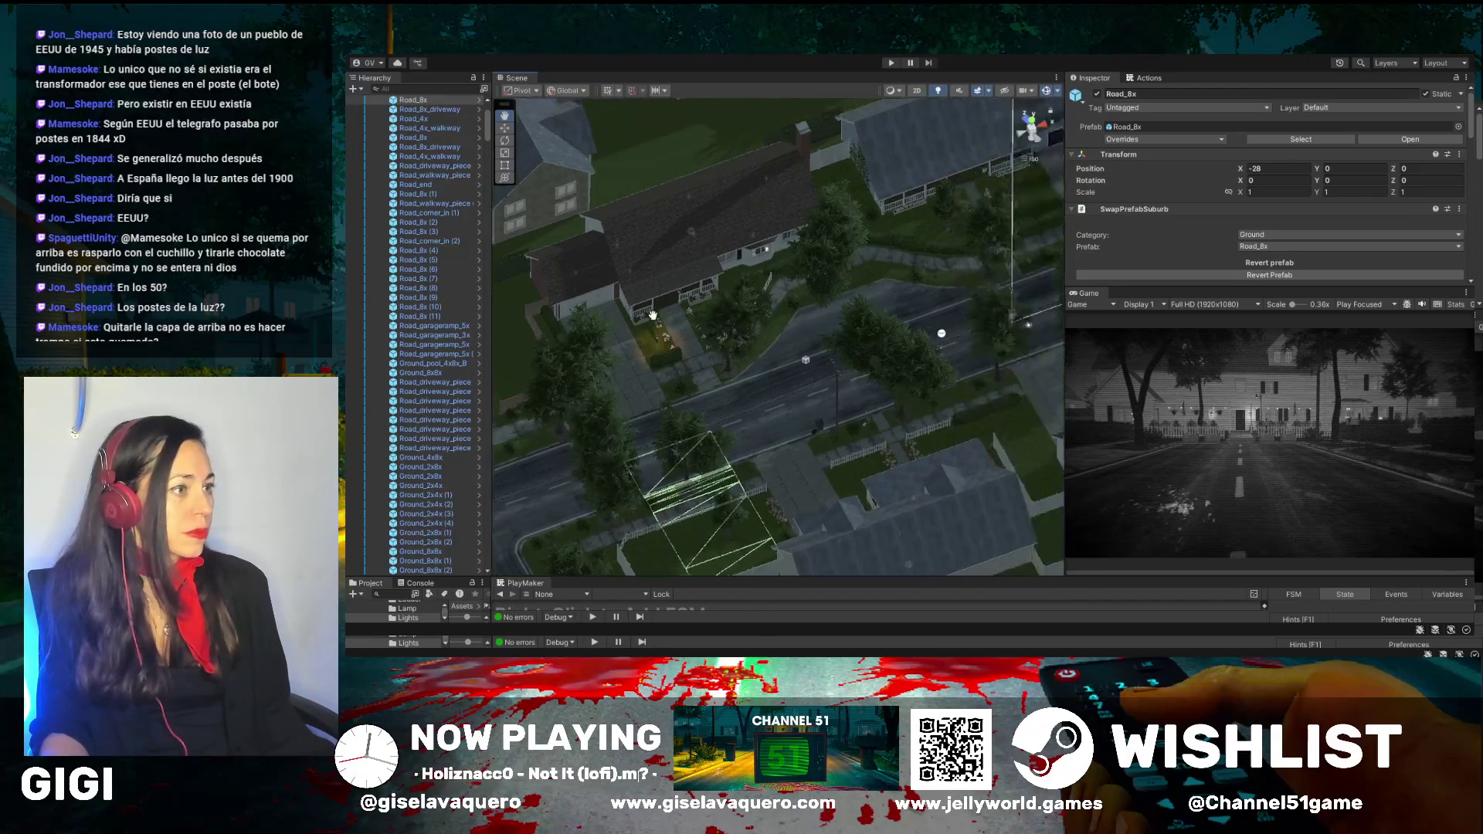
drag(849, 246, 720, 297)
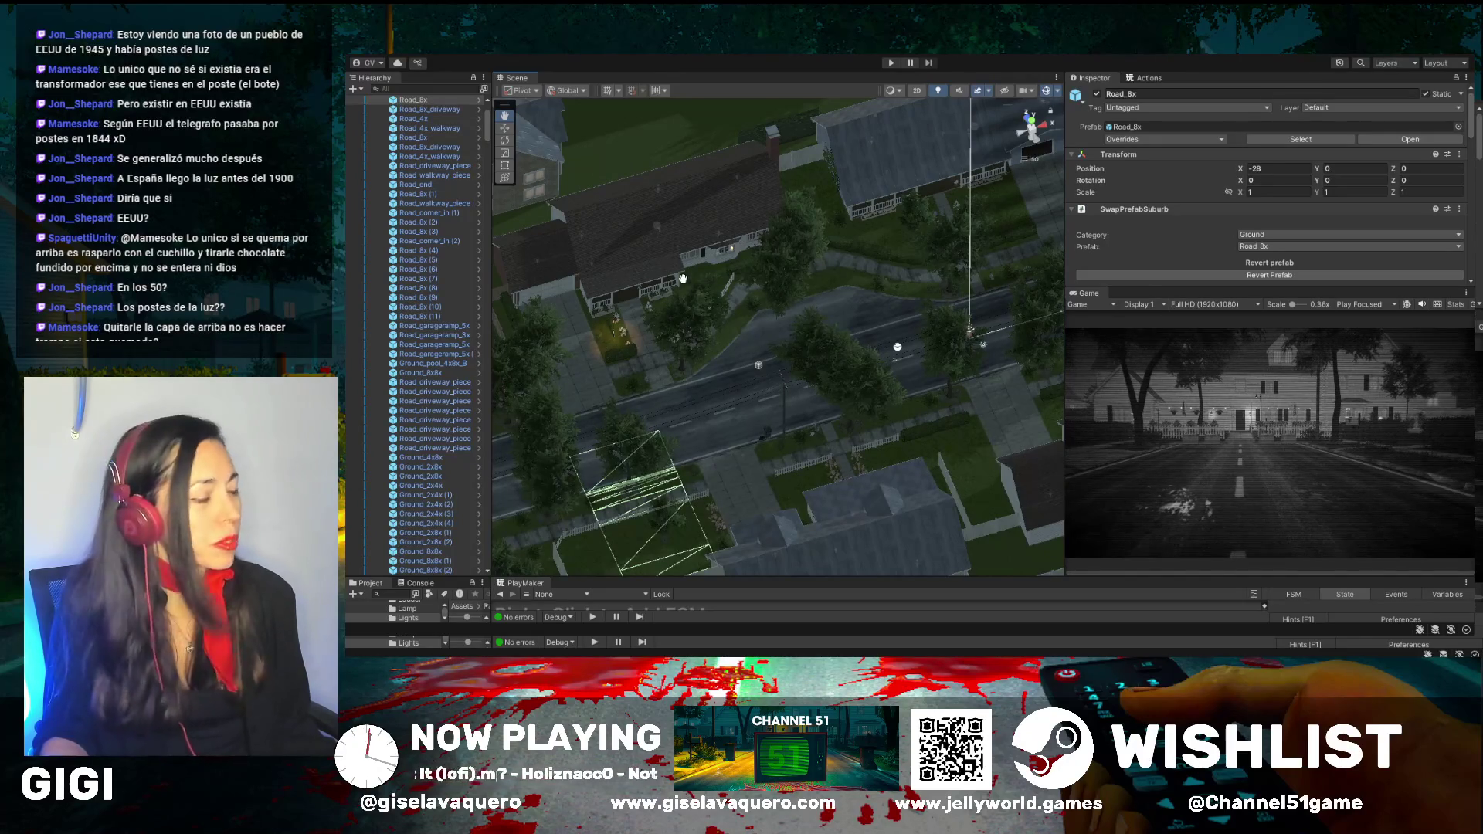
drag(660, 320, 881, 278)
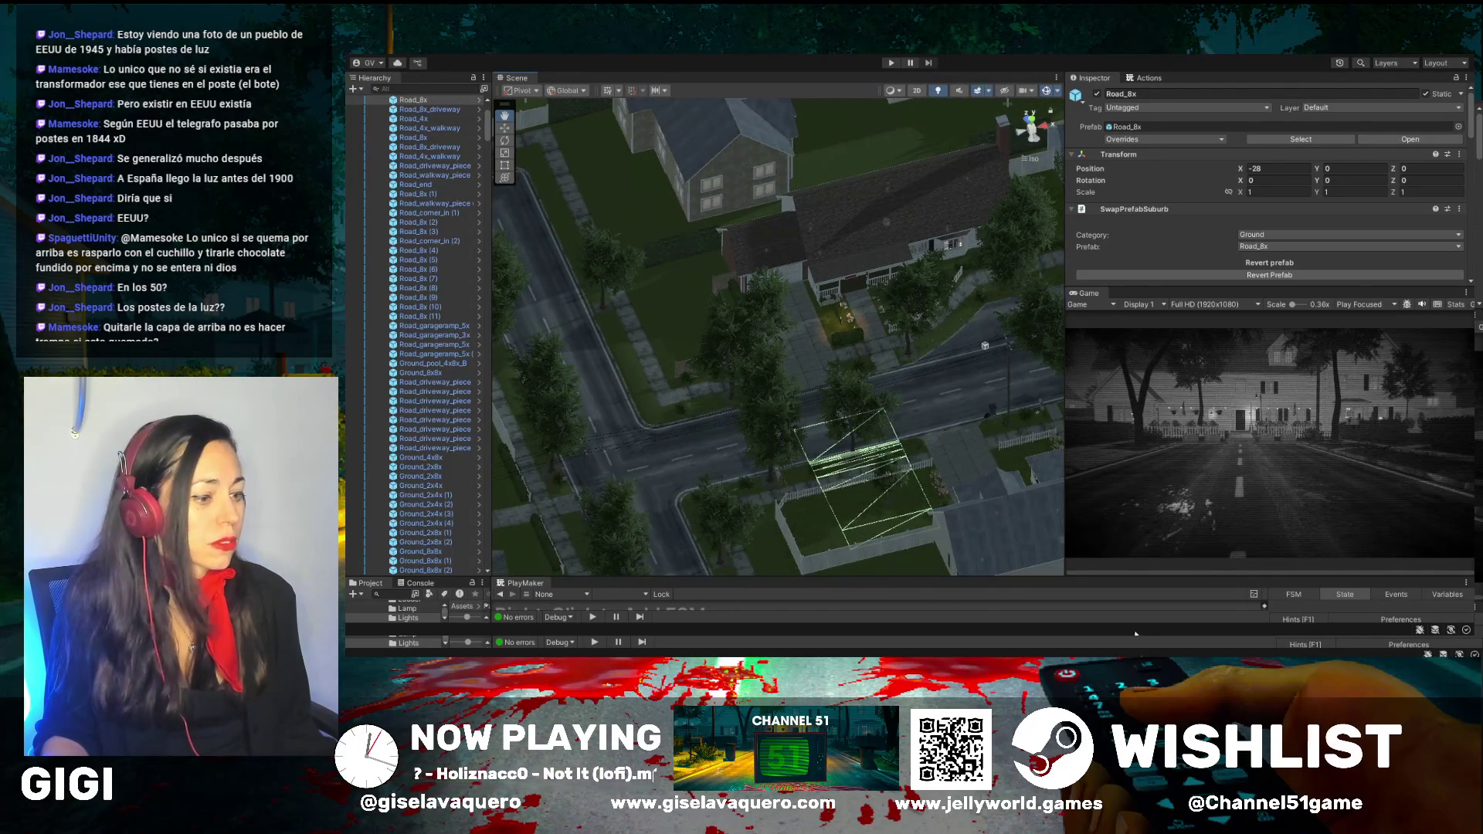
drag(913, 437, 924, 492)
drag(944, 441, 933, 474)
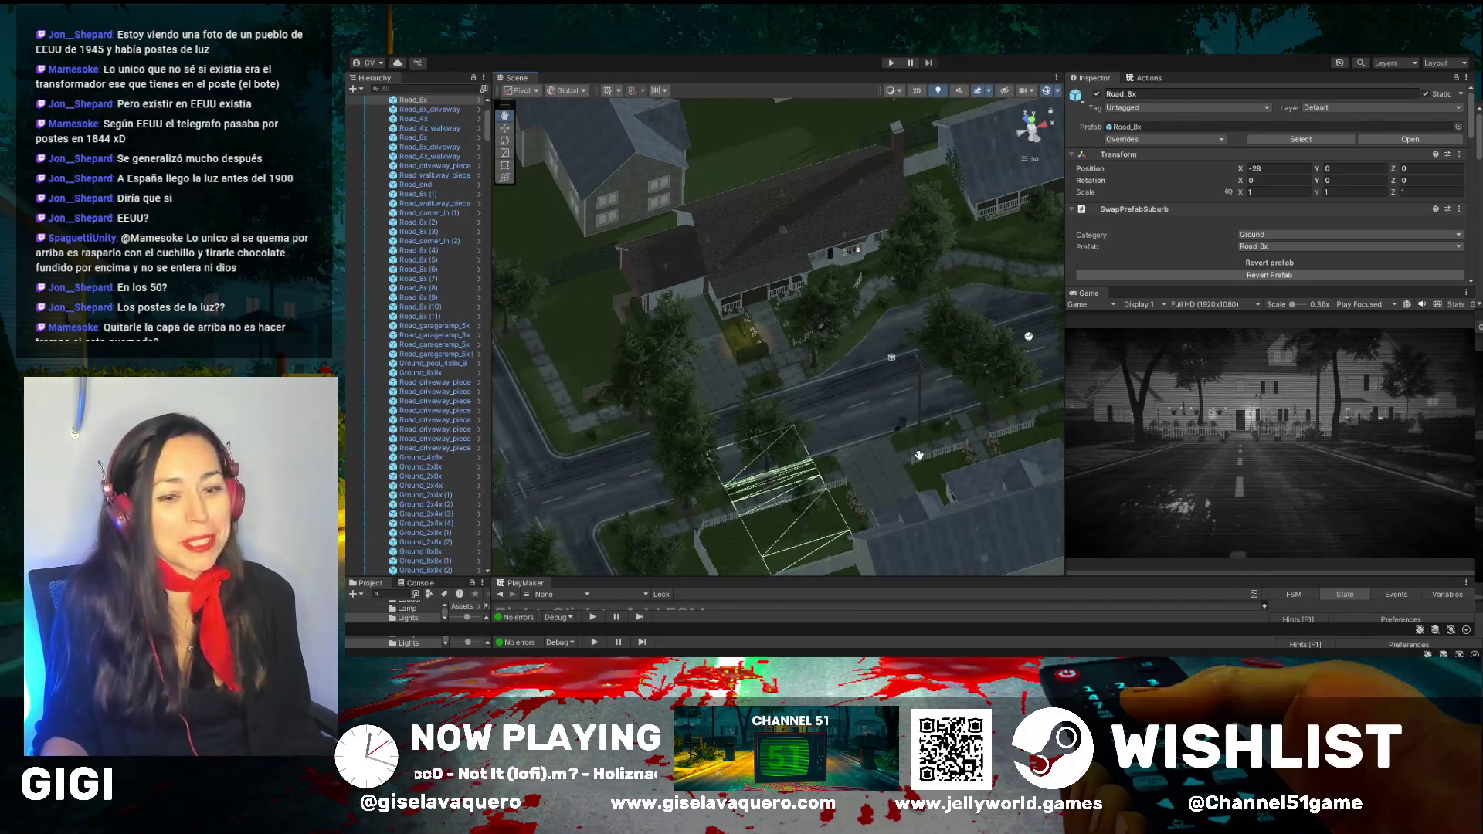
scroll(828, 405, up, 5)
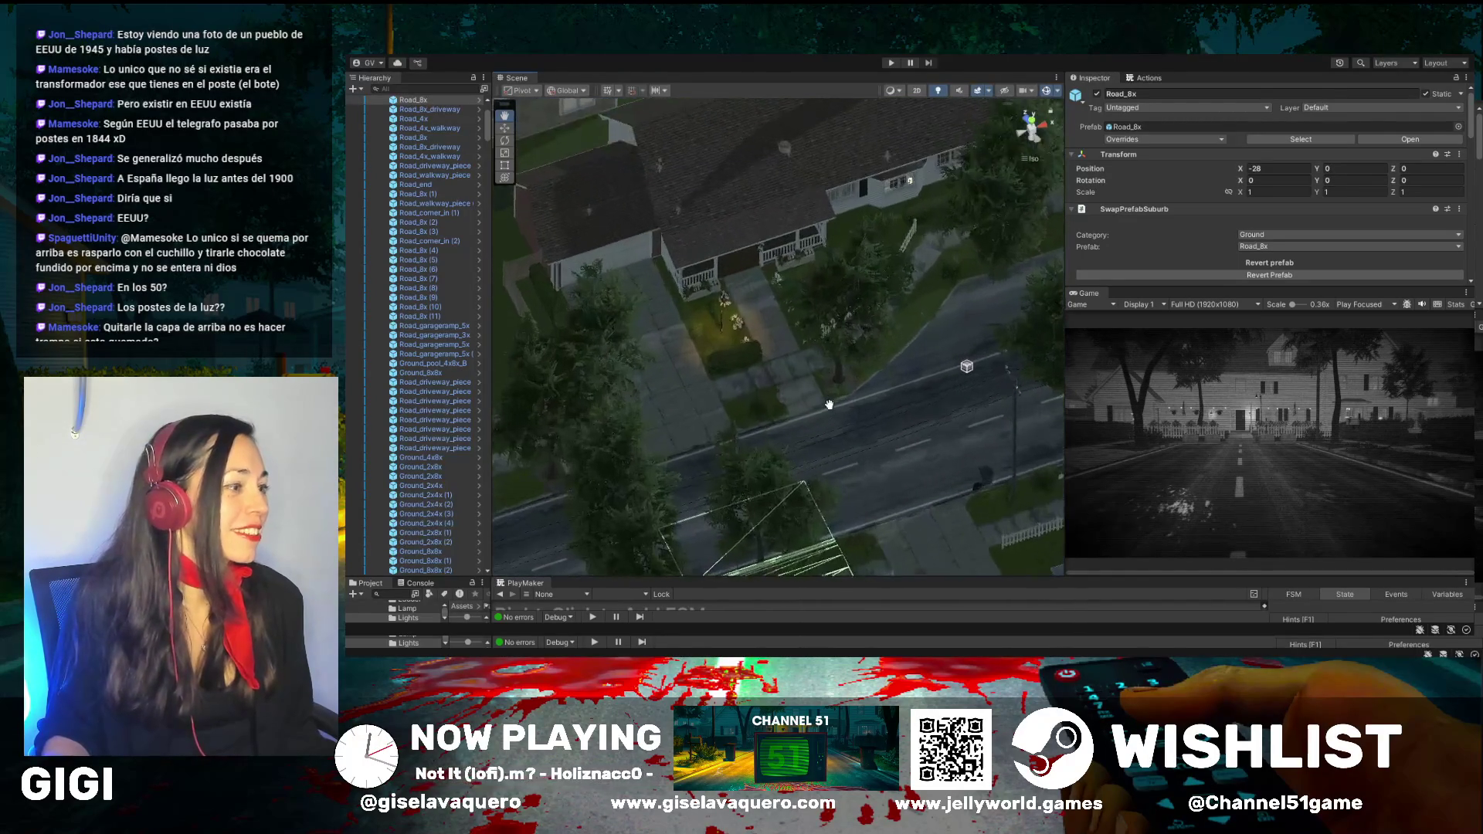
scroll(829, 405, up, 1)
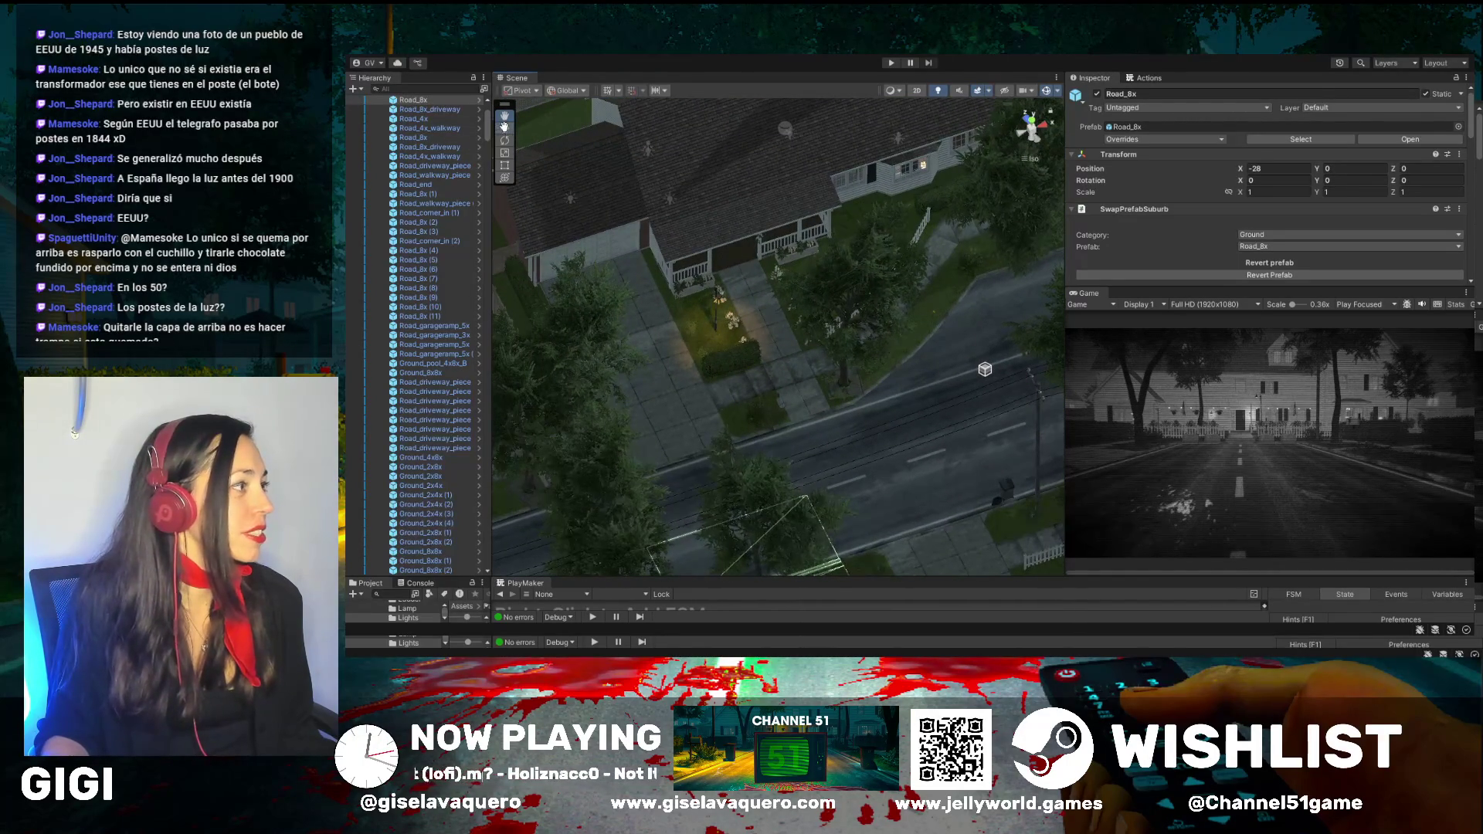
mouse_move(587, 147)
mouse_down()
mouse_move(1042, 214)
mouse_move(845, 207)
mouse_move(879, 162)
mouse_move(815, 212)
mouse_move(811, 243)
mouse_up()
click(852, 155)
Orbit around the house, keeping the Lamp_wall_original garage wall lamp in view
scroll(915, 195, down, 2)
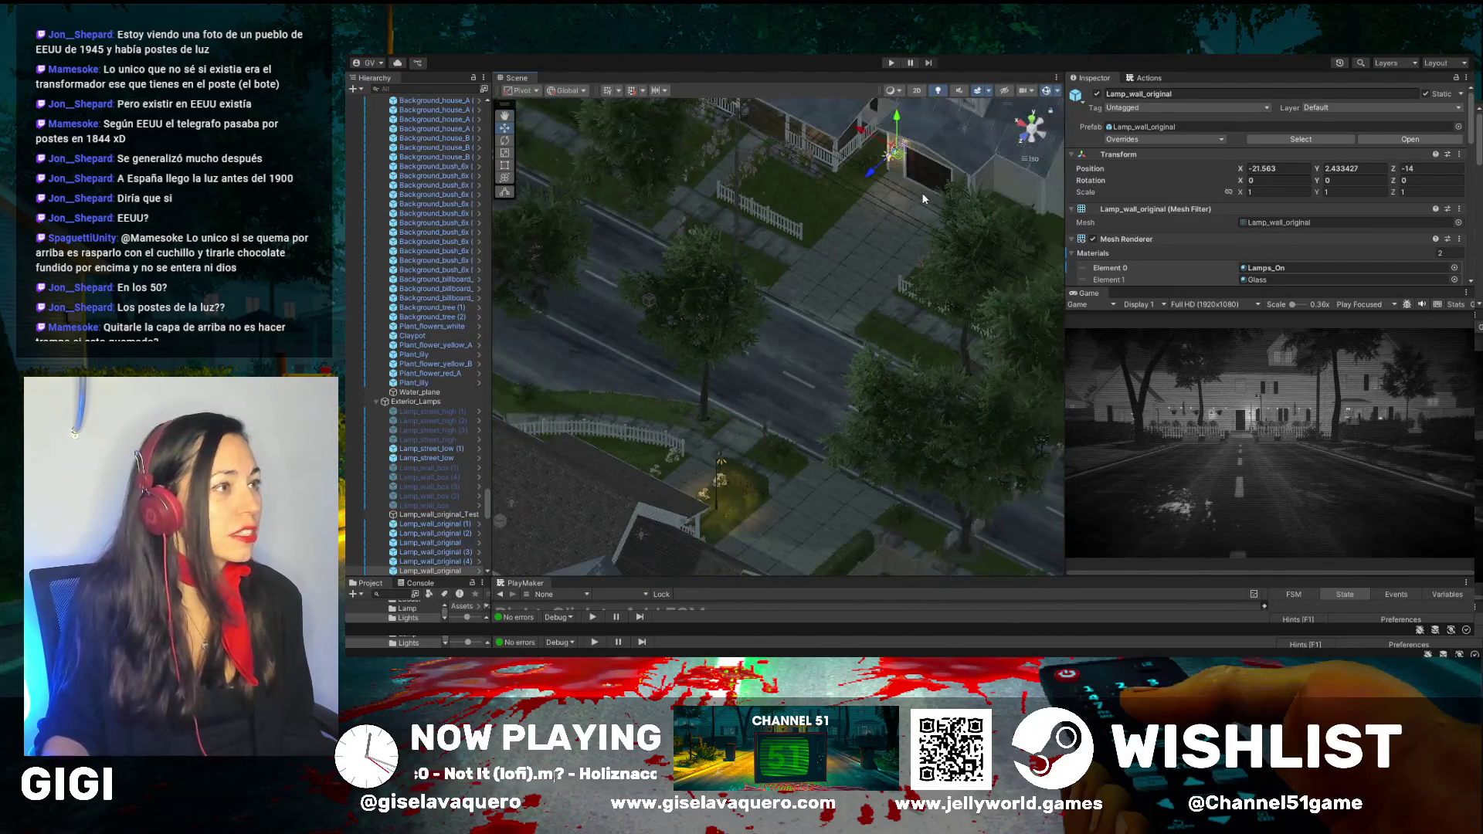
drag(900, 168, 579, 288)
drag(746, 266, 732, 230)
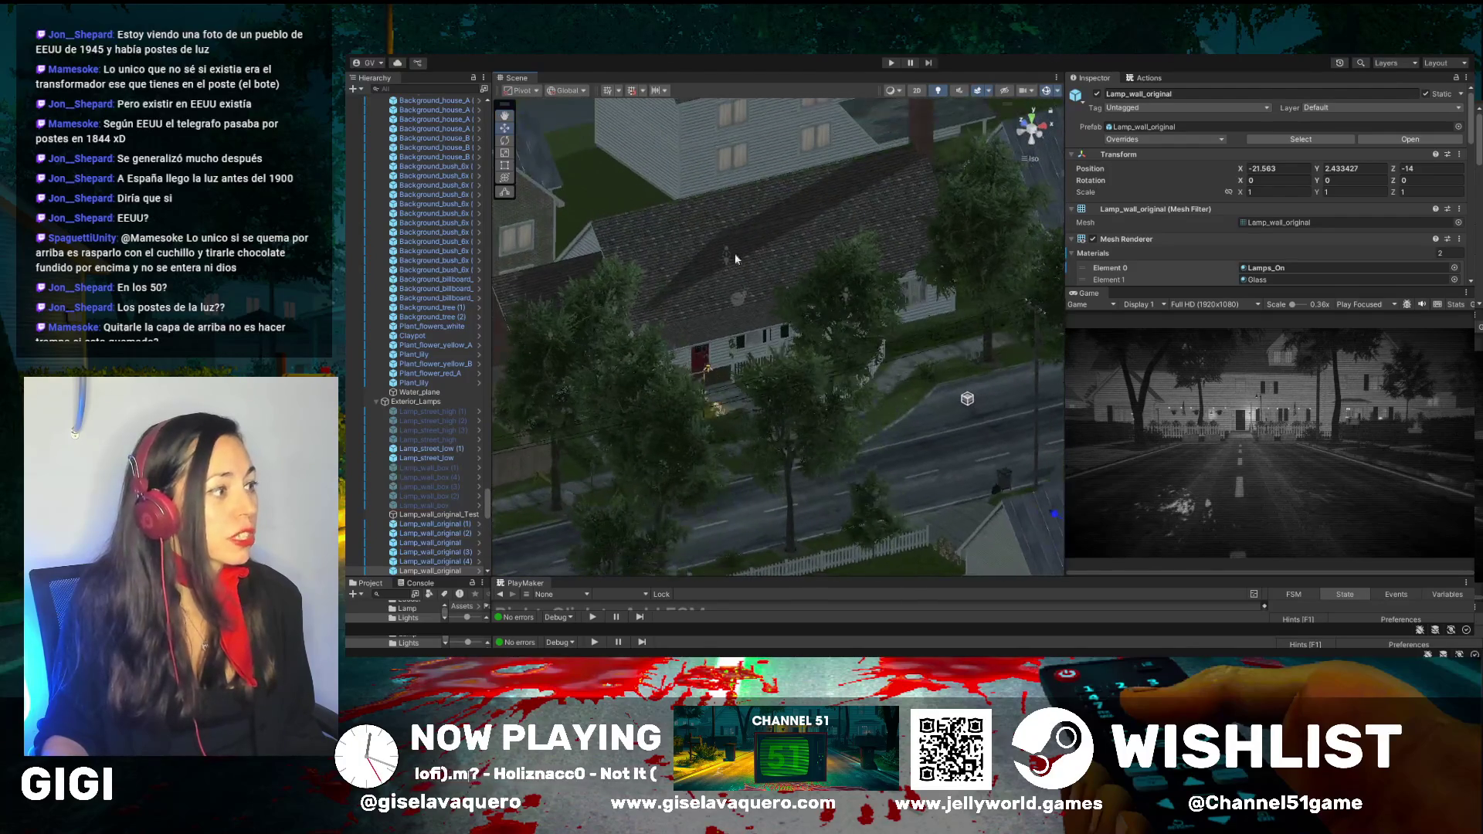
drag(813, 362, 954, 387)
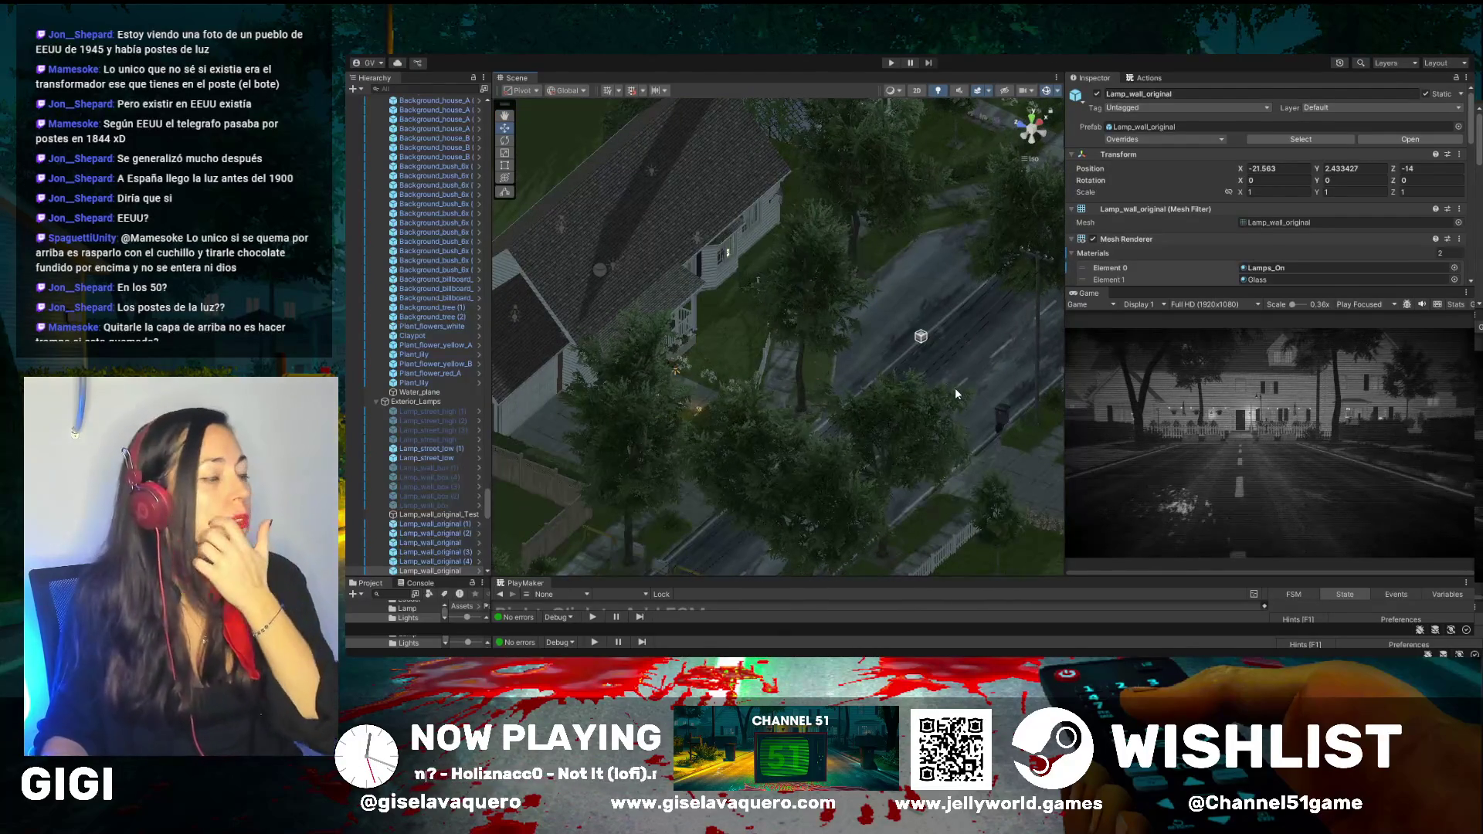
mouse_move(875, 363)
mouse_down()
mouse_move(1052, 379)
mouse_move(902, 284)
mouse_up()
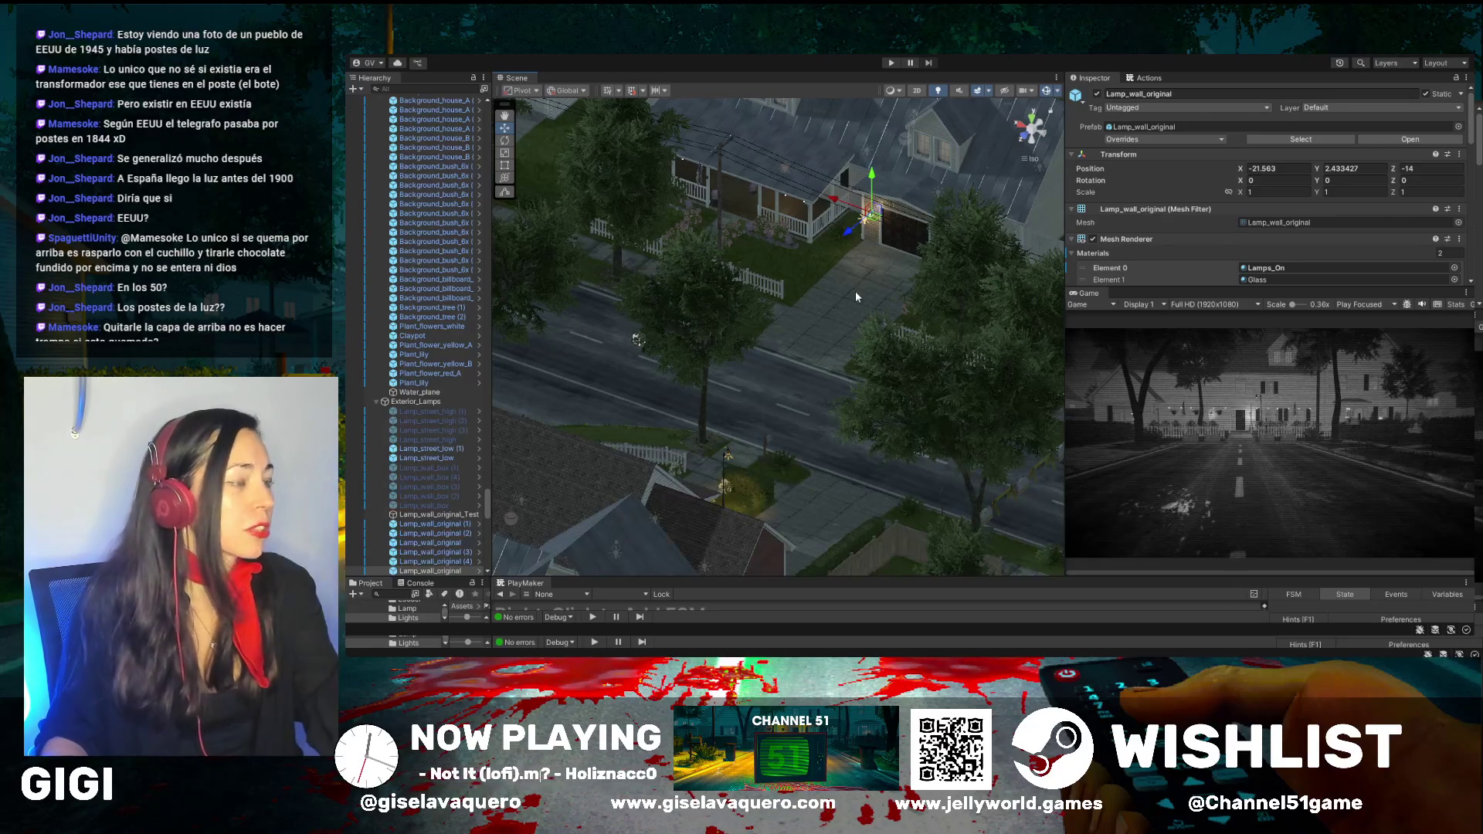
scroll(855, 291, up, 2)
scroll(425, 255, up, 5)
scroll(430, 271, up, 10)
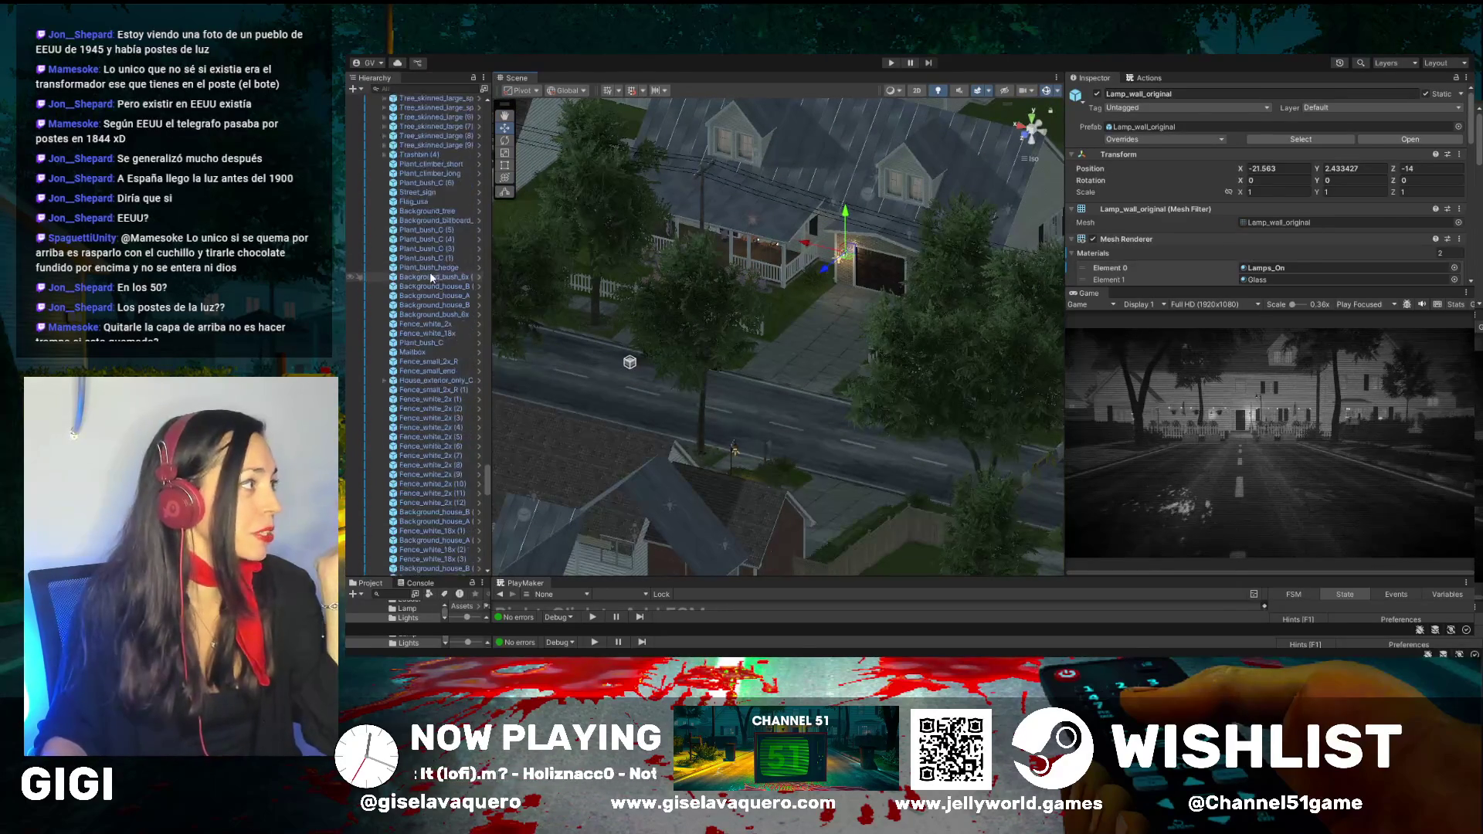
scroll(433, 289, down, 10)
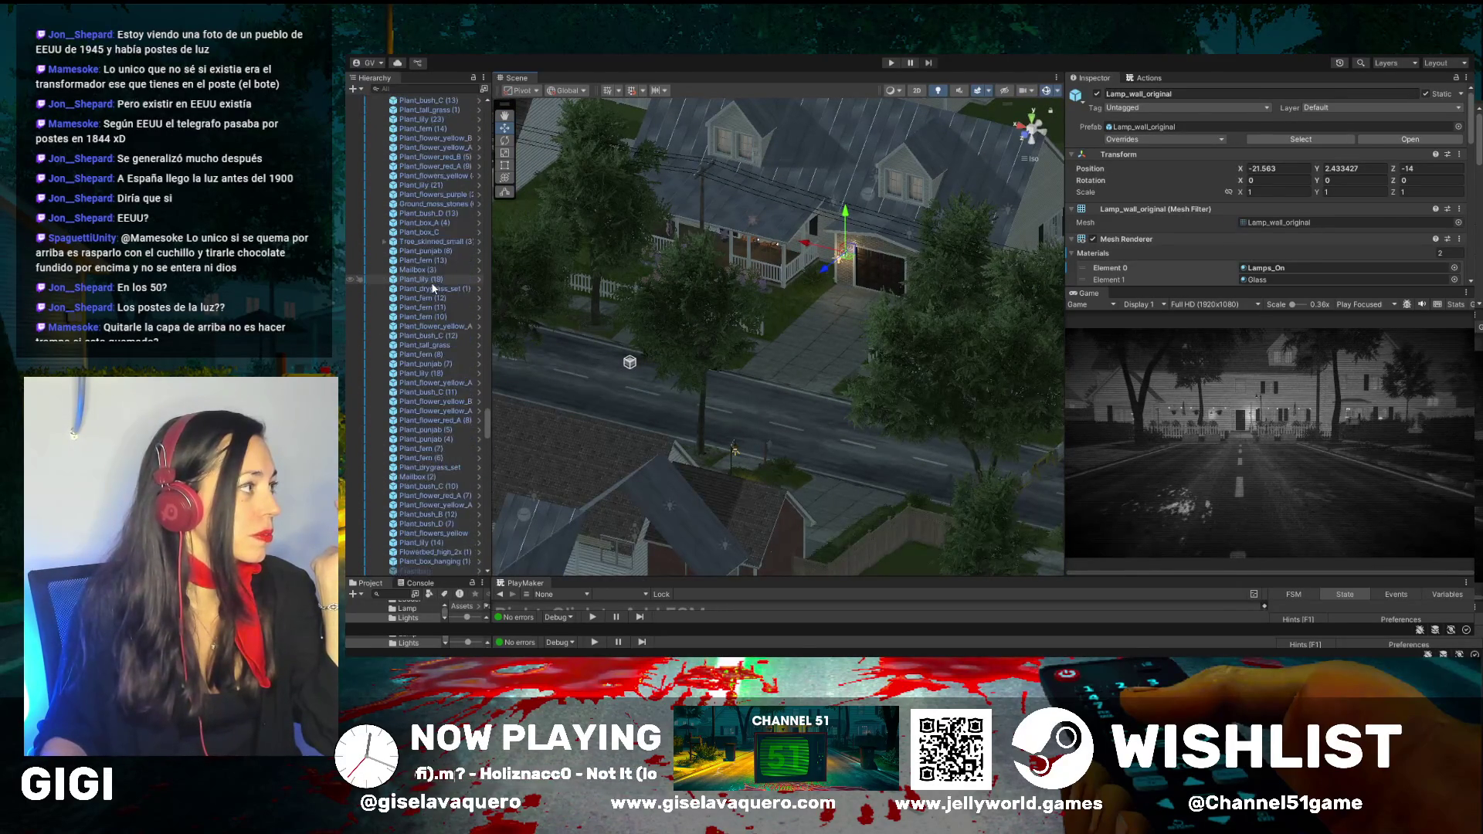
scroll(425, 288, down, 10)
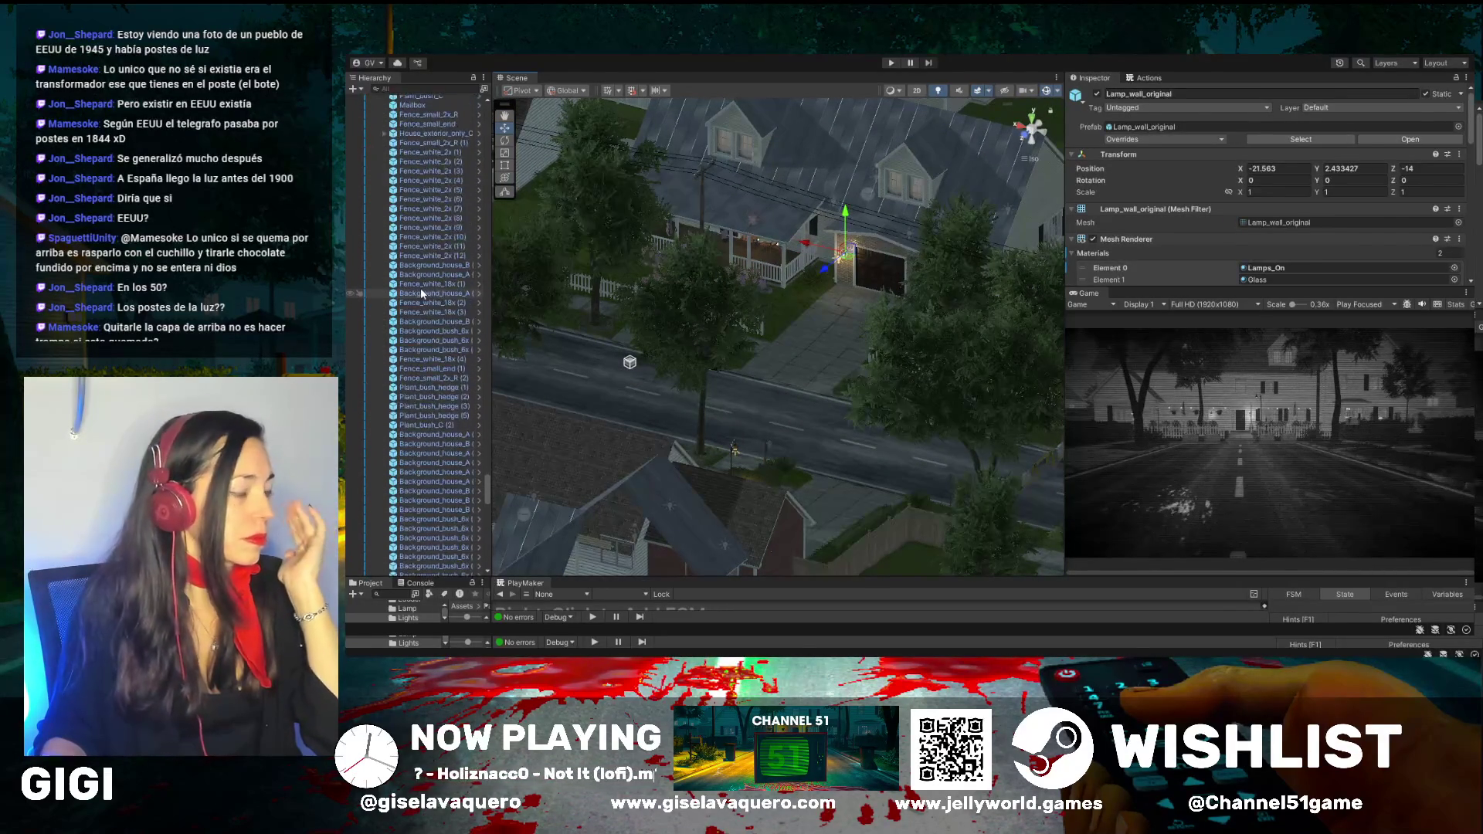
Fly the view along the street to the trees and scroll the Hierarchy to the top of Level01a
key(Left)
key(Left)
key(Left)
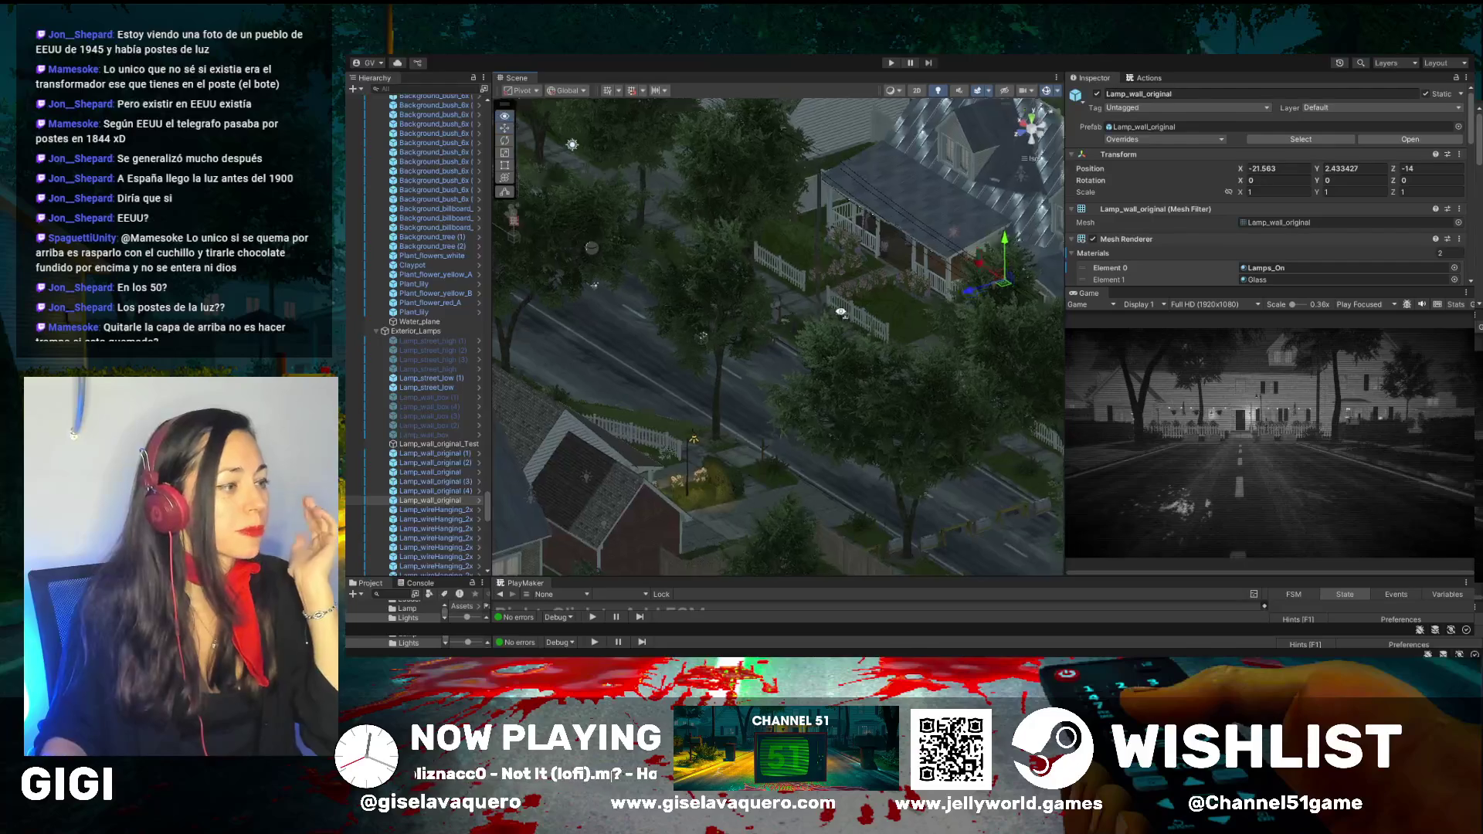
key(Right)
key(Up)
click(506, 122)
scroll(907, 394, up, 5)
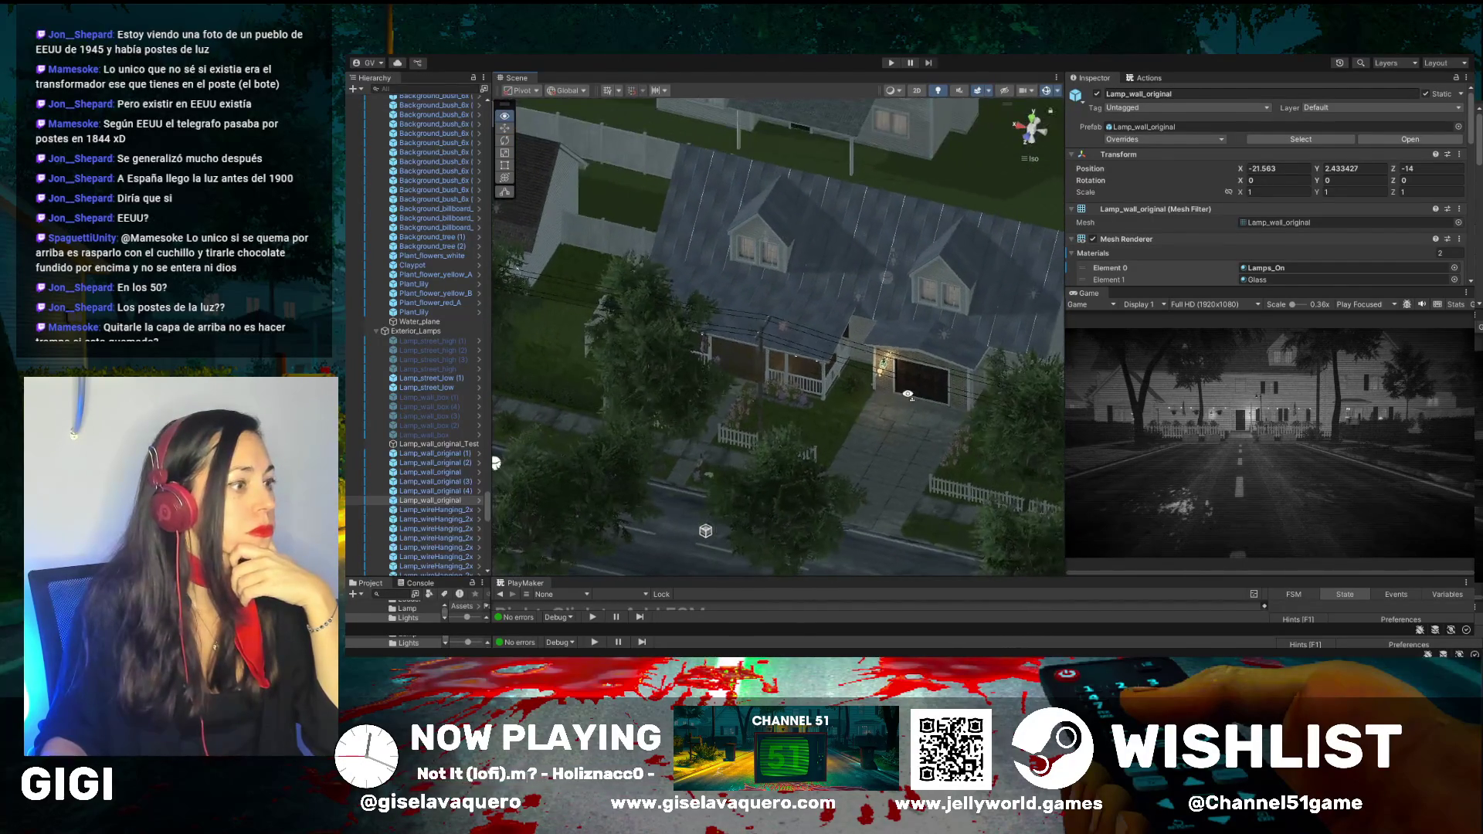
mouse_move(908, 394)
mouse_down()
mouse_move(865, 446)
mouse_move(795, 439)
mouse_move(969, 308)
mouse_move(900, 350)
mouse_move(850, 293)
mouse_move(733, 232)
mouse_up()
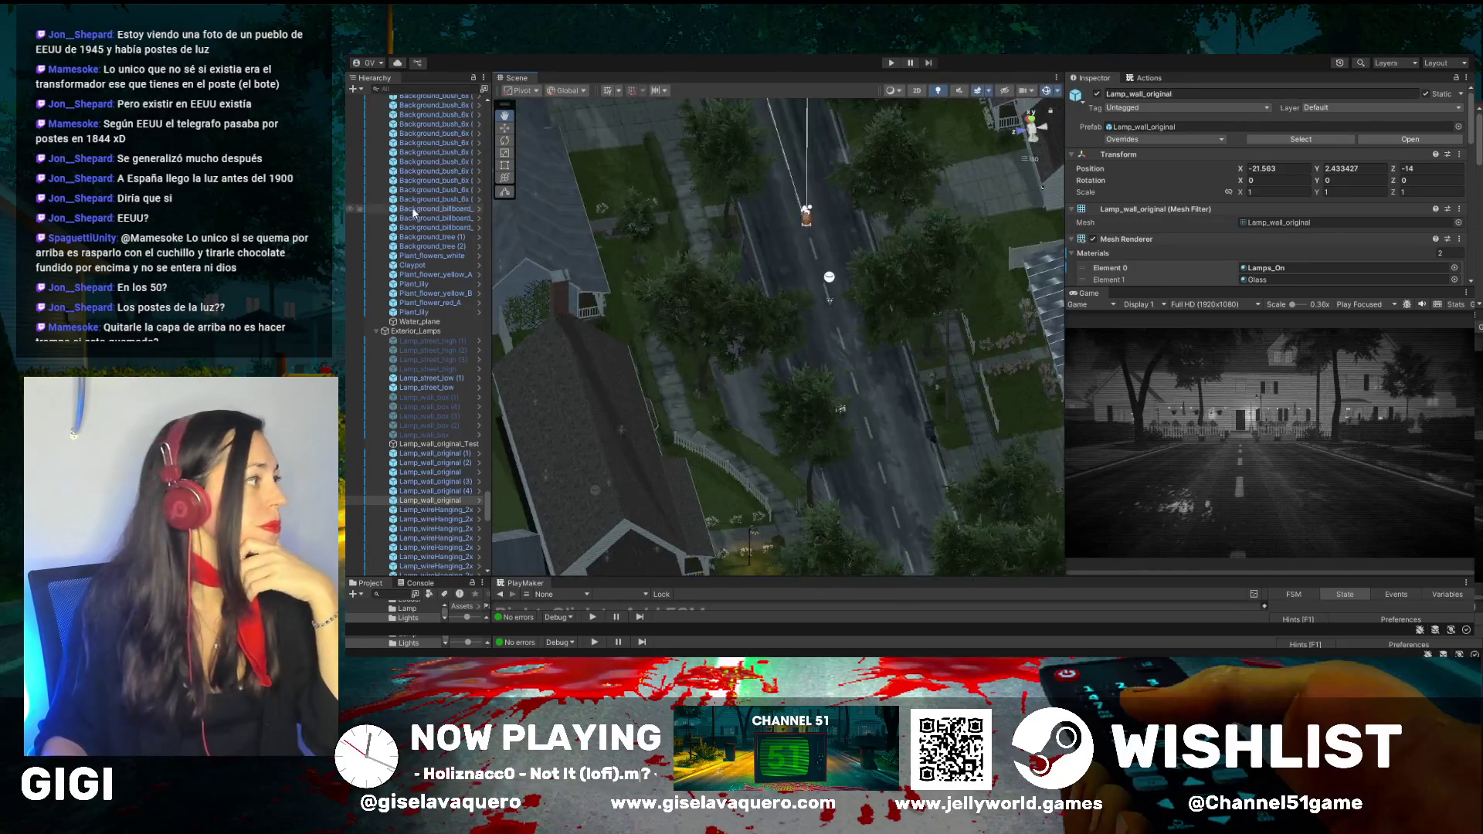
scroll(414, 213, up, 5)
drag(492, 488, 506, 167)
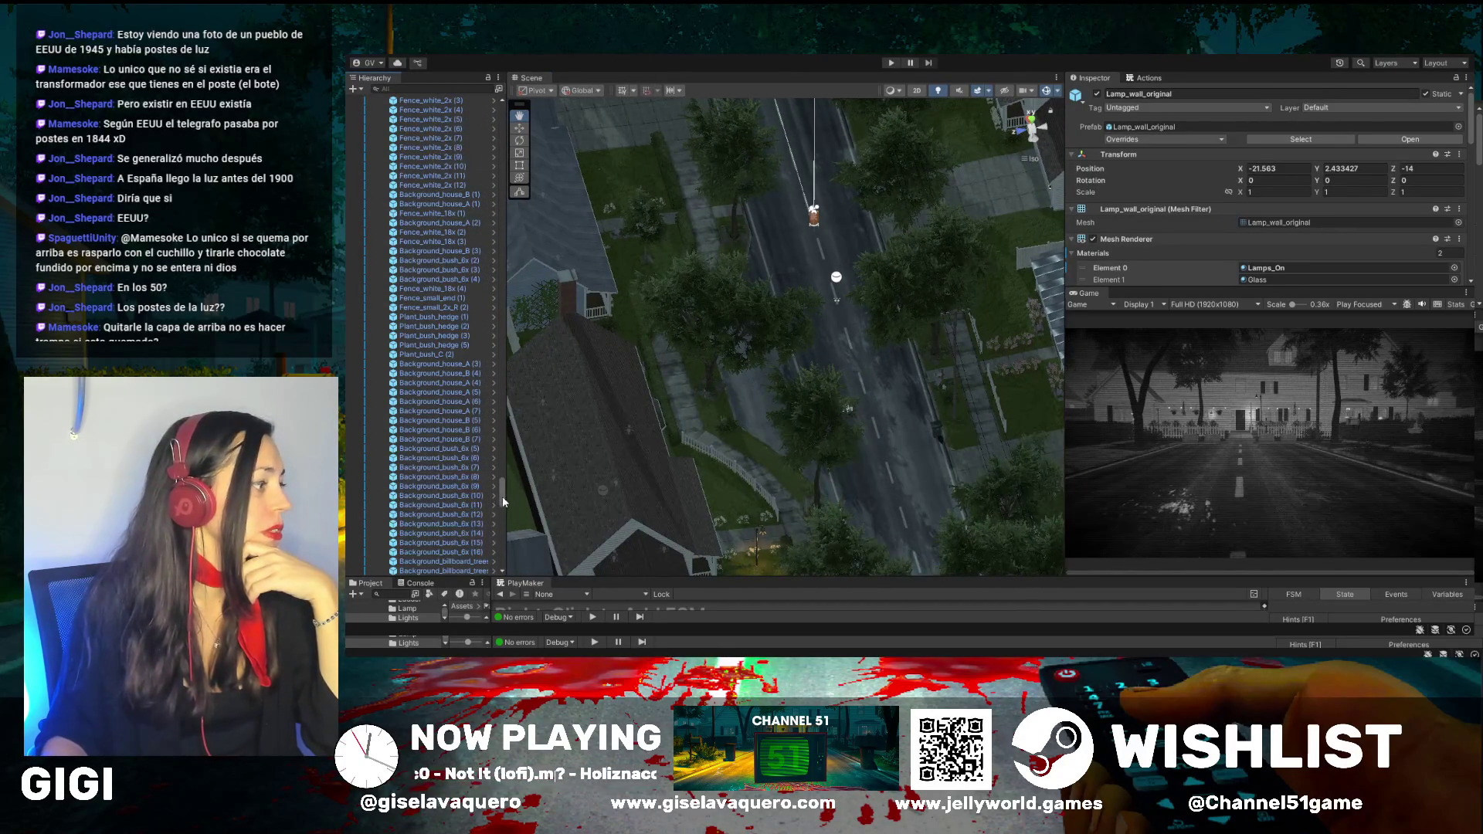
scroll(498, 502, up, 15)
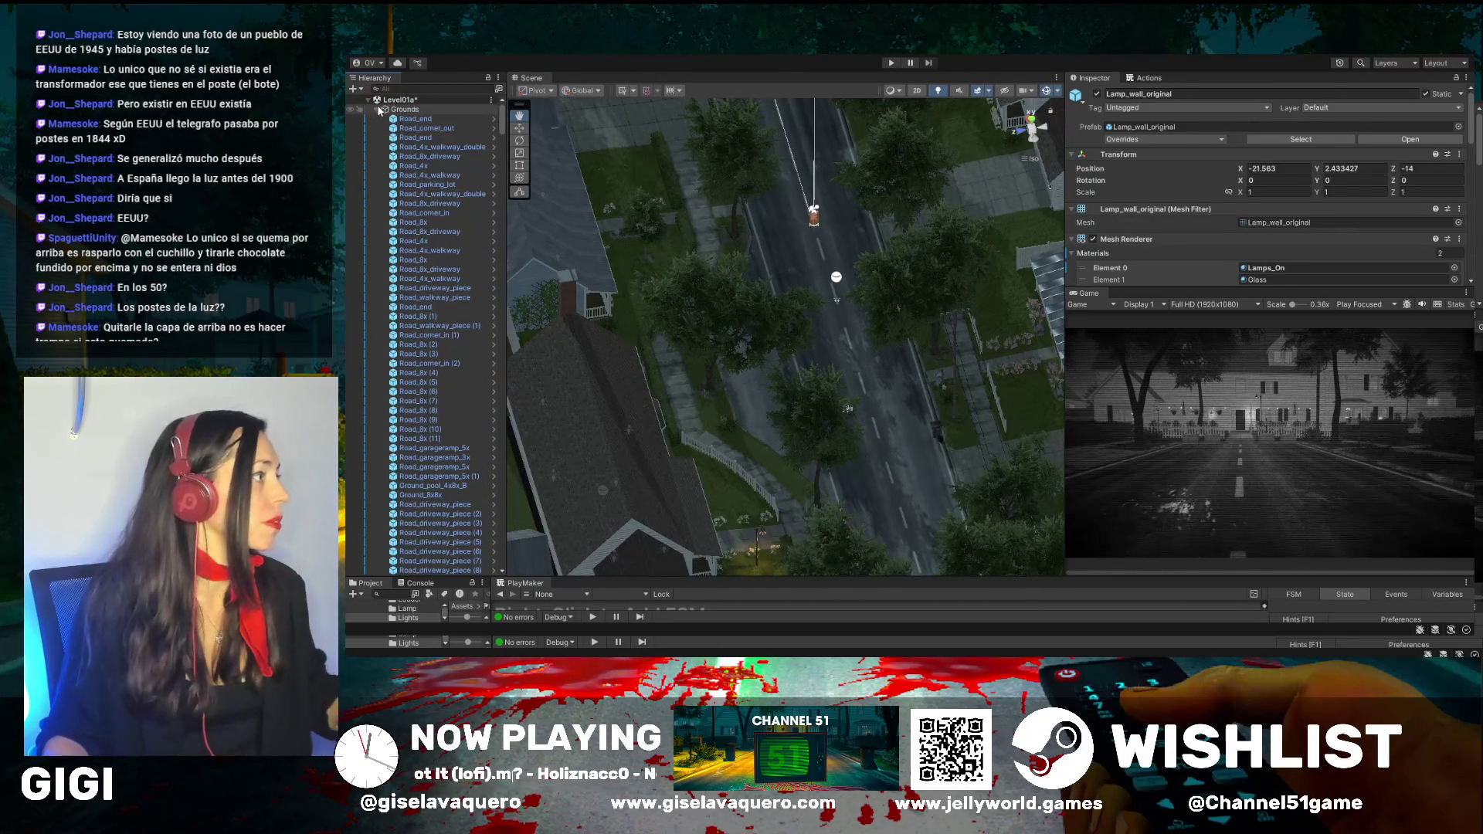
click(376, 110)
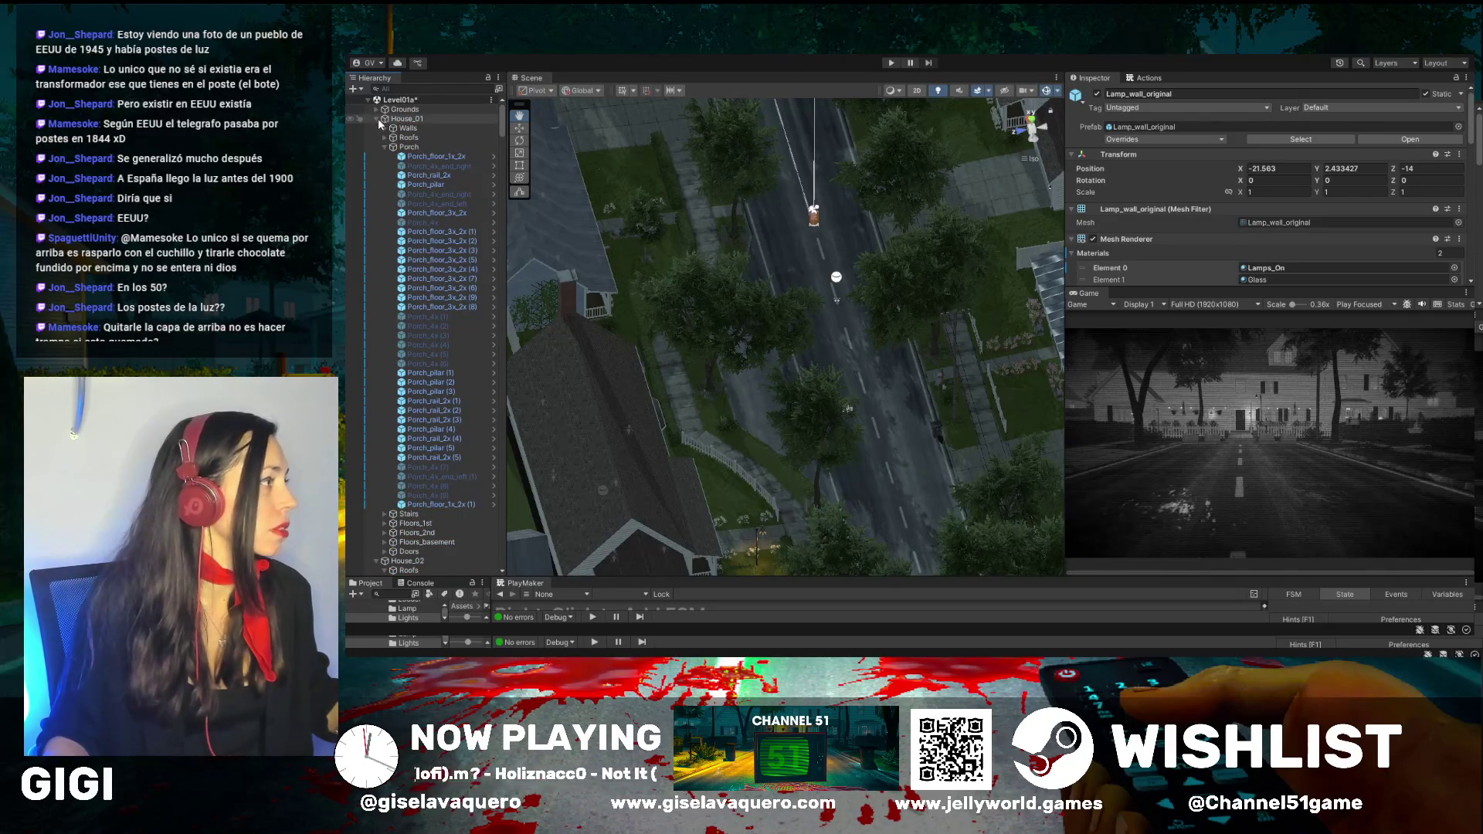
click(376, 118)
click(406, 119)
scroll(808, 402, down, 5)
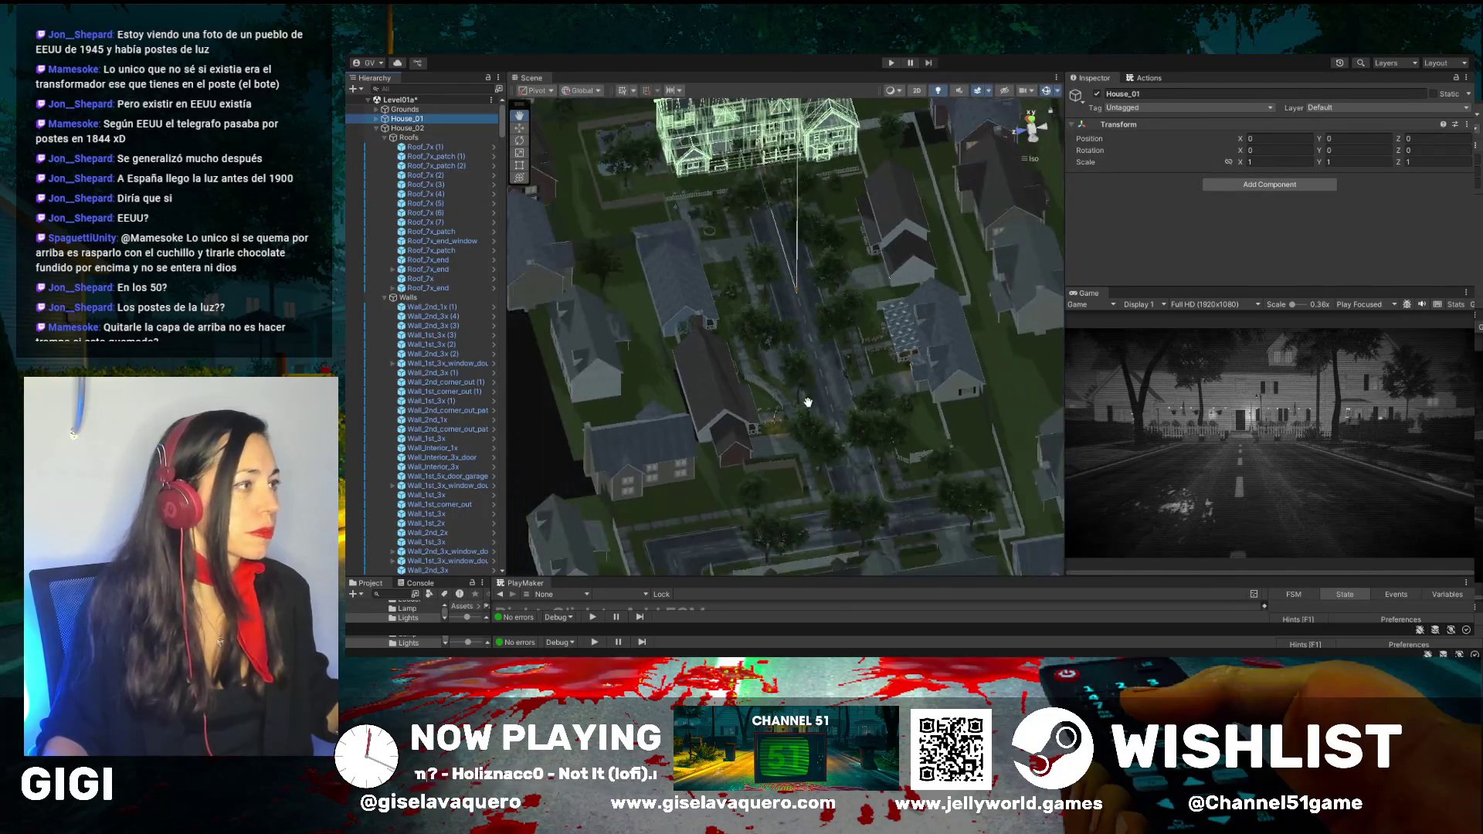
click(376, 128)
click(405, 128)
click(400, 139)
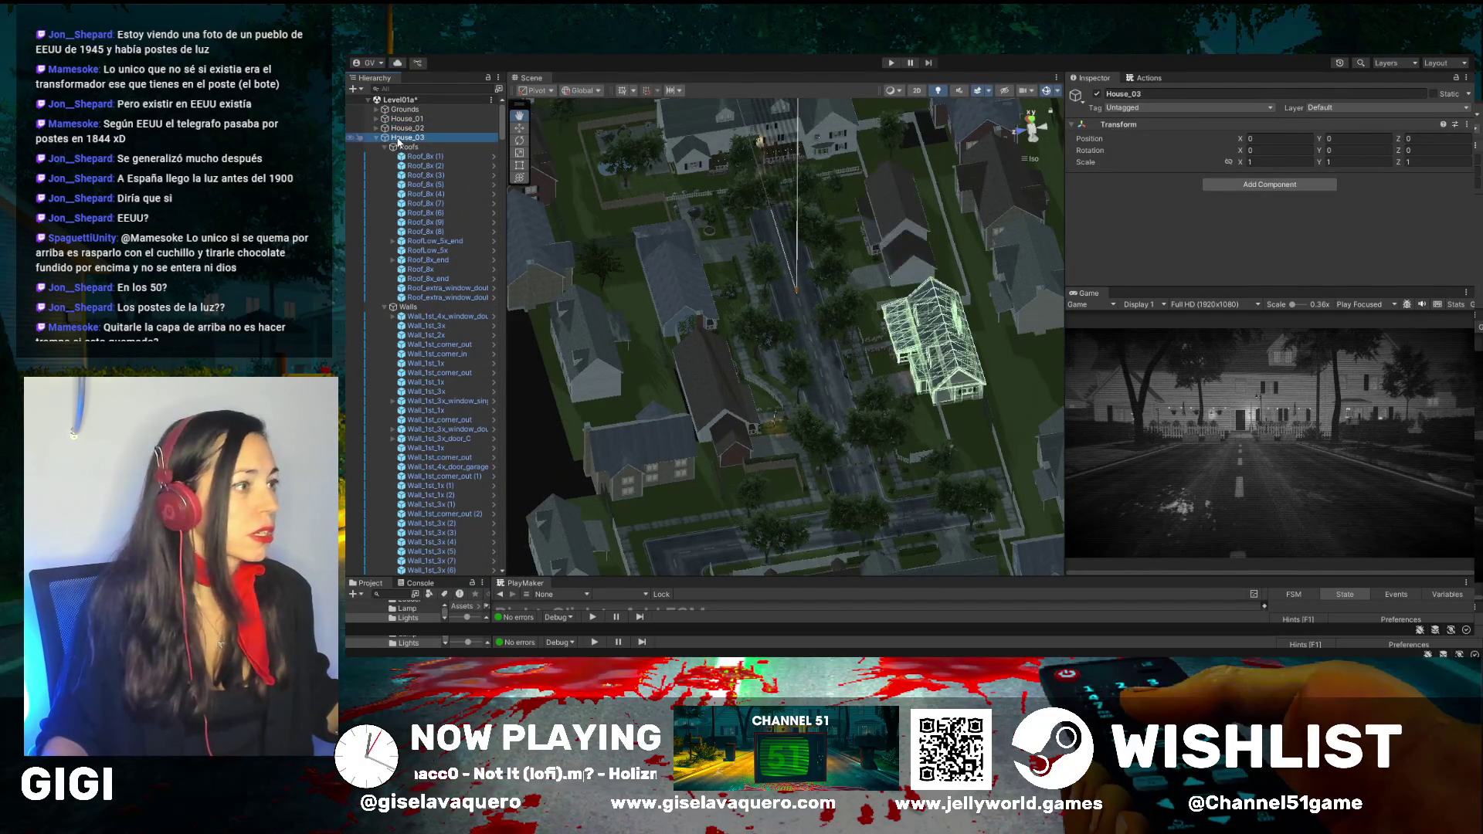
click(376, 137)
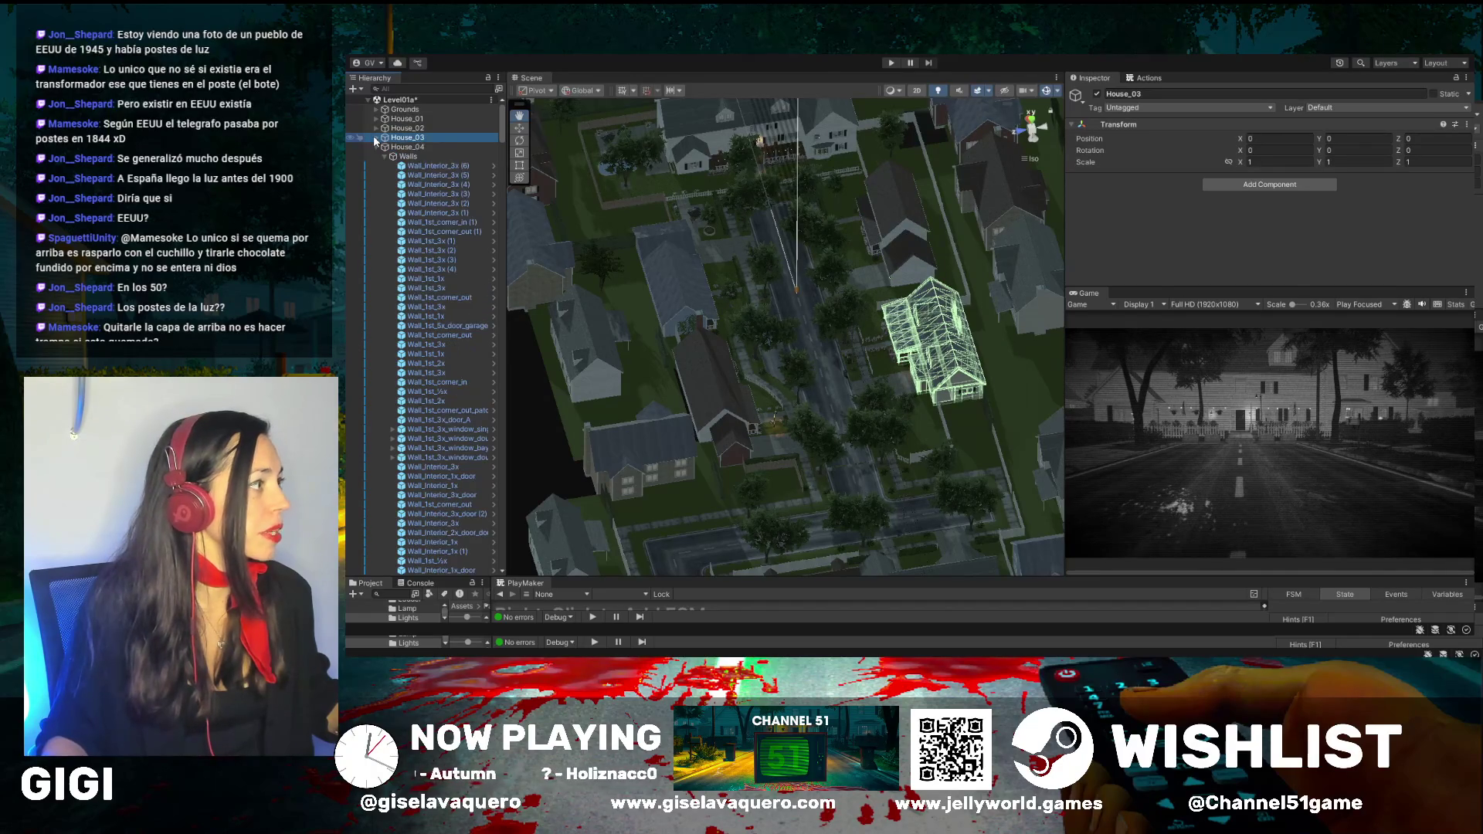
drag(695, 255, 963, 342)
click(376, 137)
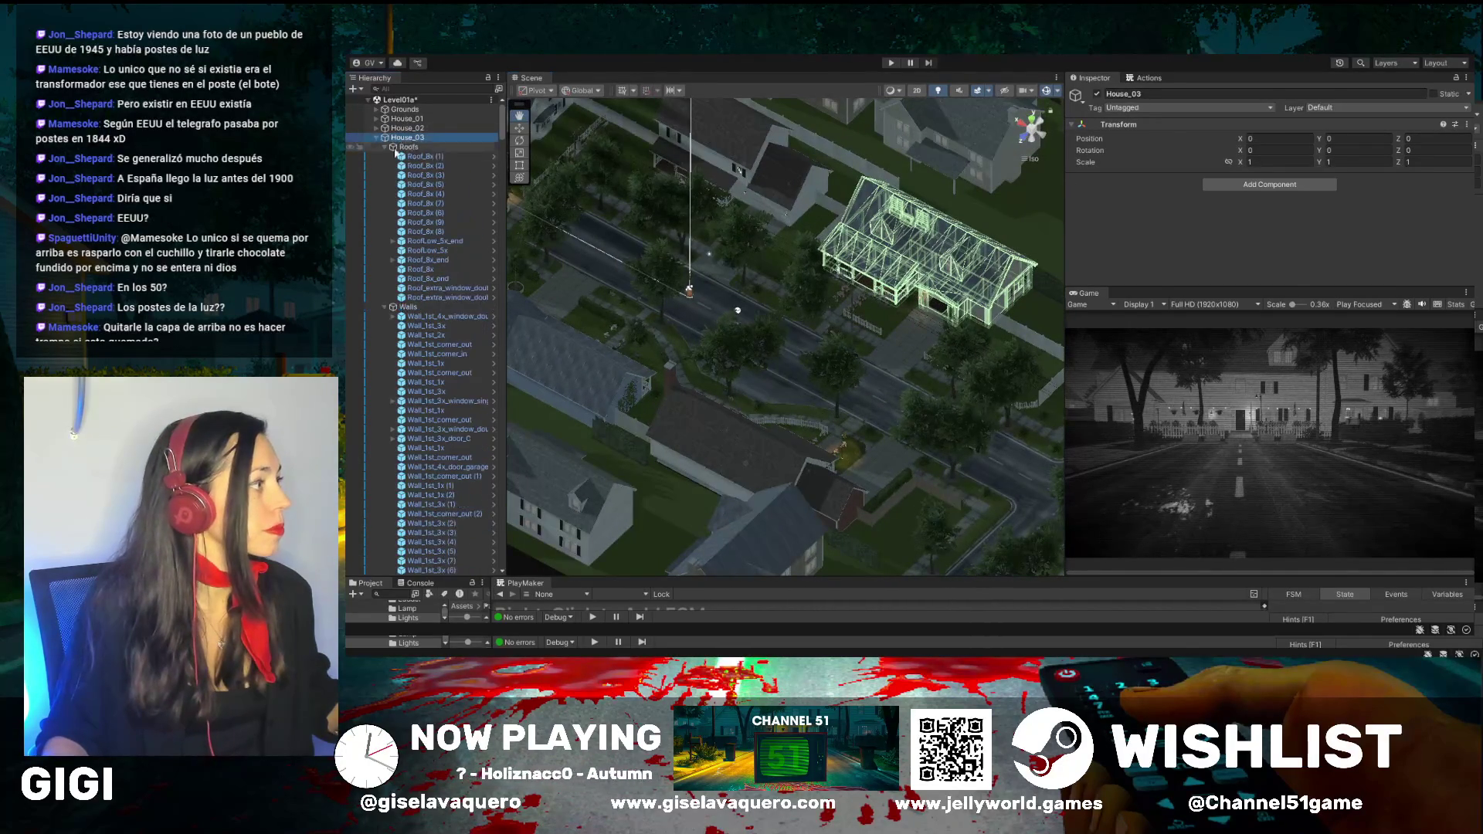
drag(920, 349, 394, 76)
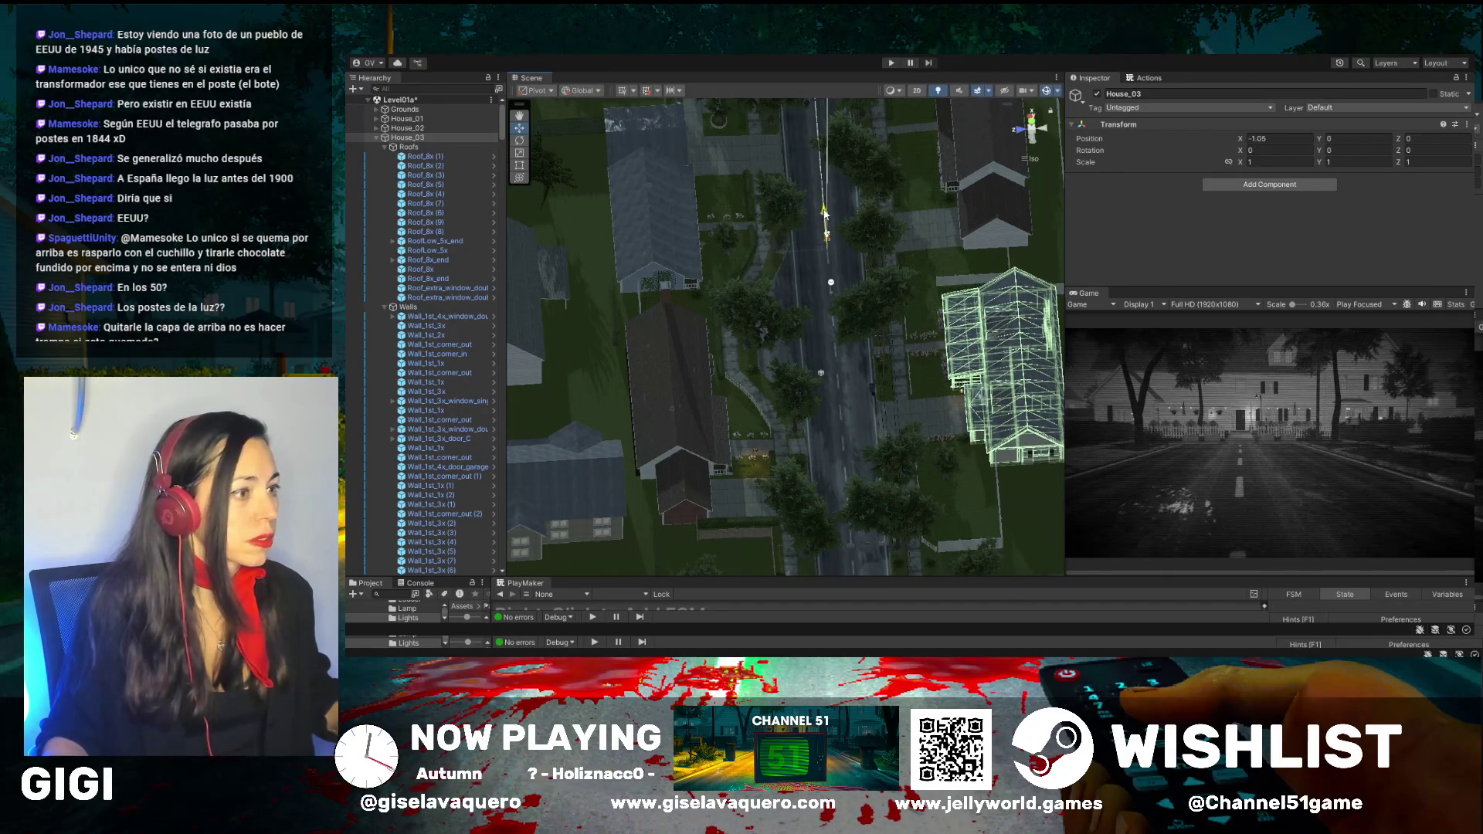
click(826, 247)
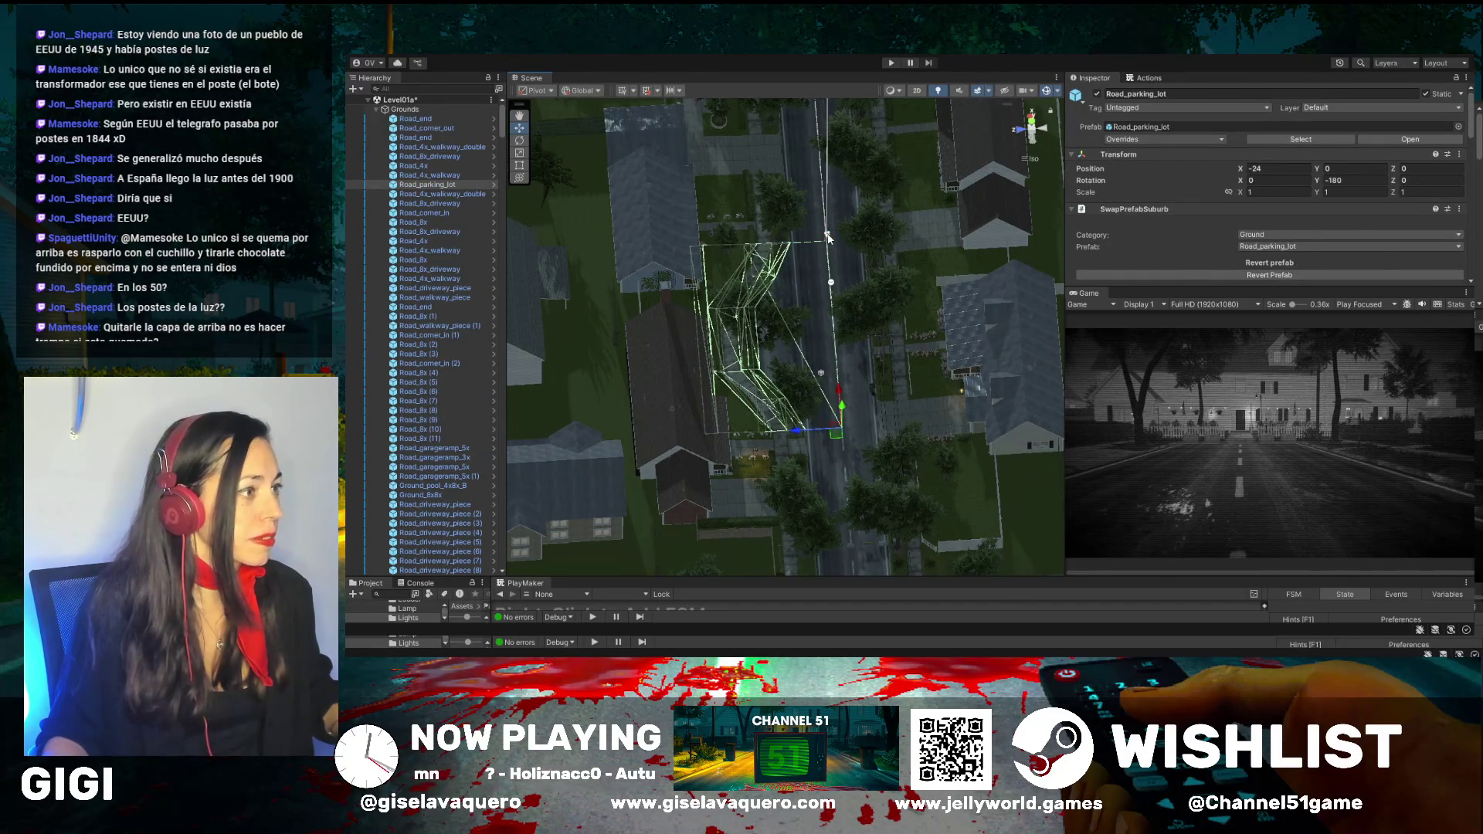
Check the Light Probe Group and a WallLamp light, then drag PlayerCore into the house
click(827, 232)
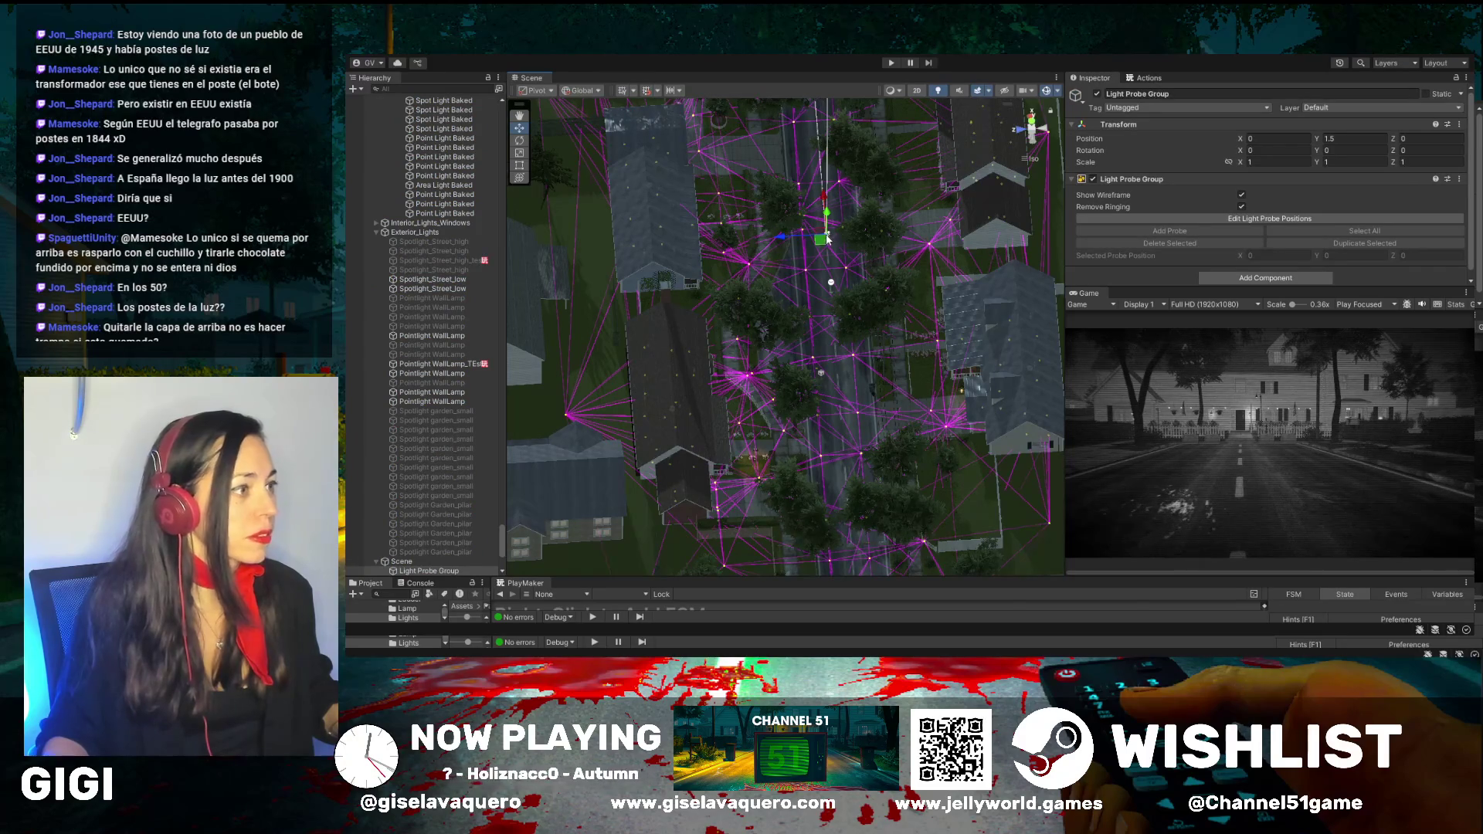
scroll(794, 266, up, 5)
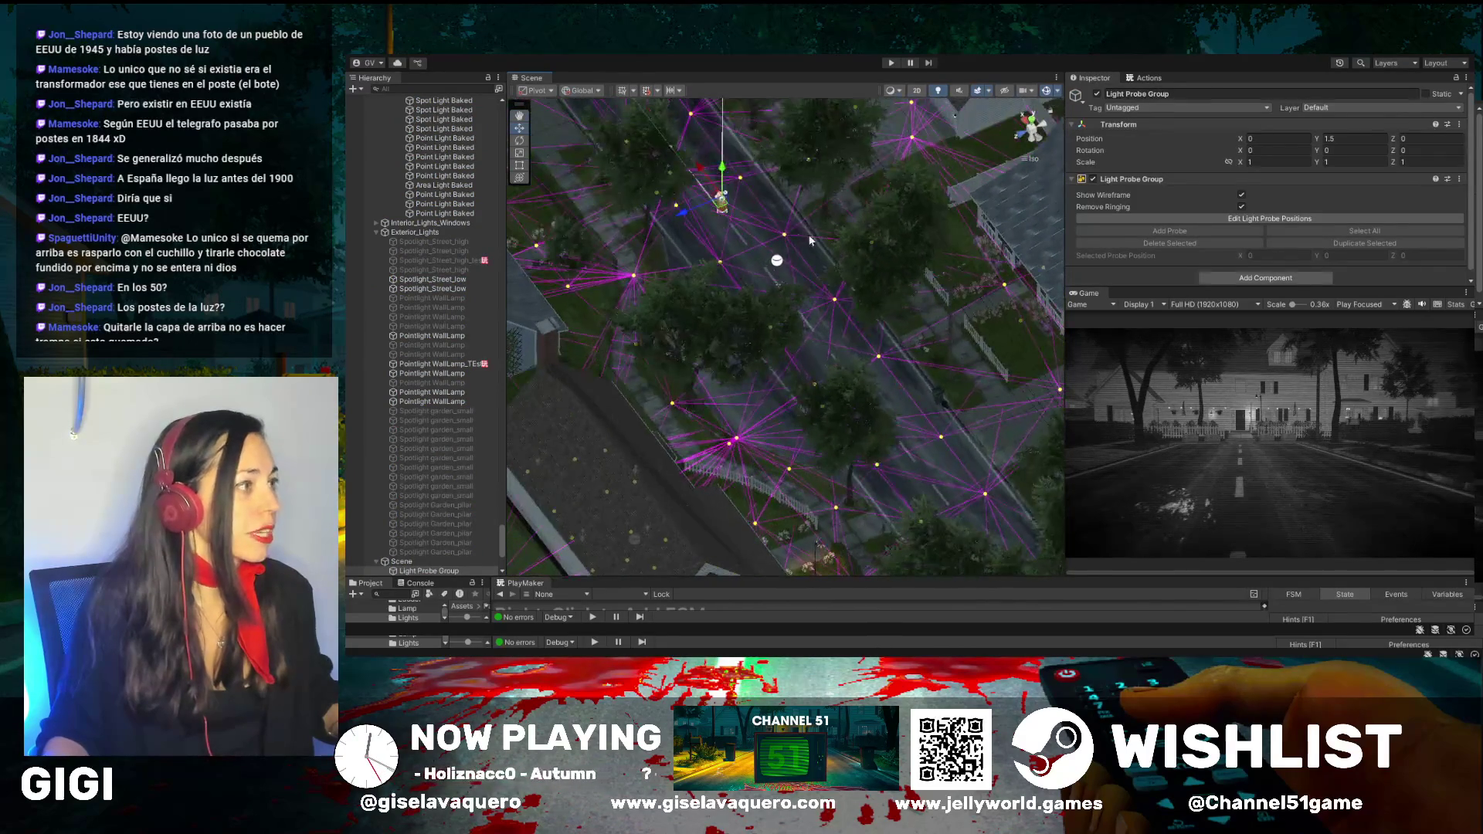
click(721, 203)
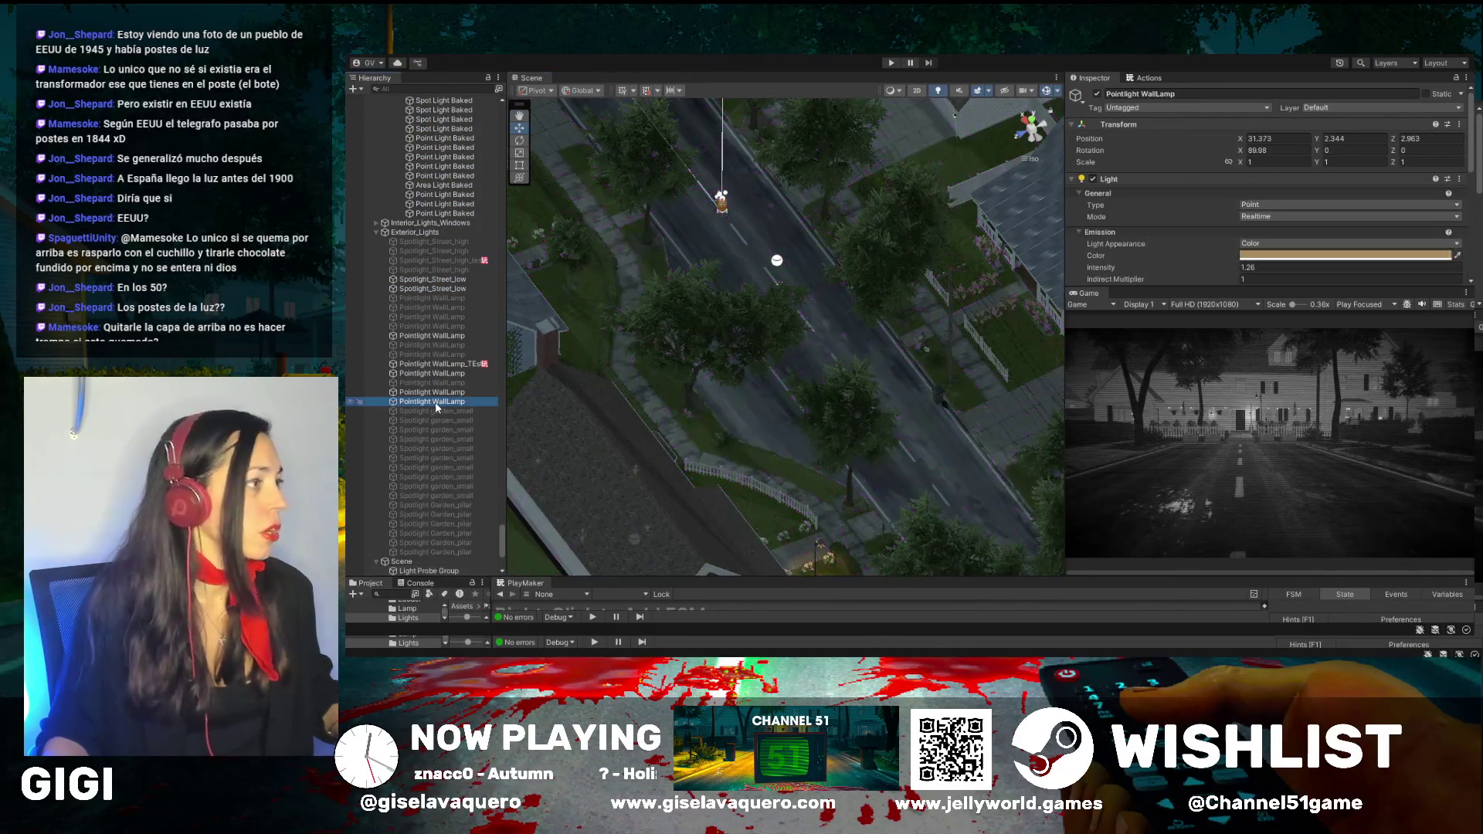
click(701, 188)
mouse_move(701, 177)
mouse_down()
mouse_move(865, 378)
mouse_move(805, 408)
mouse_move(888, 325)
mouse_move(1068, 229)
mouse_up()
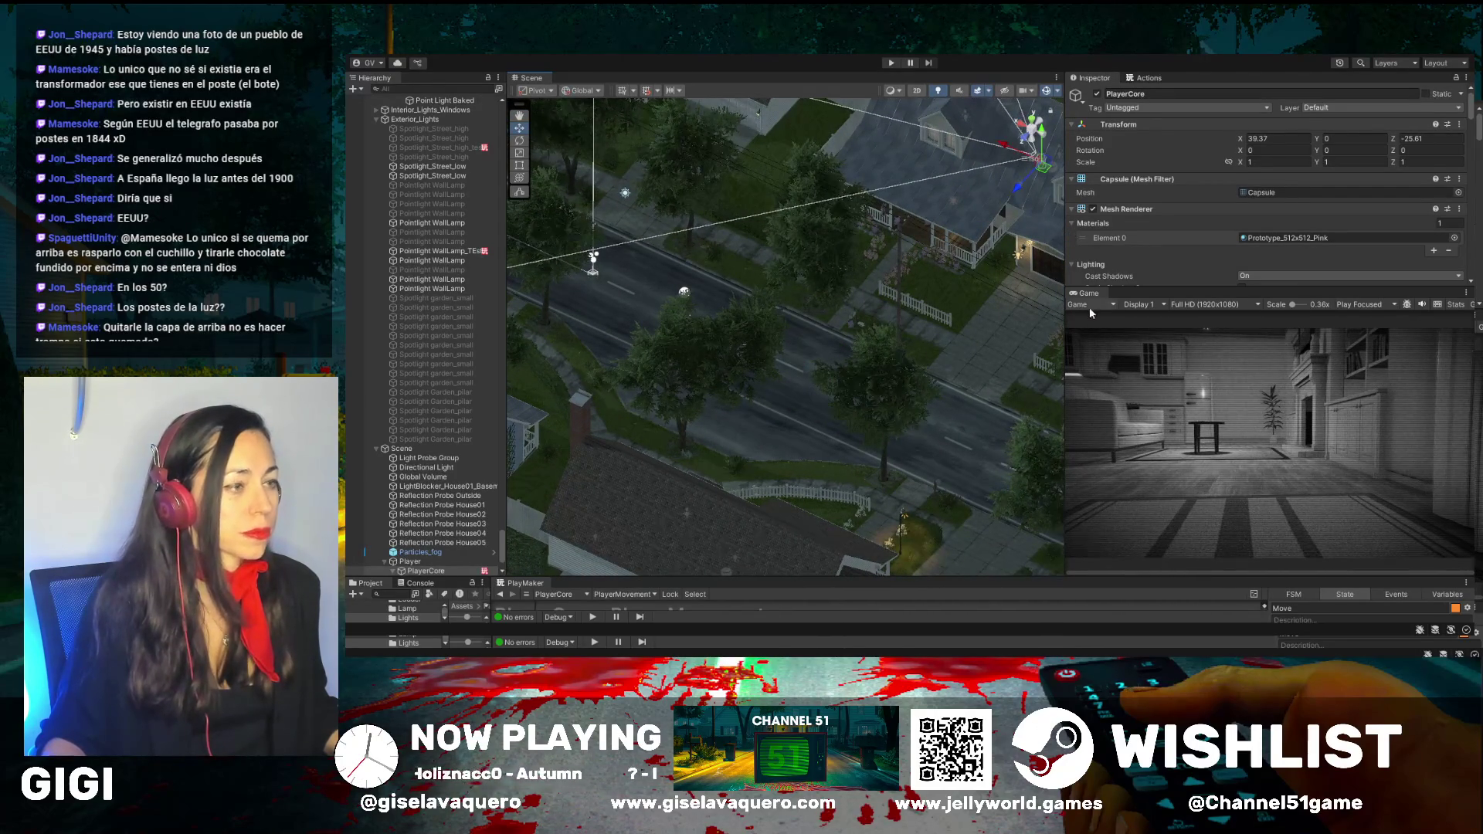
Frame the PlayerCore capsule and select its parent Player object
scroll(974, 253, up, 3)
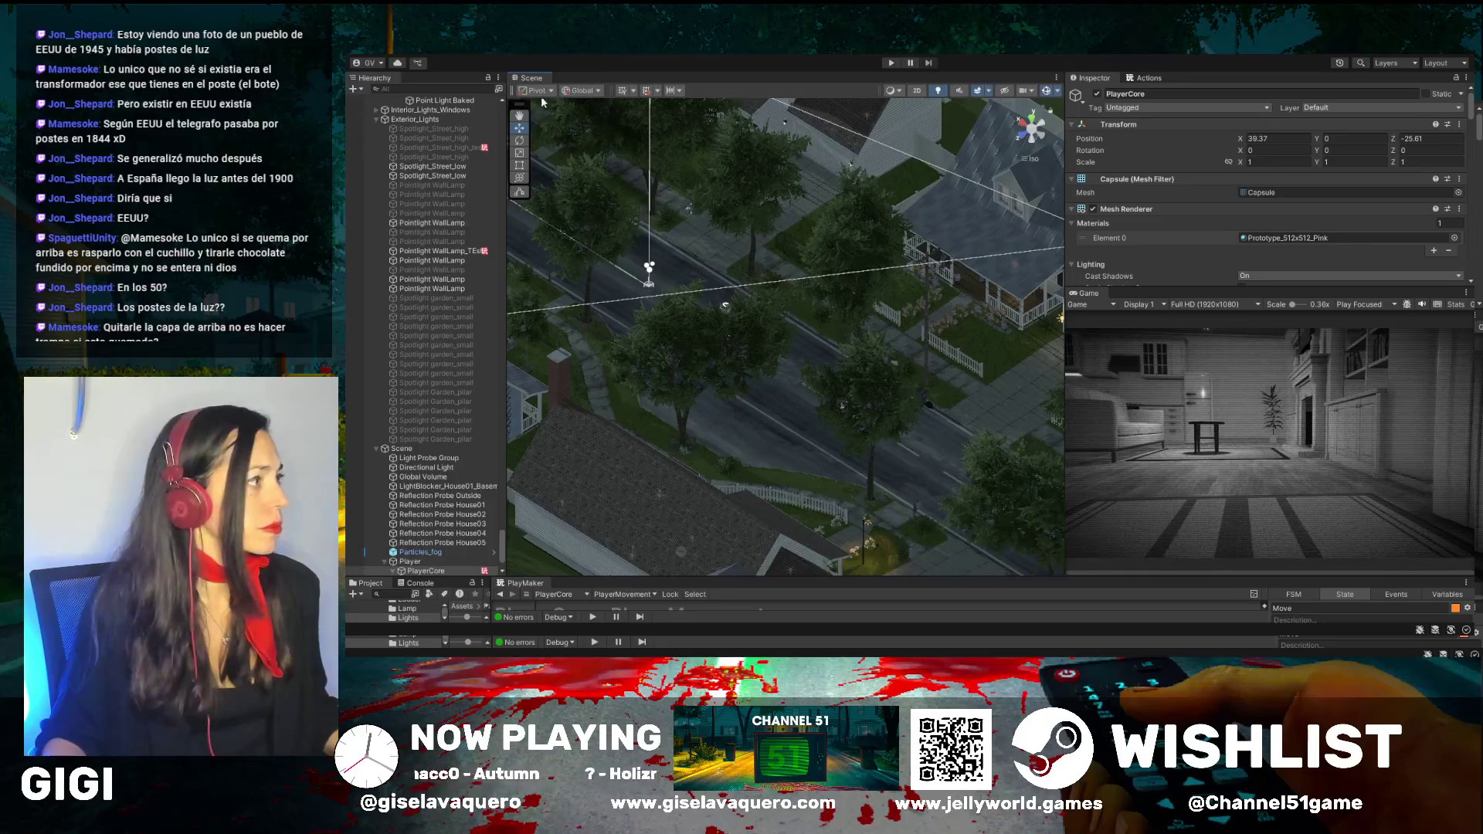
mouse_move(905, 239)
mouse_down()
mouse_move(678, 348)
mouse_move(726, 365)
mouse_up()
scroll(726, 366, up, 6)
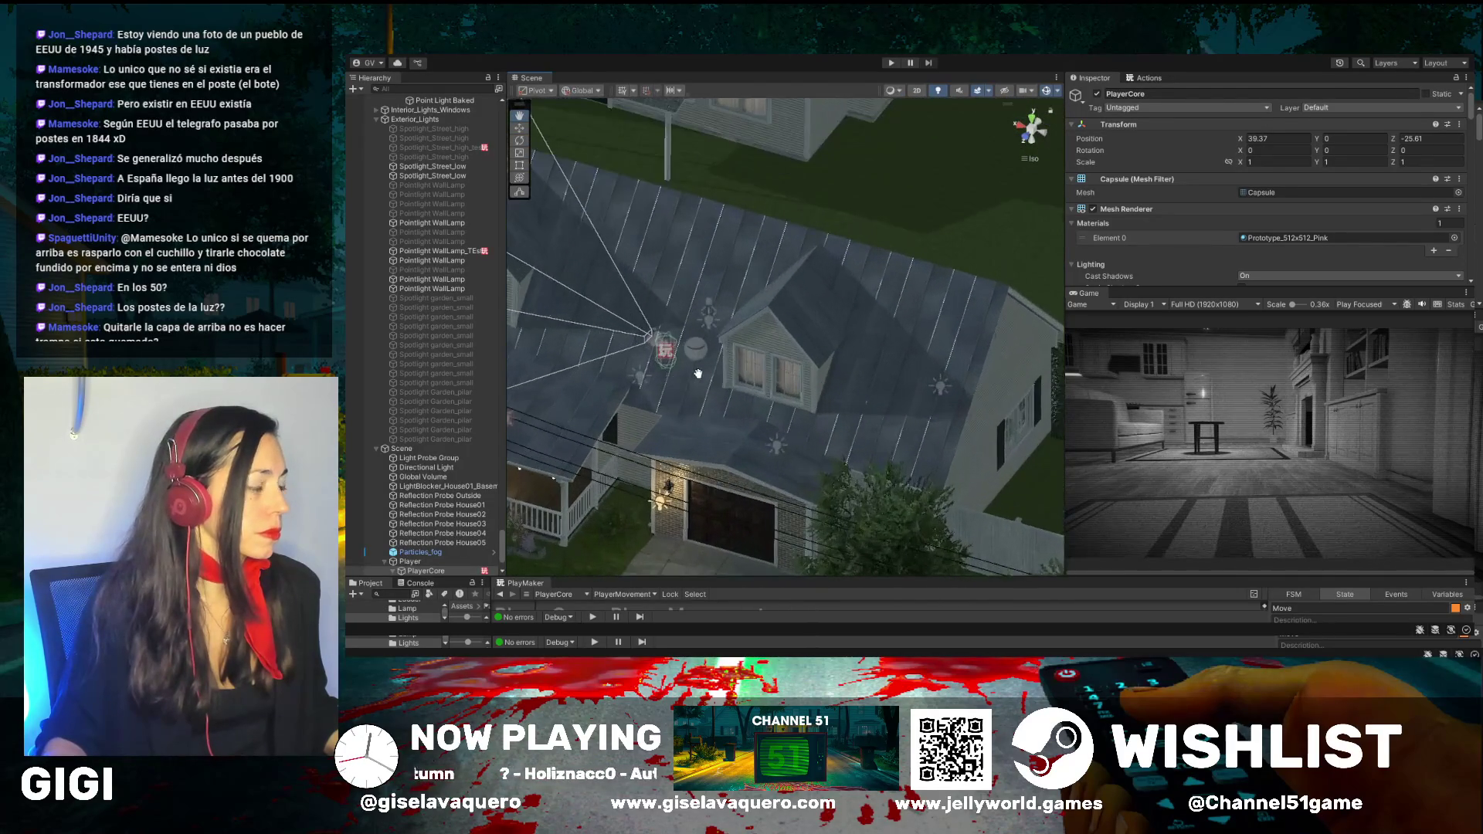
scroll(651, 381, up, 5)
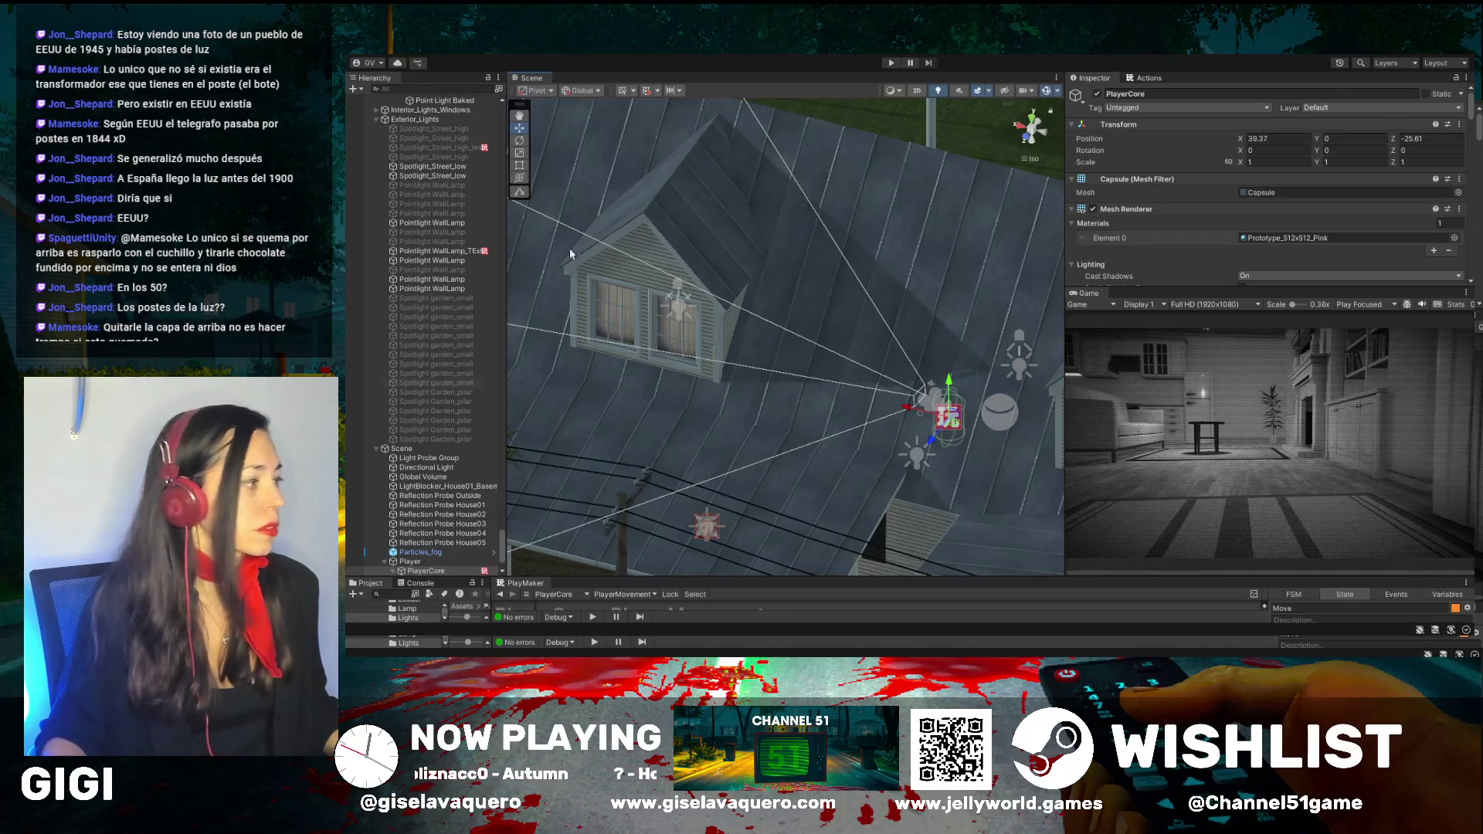
double_click(433, 572)
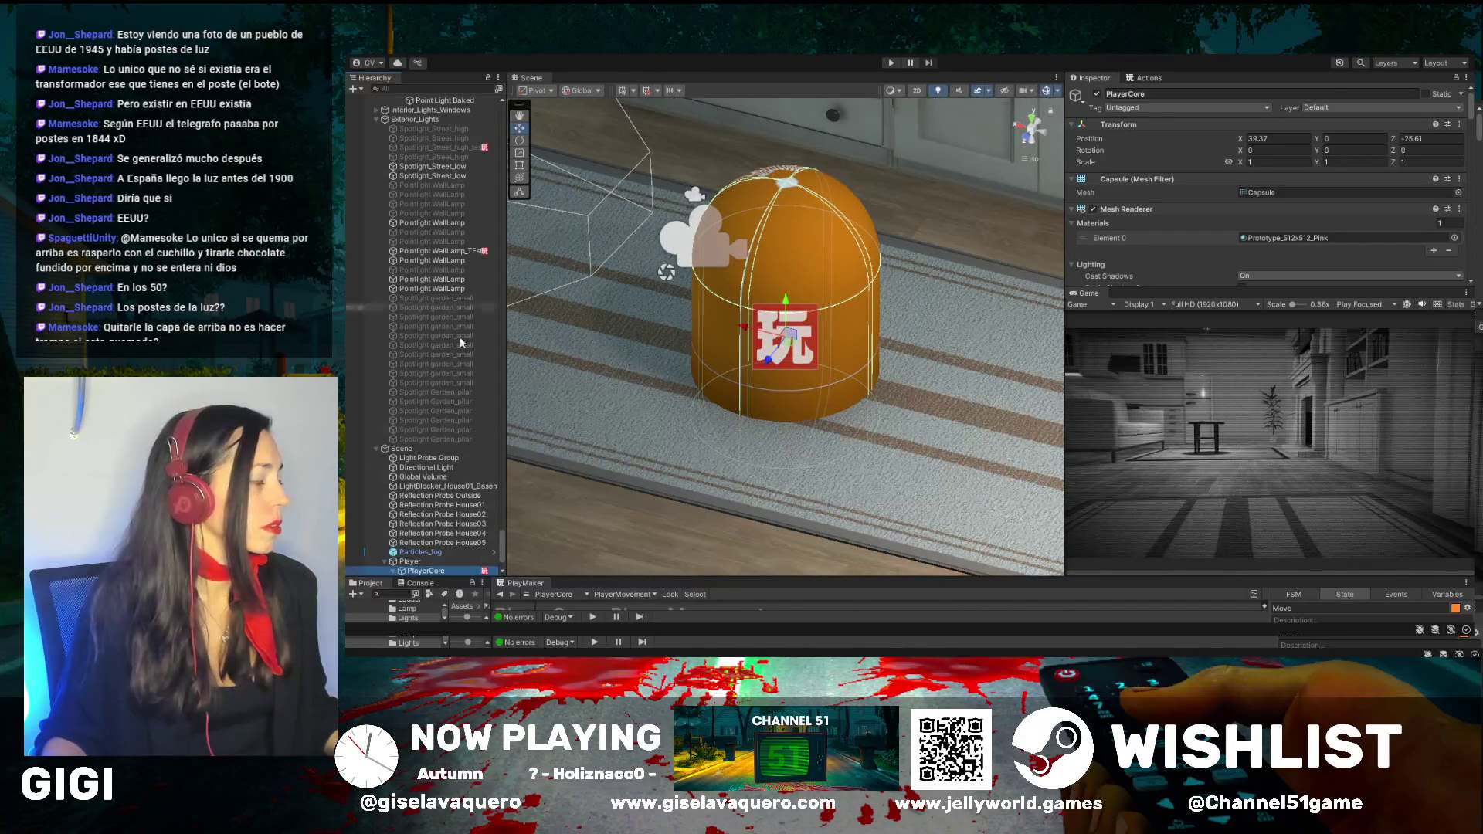
click(400, 563)
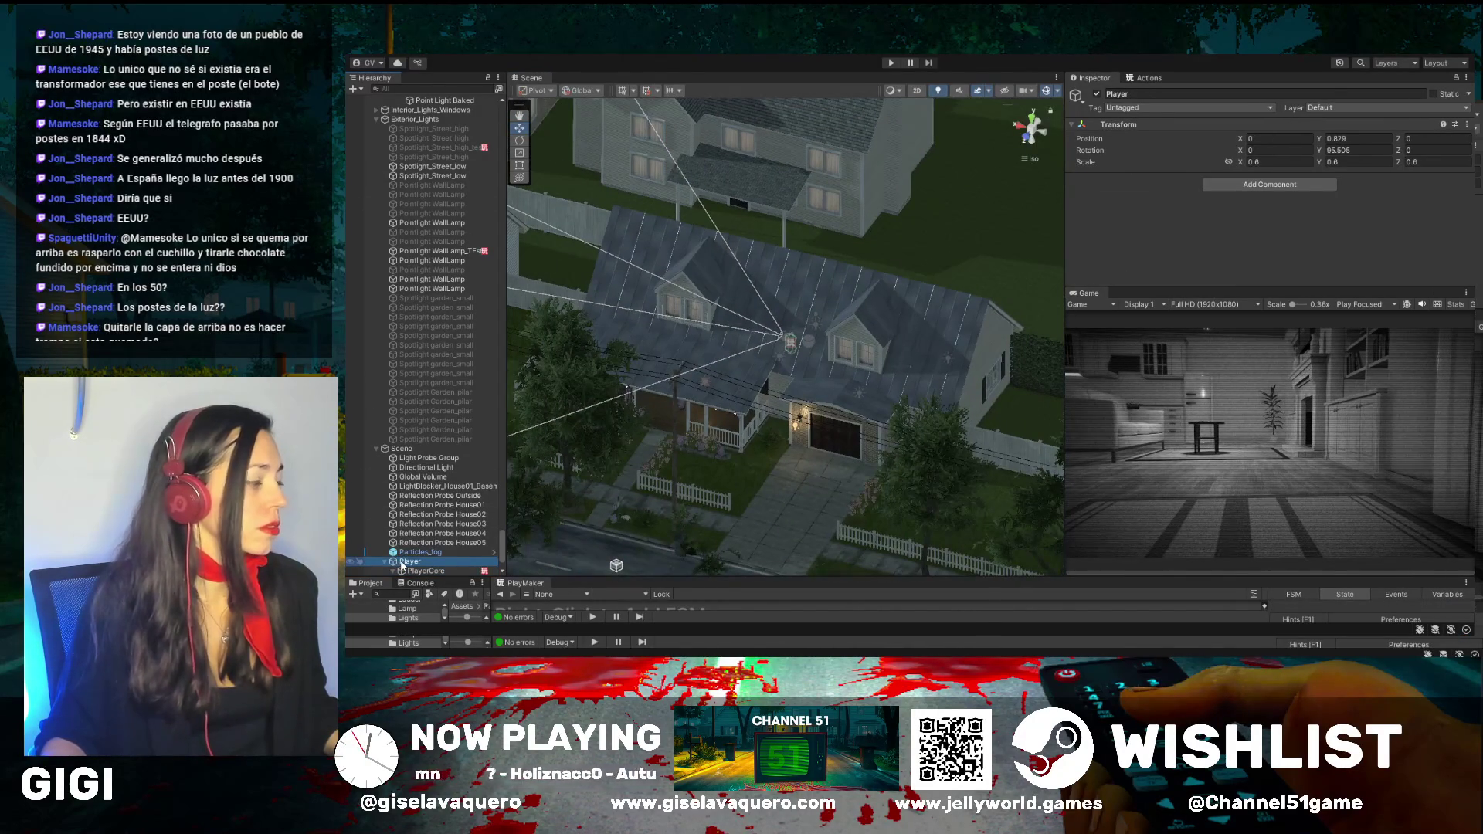
double_click(409, 571)
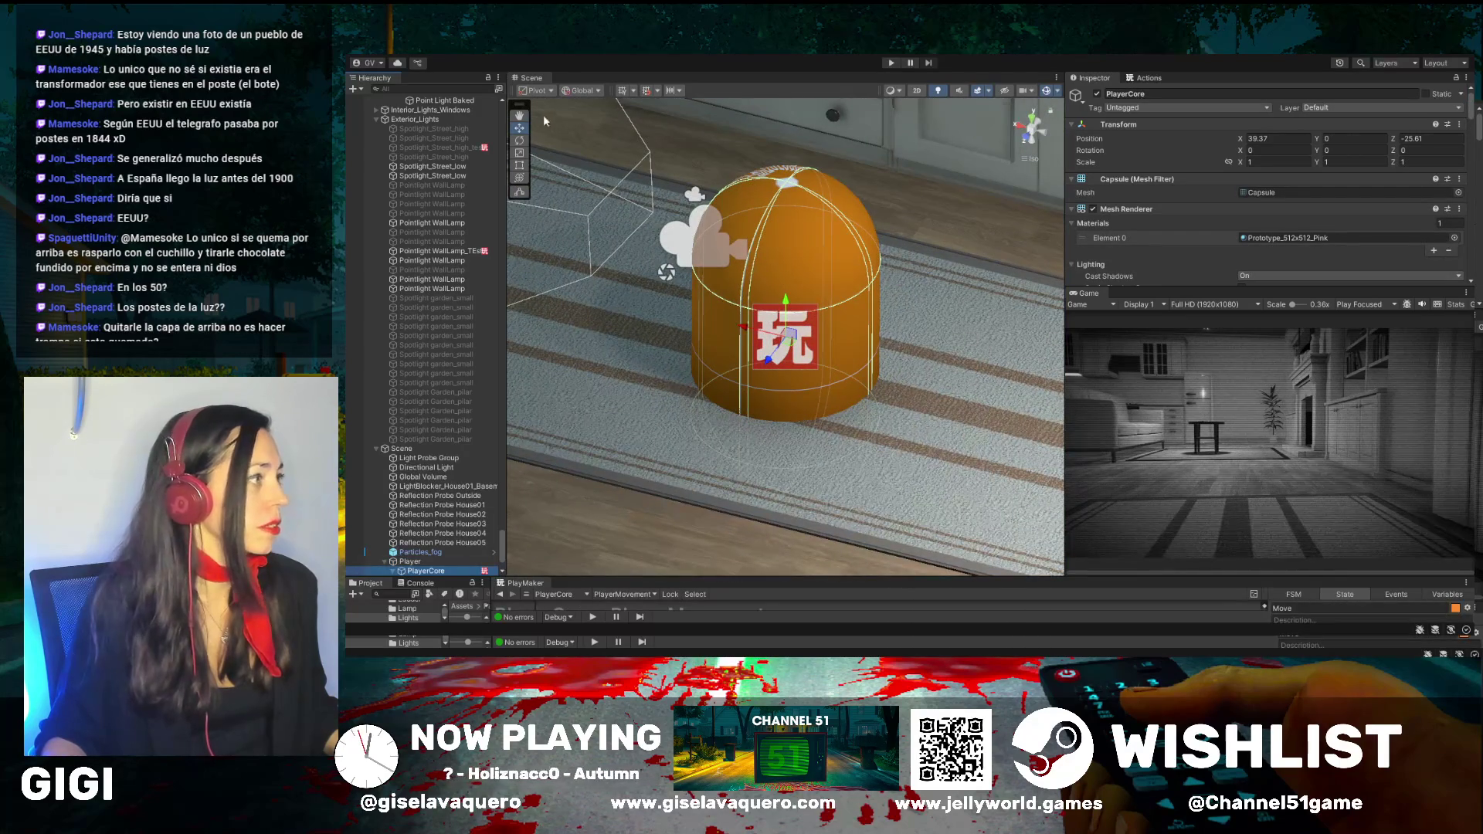
click(521, 116)
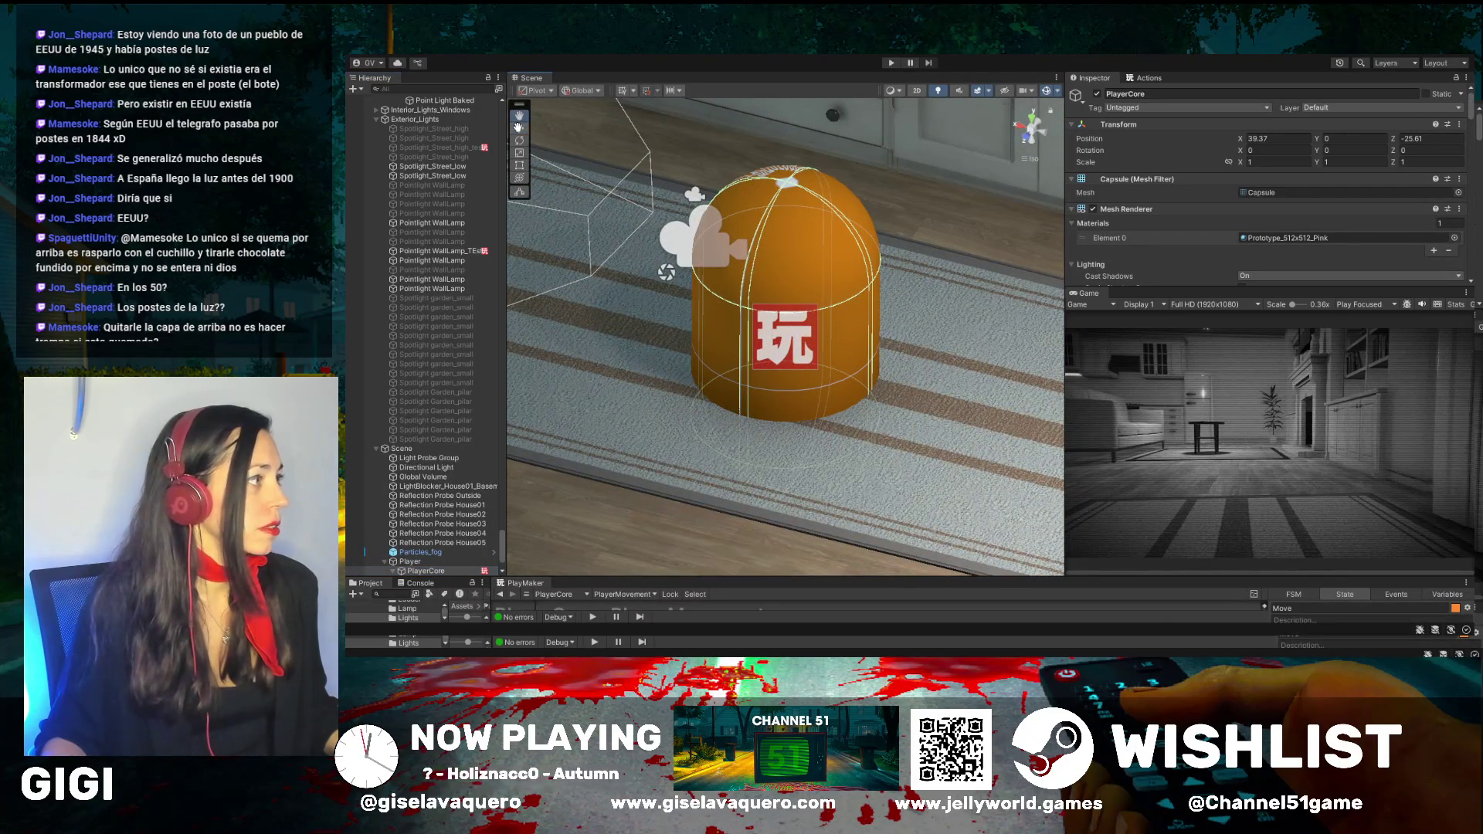
click(419, 561)
Set the Player's Transform Position Y to 1.53 and start Play mode
drag(720, 279, 749, 327)
scroll(651, 328, down, 6)
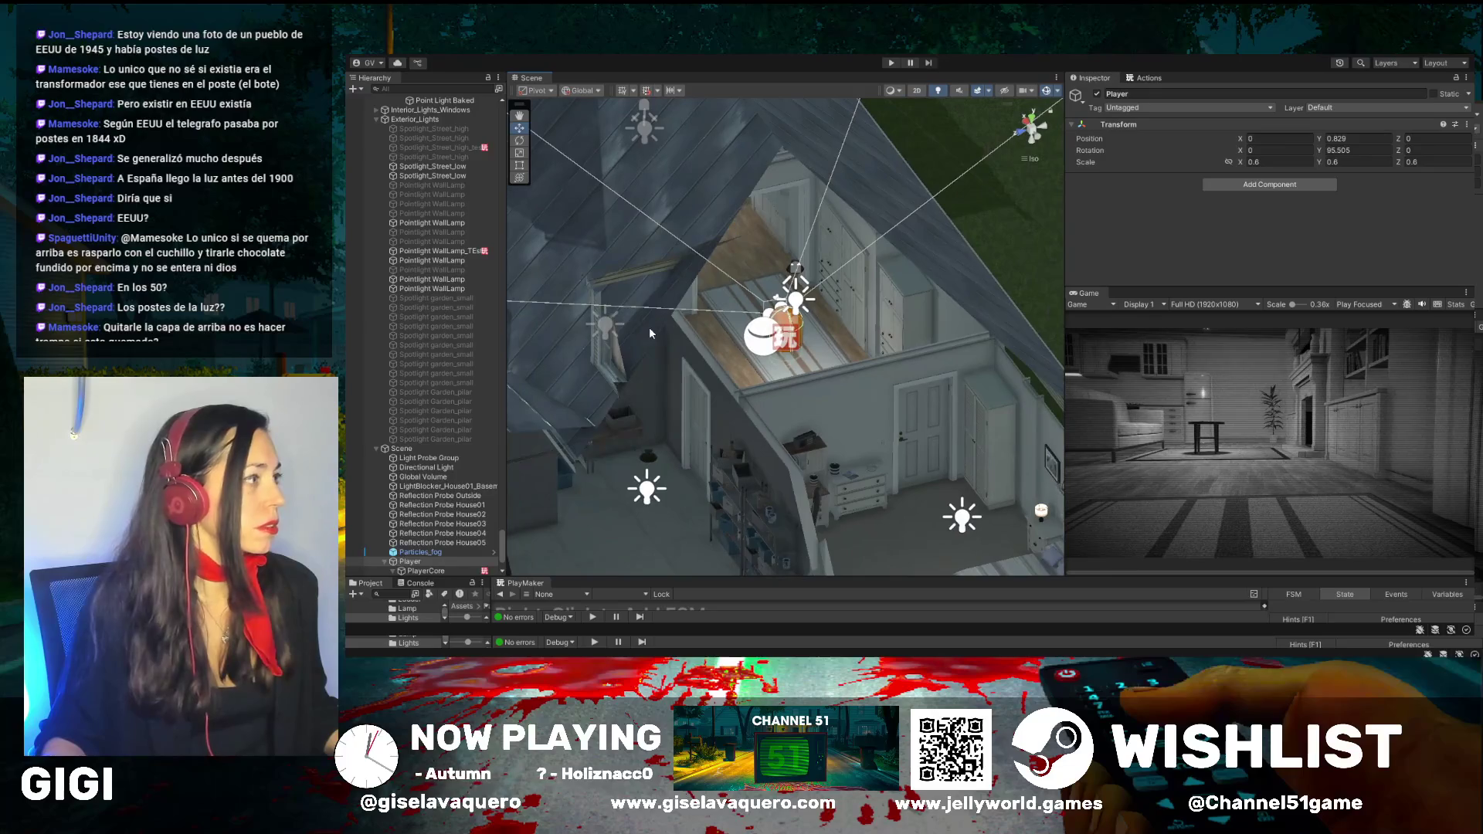
scroll(649, 326, up, 1)
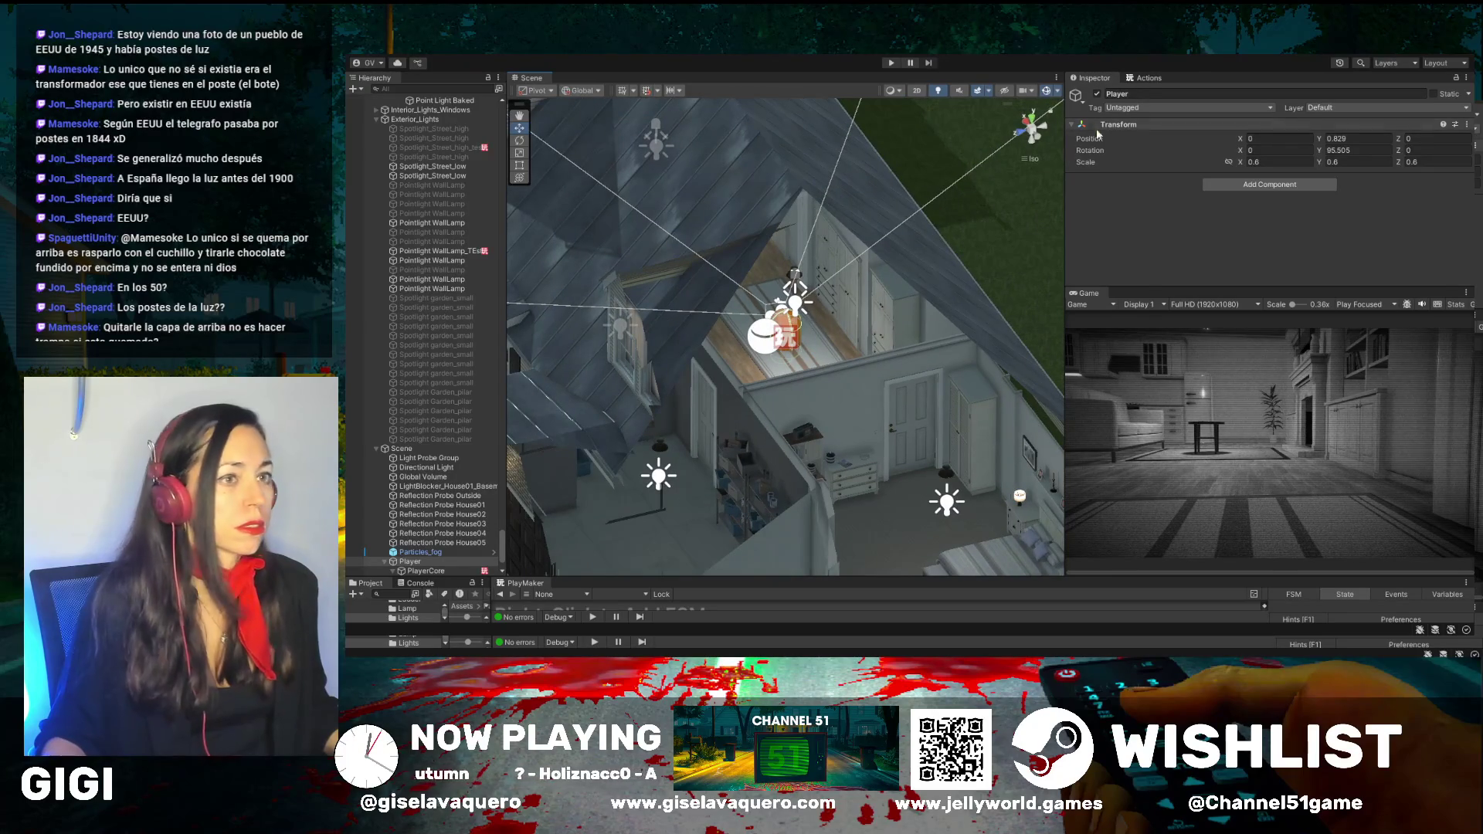
text(1.49)
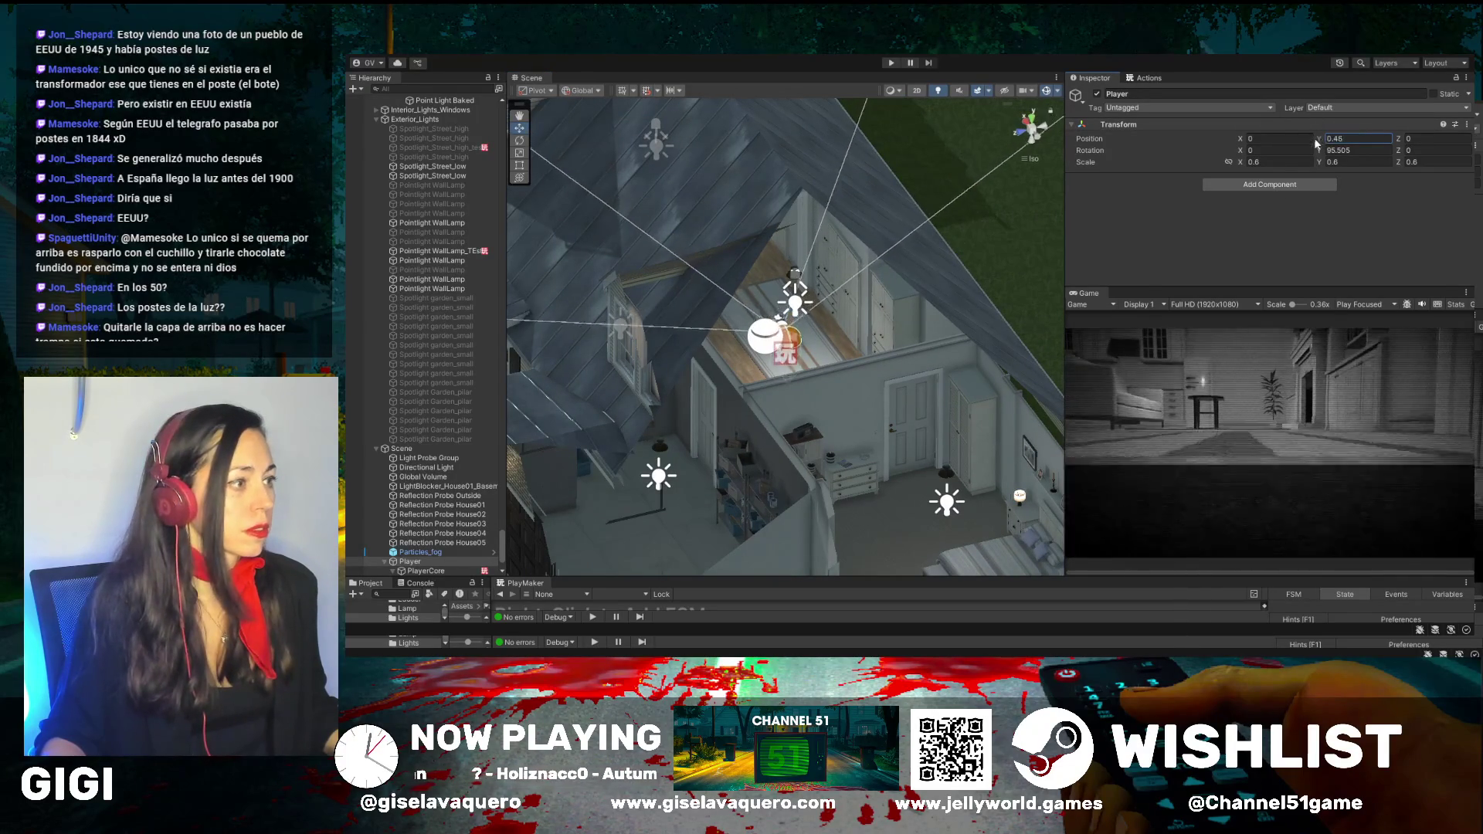
key(BackSpace)
key(BackSpace)
text(58)
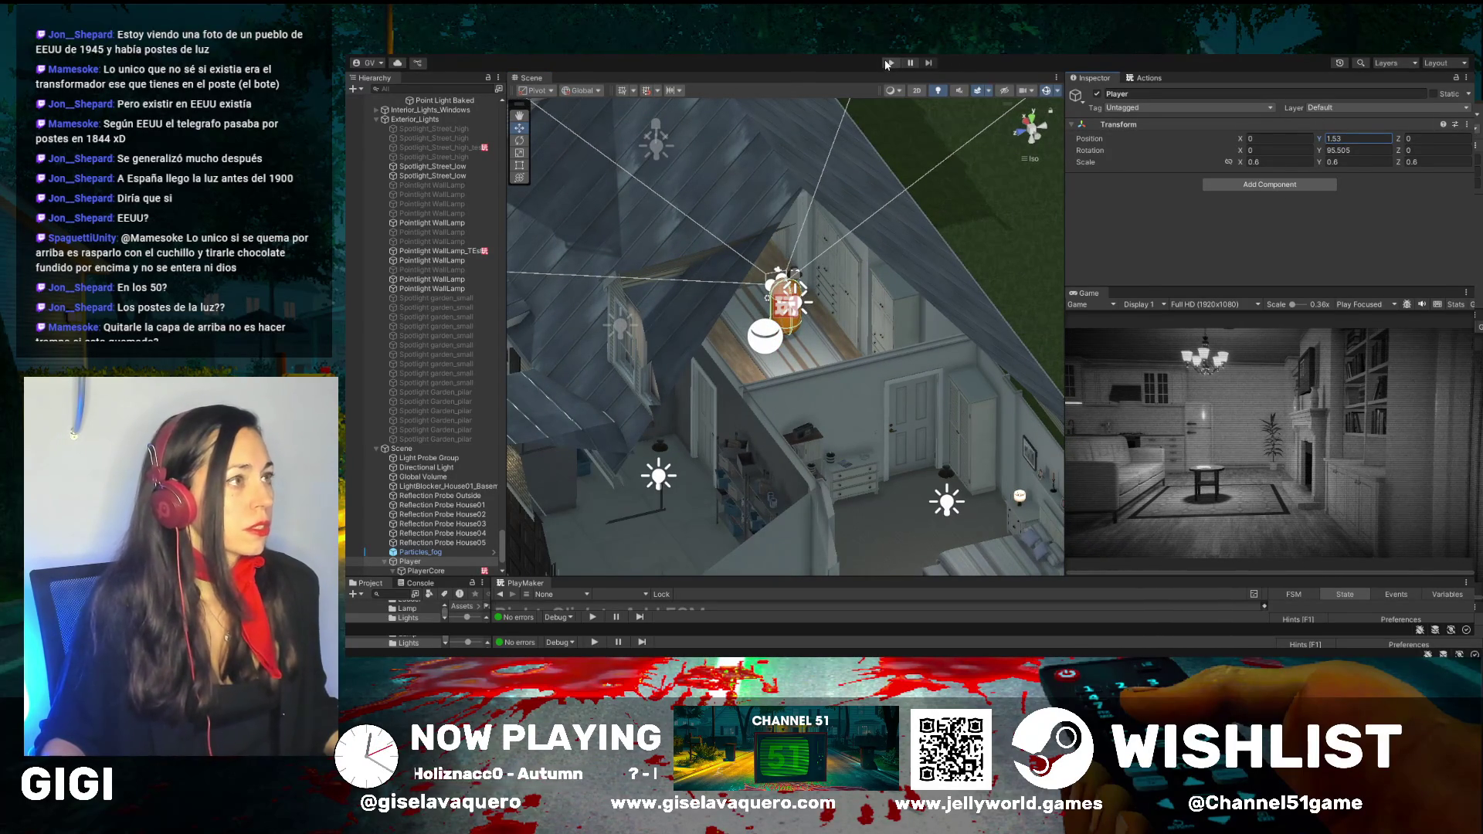
click(888, 62)
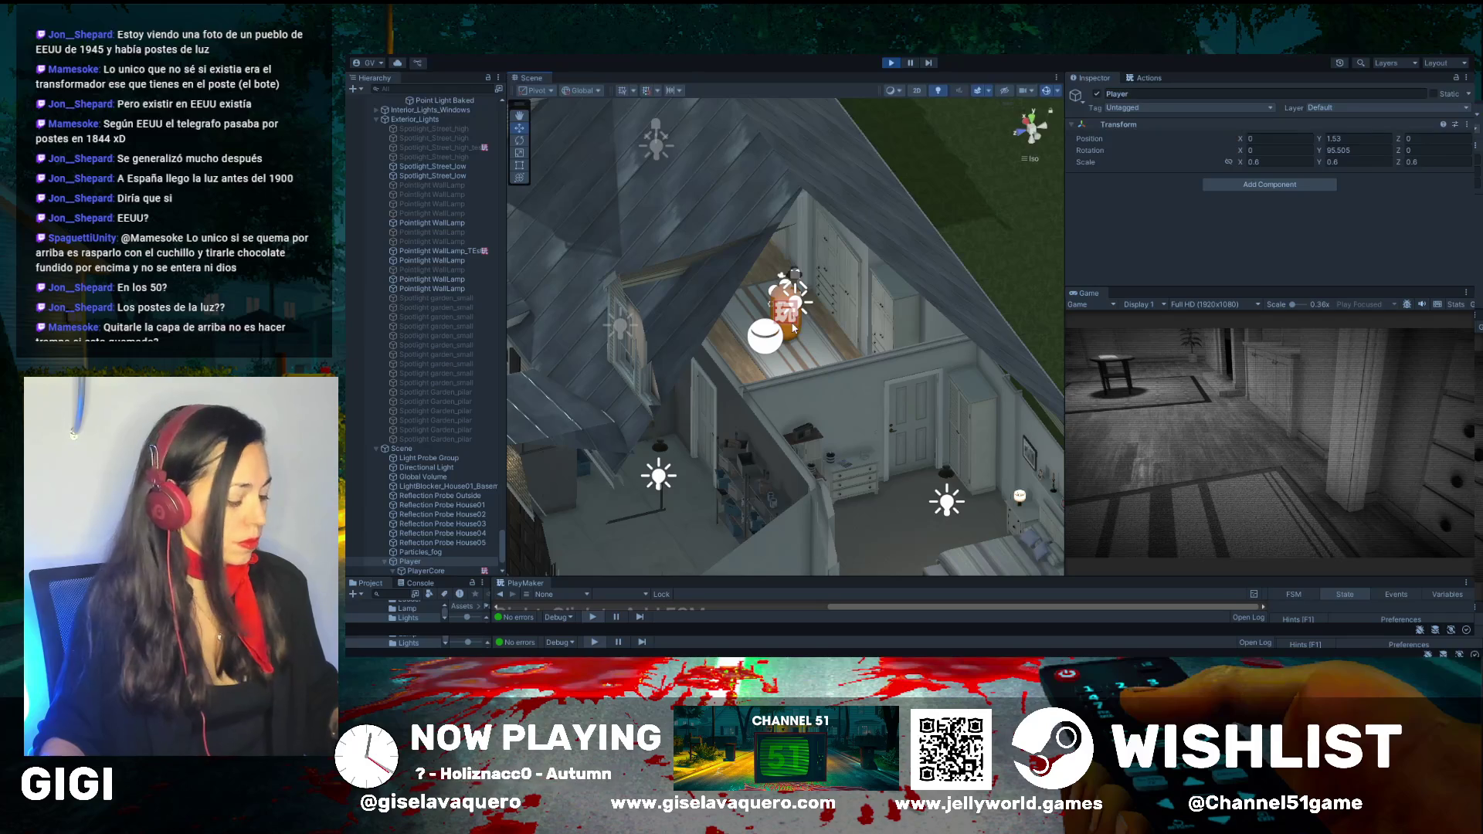
Select PlayerCore and walk the player around the room with W, A and D
click(1171, 424)
key(w)
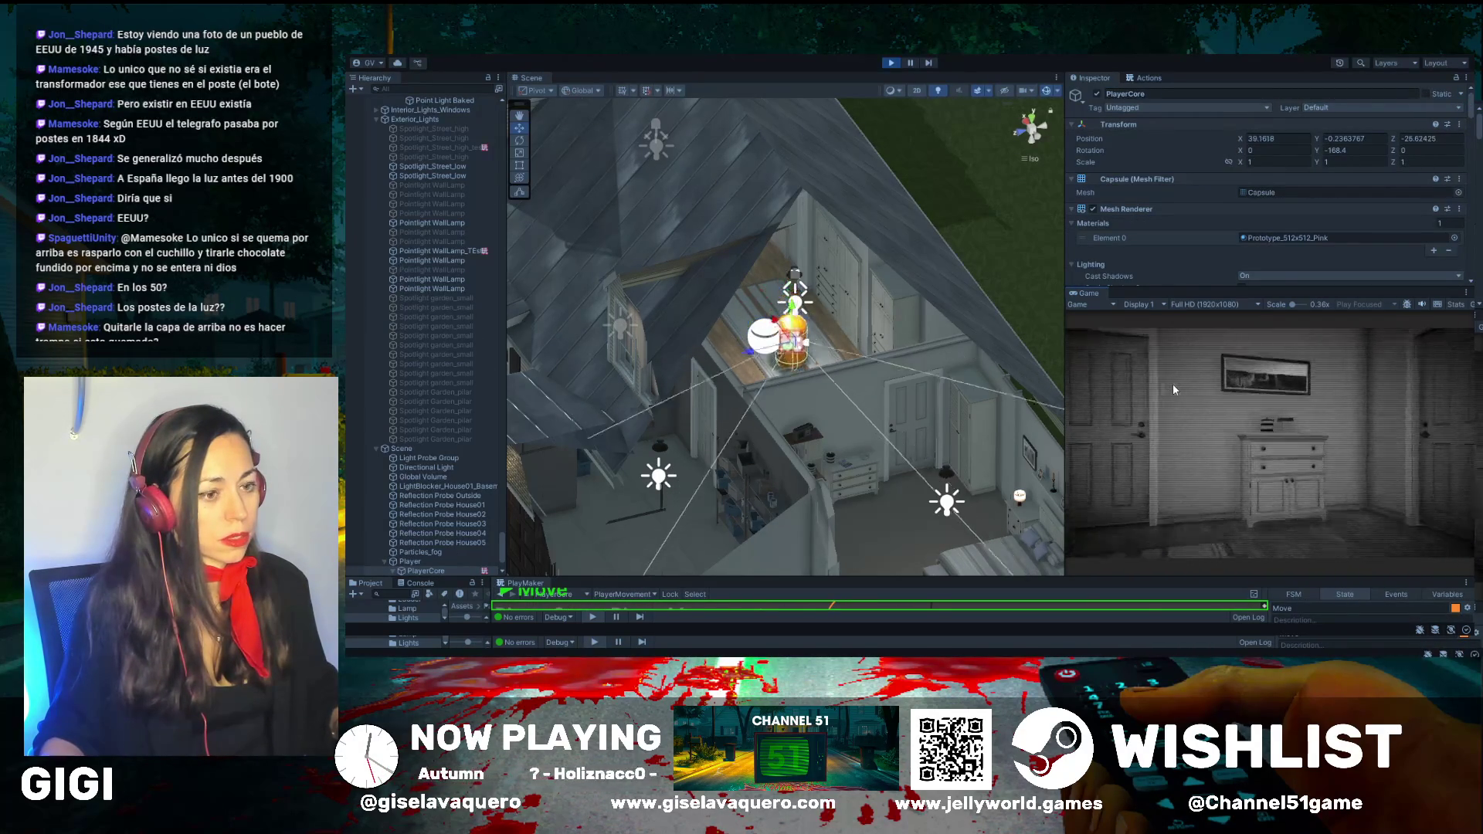
key(d)
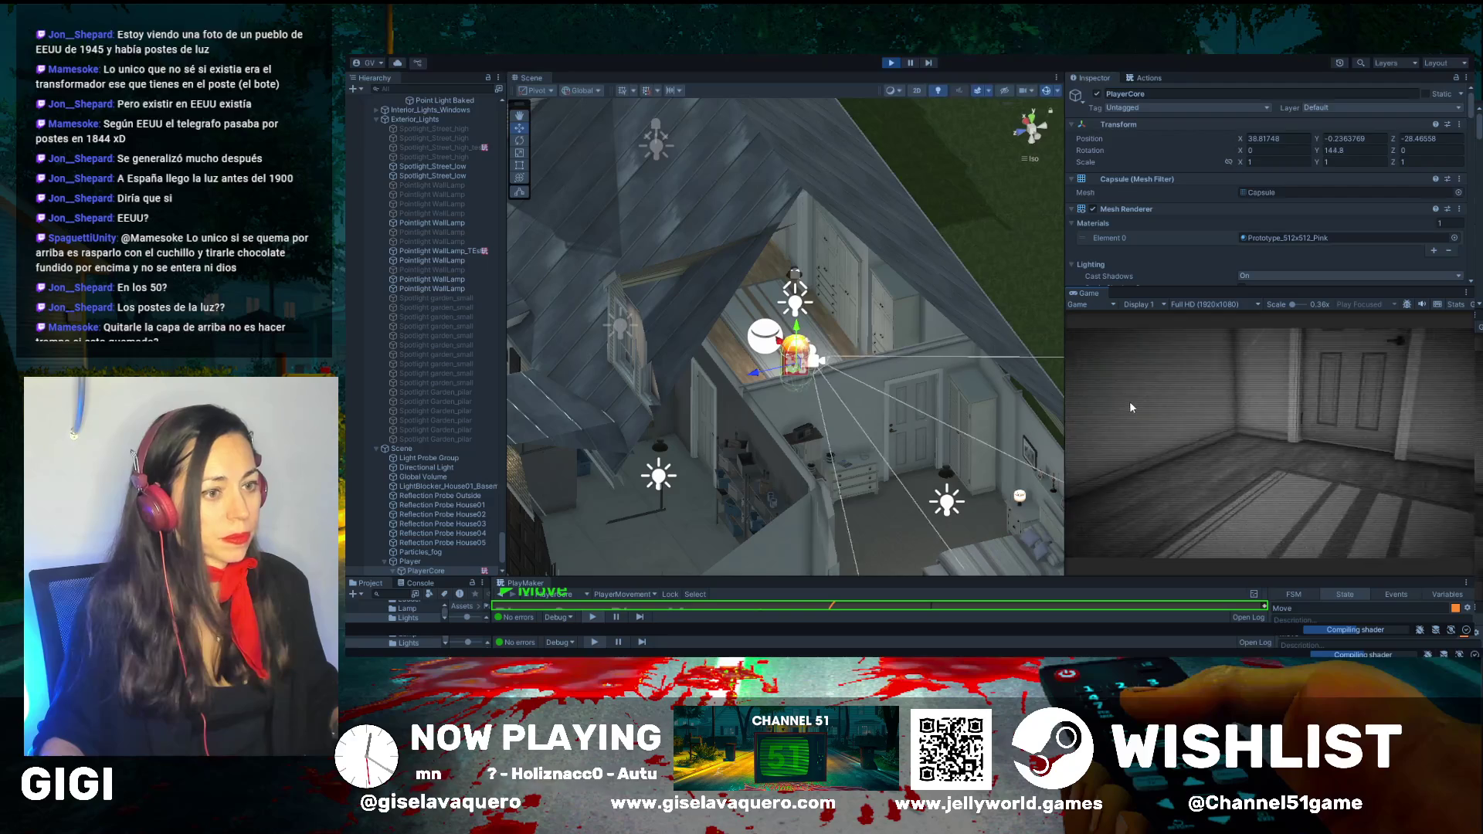
key(a)
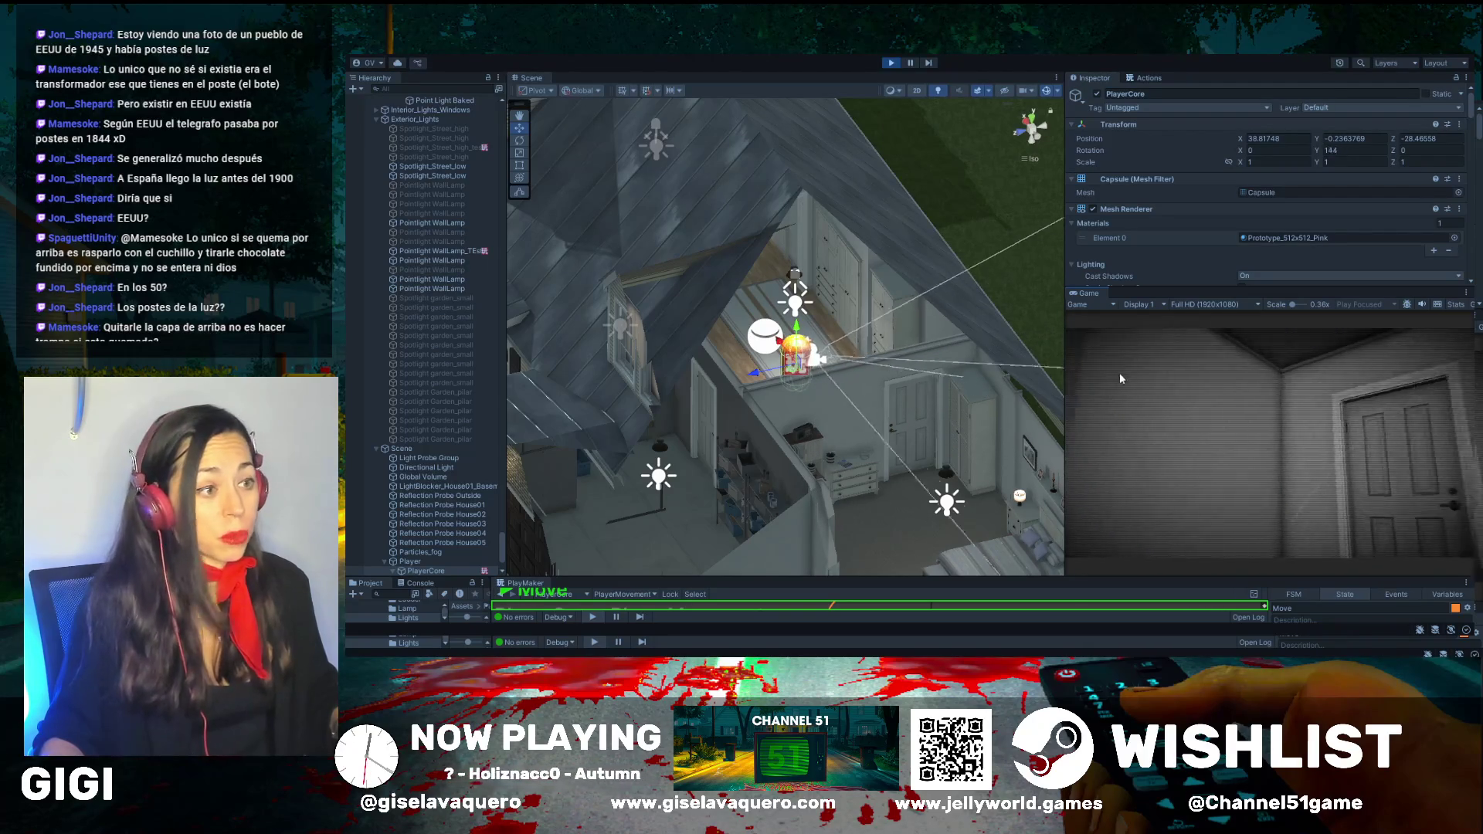
key(d)
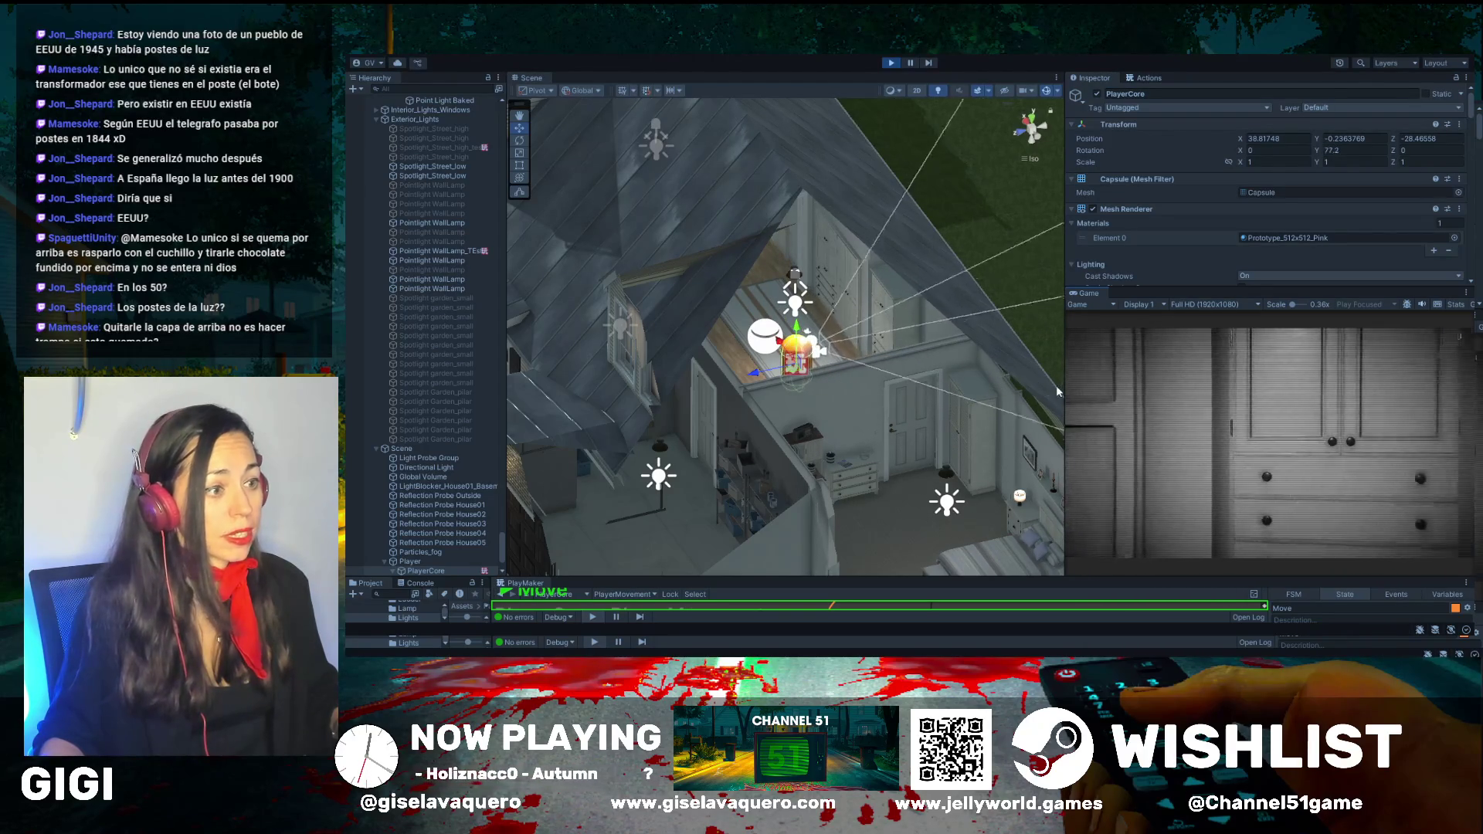
Enlarge the Game view, walk forward through the house, then give the Scene view most of the width
mouse_move(1064, 386)
mouse_down()
mouse_move(992, 363)
mouse_move(611, 332)
mouse_up()
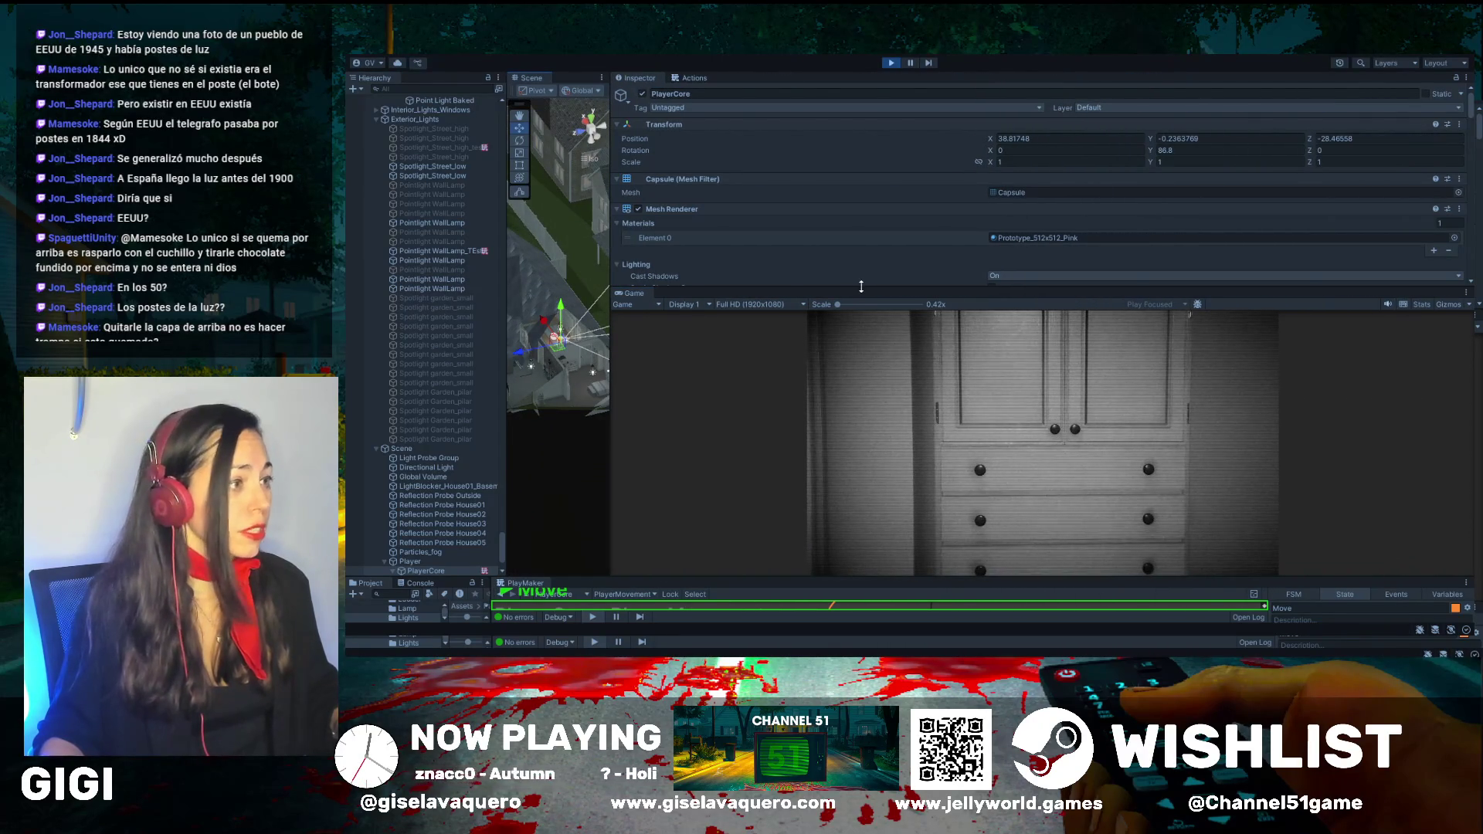
drag(860, 286, 862, 143)
key(w)
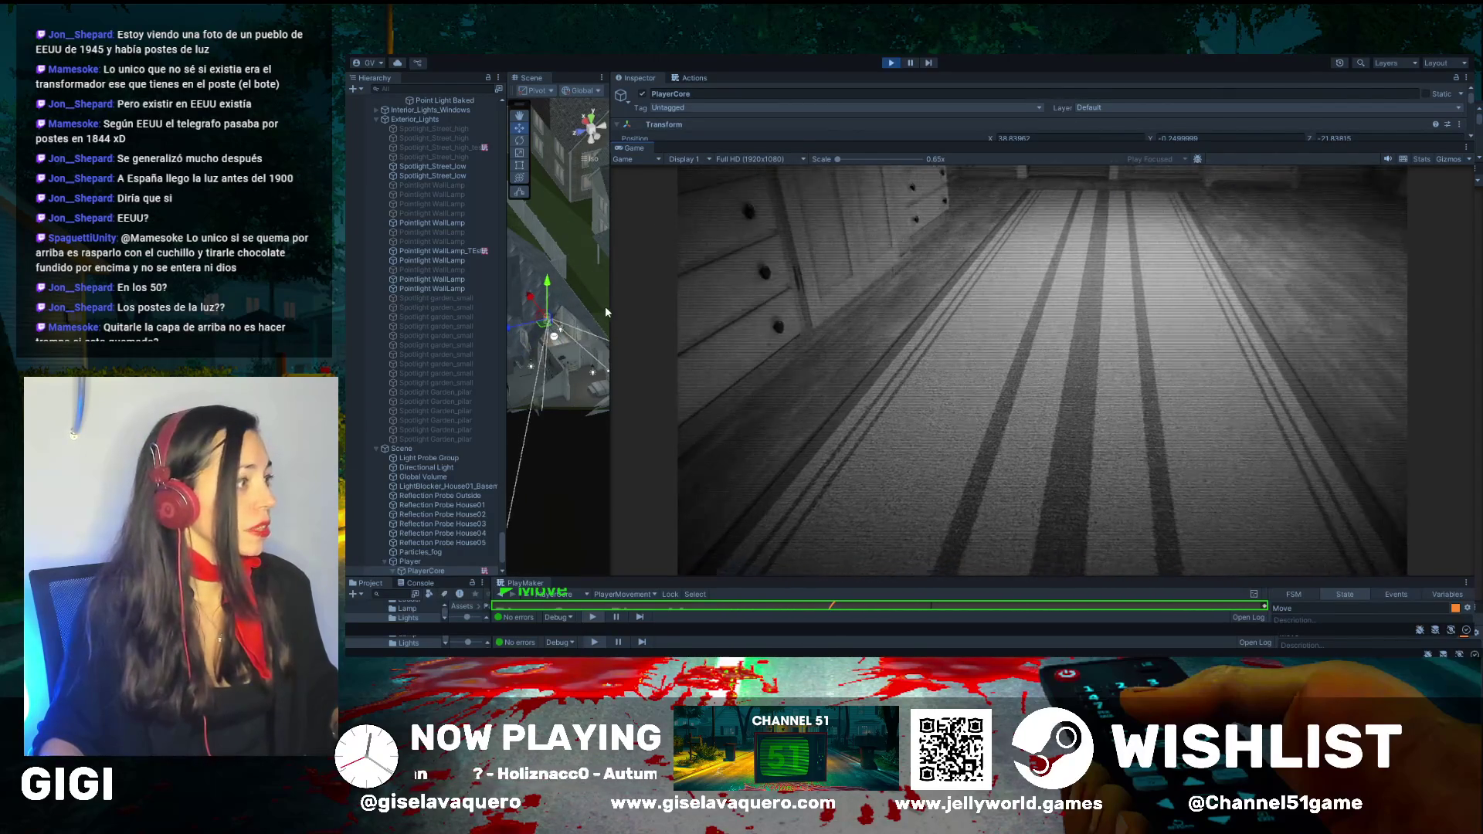
drag(607, 306, 1246, 309)
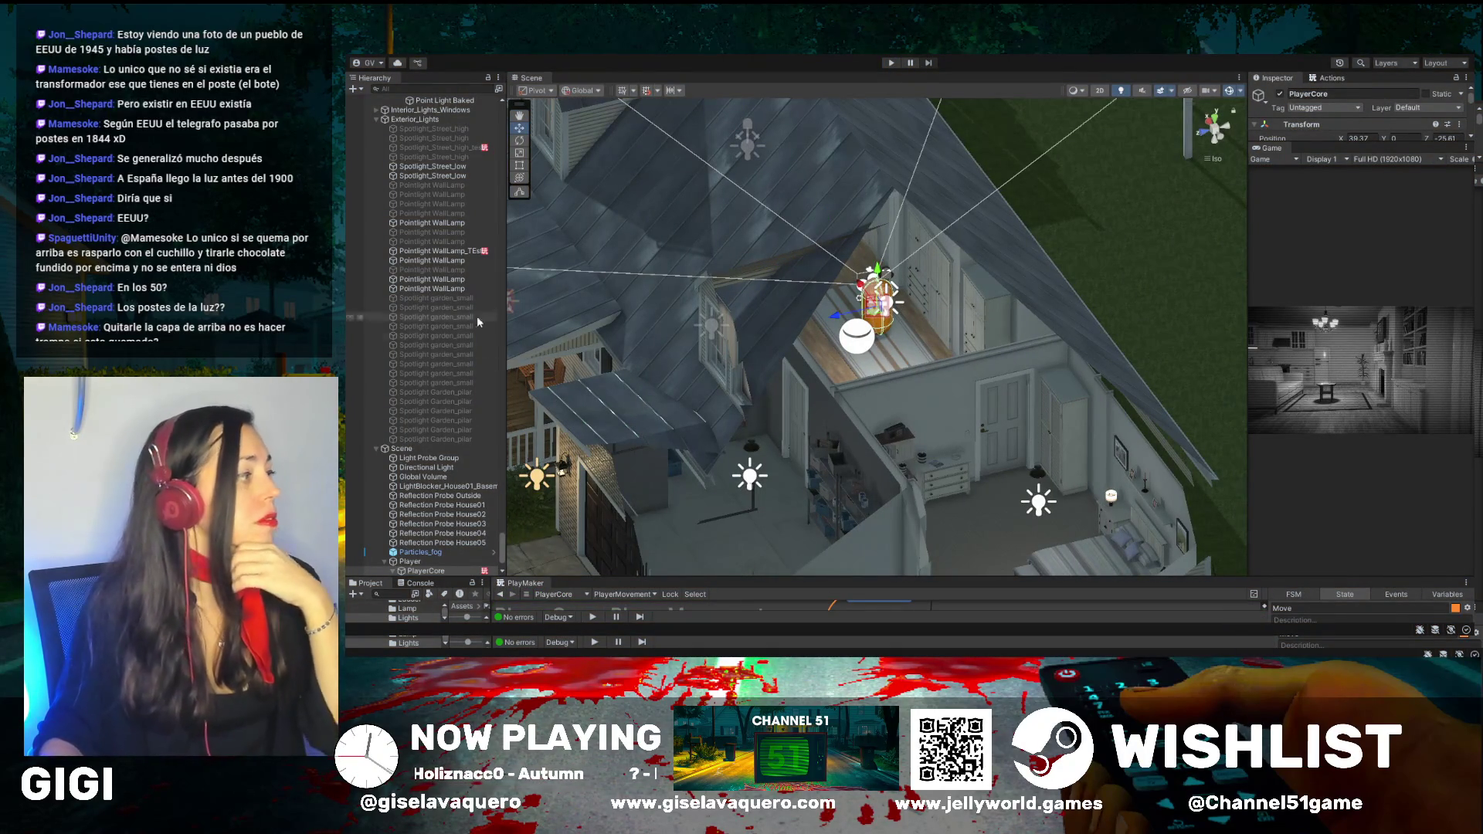
Frame the PlayerCore capsule, then select the newspaper on the round side table
double_click(413, 573)
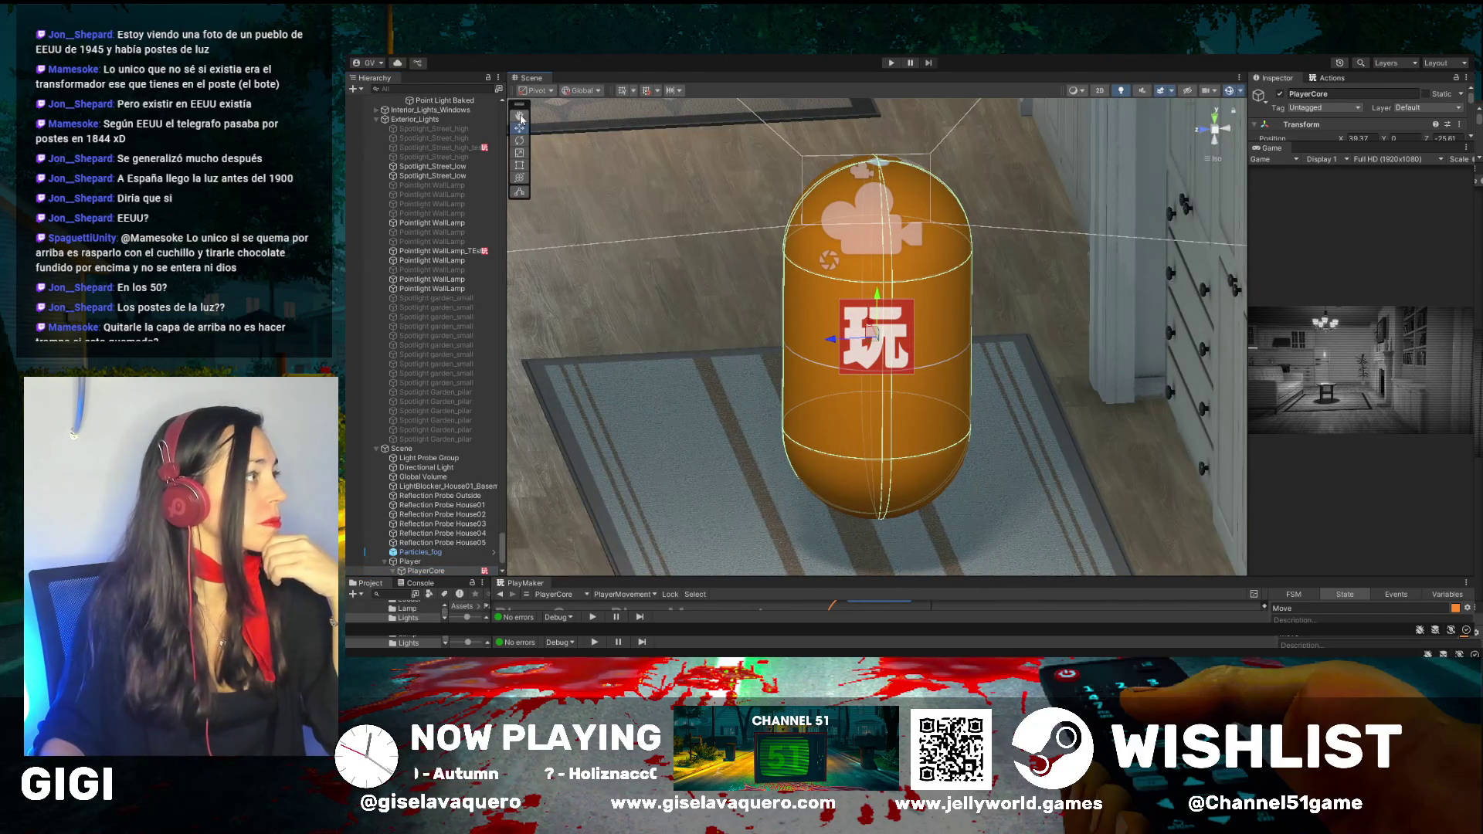
mouse_move(699, 211)
mouse_down()
mouse_move(811, 309)
mouse_move(977, 410)
mouse_move(970, 374)
mouse_move(878, 340)
mouse_move(1009, 343)
mouse_move(1013, 438)
mouse_move(1043, 437)
mouse_move(989, 424)
mouse_move(844, 467)
mouse_up()
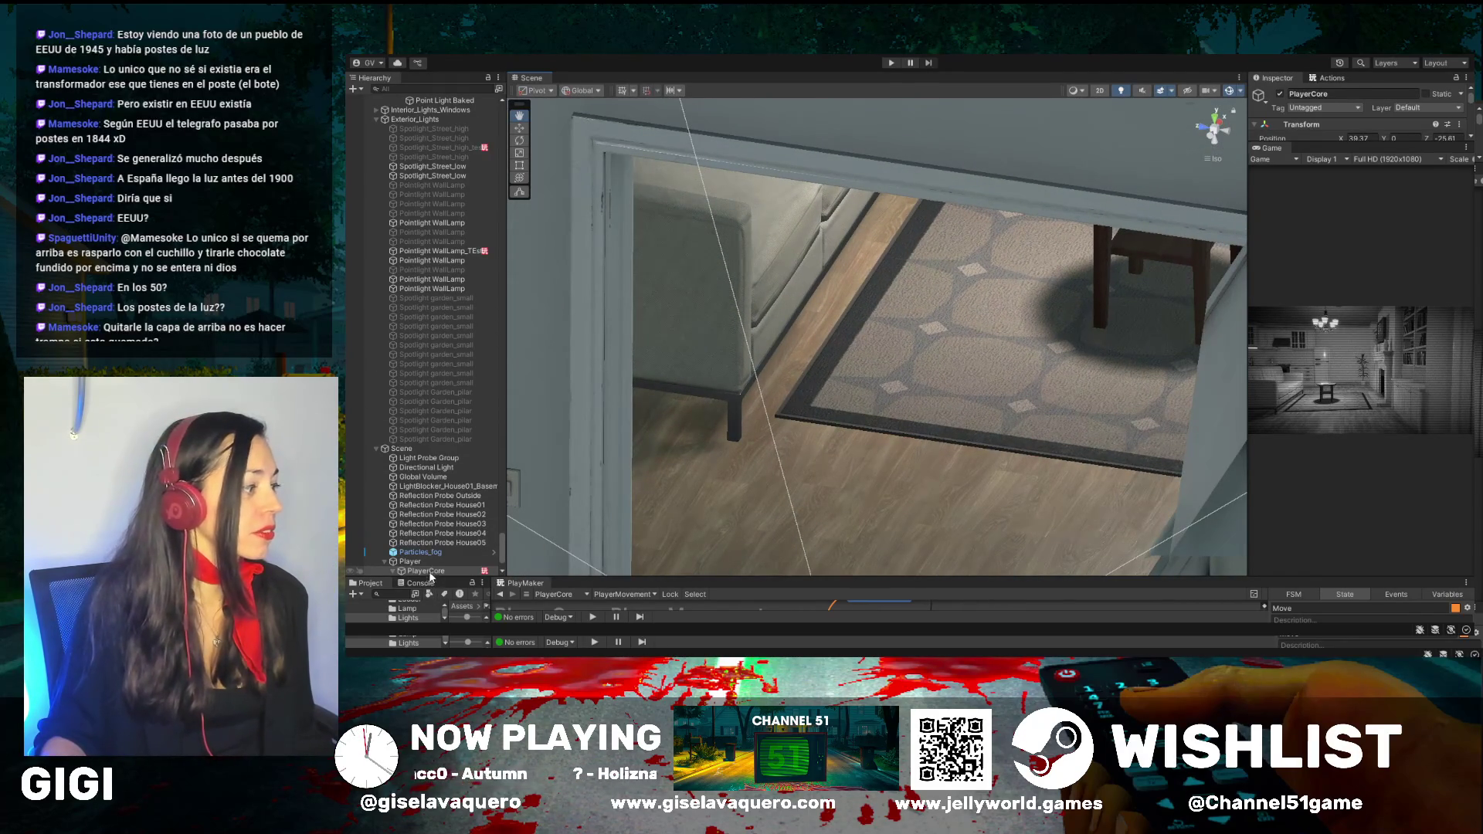
double_click(427, 572)
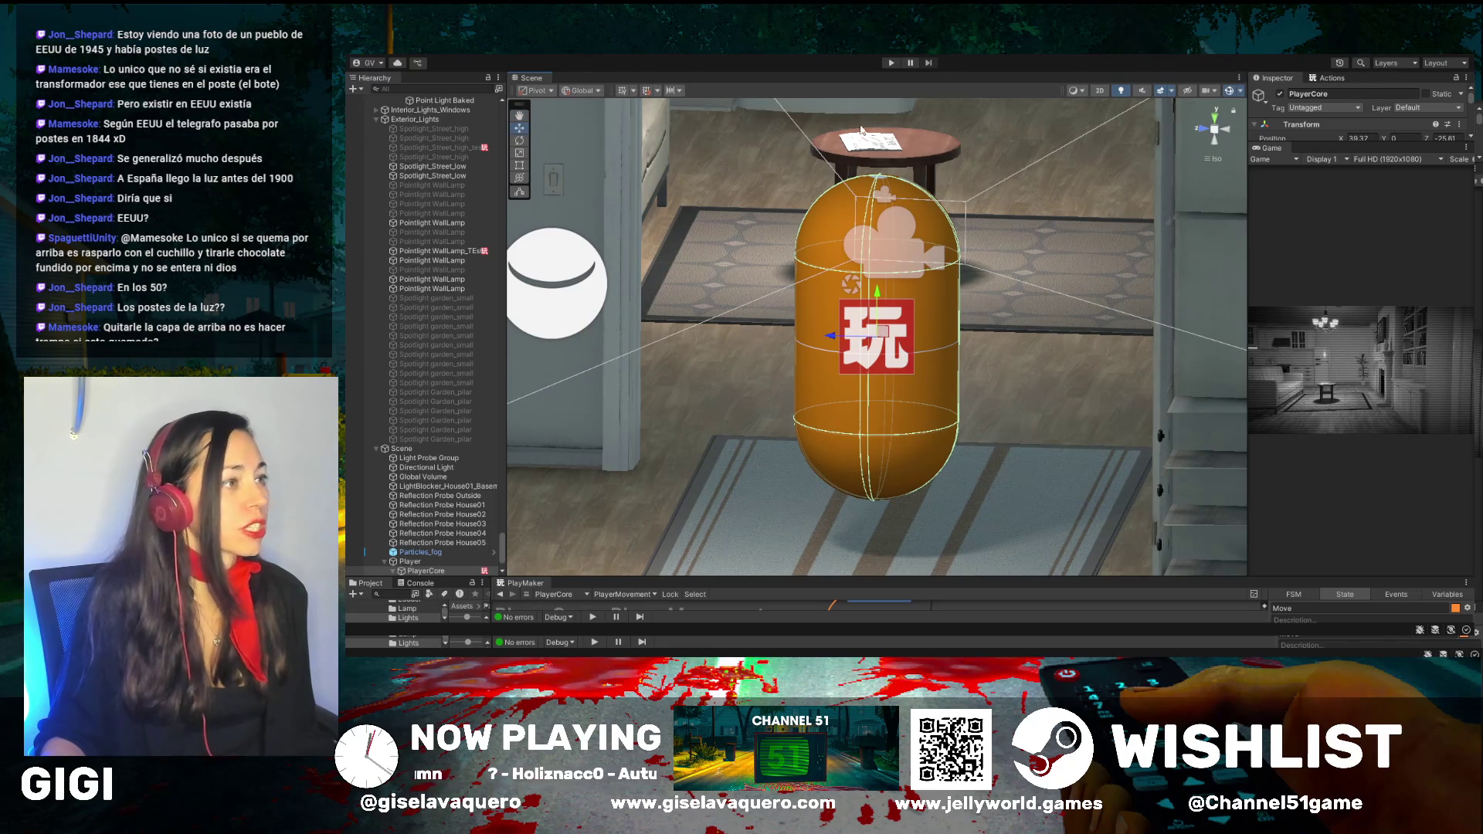
click(873, 150)
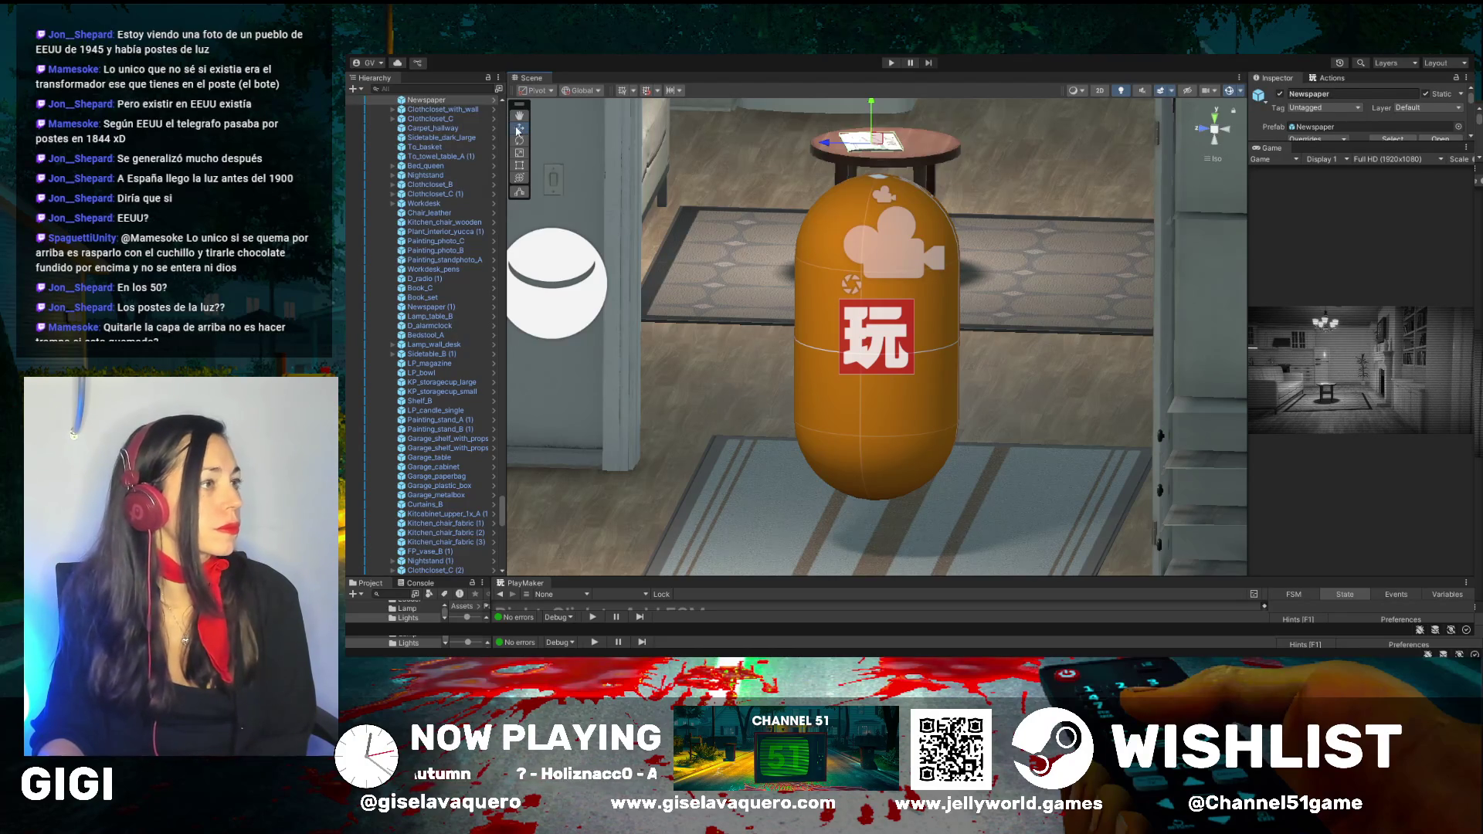
Select and frame the Couch_3seat sofa, then orbit and pan toward the kitchen chandelier
mouse_move(850, 193)
mouse_down()
mouse_move(1000, 160)
mouse_move(1041, 177)
mouse_move(803, 185)
mouse_up()
click(803, 185)
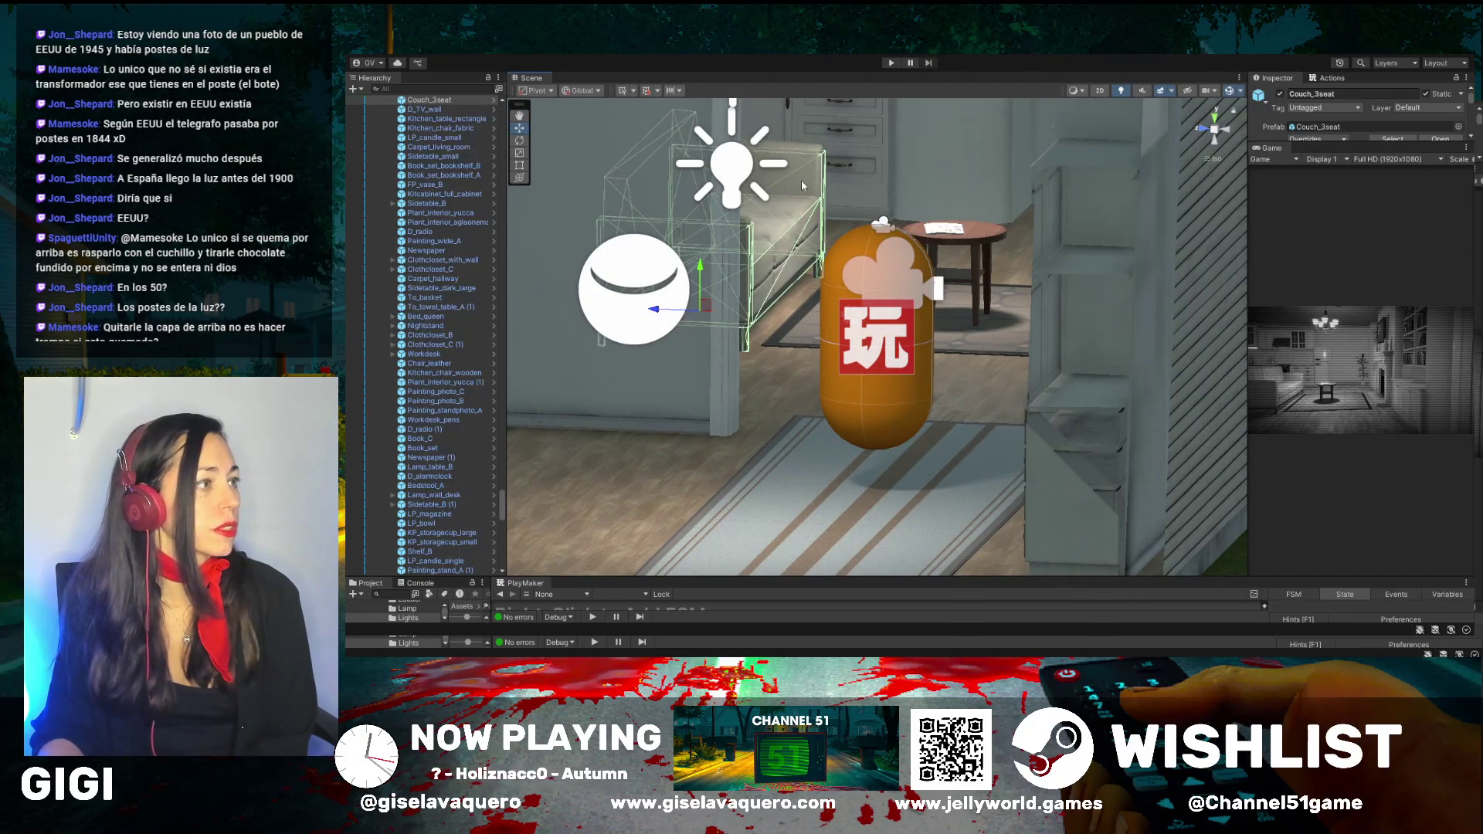
scroll(433, 530, up, 8)
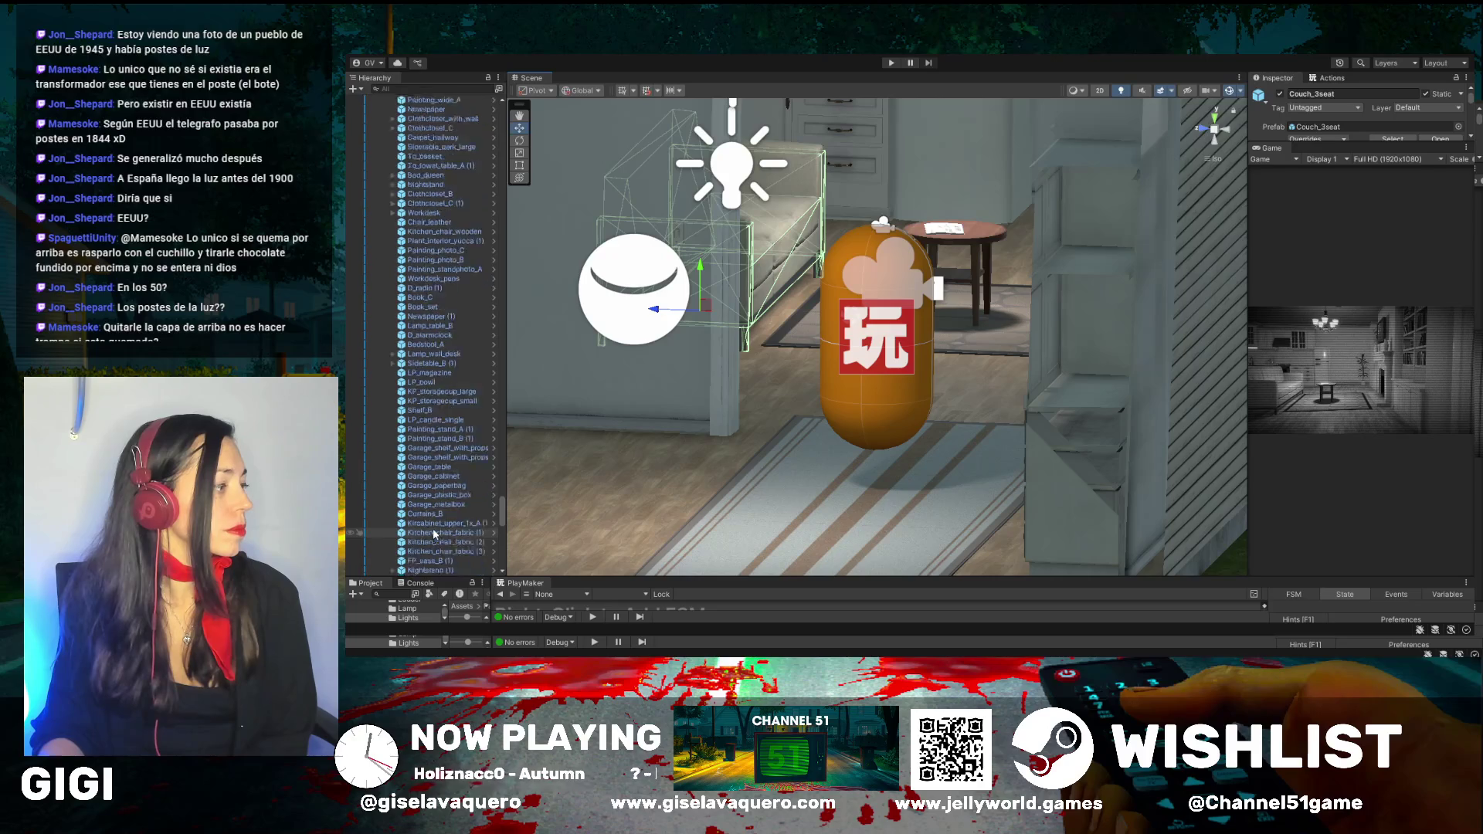
scroll(433, 529, up, 3)
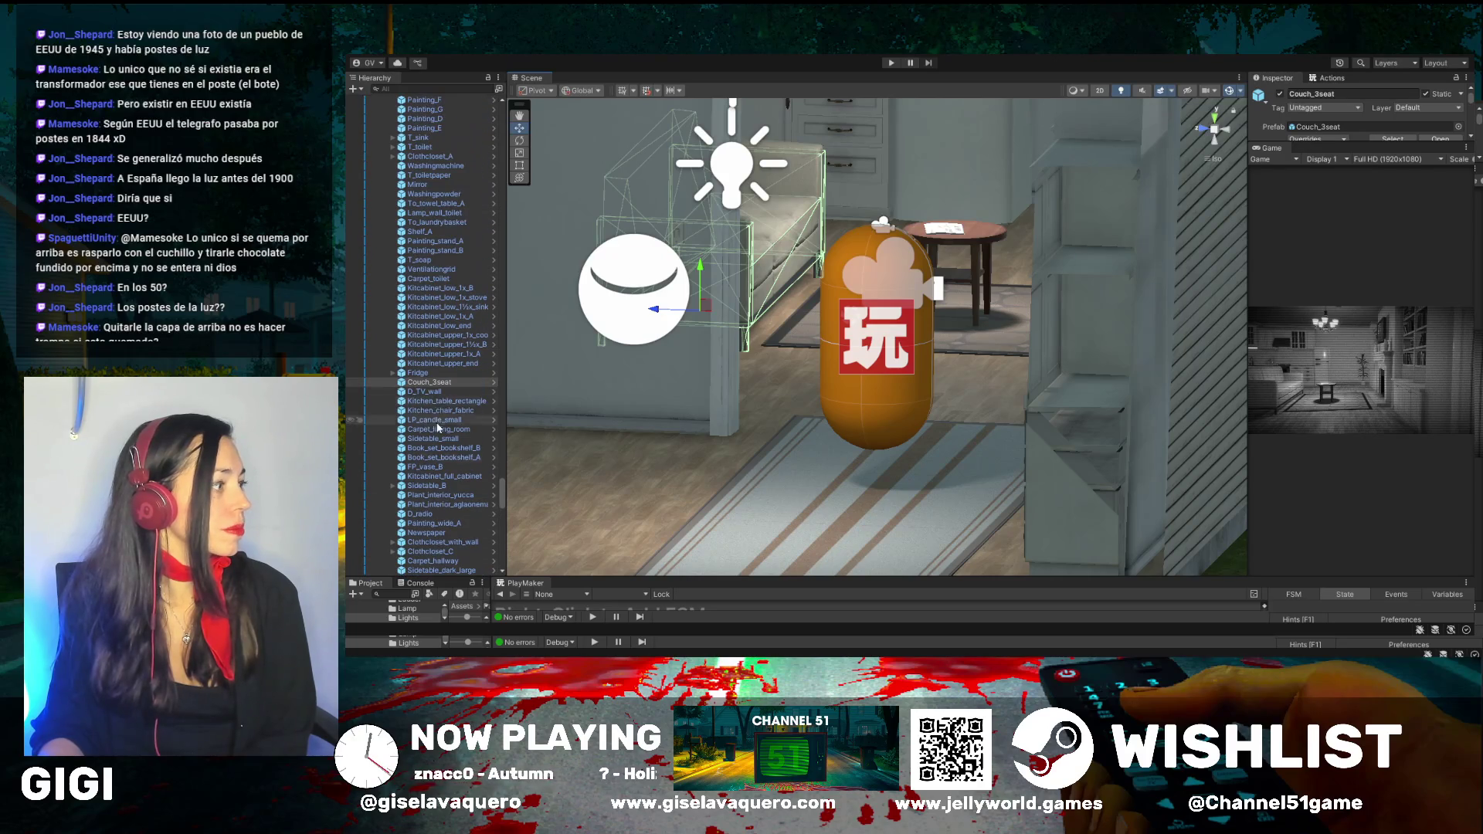
double_click(441, 383)
mouse_move(741, 347)
mouse_down()
mouse_move(684, 347)
mouse_move(798, 317)
mouse_up()
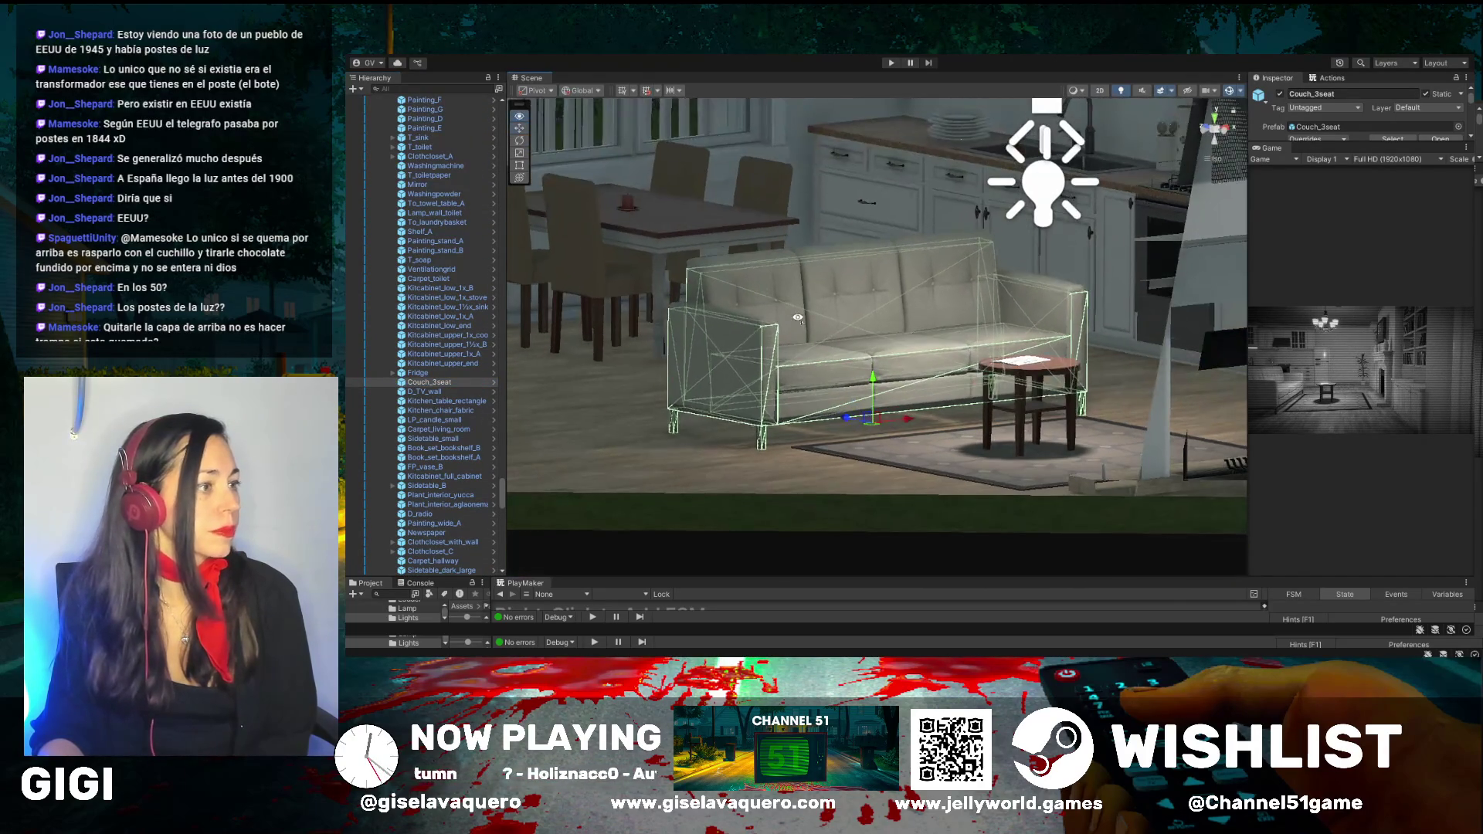
drag(736, 225, 860, 349)
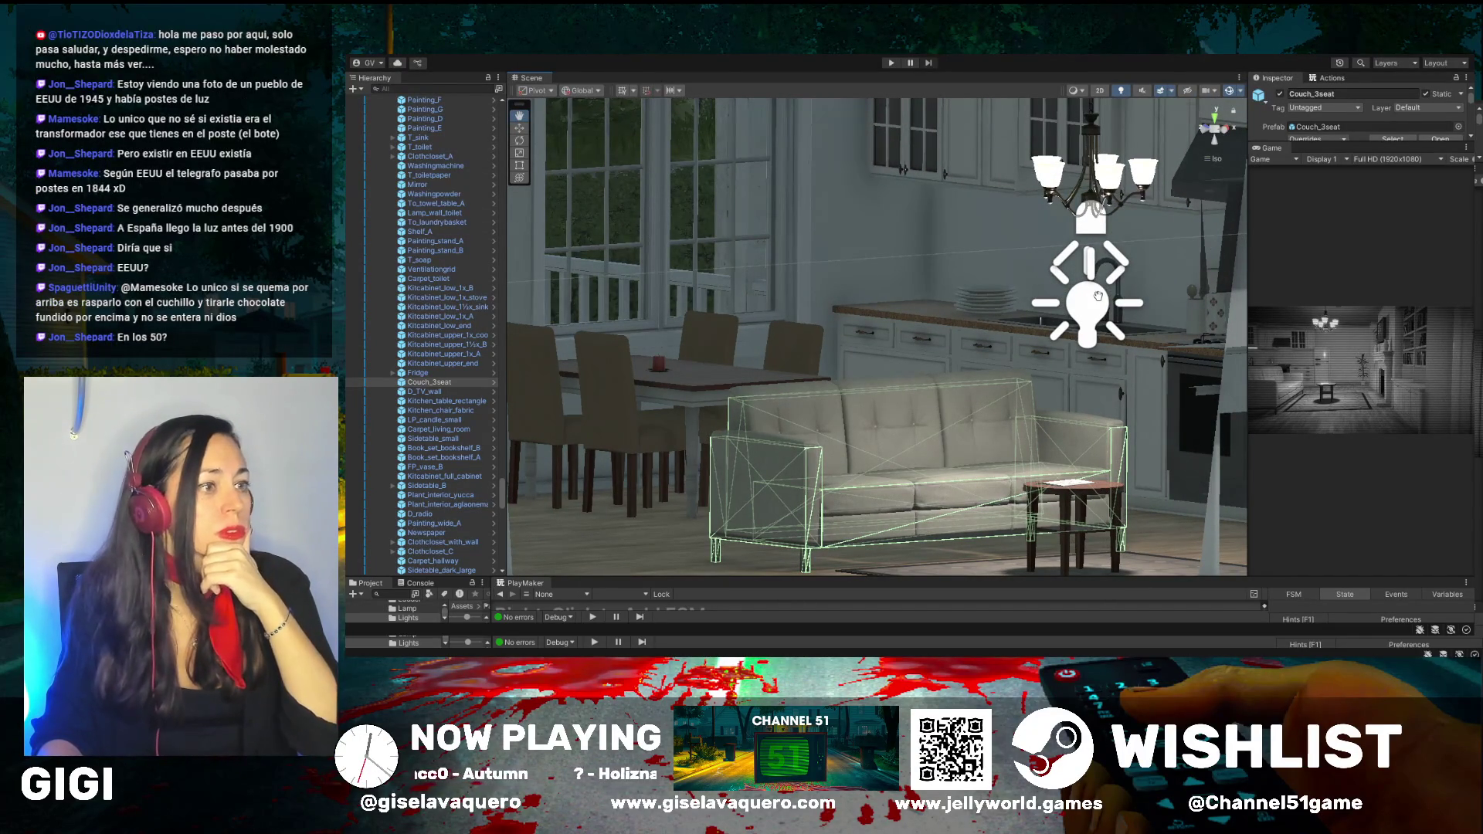
Disable the chandelier's Point Light Baked and widen the Game preview and Inspector panels
click(1130, 321)
click(1279, 95)
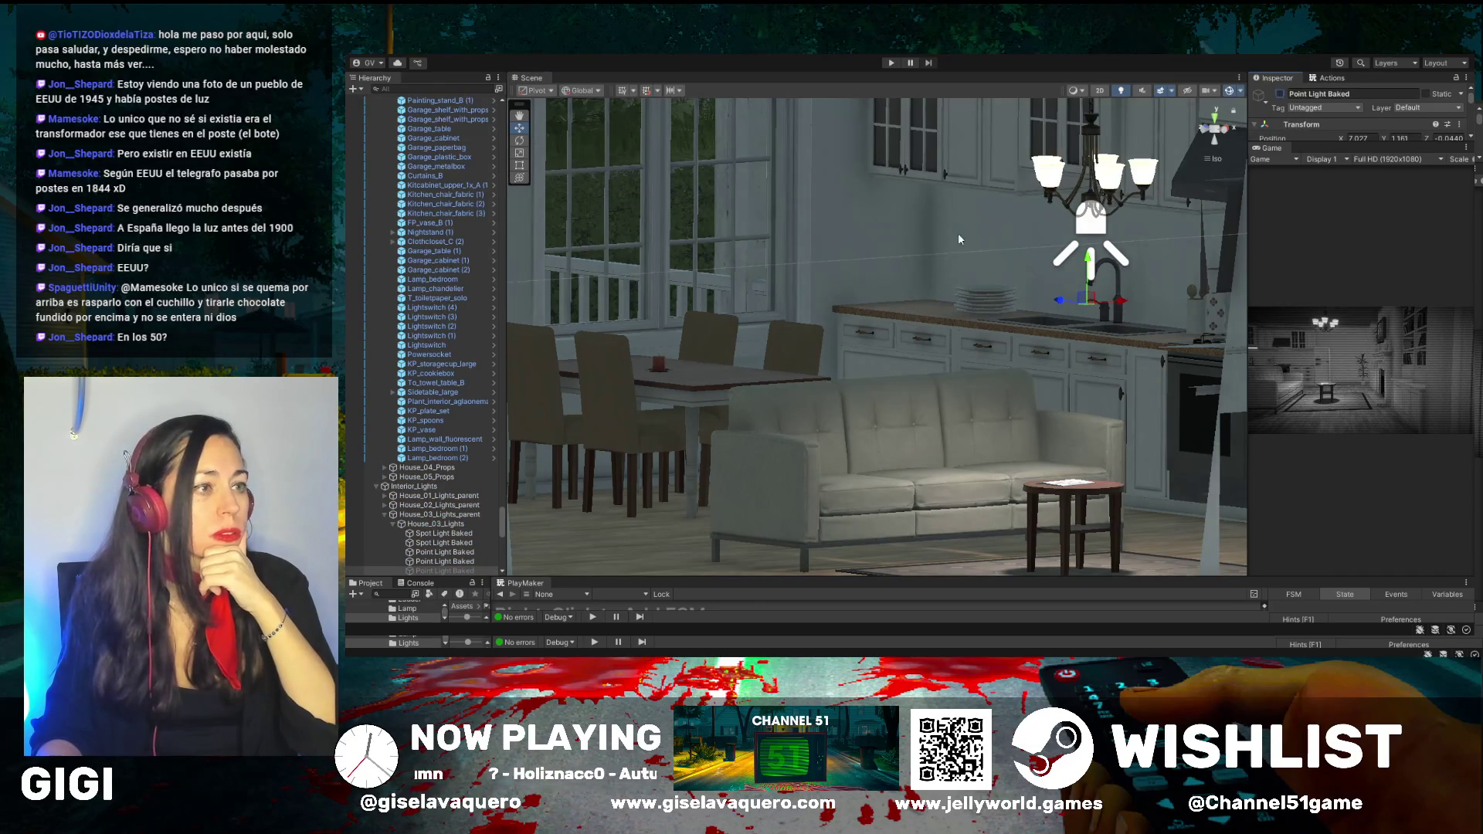
drag(984, 234, 975, 288)
drag(1248, 275, 1098, 275)
Toggle Point Light Baked on and off to compare, leaving it disabled
click(1129, 94)
click(1130, 94)
click(1130, 95)
click(1130, 94)
Frame the chandelier light and pan the Scene view across the living room
drag(767, 362, 984, 285)
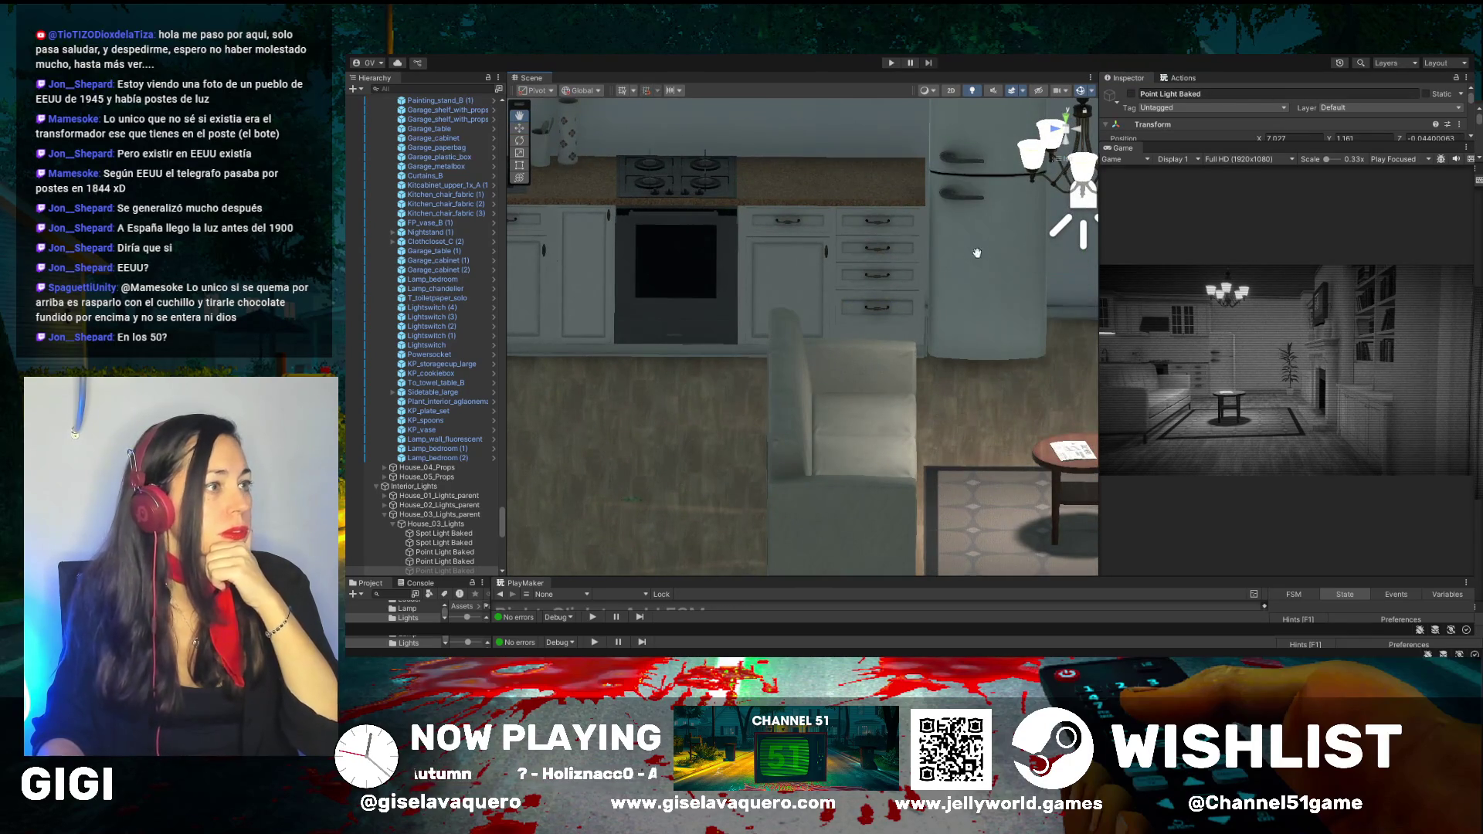
key(f)
drag(818, 251, 744, 289)
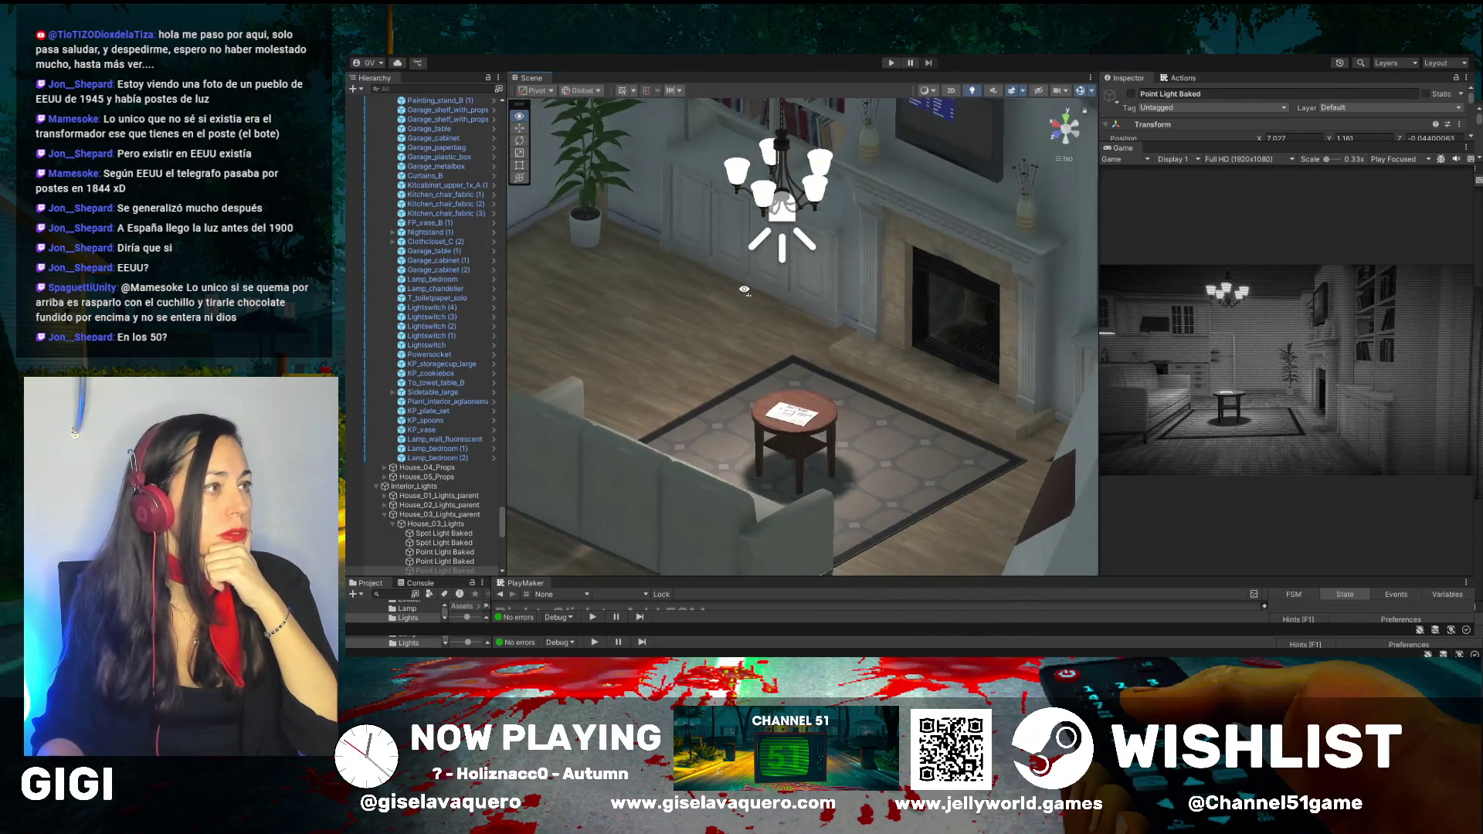
drag(792, 419, 791, 333)
mouse_move(753, 283)
mouse_down()
mouse_move(782, 348)
mouse_move(630, 367)
mouse_move(866, 304)
mouse_move(655, 254)
mouse_up()
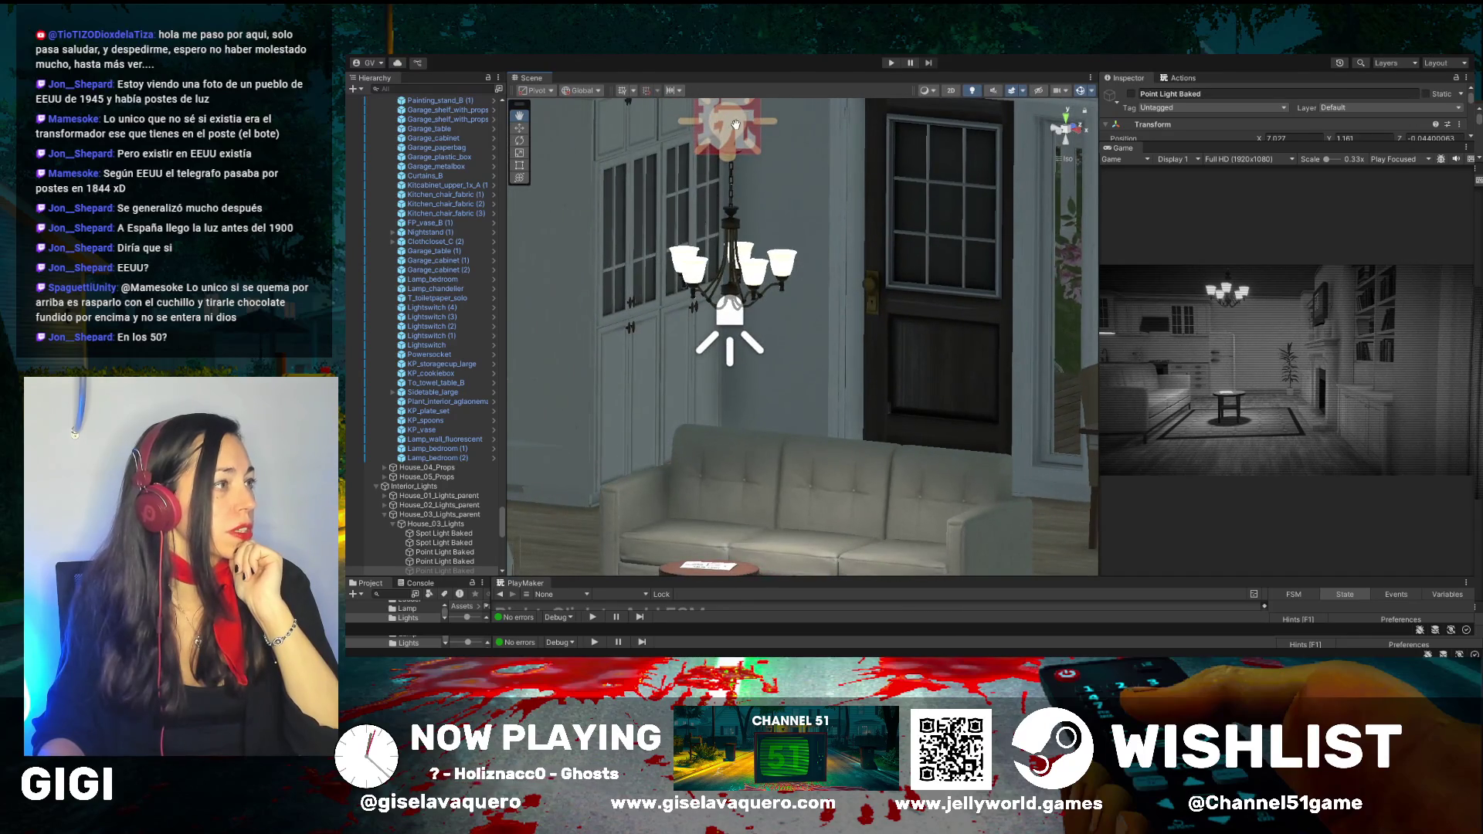
drag(736, 124, 803, 400)
scroll(804, 400, down, 5)
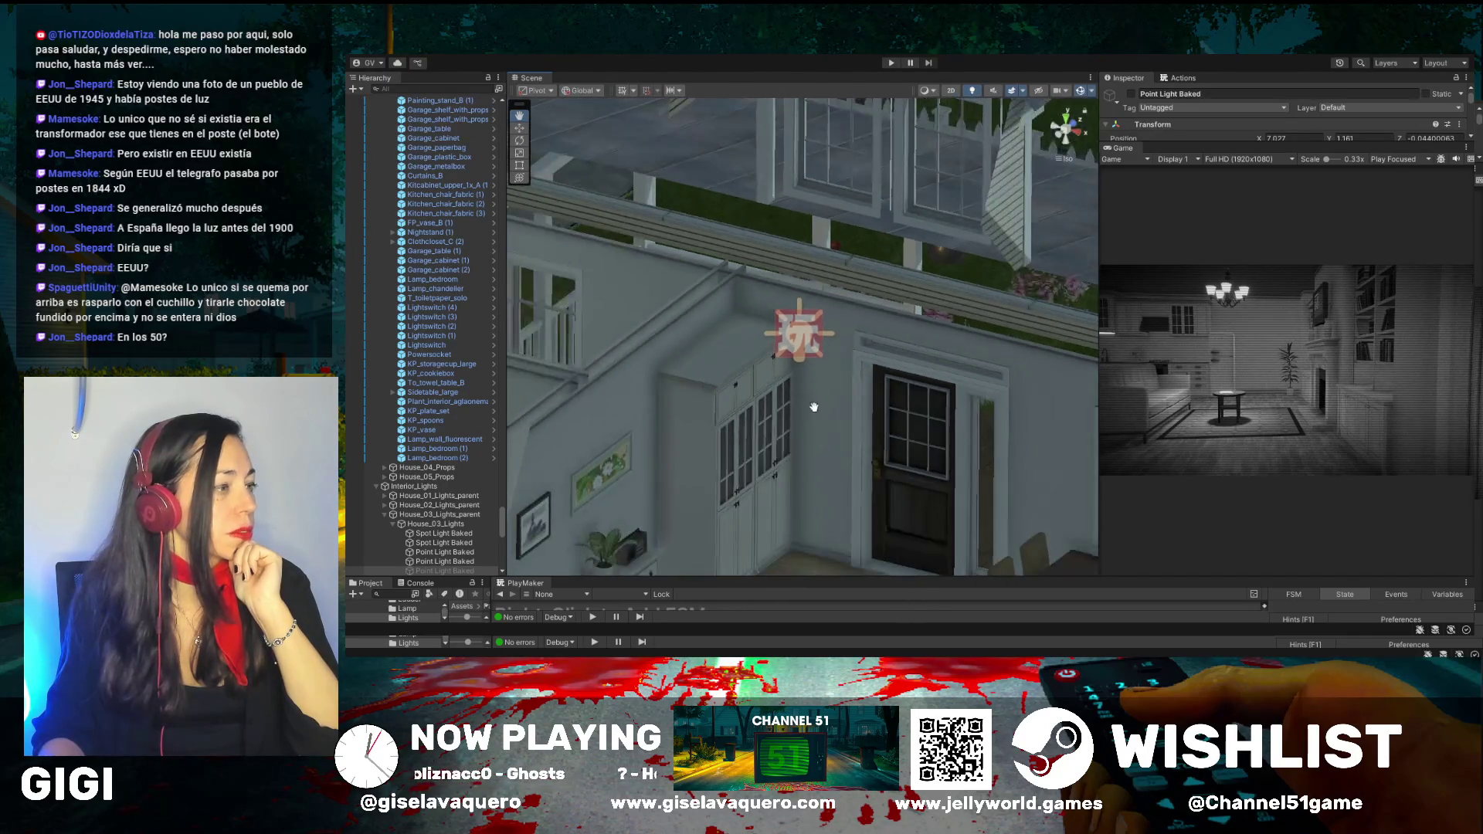
Orbit past the house's right wall and select the Sidetable_small table on the rug
mouse_move(841, 470)
mouse_down()
mouse_move(893, 466)
mouse_move(776, 371)
mouse_up()
drag(895, 460, 862, 411)
drag(784, 371, 826, 349)
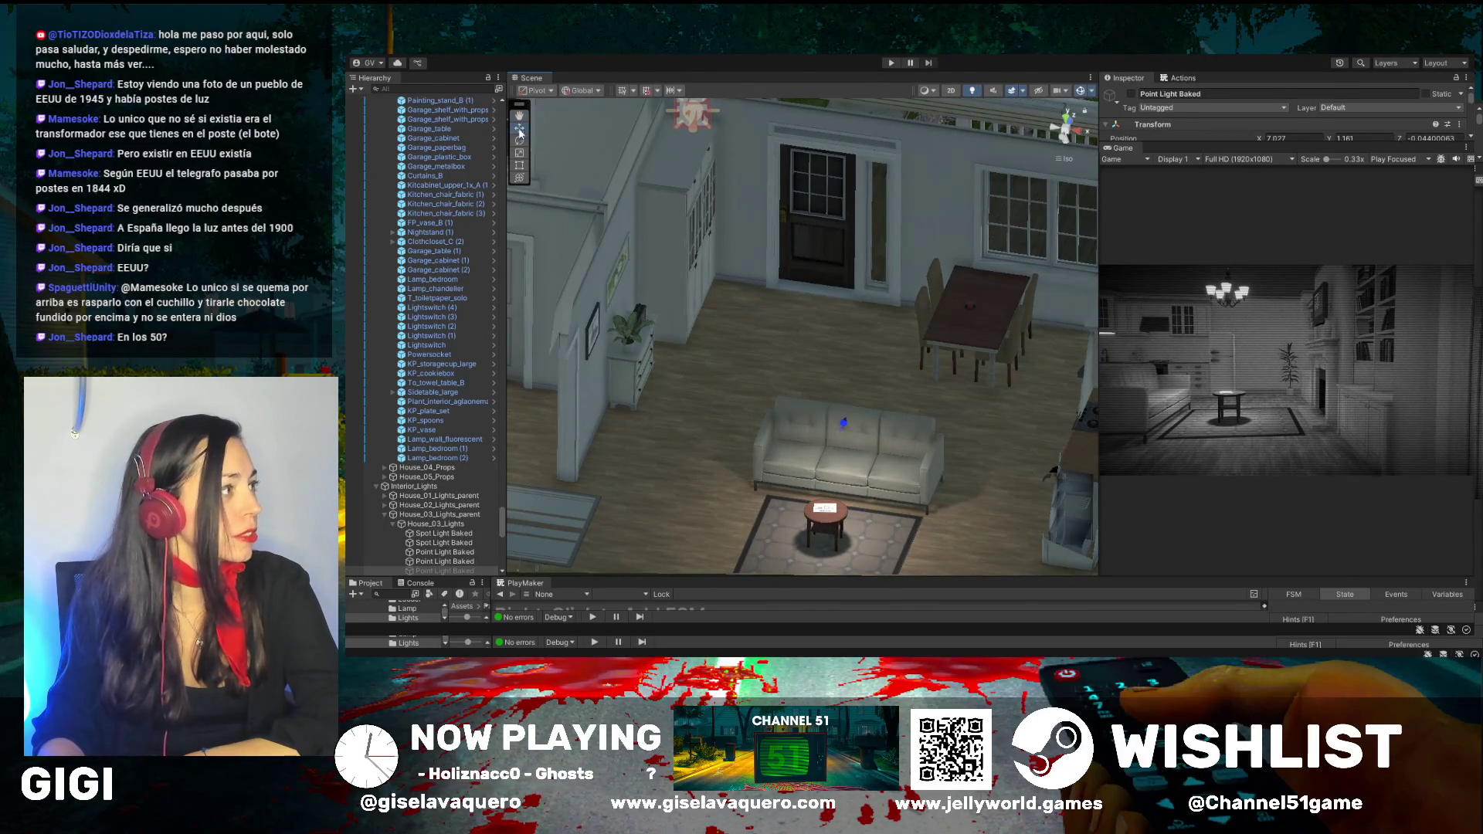
click(833, 520)
mouse_move(812, 527)
mouse_down()
mouse_move(771, 497)
mouse_move(913, 425)
mouse_up()
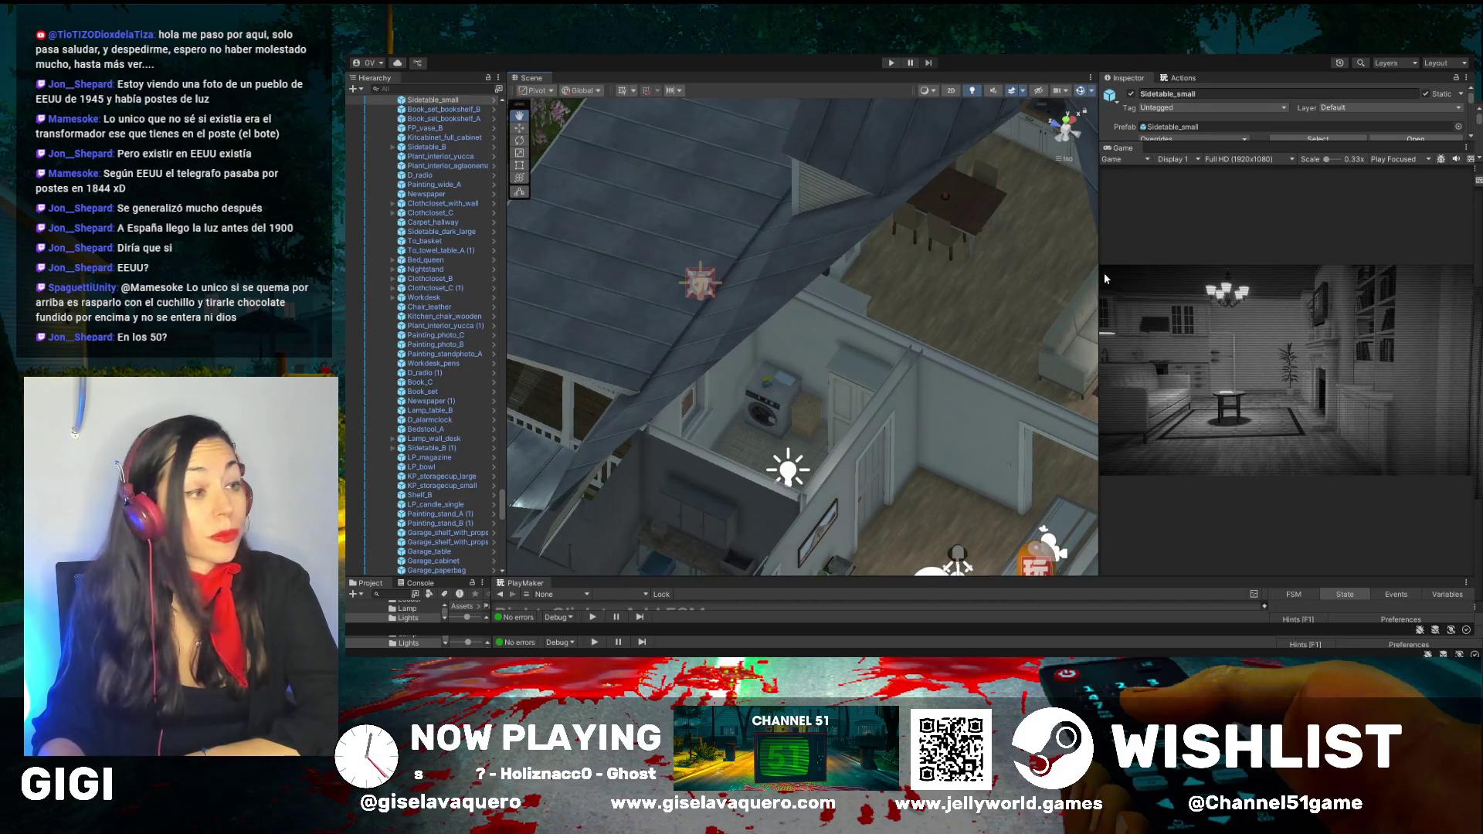
Switch off the chandelier's Spot Light Baked after comparing it on and off
mouse_move(1051, 270)
mouse_down()
mouse_move(887, 275)
mouse_move(933, 281)
mouse_move(937, 300)
mouse_move(911, 404)
mouse_move(1004, 400)
mouse_move(927, 402)
mouse_move(960, 357)
mouse_move(1006, 366)
mouse_move(1108, 268)
mouse_up()
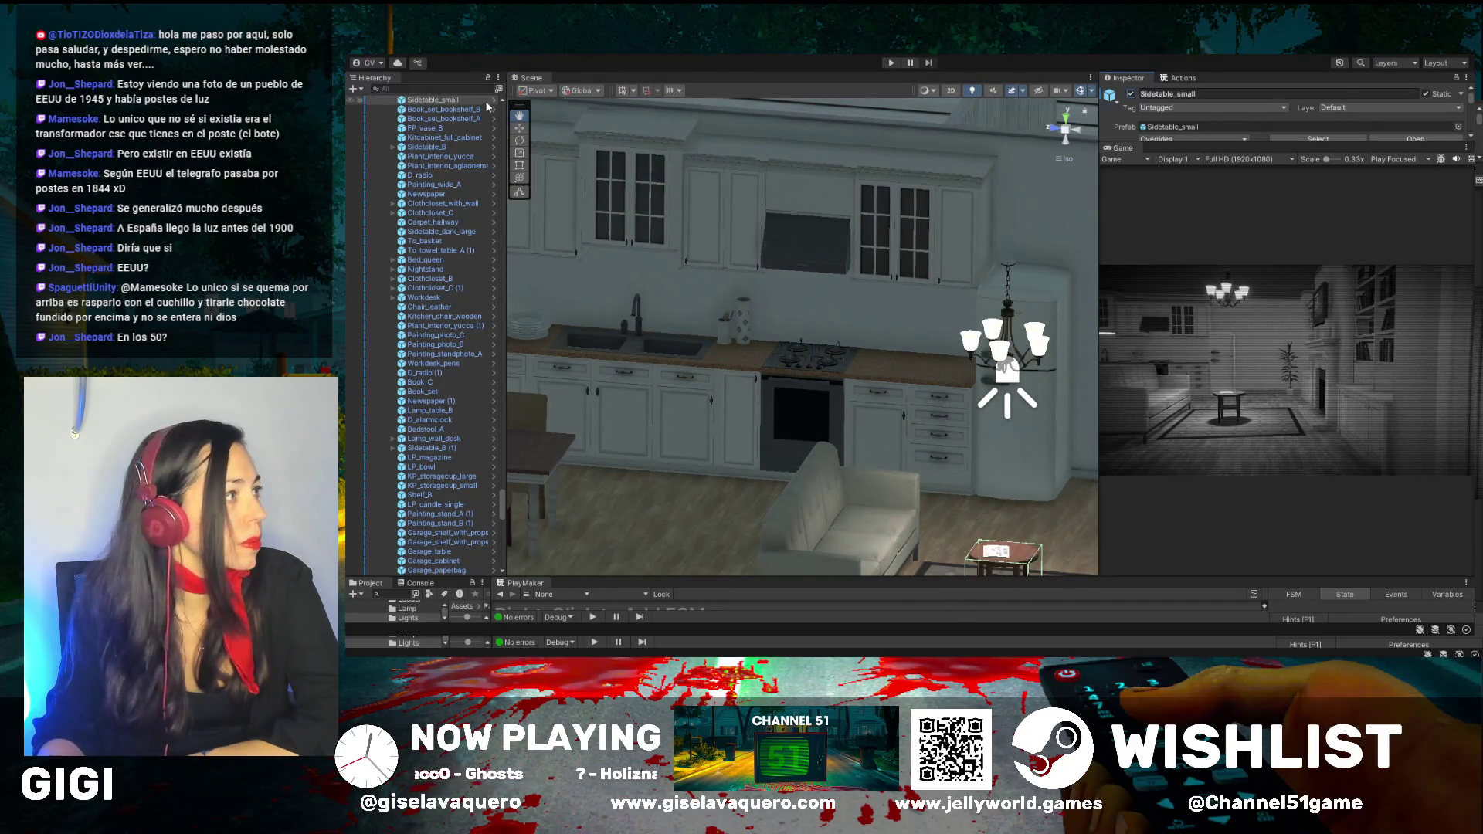
click(1001, 363)
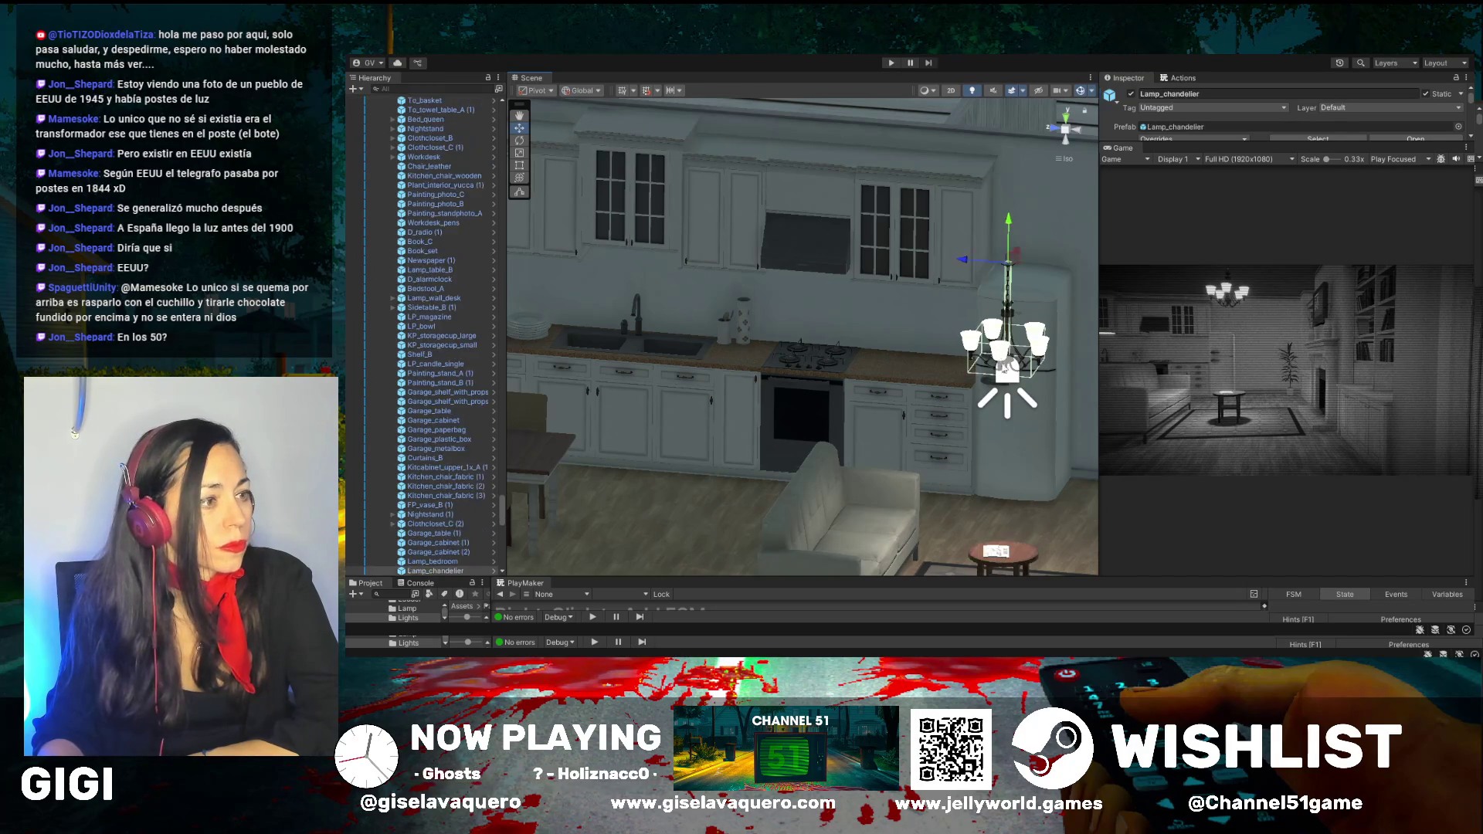
click(1132, 93)
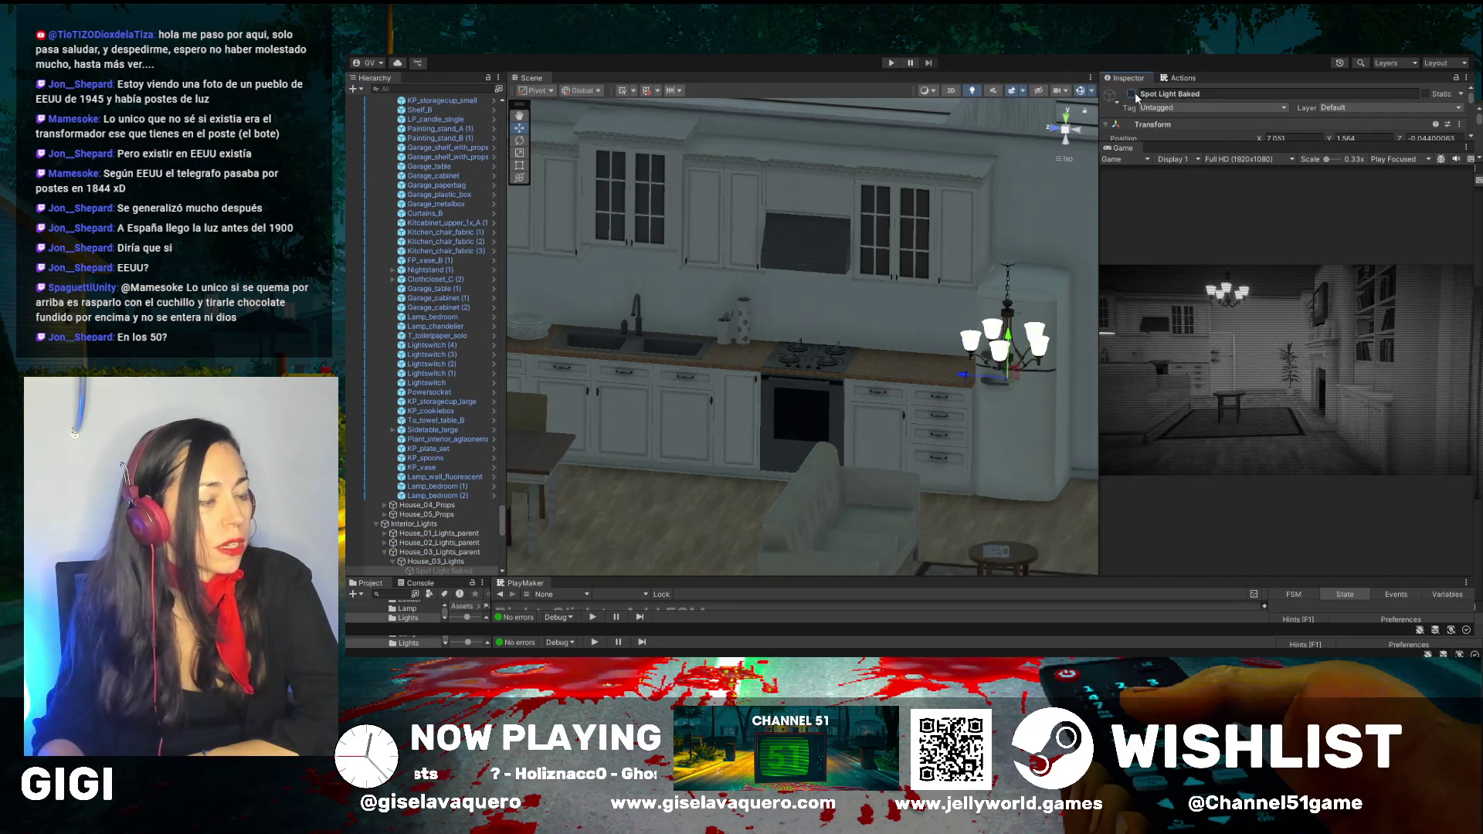
click(1132, 94)
click(1132, 93)
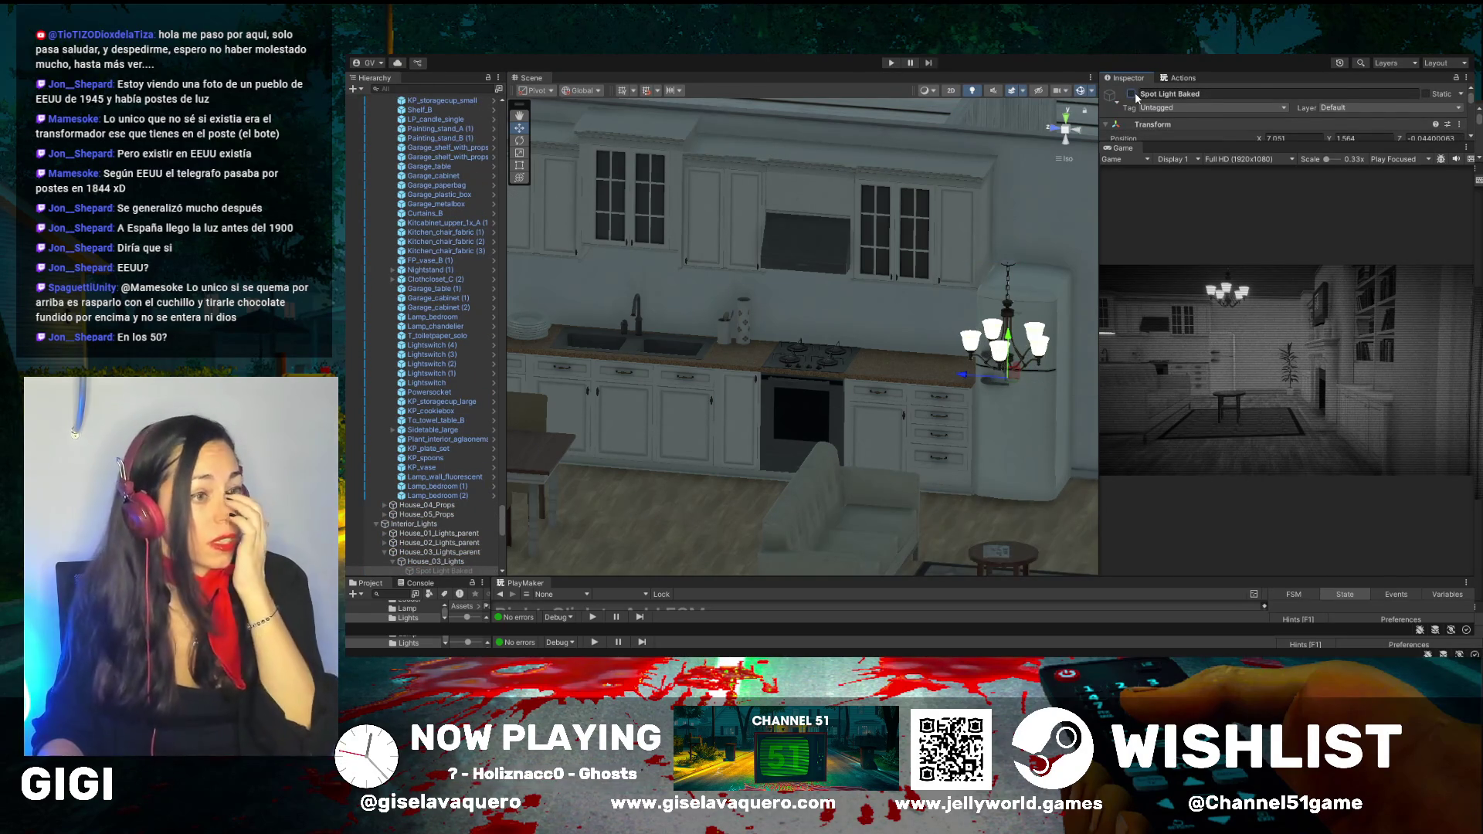
Toggle Lamp_chandelier's active checkbox off and on, leaving the model enabled
click(1014, 359)
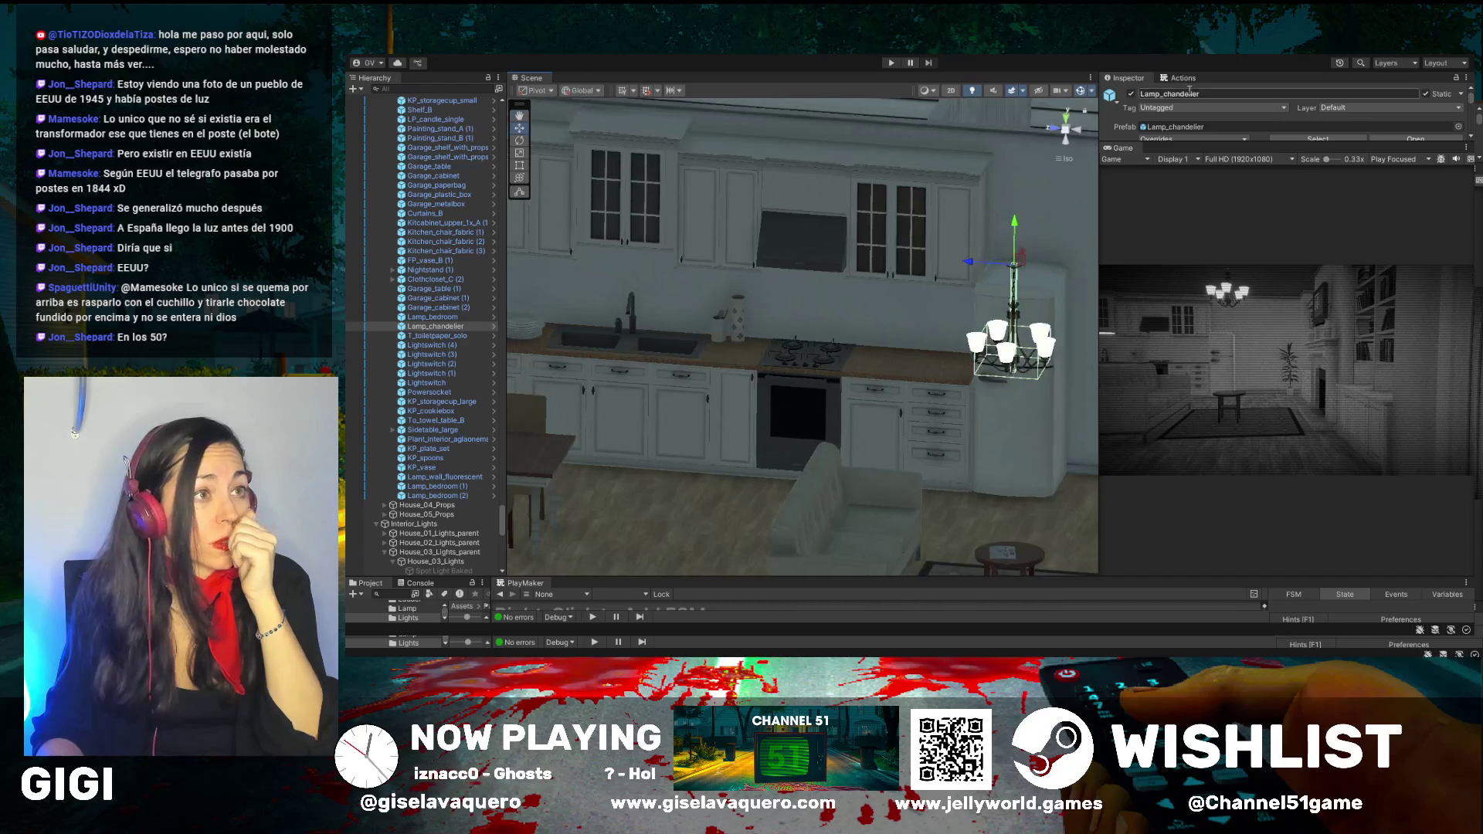
click(1133, 93)
click(1132, 94)
click(1132, 93)
click(1132, 94)
Enlarge the Inspector and expand Lamp_chandelier's Lamps_House material settings
mouse_move(883, 336)
mouse_down()
mouse_move(868, 334)
mouse_move(888, 337)
mouse_up()
drag(1203, 144, 1193, 423)
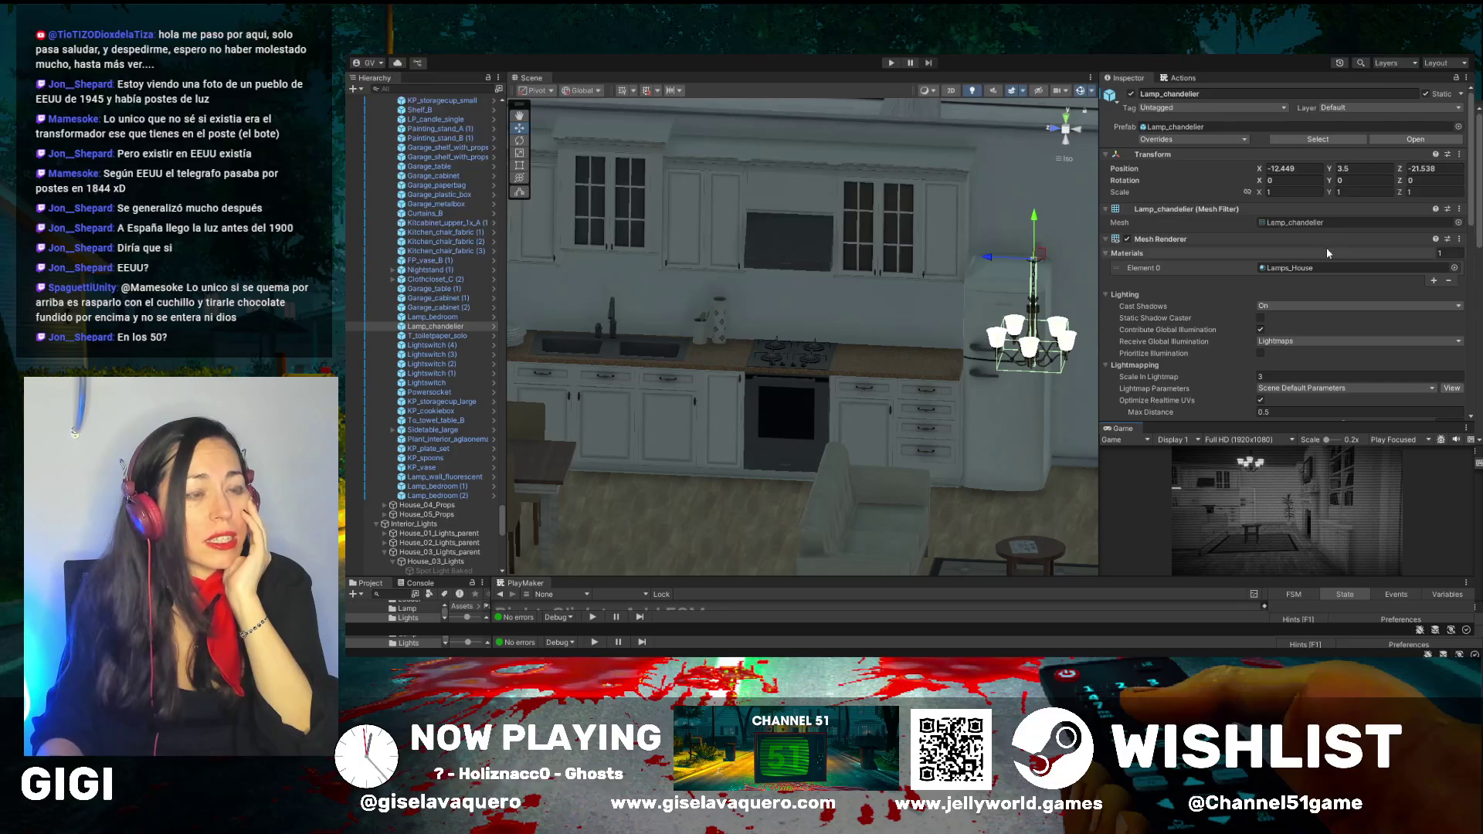
scroll(1323, 247, down, 4)
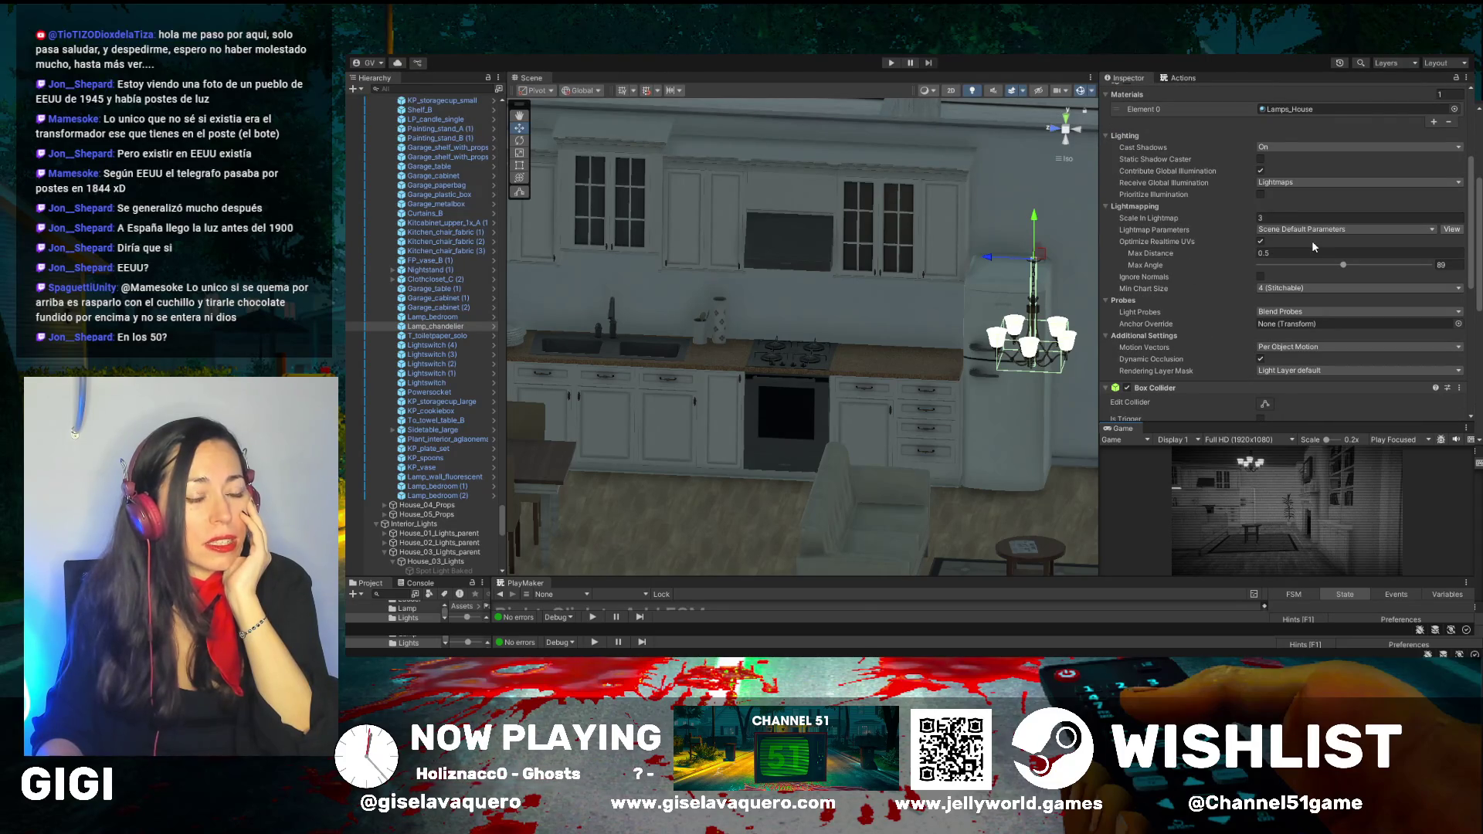
scroll(1313, 244, down, 2)
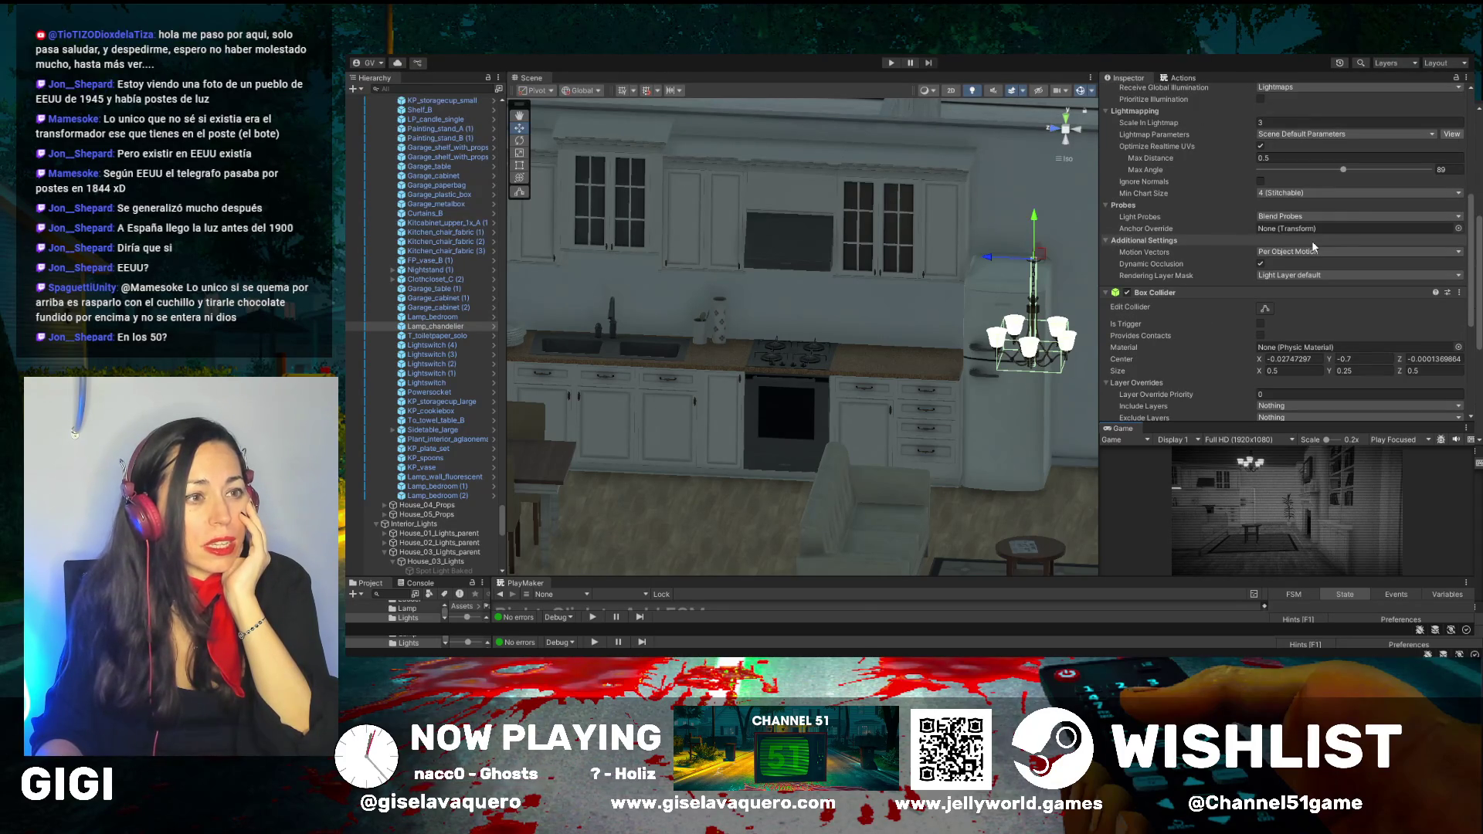
scroll(1249, 294, down, 4)
scroll(1250, 293, down, 1)
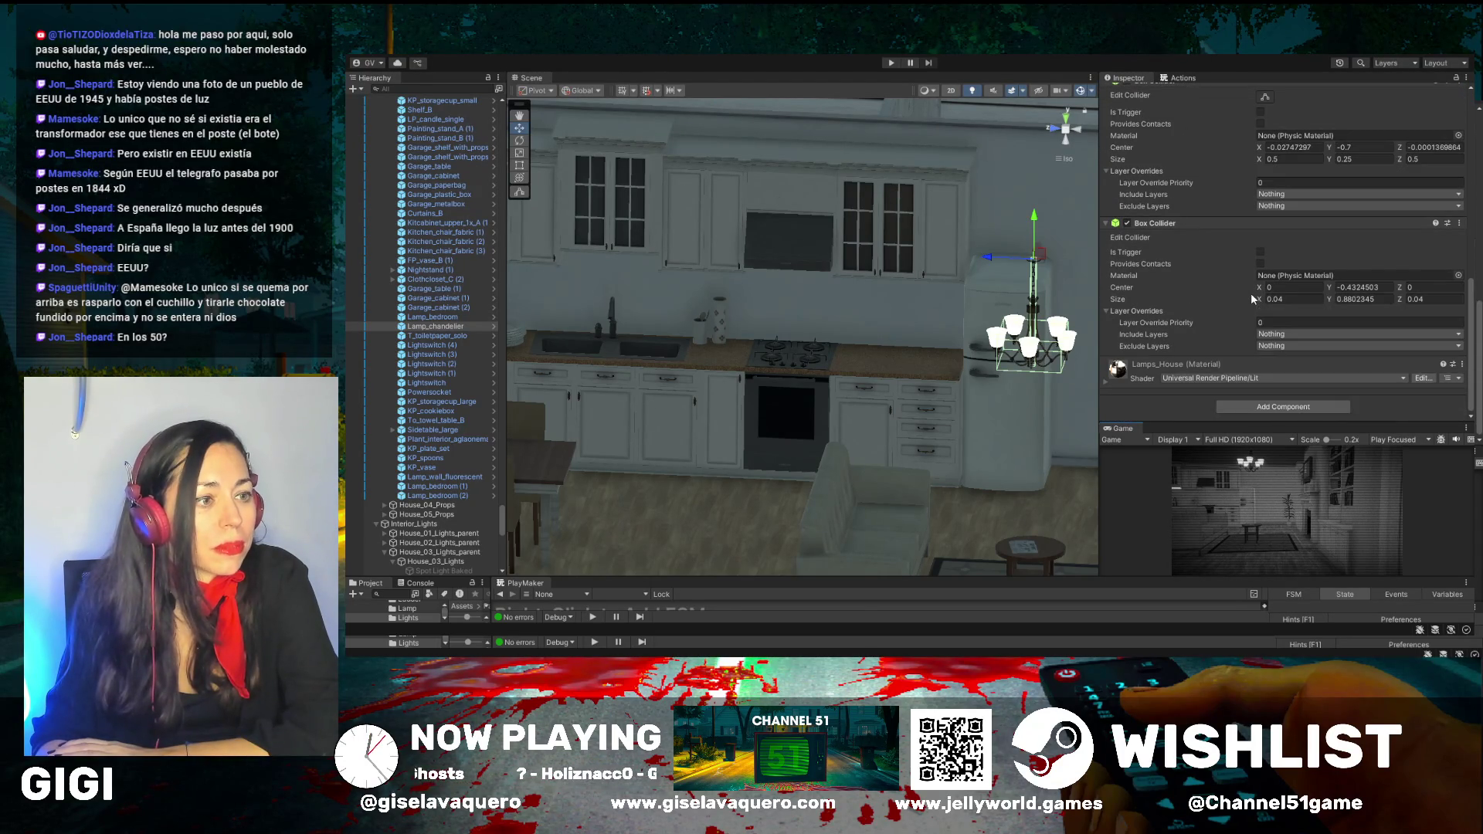
click(1107, 382)
Check the Lamps_House Smoothness and Emission settings, then enlarge the Game view
scroll(1274, 309, down, 4)
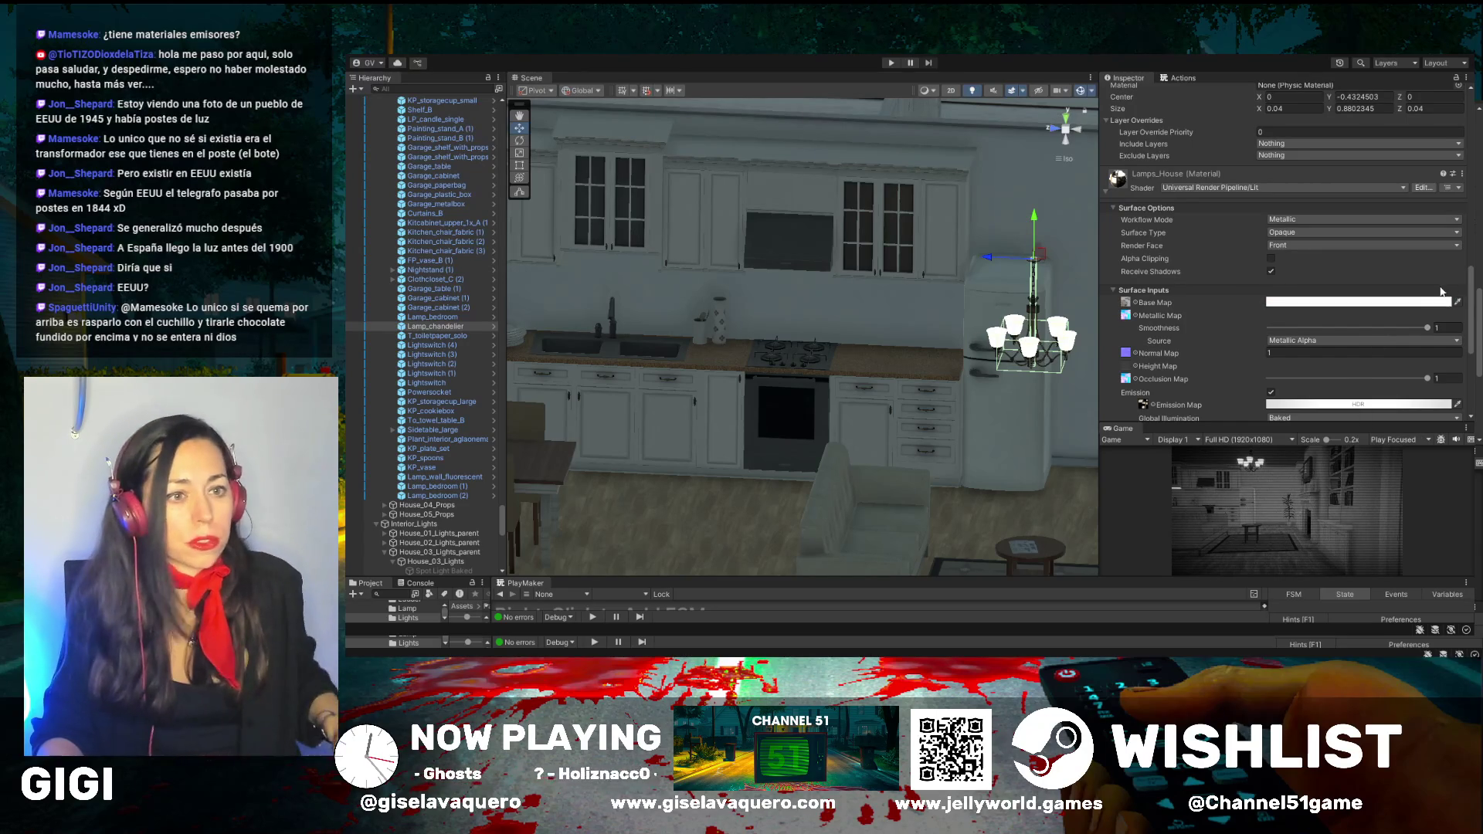
click(1426, 327)
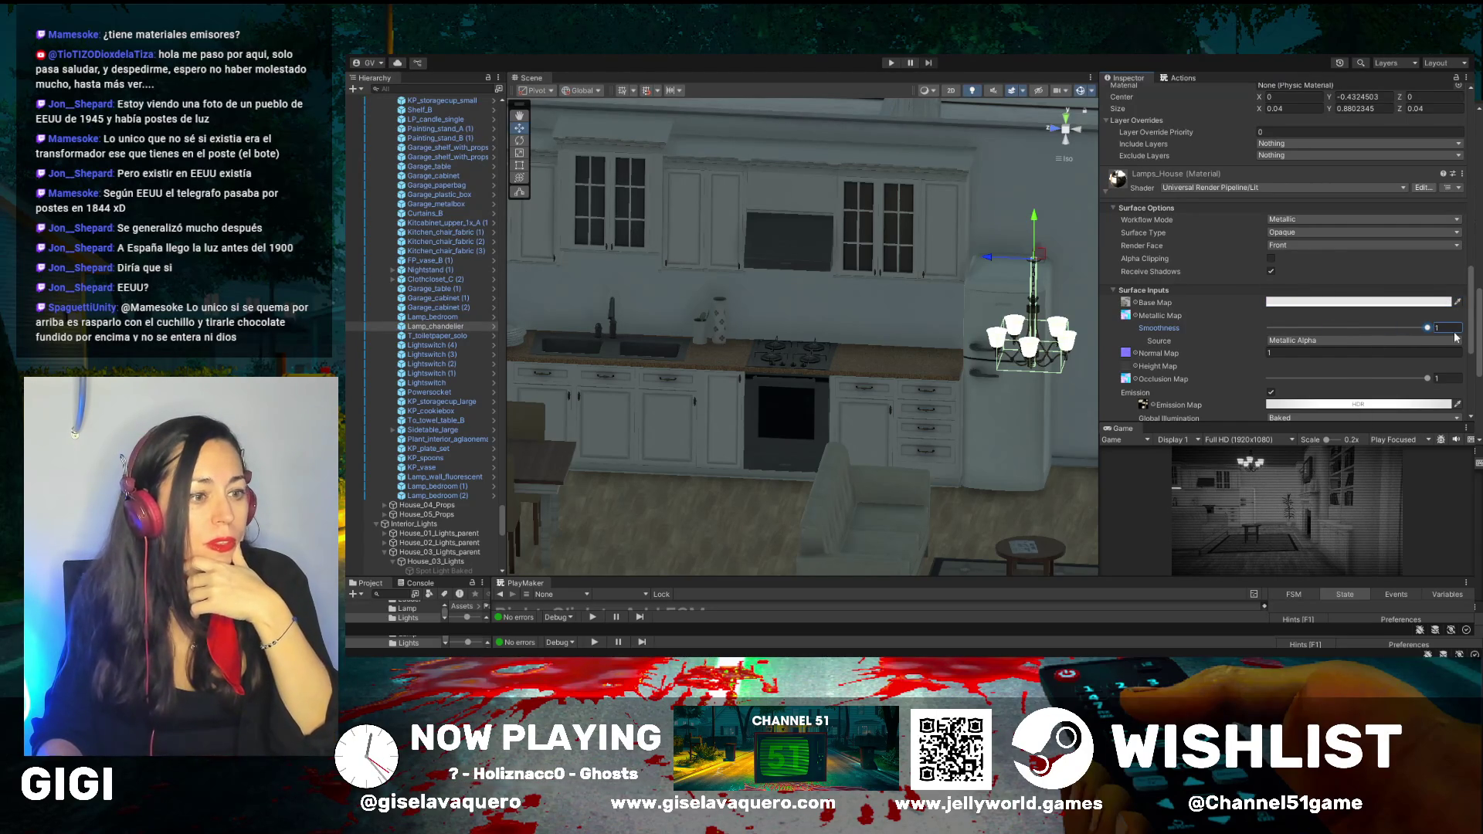
scroll(1310, 326, down, 2)
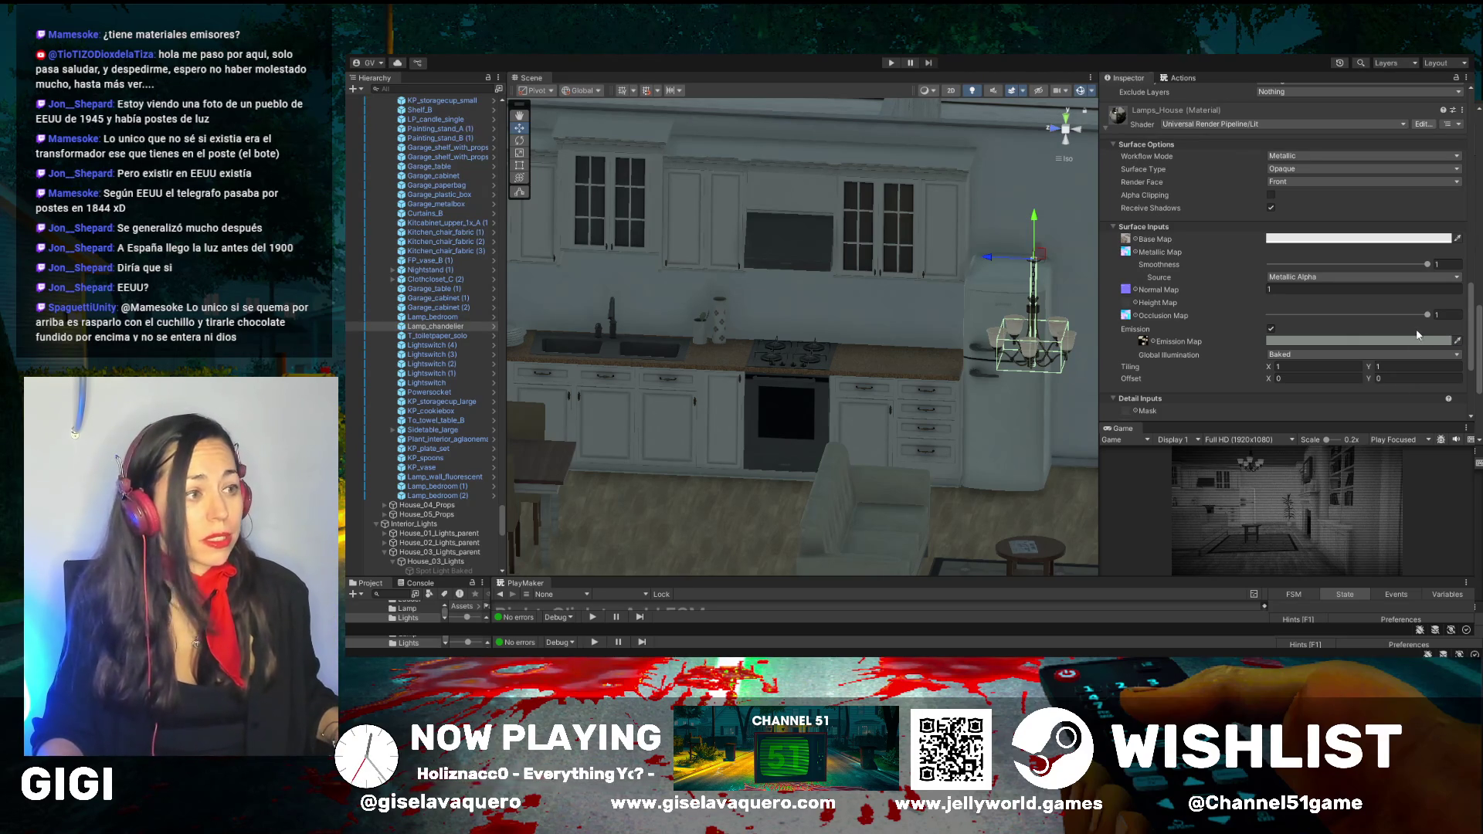
drag(1264, 420, 1241, 257)
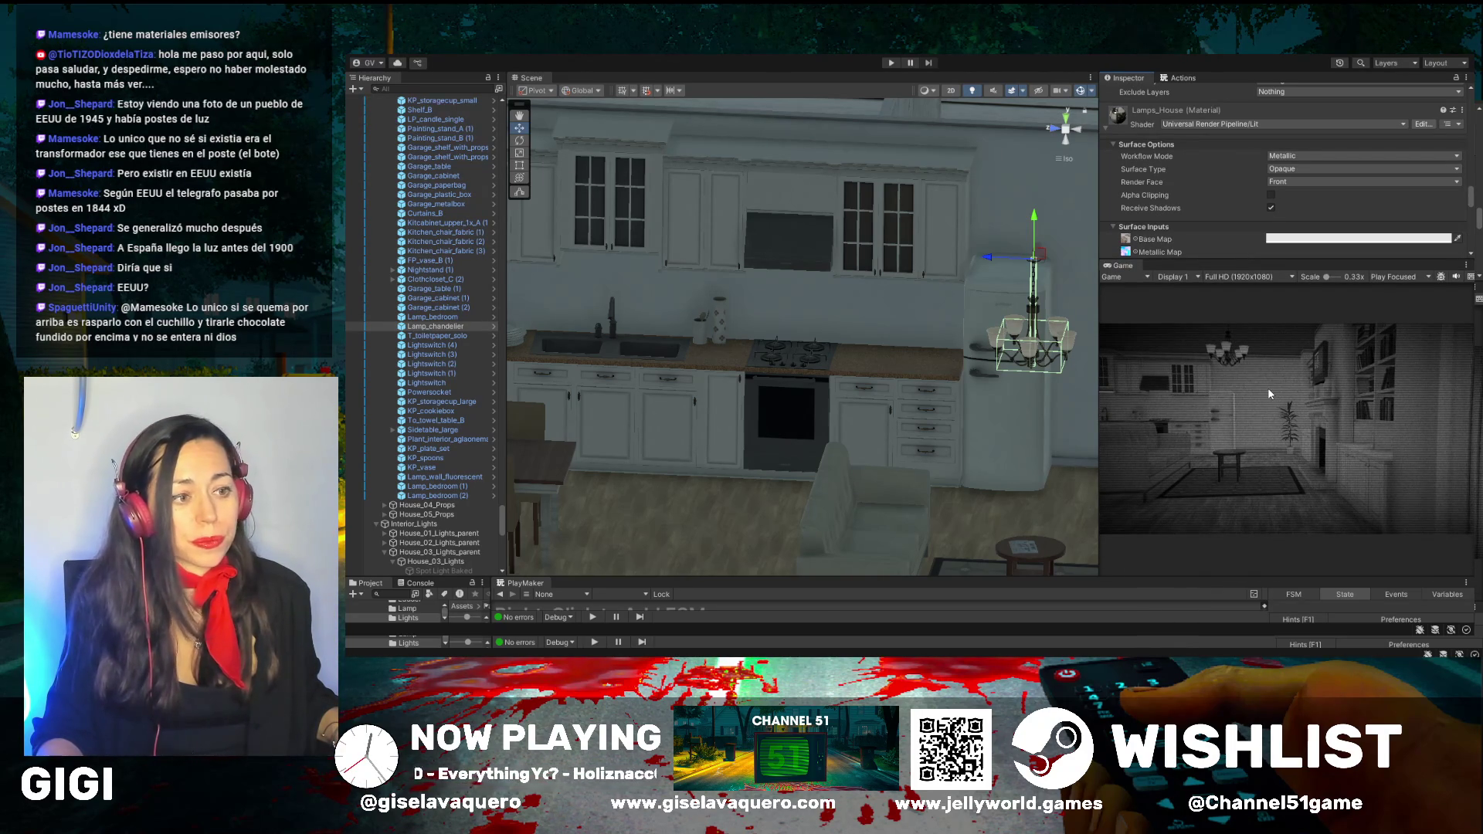
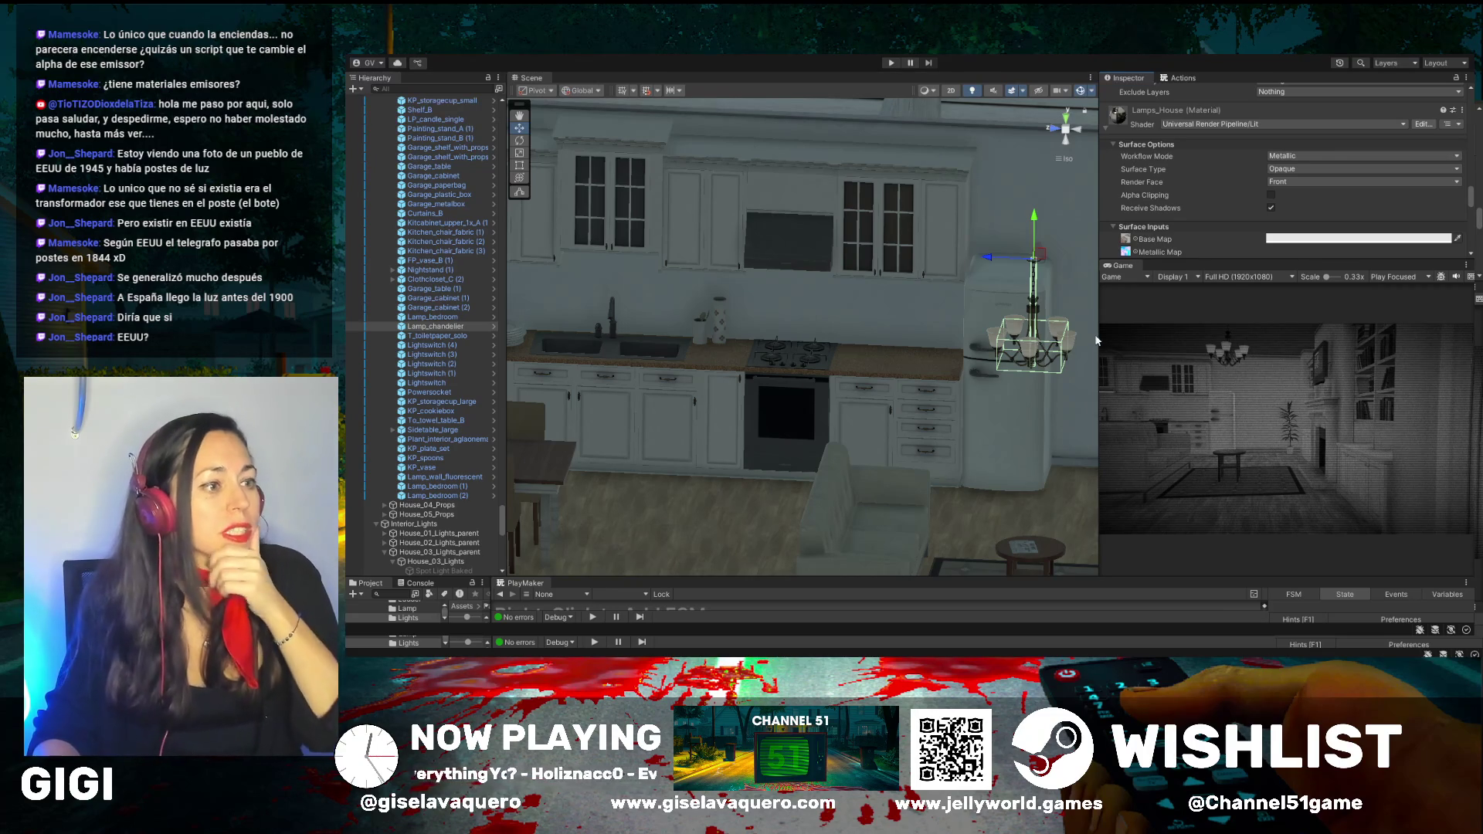
Rebalance the Scene and Game panel widths and orbit to a frontal eye-level view of the kitchen
drag(1098, 319, 951, 319)
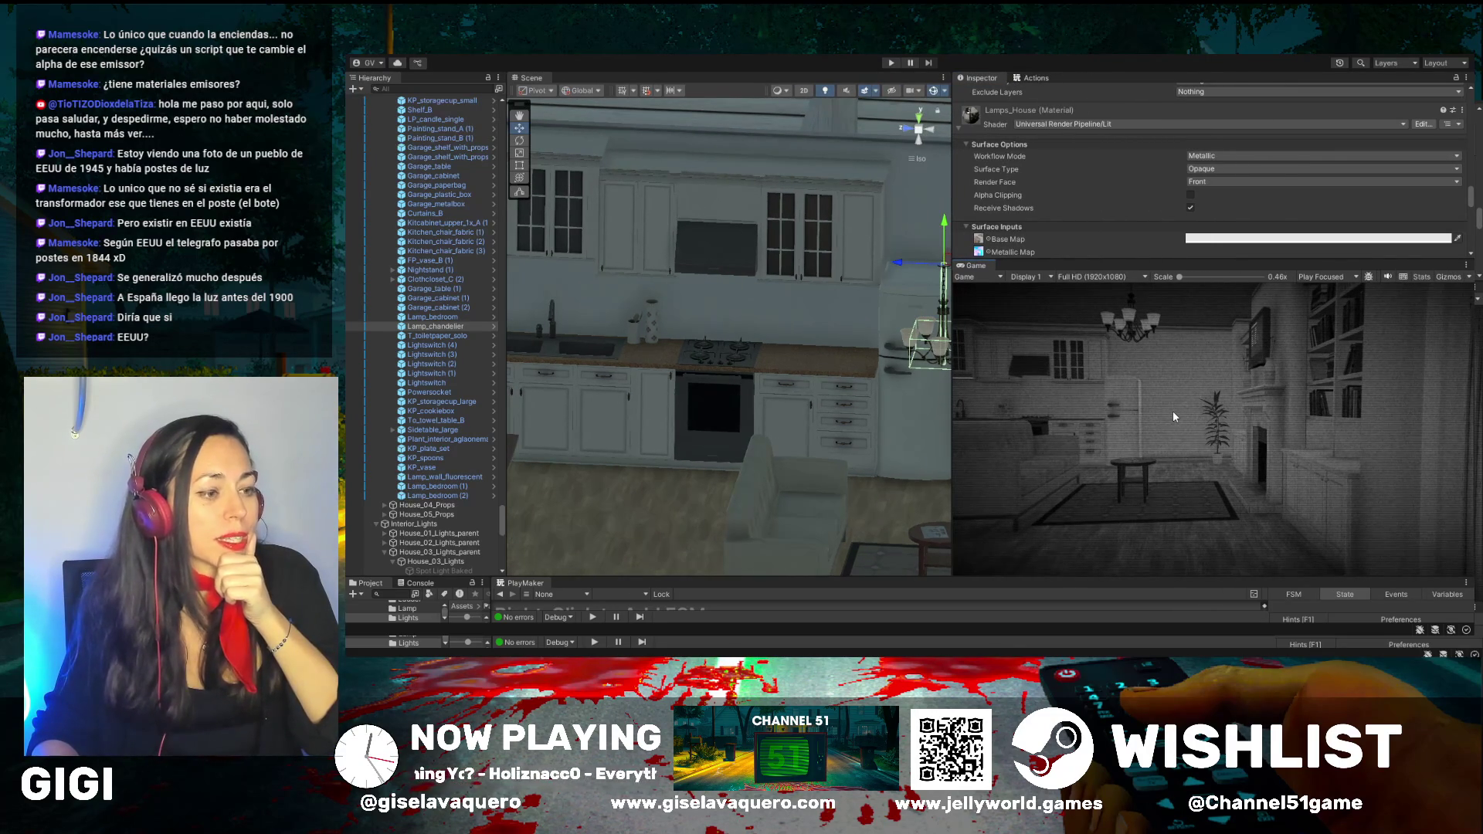
drag(952, 386, 1110, 386)
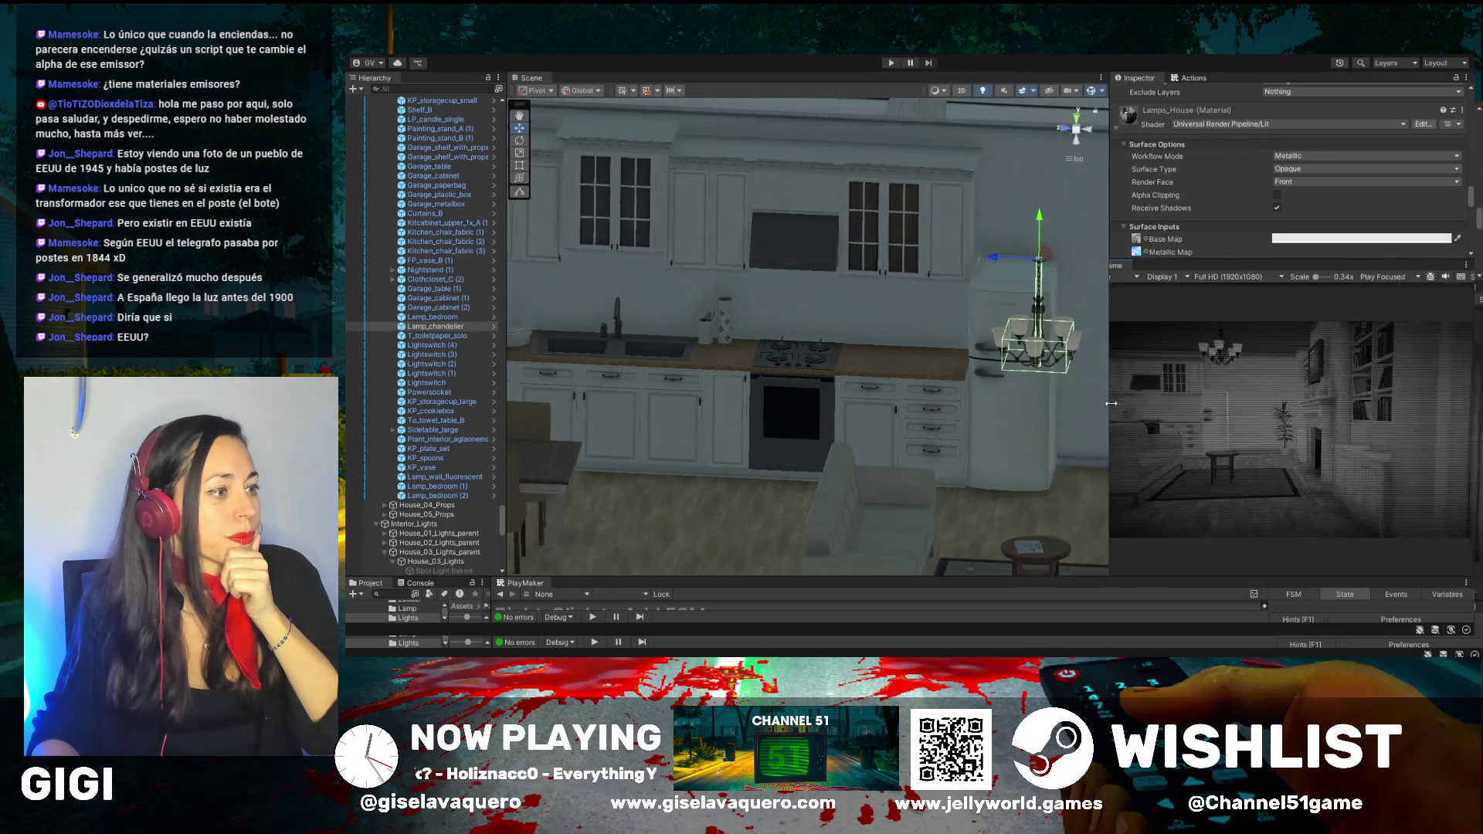
drag(999, 396, 947, 395)
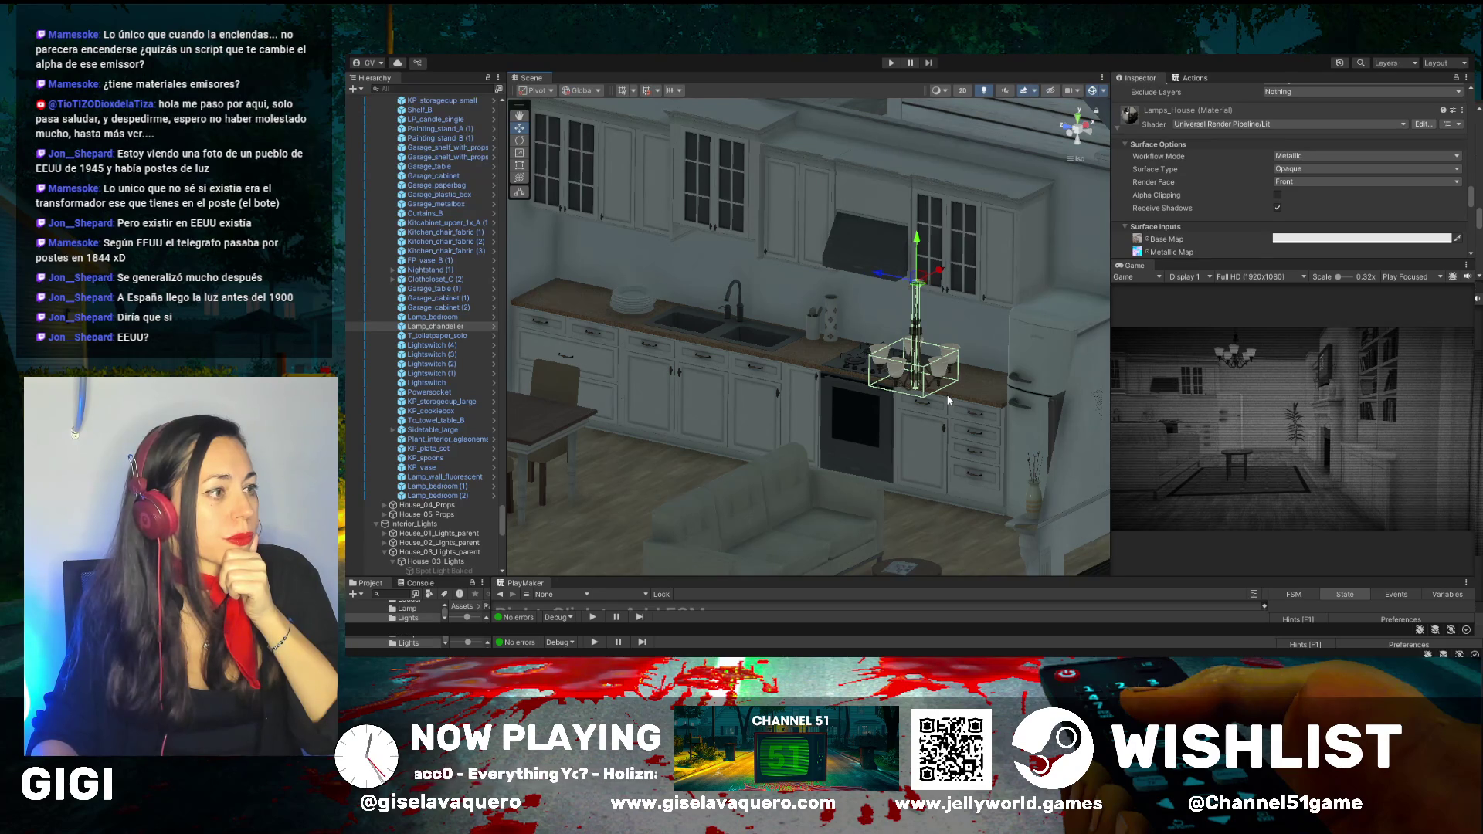
drag(848, 391, 862, 347)
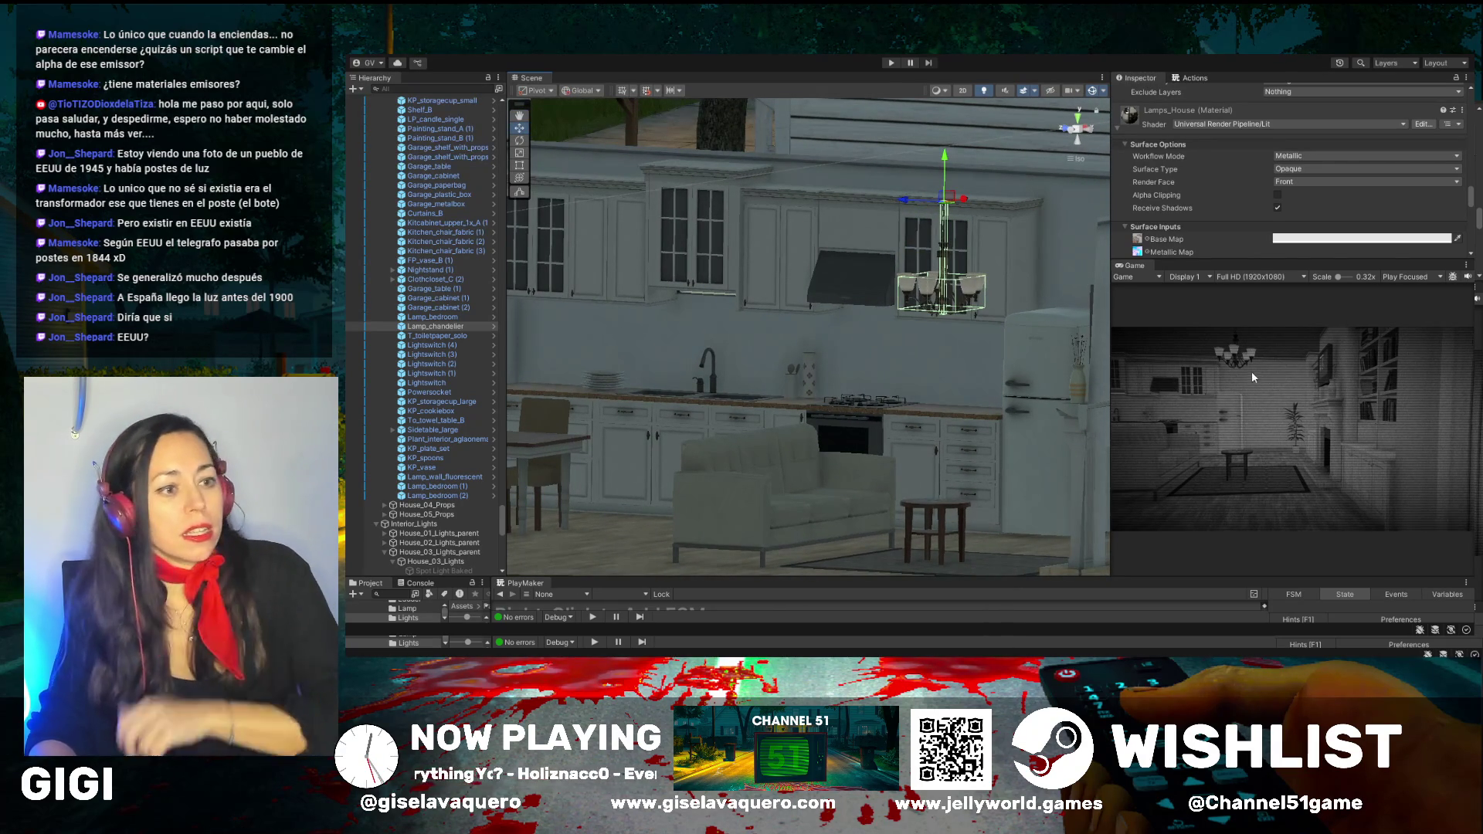
mouse_move(1110, 328)
mouse_down()
mouse_move(926, 305)
mouse_move(1156, 328)
mouse_up()
drag(1057, 374, 921, 362)
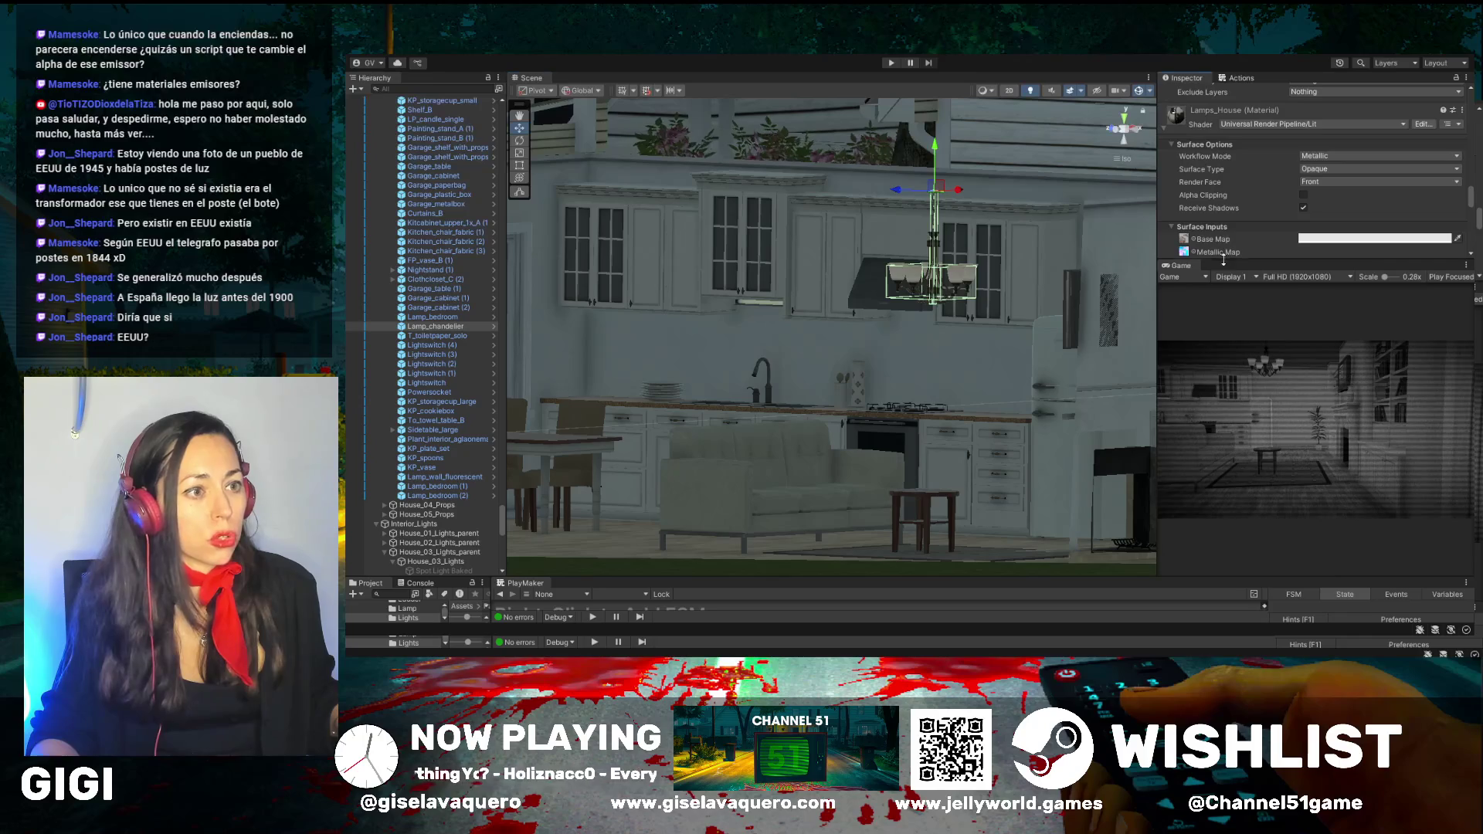
Expand the Inspector to show Lamps_House Surface Inputs and Emission, then reframe the kitchen interior
drag(1166, 260, 1166, 360)
drag(502, 517, 503, 378)
mouse_move(783, 390)
mouse_down()
mouse_move(881, 385)
mouse_move(695, 364)
mouse_move(990, 372)
mouse_up()
scroll(973, 377, down, 5)
scroll(957, 377, up, 5)
mouse_move(781, 340)
mouse_down()
mouse_move(753, 326)
mouse_move(808, 300)
mouse_up()
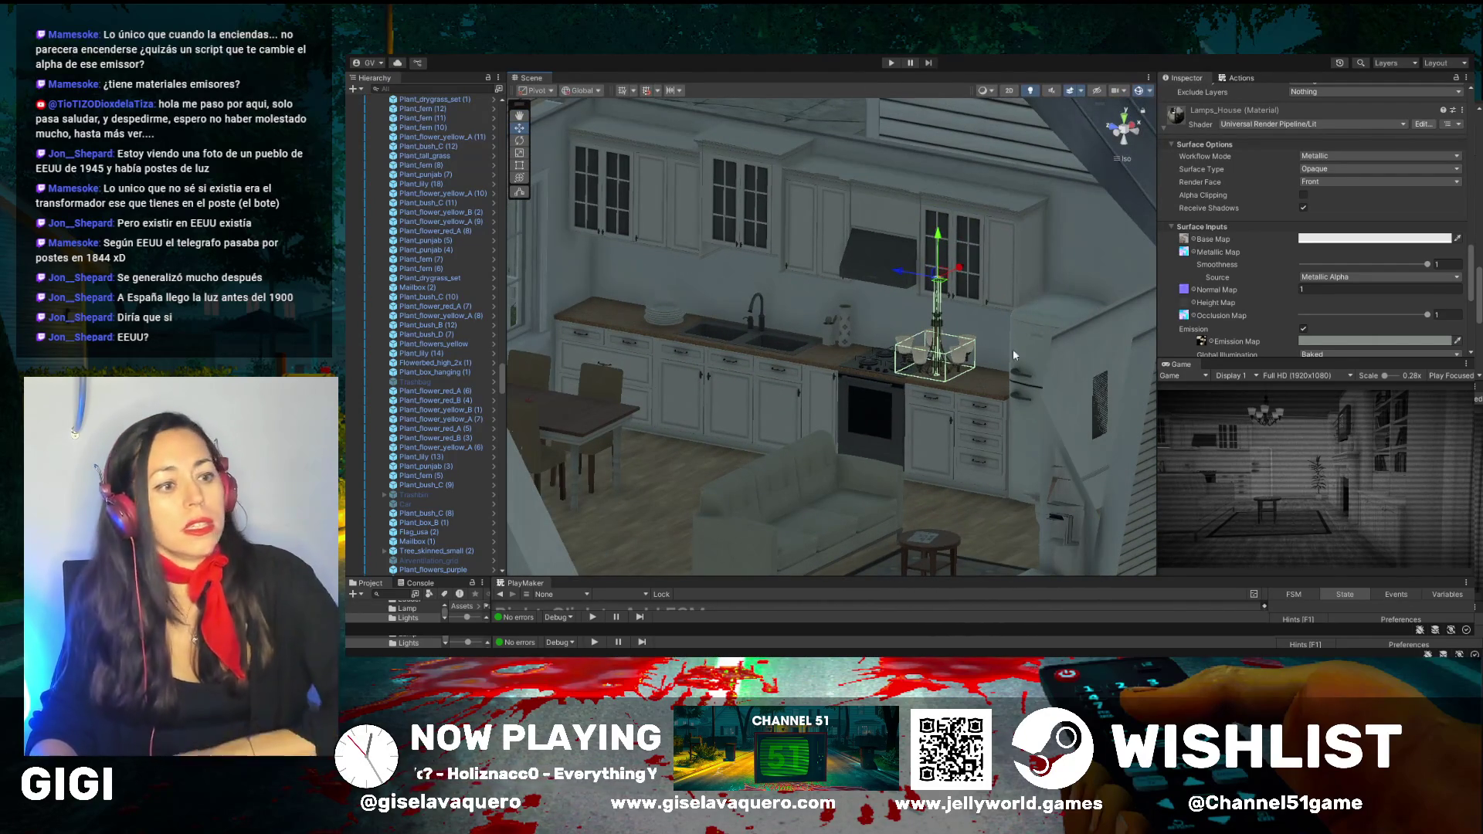
Enlarge the Game preview and Lamps_House material panel to show more material properties
drag(1224, 355, 1224, 302)
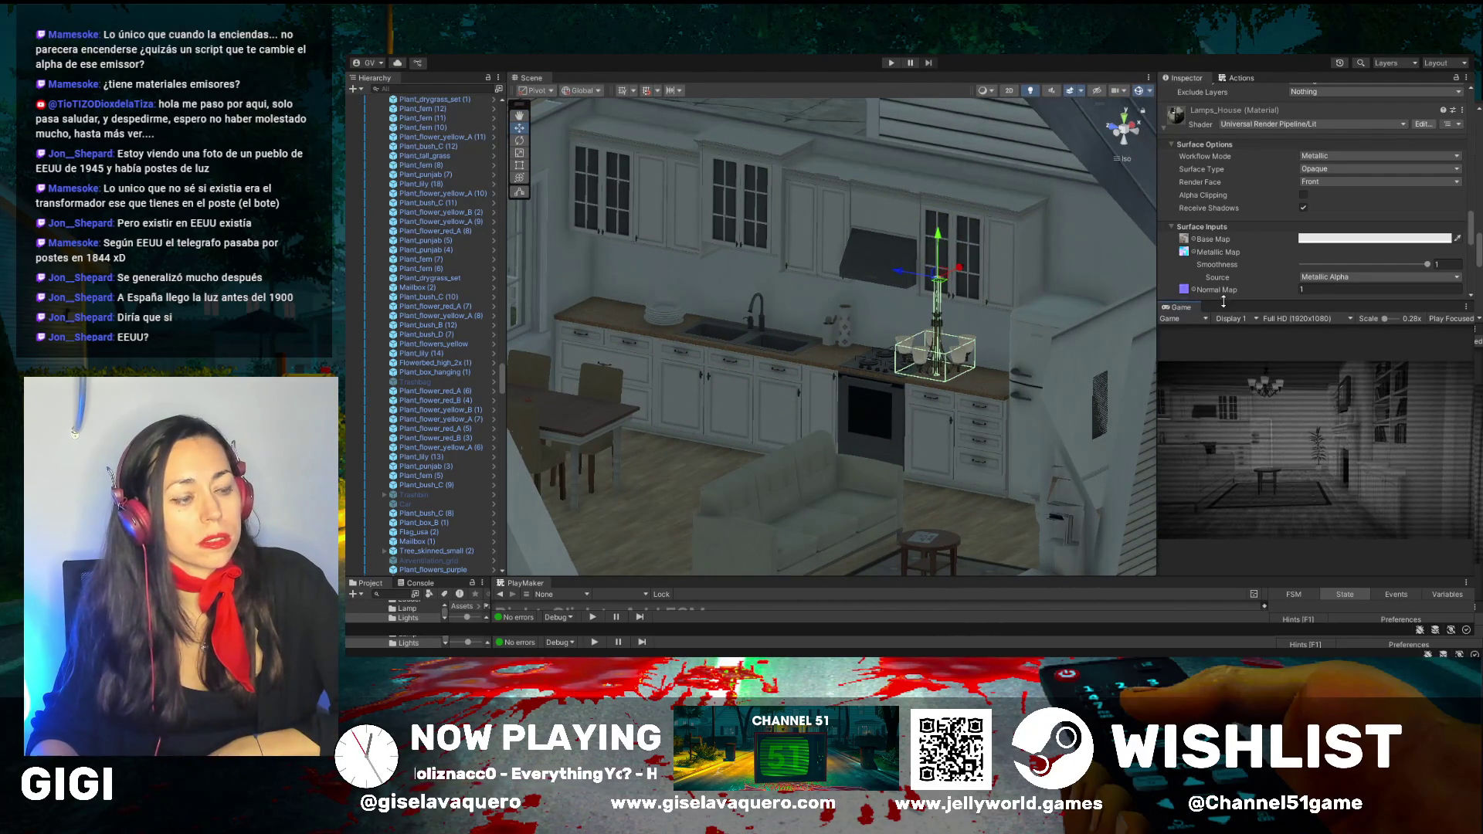
drag(1157, 348, 944, 354)
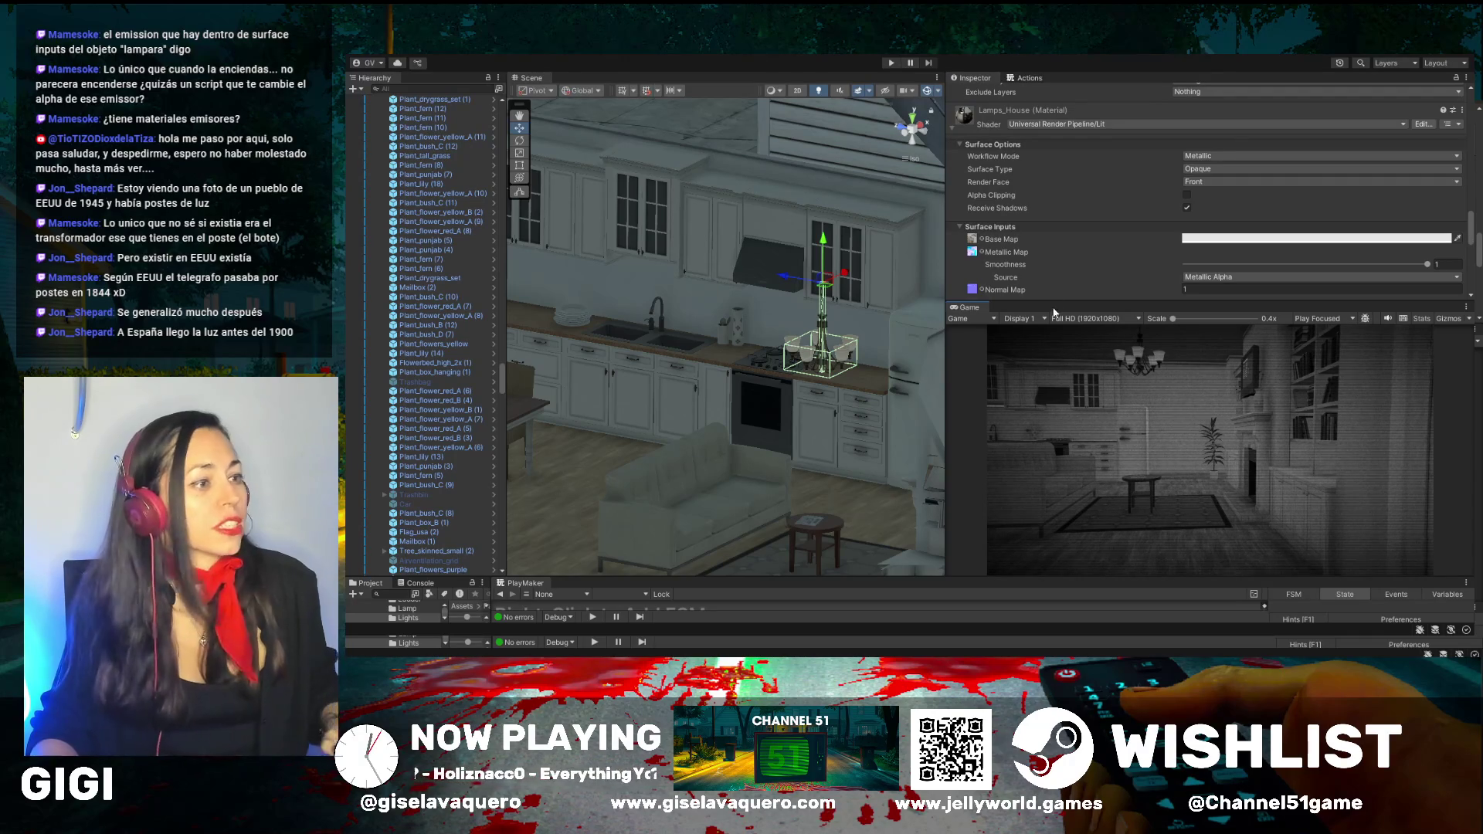
drag(1063, 303, 1101, 472)
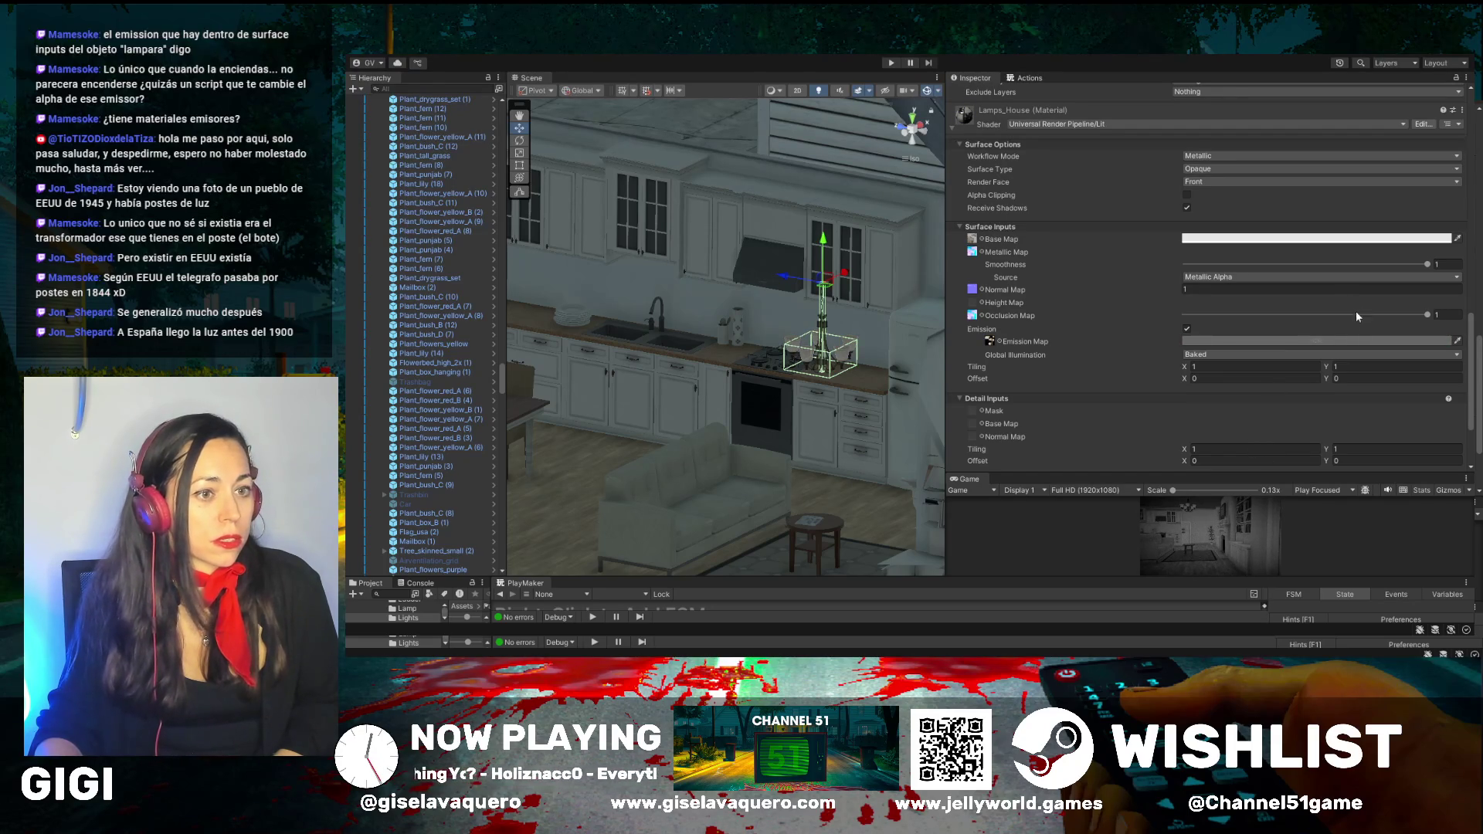
Scroll the Inspector back to Lamp_chandelier's transform and Mesh Renderer using Lamps_House
drag(942, 342, 986, 343)
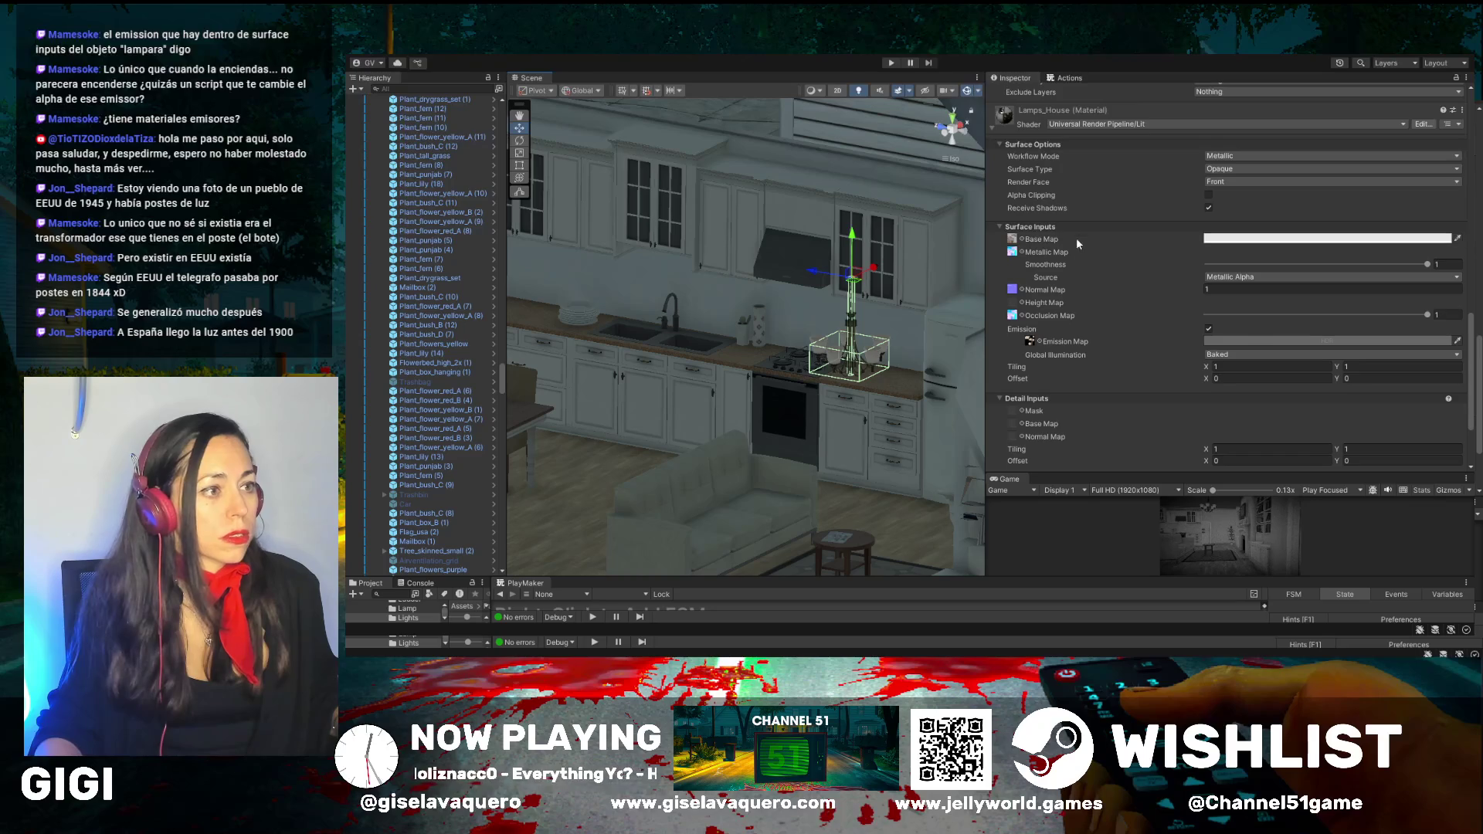
scroll(1032, 302, down, 3)
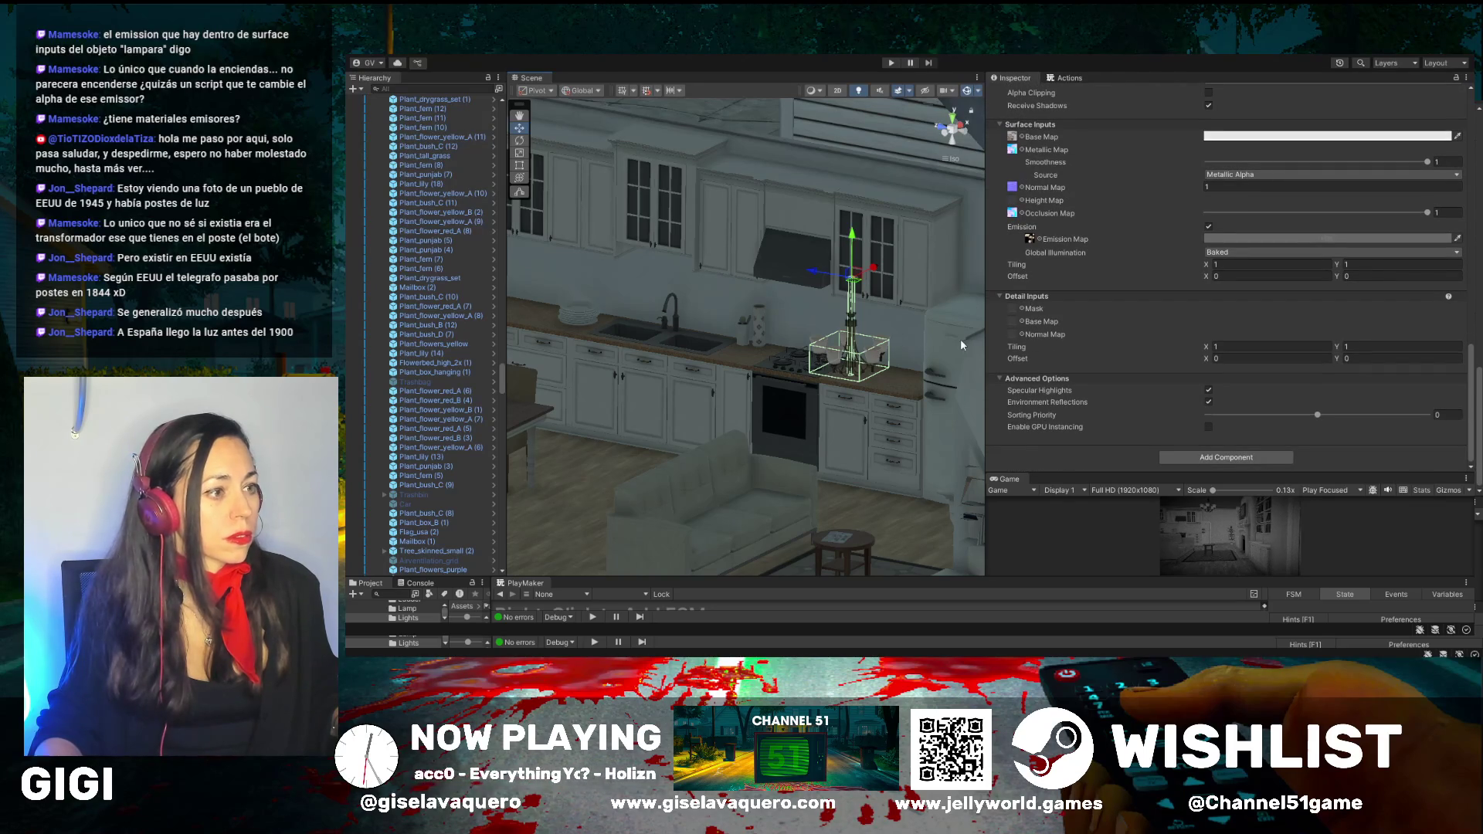
mouse_move(776, 363)
mouse_down()
mouse_move(652, 341)
mouse_move(680, 371)
mouse_move(835, 413)
mouse_up()
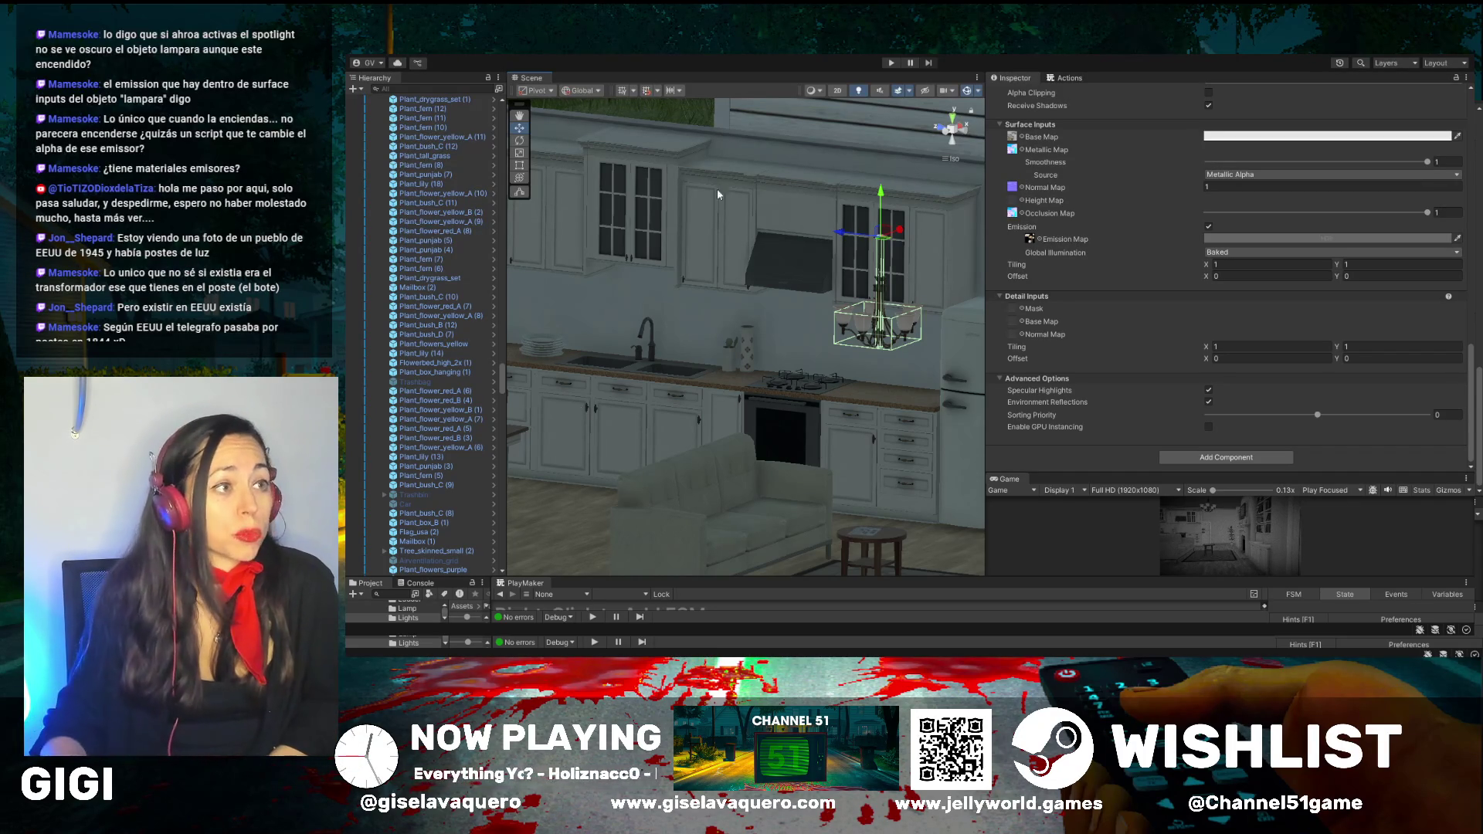
scroll(1110, 345, up, 5)
scroll(1112, 344, up, 10)
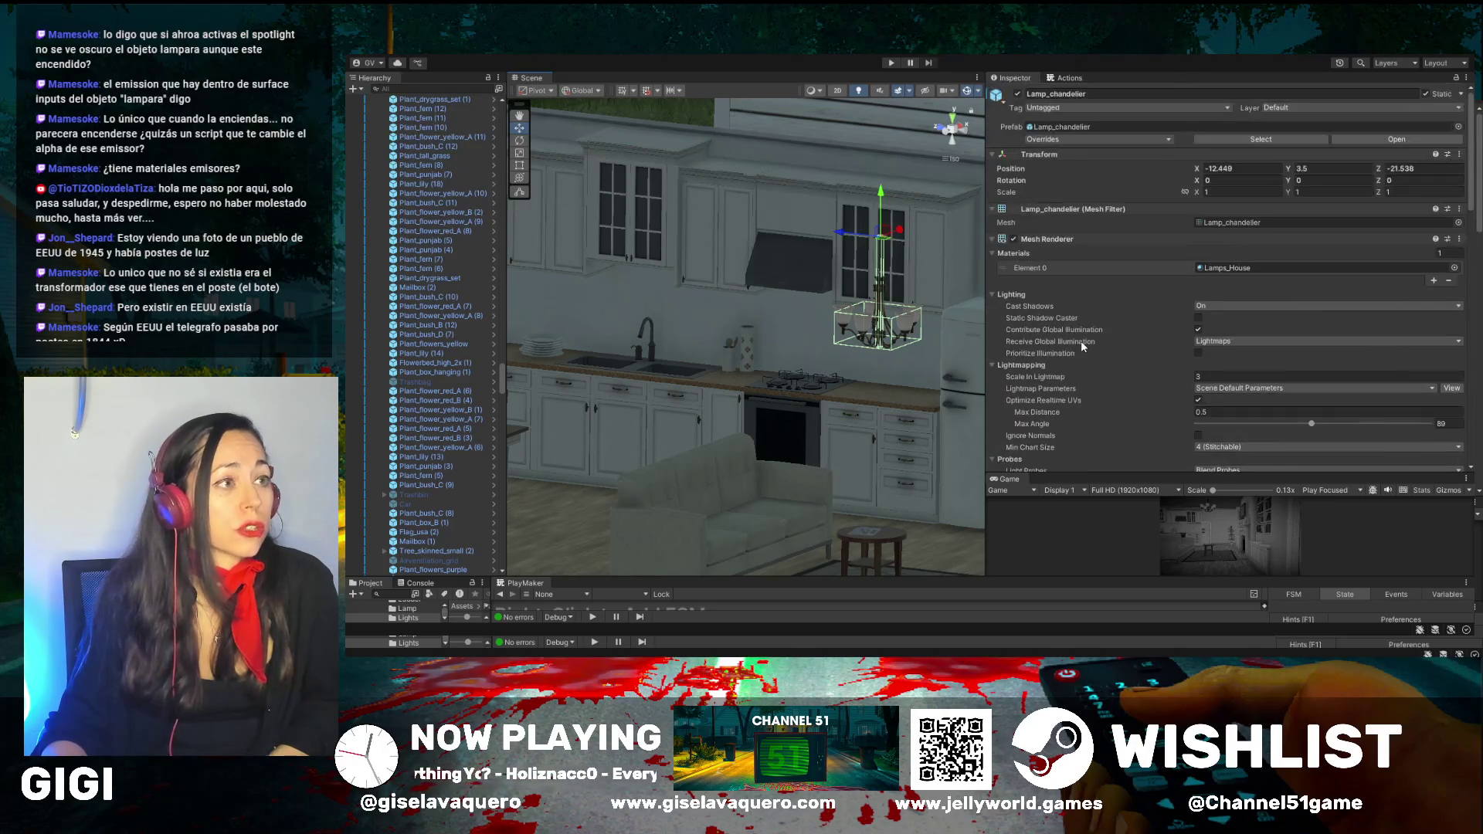
Orbit the Scene view around the chandelier to frame the kitchen floor and counter
drag(857, 345, 808, 344)
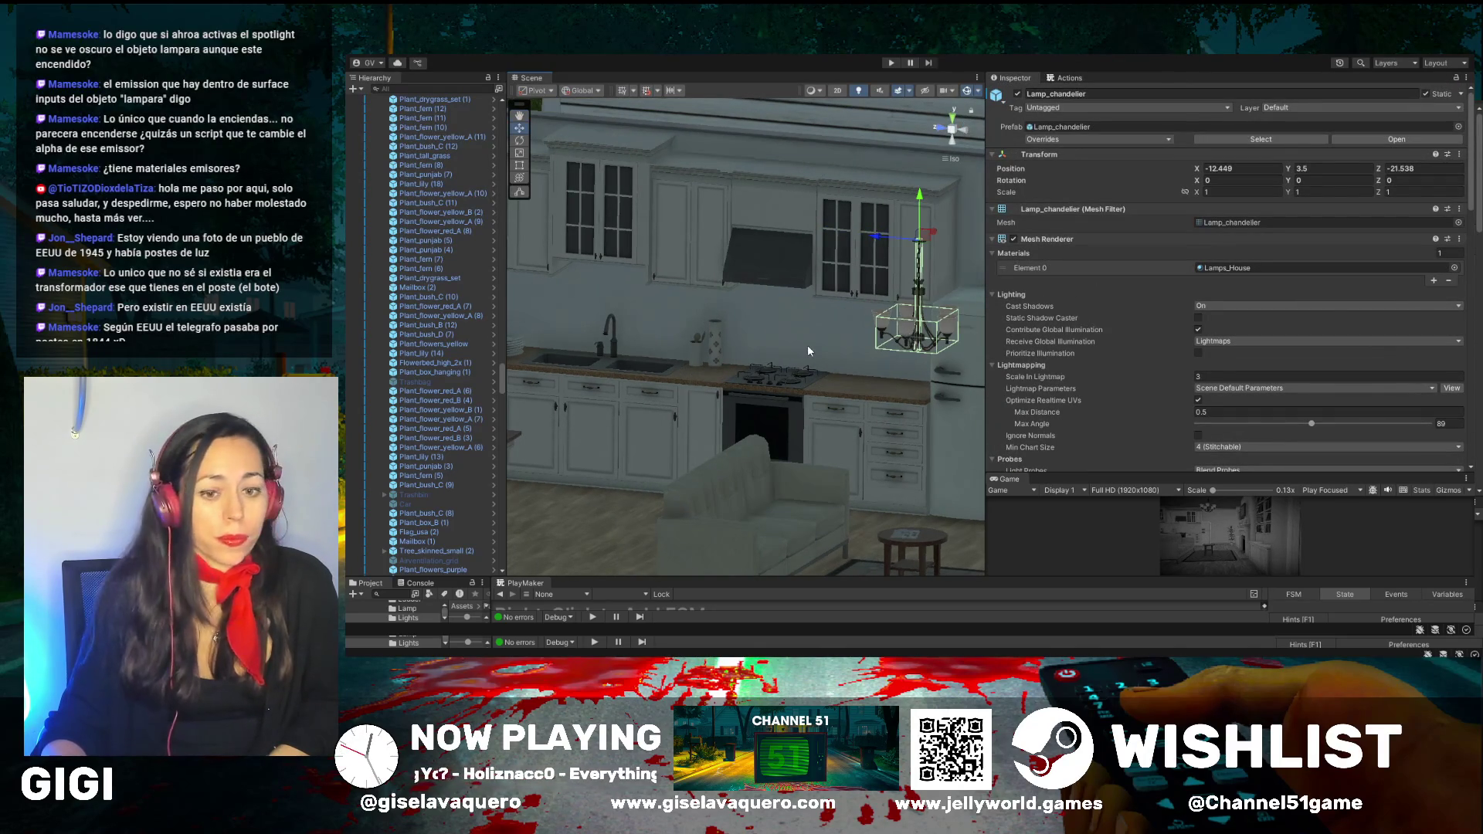
drag(804, 333, 852, 337)
drag(841, 464, 892, 340)
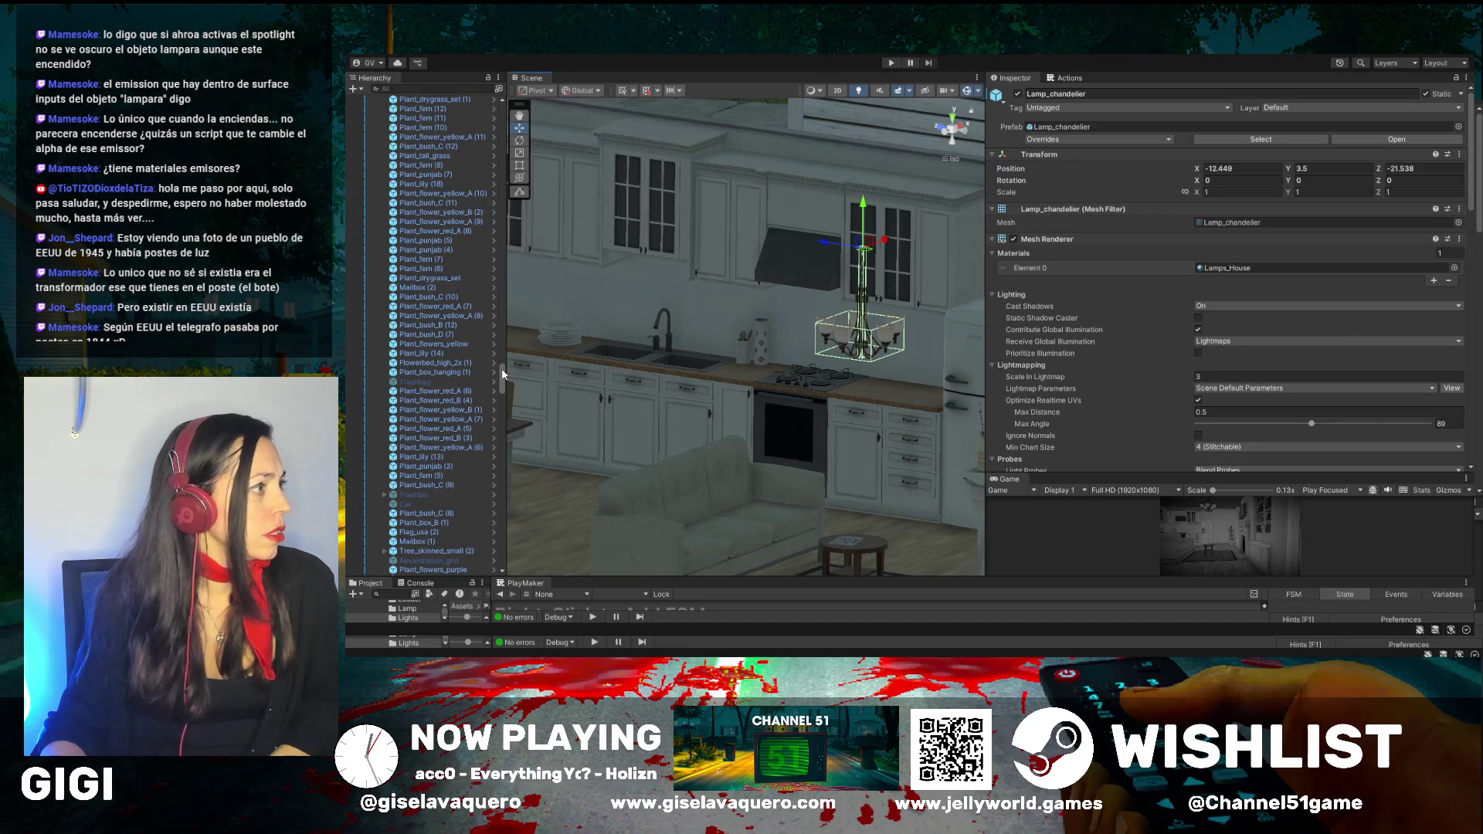
drag(905, 310, 533, 378)
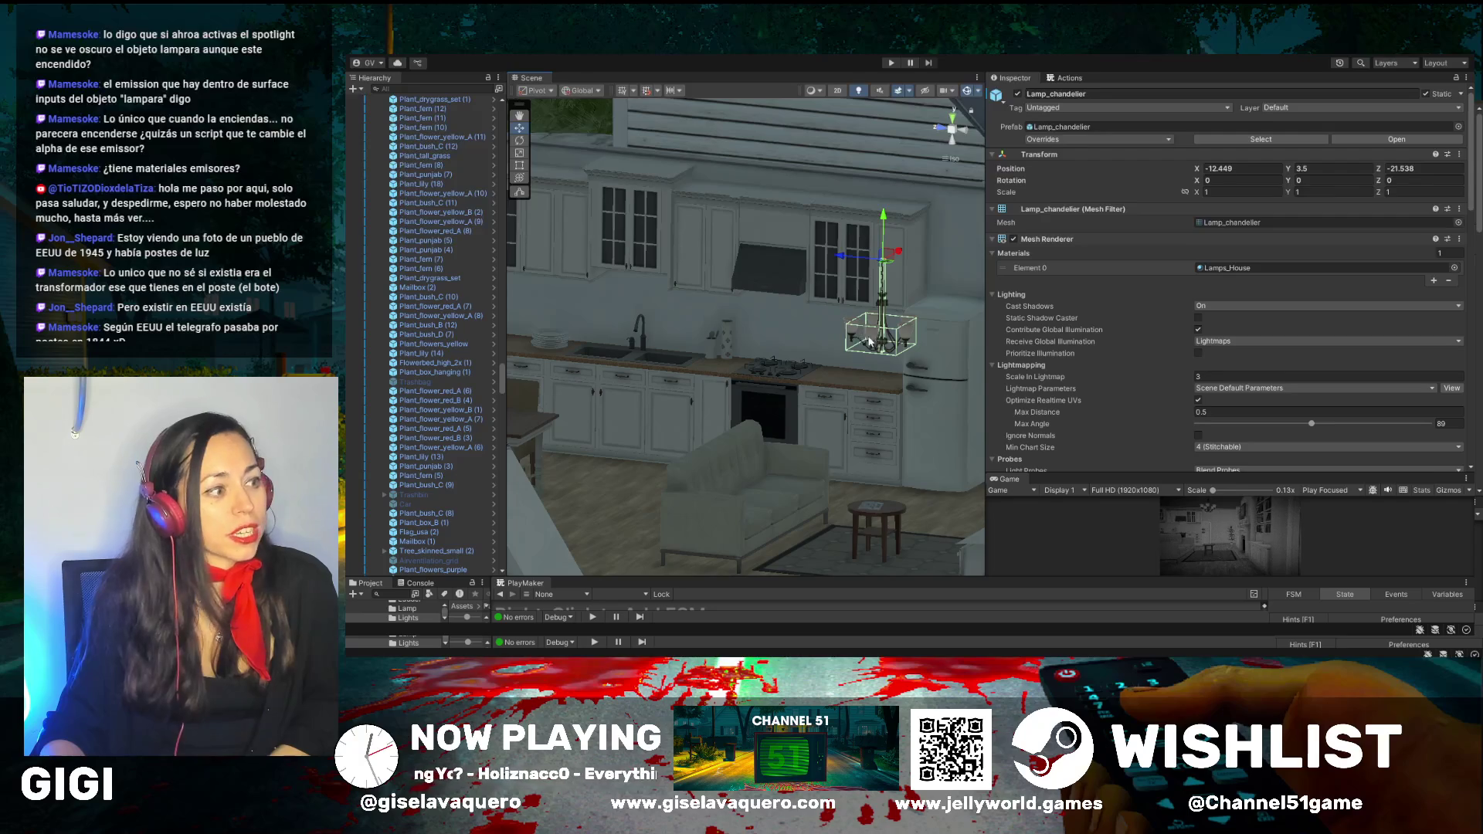
scroll(853, 337, up, 5)
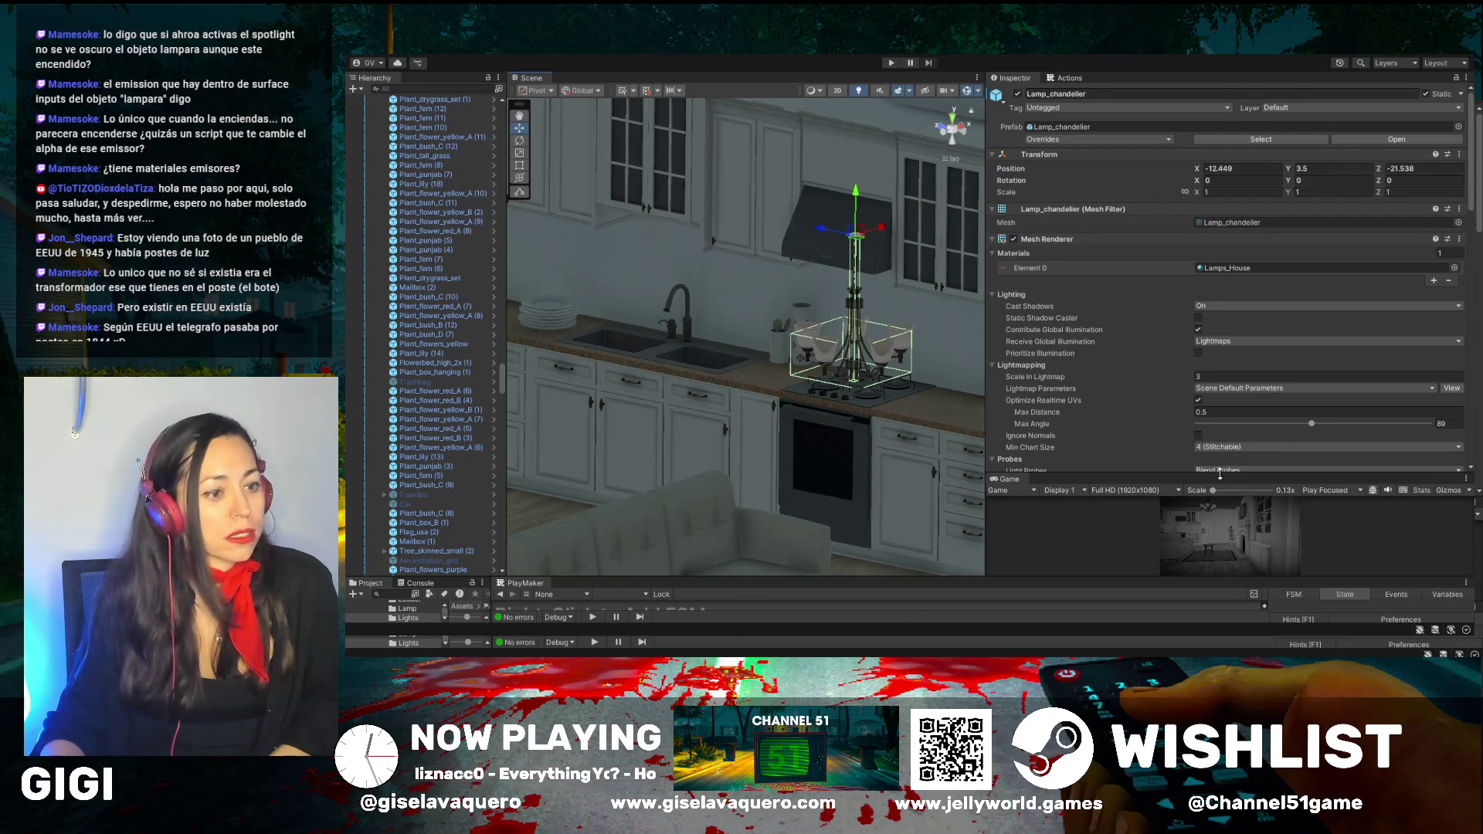
scroll(1200, 468, down, 3)
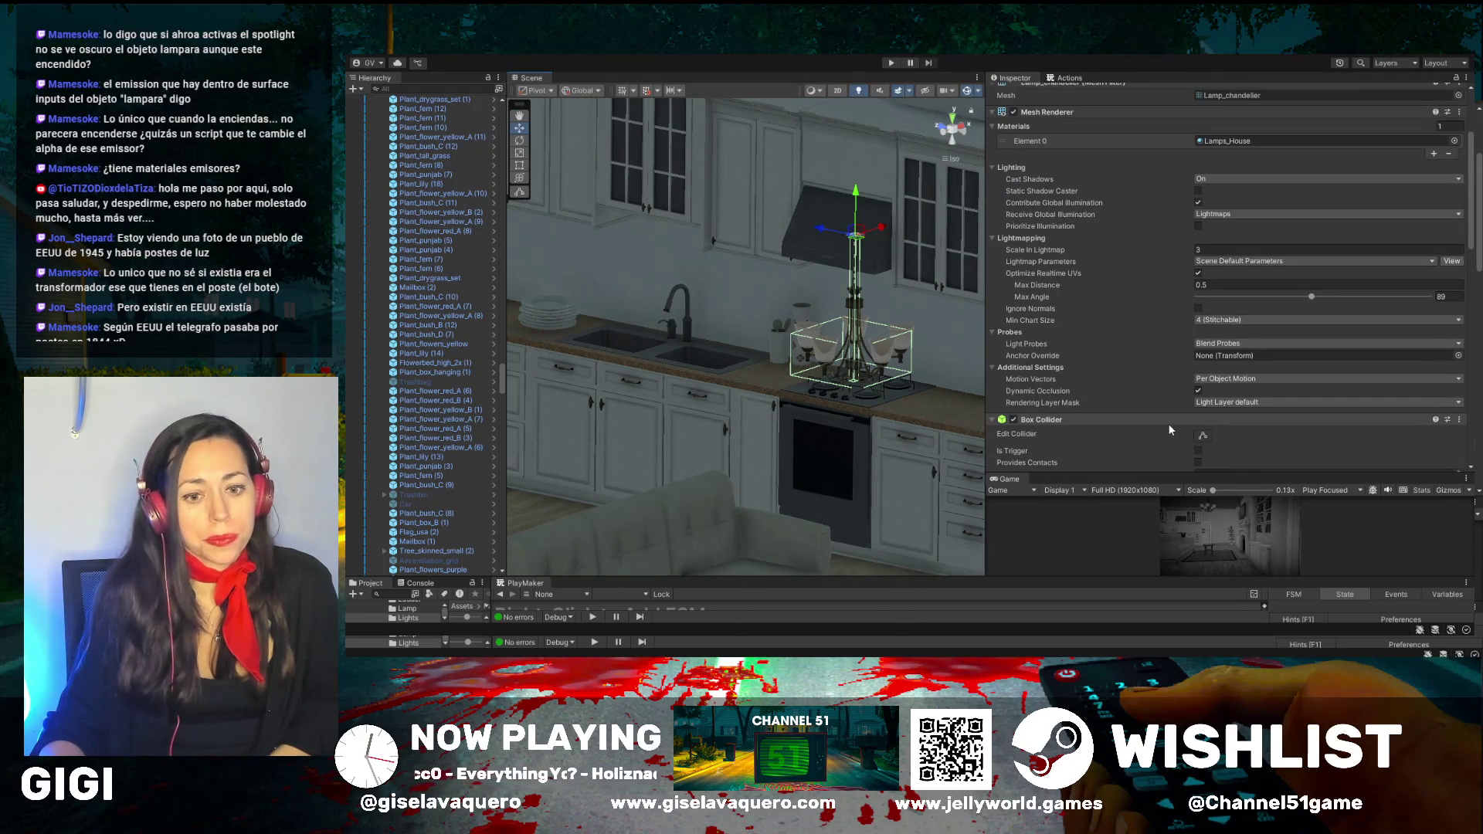
scroll(1170, 429, up, 2)
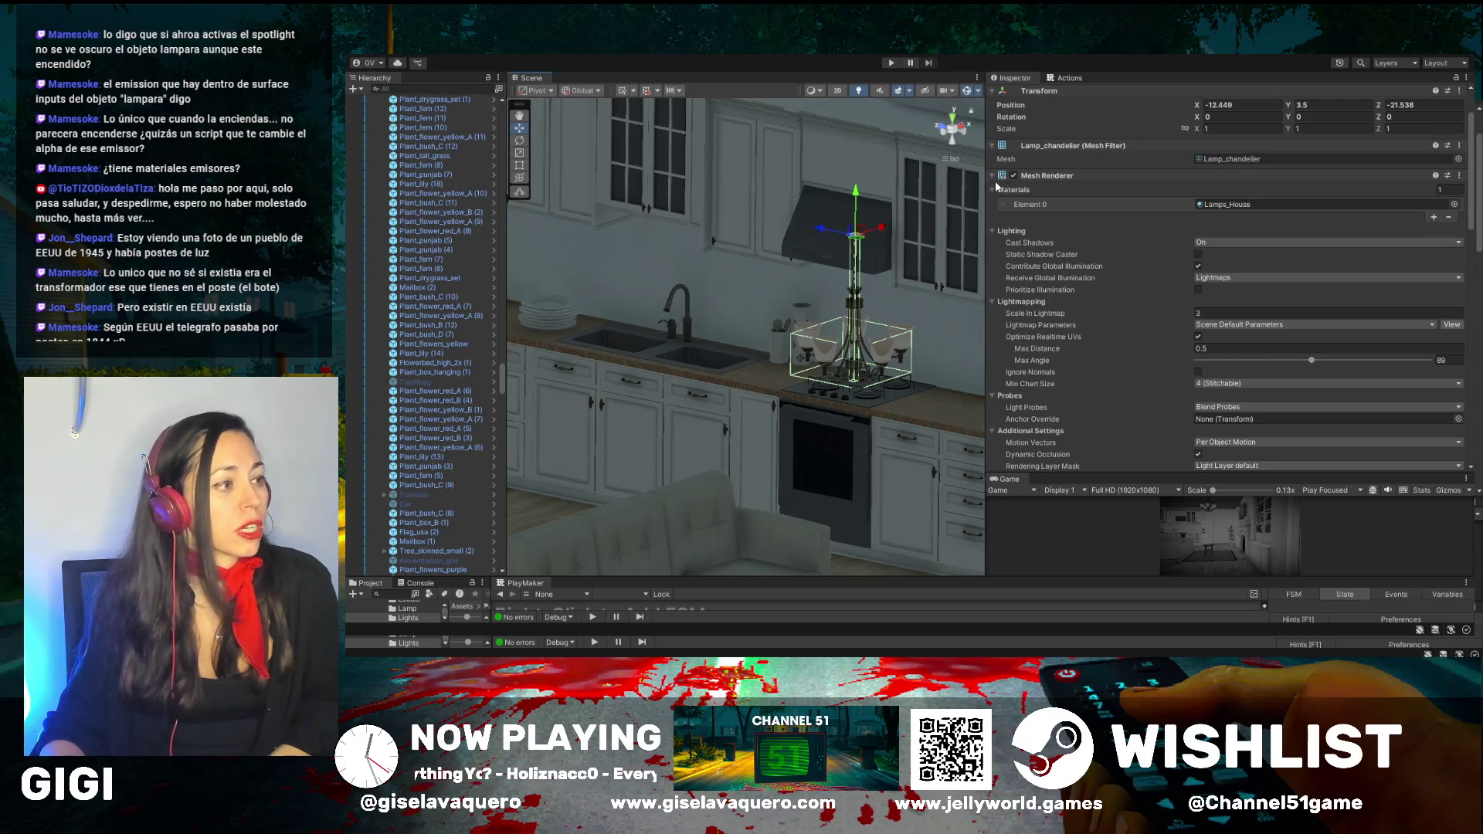
Scroll to the chandelier's Box Collider, sized 0.5 × 0.25 × 0.5 and centred at Y -0.7
mouse_move(823, 329)
mouse_down()
mouse_move(804, 332)
mouse_move(841, 354)
mouse_up()
scroll(878, 371, down, 3)
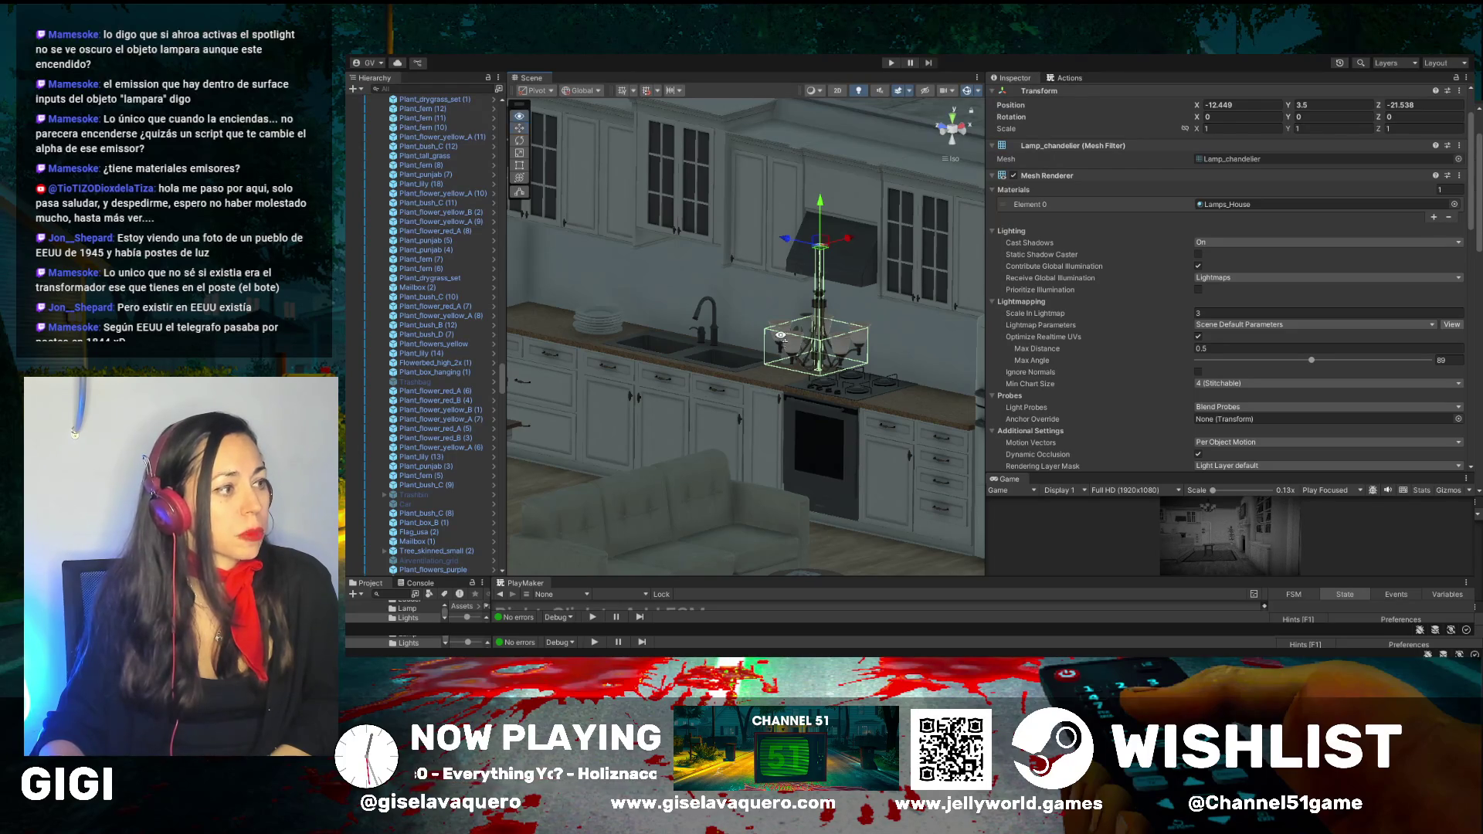
drag(781, 340, 801, 343)
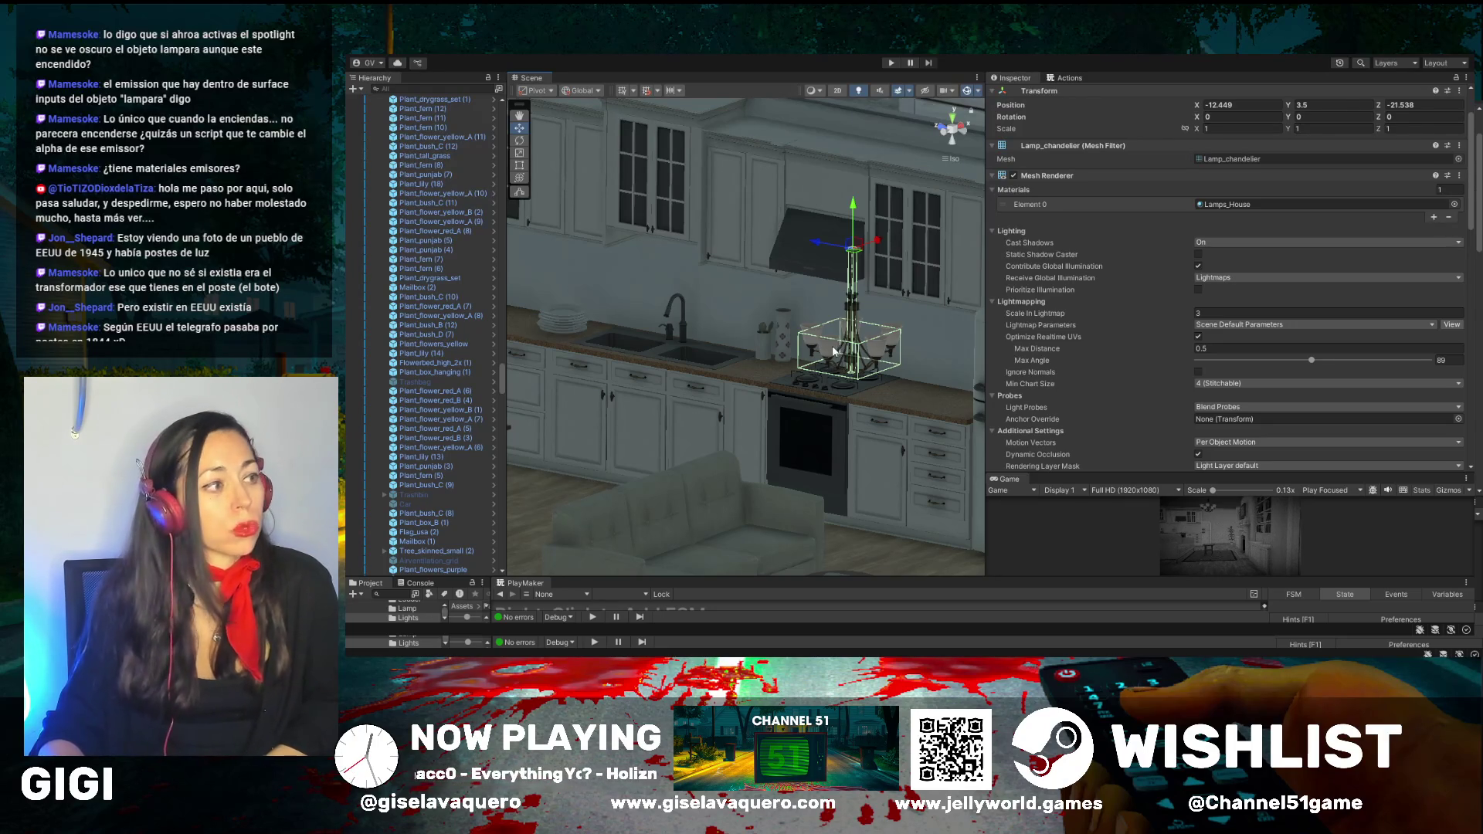
drag(885, 355, 835, 325)
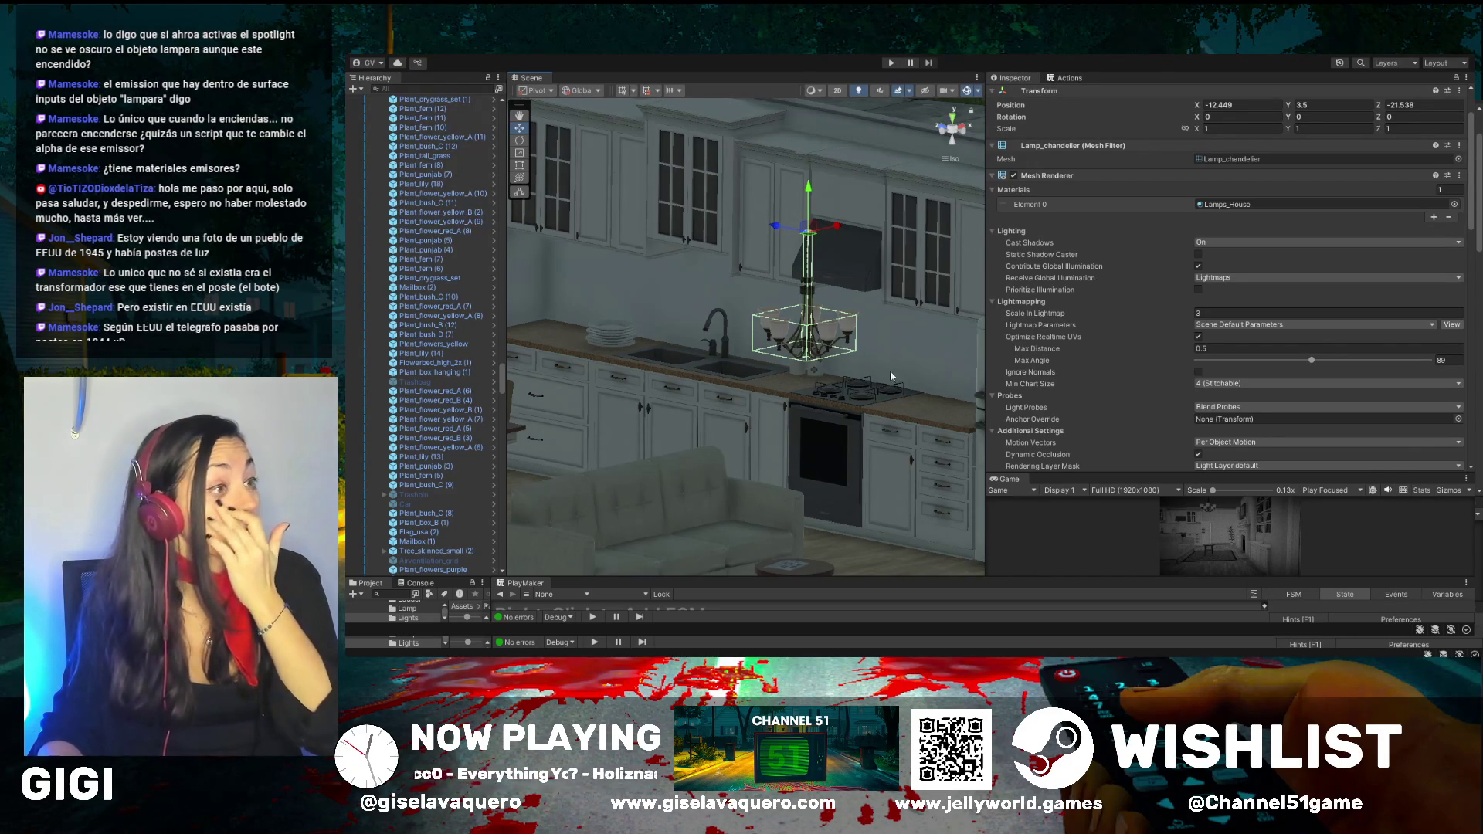
scroll(1183, 416, down, 5)
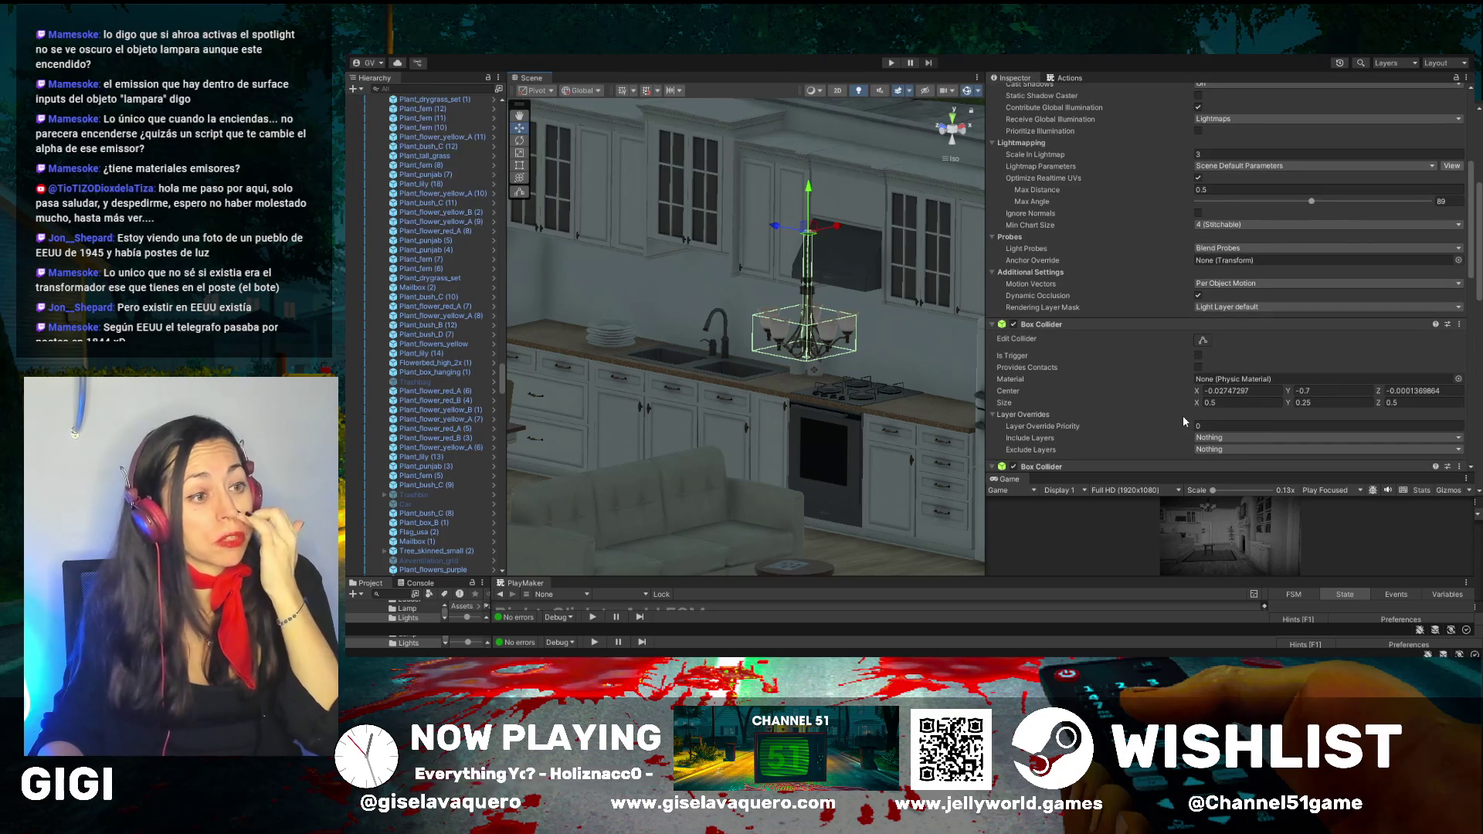
Show the second Box Collider (0.04 × 0.8802345 × 0.04, Y -0.4324503) and the Lamps_House material
scroll(1103, 378, down, 7)
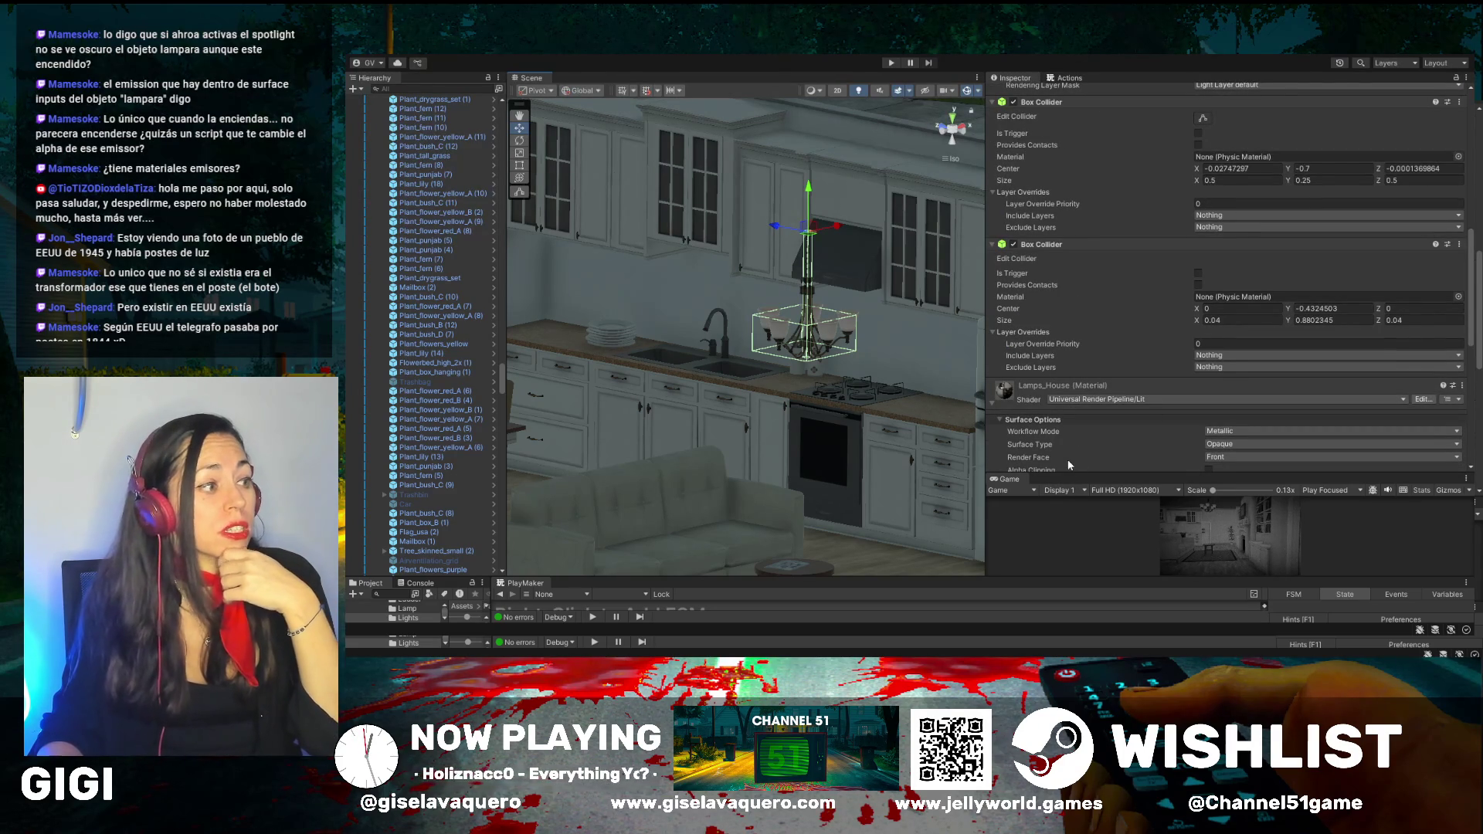
scroll(1115, 322, down, 8)
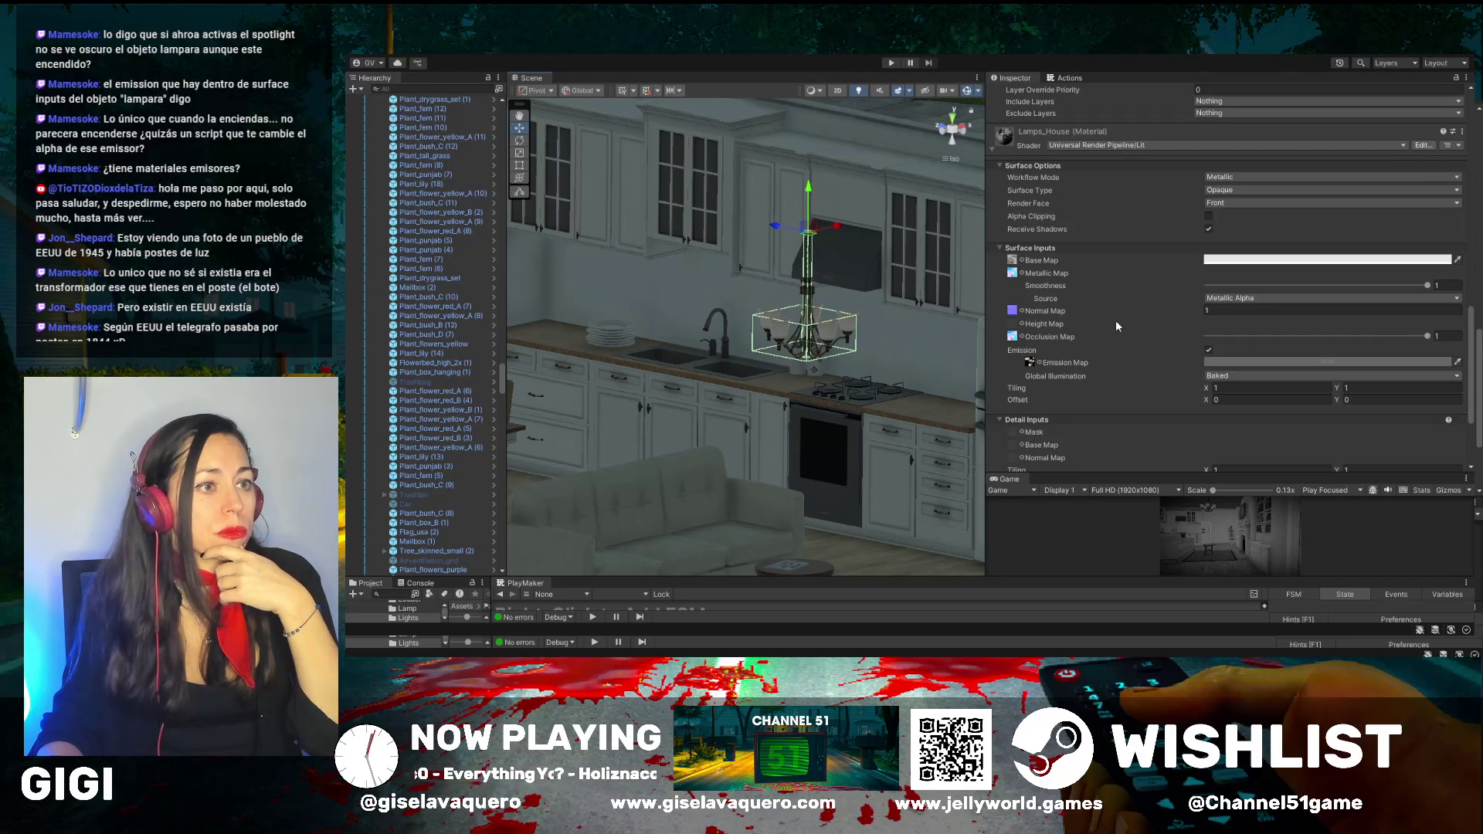
scroll(1115, 325, up, 5)
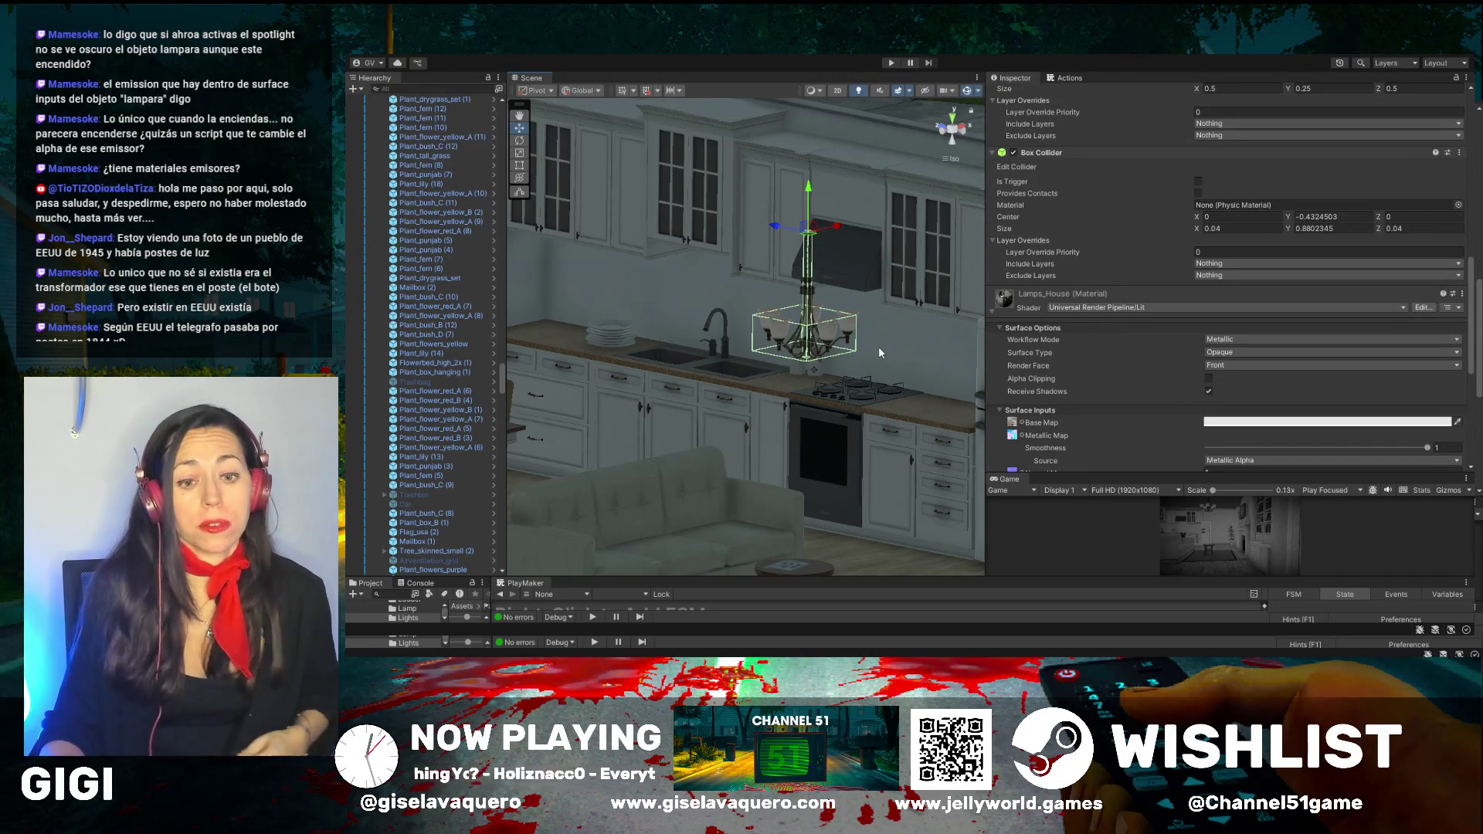
drag(768, 307, 833, 360)
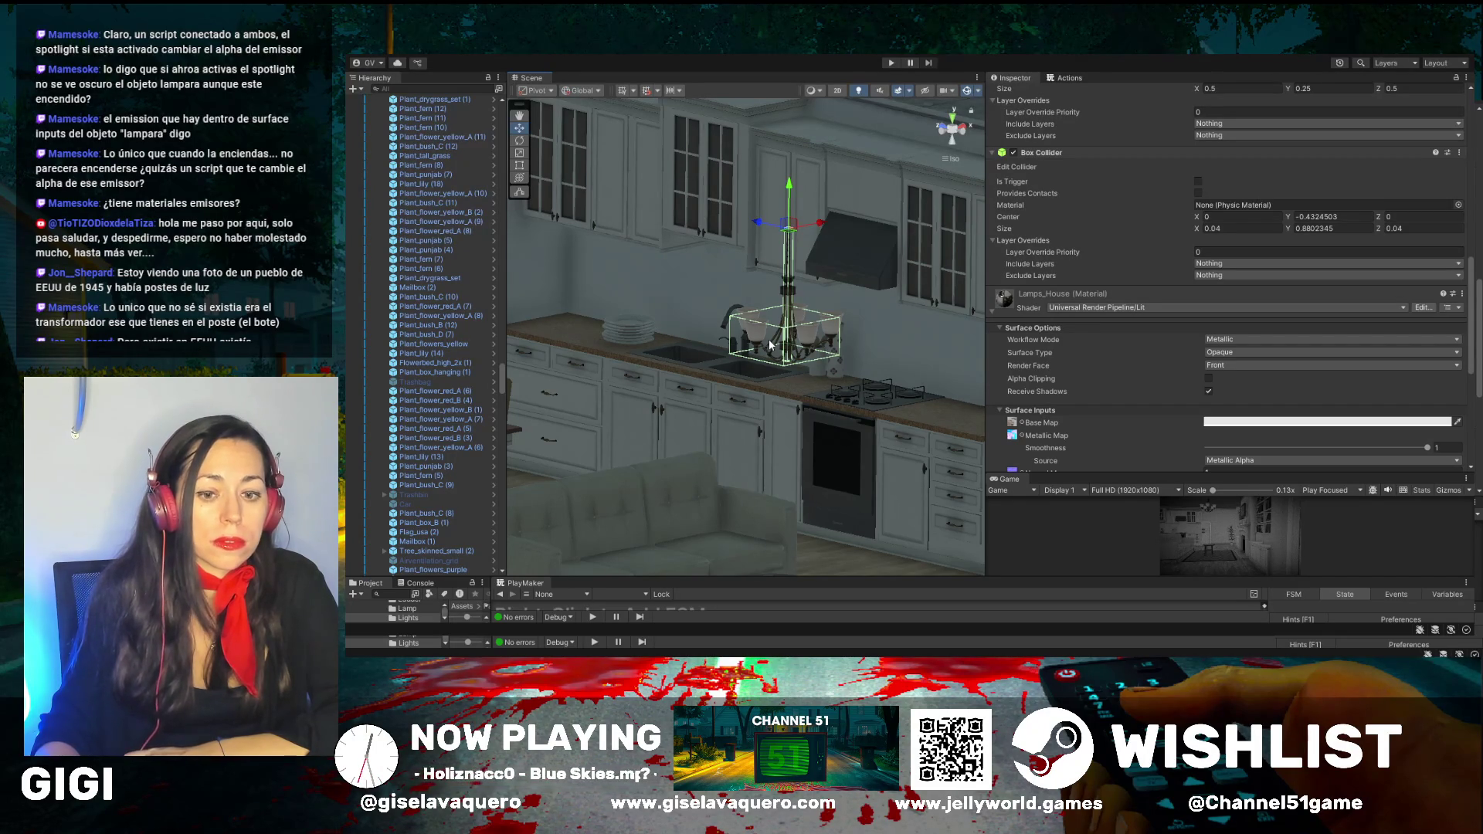
Use the Hand tool to pan the Scene view toward the dining table
drag(770, 345, 621, 218)
click(519, 115)
mouse_move(695, 267)
mouse_down()
mouse_move(884, 266)
mouse_move(776, 243)
mouse_move(764, 386)
mouse_move(726, 349)
mouse_up()
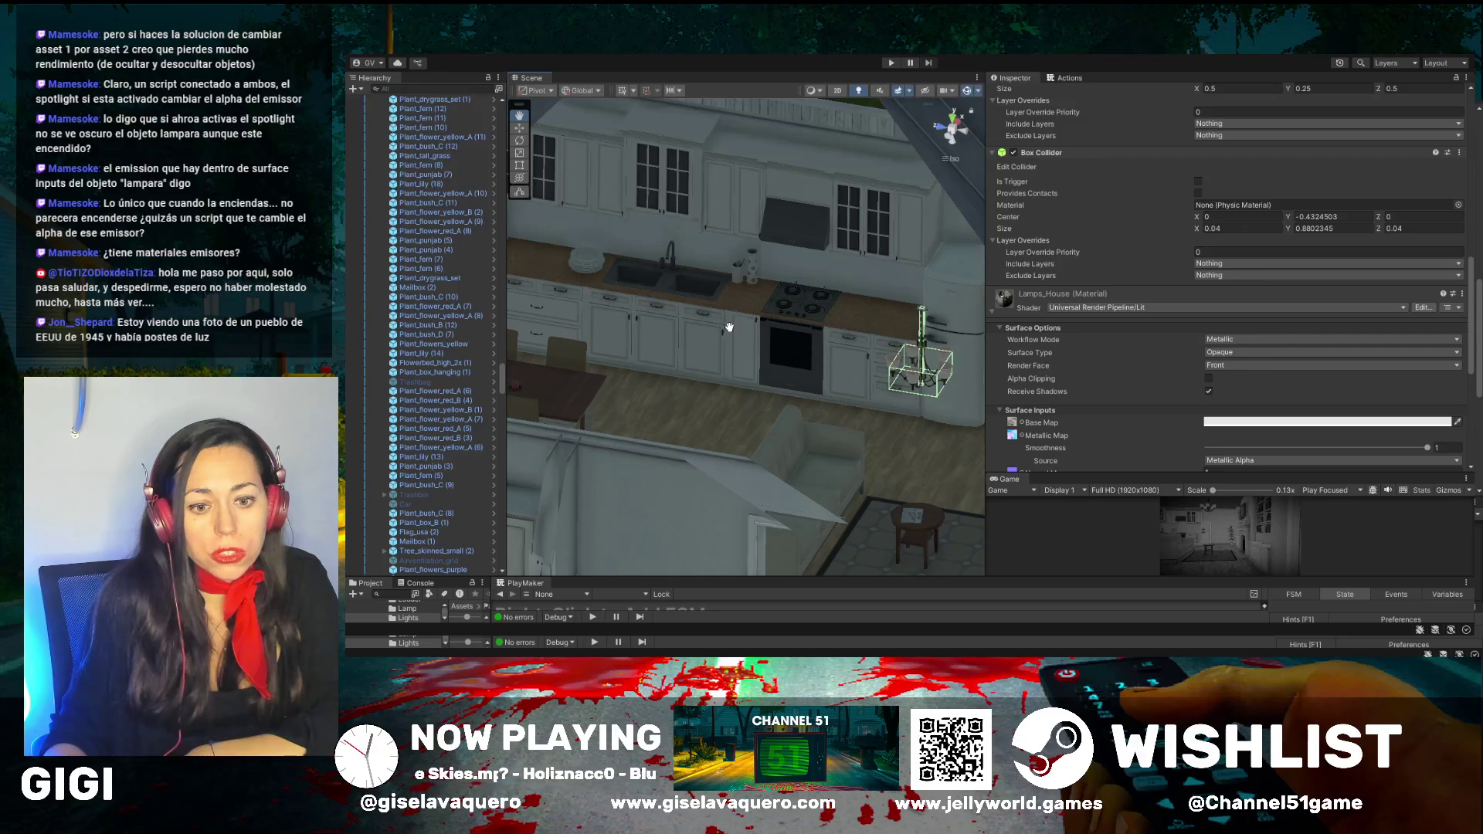
Pan and zoom the Scene view onto the stove and chandelier
scroll(730, 327, up, 2)
mouse_move(734, 329)
mouse_down()
mouse_move(867, 372)
mouse_move(736, 336)
mouse_up()
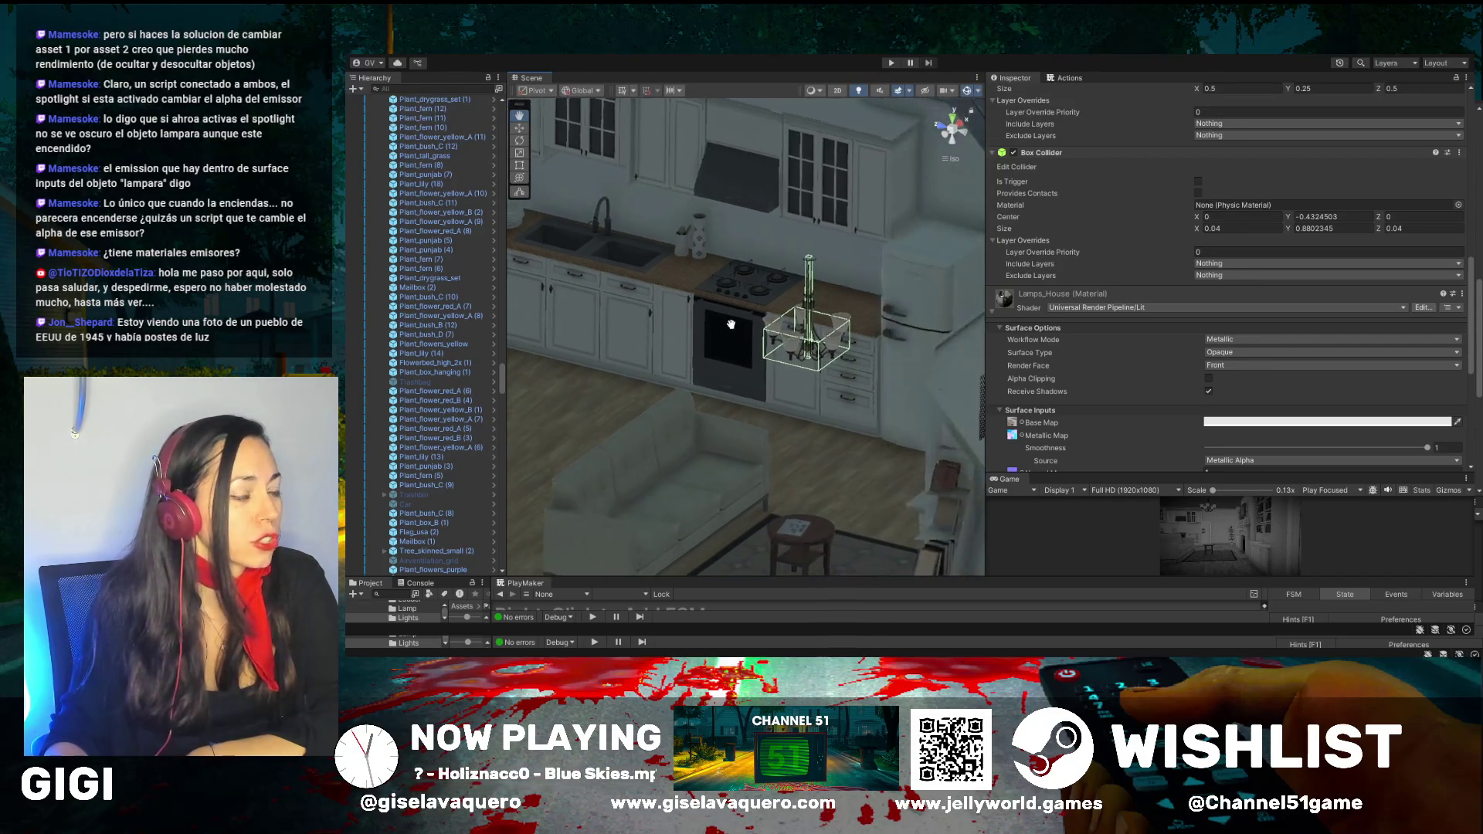
scroll(736, 337, up, 2)
scroll(763, 342, up, 2)
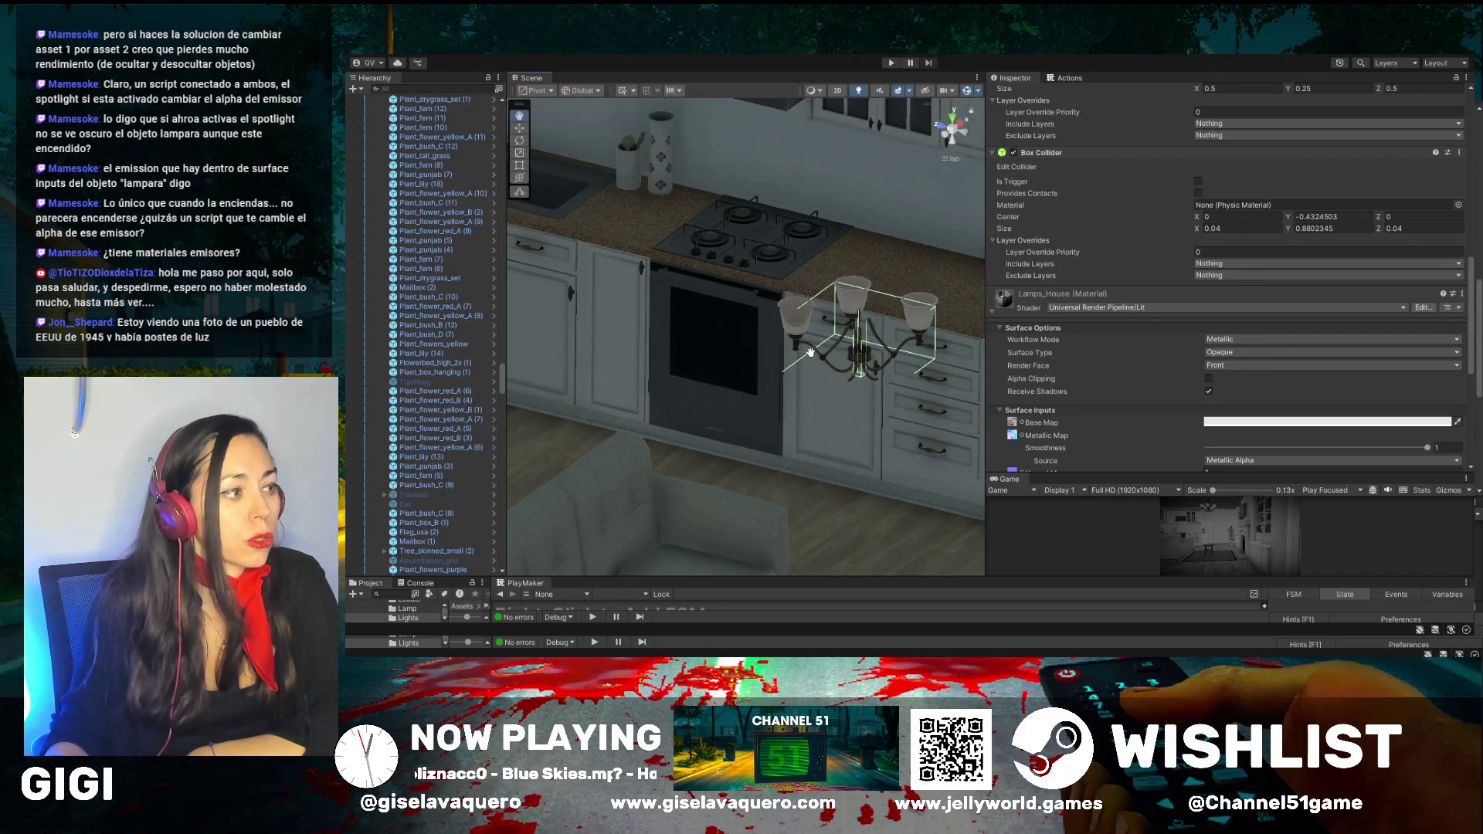
scroll(811, 353, down, 2)
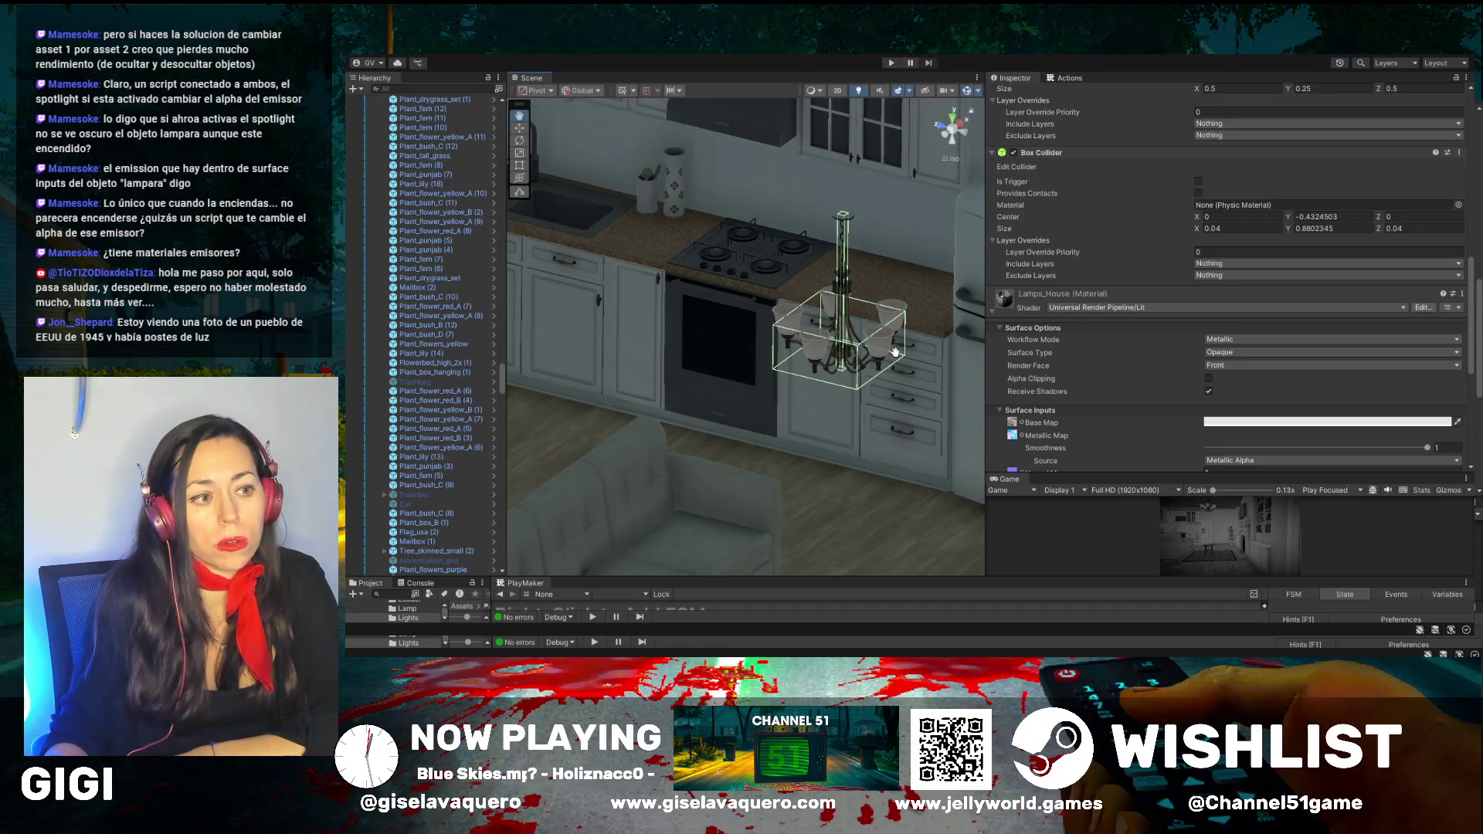
scroll(1155, 348, down, 3)
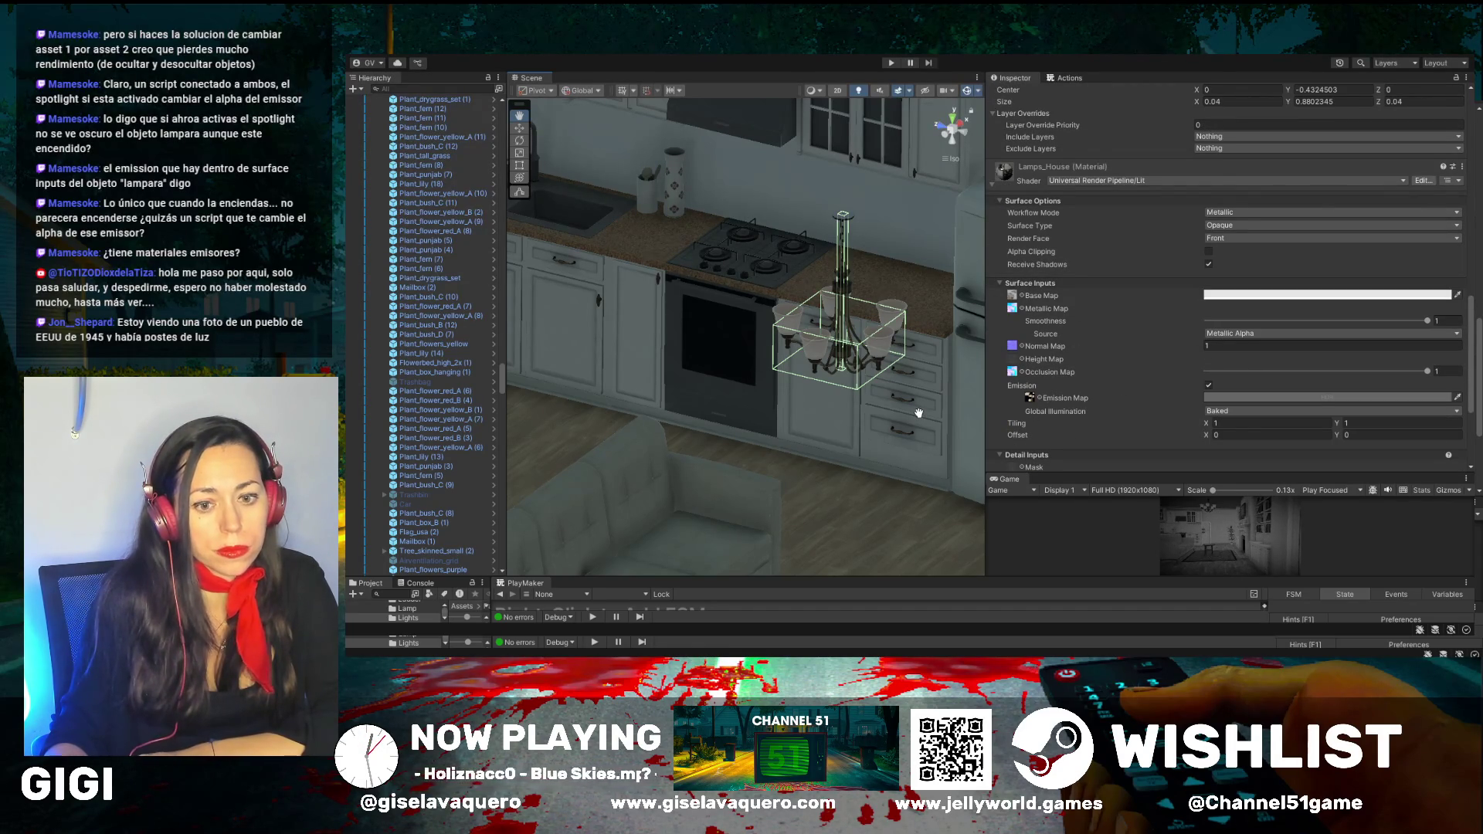
mouse_move(918, 412)
mouse_down()
mouse_move(612, 348)
mouse_move(771, 328)
mouse_move(768, 351)
mouse_move(803, 355)
mouse_up()
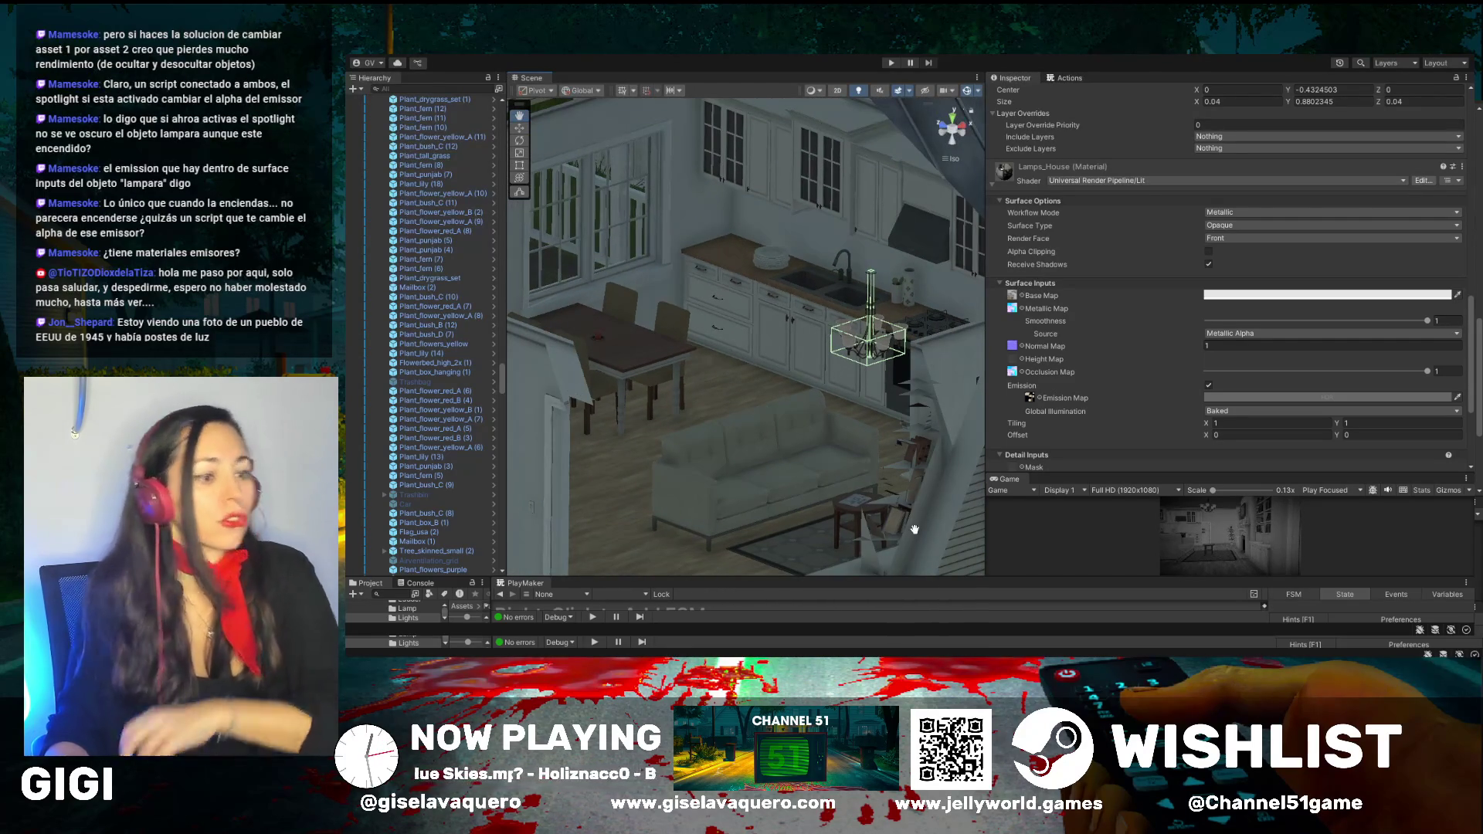
Dock the Game view along the bottom and enlarge it to show the black-and-white living room
mouse_move(912, 577)
mouse_down()
mouse_move(965, 231)
mouse_move(1126, 411)
mouse_up()
mouse_move(1004, 356)
mouse_down()
mouse_move(1274, 525)
mouse_move(1387, 529)
mouse_up()
mouse_move(1146, 491)
mouse_down()
mouse_move(671, 491)
mouse_move(776, 471)
mouse_up()
drag(892, 424, 892, 318)
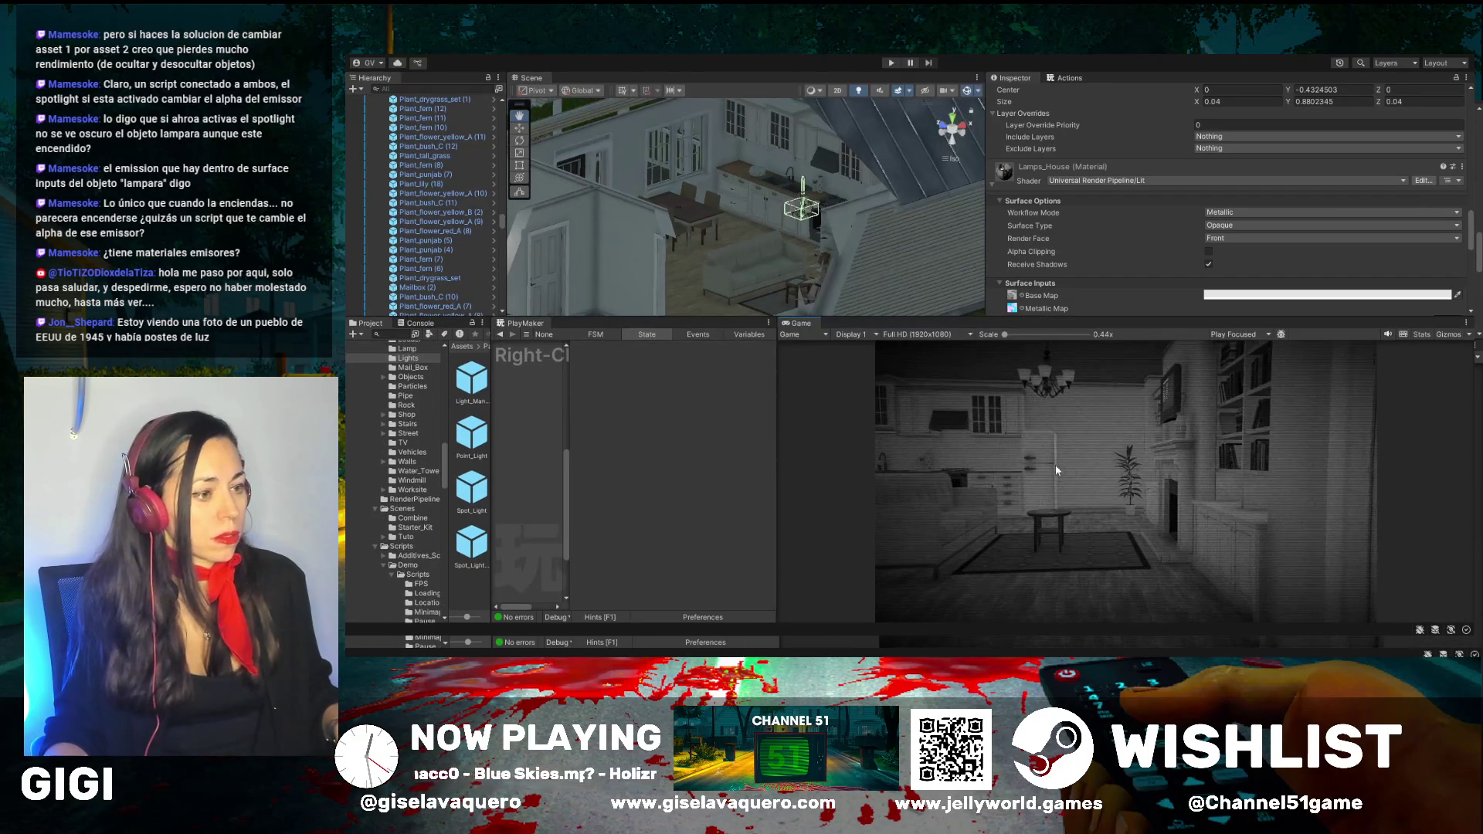
click(892, 63)
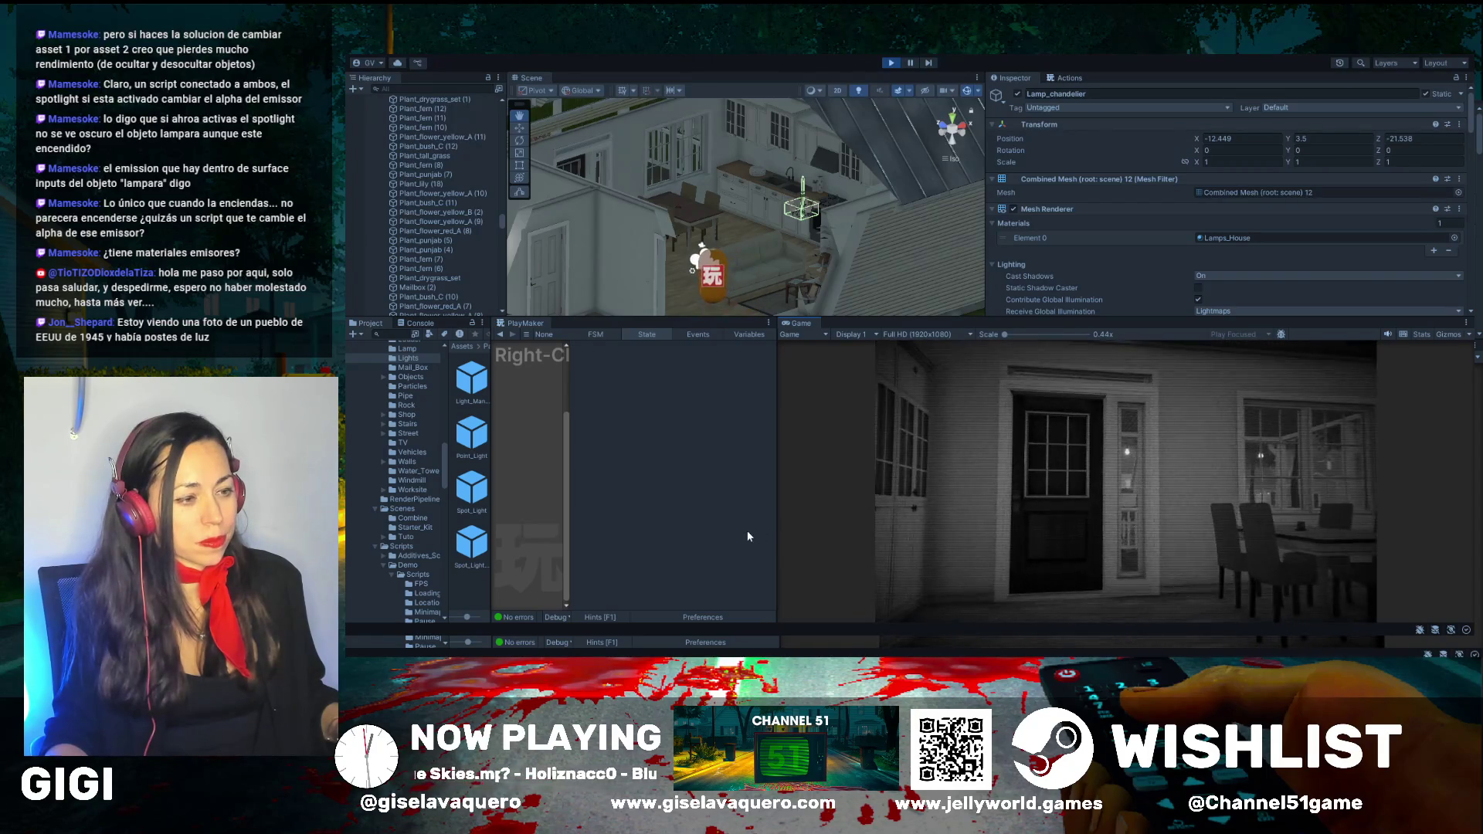
click(890, 62)
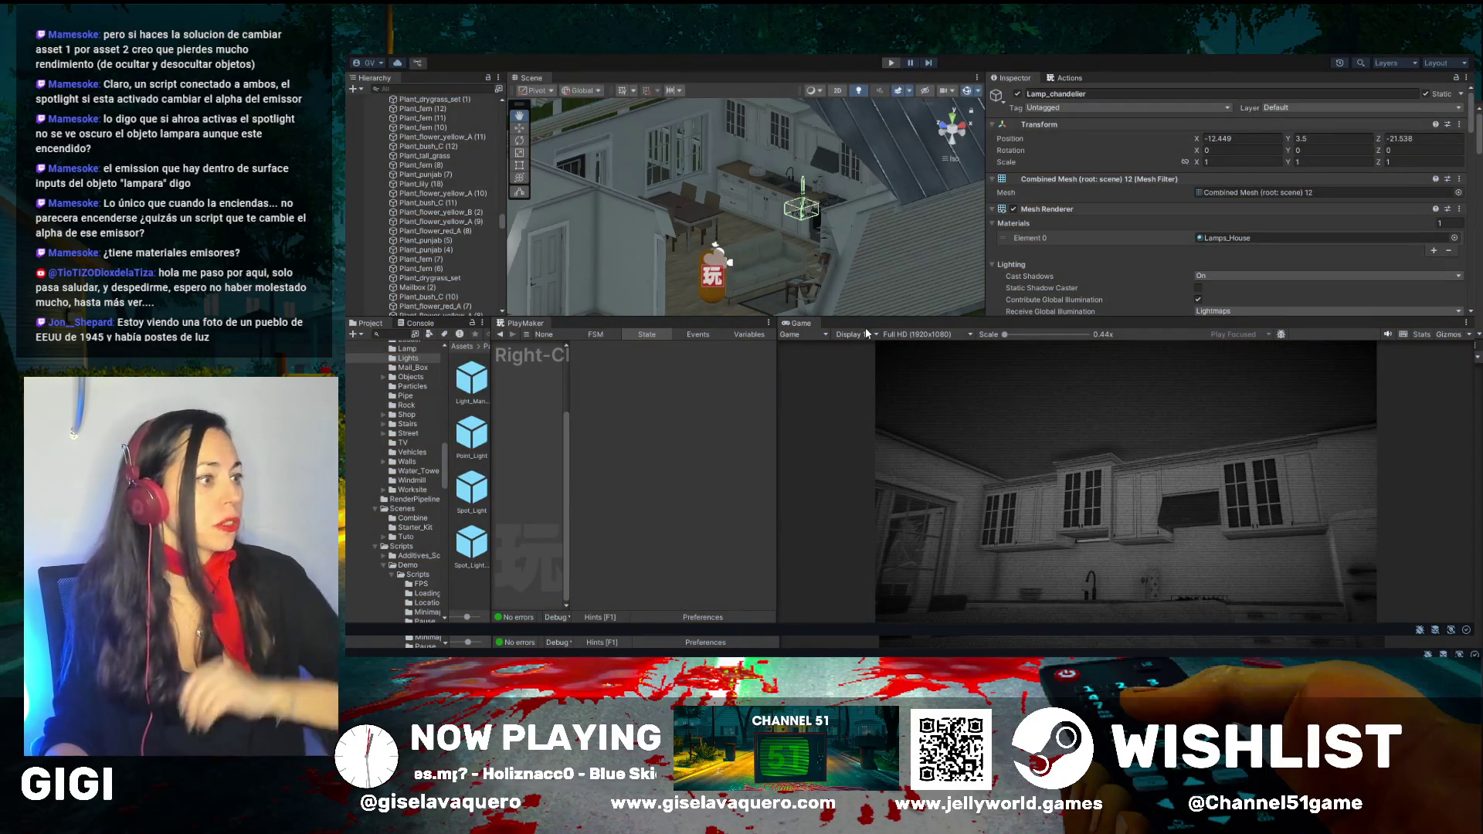
Enlarge the Scene view and orbit to look down on the house interior
drag(874, 317, 869, 489)
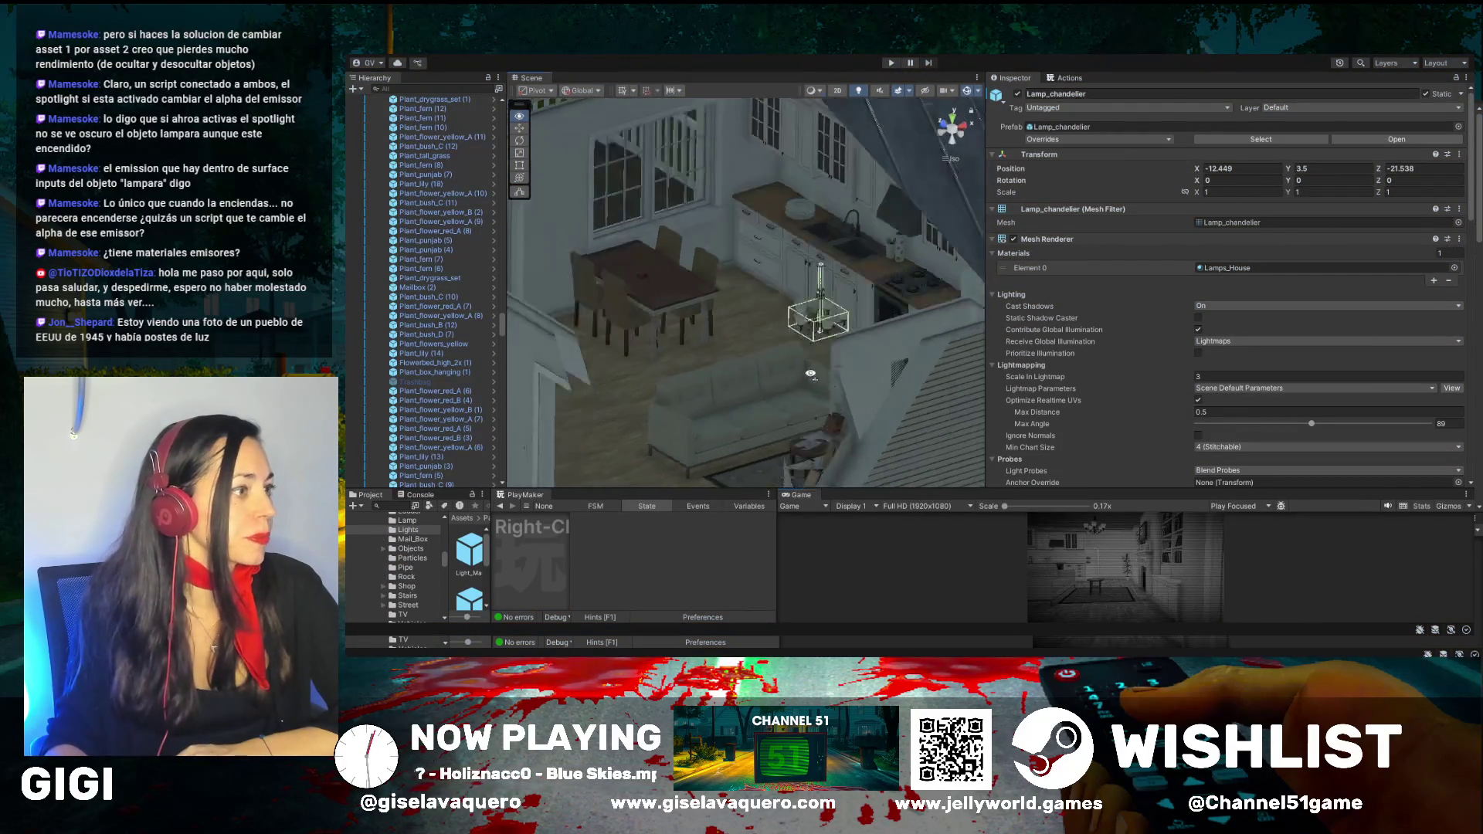
scroll(938, 283, up, 5)
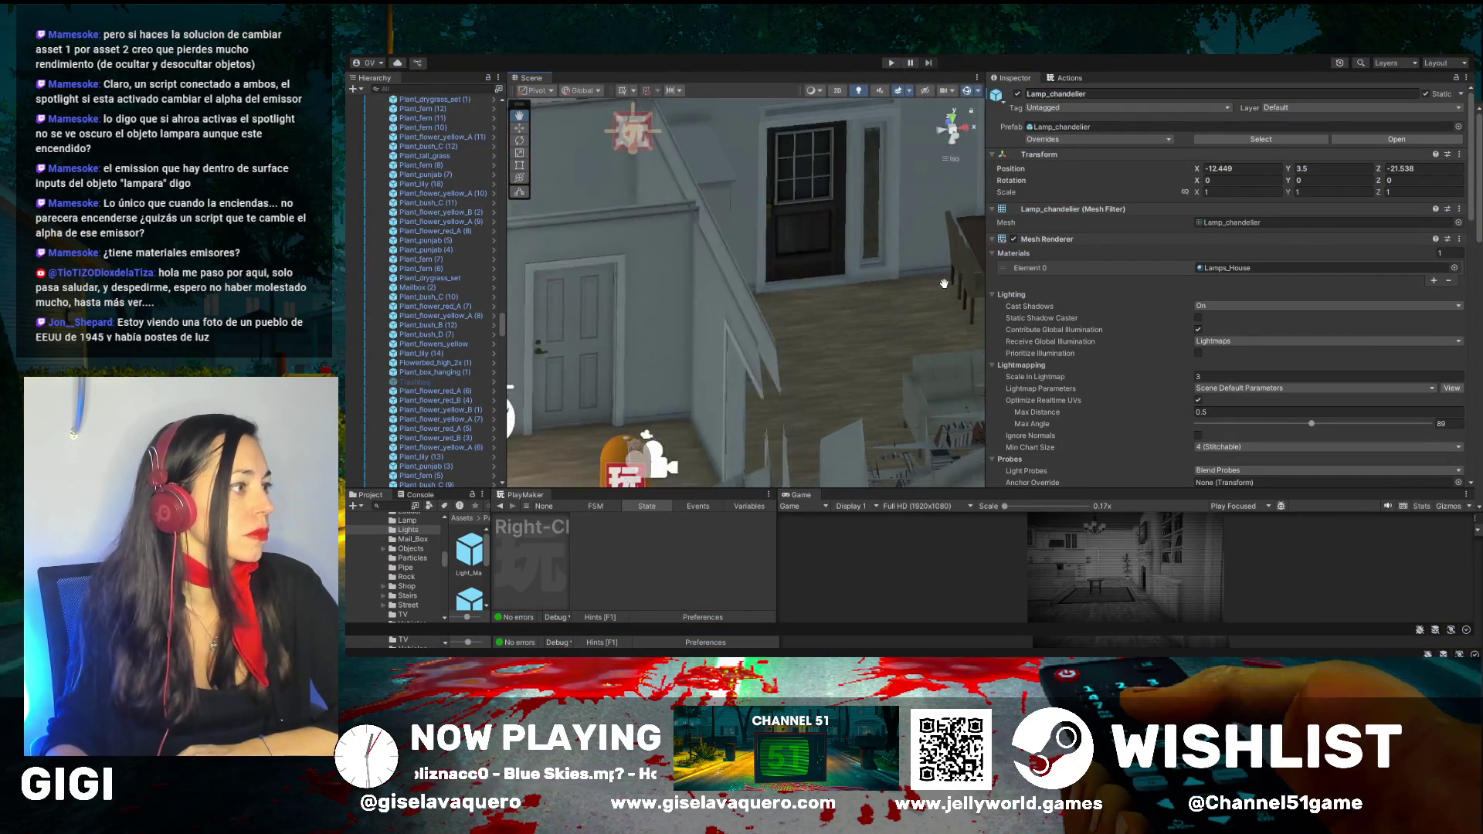
scroll(938, 284, down, 5)
mouse_move(939, 283)
mouse_down()
mouse_move(777, 353)
mouse_move(652, 273)
mouse_move(664, 244)
mouse_up()
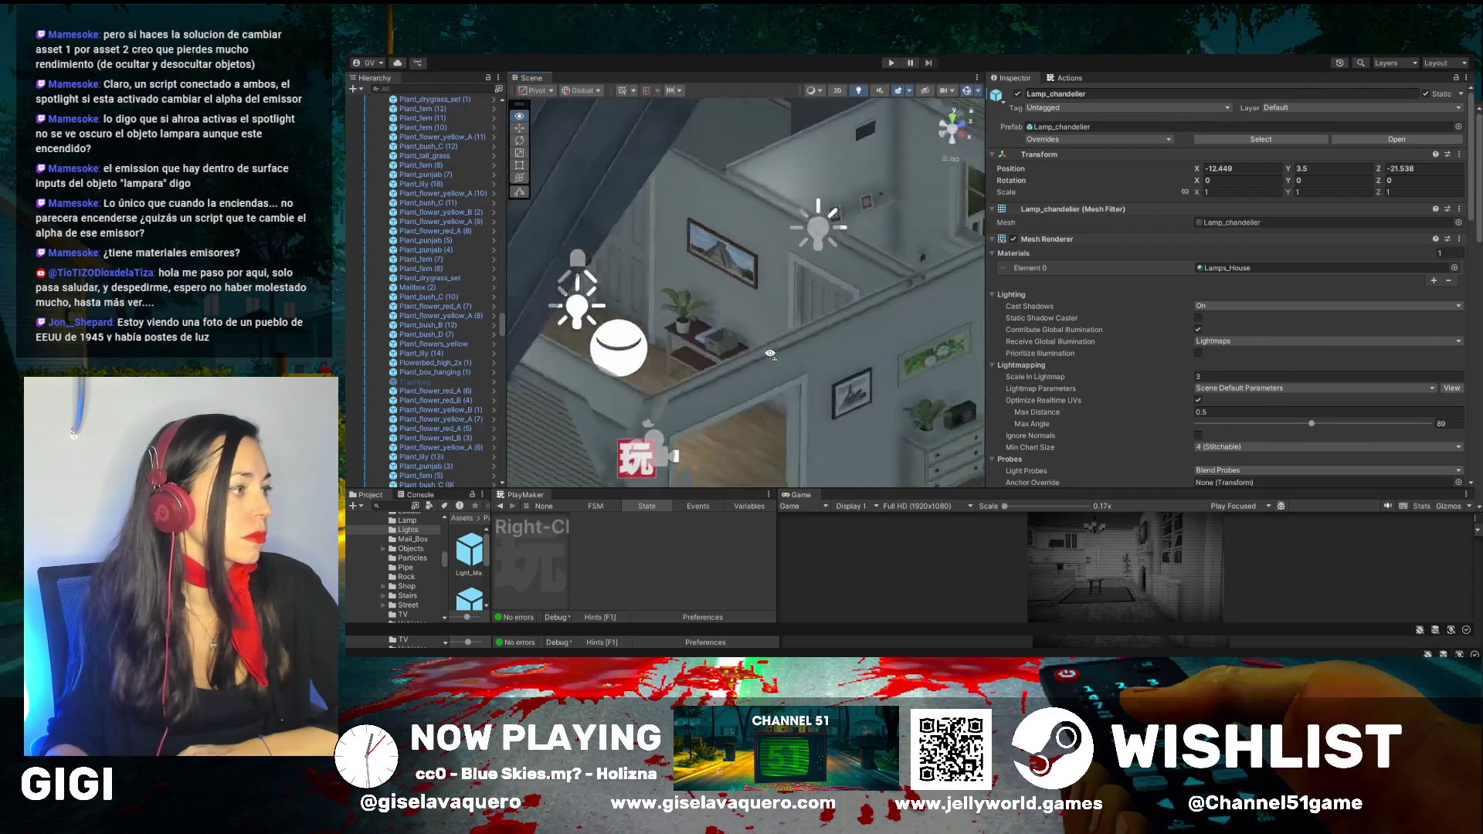
Select Reflection Probe House03, frame it with F, and disable it
click(519, 127)
click(677, 296)
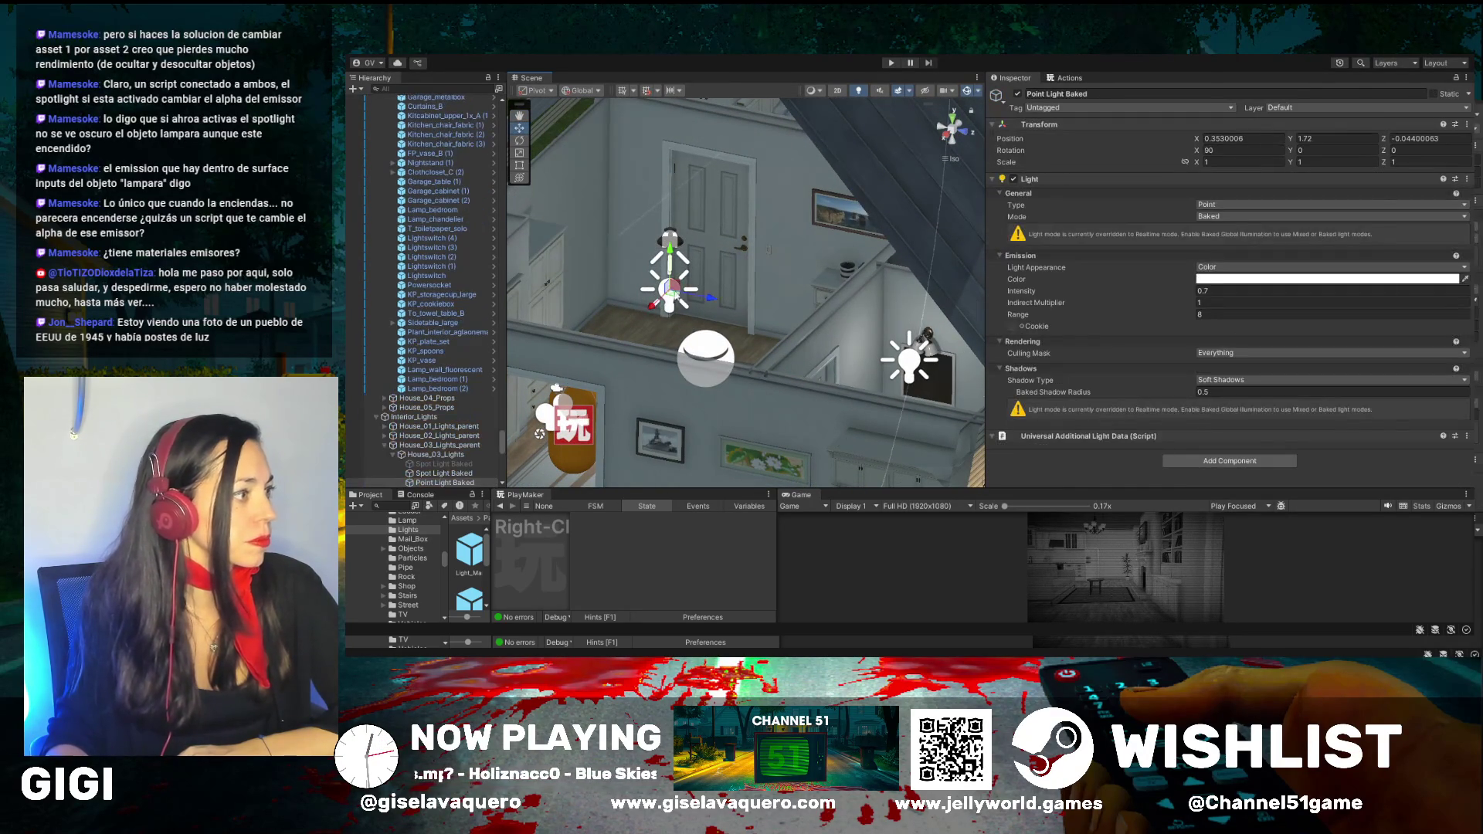
click(705, 350)
key(f)
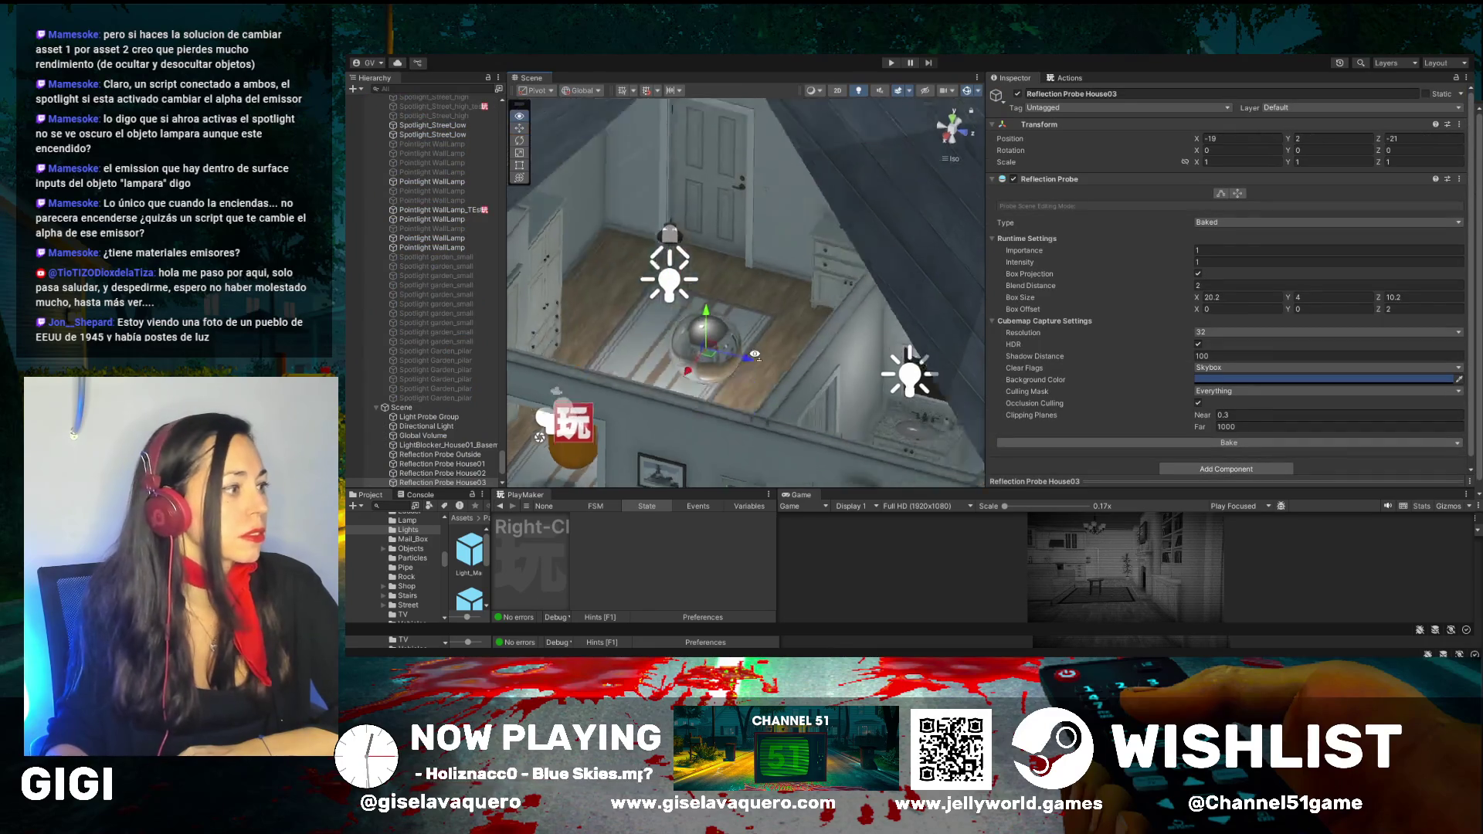
mouse_move(704, 327)
mouse_down()
mouse_move(666, 362)
mouse_move(747, 309)
mouse_up()
click(1018, 94)
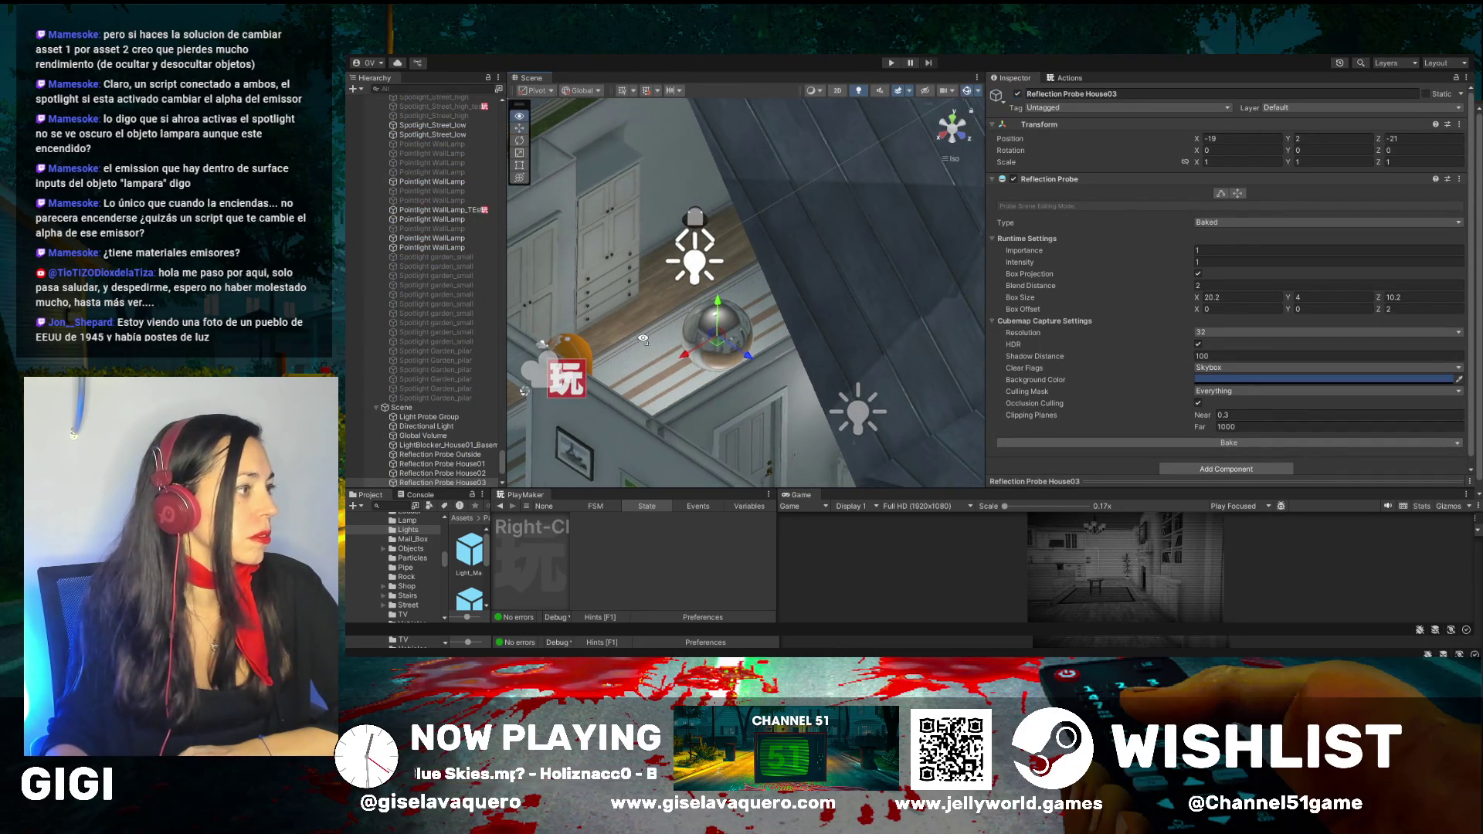
Disable a Point Light Baked in the room, then face the door and upper-floor window
click(684, 271)
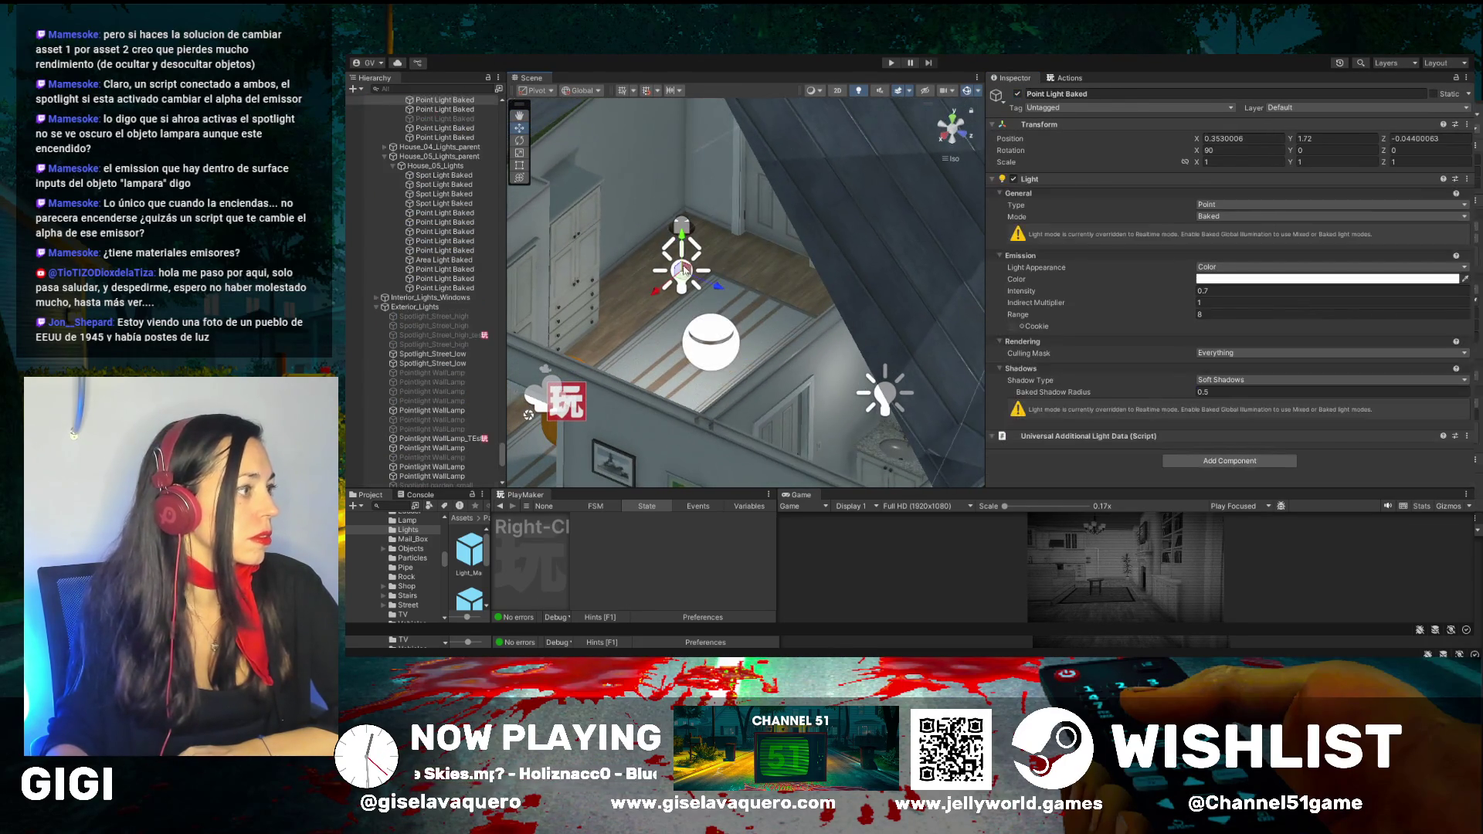
click(1016, 93)
drag(671, 313, 725, 290)
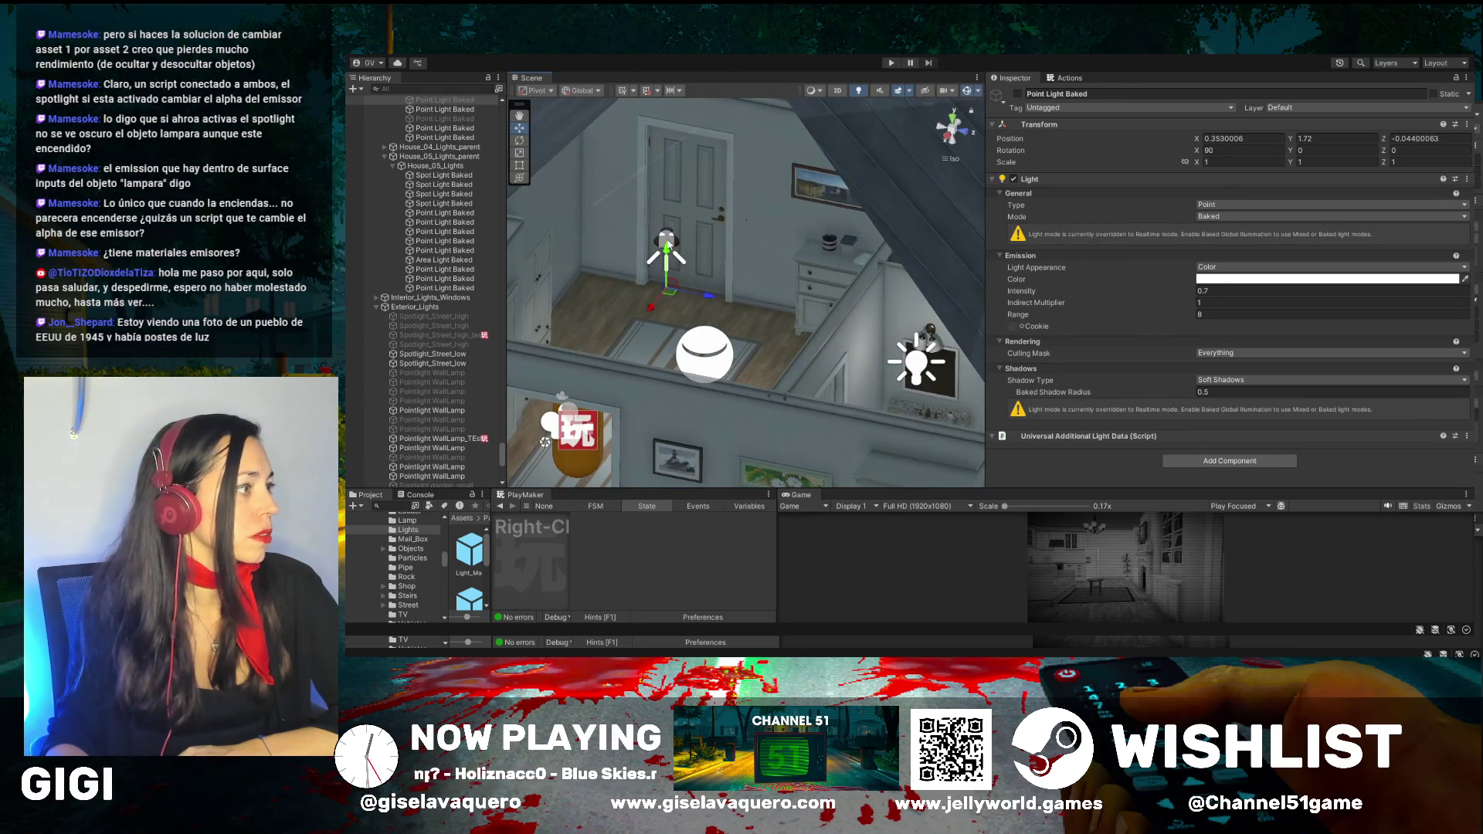
drag(639, 306, 680, 275)
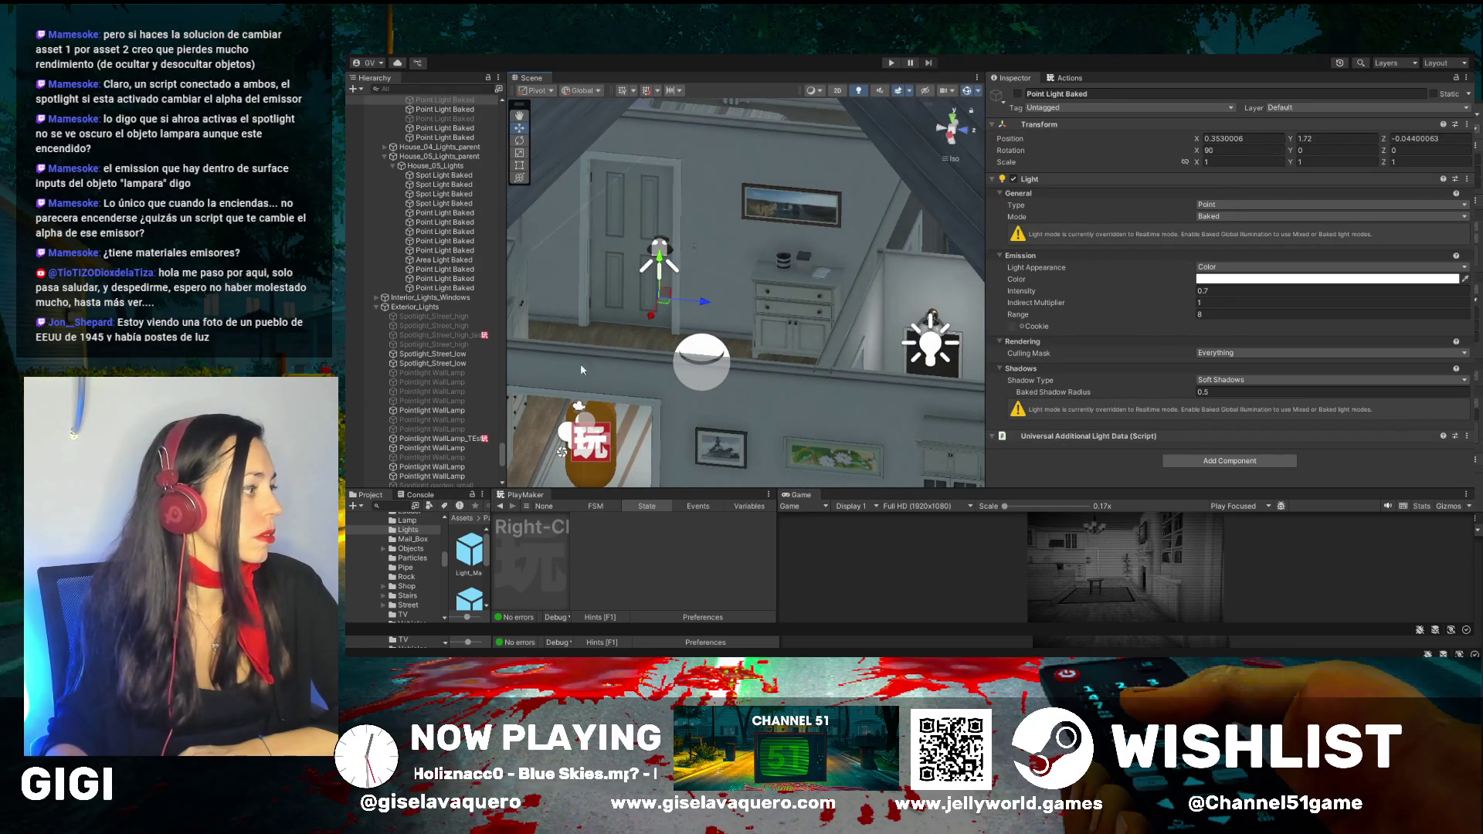
scroll(468, 383, down, 5)
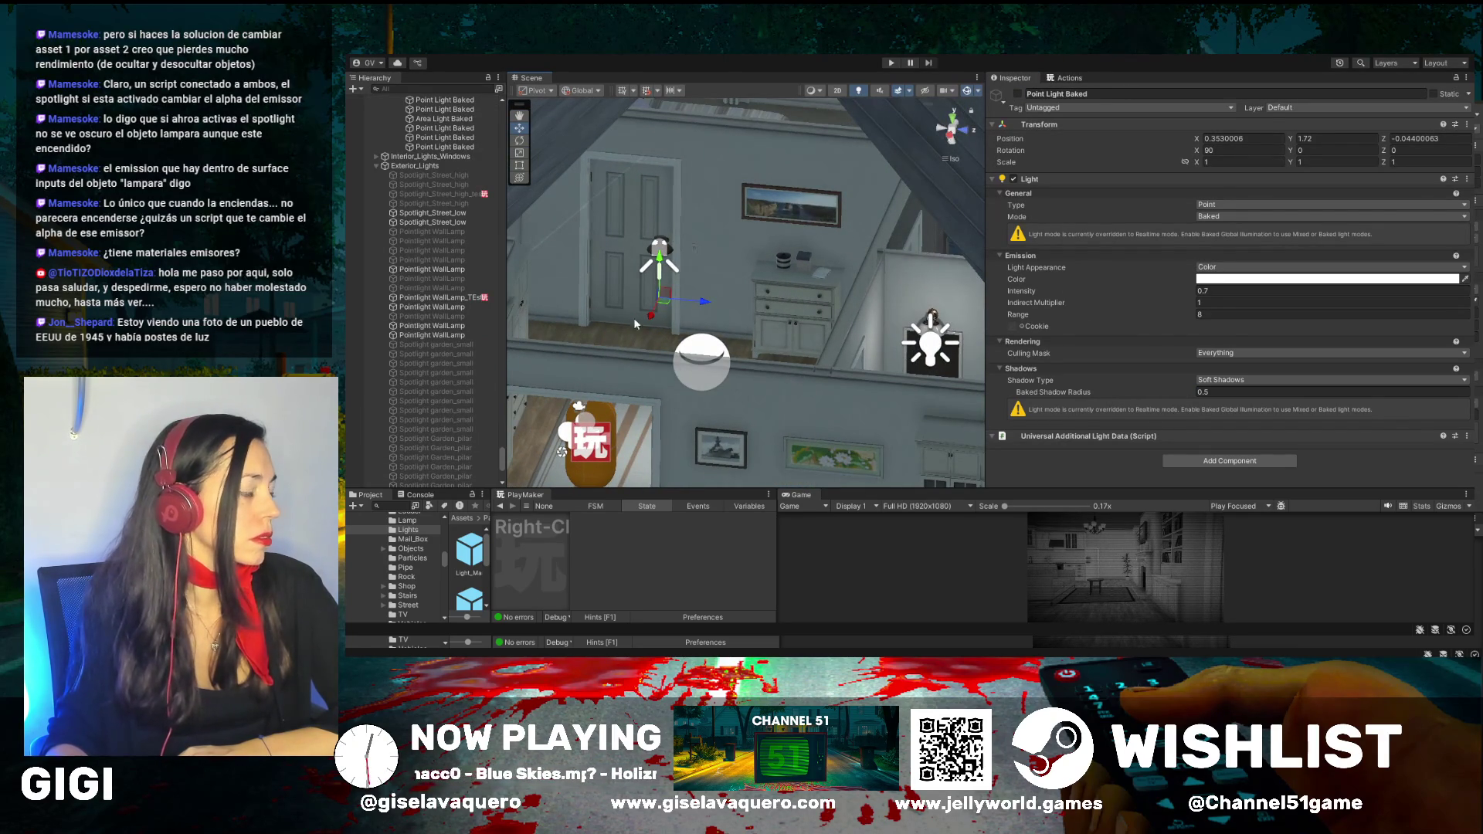
drag(633, 291, 646, 303)
Toggle the Spot Light Baked off and back on, then select it under House_03_Lights
click(654, 255)
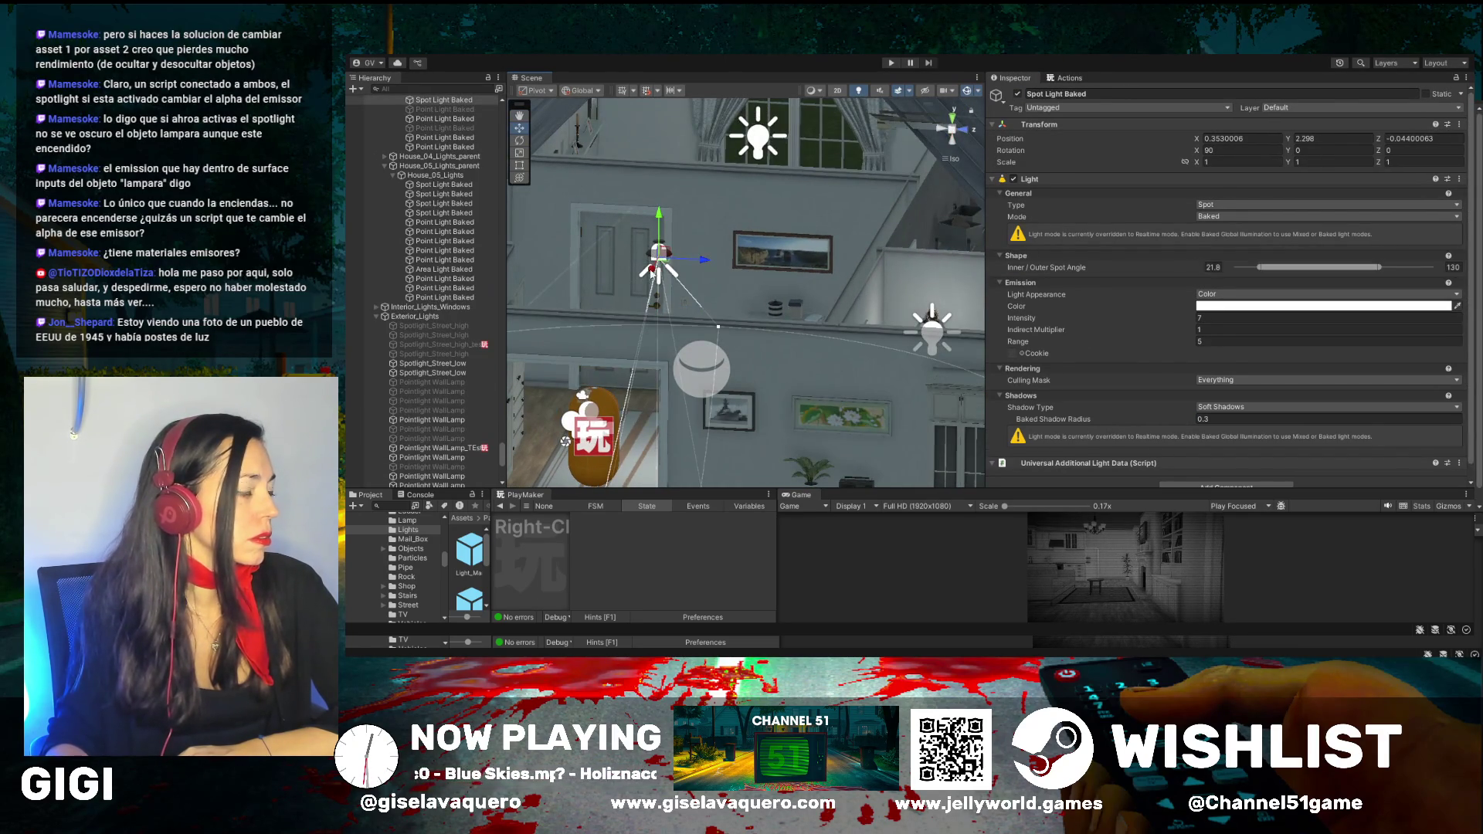
click(1017, 94)
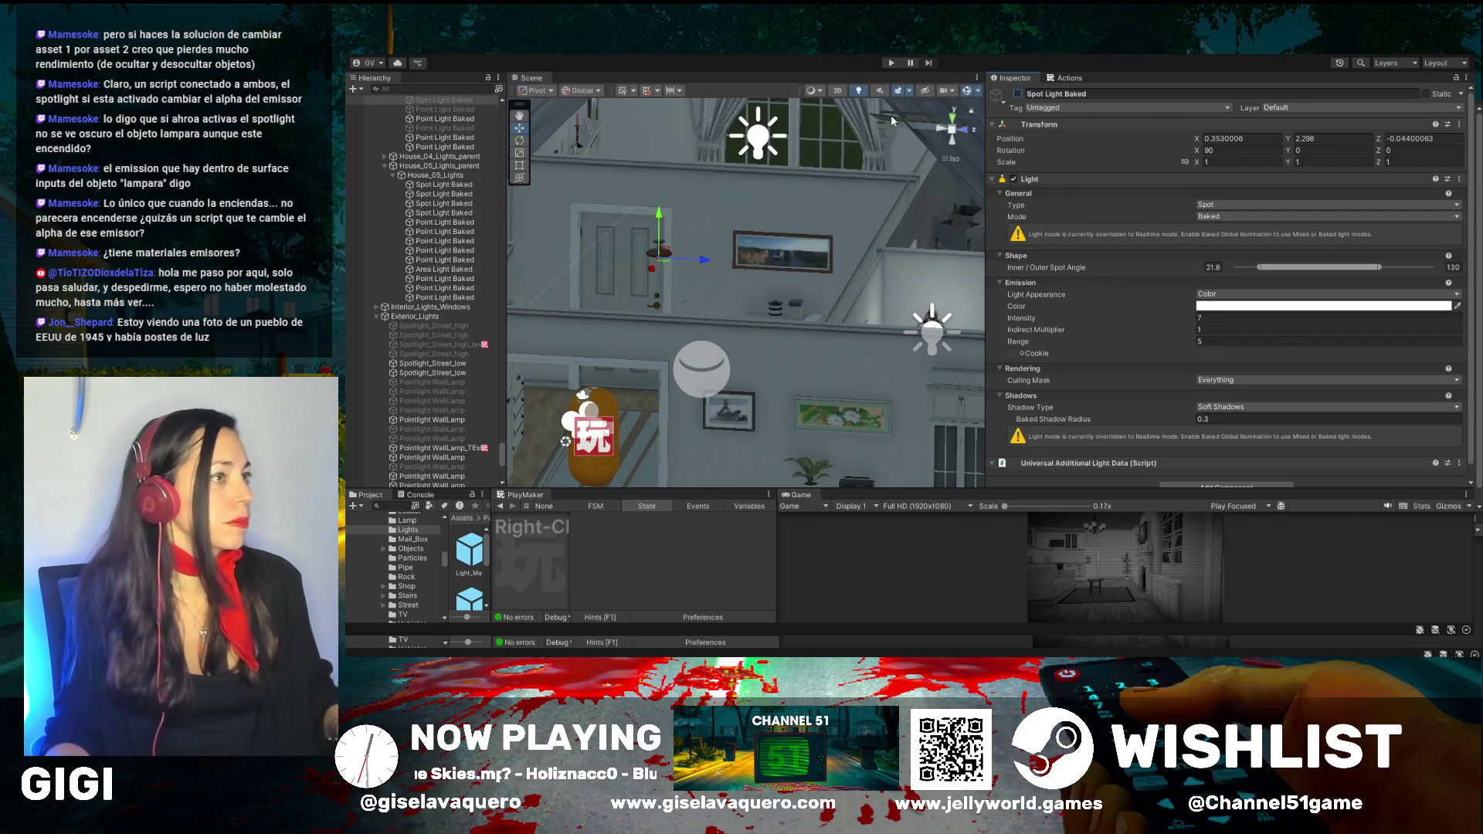
click(1017, 94)
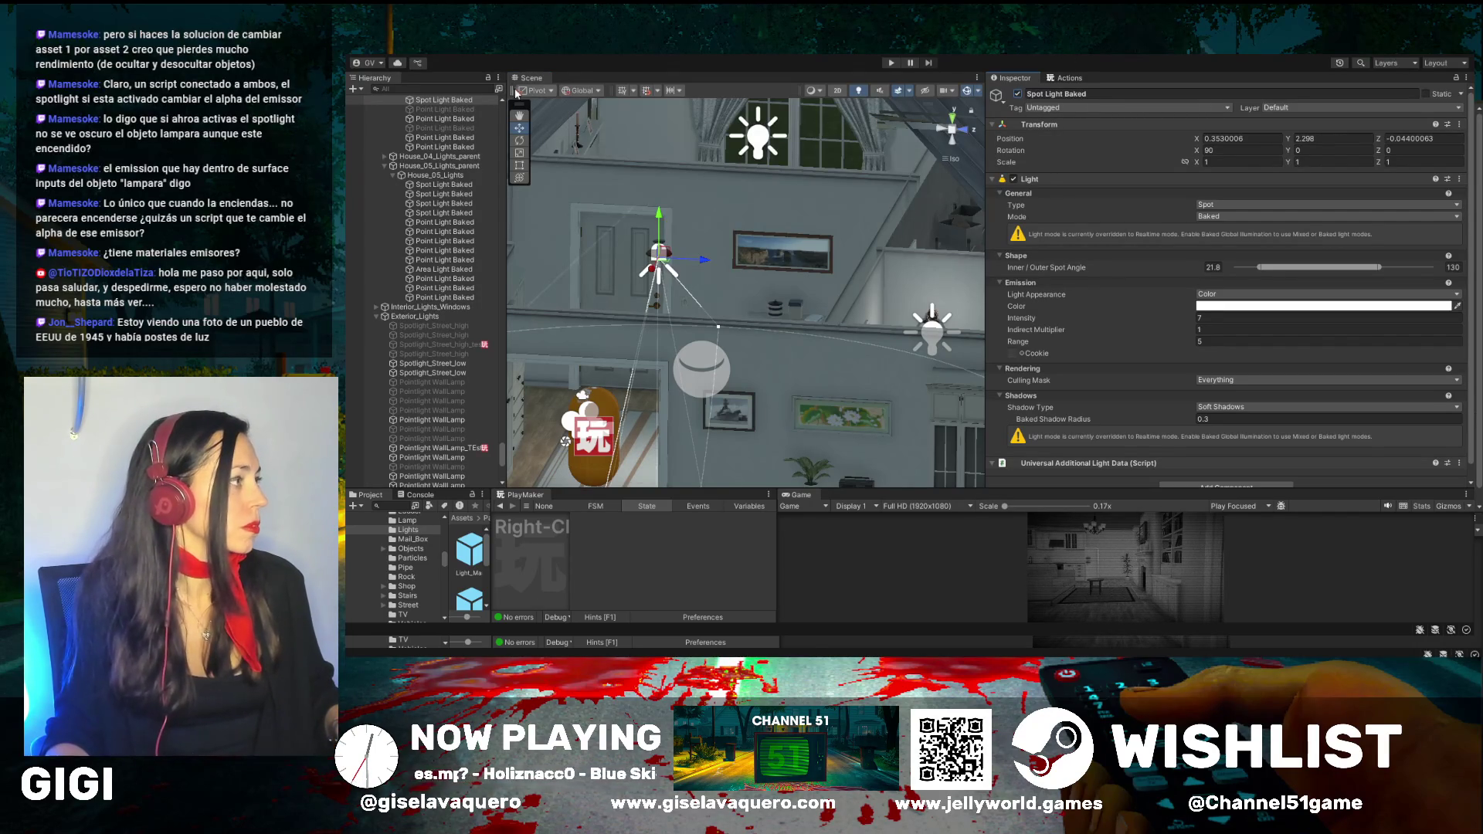
scroll(440, 185, up, 3)
click(446, 190)
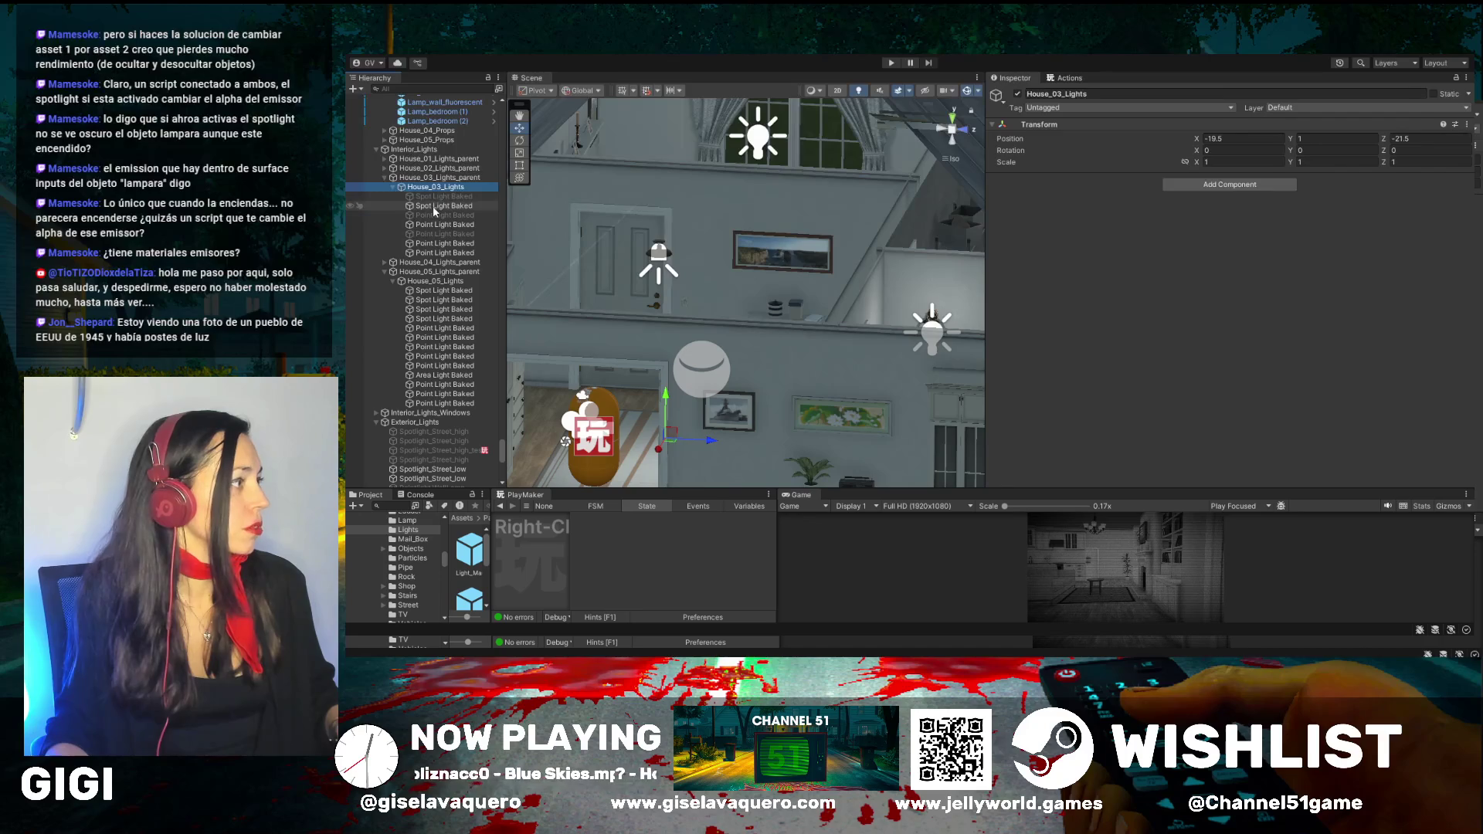
click(435, 207)
Frame two bedroom Point Light Baked objects, ending on the bathroom mirror
drag(650, 271, 634, 393)
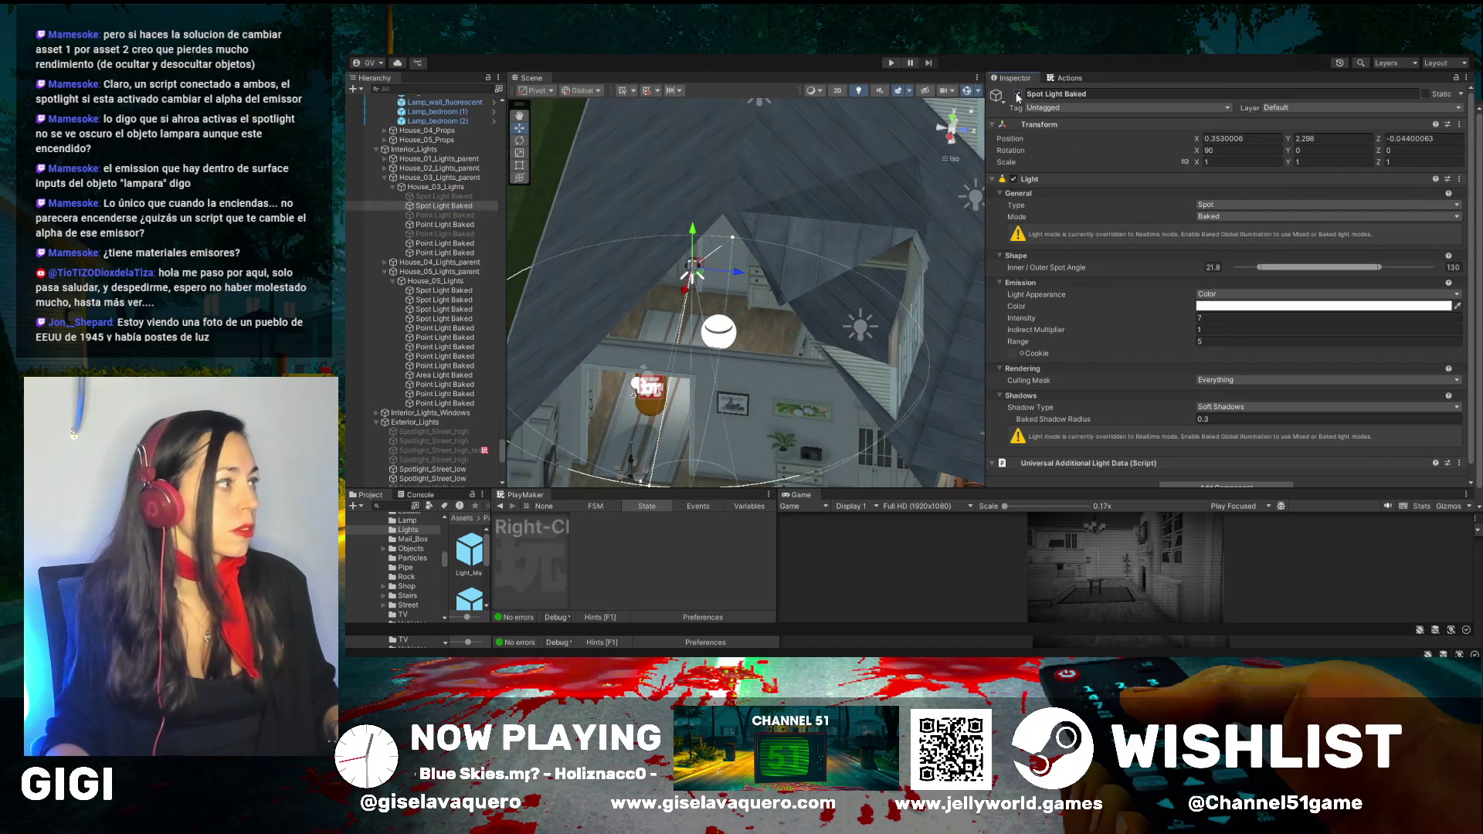
double_click(446, 224)
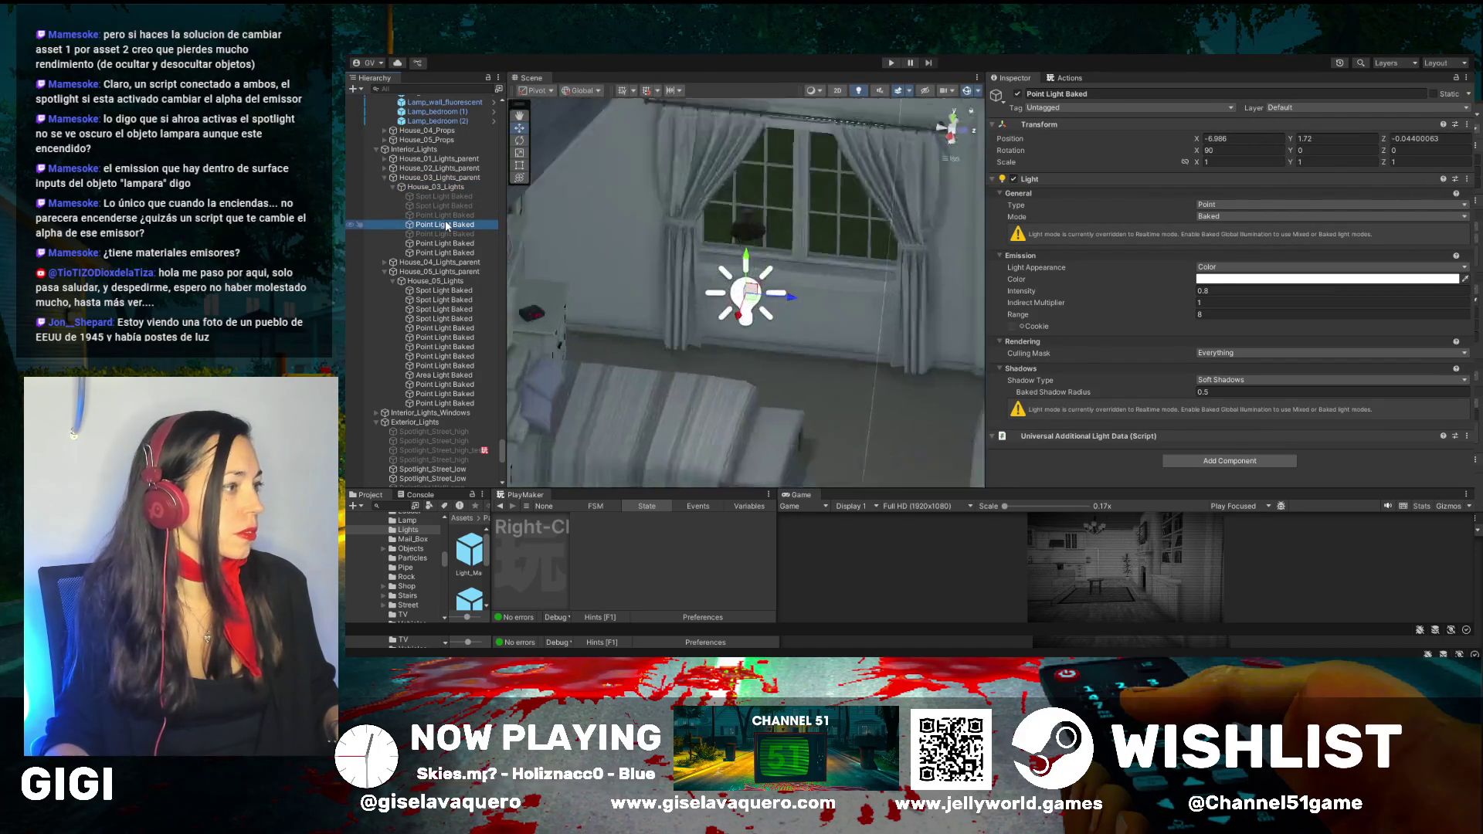
drag(679, 401, 687, 247)
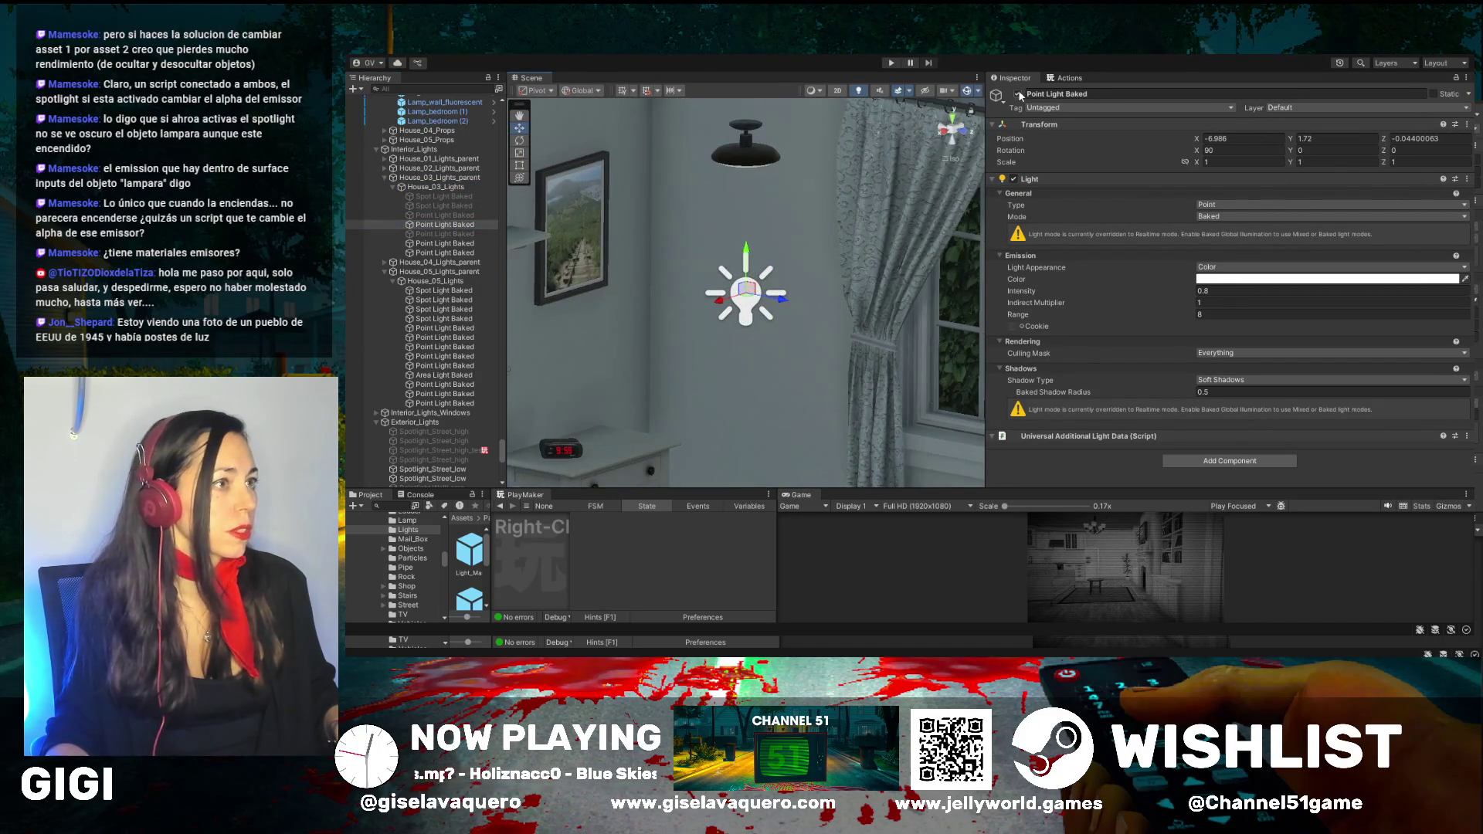
double_click(461, 245)
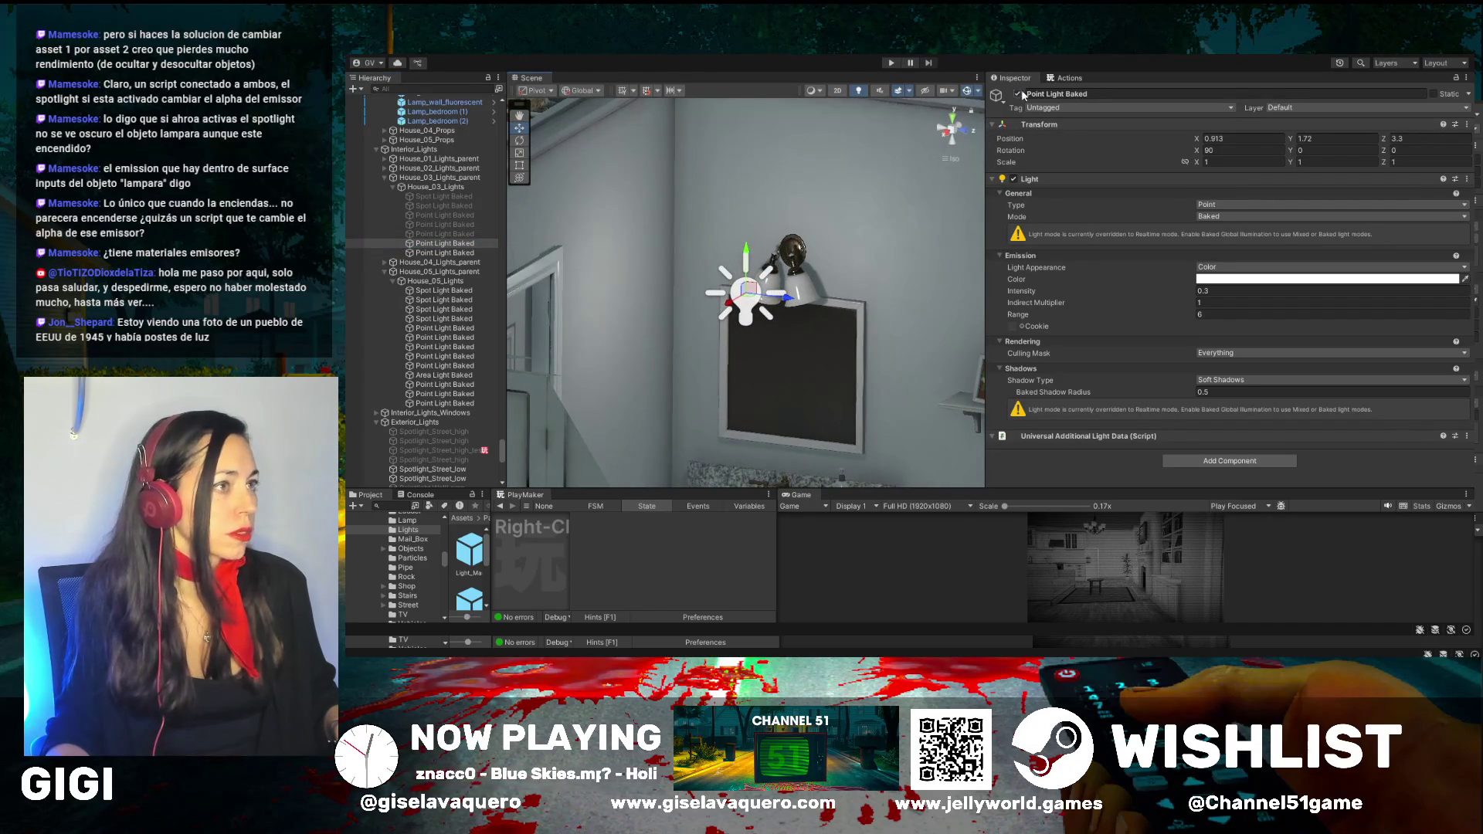
mouse_move(666, 236)
mouse_down()
mouse_move(781, 287)
mouse_move(831, 403)
mouse_up()
drag(840, 416, 655, 326)
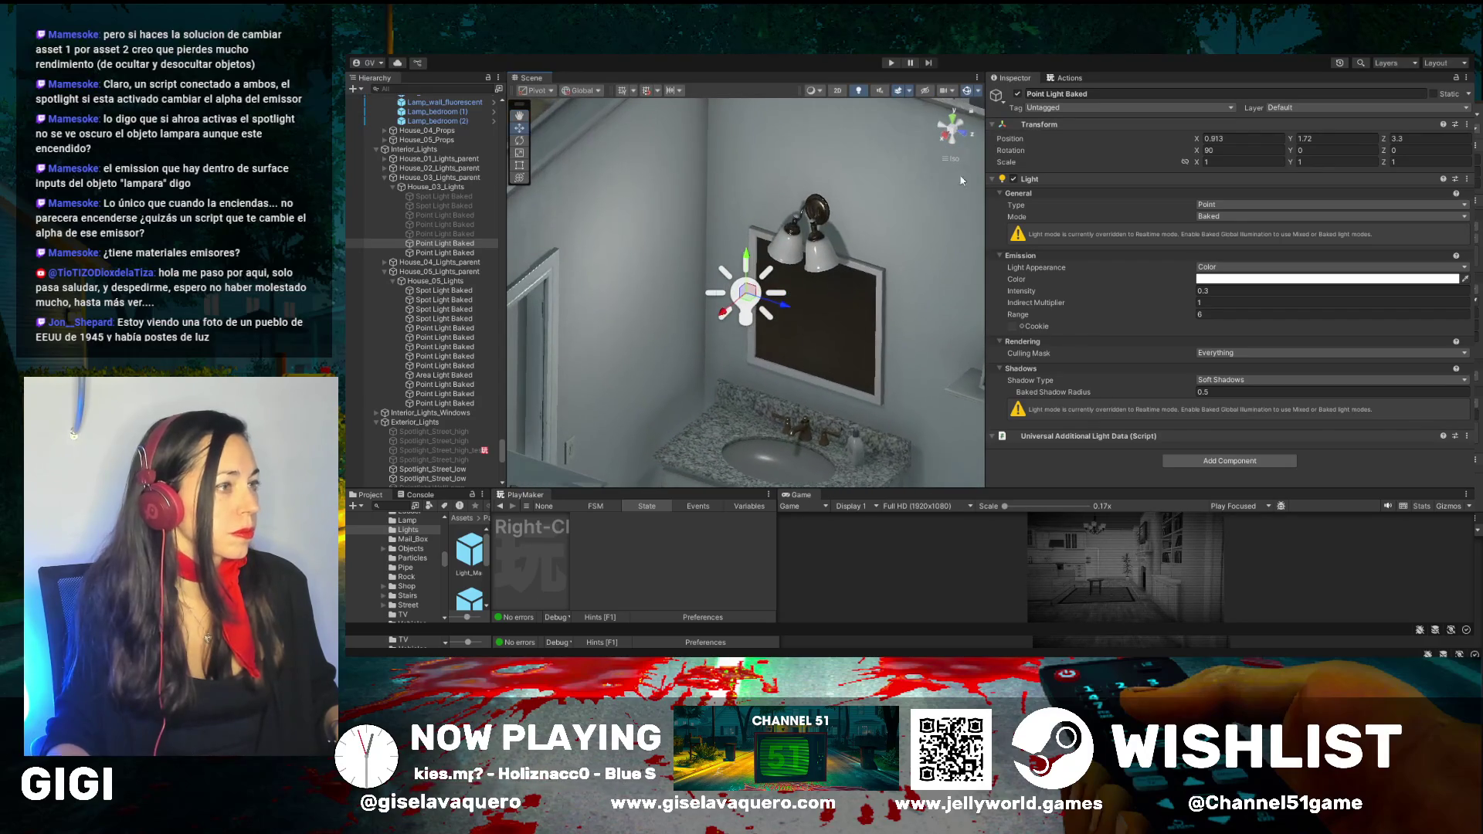
Disable the bathroom mirror's Point Light Baked and enlarge the Game preview
click(1018, 94)
mouse_move(848, 285)
mouse_down()
mouse_move(587, 280)
mouse_move(725, 334)
mouse_move(745, 366)
mouse_up()
drag(1068, 487, 1088, 259)
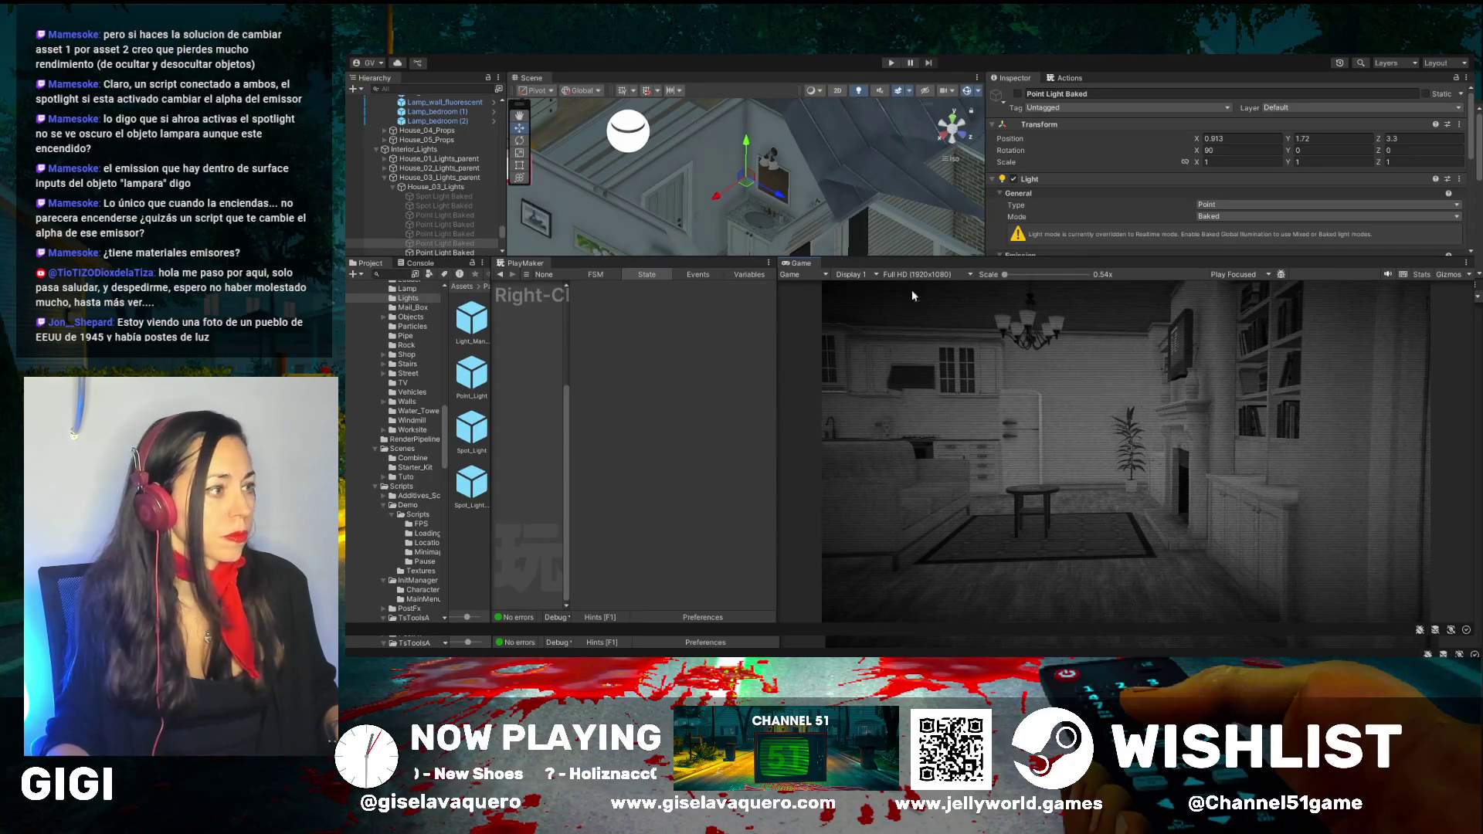
Enter play mode, then resize panels for a larger Scene view and Inspector
click(890, 63)
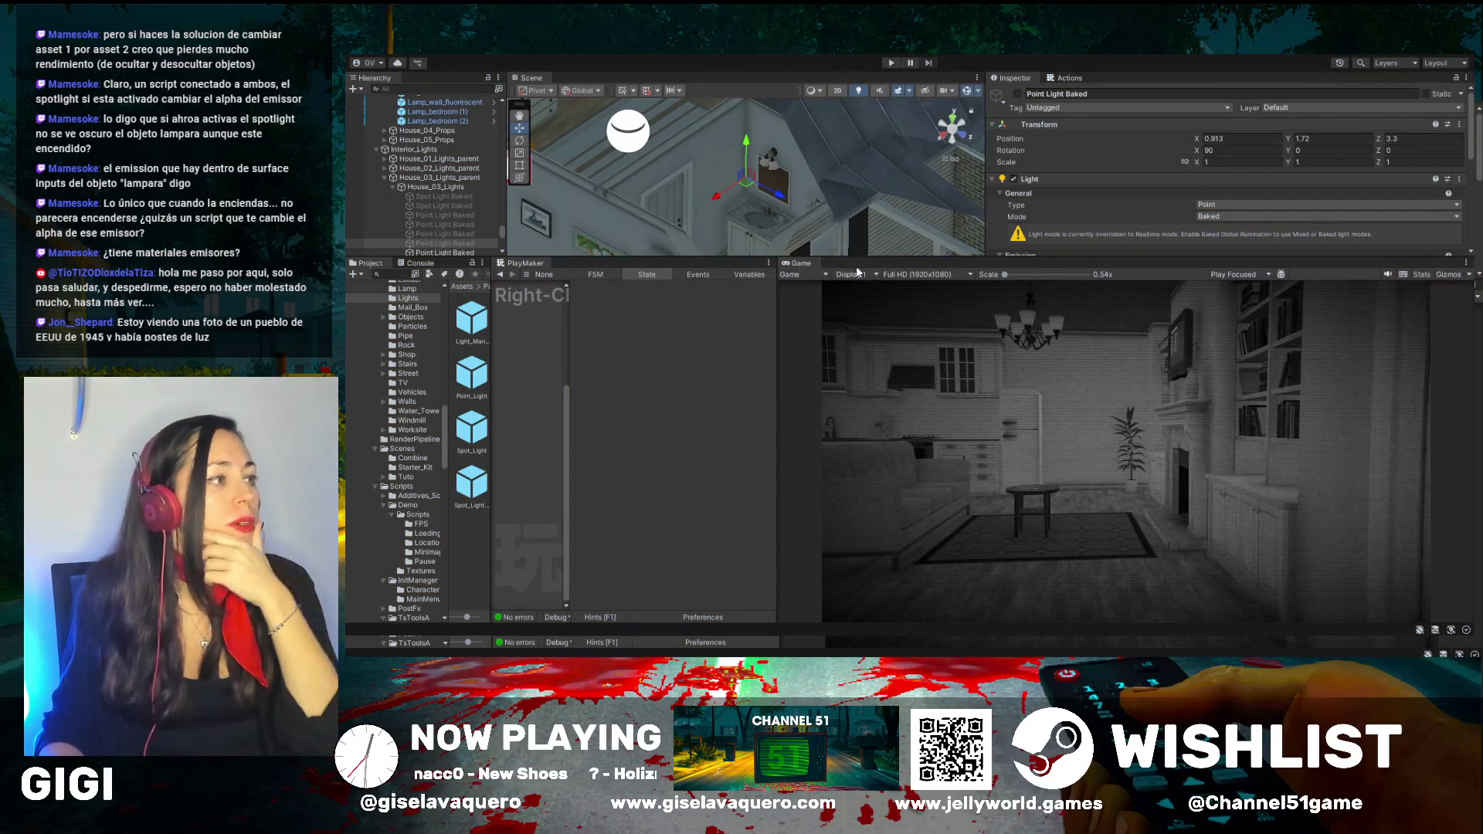
scroll(406, 163, up, 5)
scroll(406, 162, up, 10)
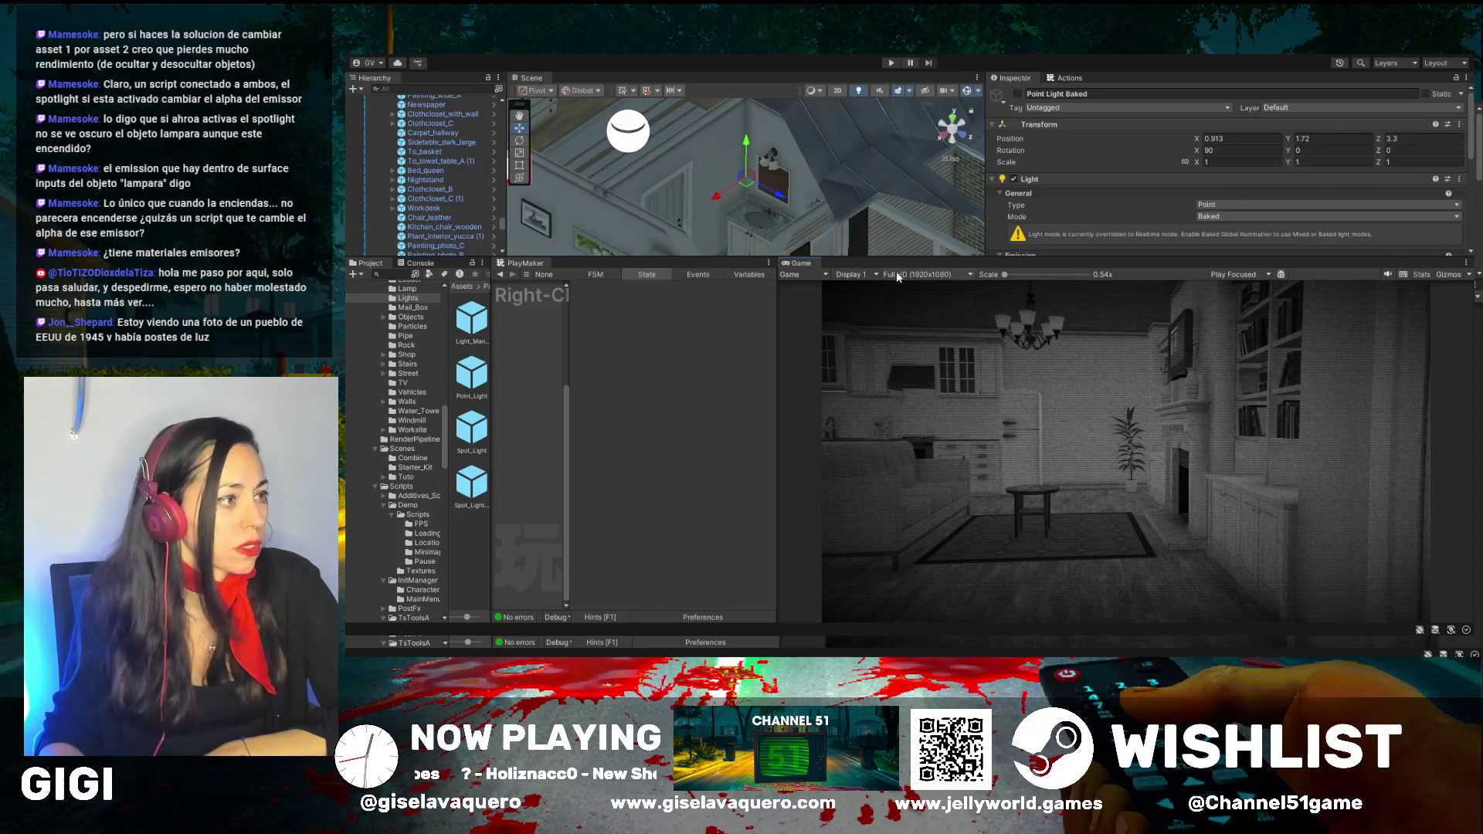
drag(903, 255, 904, 170)
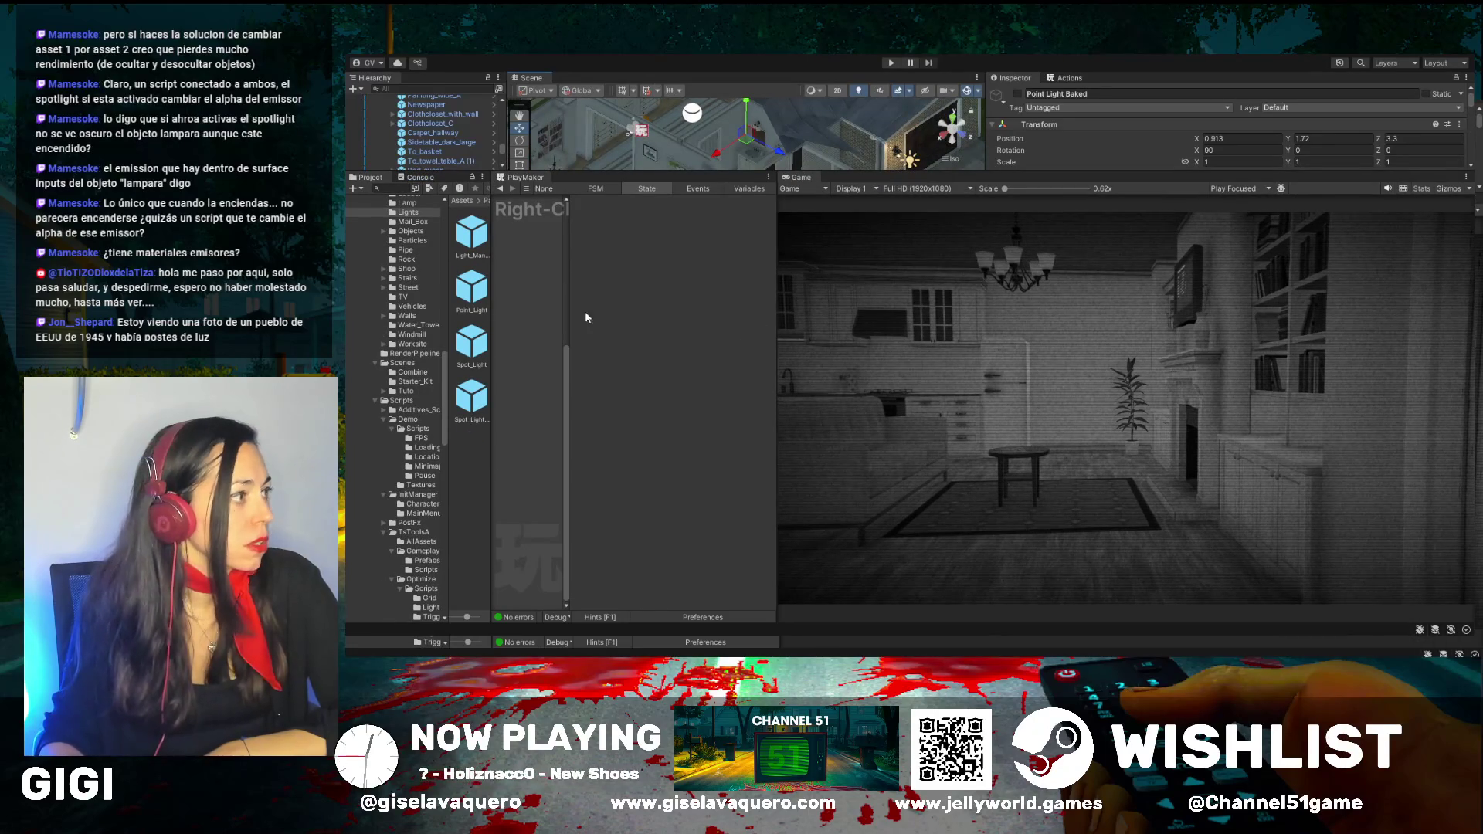
drag(775, 337, 931, 340)
drag(1071, 169, 1071, 391)
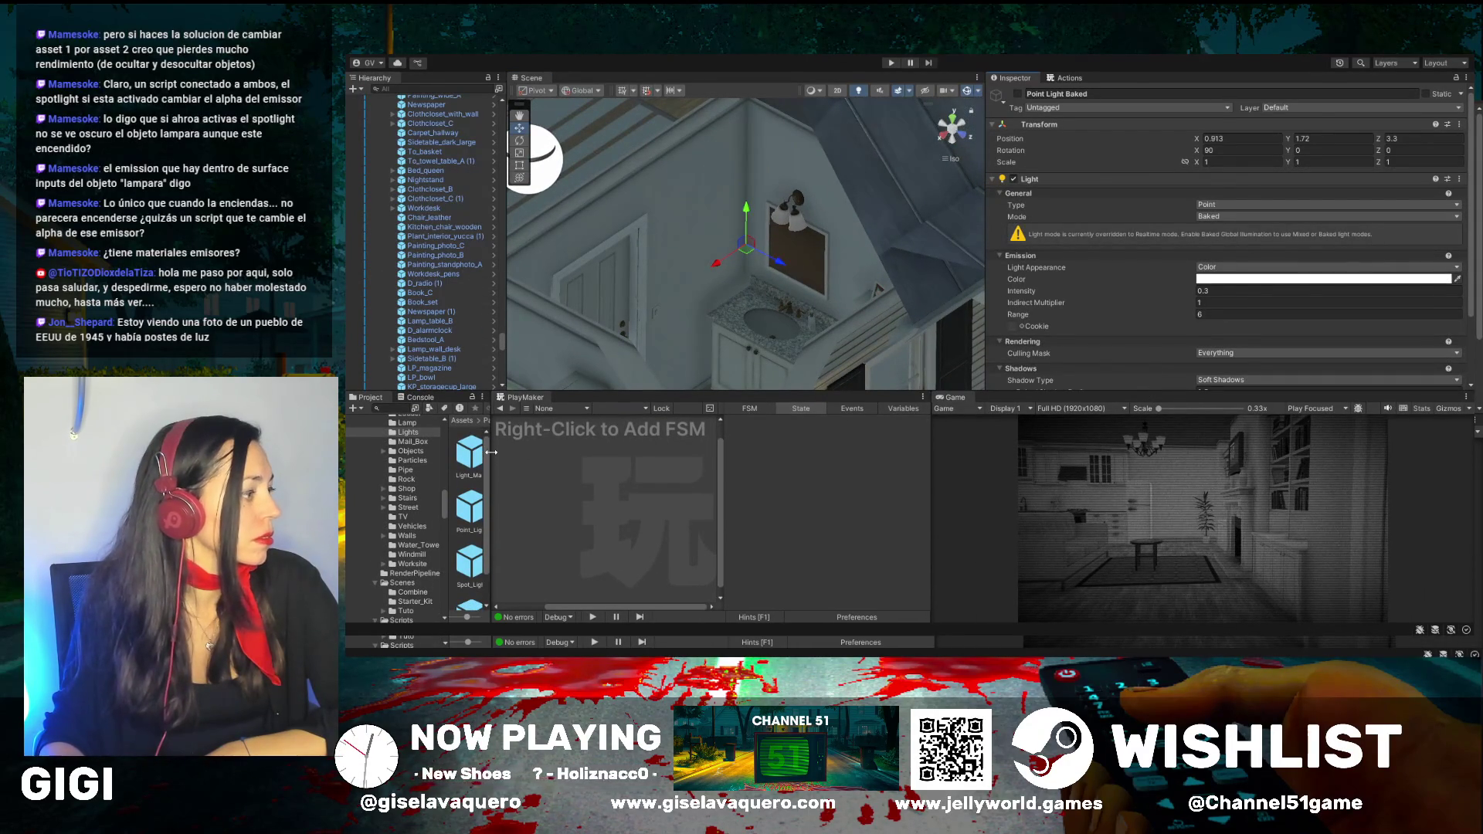
Orbit around the baked point light and move closer to the bathroom sink and lamp
drag(491, 451, 509, 451)
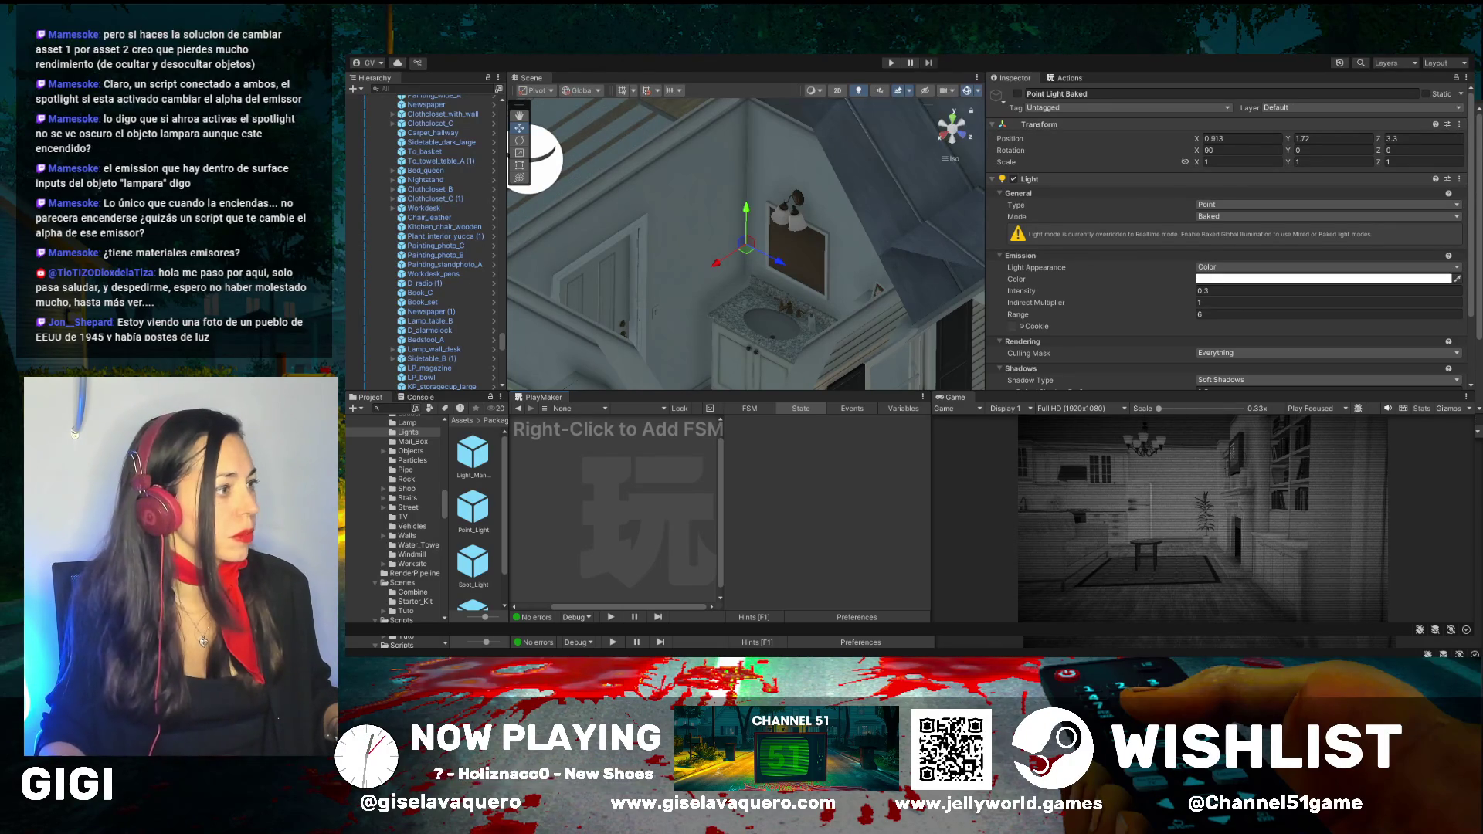
drag(690, 283, 633, 282)
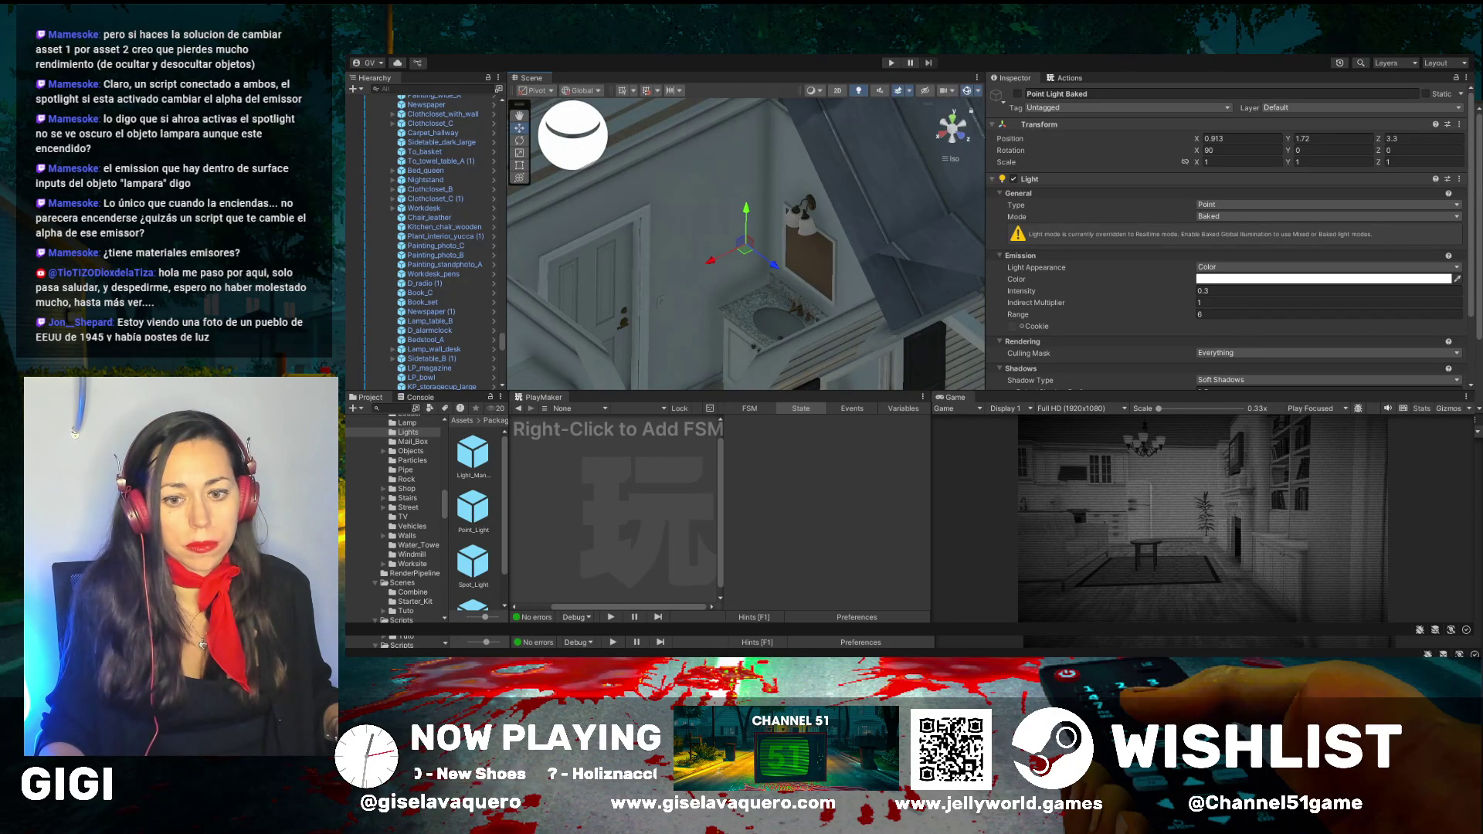
mouse_move(695, 279)
mouse_down()
mouse_move(550, 262)
mouse_move(575, 271)
mouse_up()
With the Hand tool, look down on the door and floor, zoom in, and select Lamp_bedroom
click(513, 117)
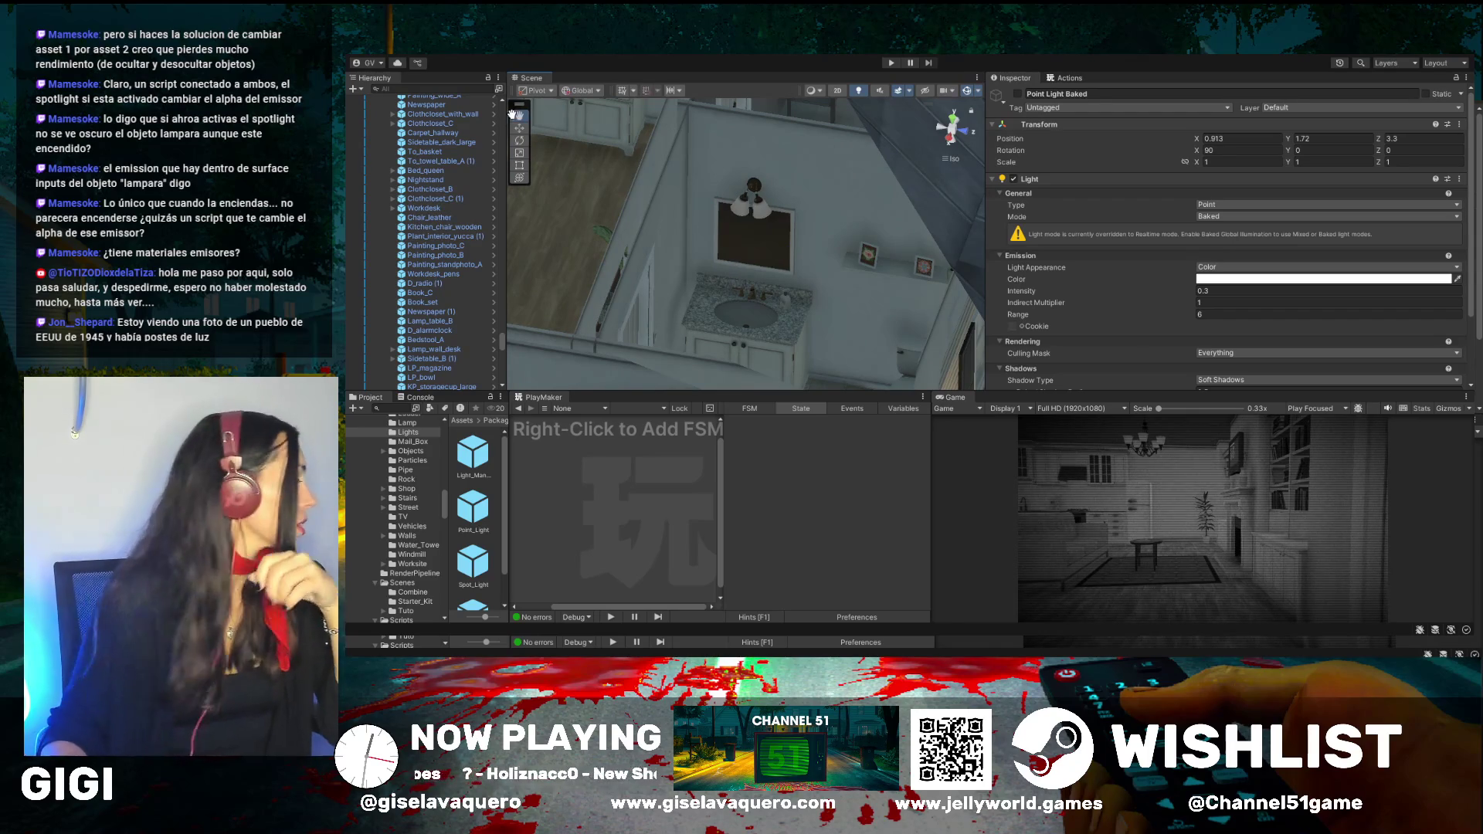
mouse_move(594, 186)
mouse_down()
mouse_move(757, 284)
mouse_move(712, 276)
mouse_up()
scroll(712, 277, up, 5)
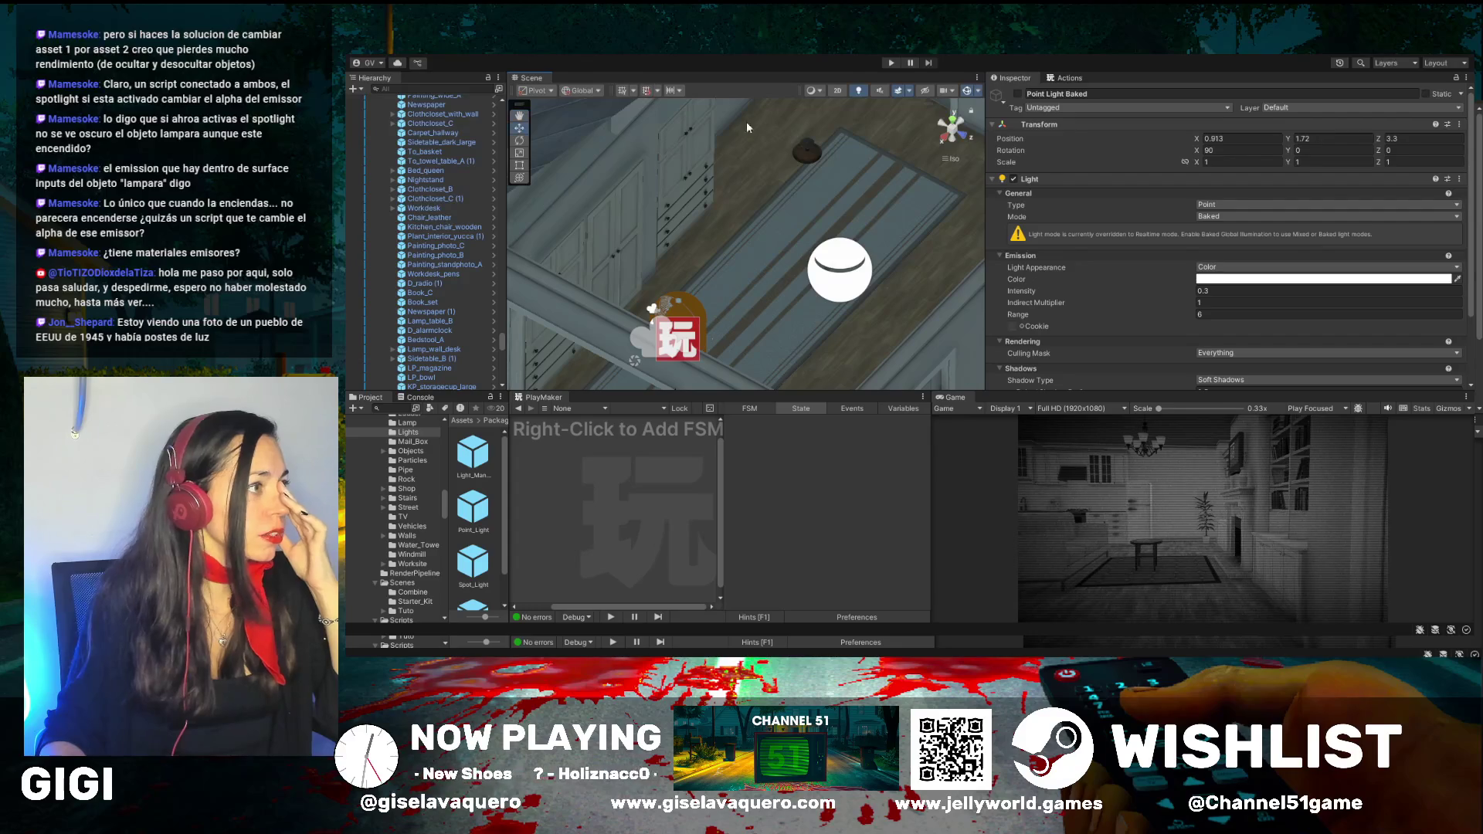
click(805, 142)
Frame Lamp_bedroom with F and review its renderer settings
key(f)
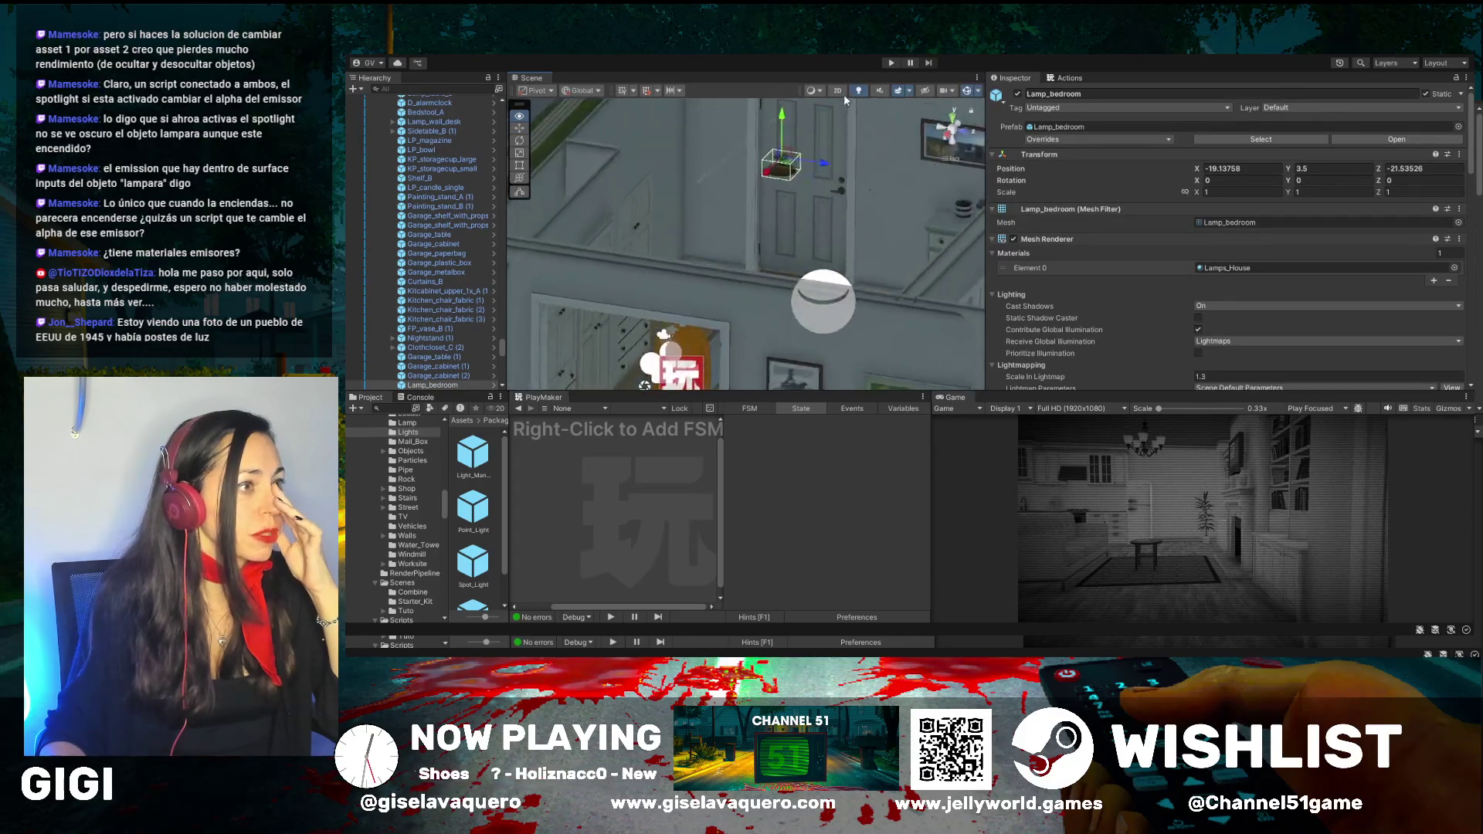
scroll(378, 340, down, 4)
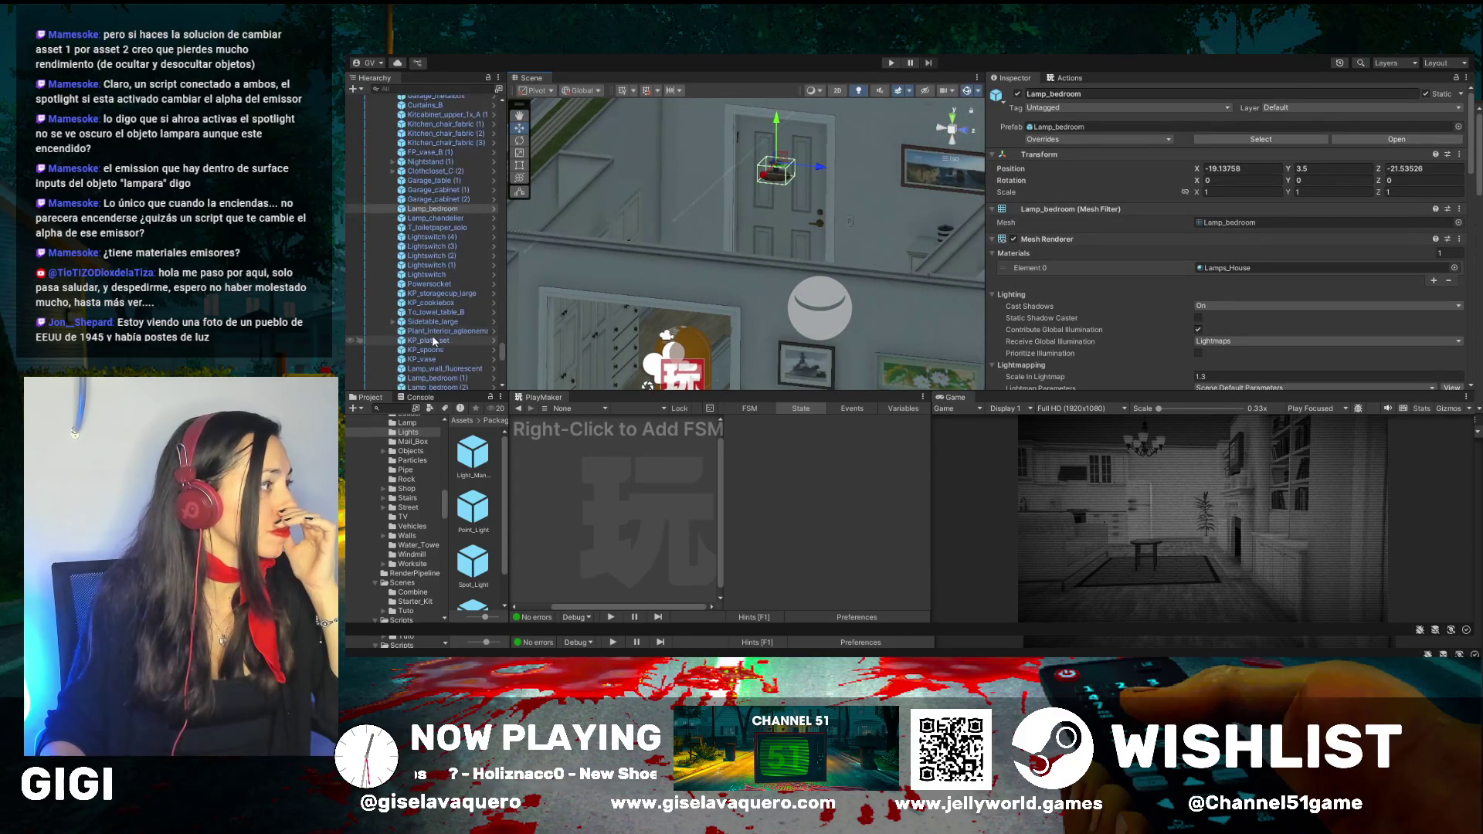
scroll(400, 280, up, 10)
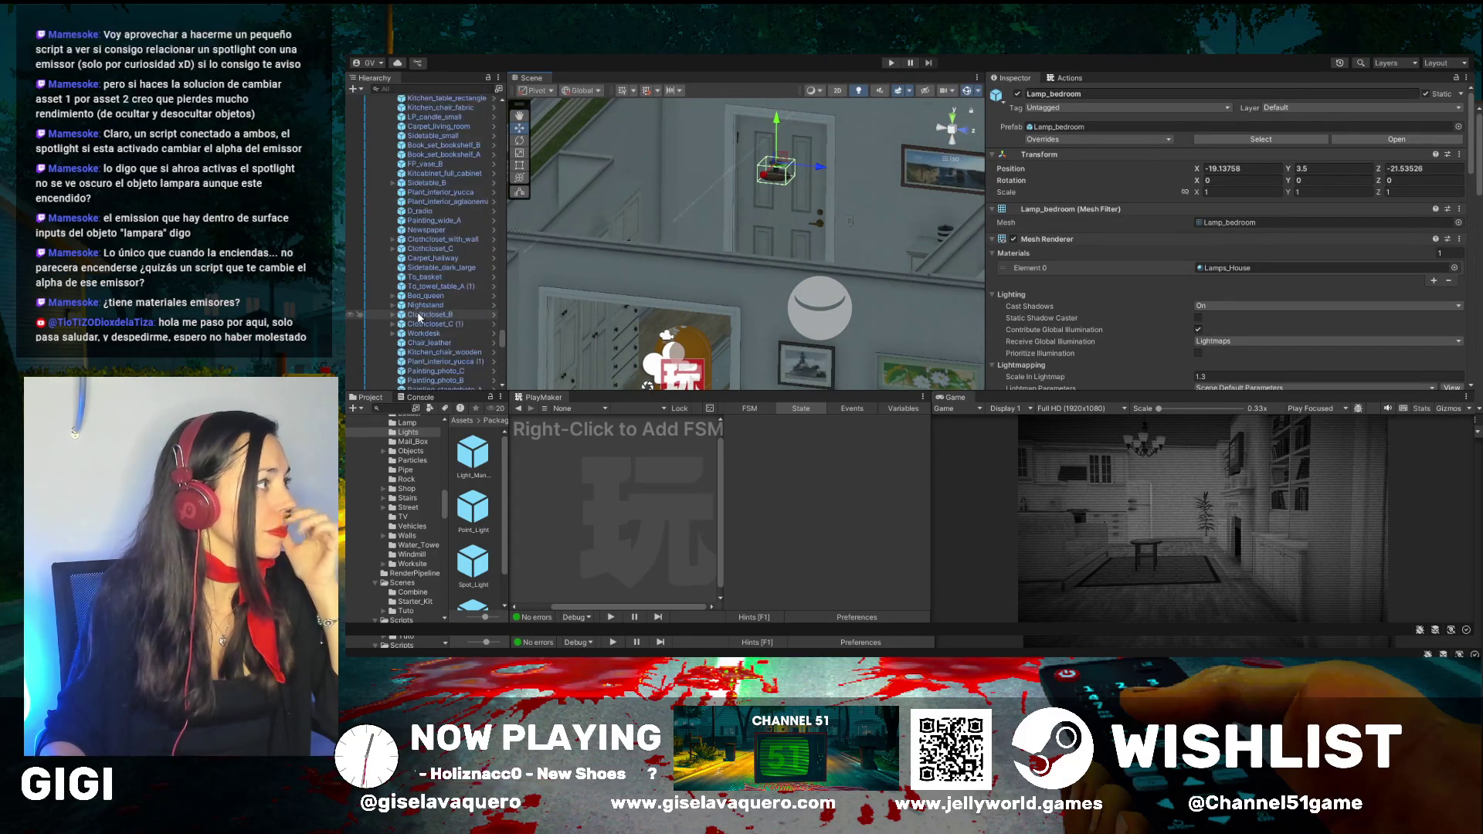
scroll(417, 313, up, 5)
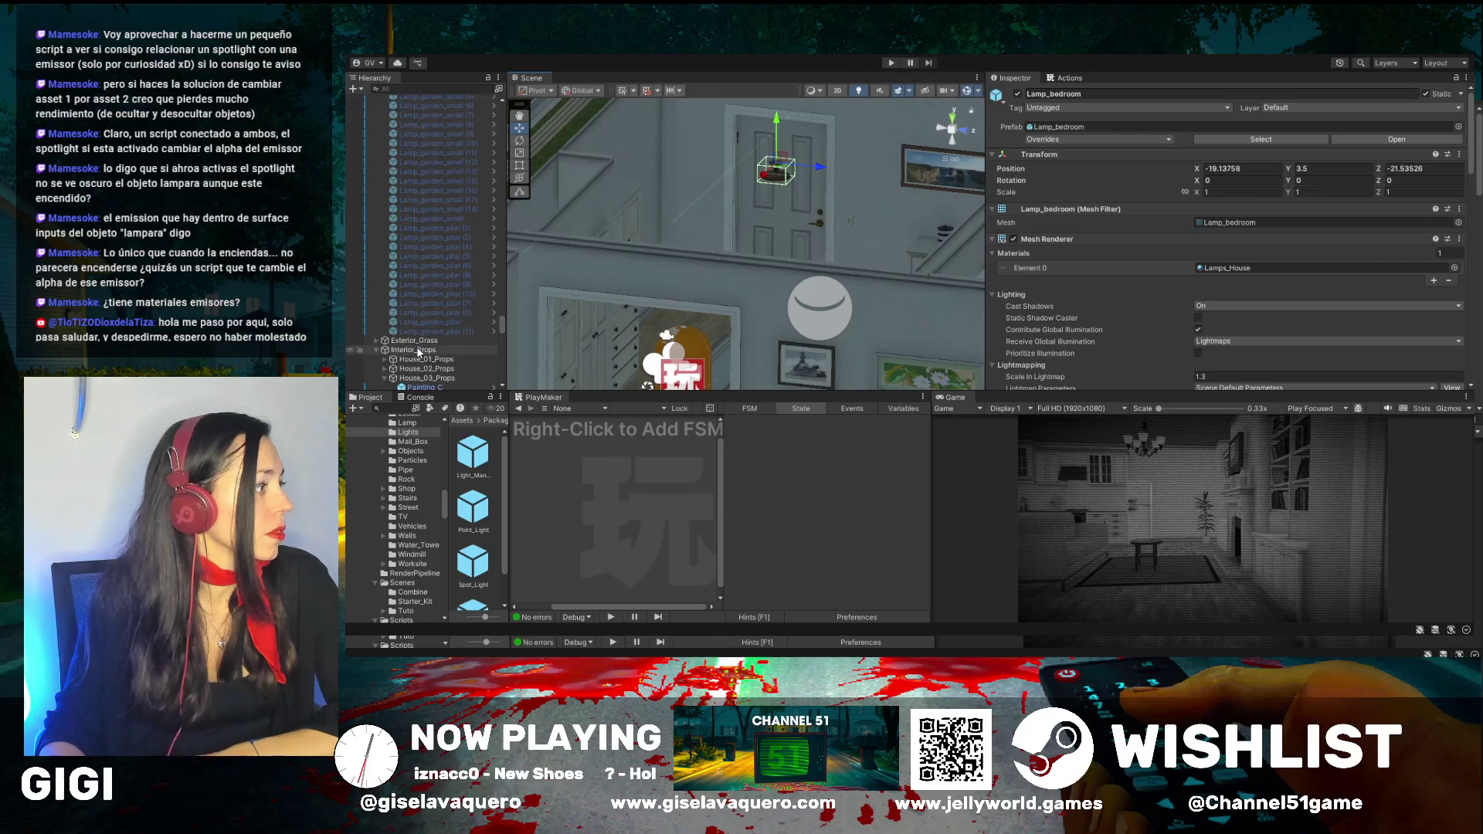
scroll(414, 301, up, 3)
Select the Interior_Props group and the interior door wall, pulling back for a higher view
click(413, 279)
drag(649, 301, 638, 293)
click(753, 242)
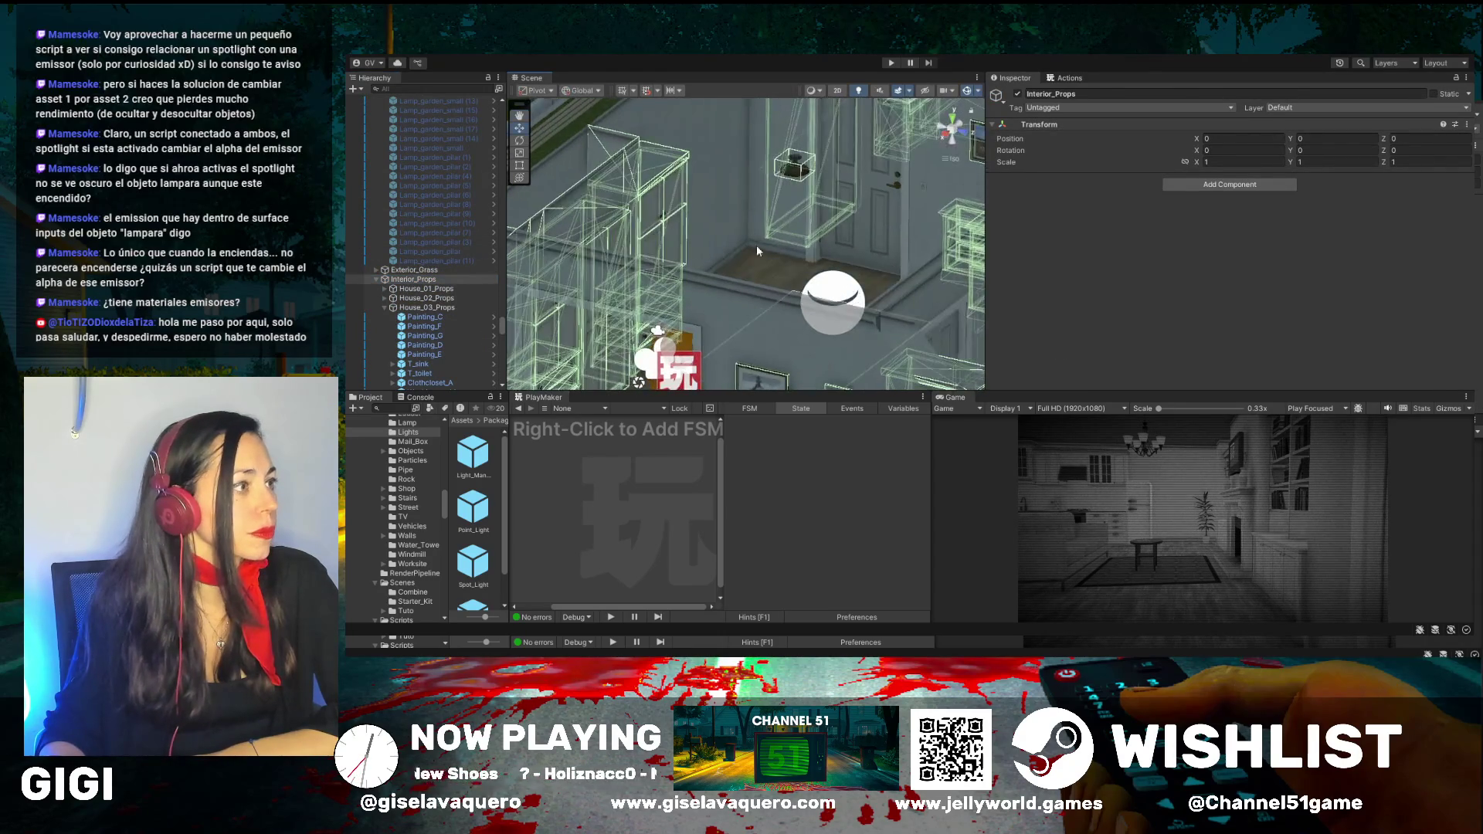
scroll(757, 248, down, 3)
mouse_move(757, 248)
mouse_down()
mouse_move(816, 280)
mouse_move(752, 286)
mouse_move(700, 324)
mouse_up()
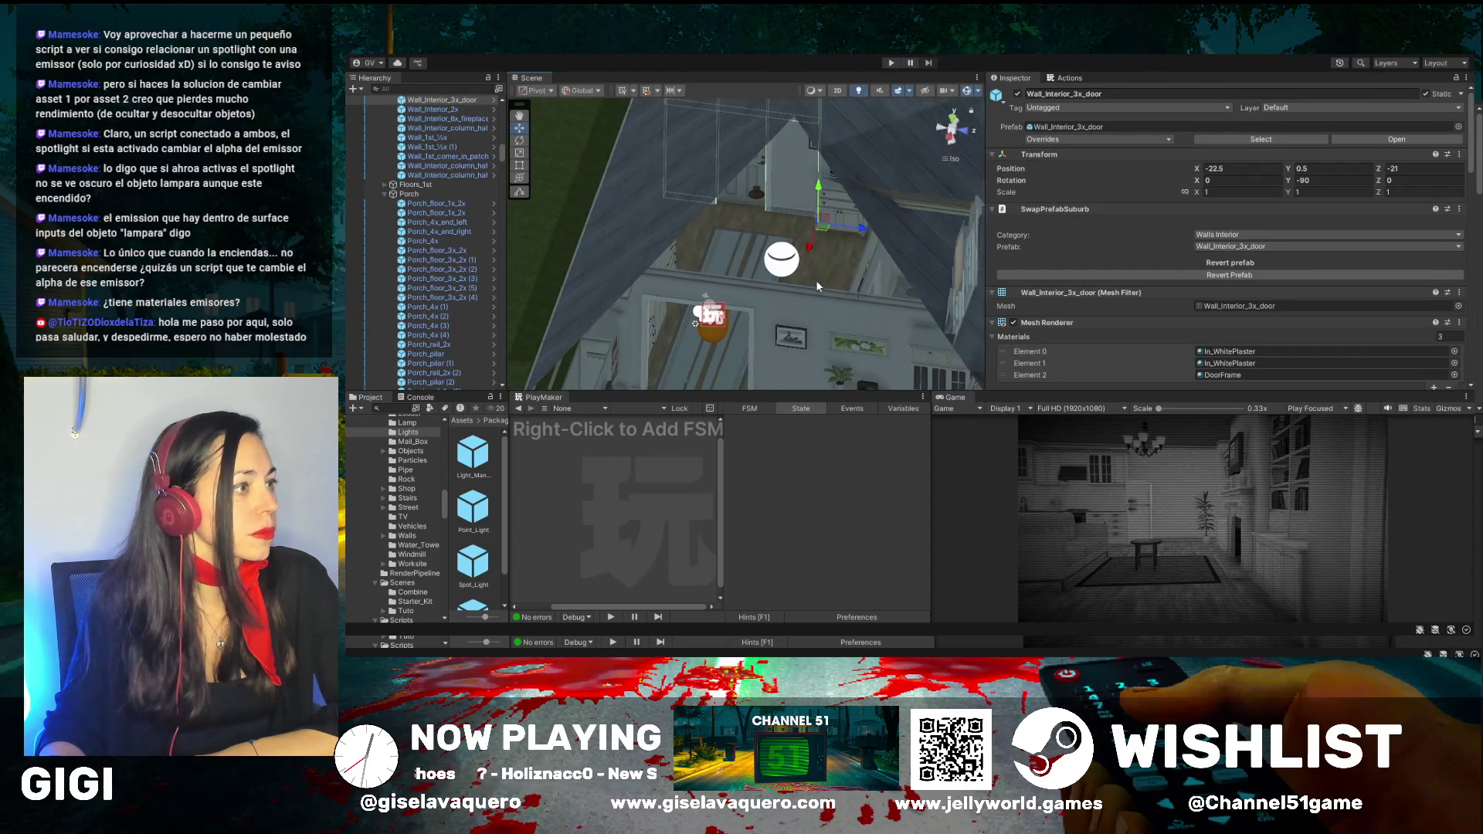
Select PlayerCore and orbit the view around the player
click(718, 317)
scroll(719, 315, up, 2)
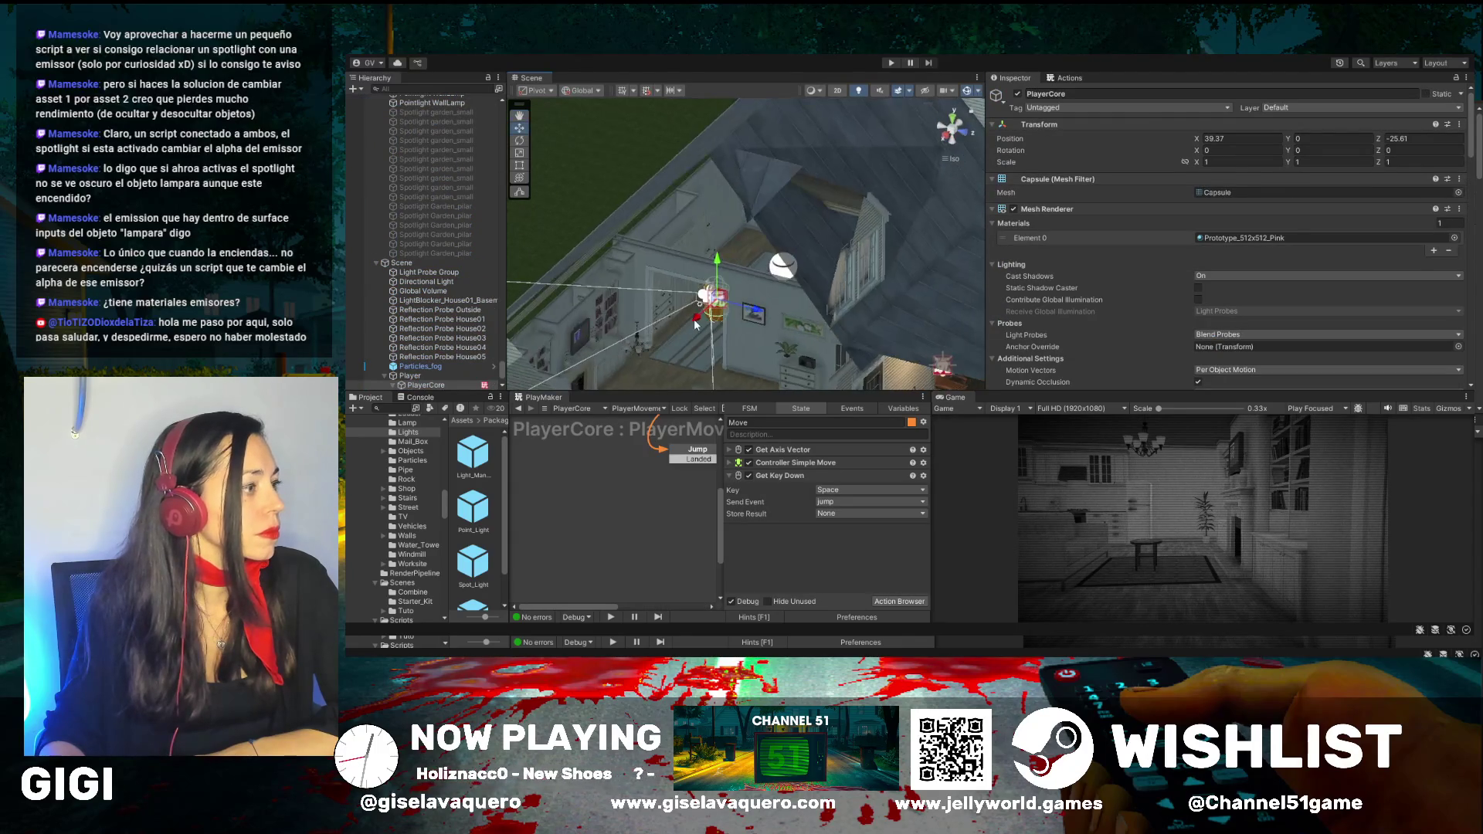
drag(748, 310, 652, 344)
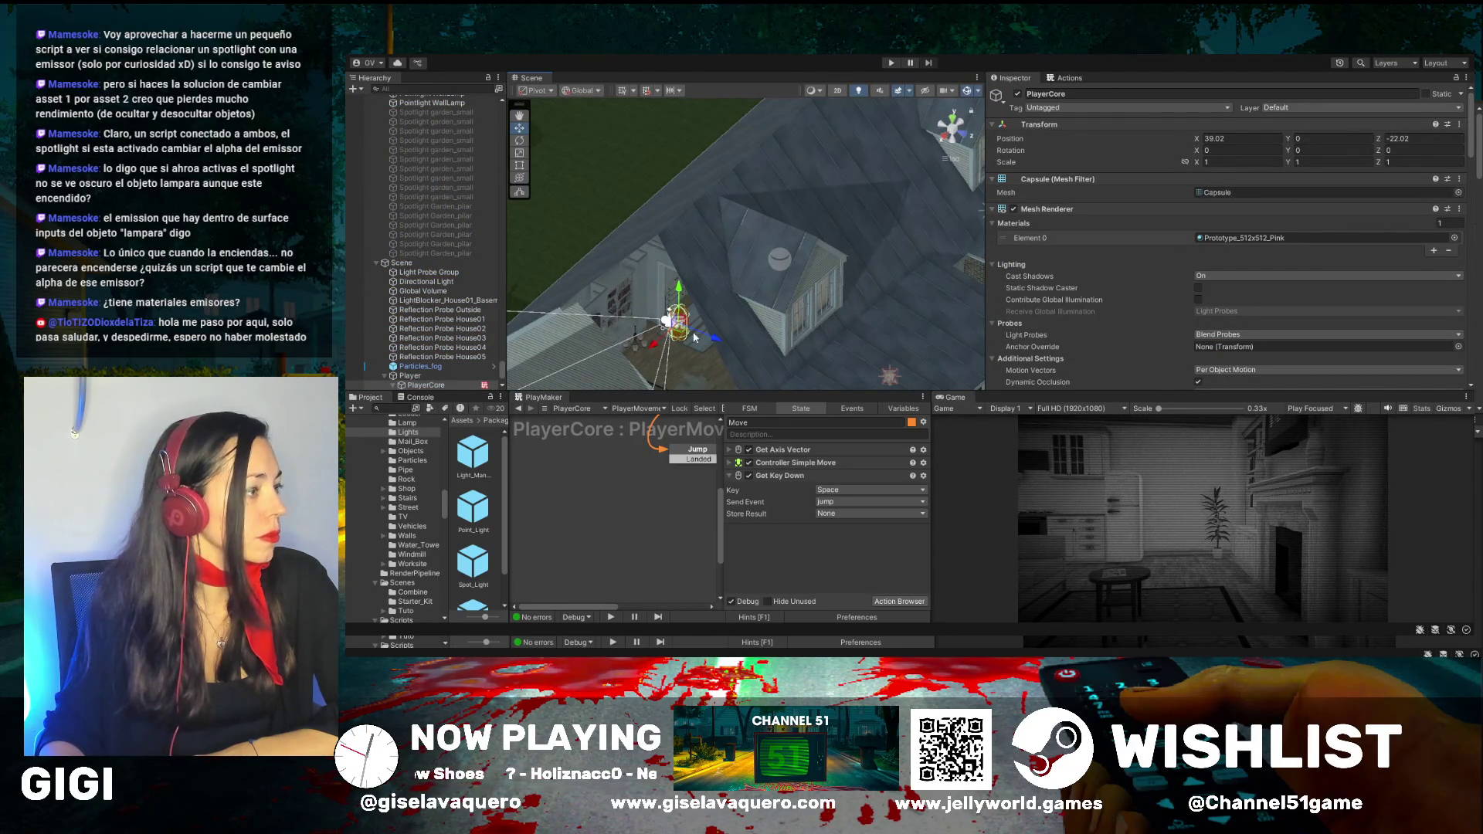
mouse_move(725, 303)
mouse_down()
mouse_move(643, 263)
mouse_move(651, 192)
mouse_up()
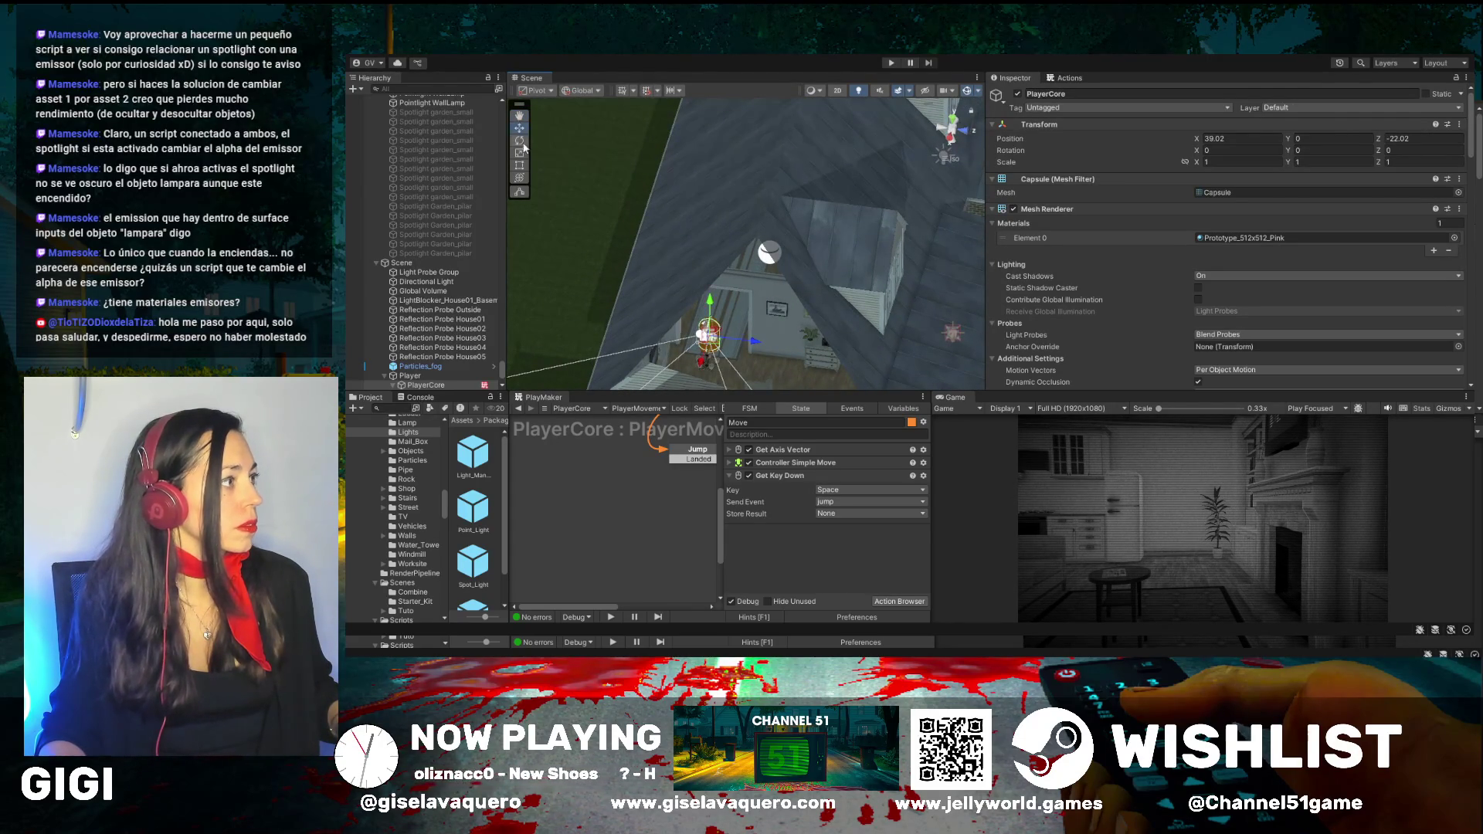
Walk the player with W and A into the kitchen, then select a House_05_Lights Spot Light Baked
key(w)
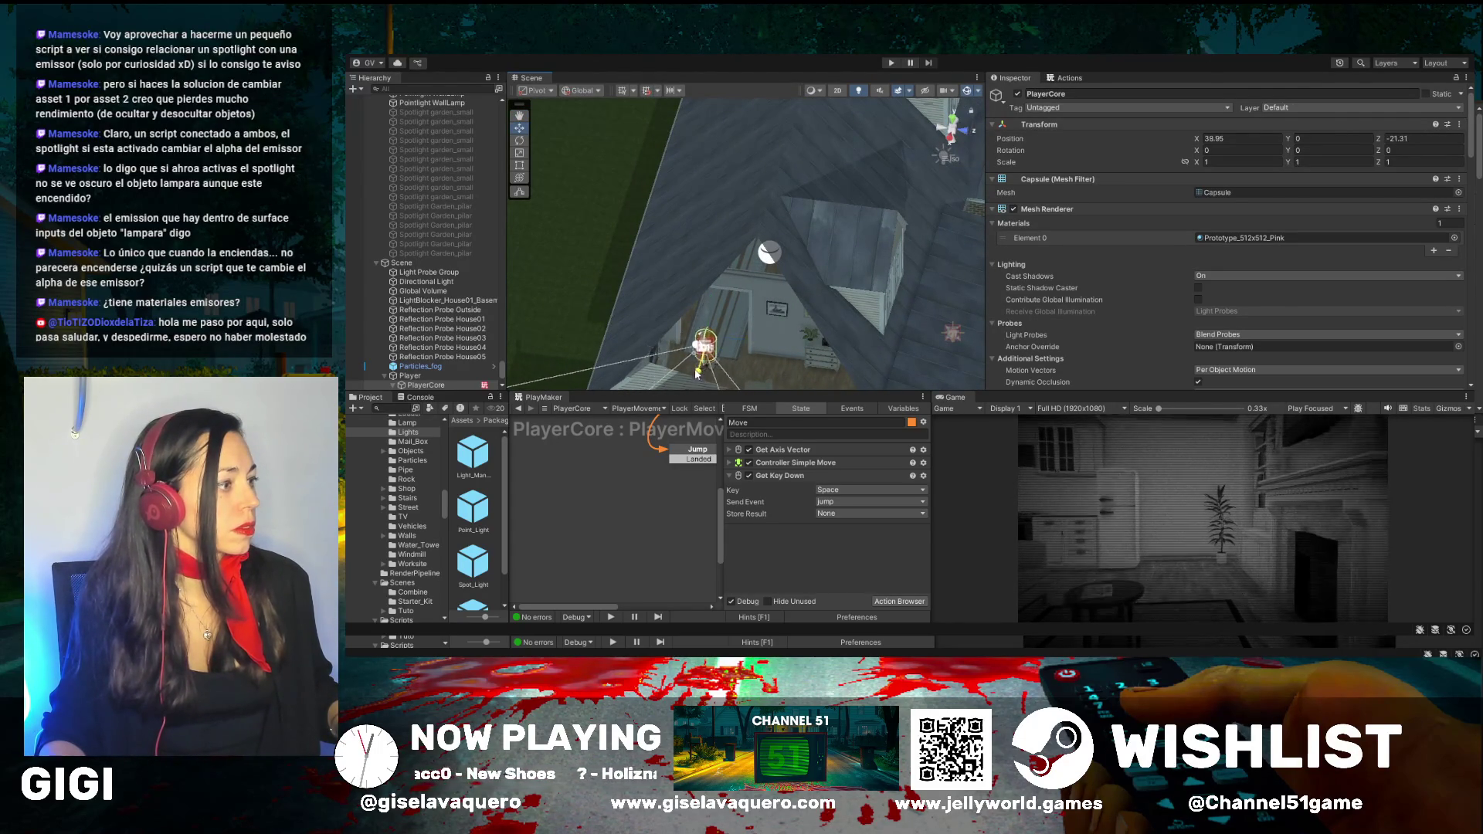
key(a)
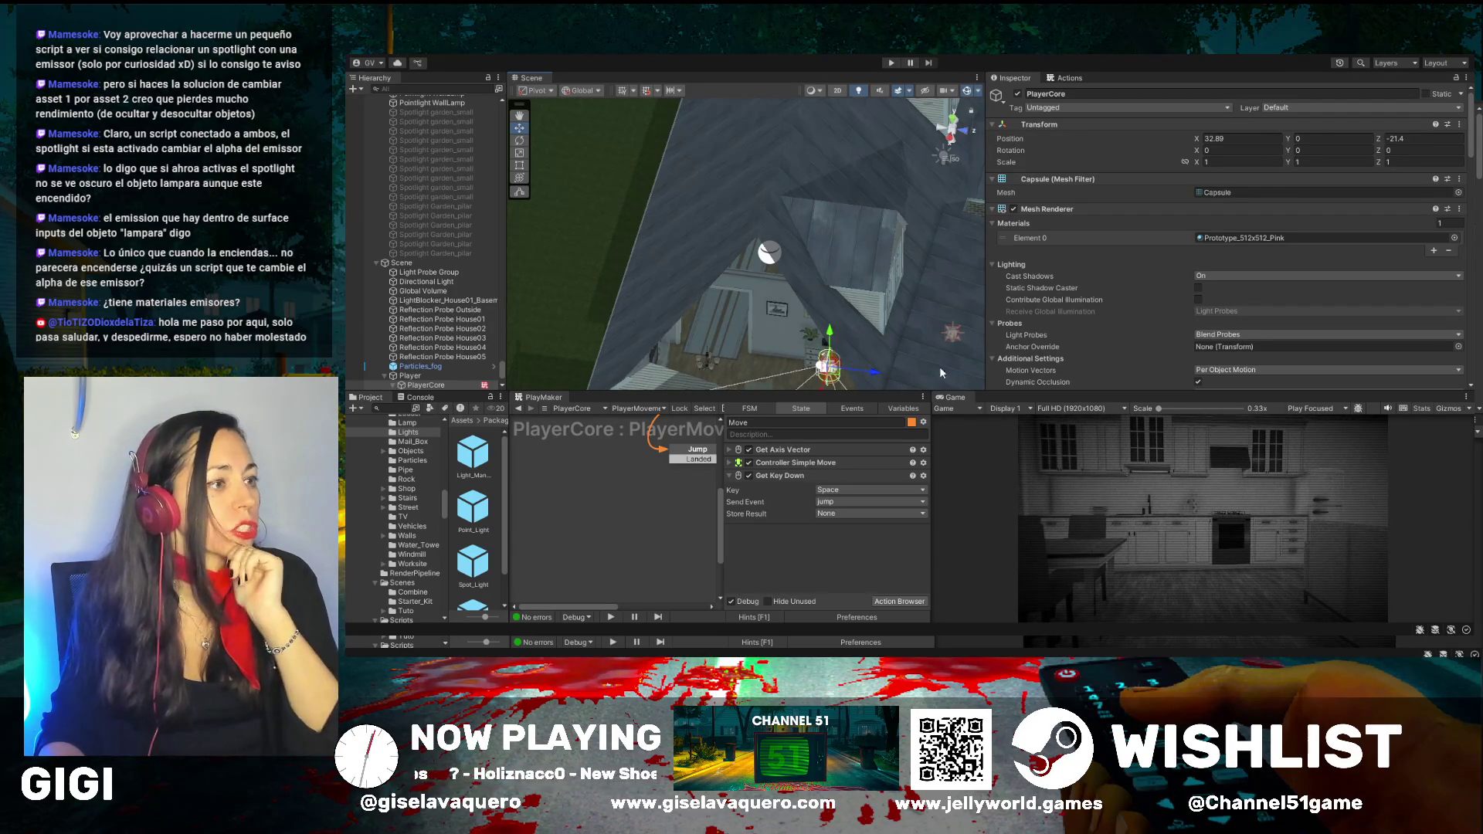
scroll(1189, 317, down, 8)
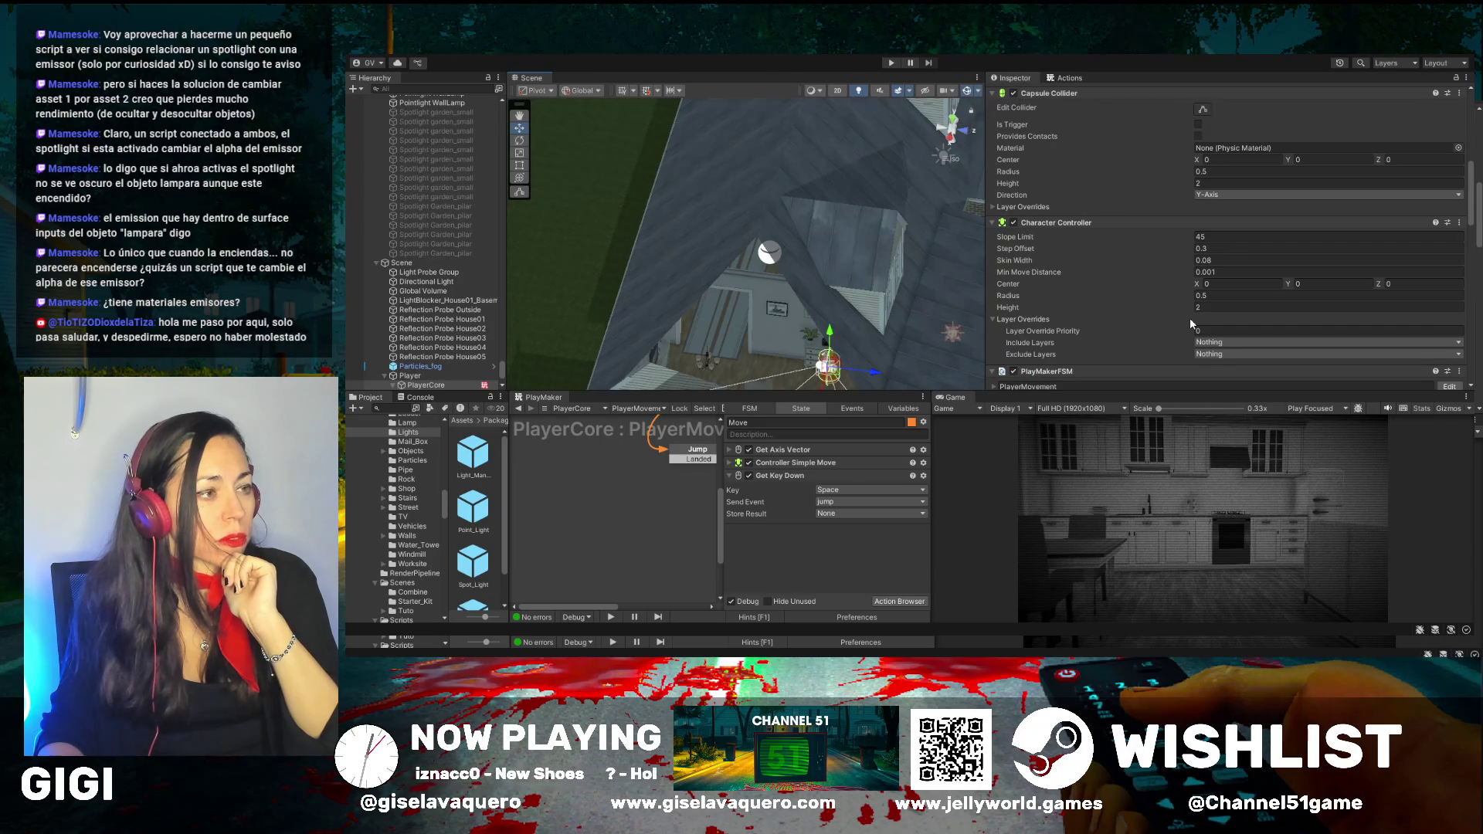
scroll(403, 204, up, 10)
scroll(403, 206, up, 5)
click(451, 226)
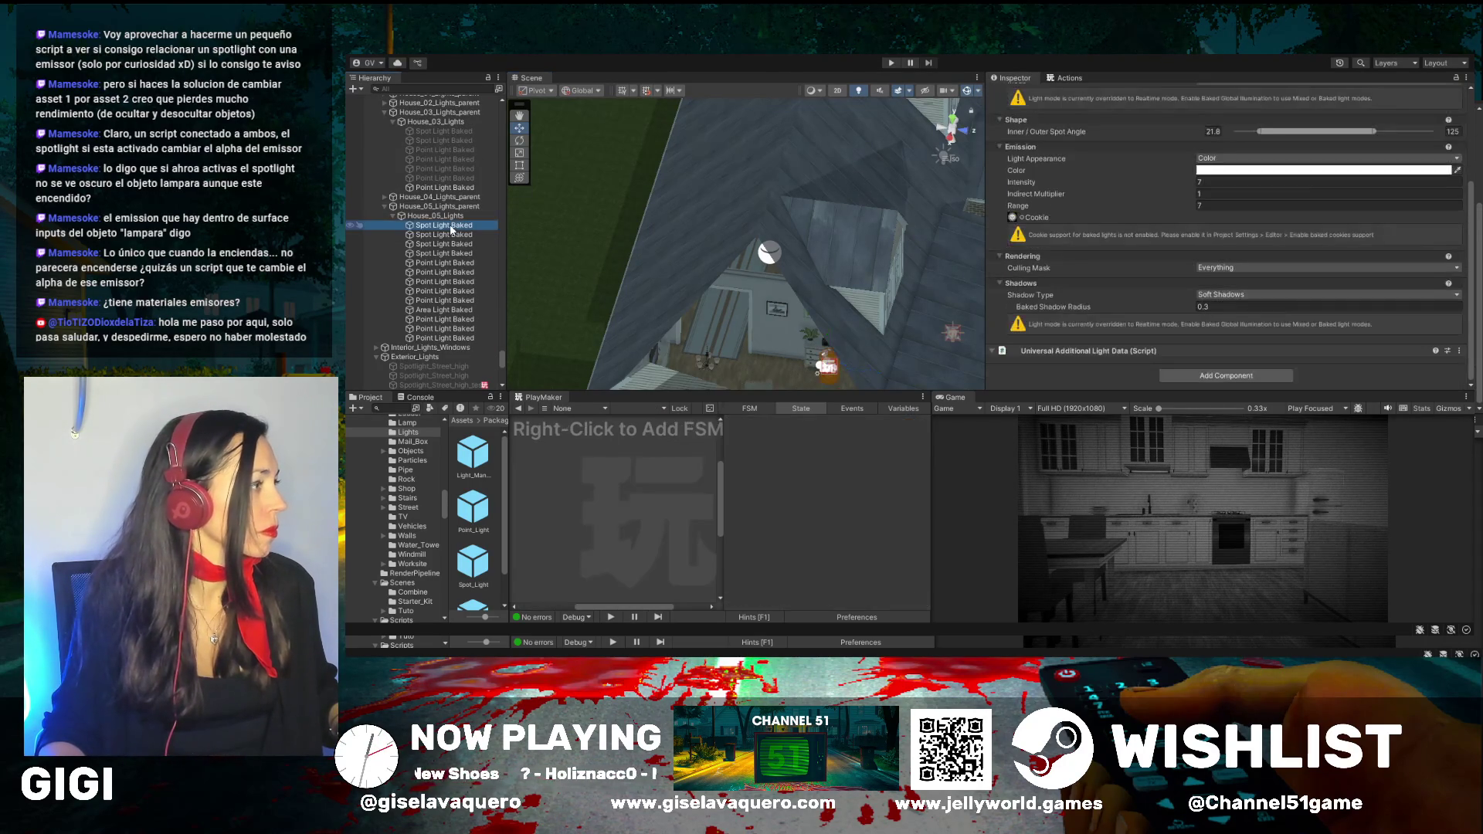
Frame the Point Light Baked above the storage shelves and switch off its Light component
scroll(452, 230, down, 2)
double_click(444, 152)
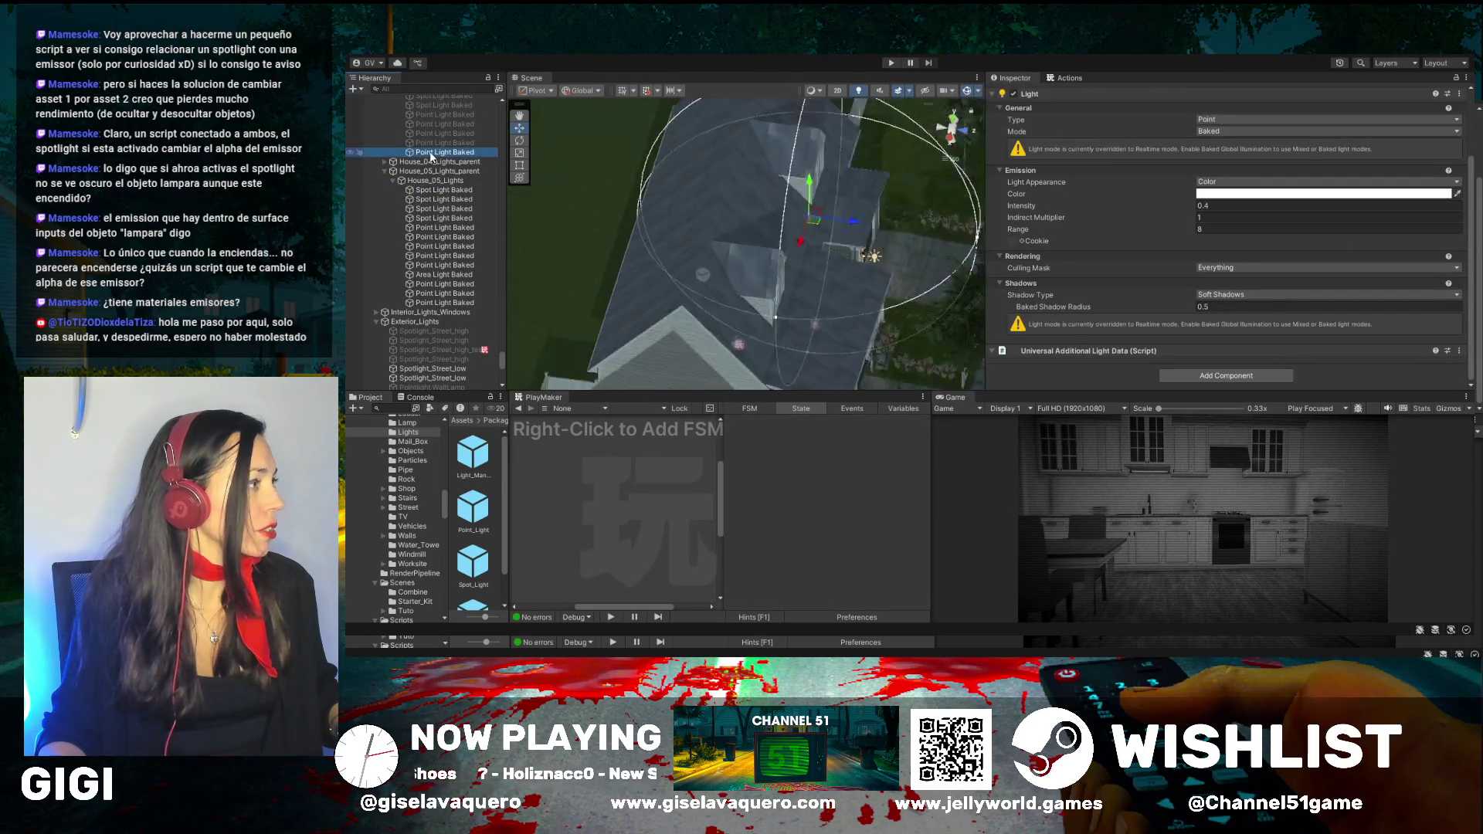
drag(695, 232, 832, 186)
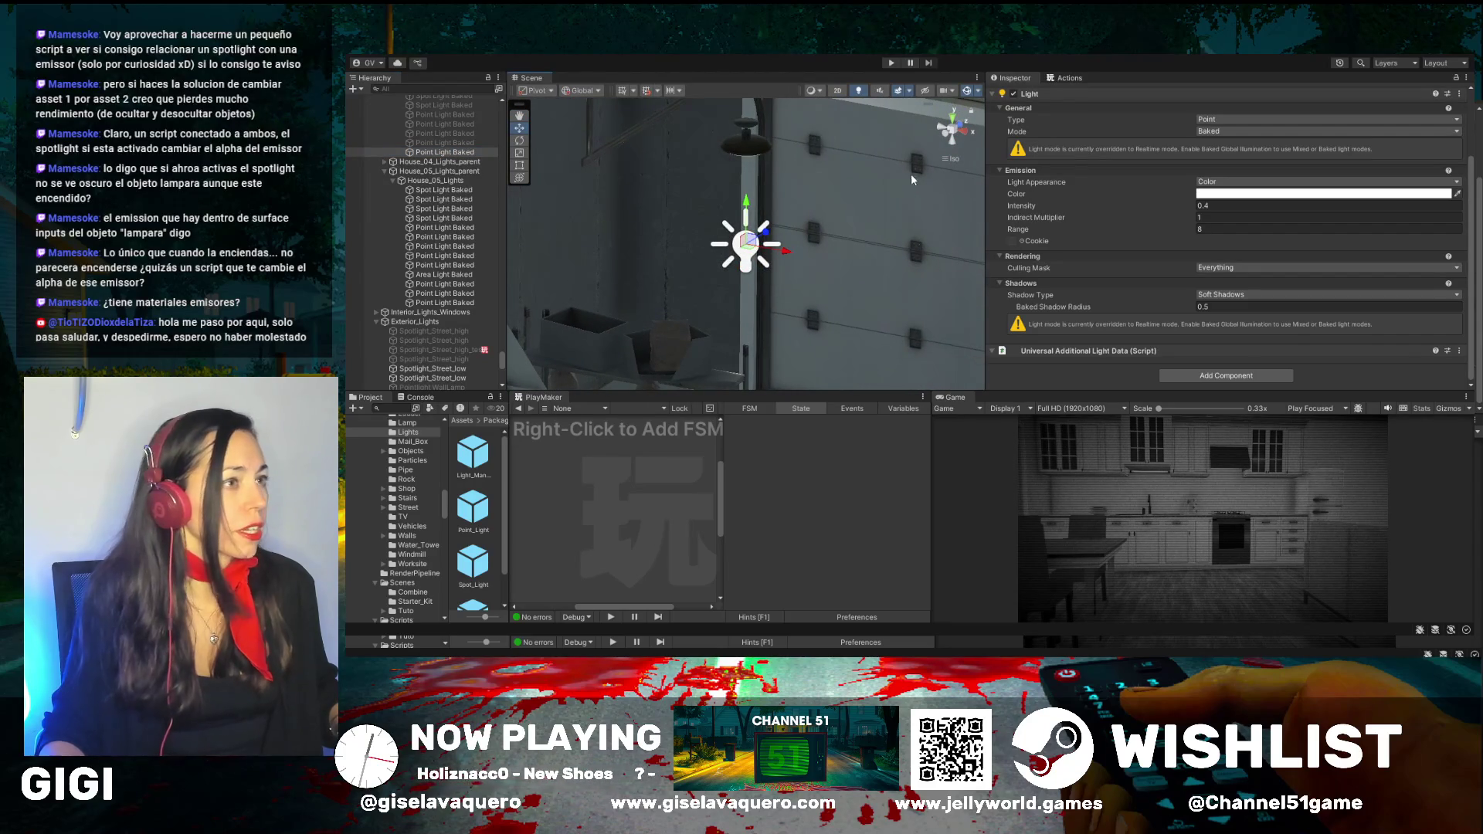
click(1013, 93)
mouse_move(782, 217)
mouse_down()
mouse_move(785, 280)
mouse_move(734, 235)
mouse_up()
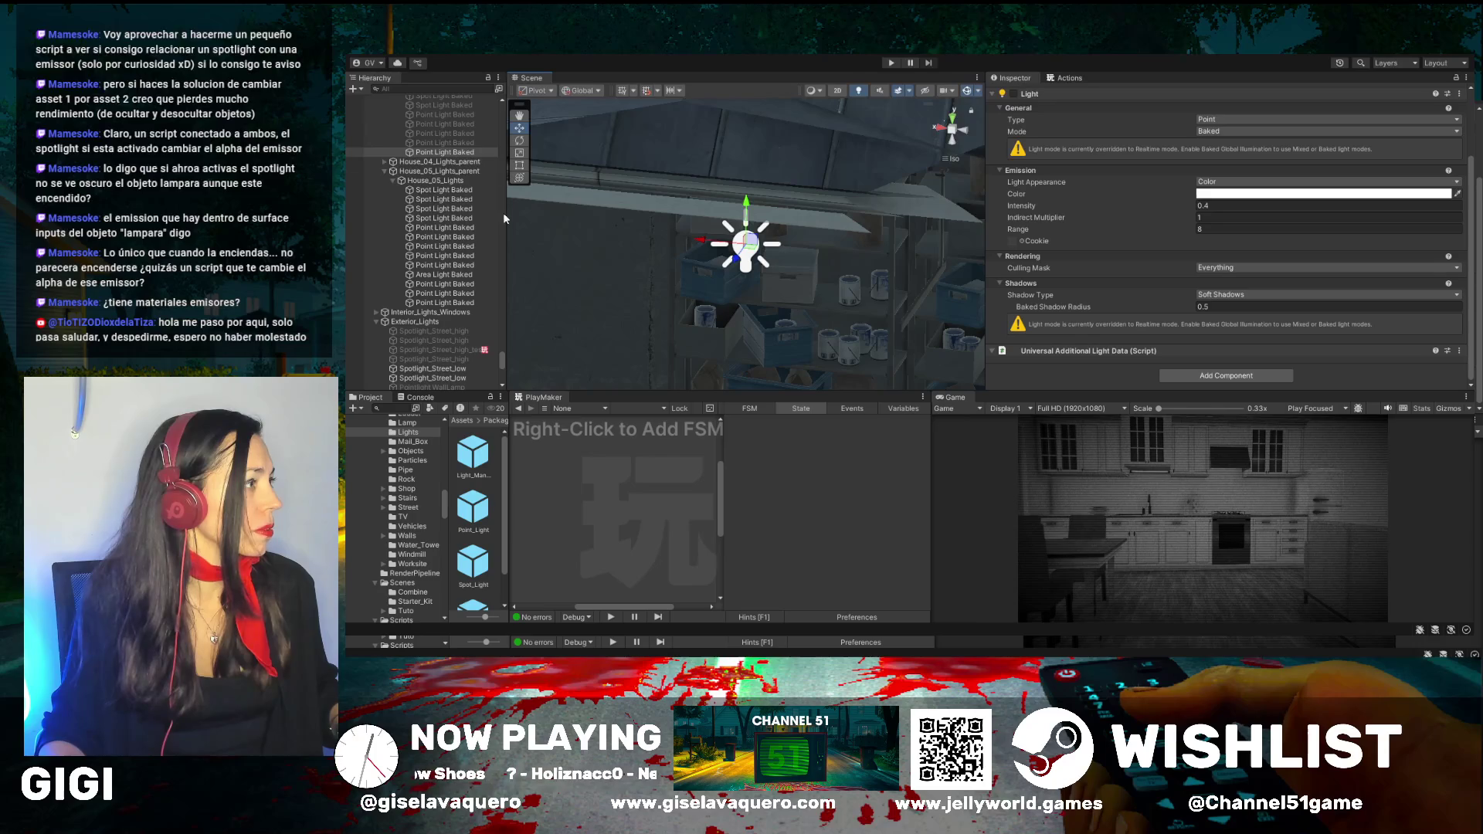
scroll(502, 356, up, 10)
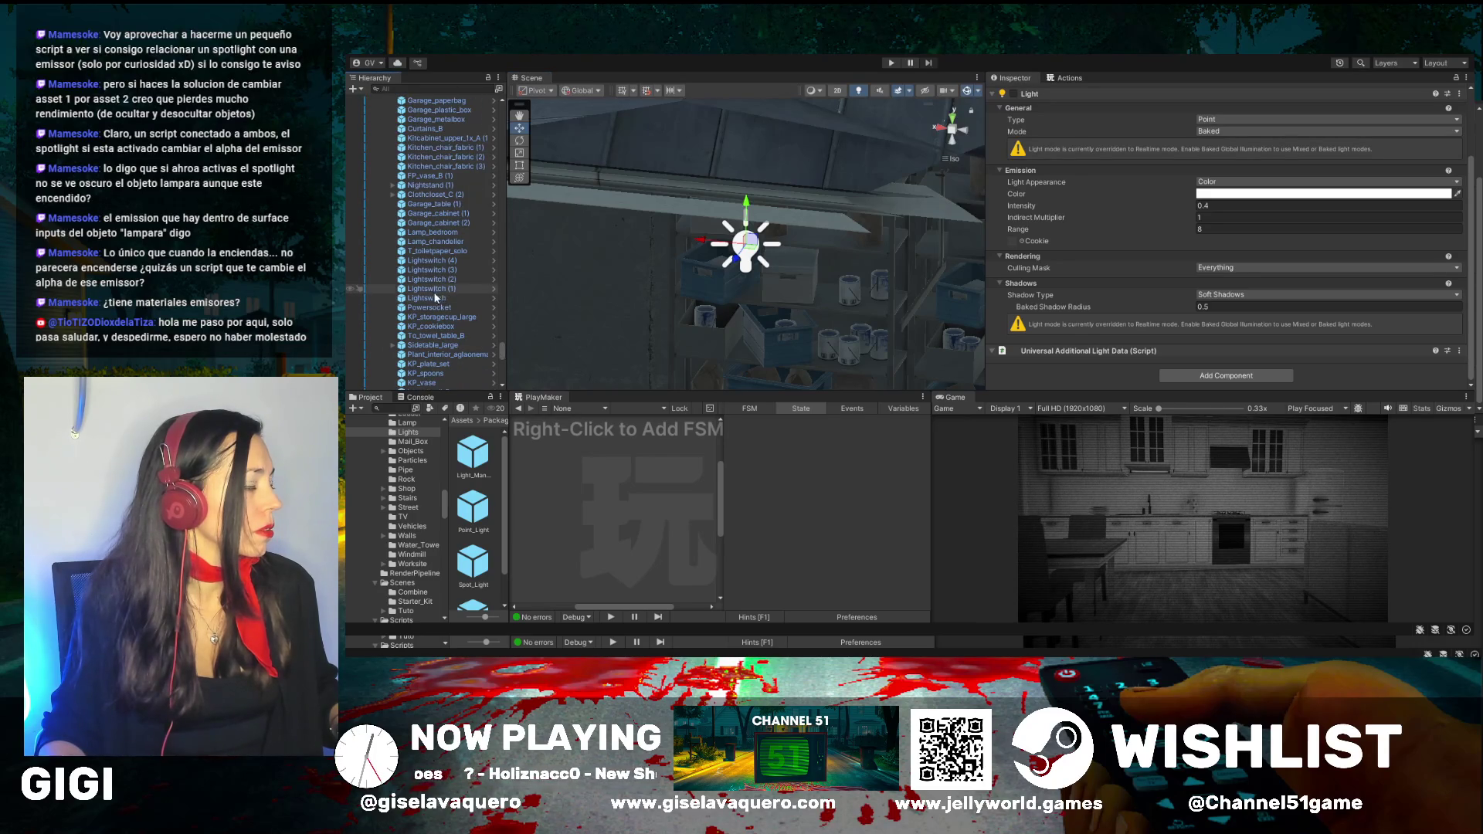
scroll(434, 288, up, 6)
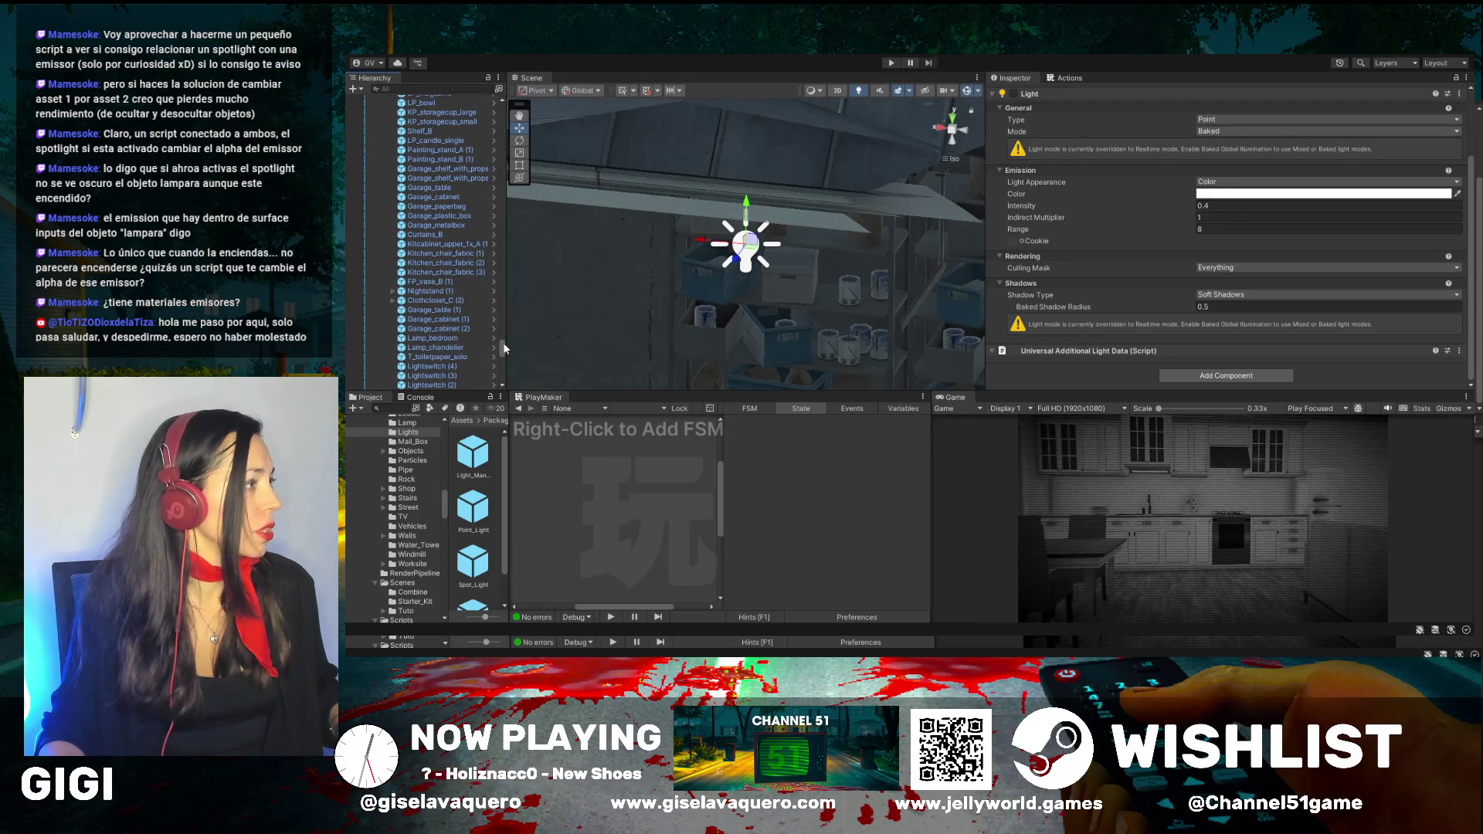
scroll(502, 350, up, 10)
drag(502, 352, 502, 116)
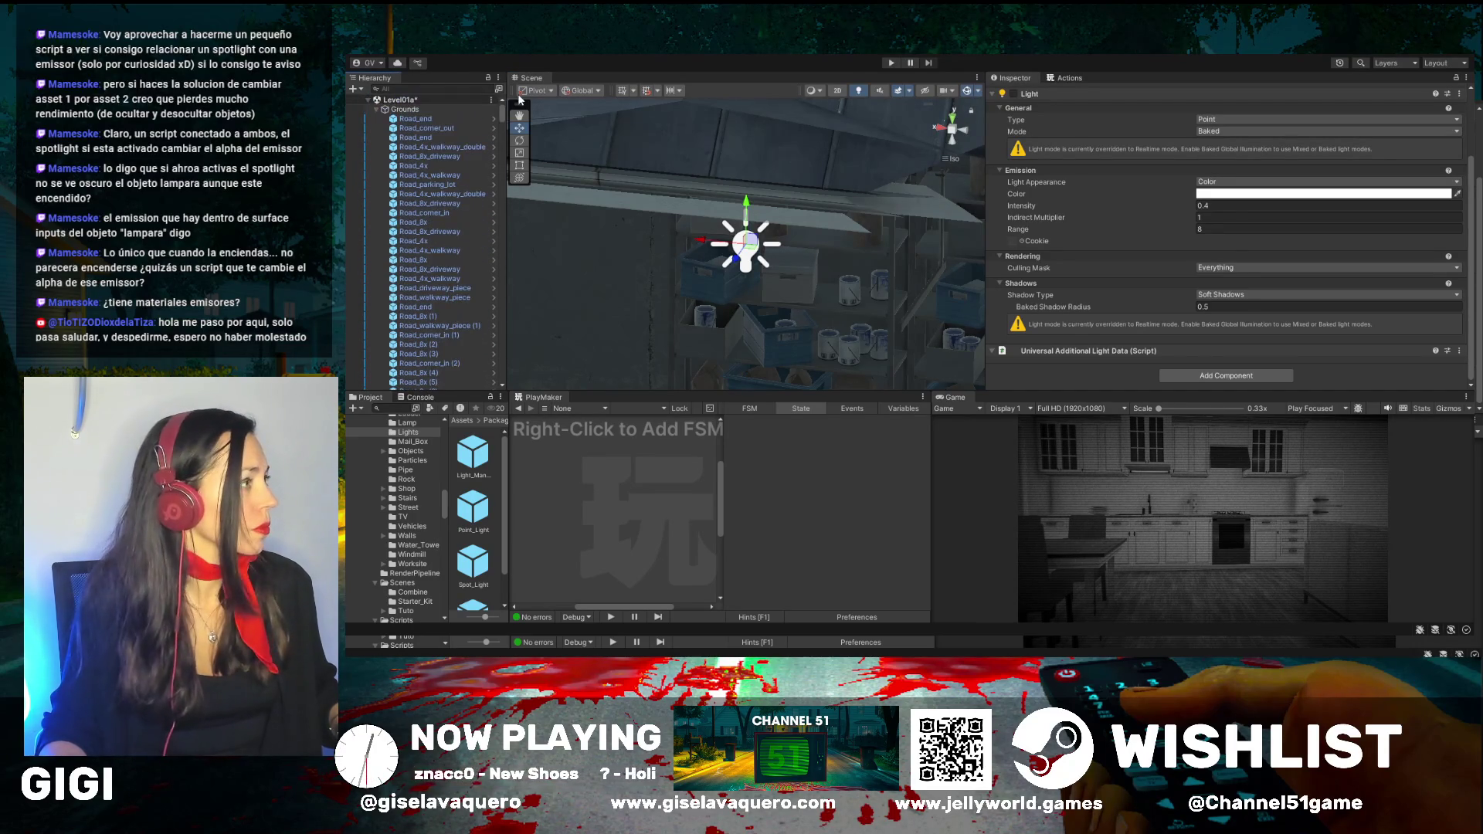
Collapse the Grounds, House_03 Roofs, Walls, Porch and House_04 Walls groups, then select Floors_1st
click(377, 114)
click(384, 146)
click(385, 156)
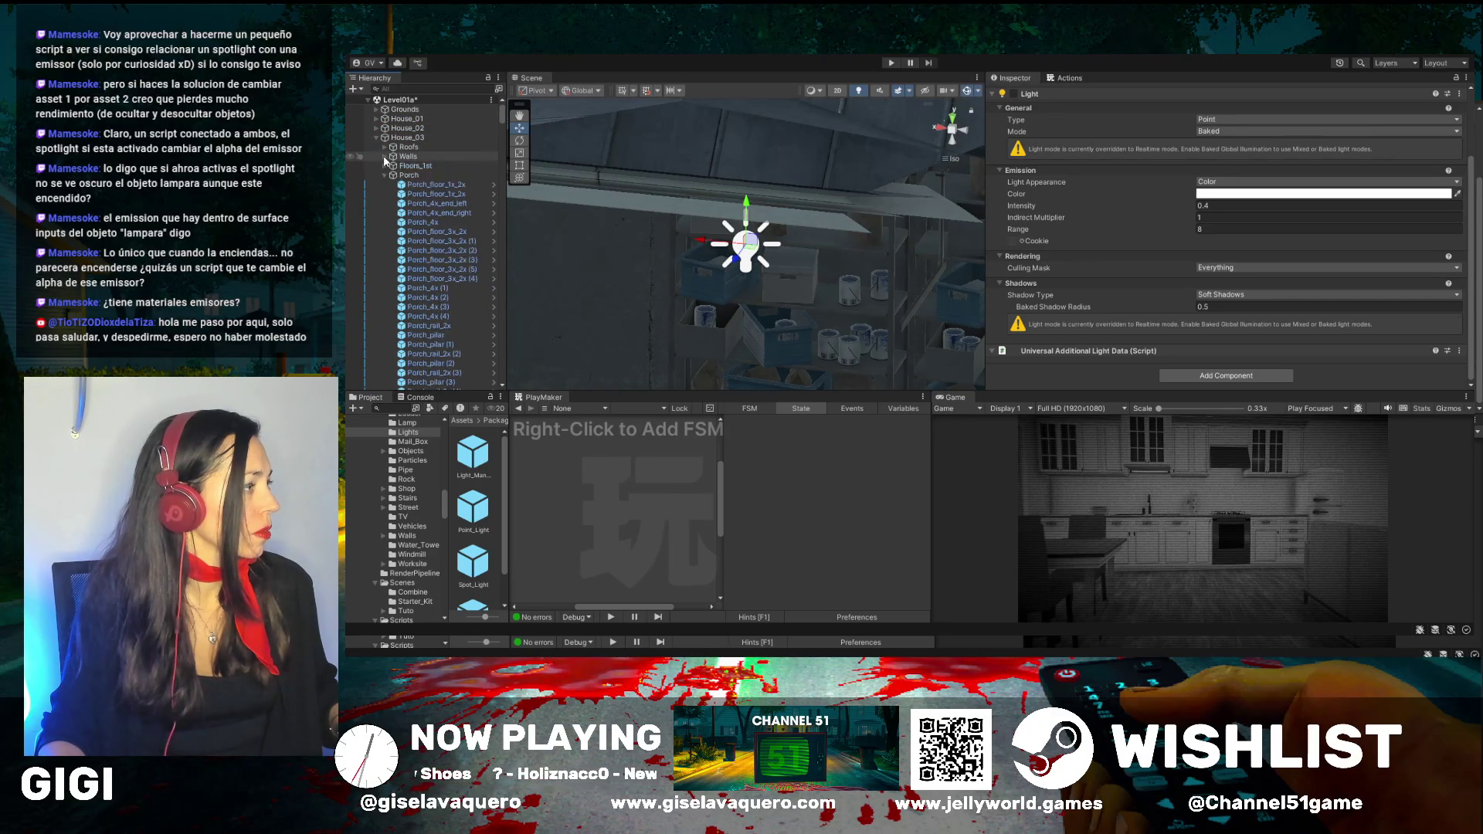
click(384, 174)
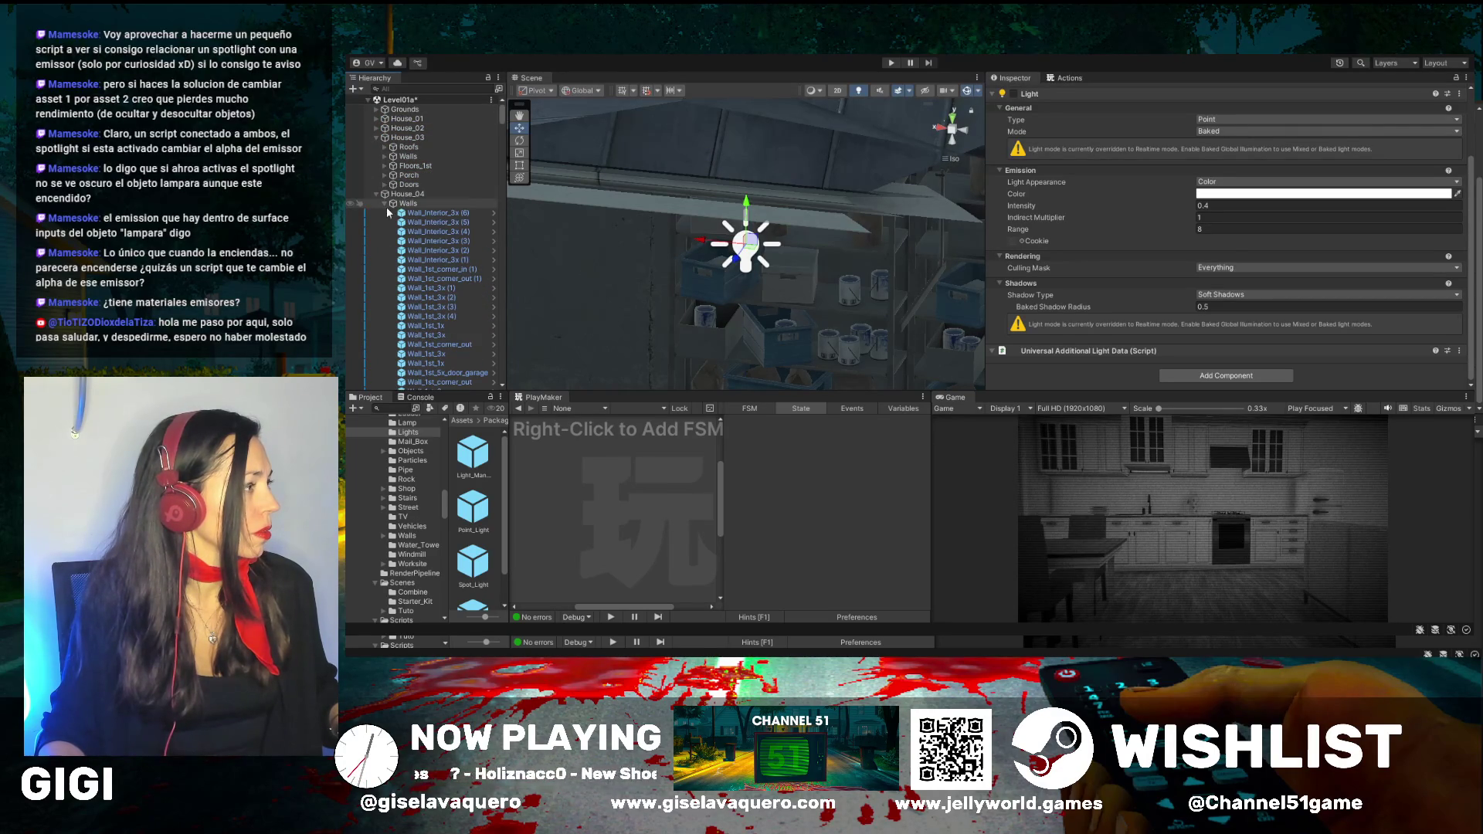
click(385, 204)
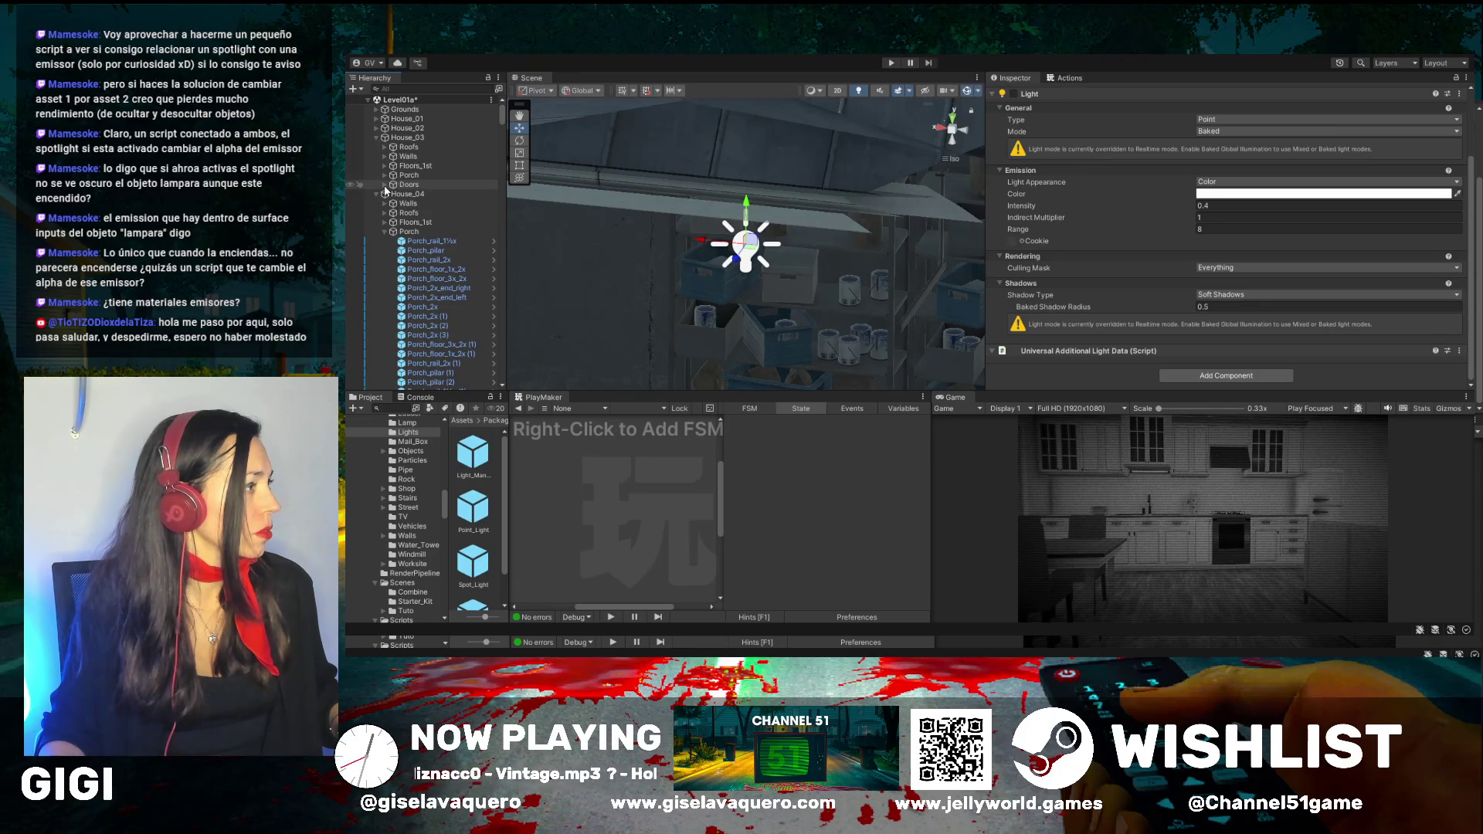
click(390, 167)
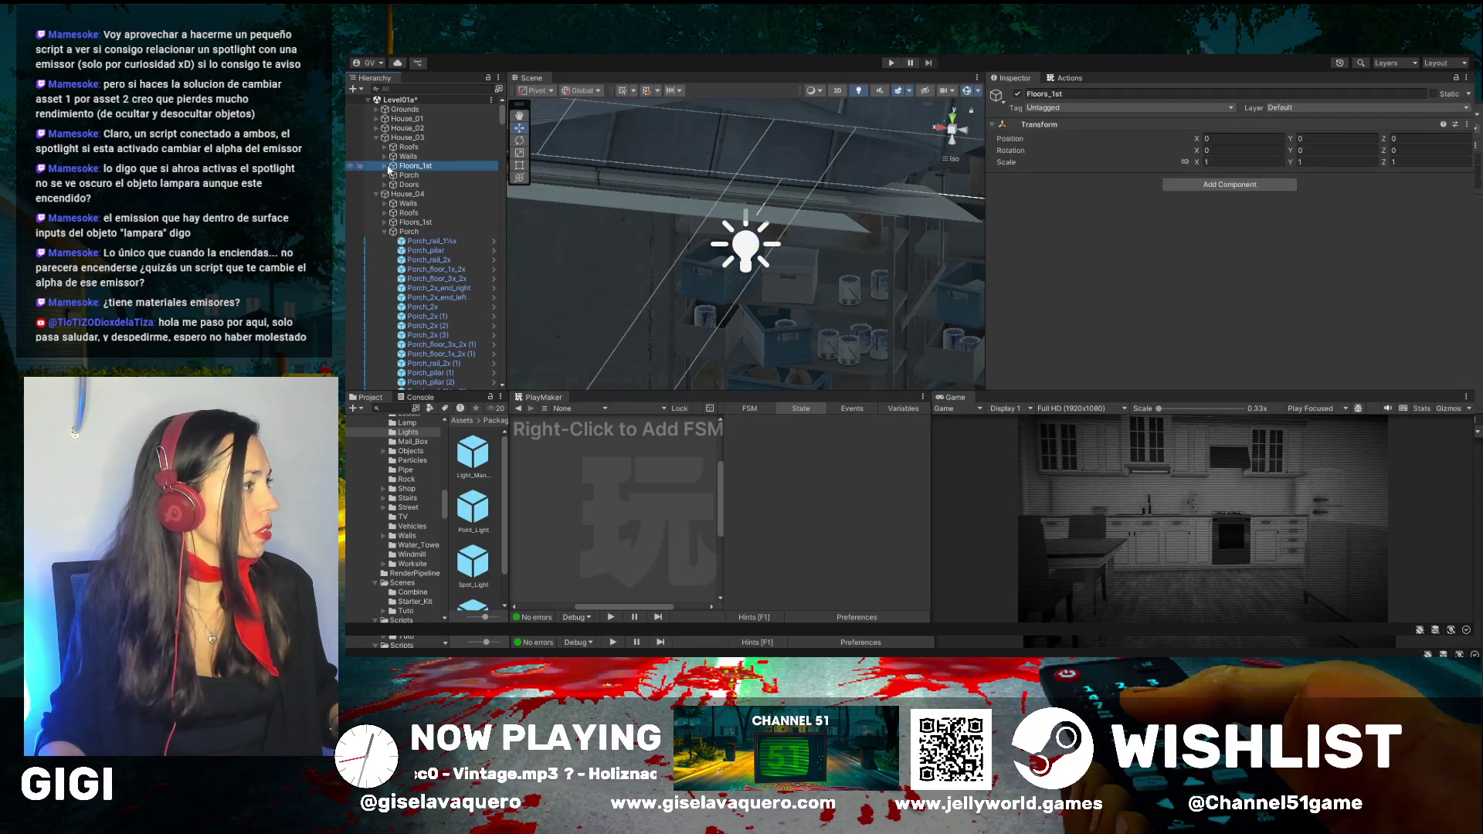
Deactivate a Point Light Baked under House_03_Lights and reselect the House_03_Lights group
scroll(396, 235, down, 8)
scroll(395, 236, up, 8)
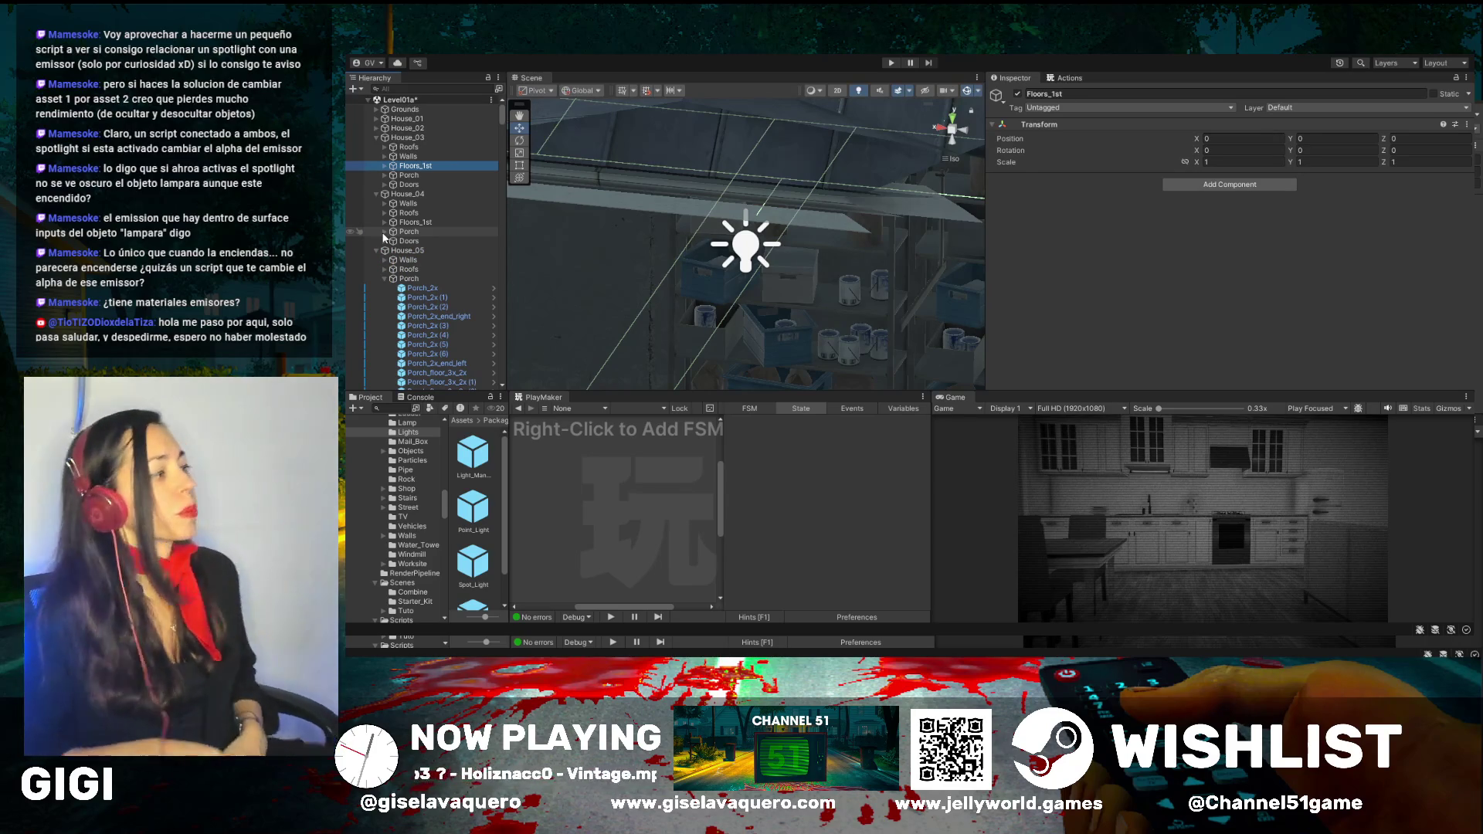
scroll(428, 341, down, 10)
click(429, 342)
scroll(463, 302, down, 4)
click(455, 303)
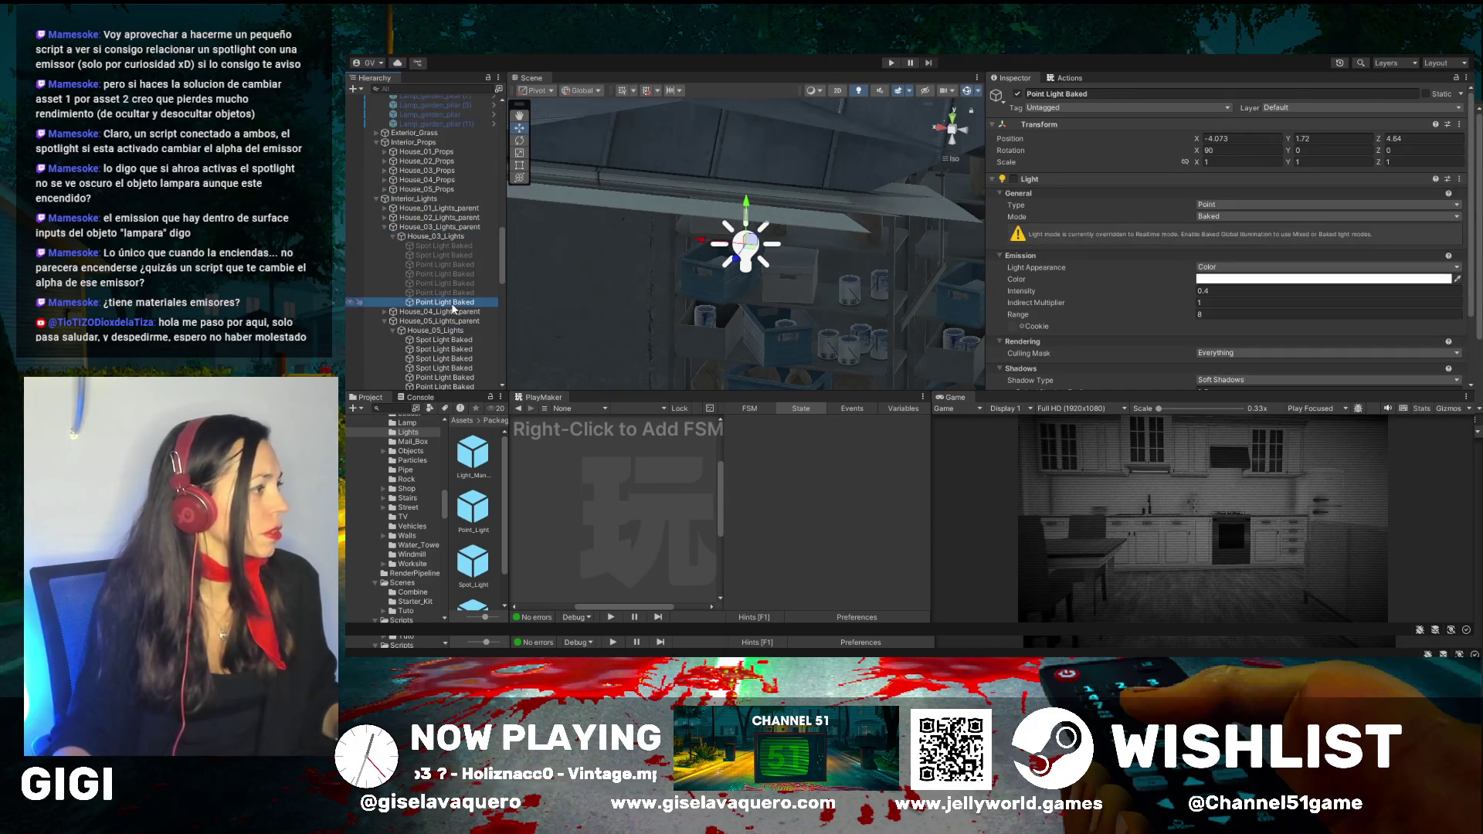
click(1018, 94)
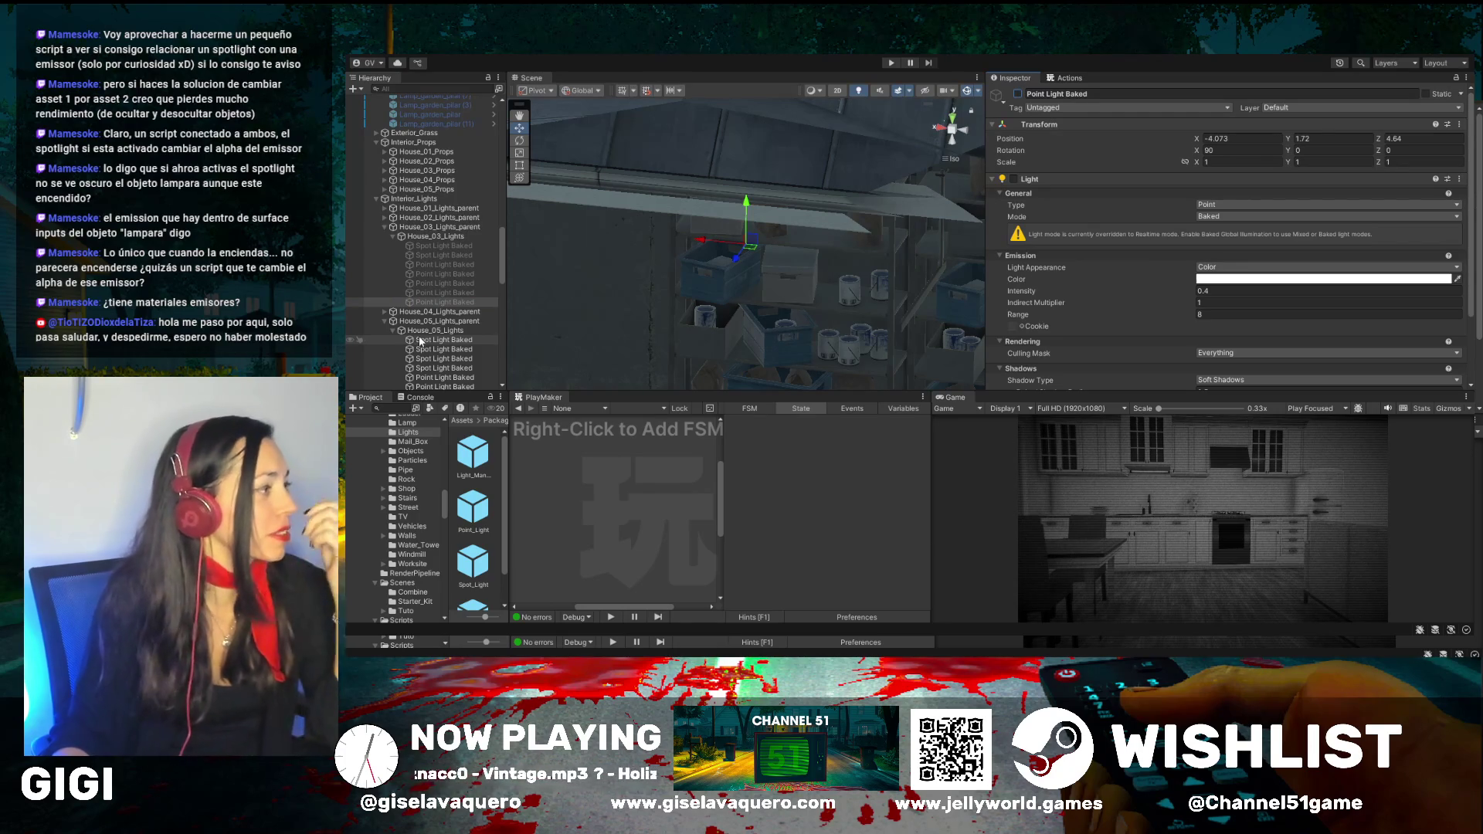
click(431, 237)
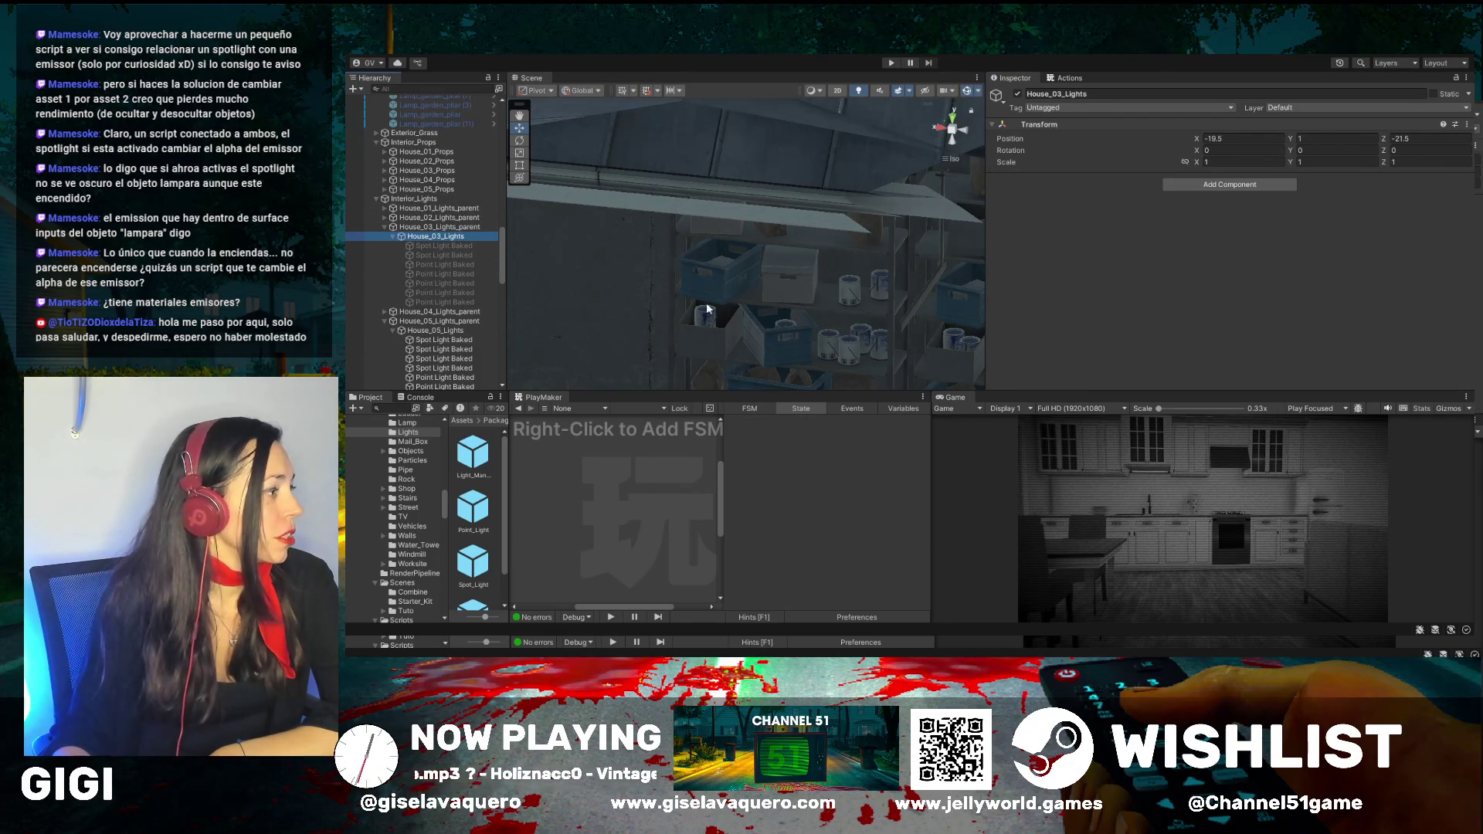
scroll(433, 306, down, 10)
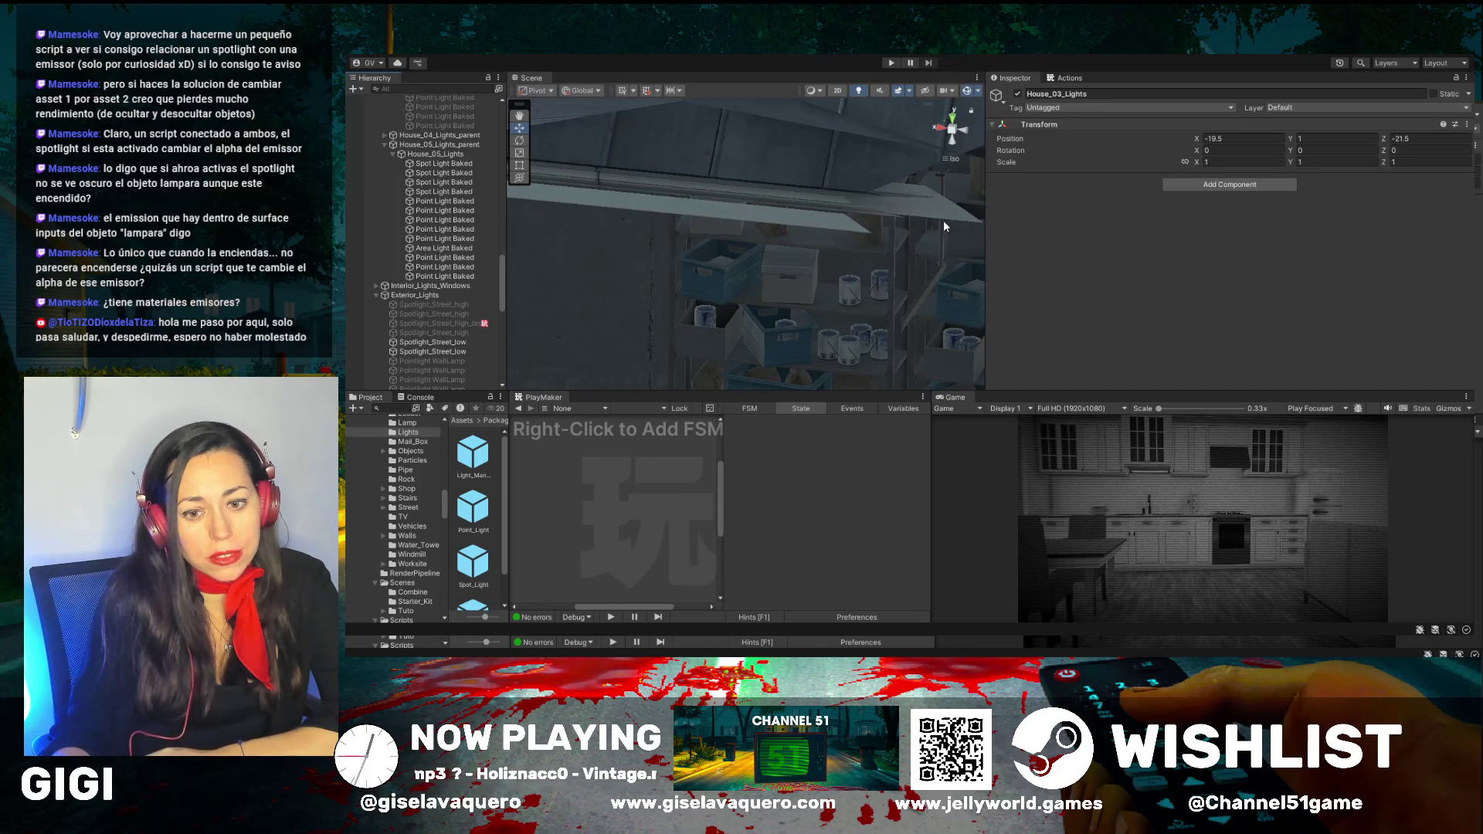
Orbit around the storage shelves and select Spotlight_Street_low to inspect its light settings
drag(814, 307, 811, 353)
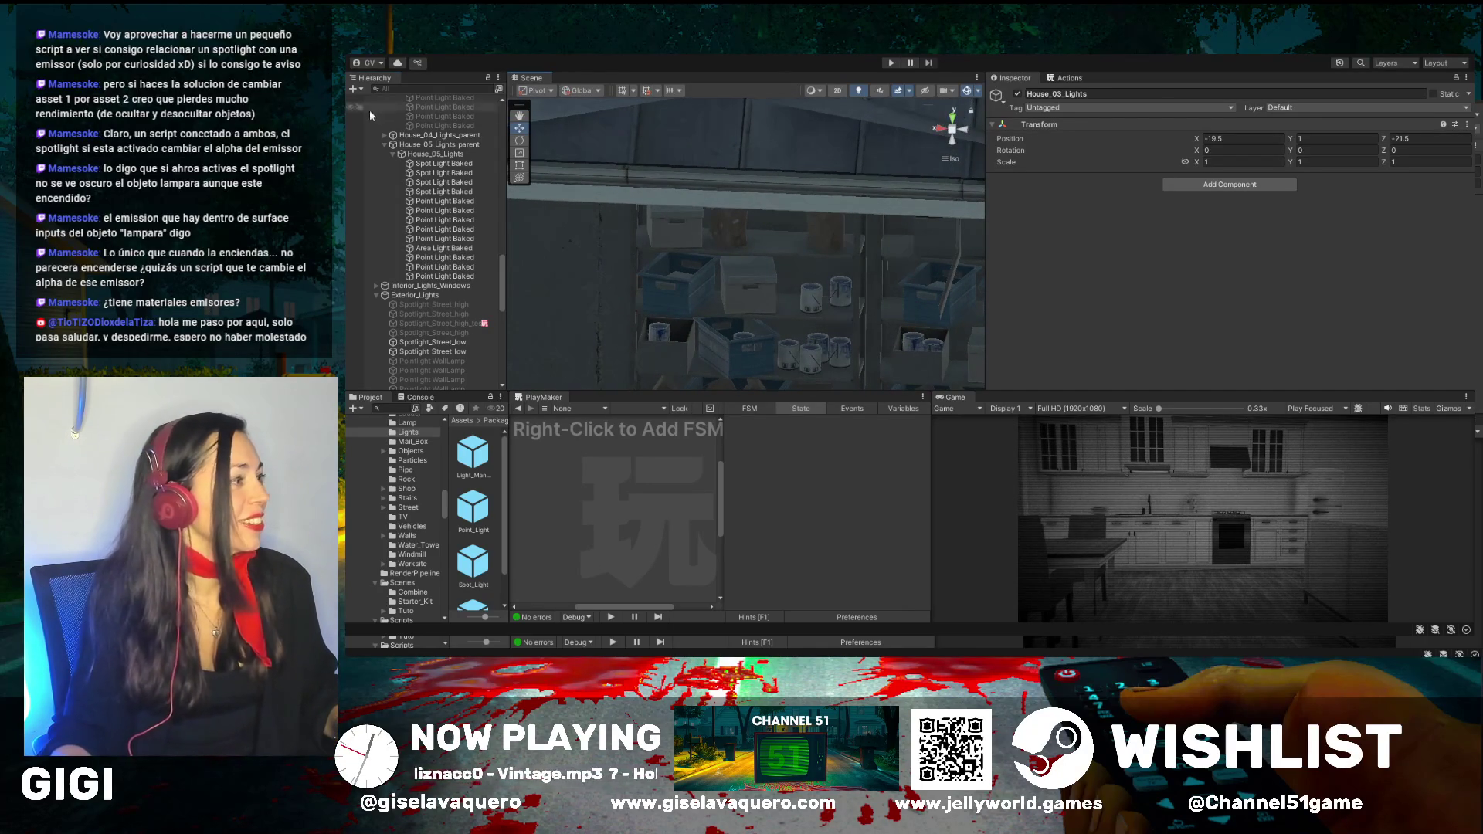
drag(791, 317, 713, 273)
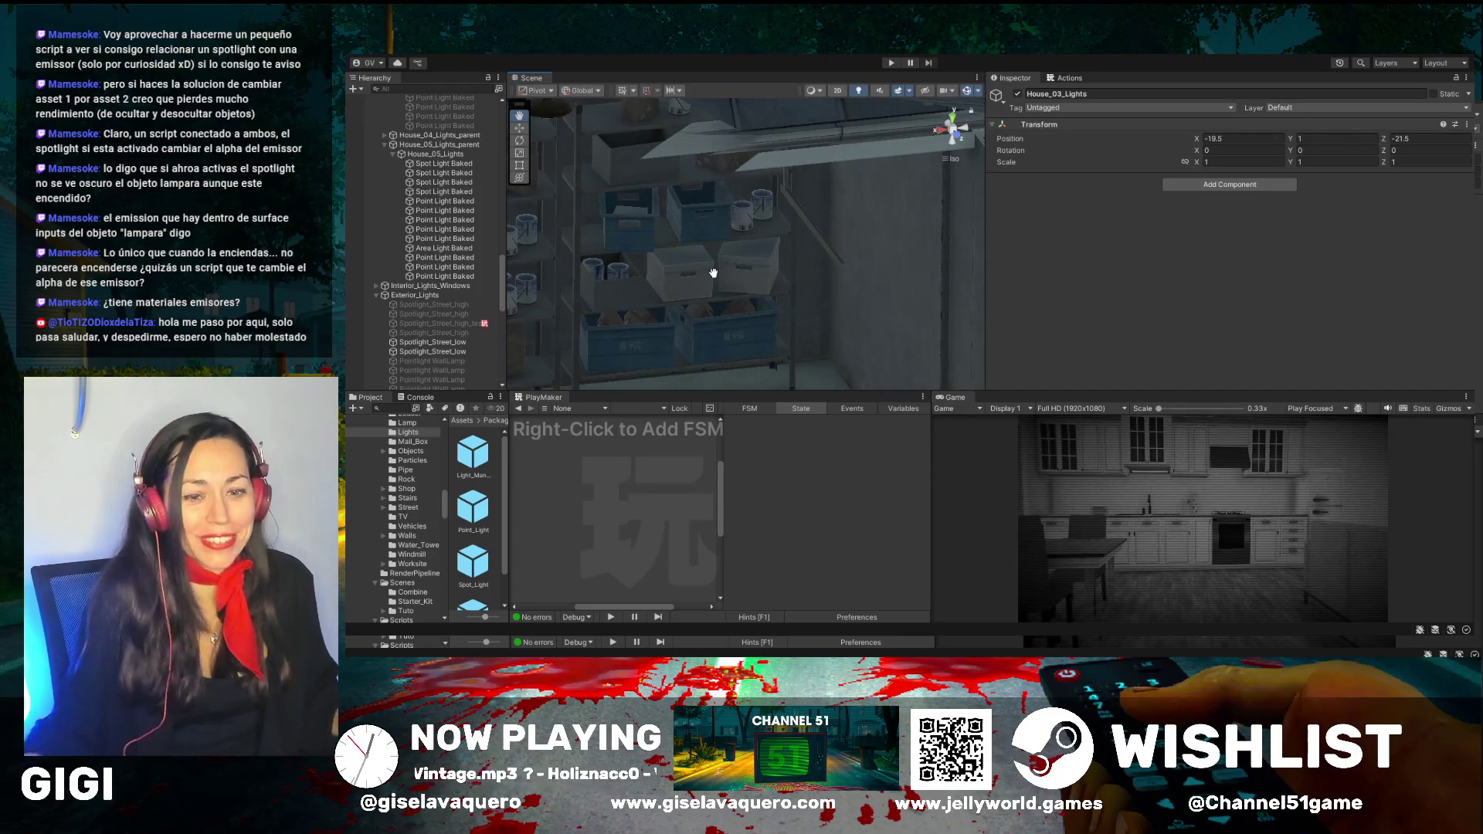
mouse_move(713, 272)
mouse_down()
mouse_move(692, 292)
mouse_move(816, 285)
mouse_move(700, 328)
mouse_up()
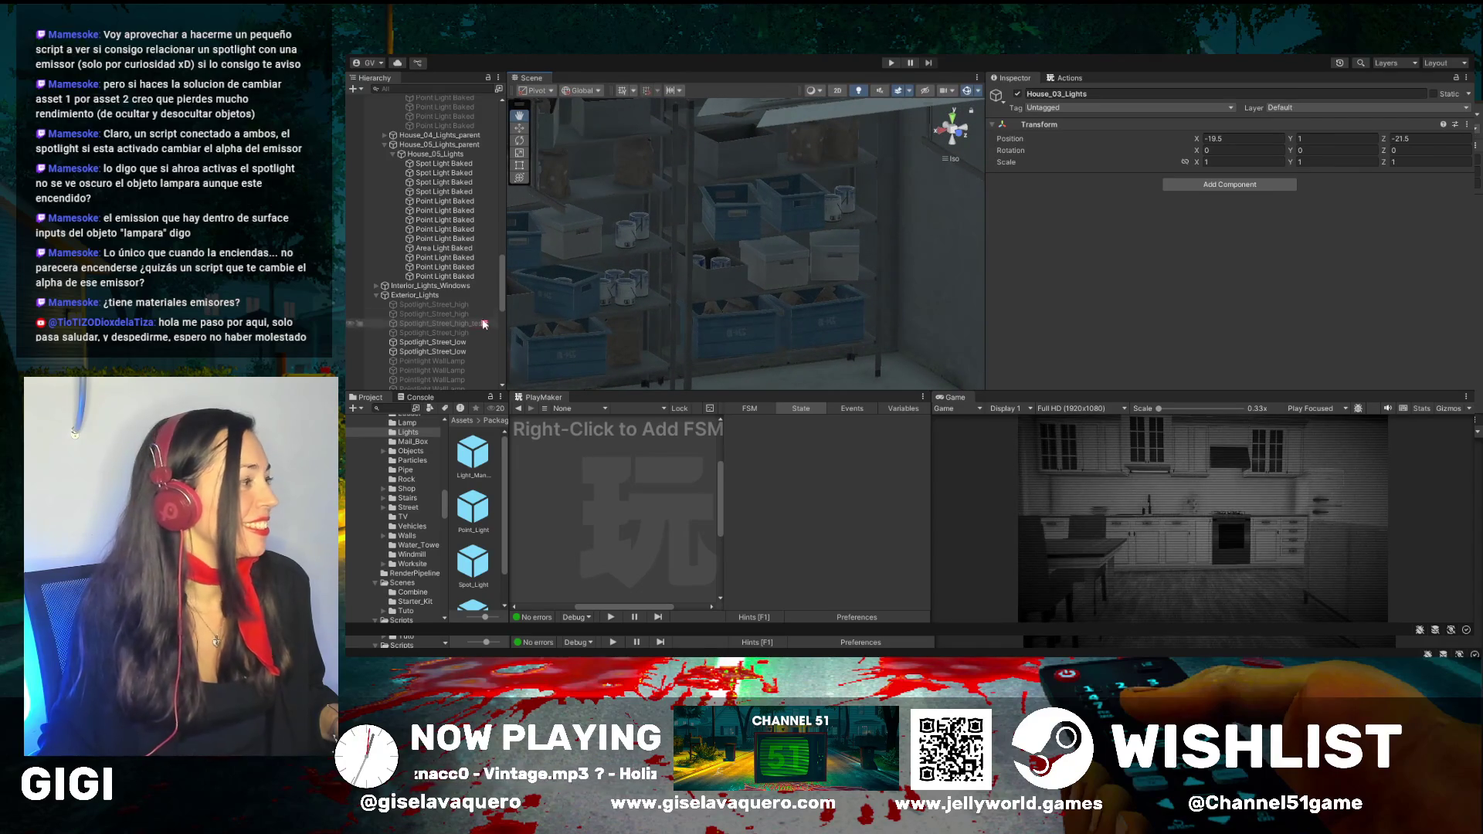
click(436, 343)
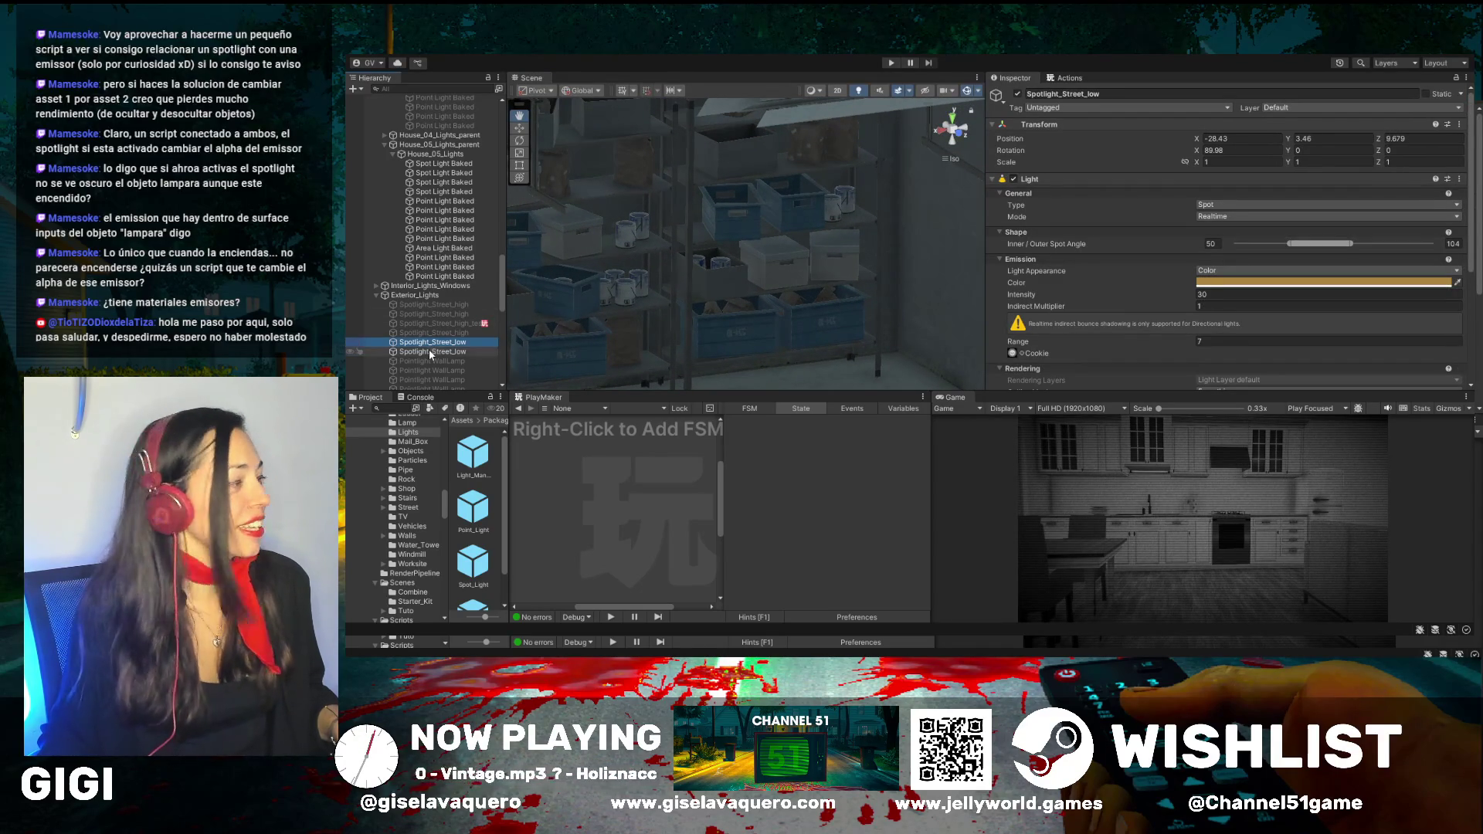
Frame the two Spotlight_Street_low street lamps in the Scene view and orbit around them
double_click(432, 344)
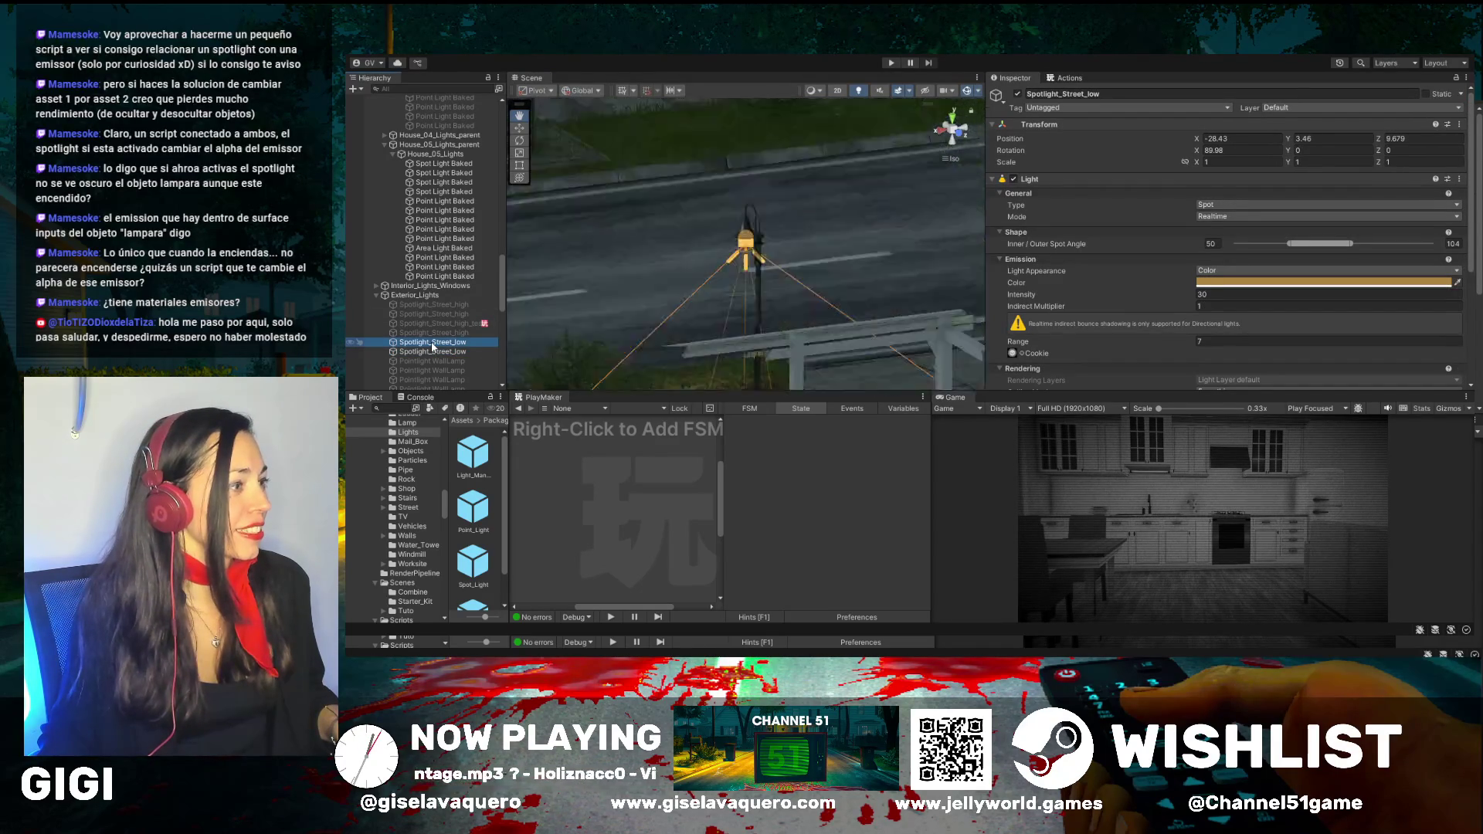
drag(730, 274, 658, 269)
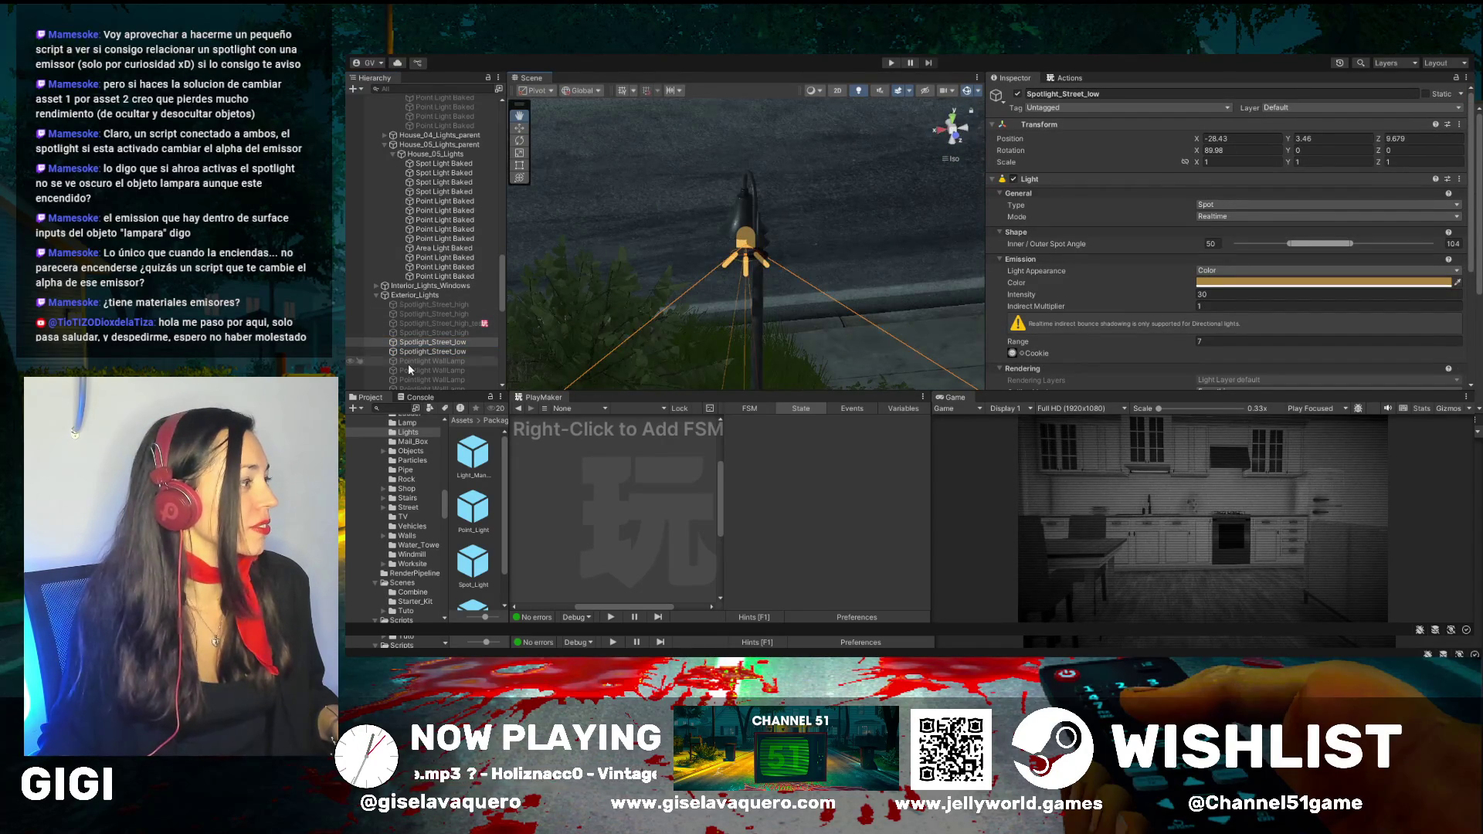
double_click(424, 351)
scroll(494, 277, down, 1)
scroll(495, 276, down, 4)
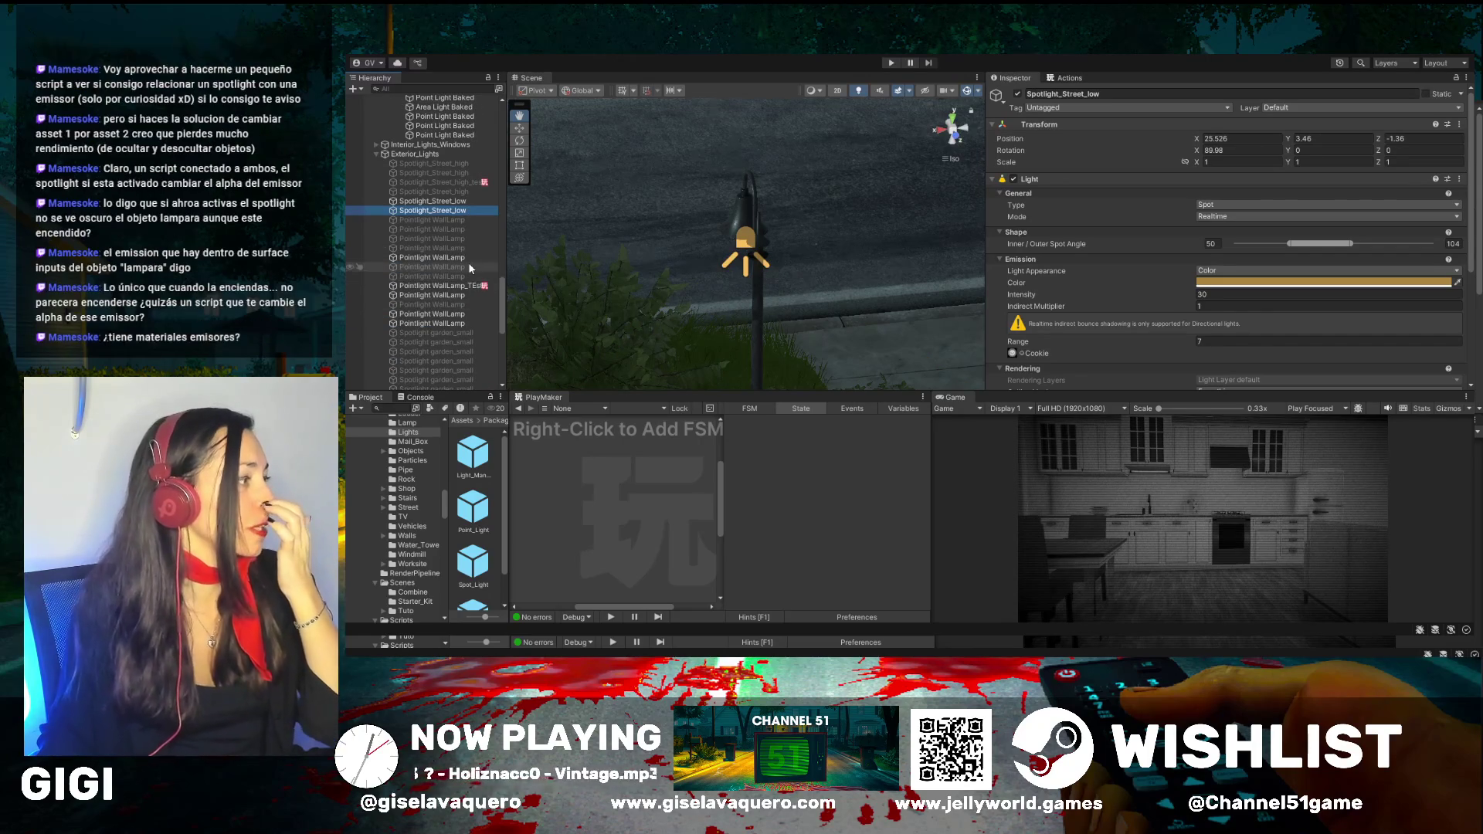
Frame the Pointlight WallLamp and both street spotlights, then pull back to the house front
double_click(466, 257)
mouse_move(664, 200)
mouse_down()
mouse_move(616, 140)
mouse_move(739, 275)
mouse_up()
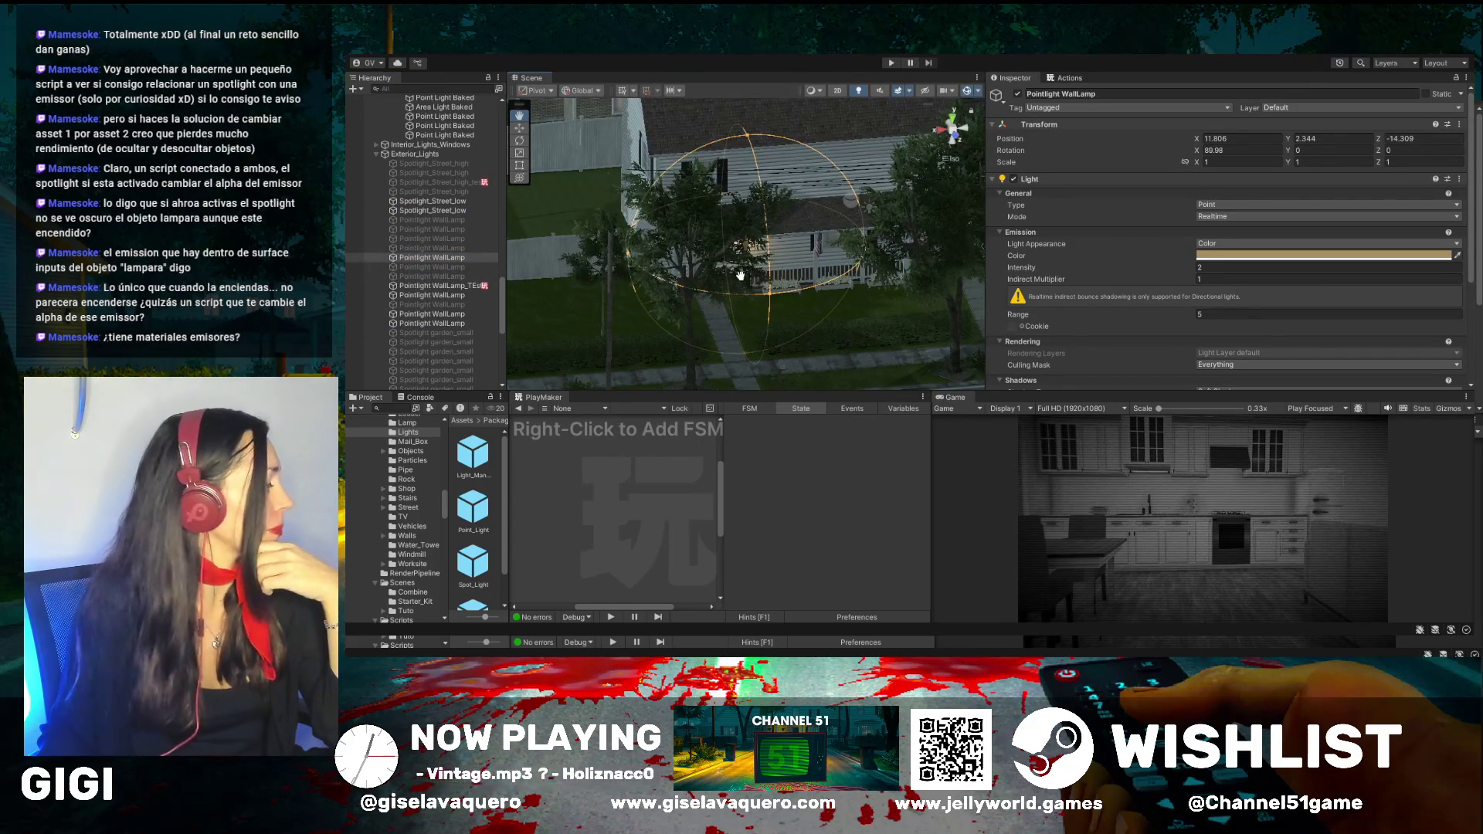
double_click(456, 211)
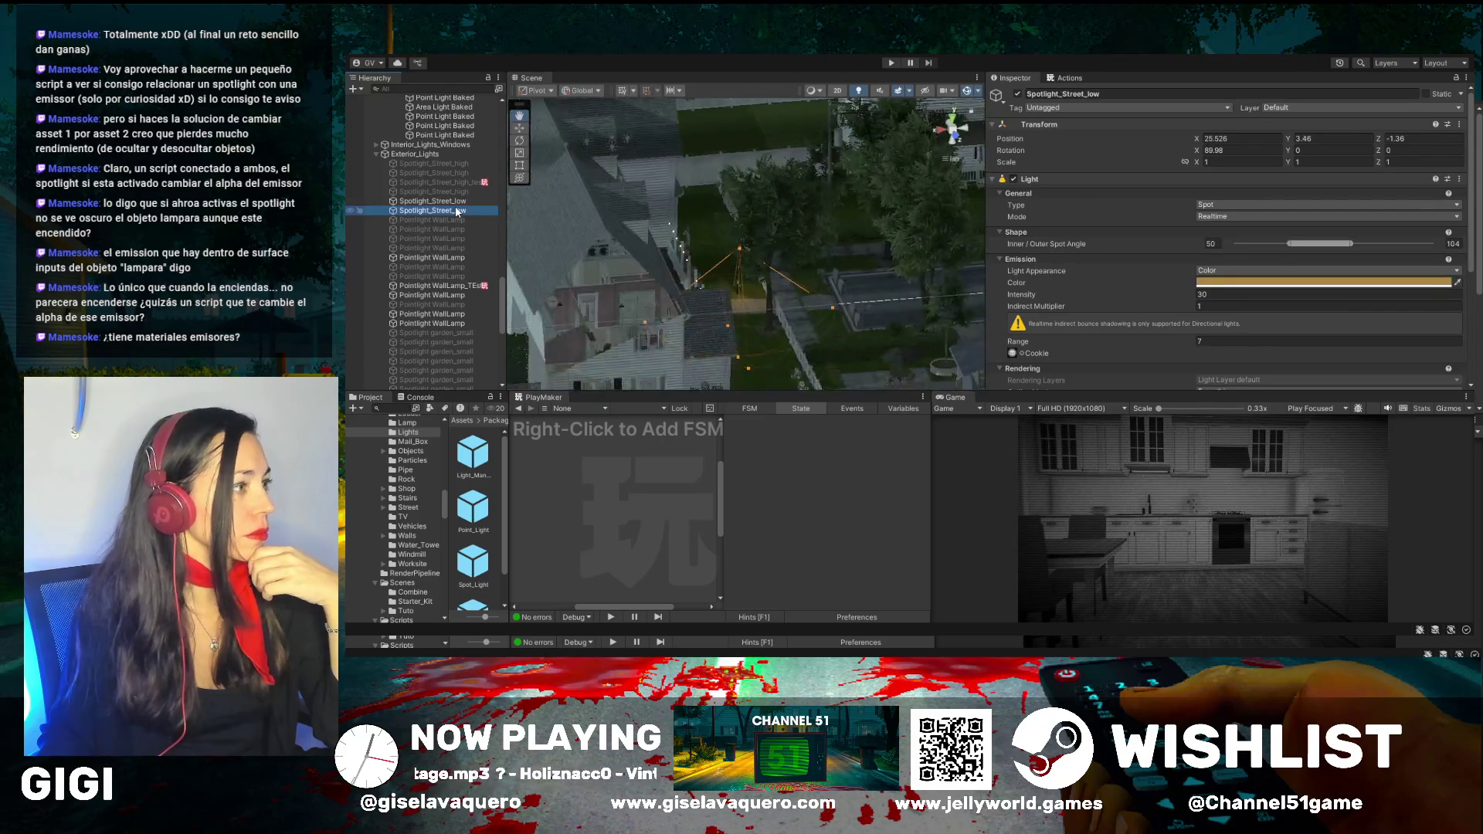
drag(699, 324, 704, 255)
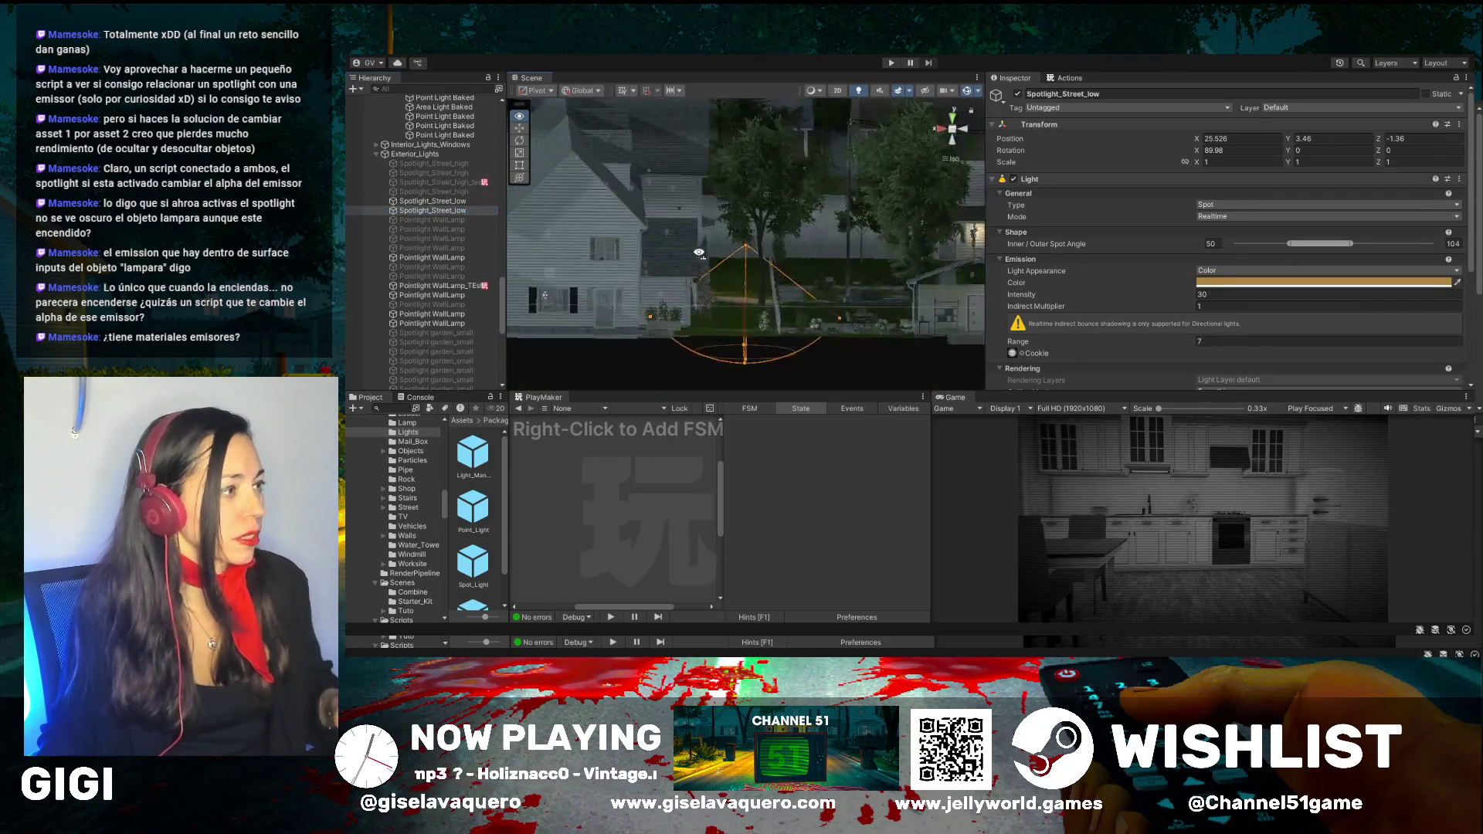
double_click(432, 201)
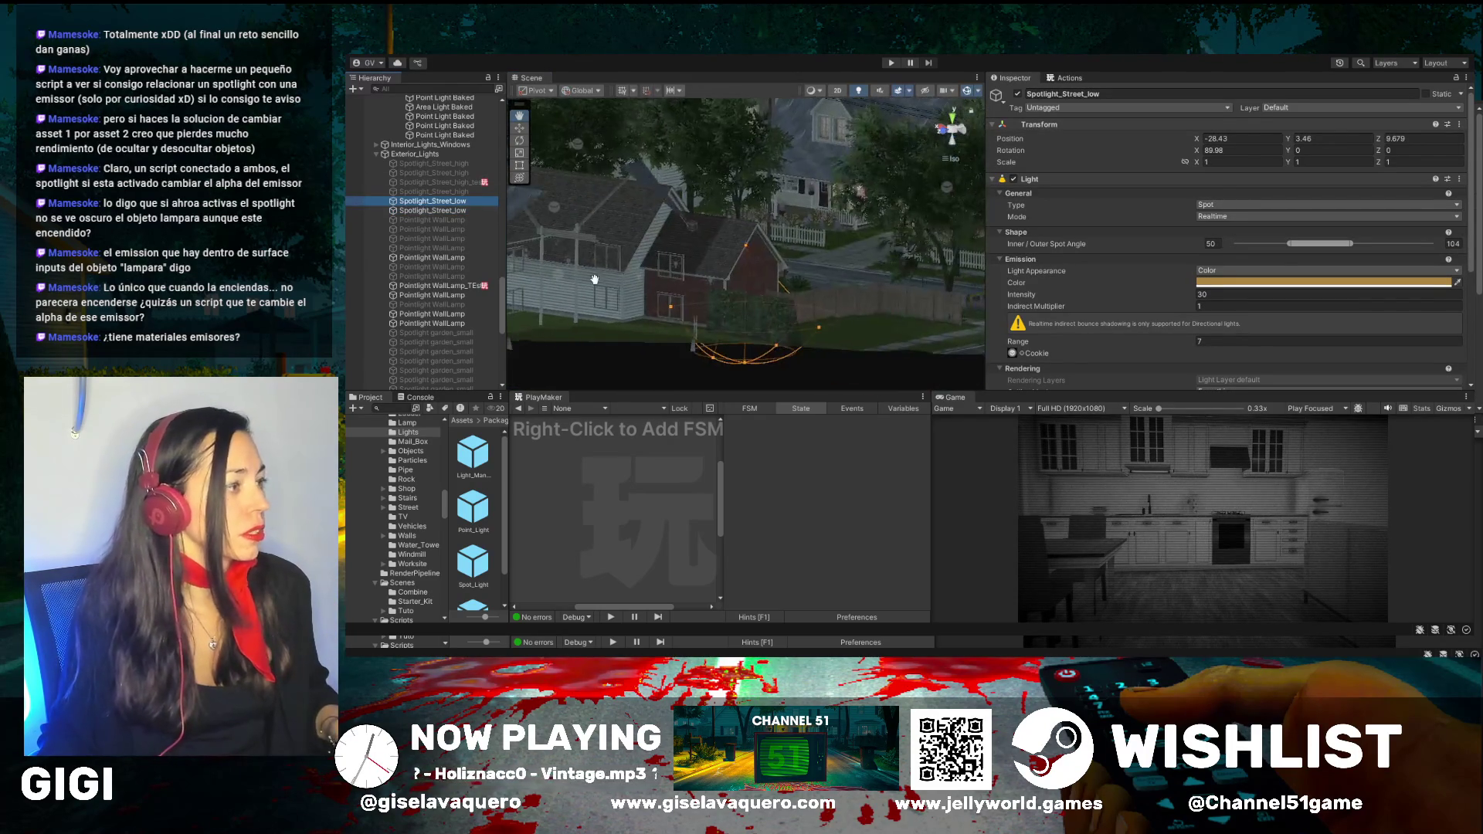
mouse_move(544, 248)
mouse_down()
mouse_move(587, 231)
mouse_move(541, 255)
mouse_up()
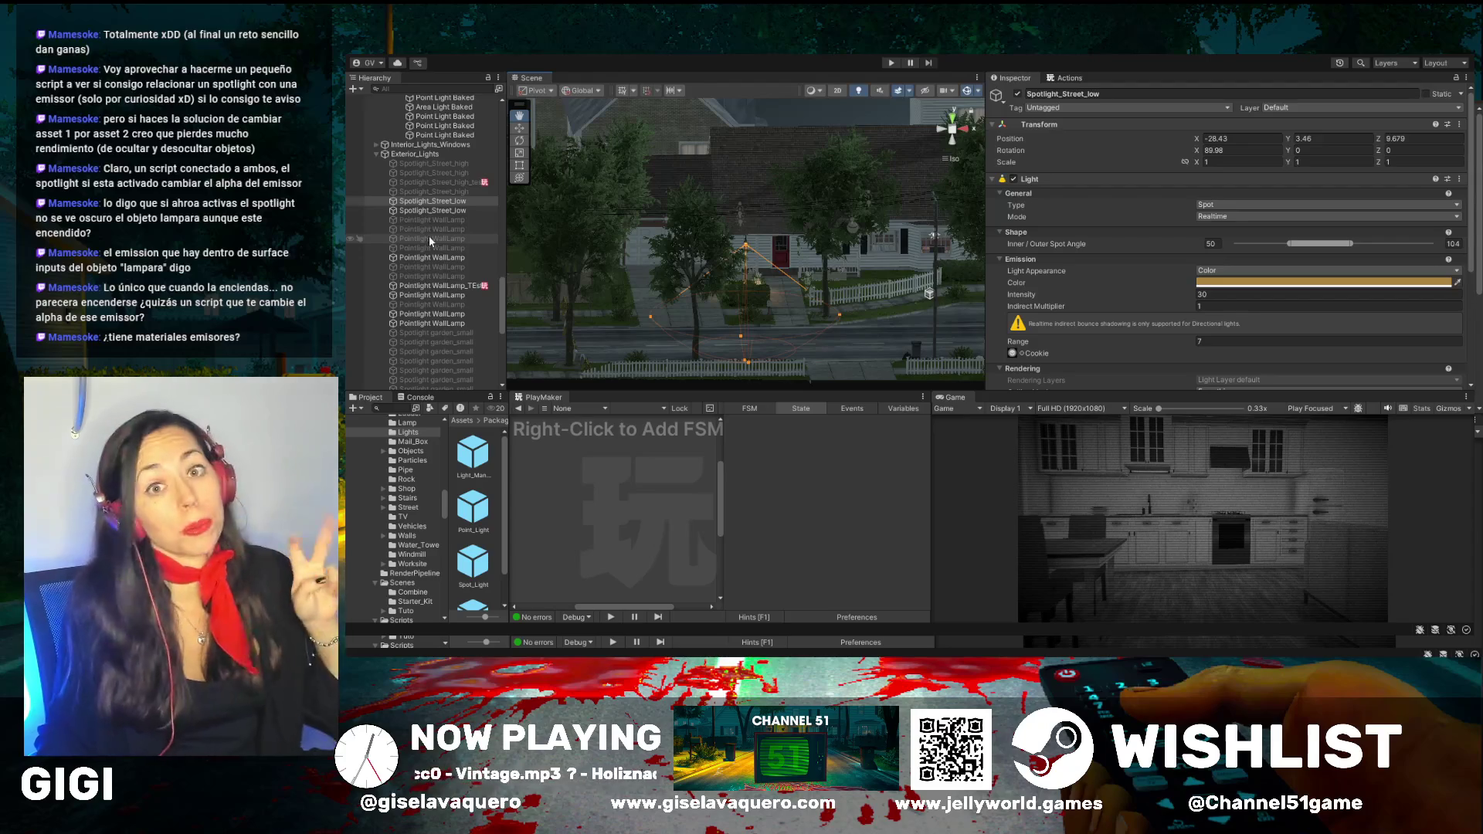
Check the Interior_Lights_Windows group, orbit the house view, and enlarge the game preview panel
click(371, 144)
click(374, 145)
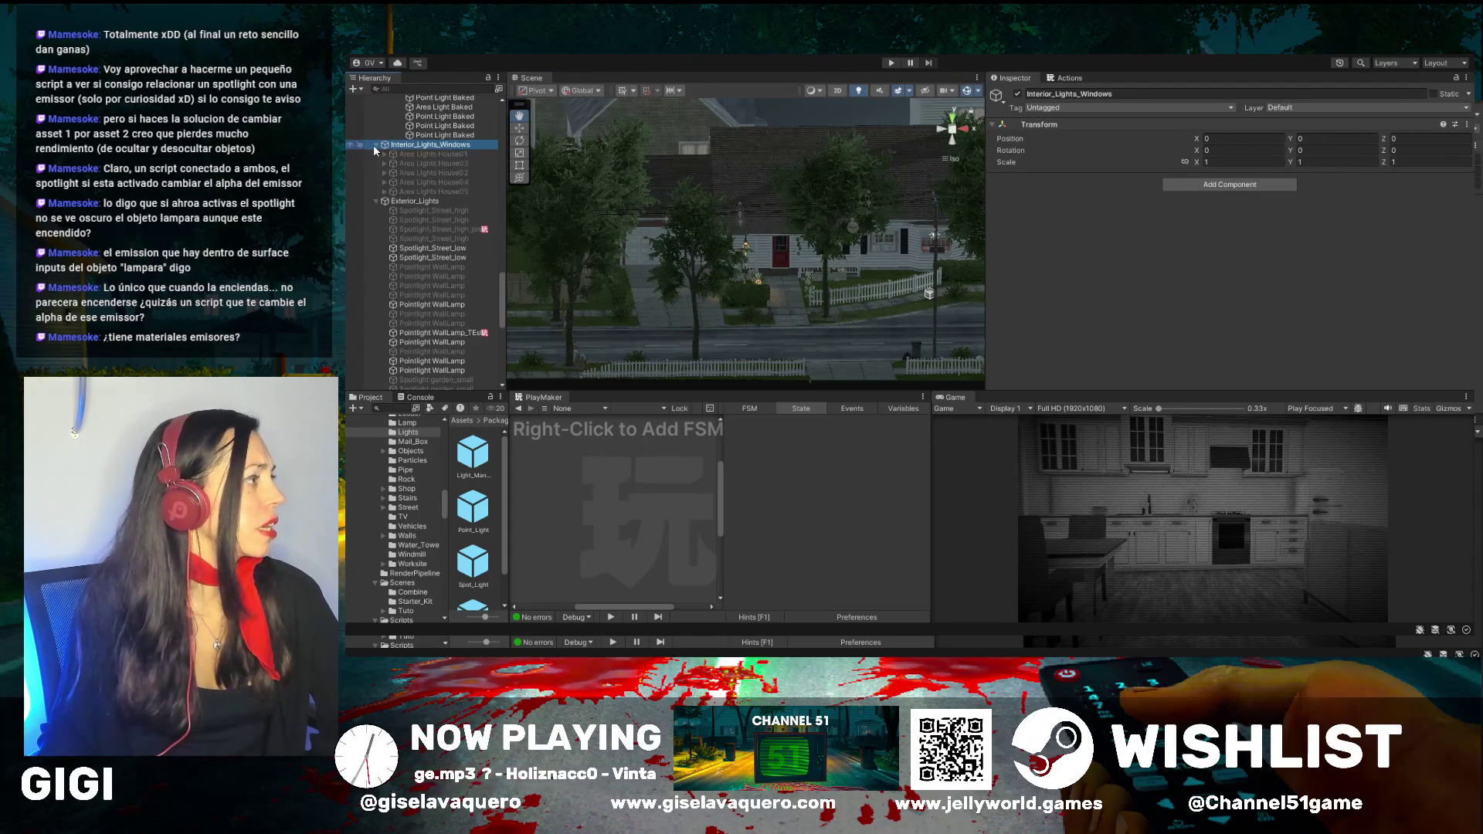
click(373, 146)
scroll(430, 287, down, 10)
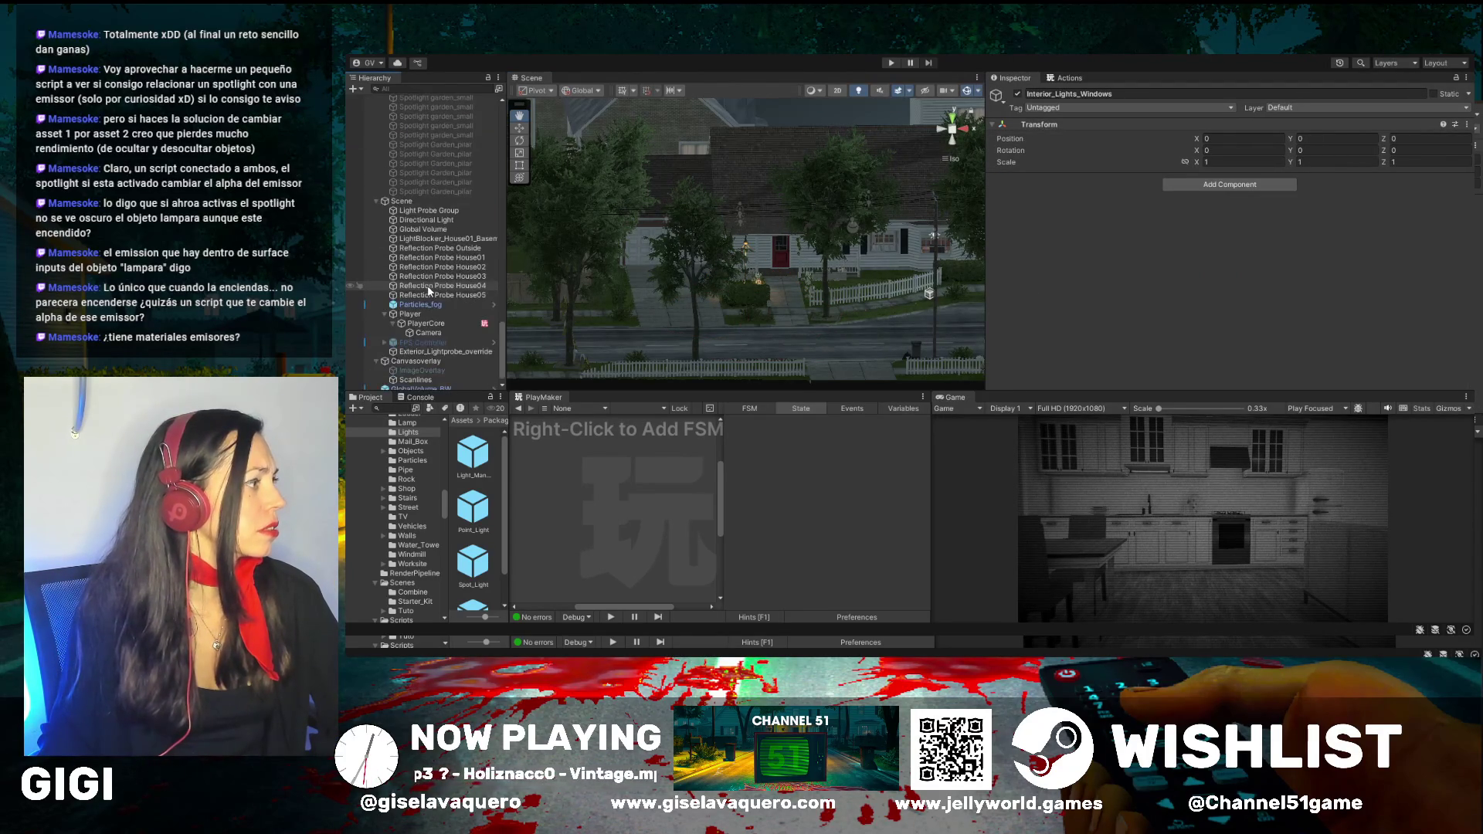
drag(682, 245, 723, 252)
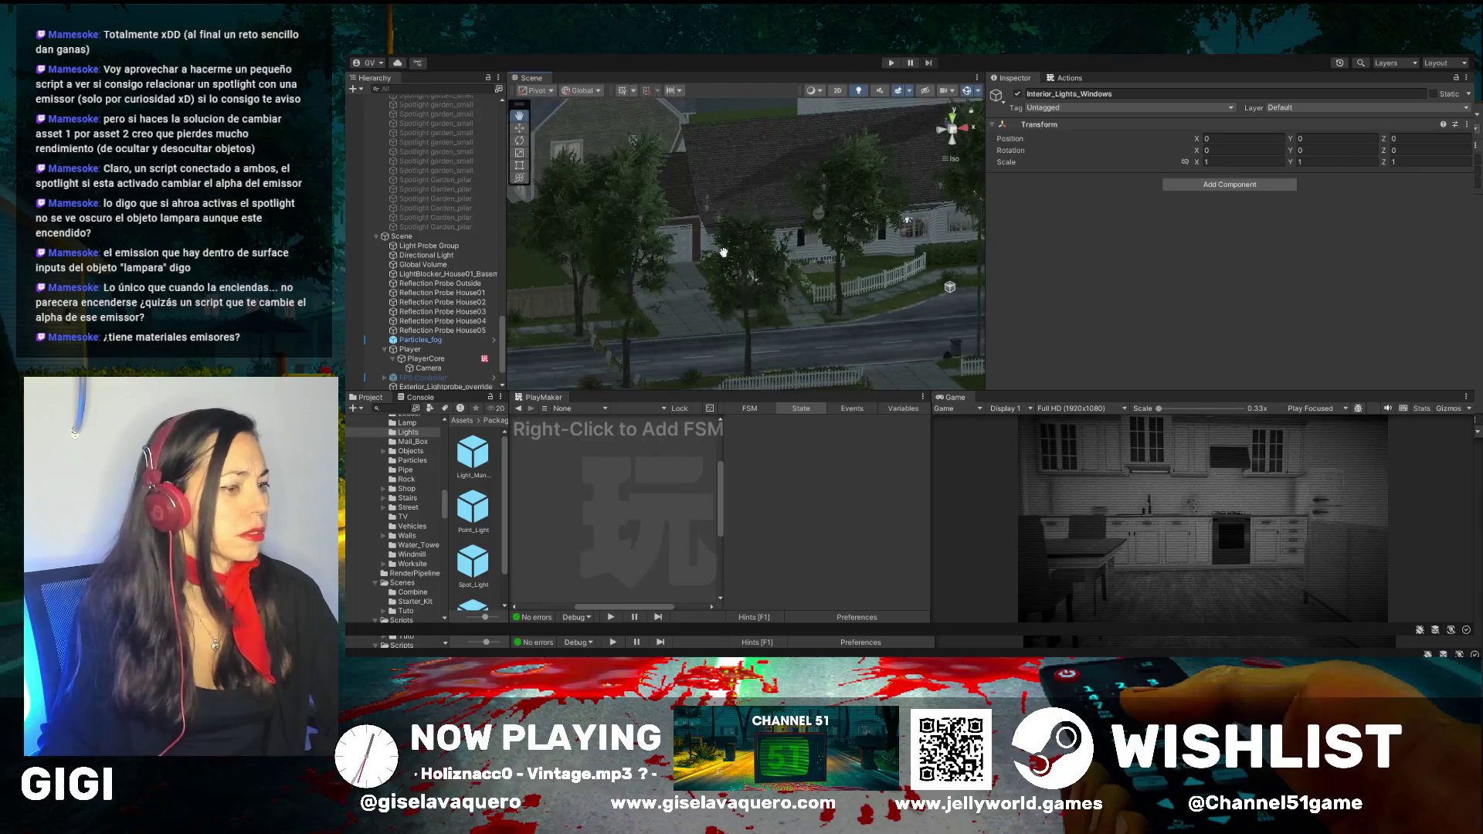
mouse_move(1080, 389)
mouse_down()
mouse_move(1043, 215)
mouse_move(1035, 427)
mouse_up()
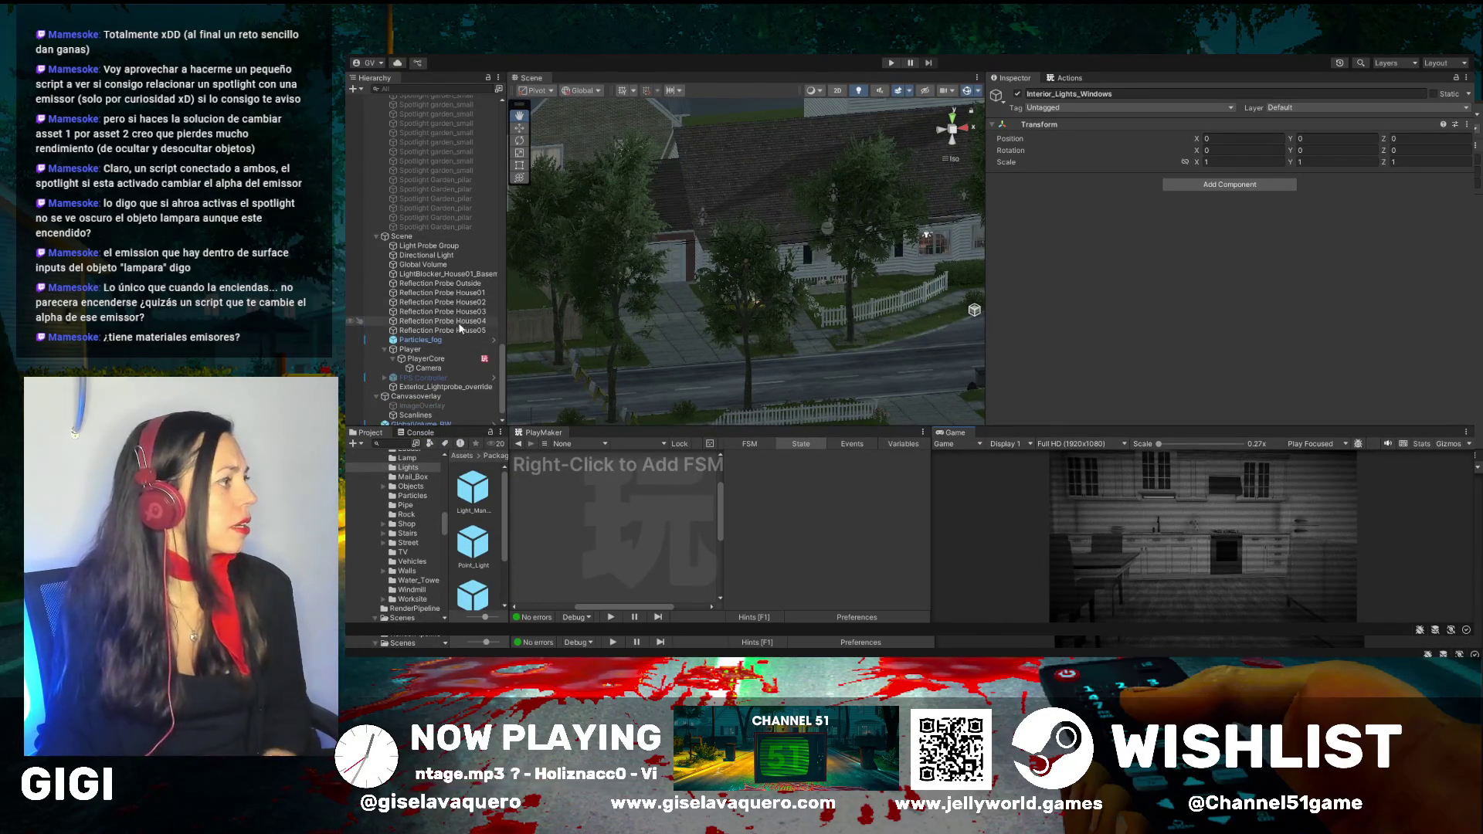
Lower the Global Volume's Bloom Scatter from 0.7 to 0.391
click(436, 265)
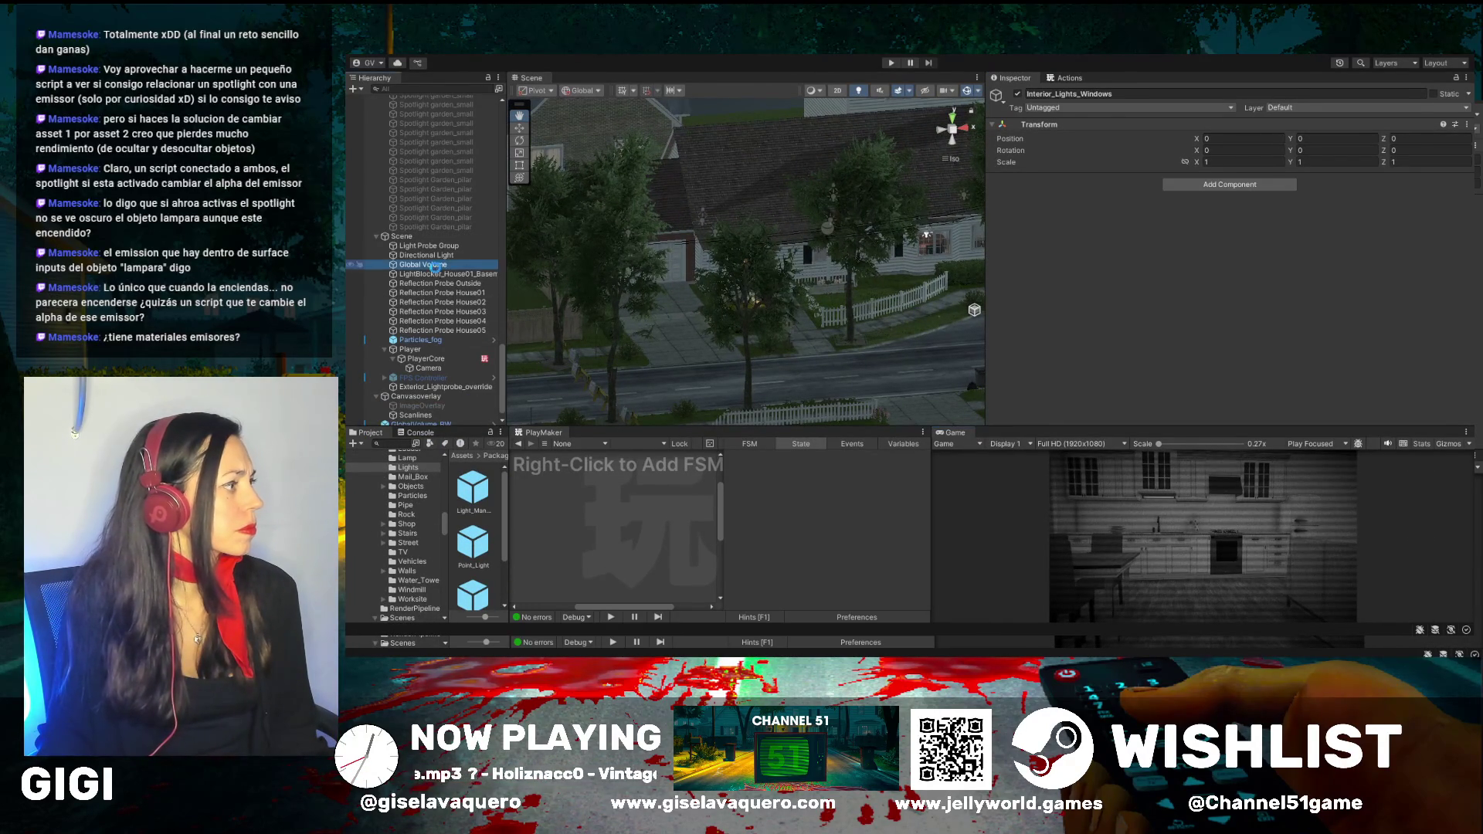
click(1339, 350)
drag(1357, 338, 1307, 342)
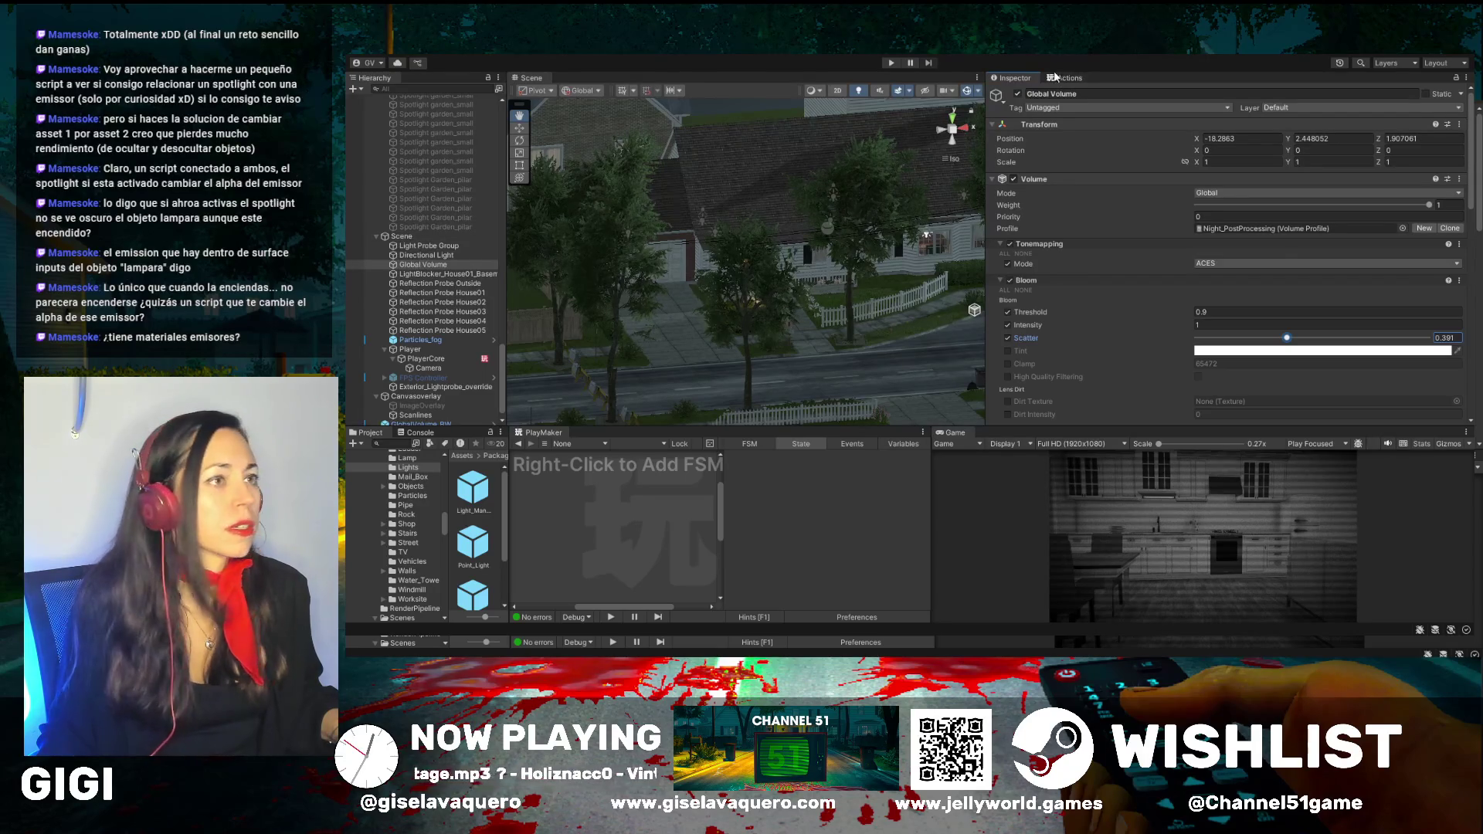
Toggle the Global Volume off and on to compare, then set Bloom Threshold to 0
click(1017, 94)
click(1017, 94)
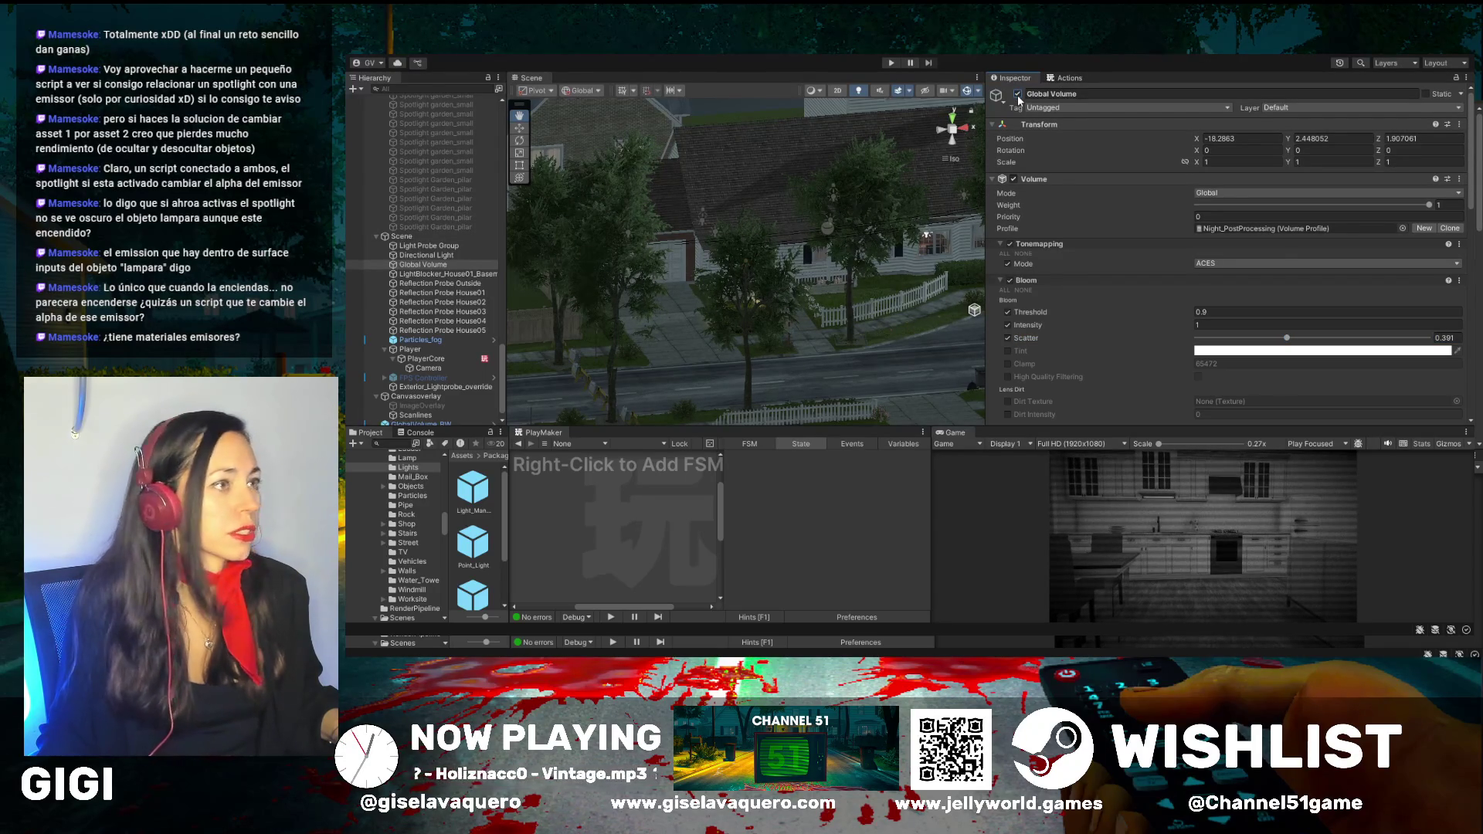
click(1195, 312)
text(0)
key(Return)
drag(1175, 317, 1211, 320)
drag(1087, 425, 1089, 318)
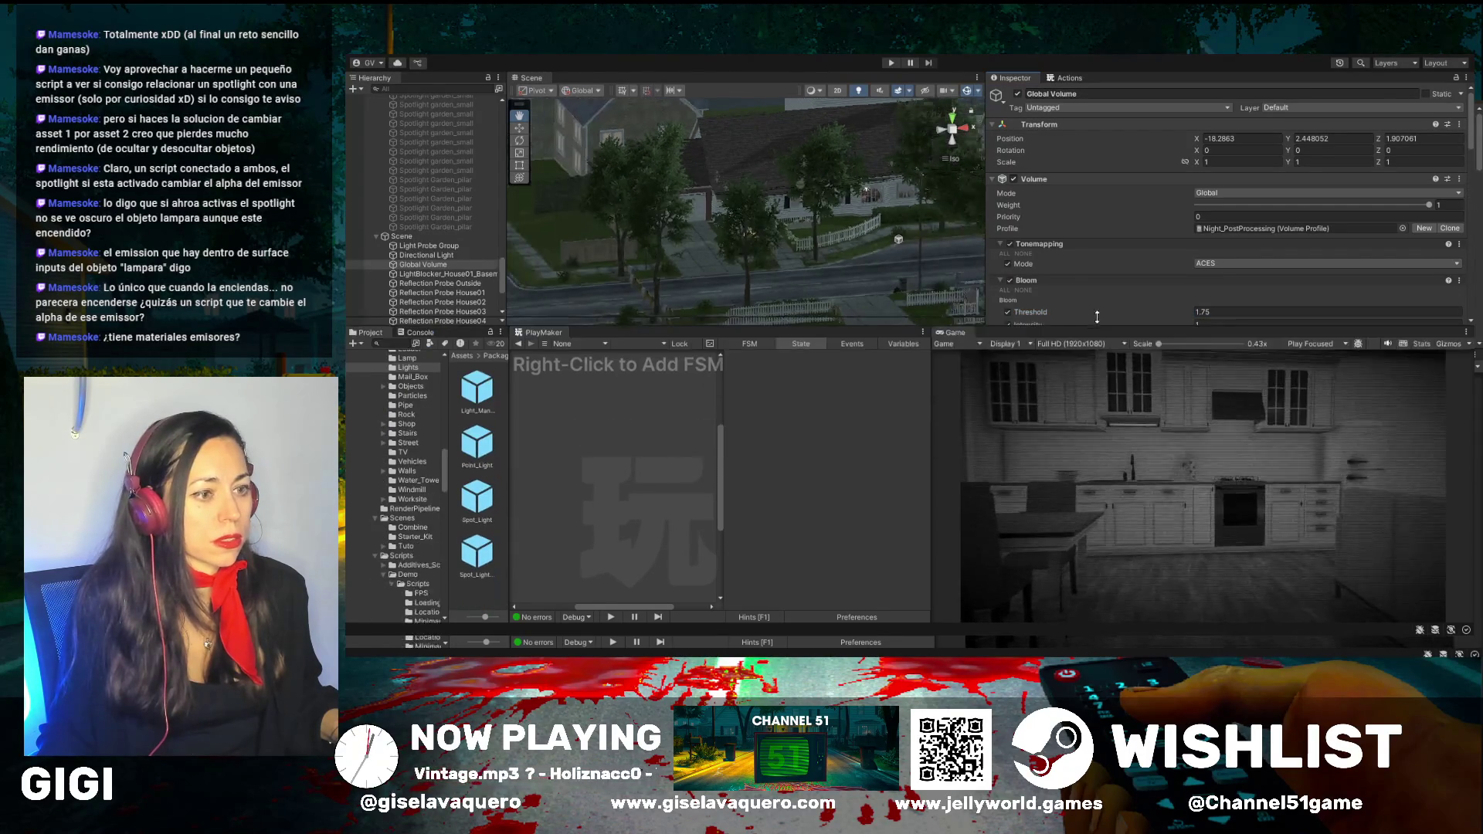
Reduce the Vignette intensity in the Night_PostProcessing profile
scroll(1181, 269, down, 3)
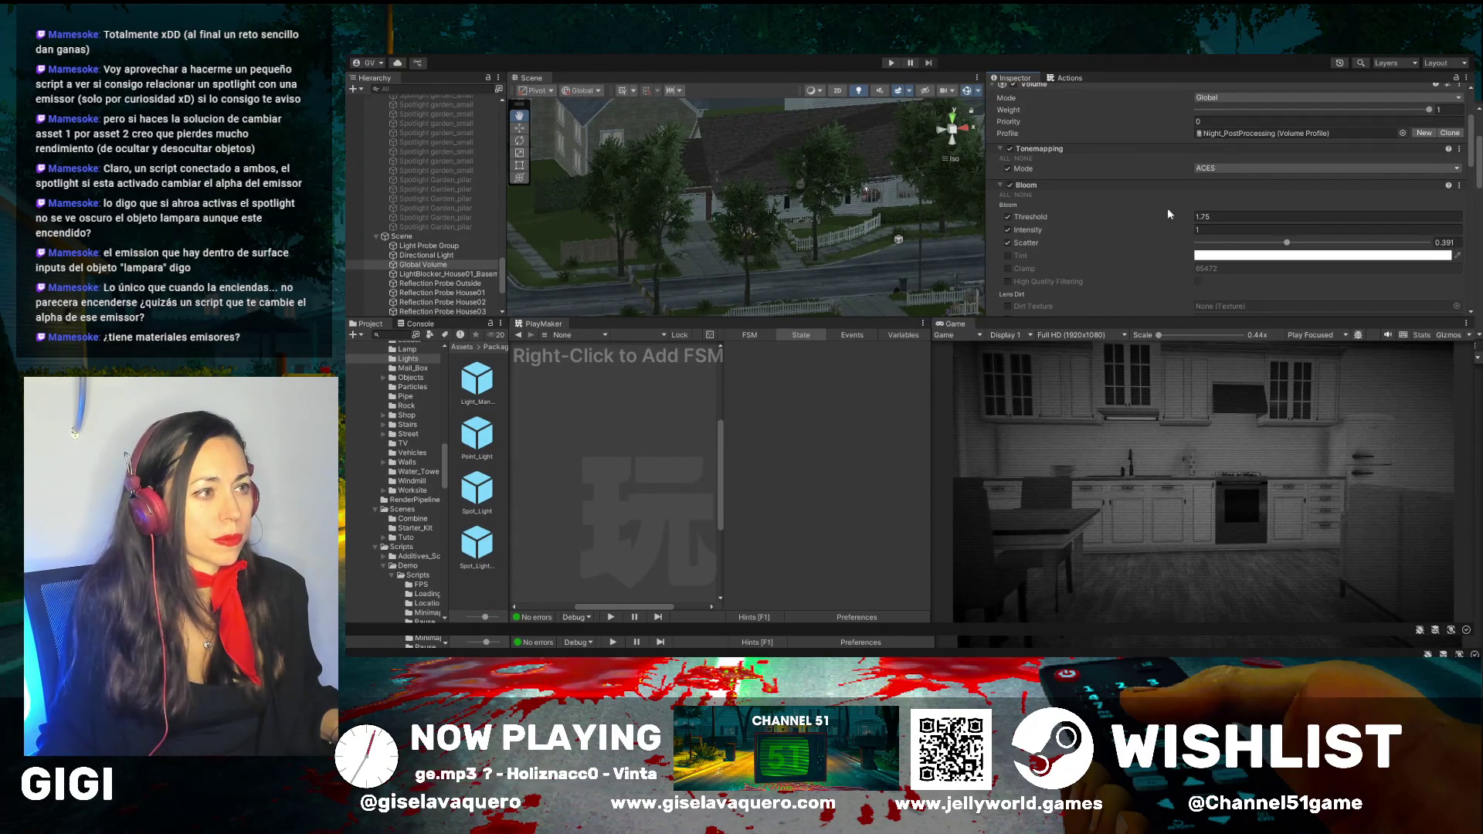
scroll(1089, 229, down, 7)
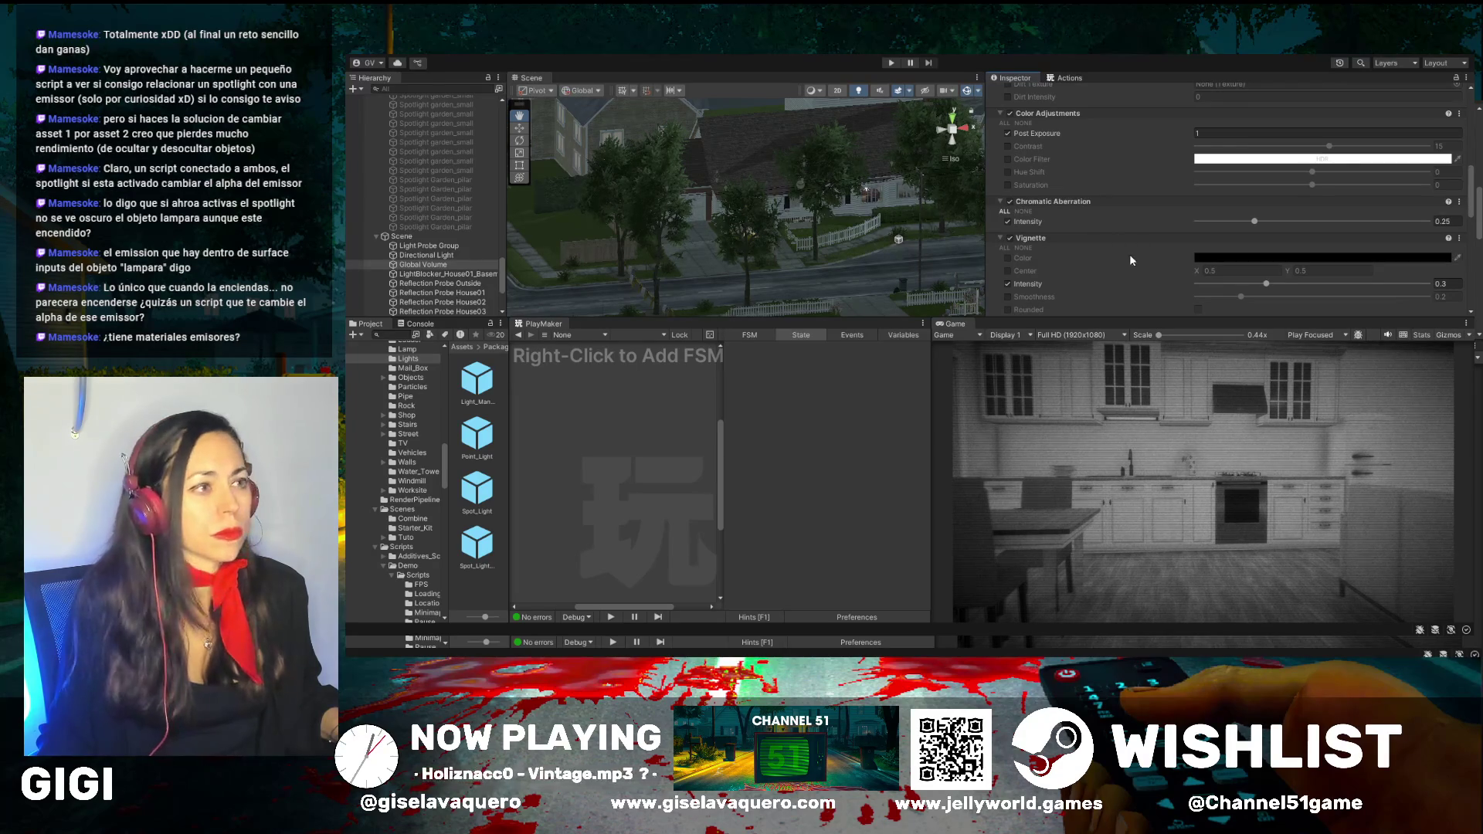
scroll(1131, 255, down, 2)
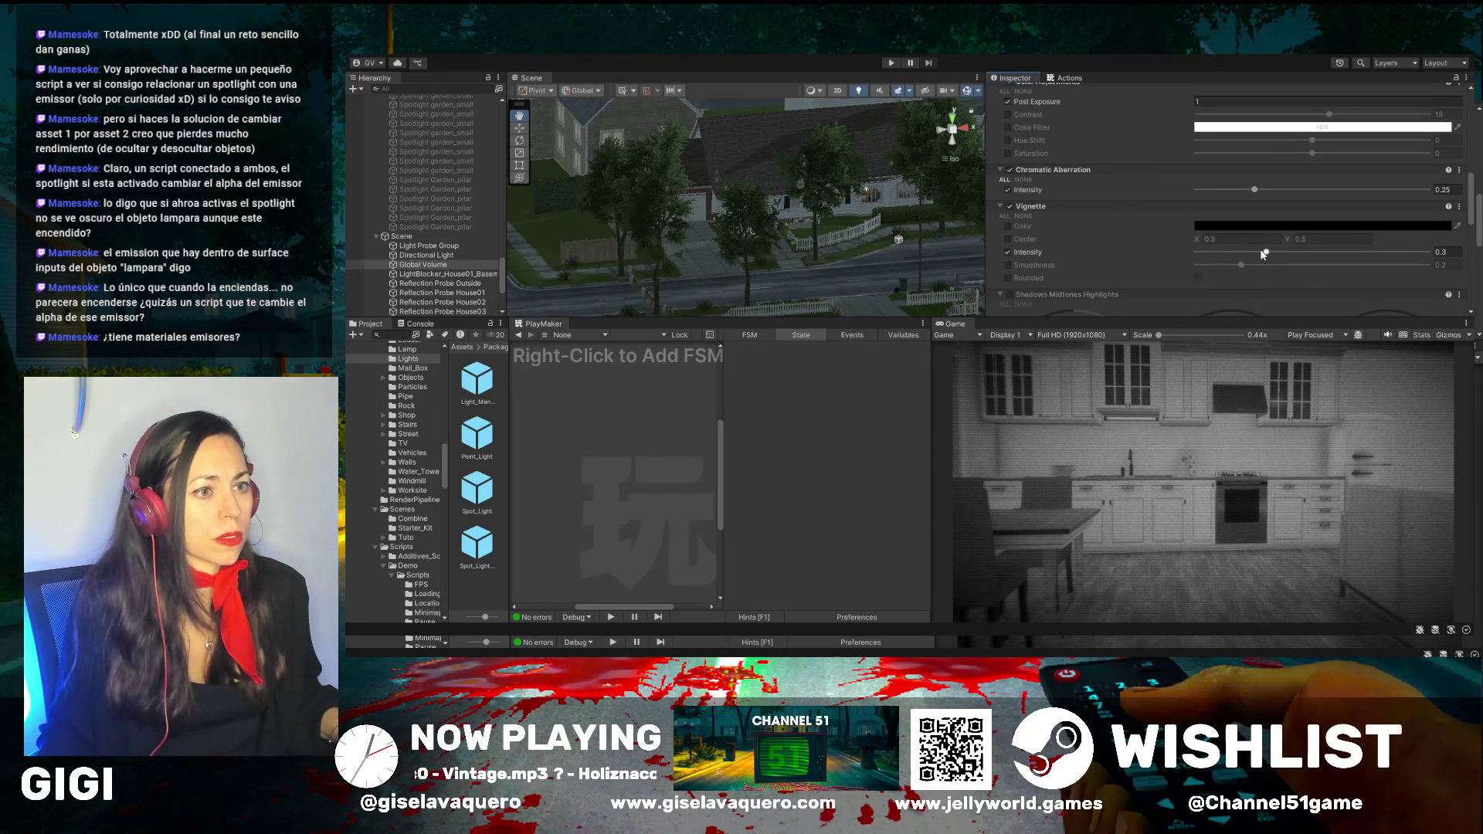
mouse_move(1266, 255)
mouse_down()
mouse_move(1239, 255)
mouse_move(1311, 258)
mouse_move(1277, 260)
mouse_up()
Set Color Adjustments Post Exposure to 0.49 and drag Bloom Intensity down to 0
scroll(1244, 224, up, 2)
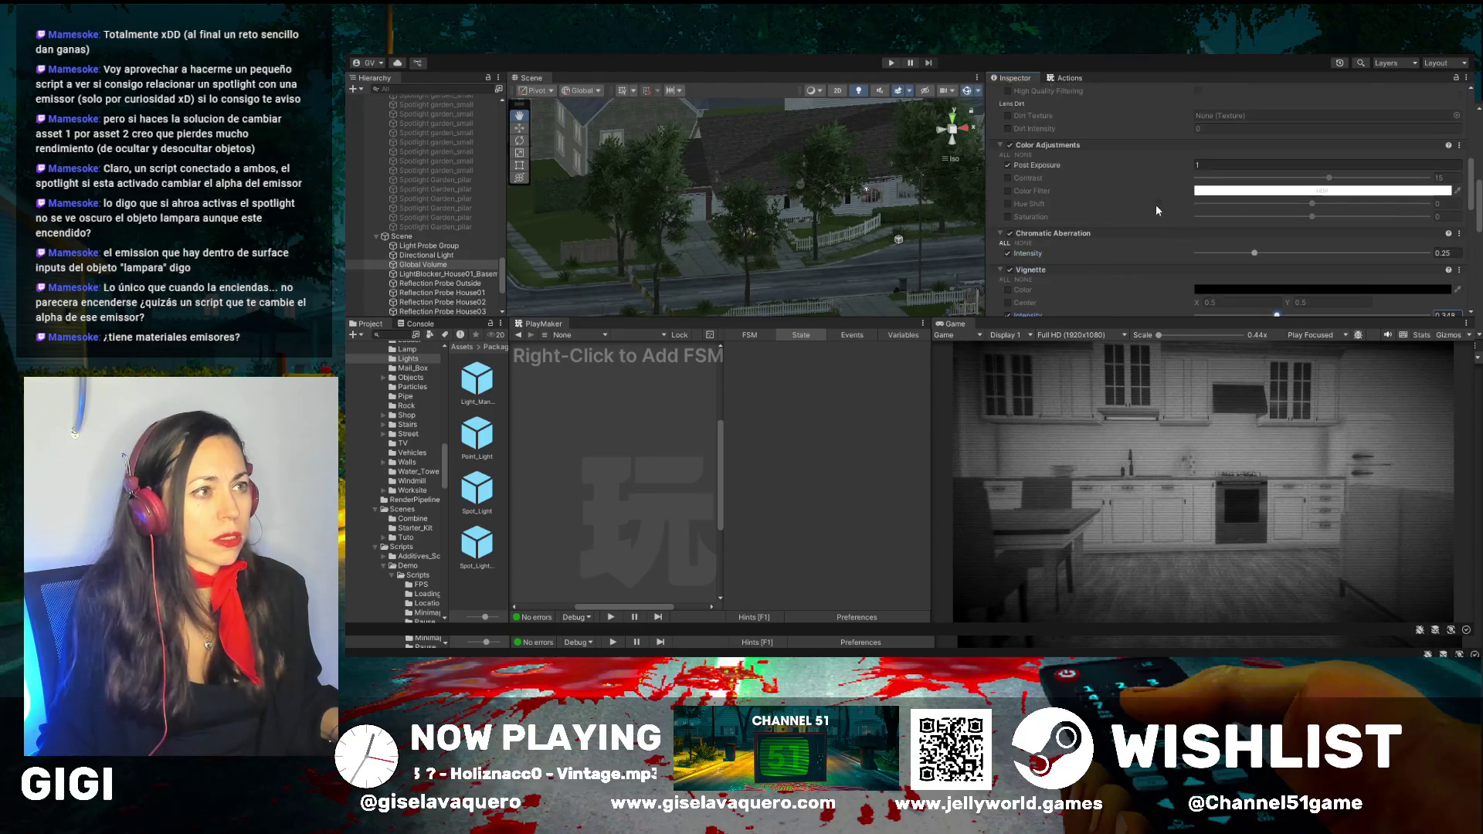
click(1184, 164)
text(0.1)
mouse_move(1166, 169)
mouse_down()
mouse_move(1157, 183)
mouse_move(1191, 183)
mouse_up()
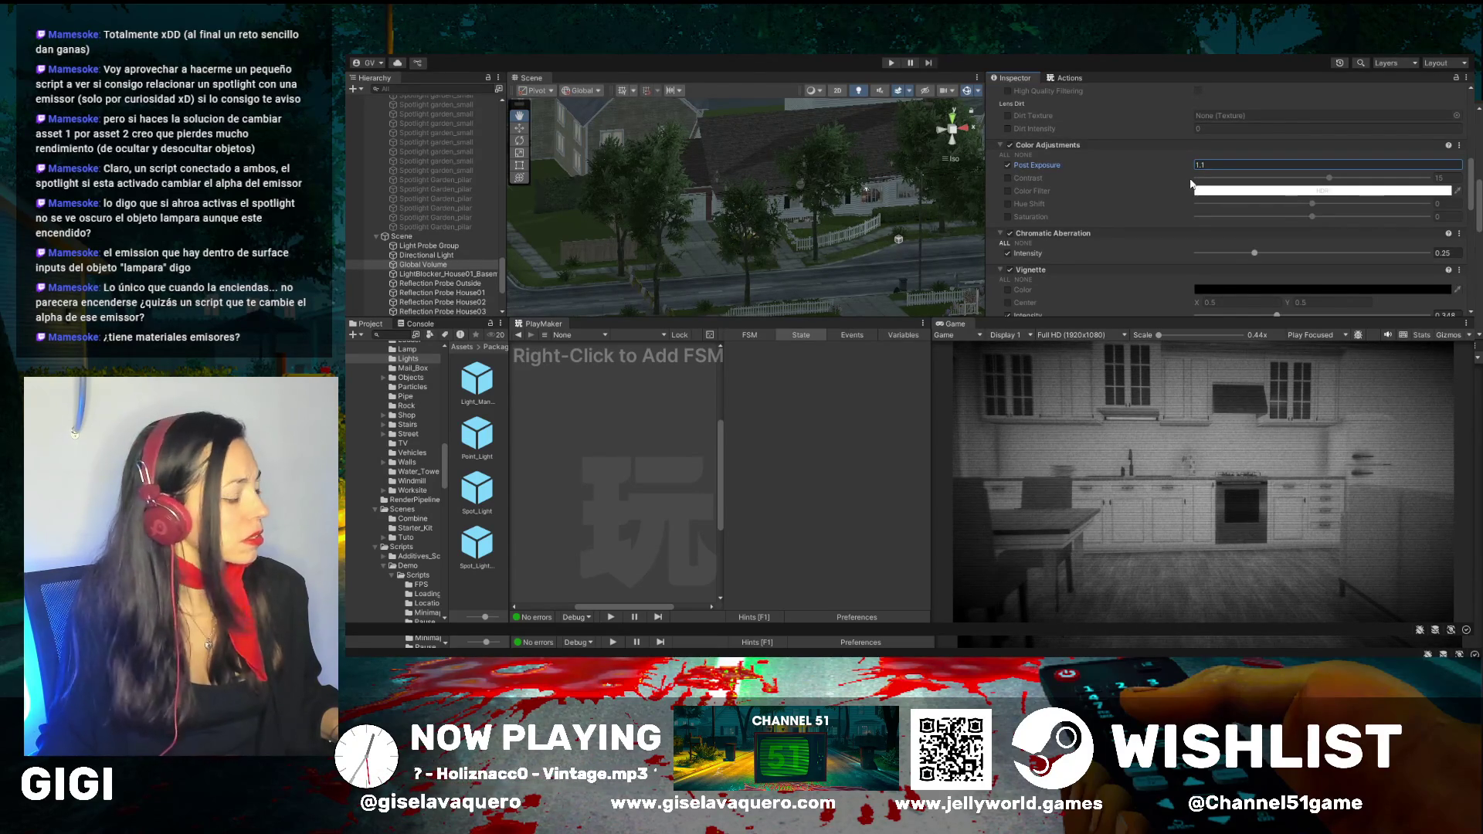
drag(1190, 184, 1184, 179)
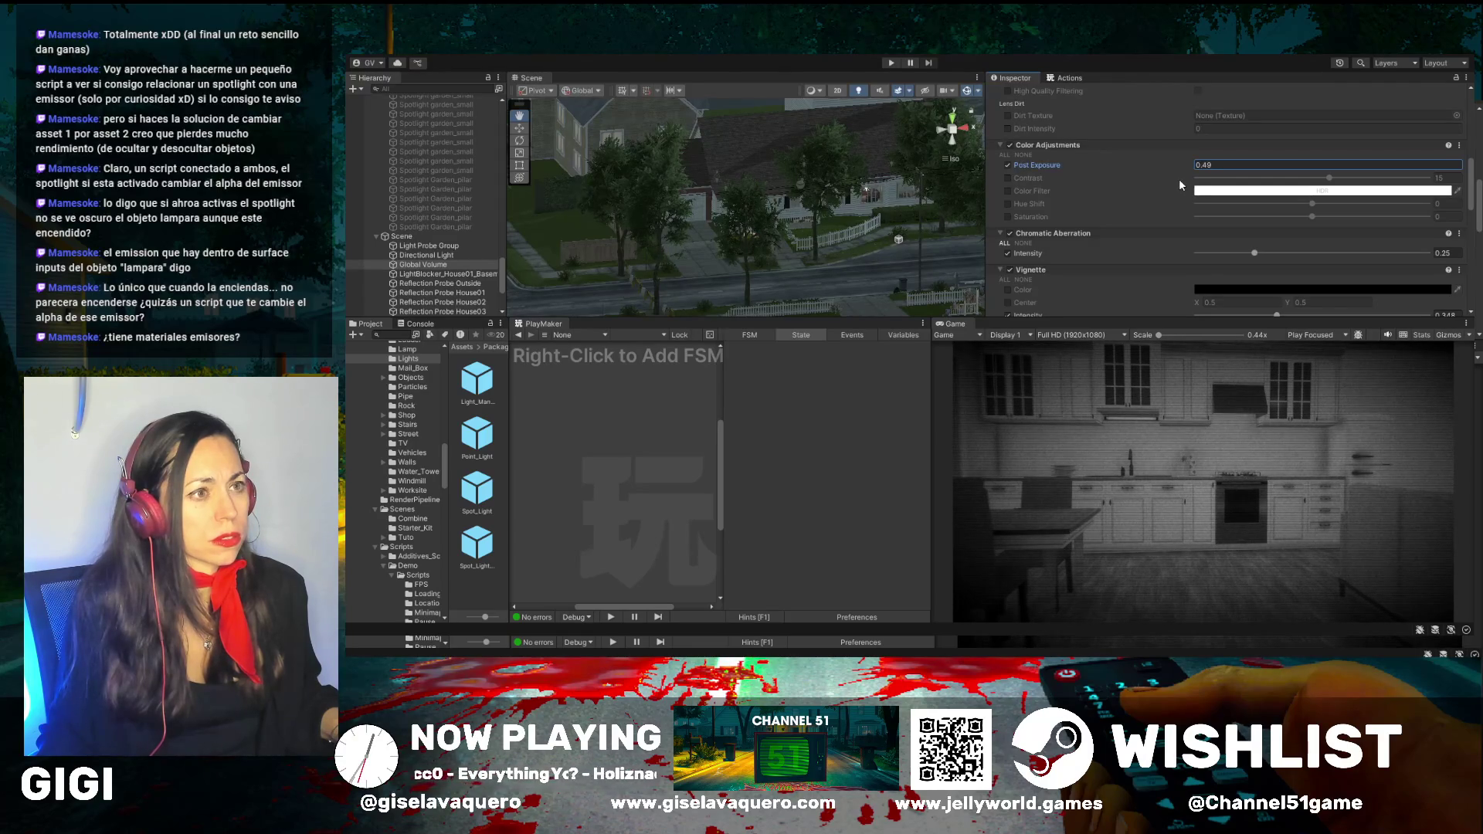
scroll(1189, 183, up, 5)
drag(1187, 193, 1159, 201)
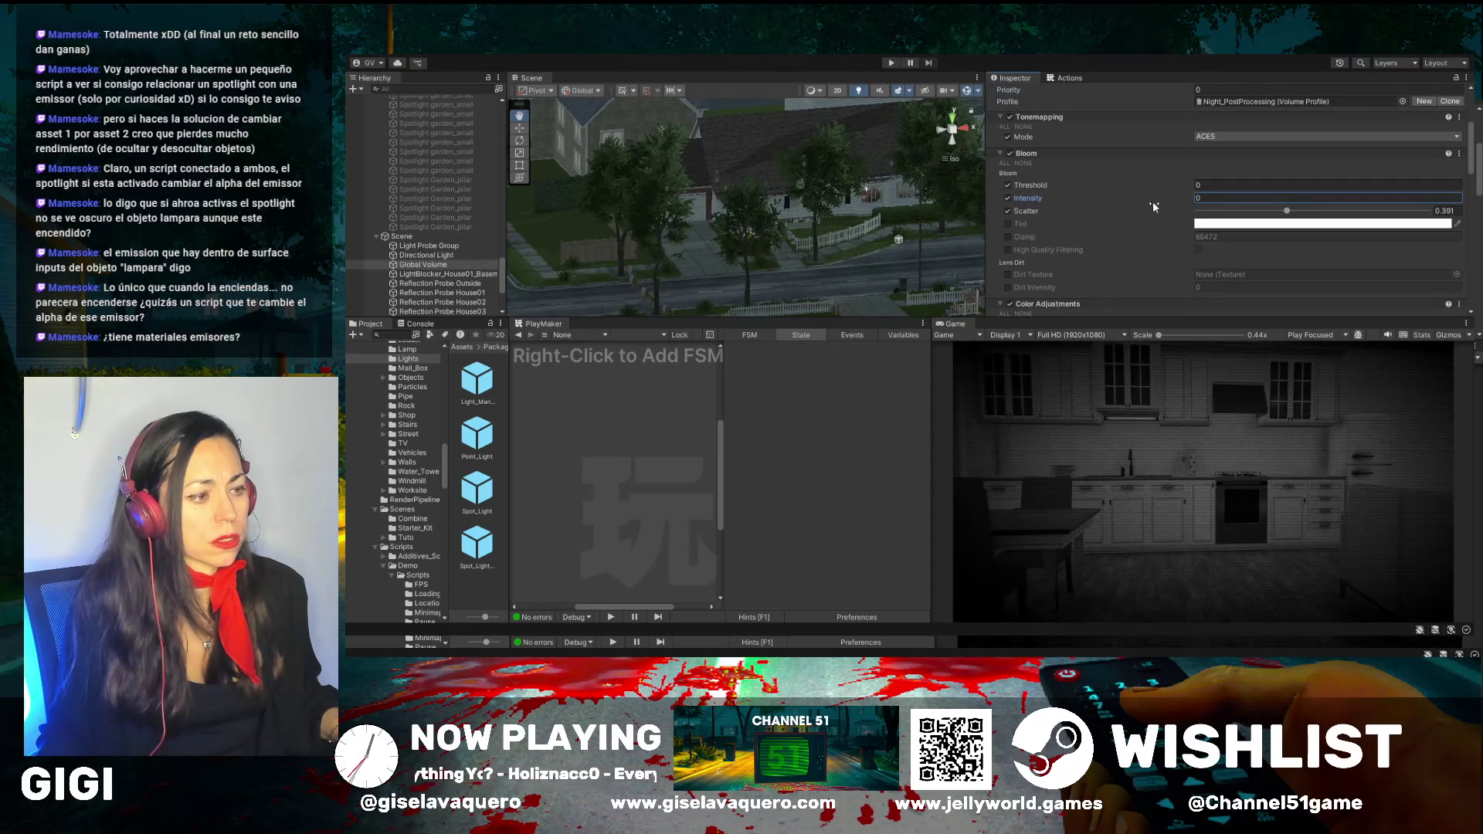
Switch off the Chromatic Aberration effect in the Global Volume
text(1)
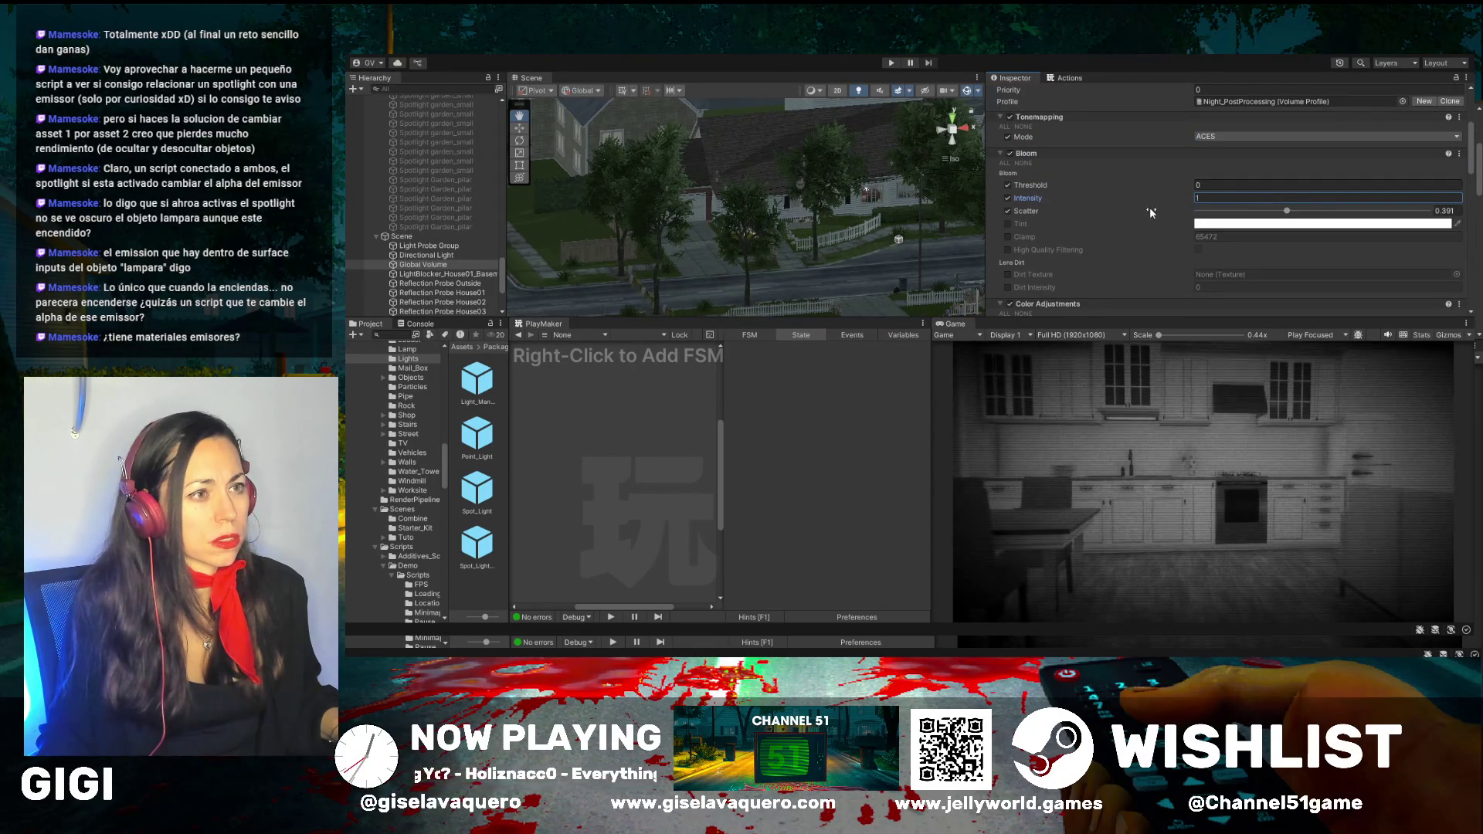
scroll(1143, 208, down, 10)
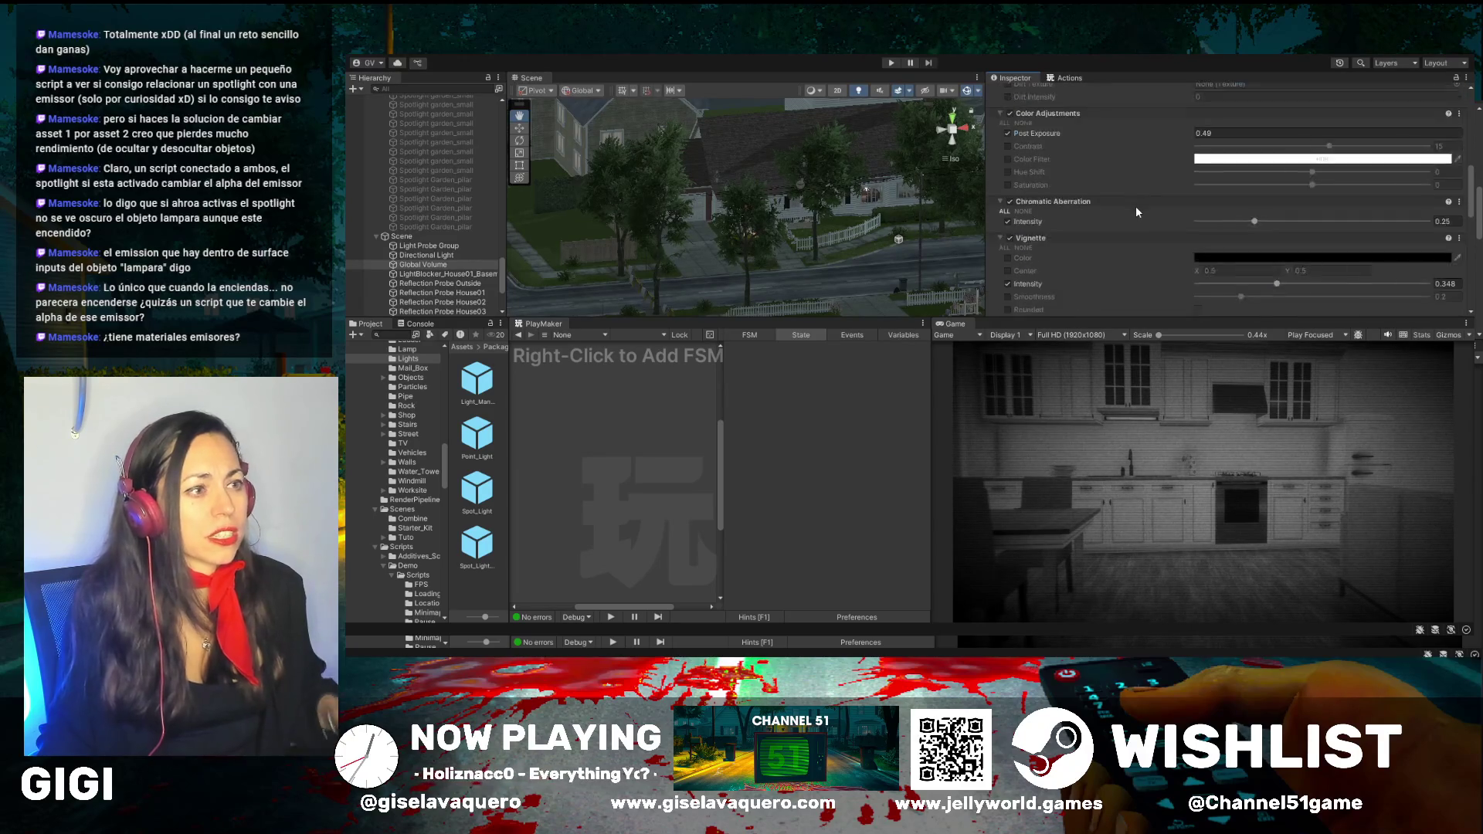
scroll(1135, 205, down, 2)
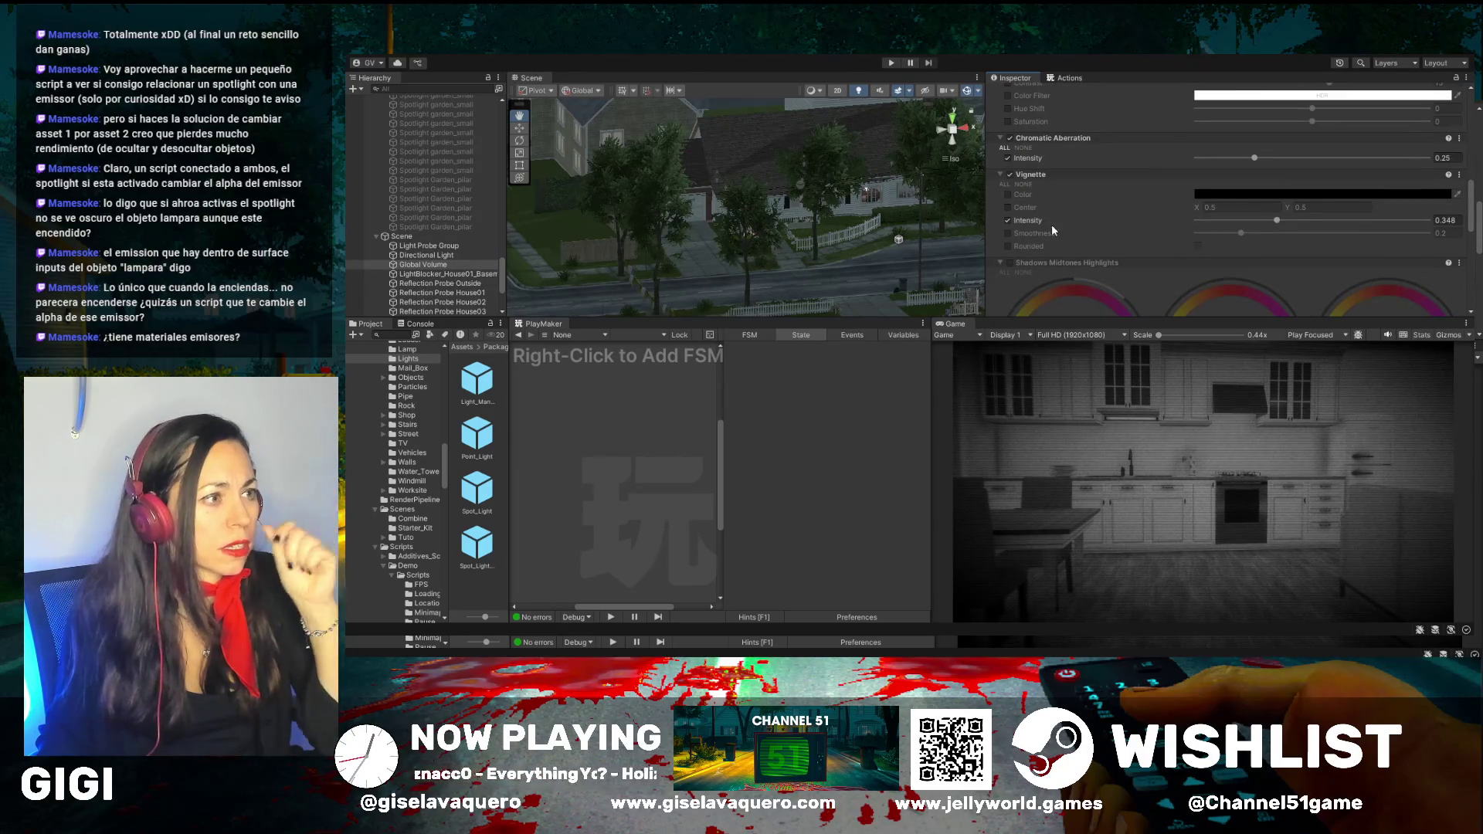
scroll(1051, 224, down, 2)
scroll(1122, 269, down, 3)
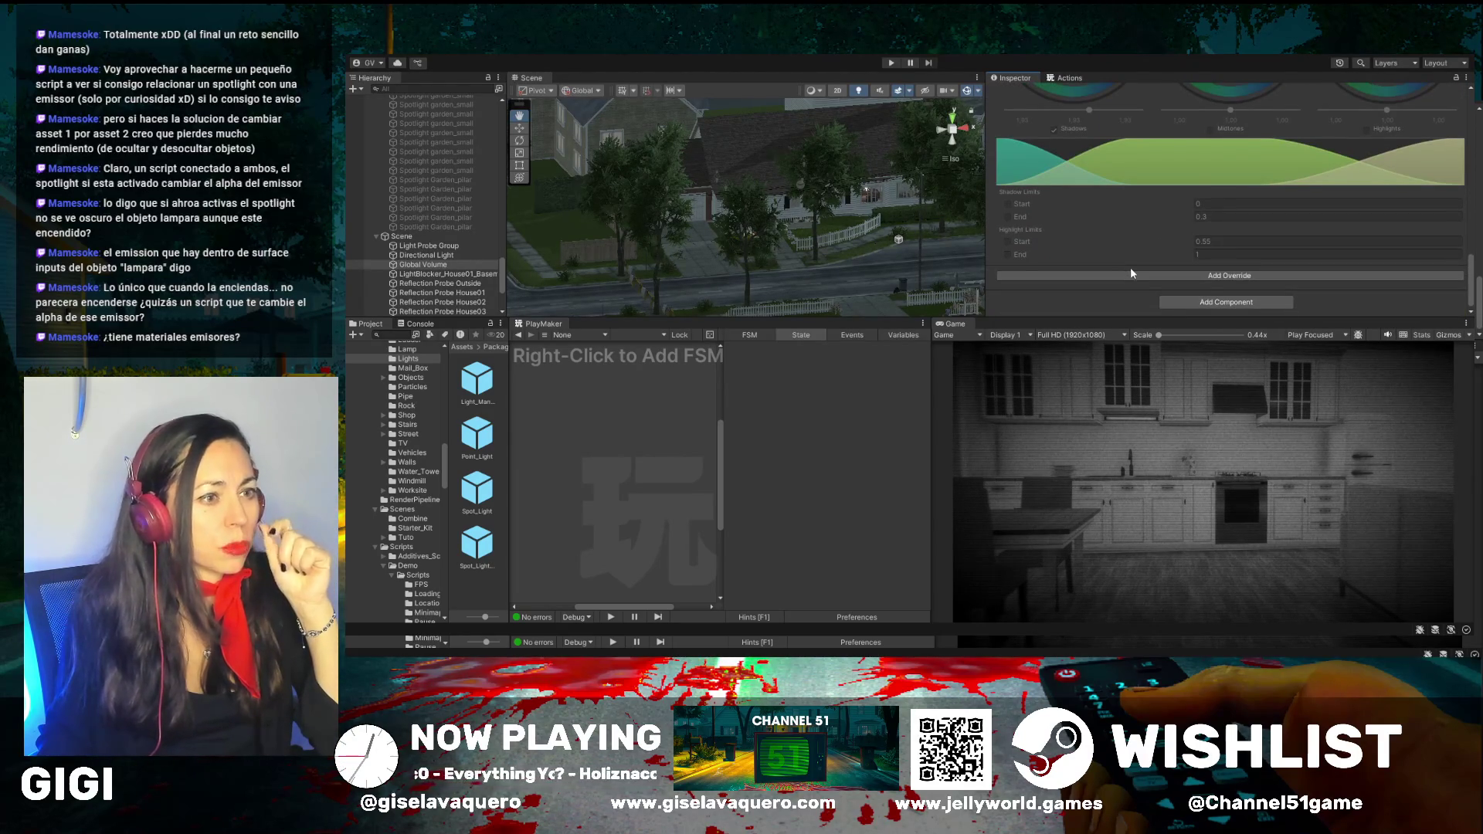
scroll(1129, 267, up, 3)
scroll(1129, 267, up, 5)
click(1011, 193)
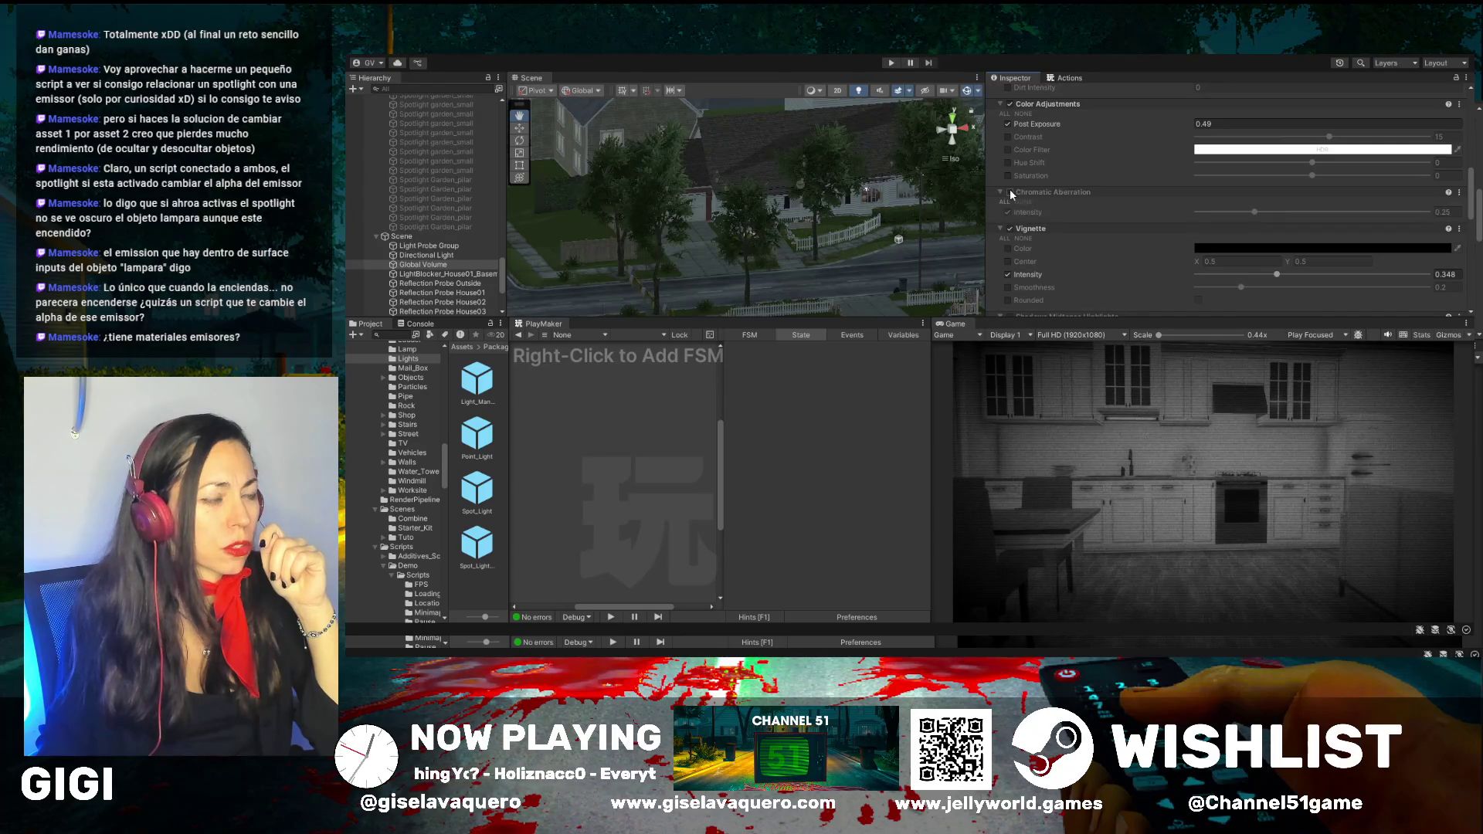
Toggle Post Exposure and Bloom Scatter off and back on to compare the look
scroll(1058, 216, up, 2)
click(1009, 188)
click(1009, 188)
scroll(1091, 227, up, 3)
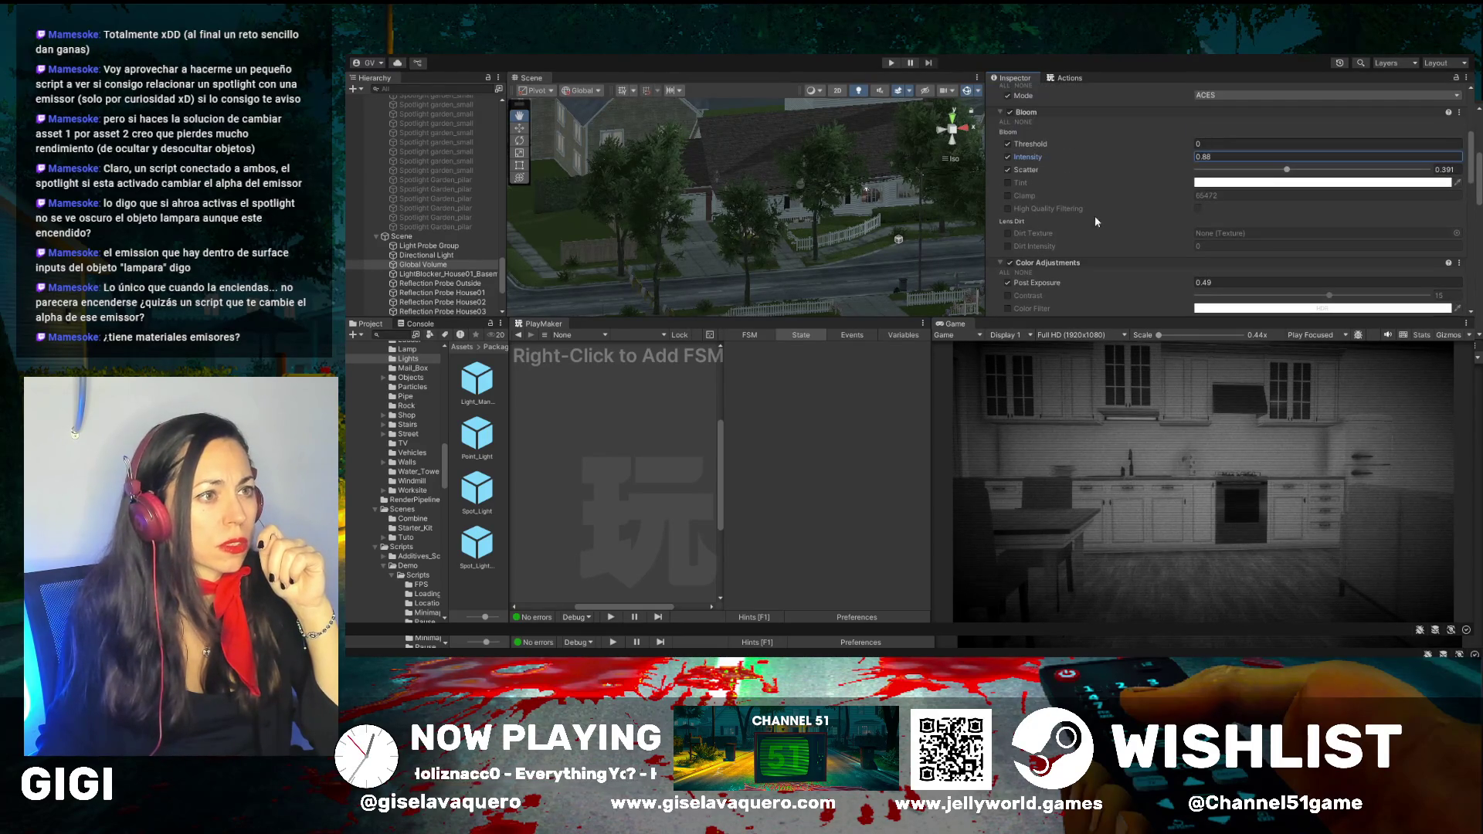
click(1007, 170)
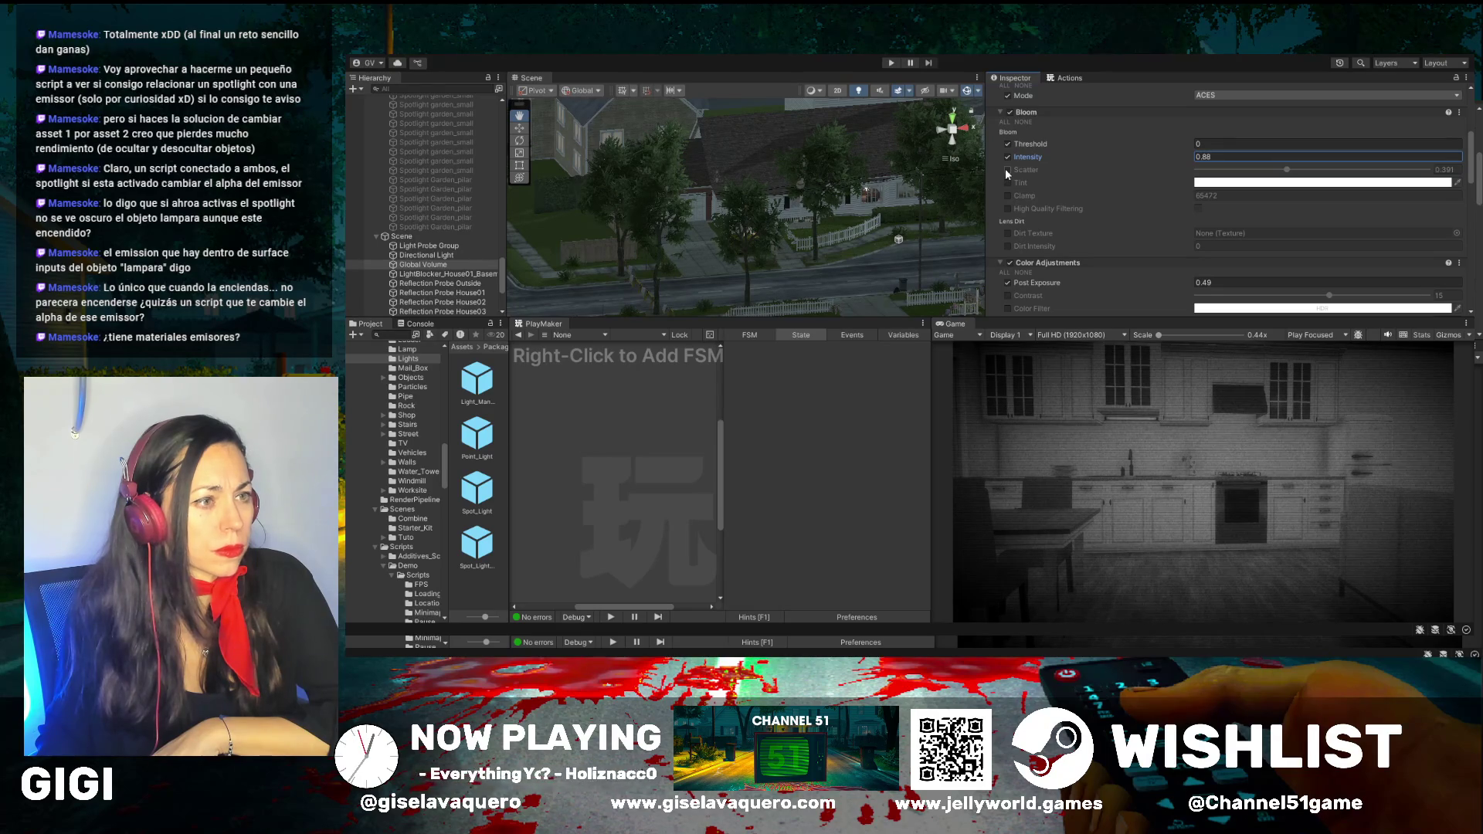
click(1007, 170)
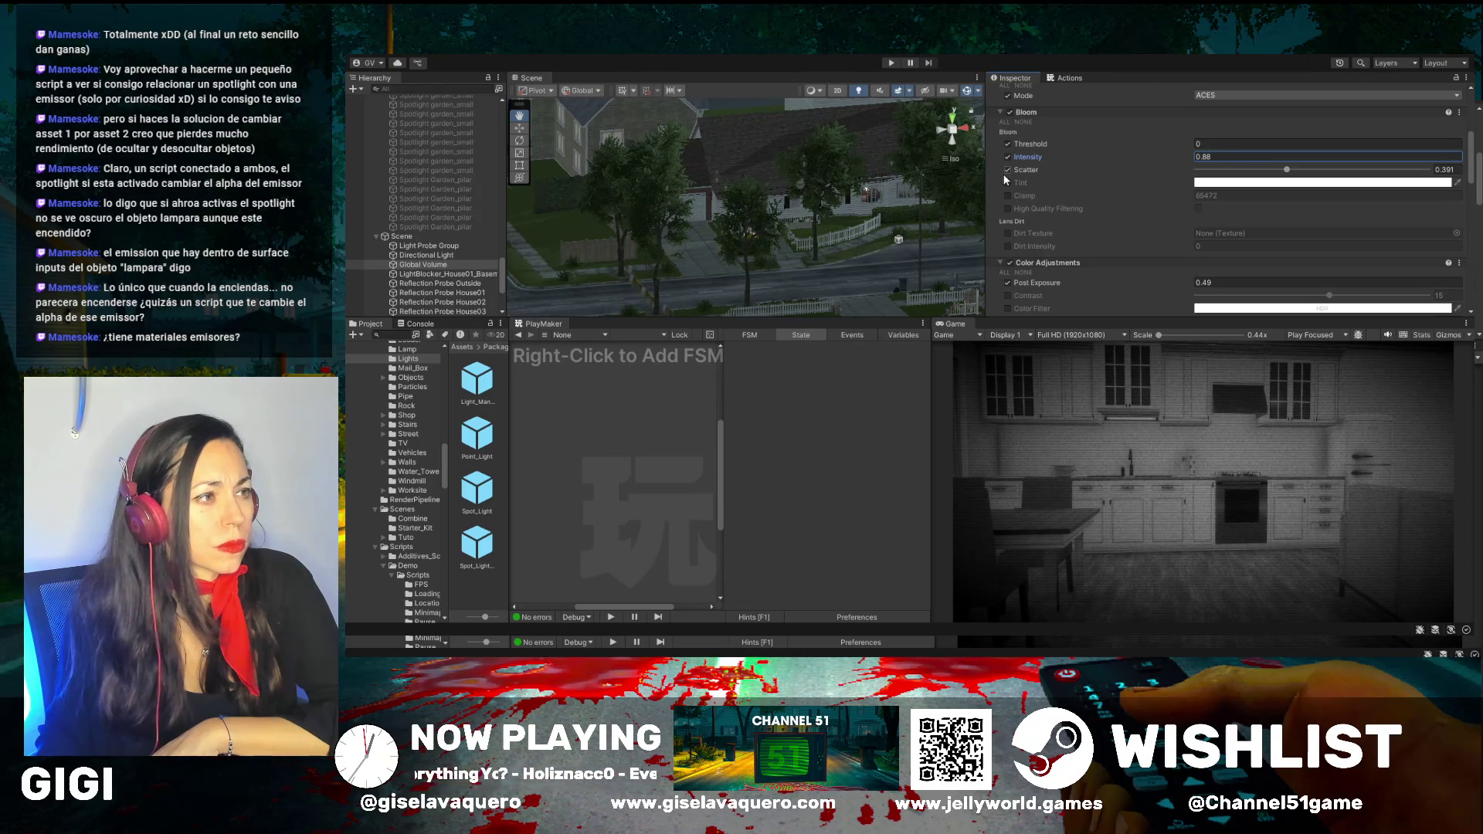
Set Bloom Intensity to 0.47 and Bloom Threshold to 1
drag(1189, 155, 1141, 165)
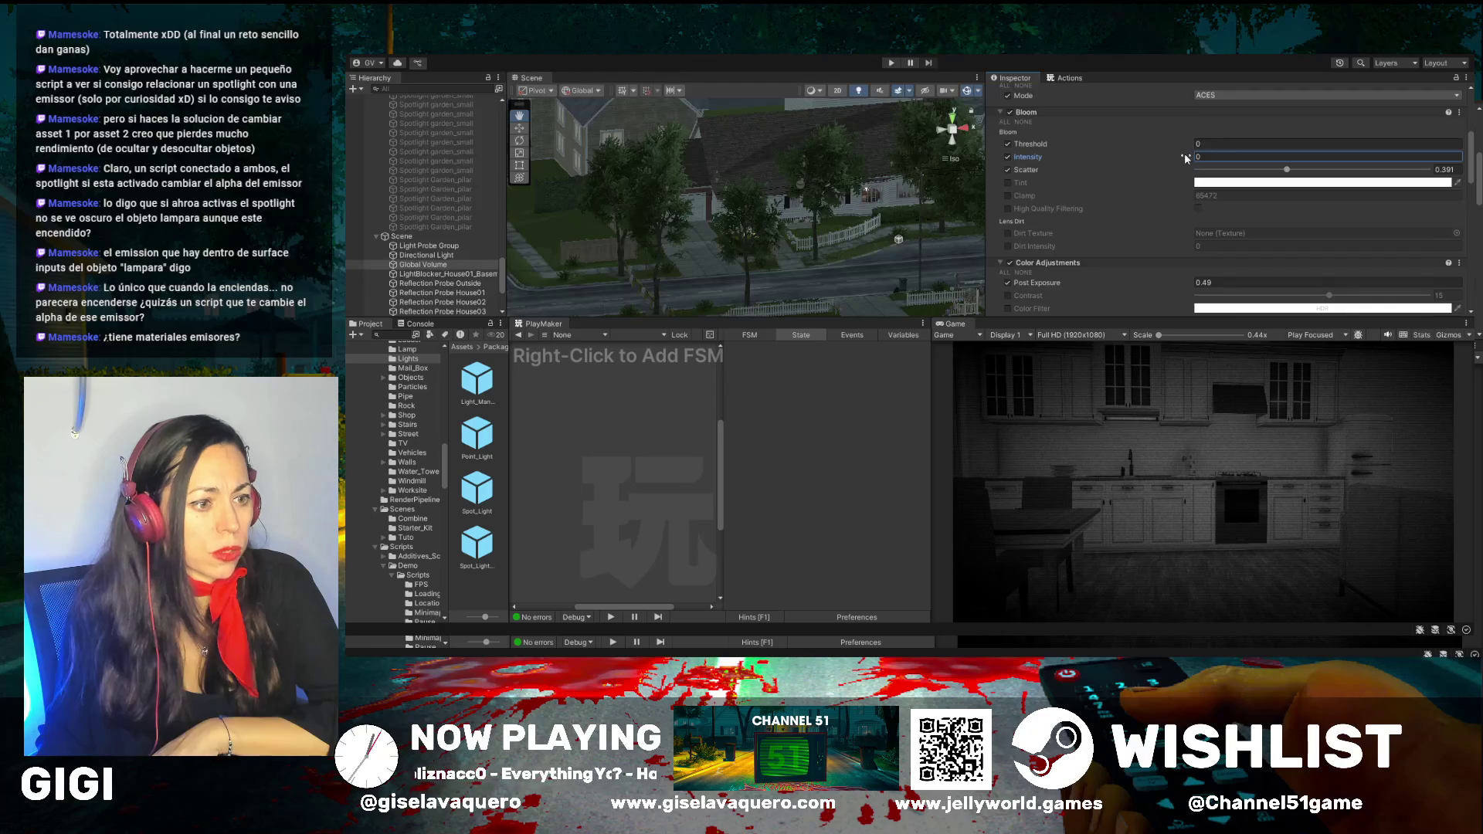
drag(1190, 157, 1203, 160)
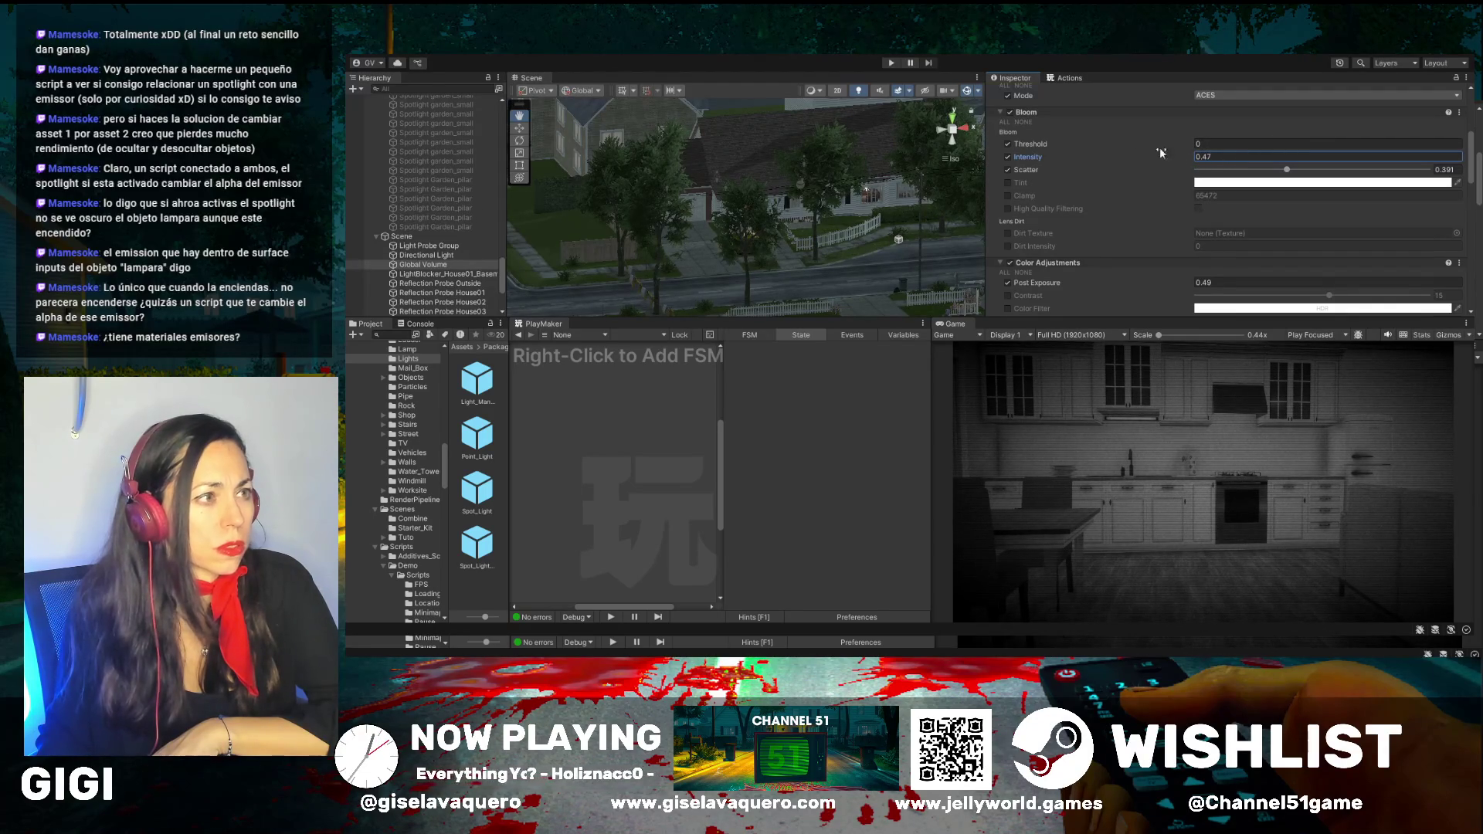
mouse_move(1192, 147)
mouse_down()
mouse_move(1283, 146)
mouse_move(1211, 145)
mouse_up()
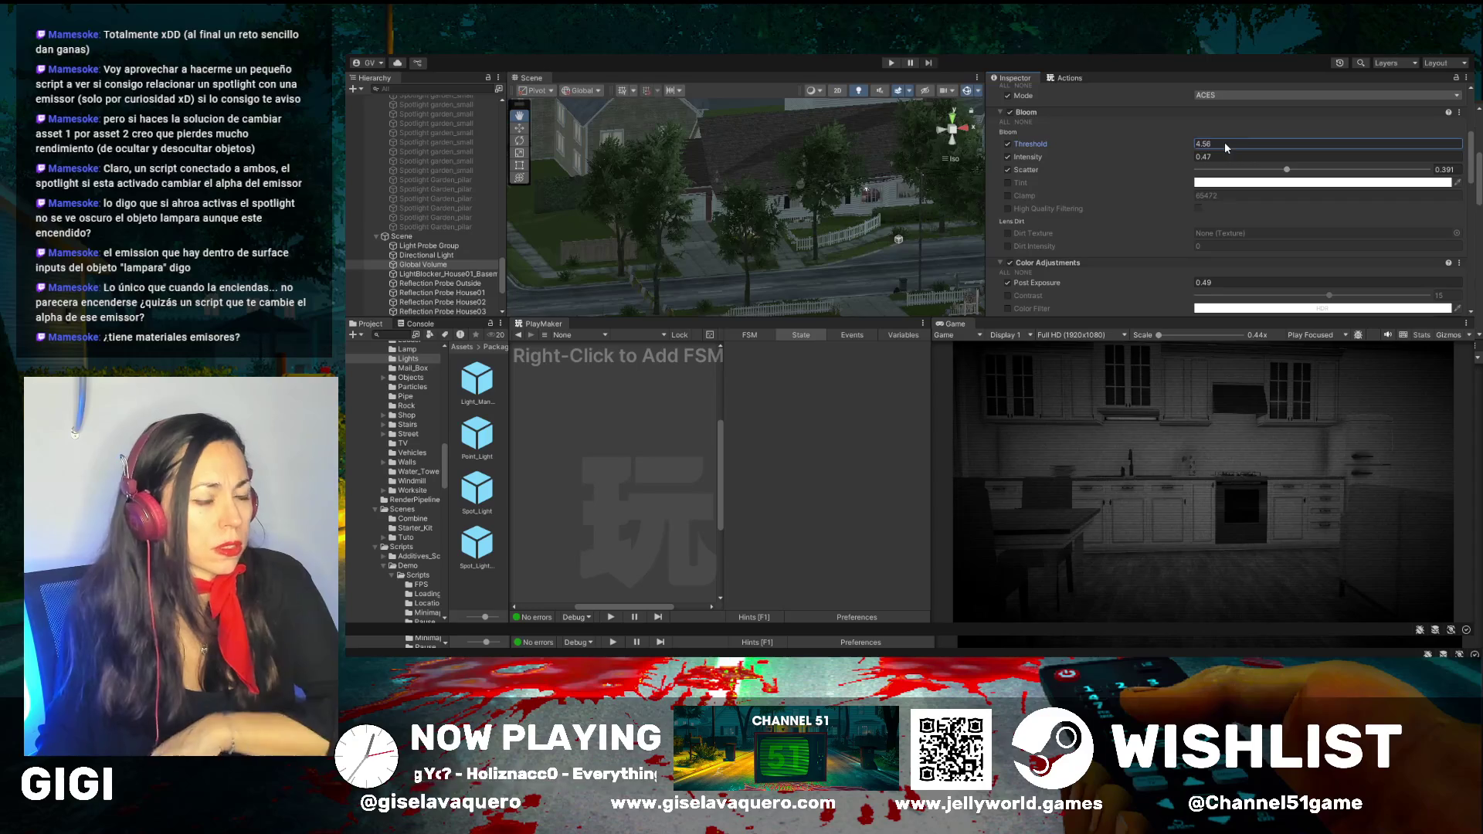
text(1)
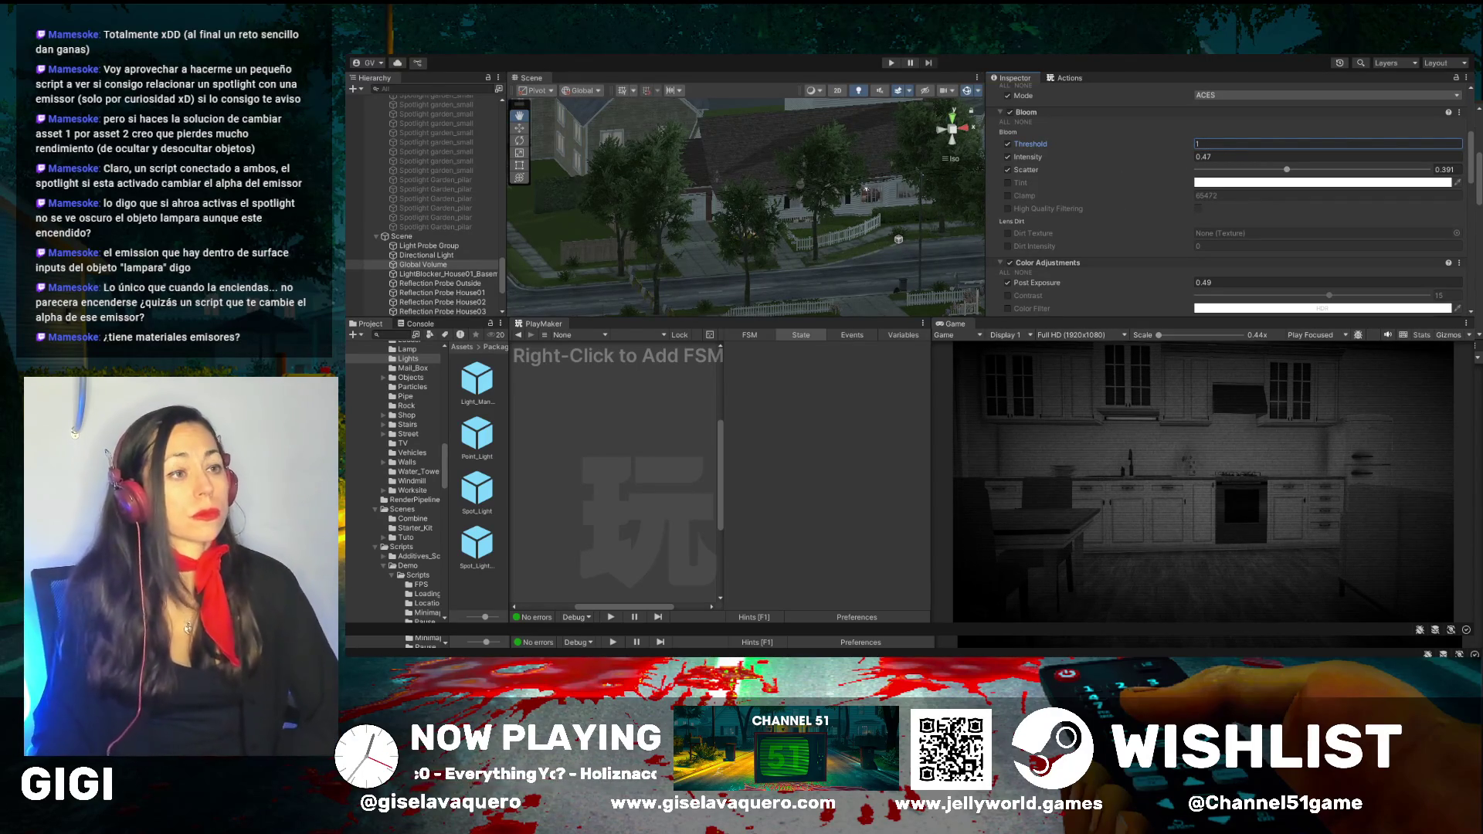
scroll(1175, 187, up, 2)
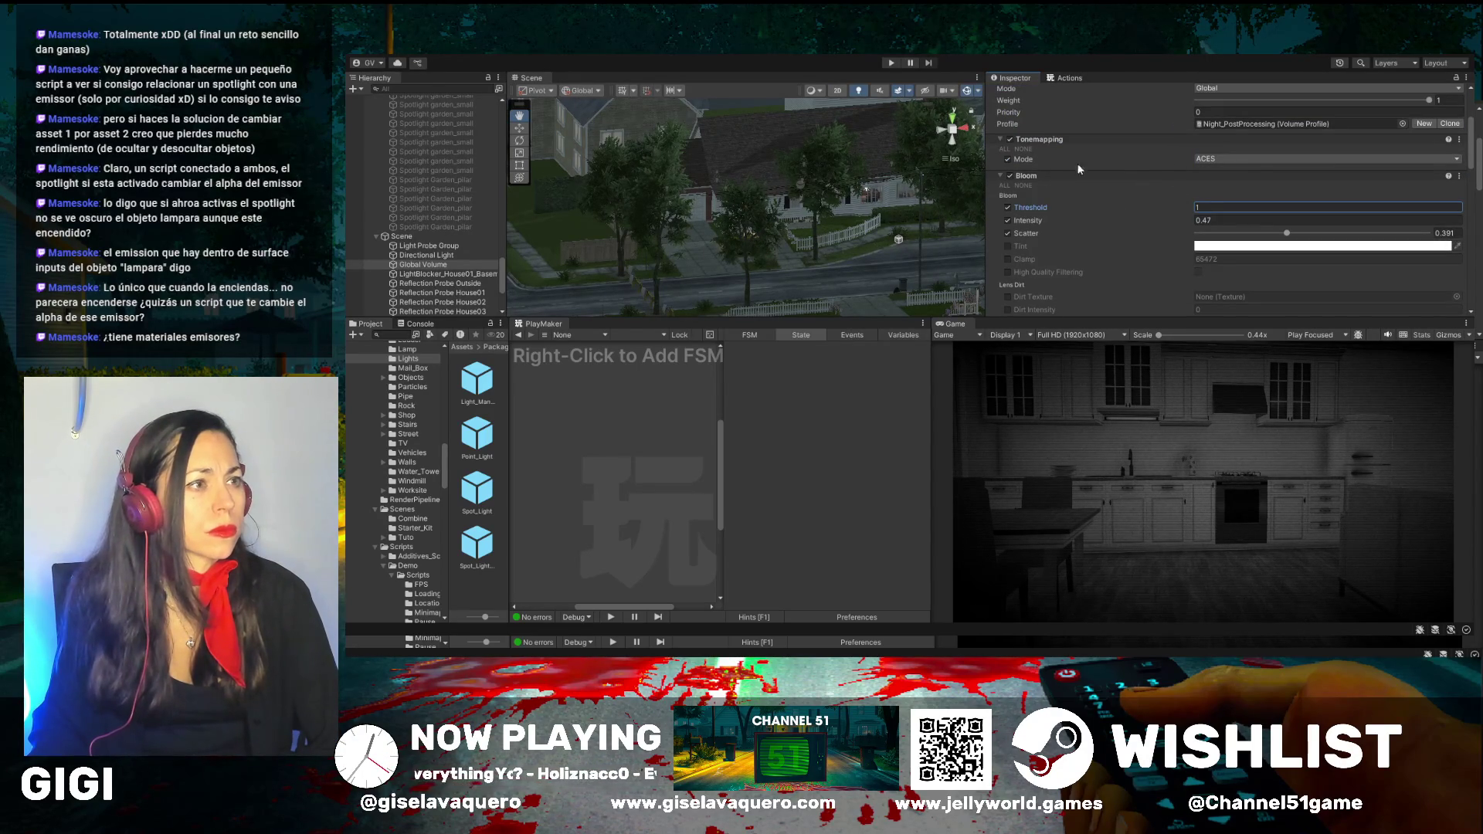
Try Neutral tonemapping, then undo to keep Tonemapping on ACES
click(1231, 156)
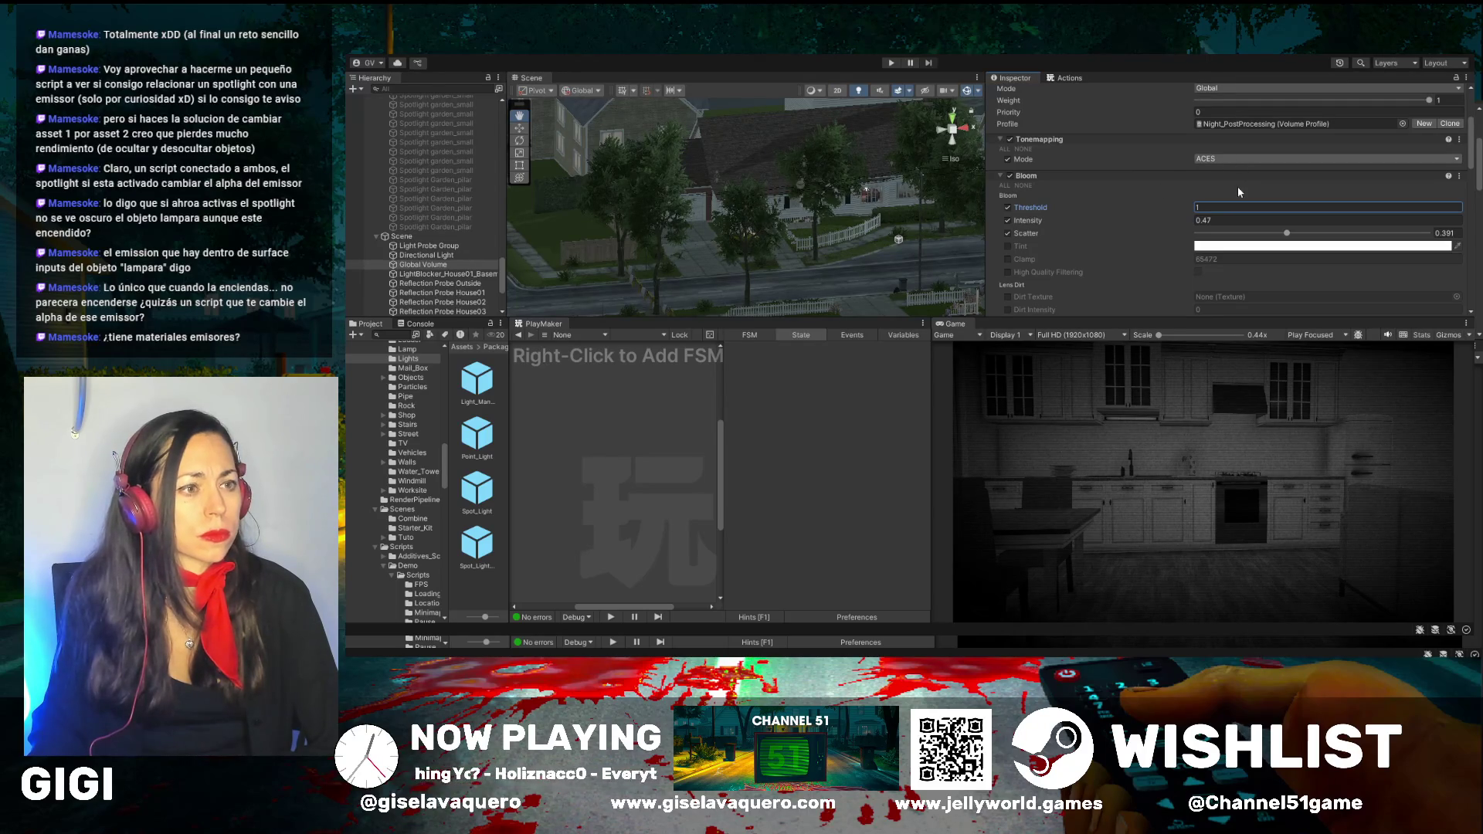
click(1237, 187)
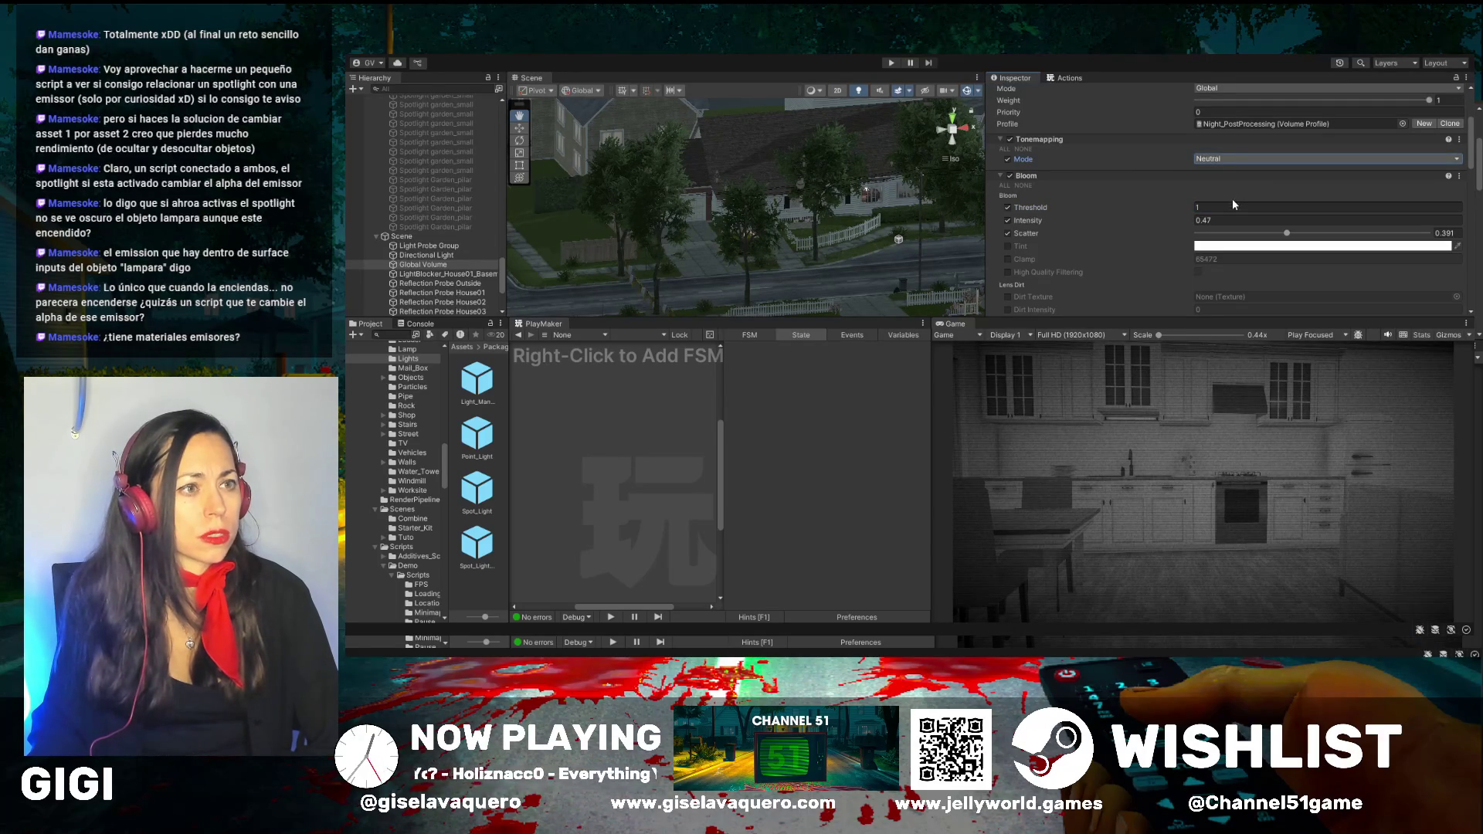
key(ctrl+z)
scroll(1124, 178, up, 3)
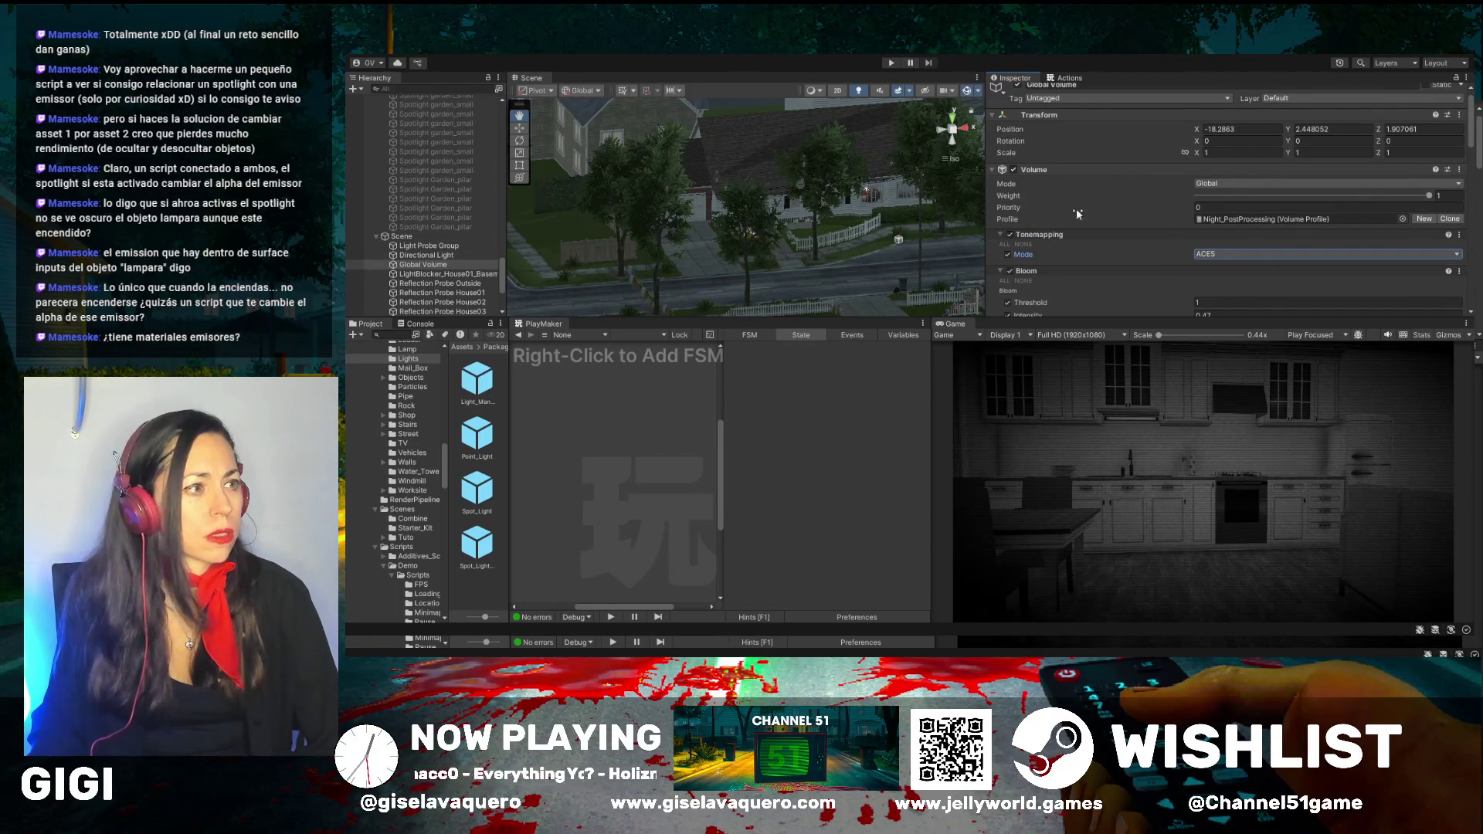
Drag the Global Volume weight down to 0, then back up to 0.54
drag(1429, 198, 1167, 204)
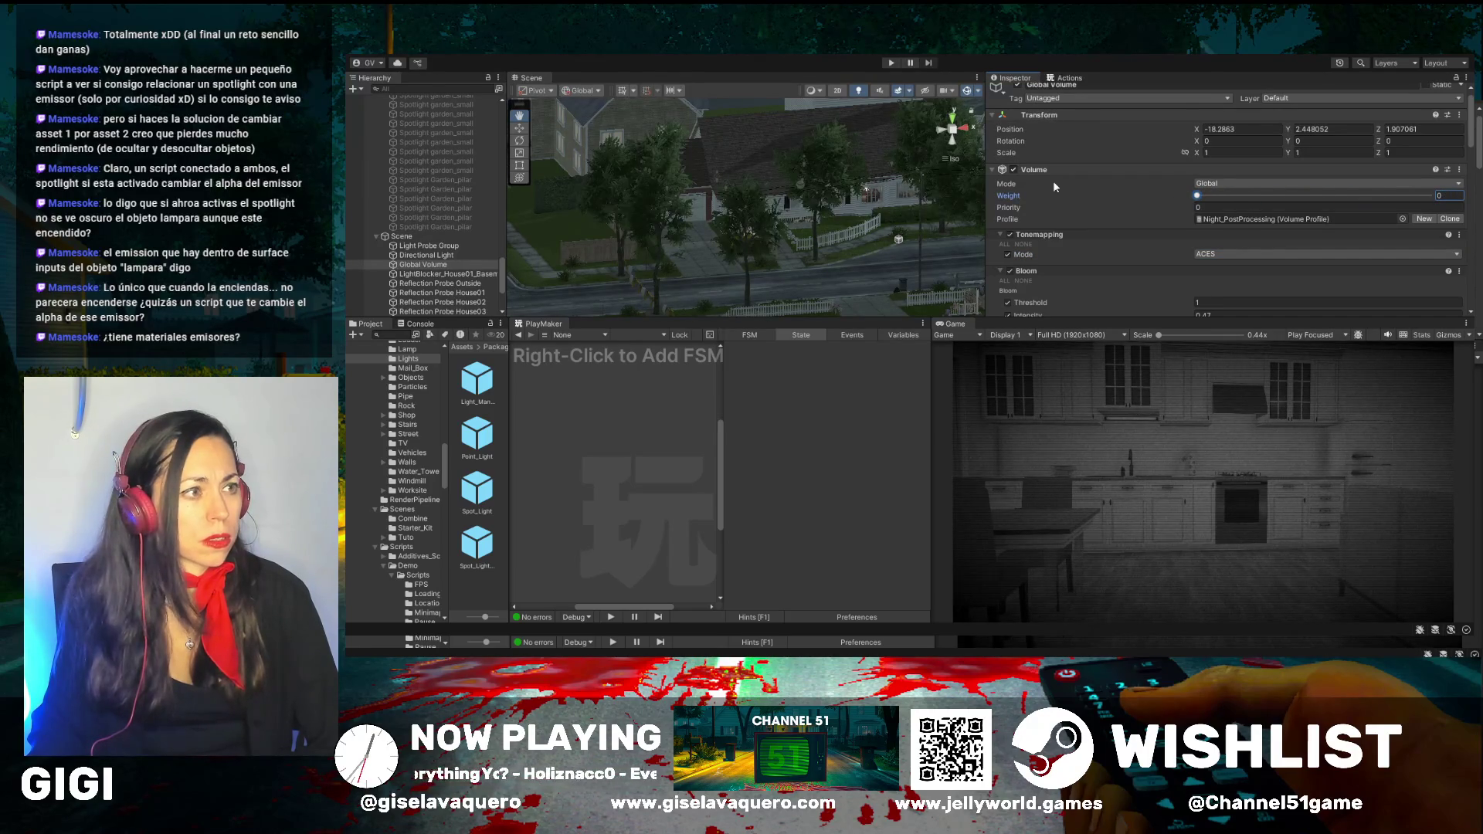
mouse_move(1198, 198)
mouse_down()
mouse_move(1274, 199)
mouse_move(1262, 200)
mouse_up()
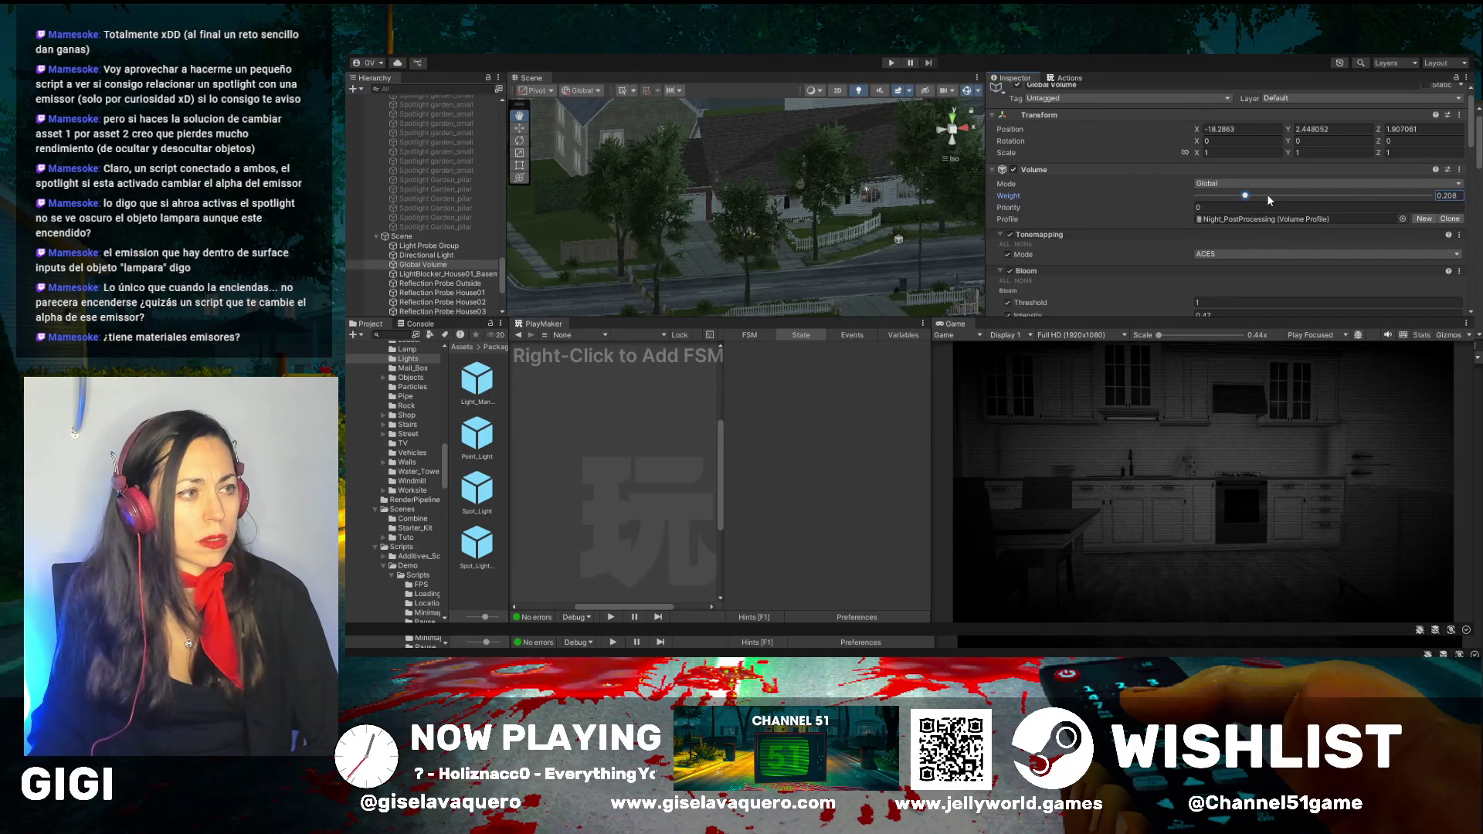
drag(1250, 197, 1289, 201)
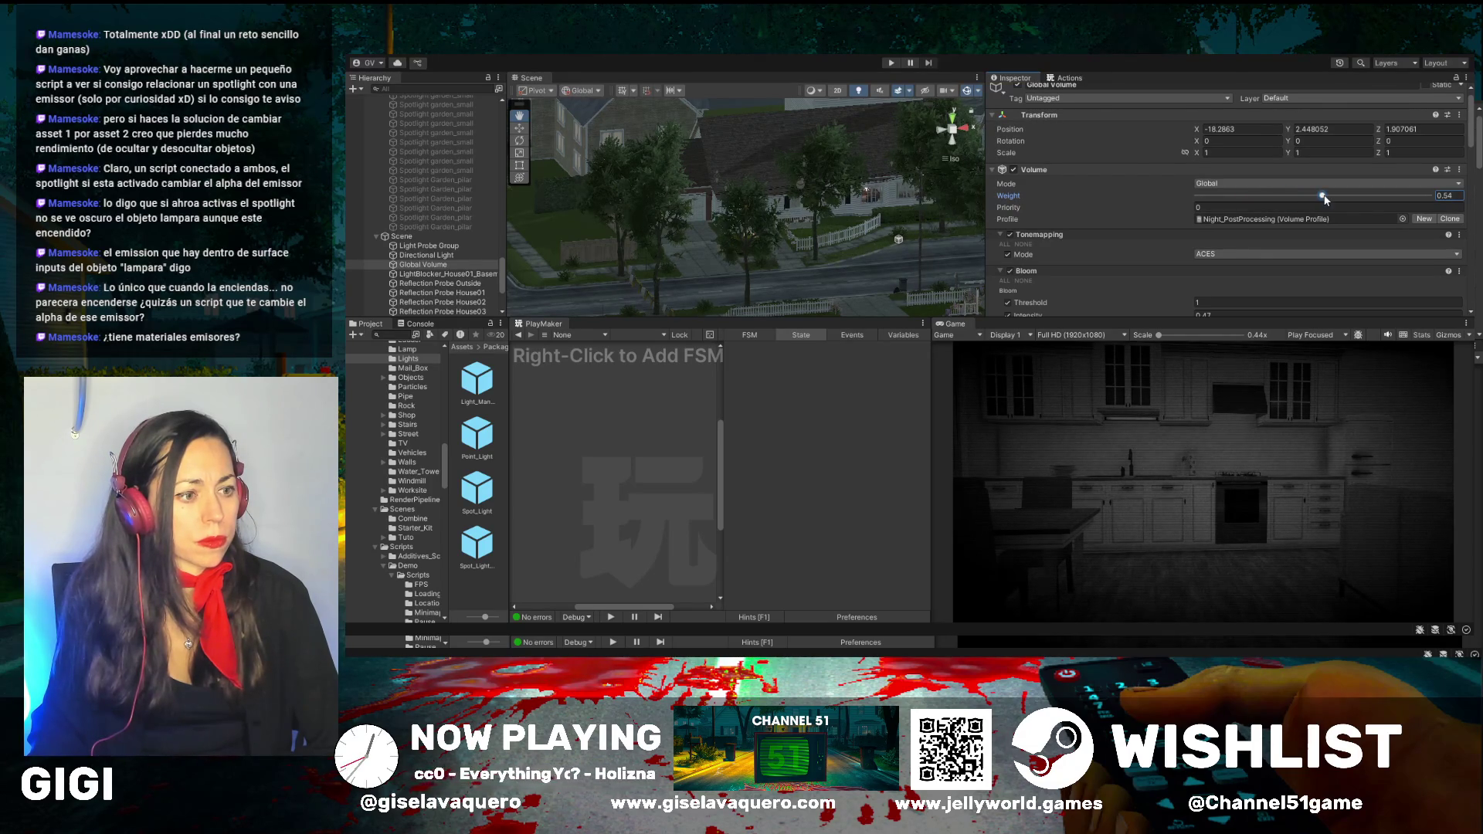
scroll(438, 247, down, 5)
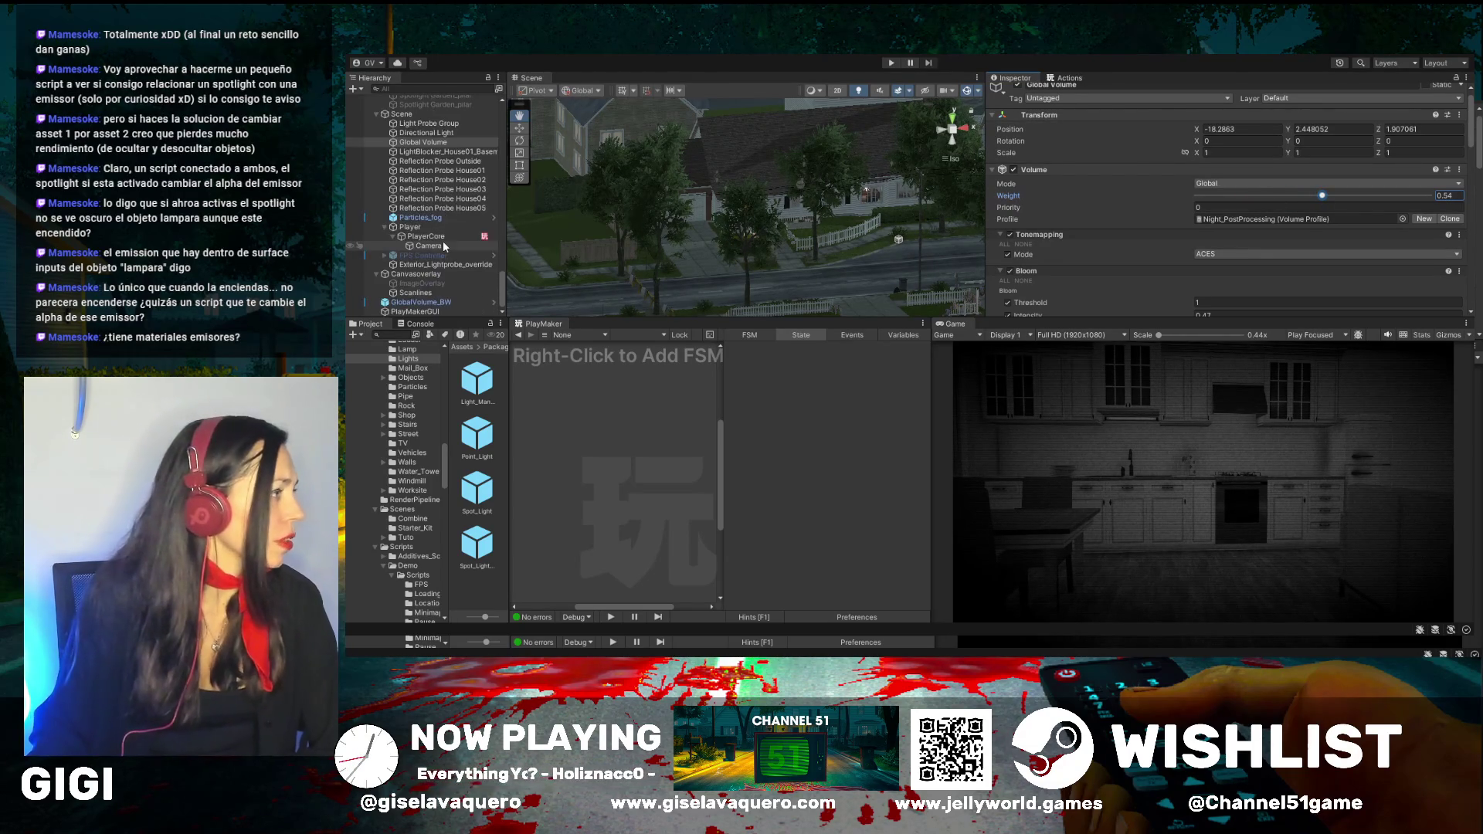
Toggle GlobalVolume_BW off and on to compare, then deactivate the Scanlines overlay
click(421, 302)
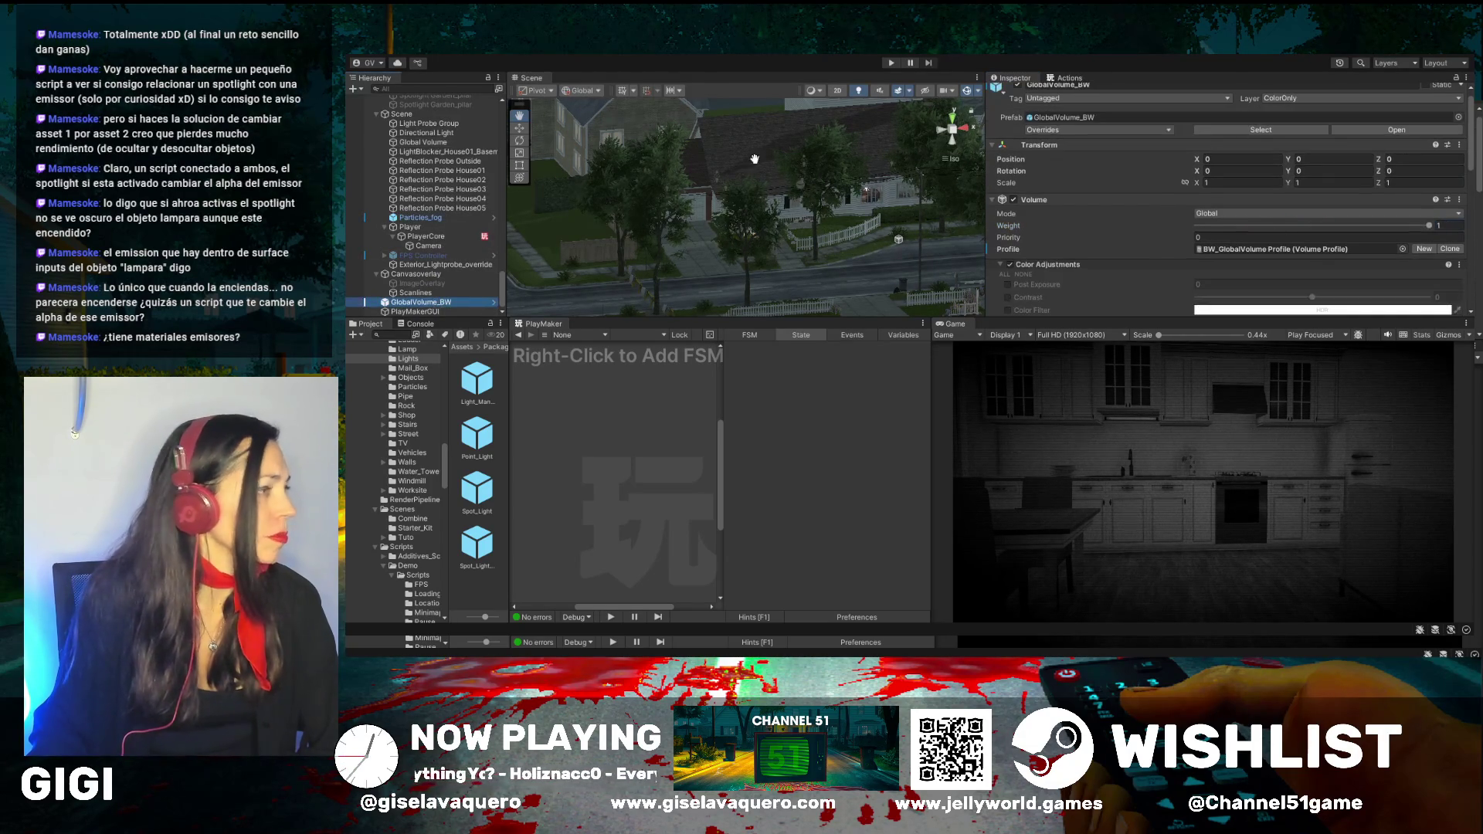
click(1017, 86)
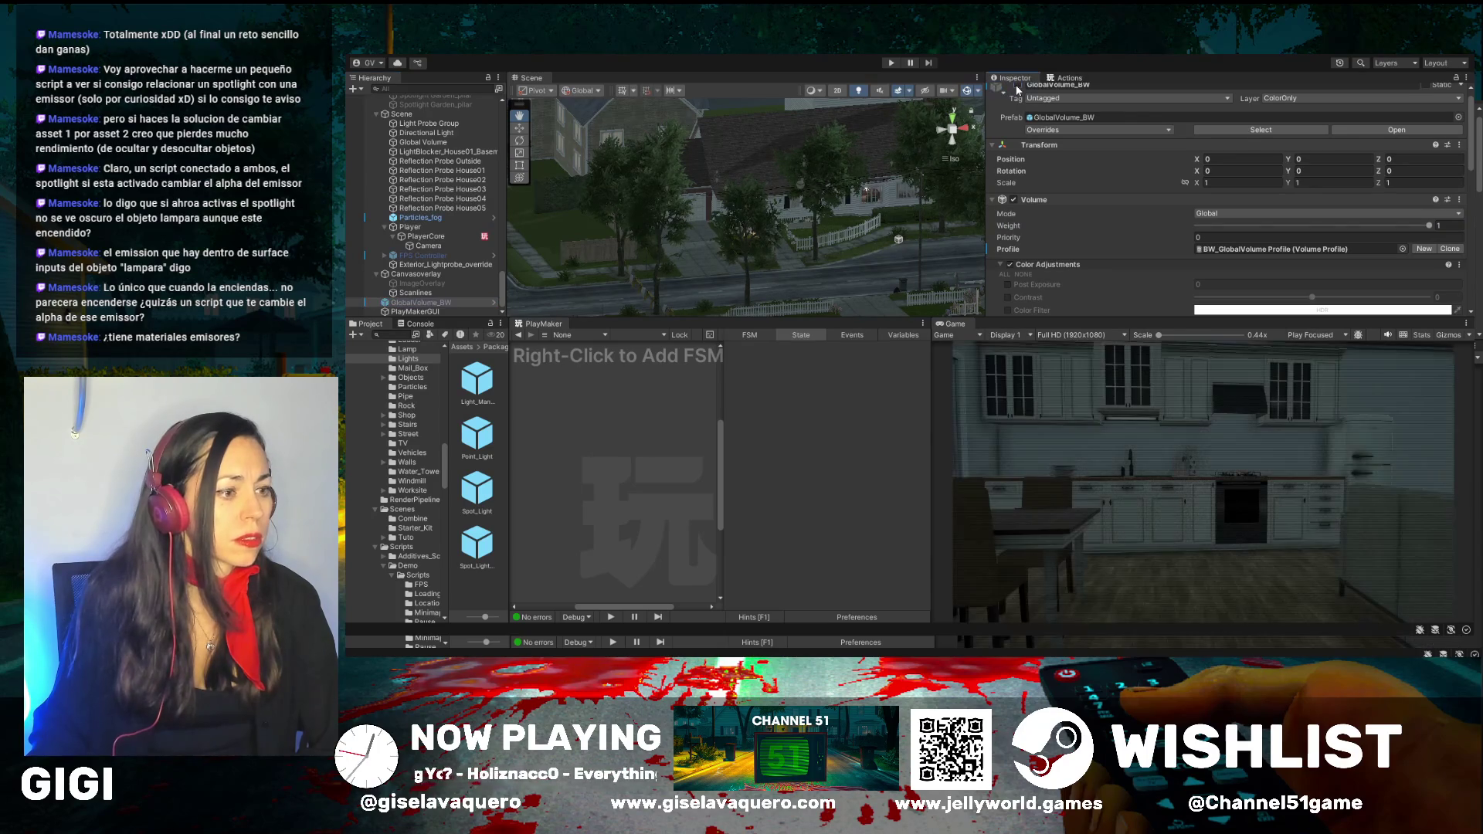
click(1017, 87)
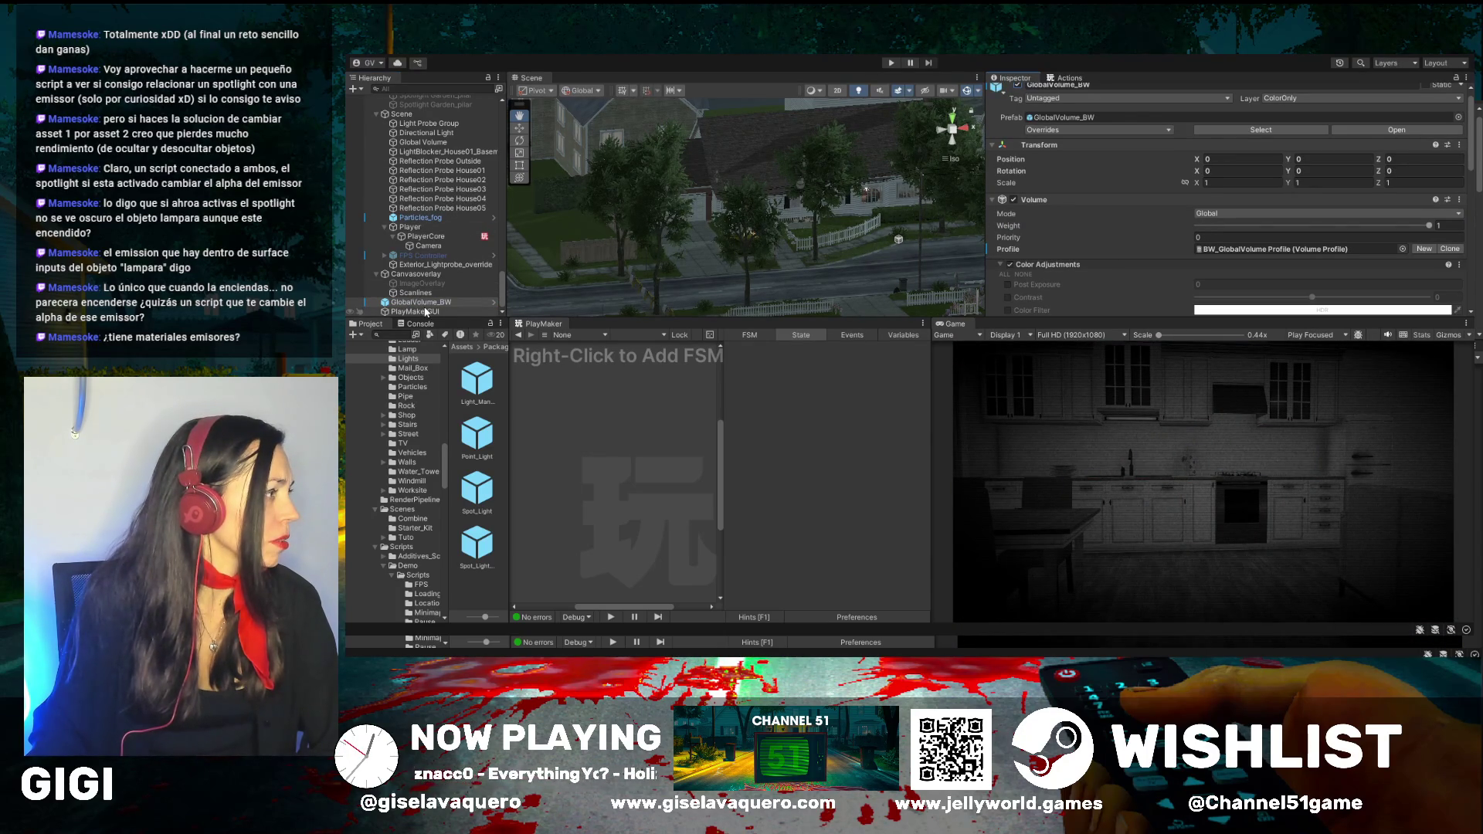
click(415, 292)
click(1017, 85)
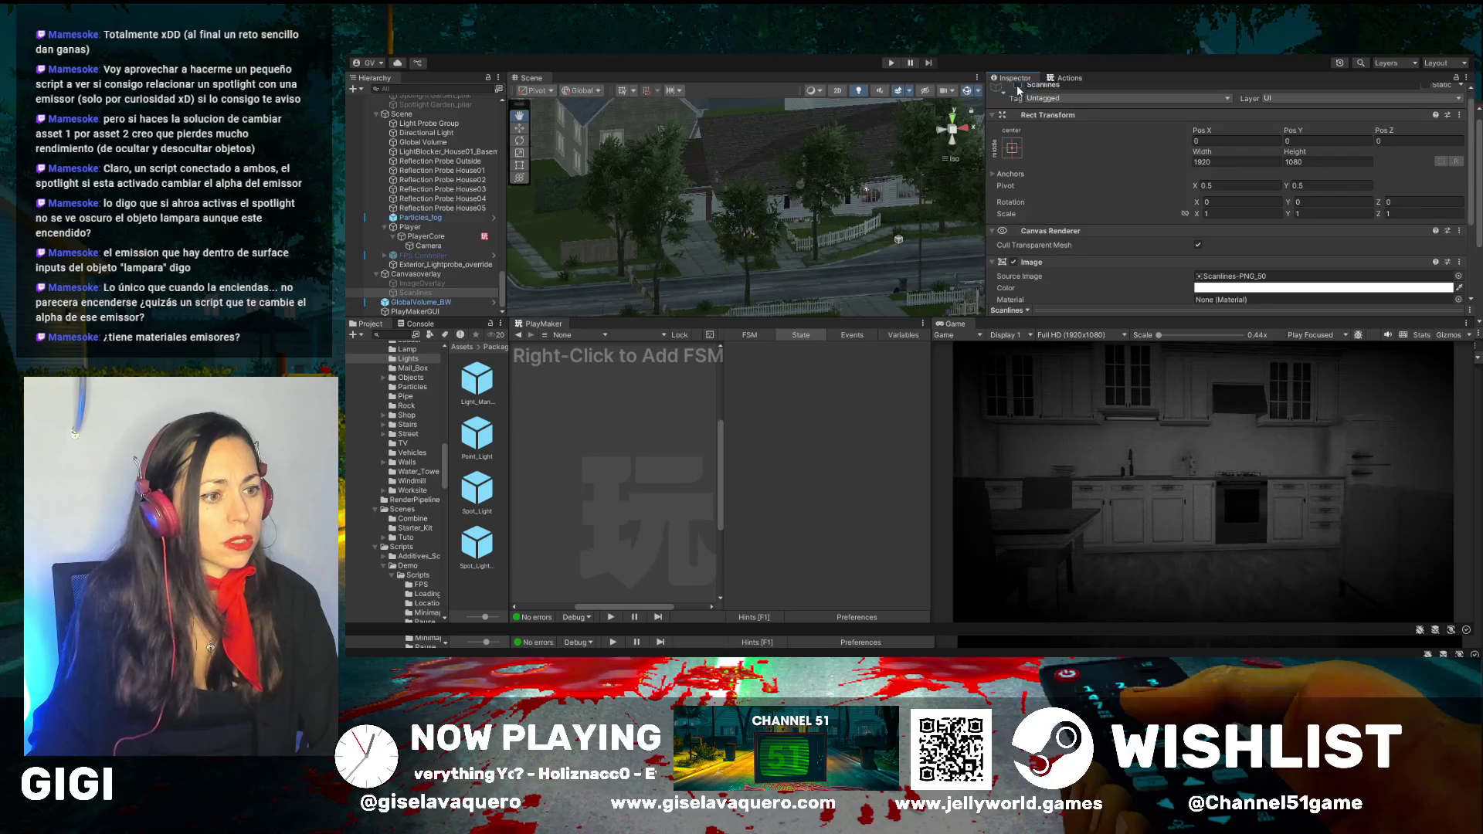
Resize the game preview and panels, then reselect GlobalVolume_BW via Particles_fog
drag(1079, 318, 1073, 216)
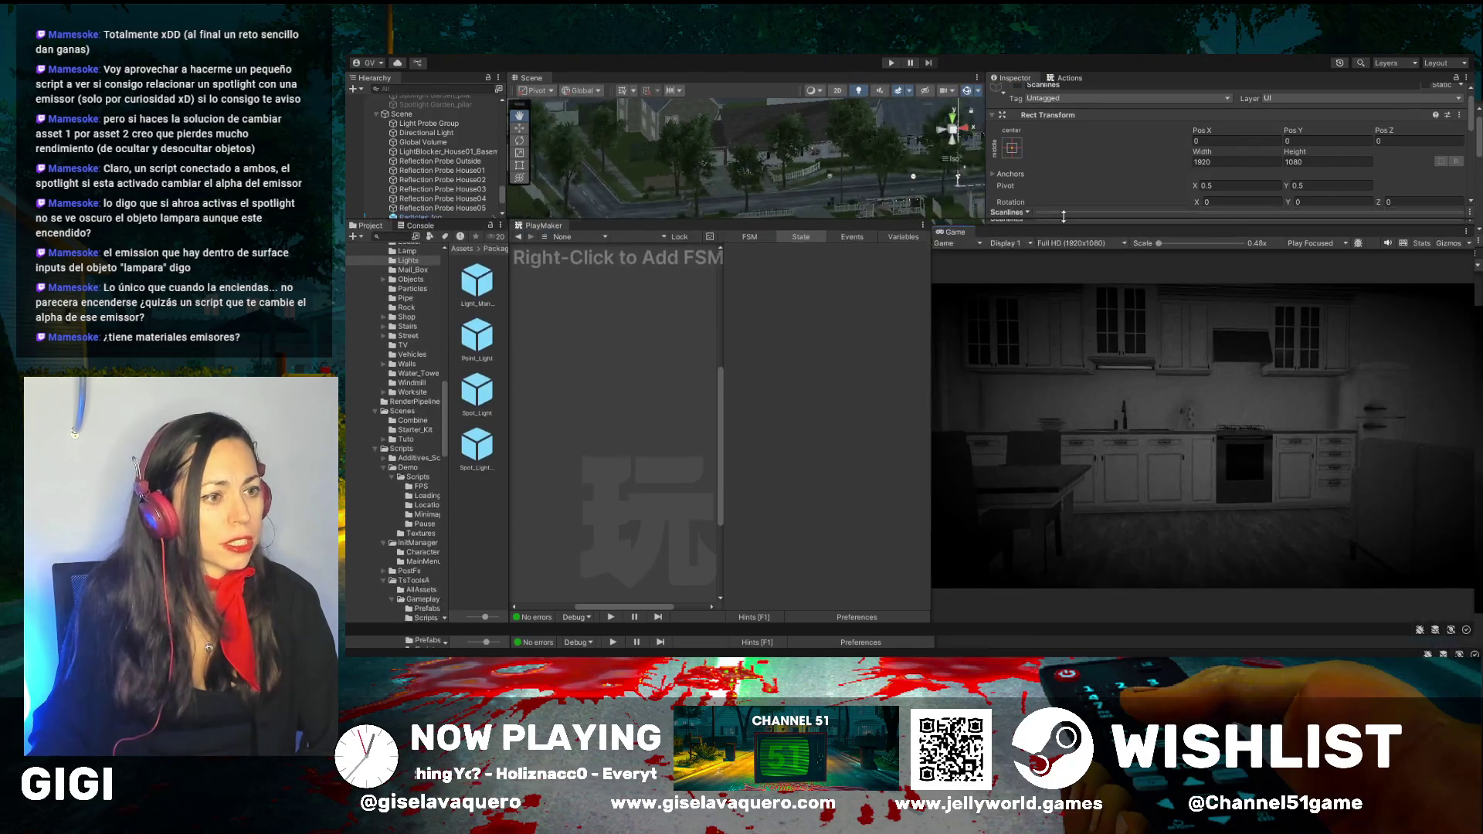
drag(930, 265, 737, 266)
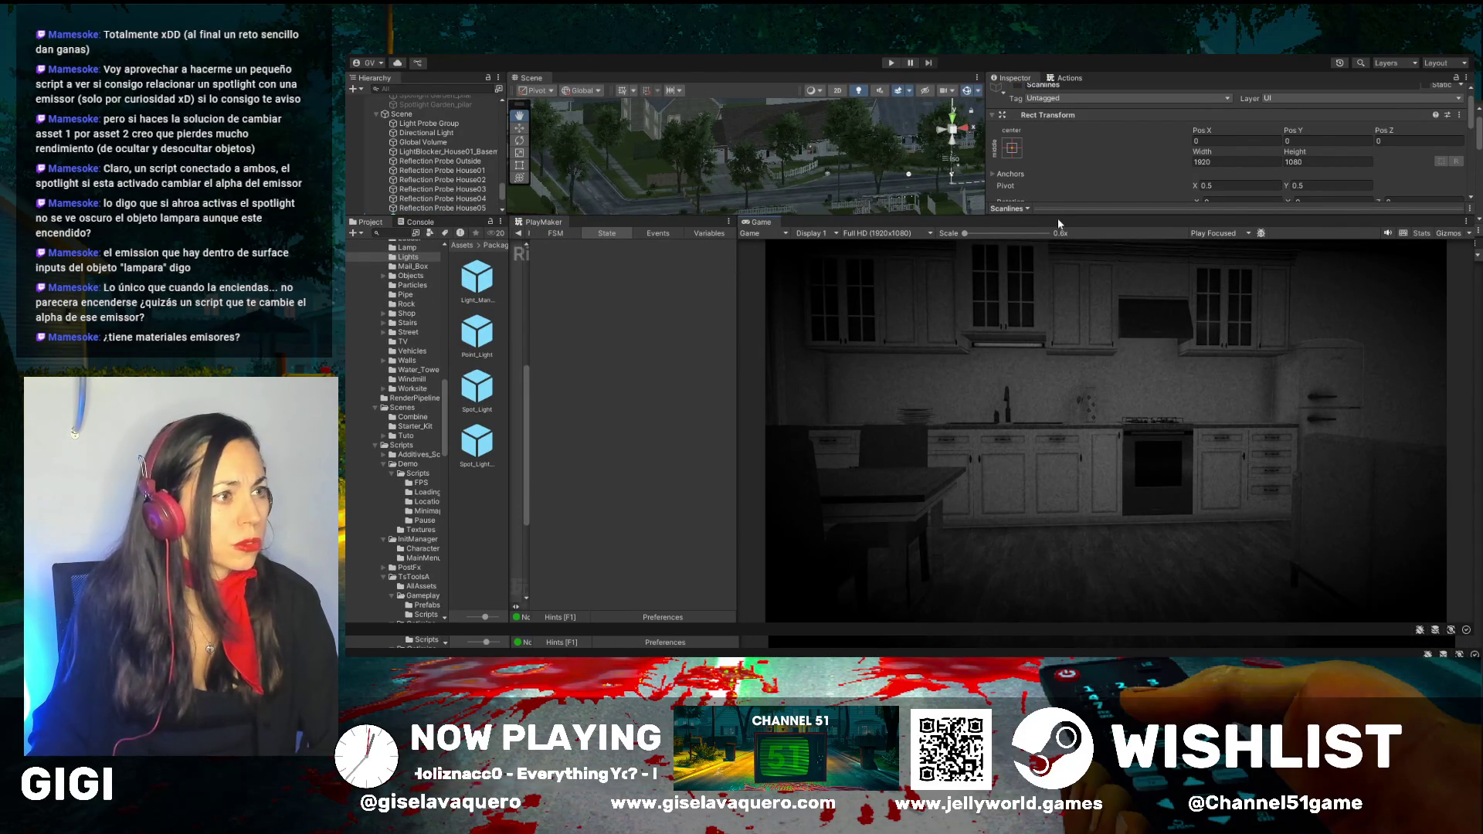
drag(1056, 218, 1055, 420)
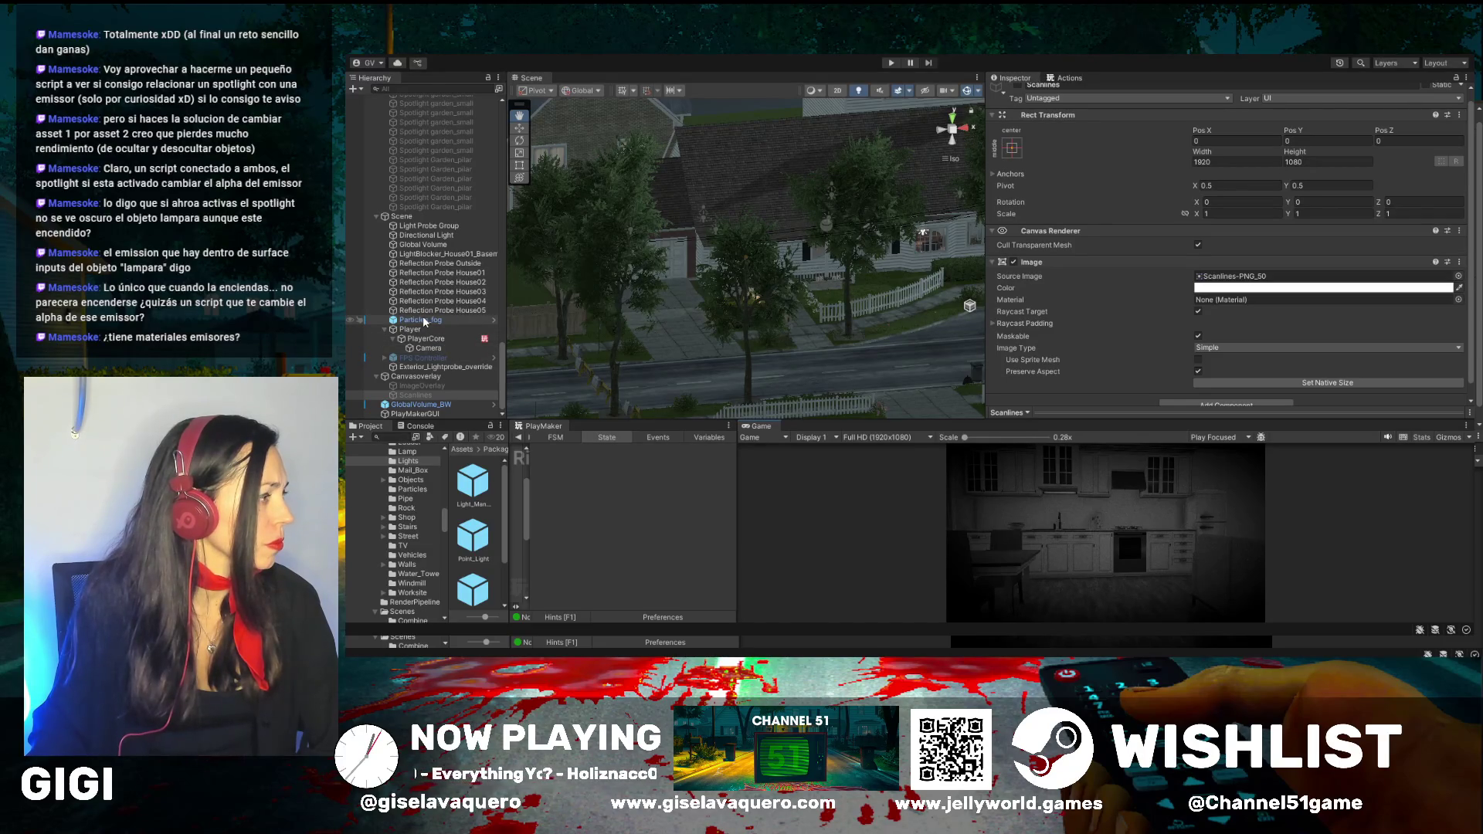
click(423, 321)
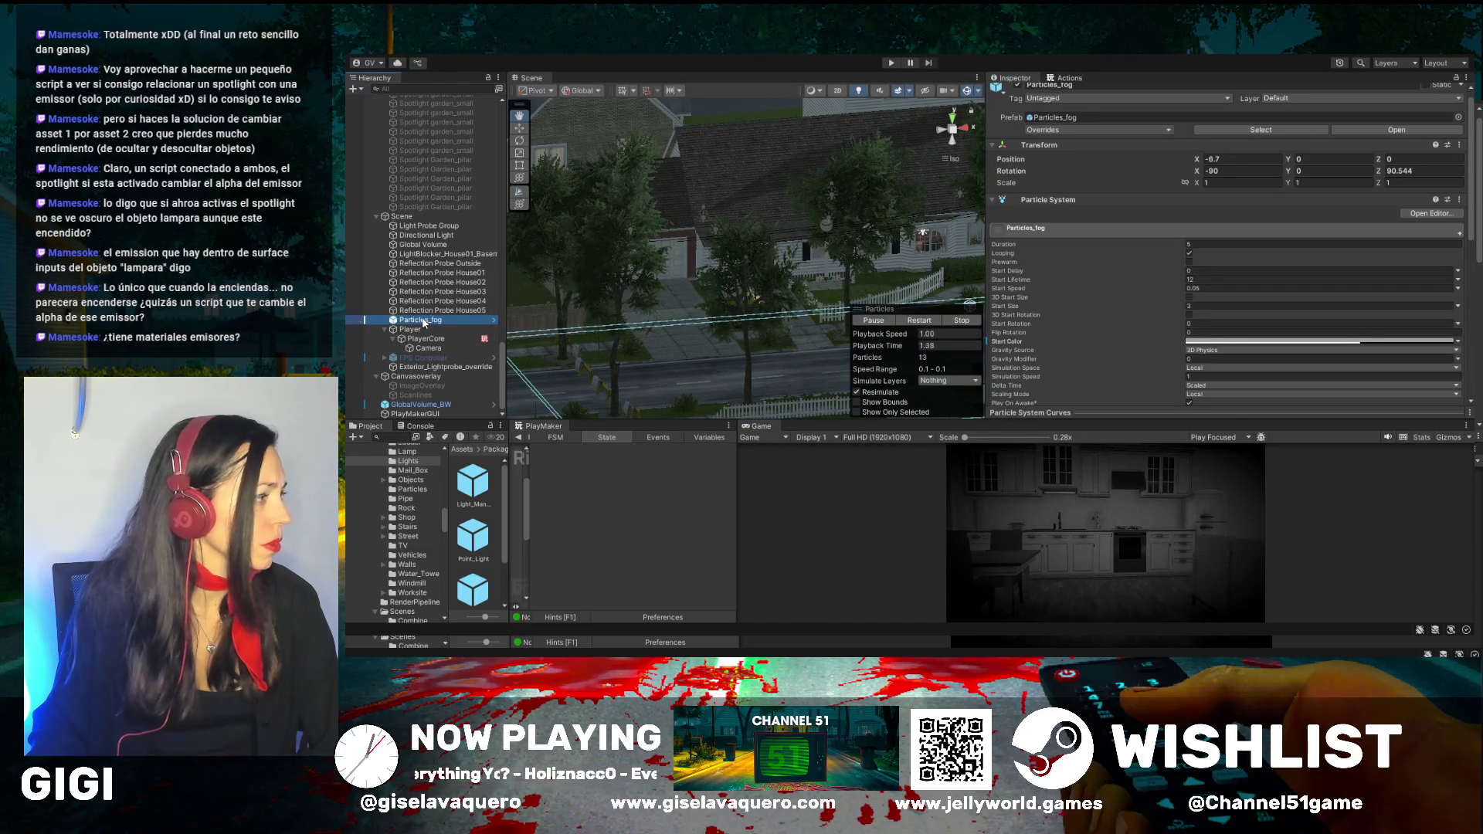
click(413, 404)
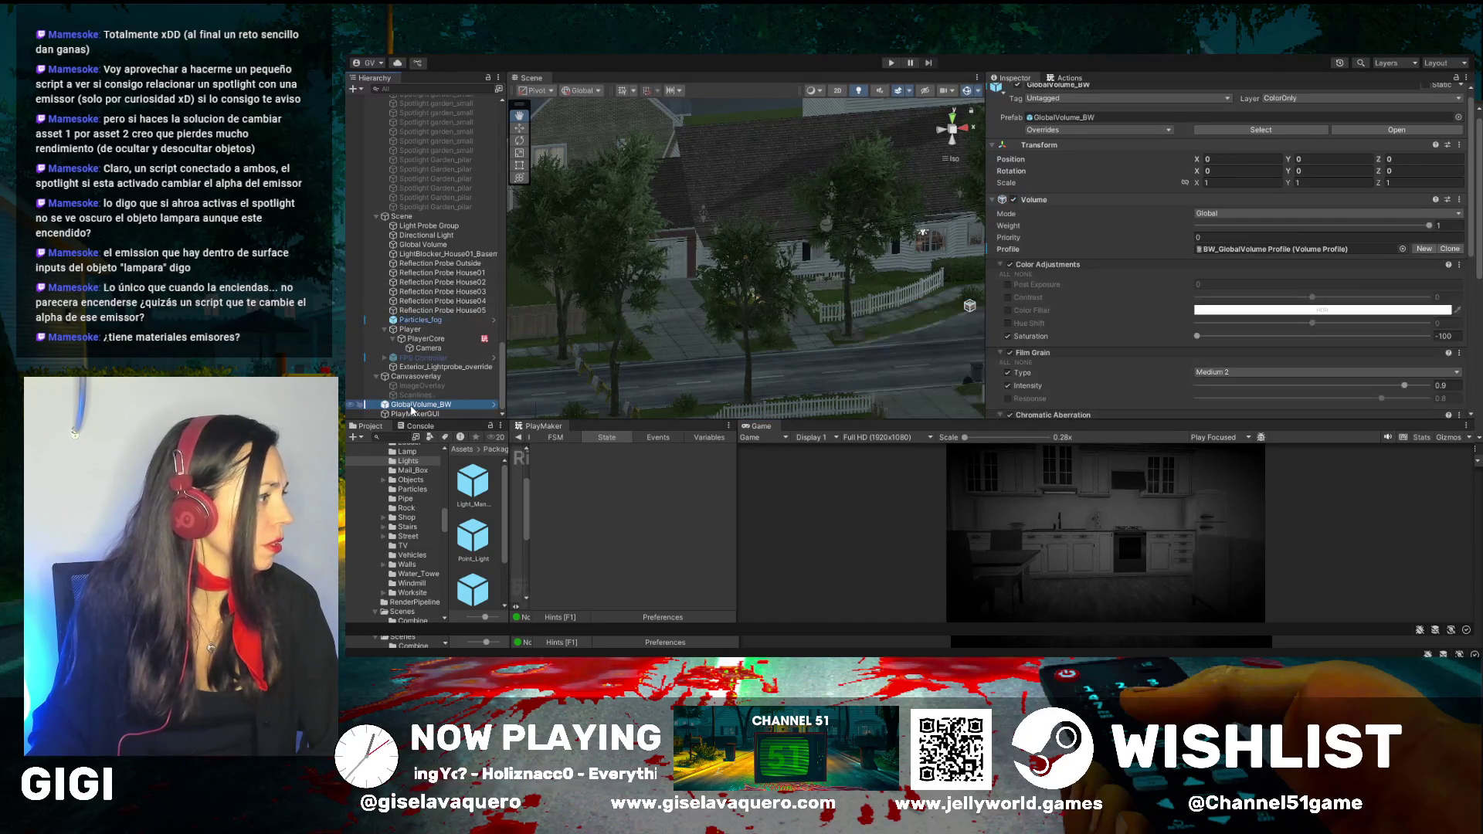
Set the Film Grain type to Thin 2 and raise its intensity to 1
scroll(1012, 272, down, 5)
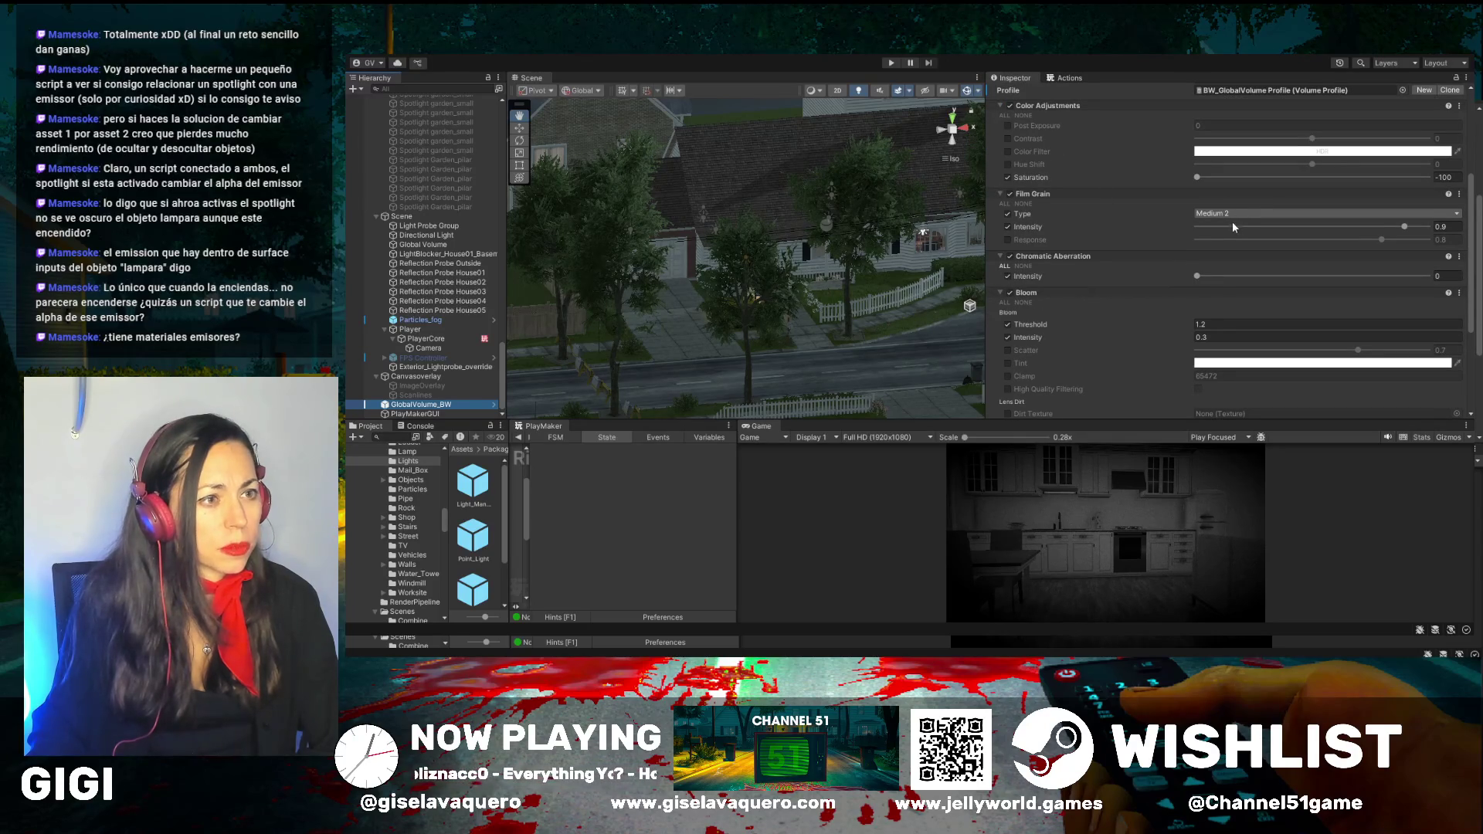
click(1225, 238)
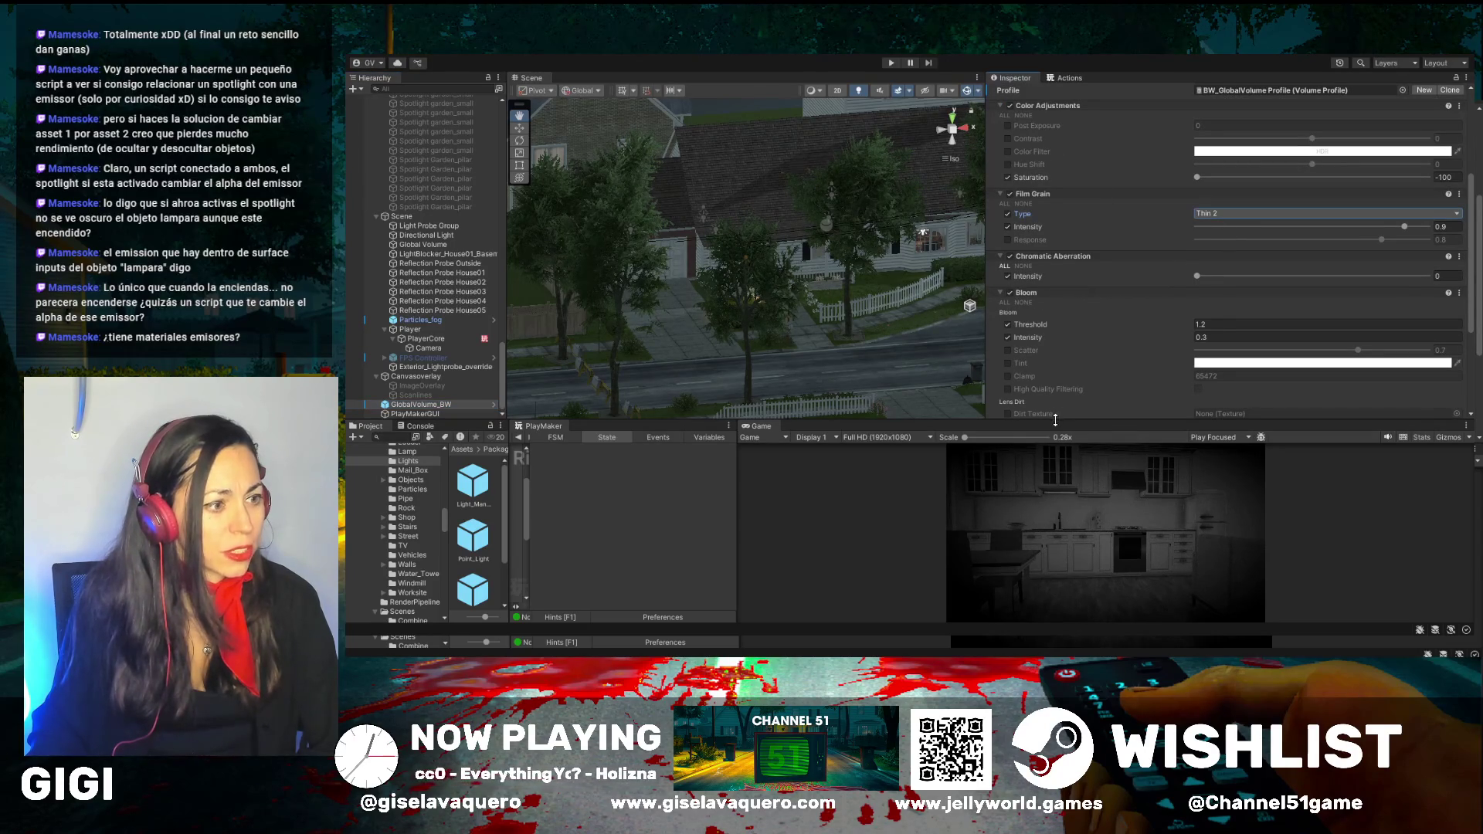
drag(1055, 420, 1057, 255)
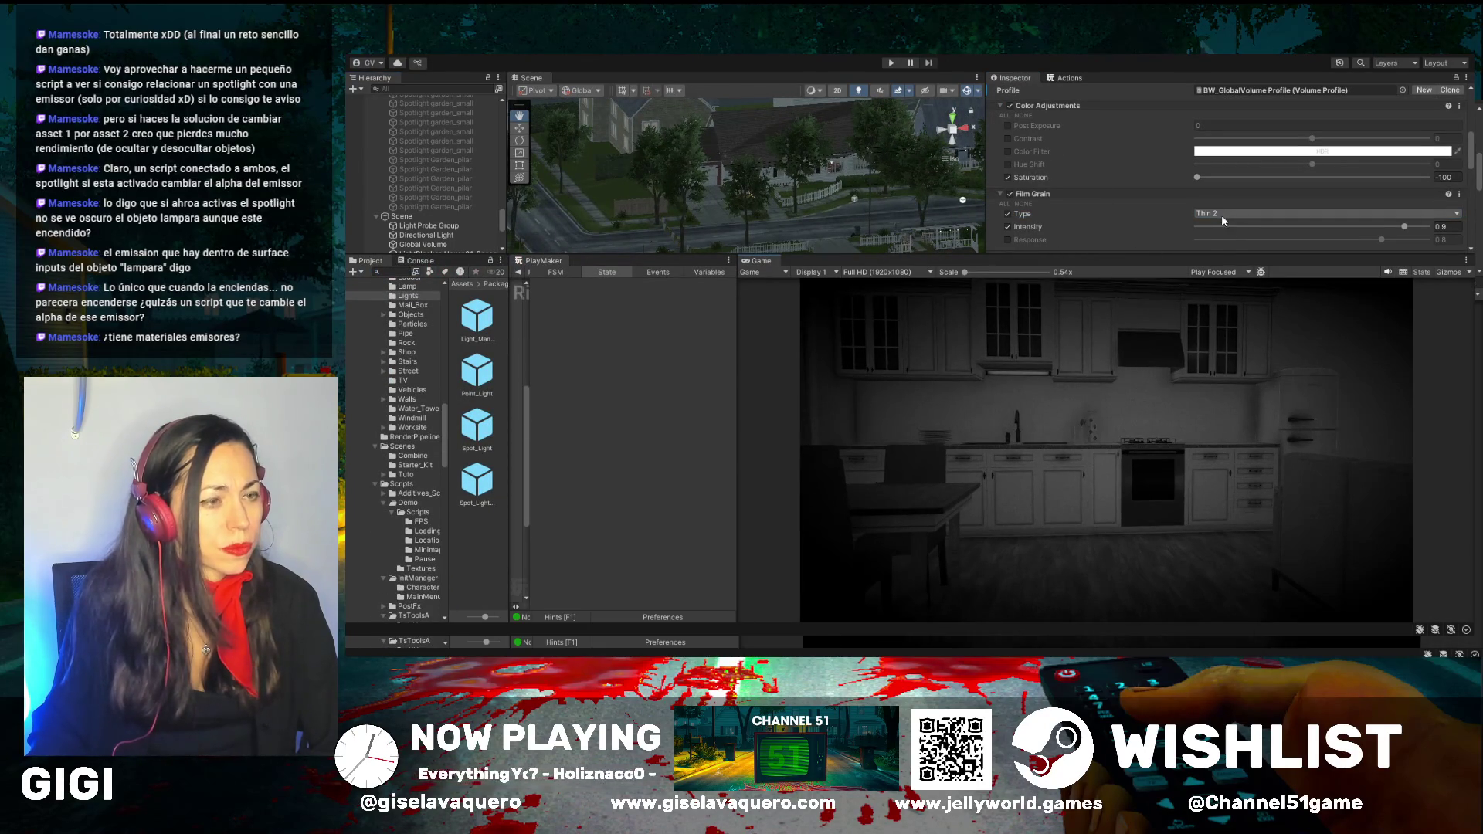
key(Down)
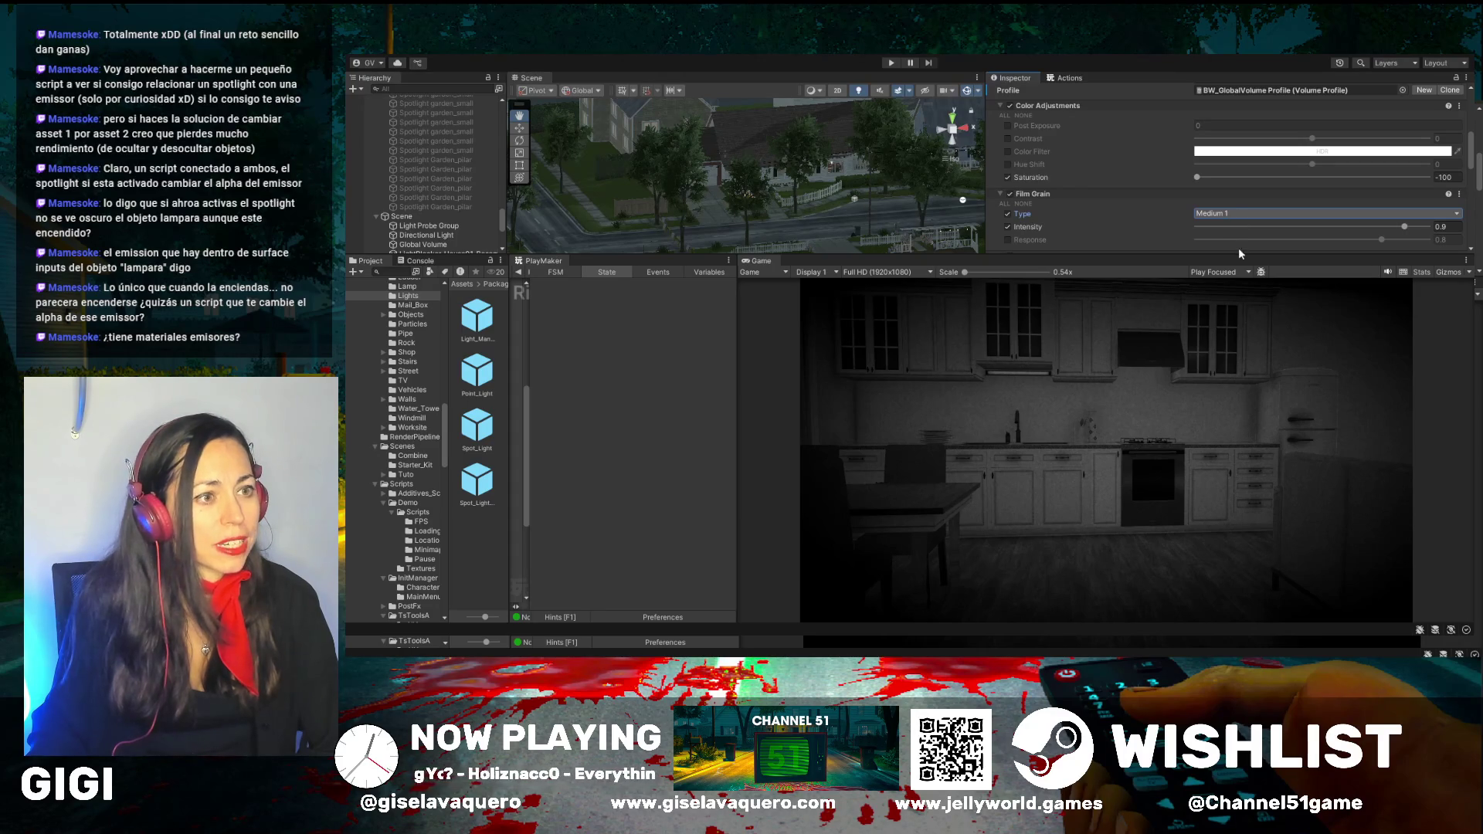
drag(1408, 226, 1405, 226)
drag(1294, 240, 1416, 233)
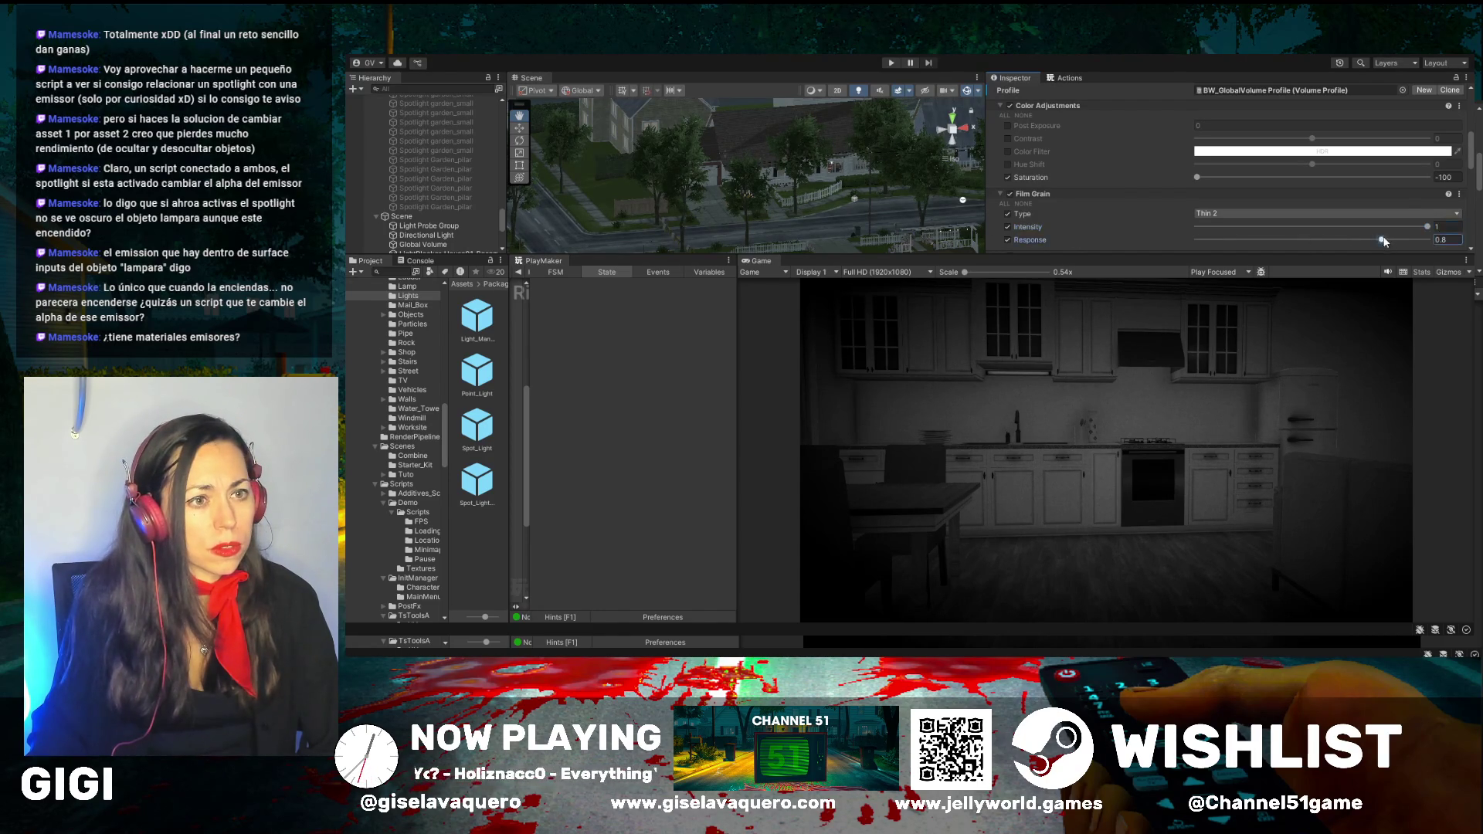
Turn off the Film Grain Response override, undoing an accidental switch to Custom type
scroll(1160, 241, down, 2)
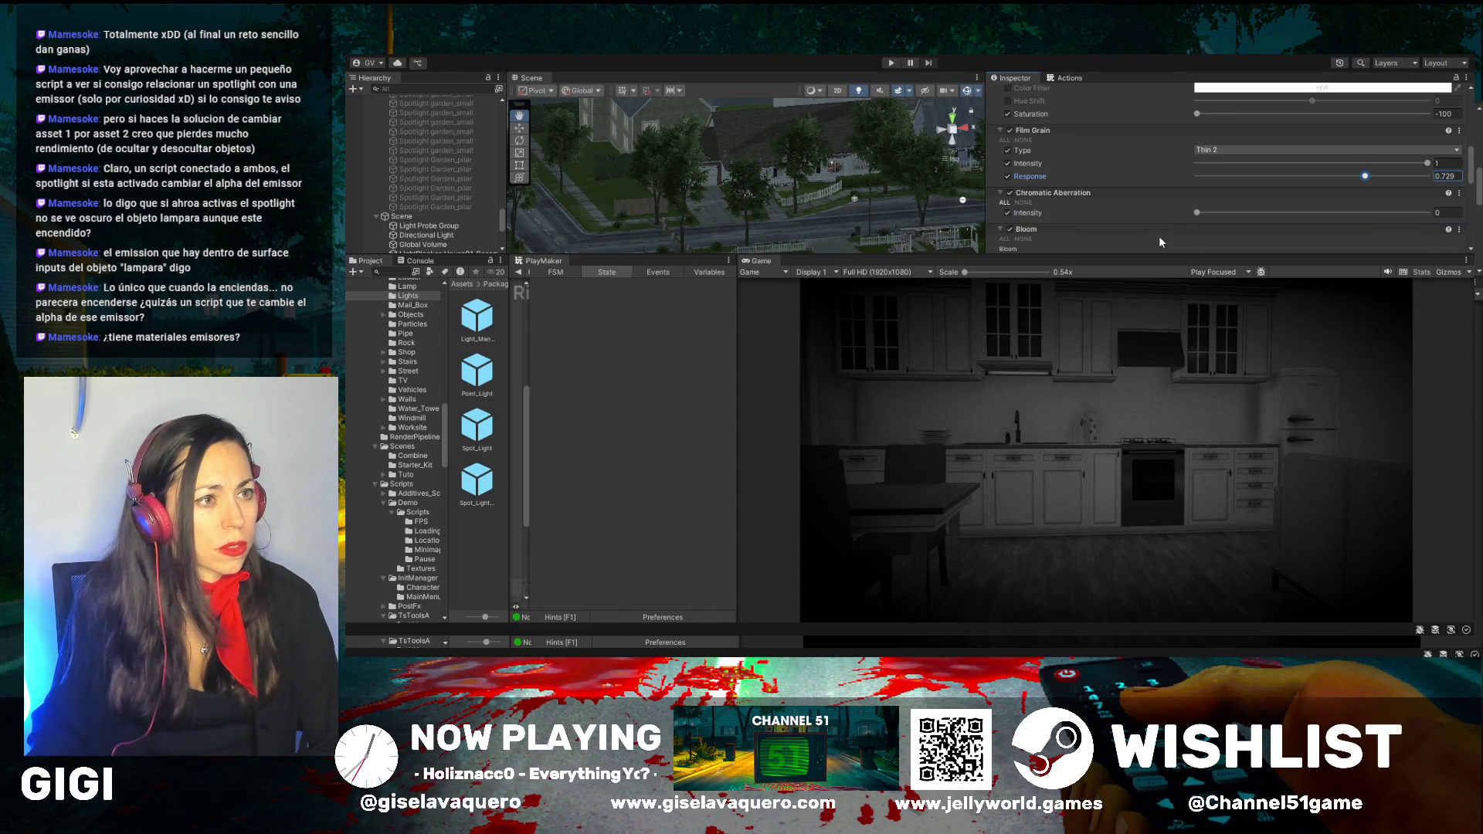
click(1005, 176)
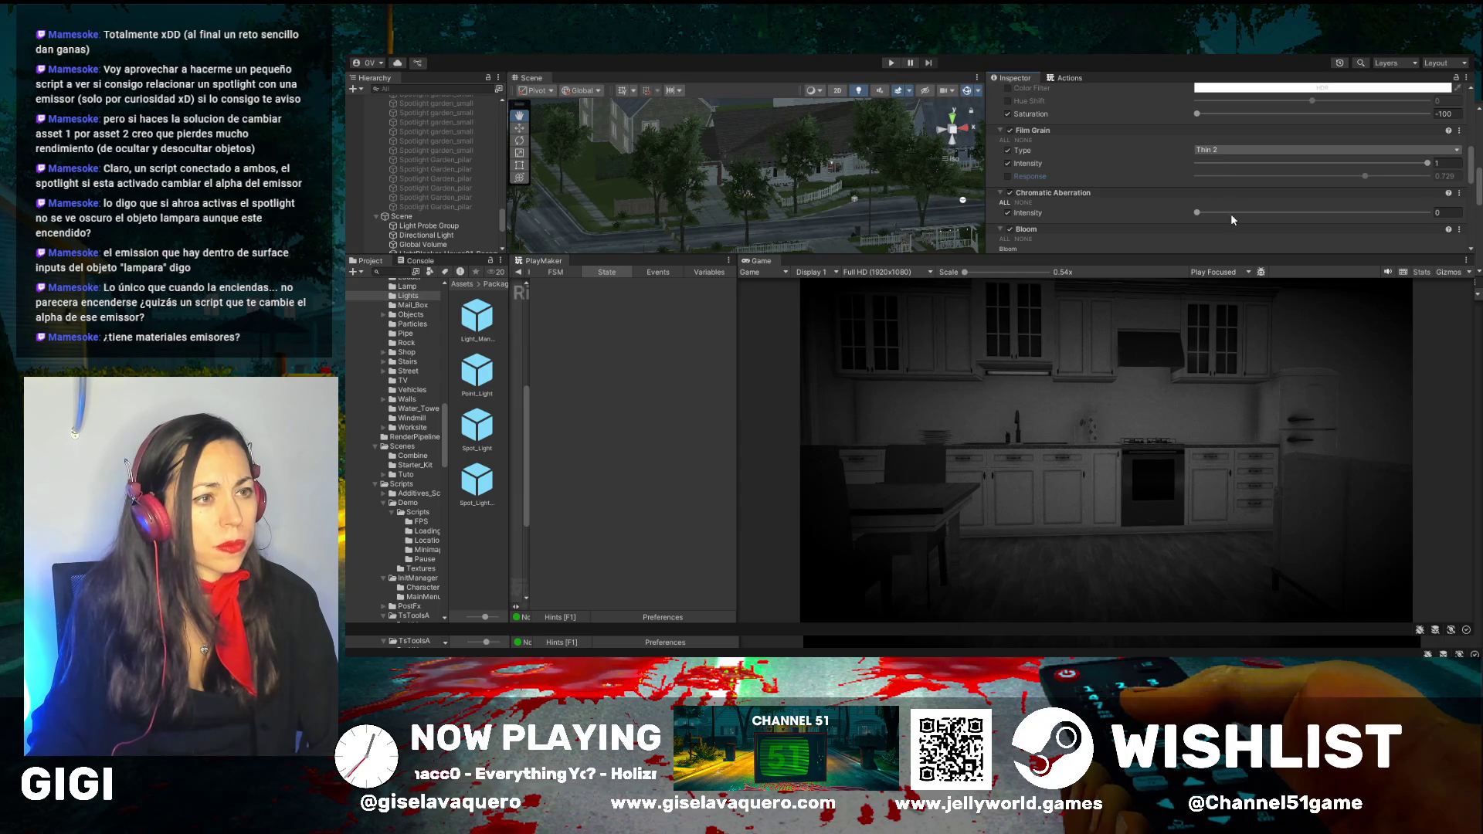
click(1228, 294)
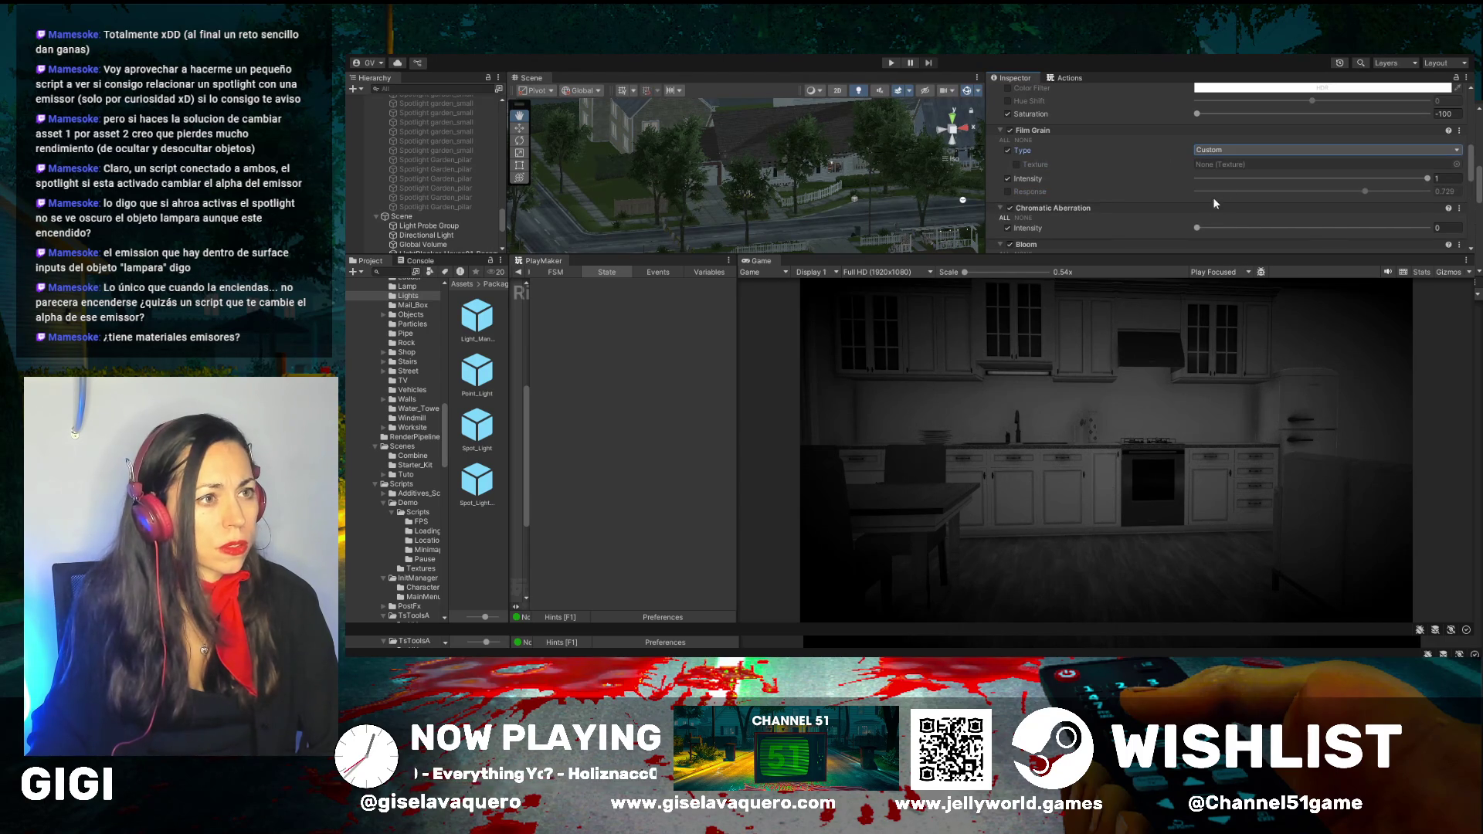
key(ctrl+z)
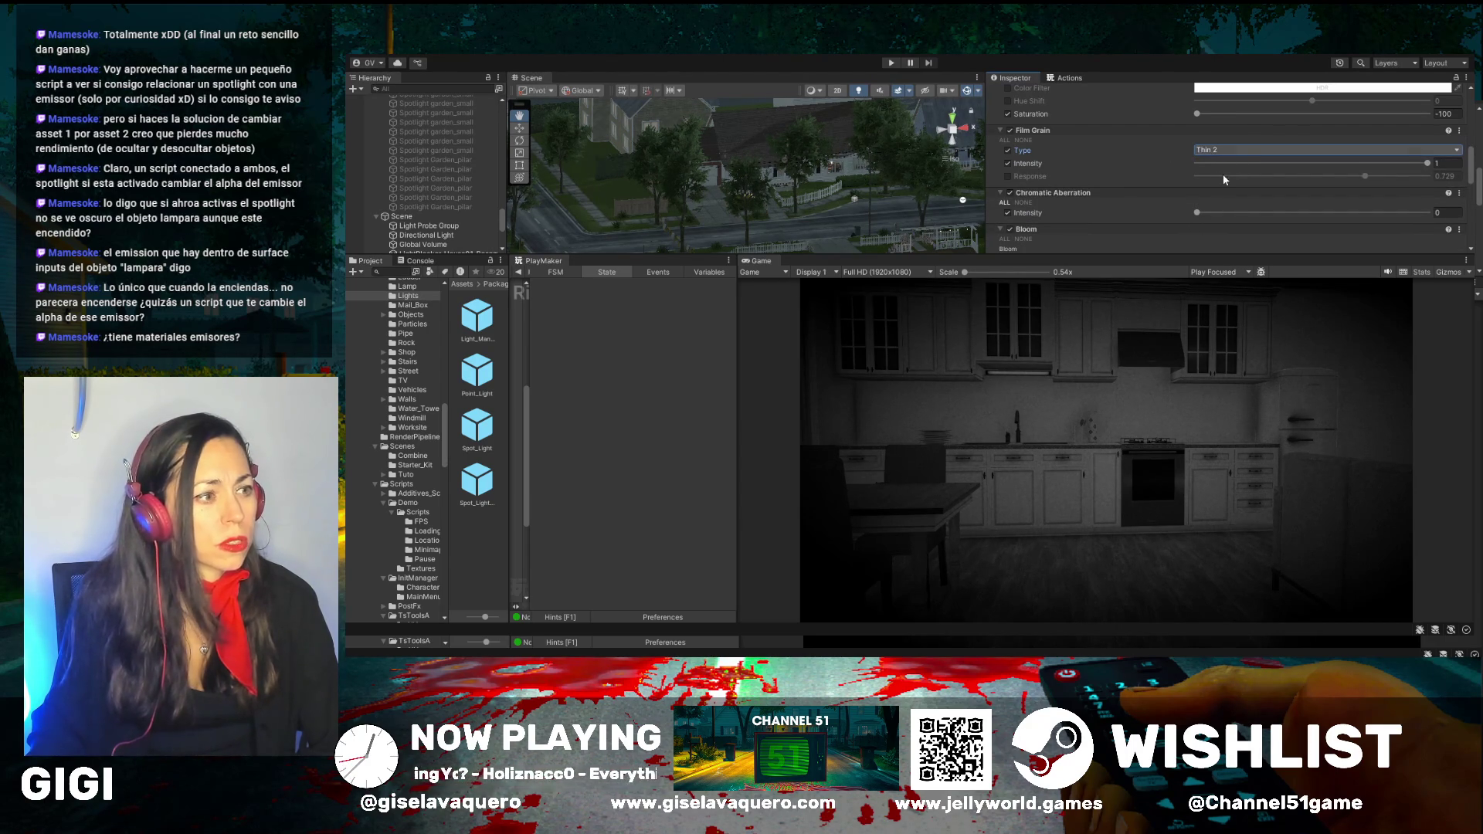
Play the scene, walk past the bookshelf toward the kitchen dining table, then stop and replay maximized
click(892, 62)
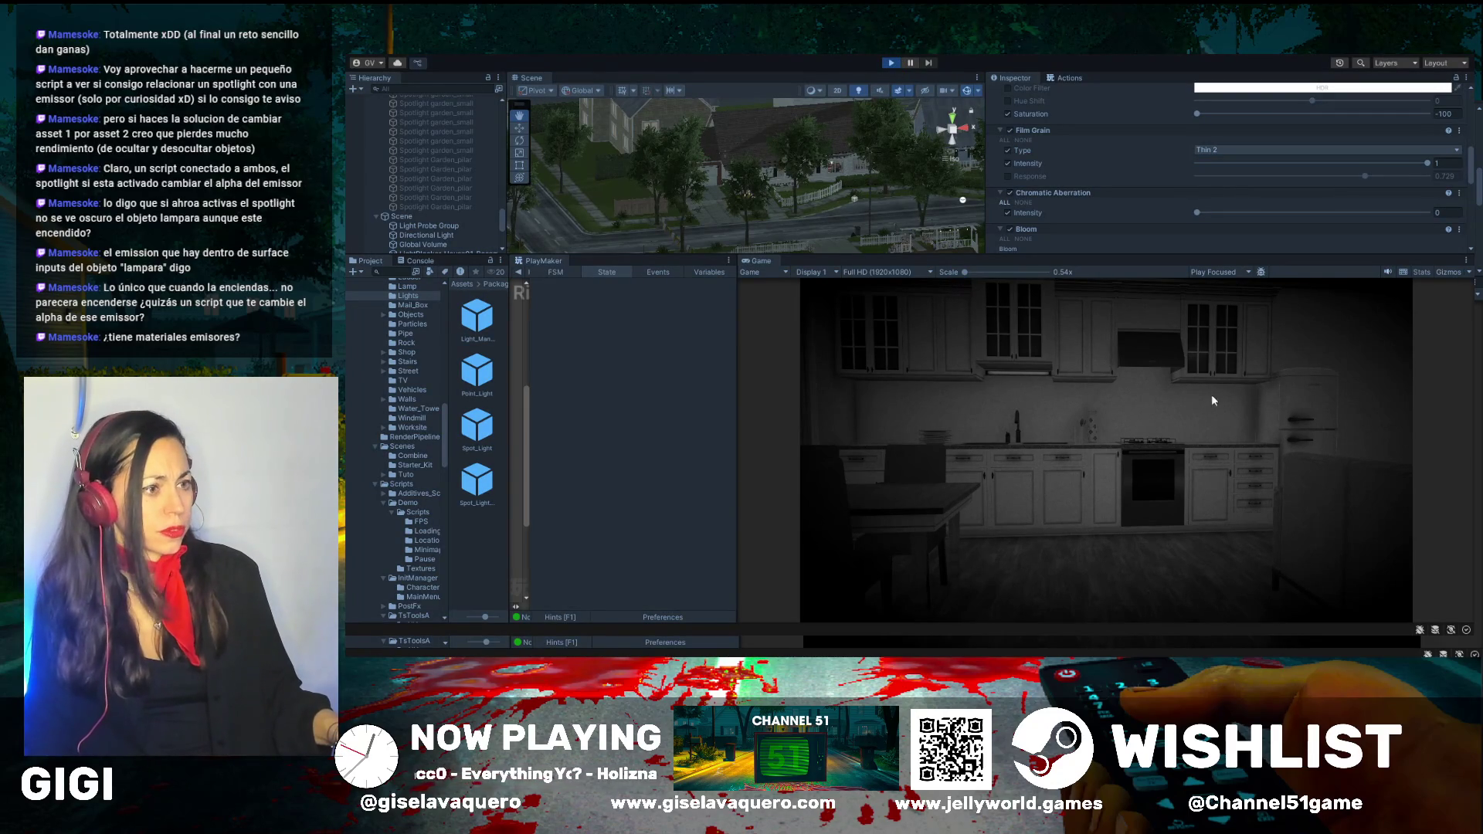
click(1208, 462)
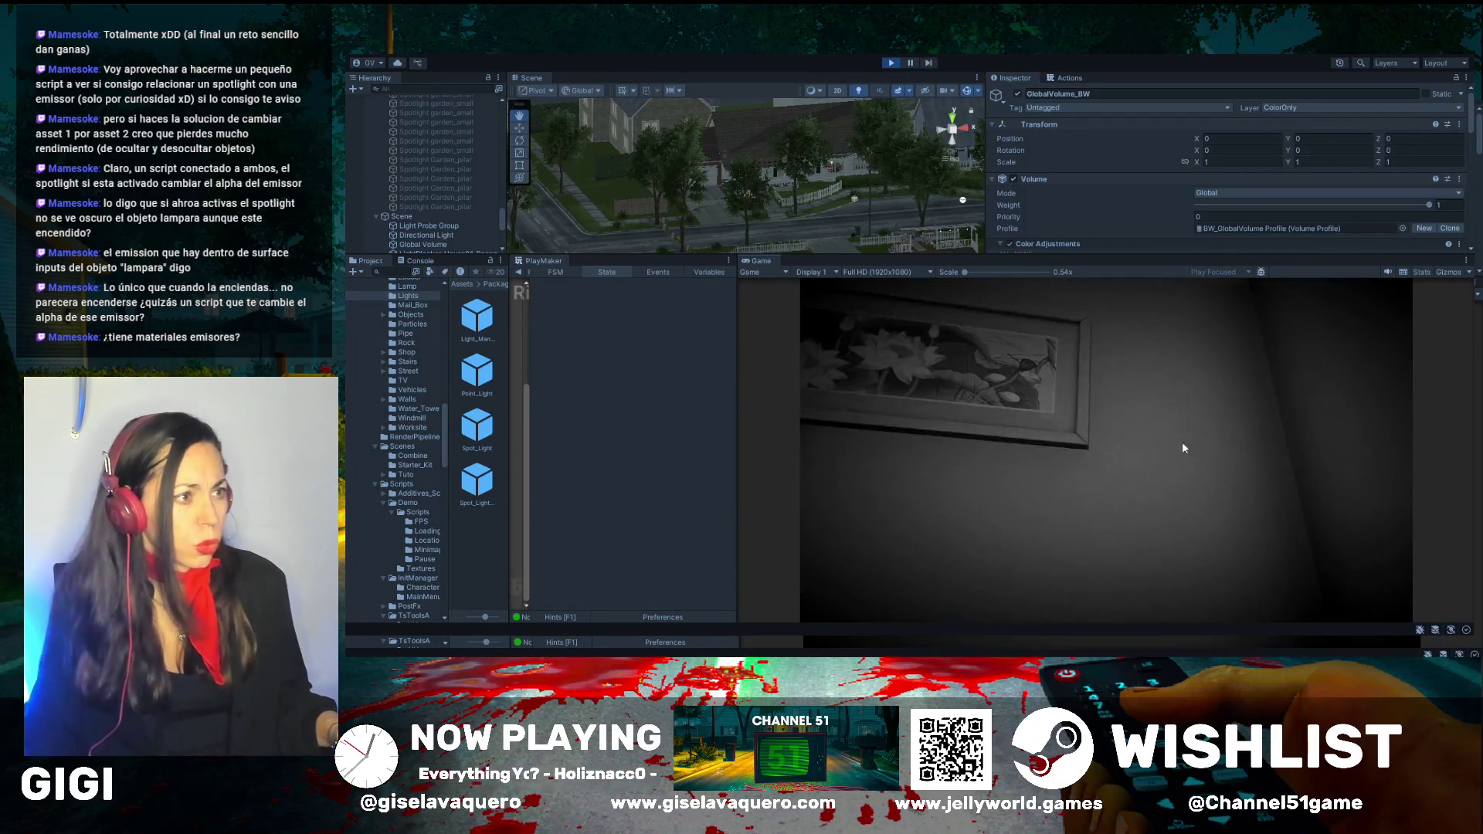
key(w)
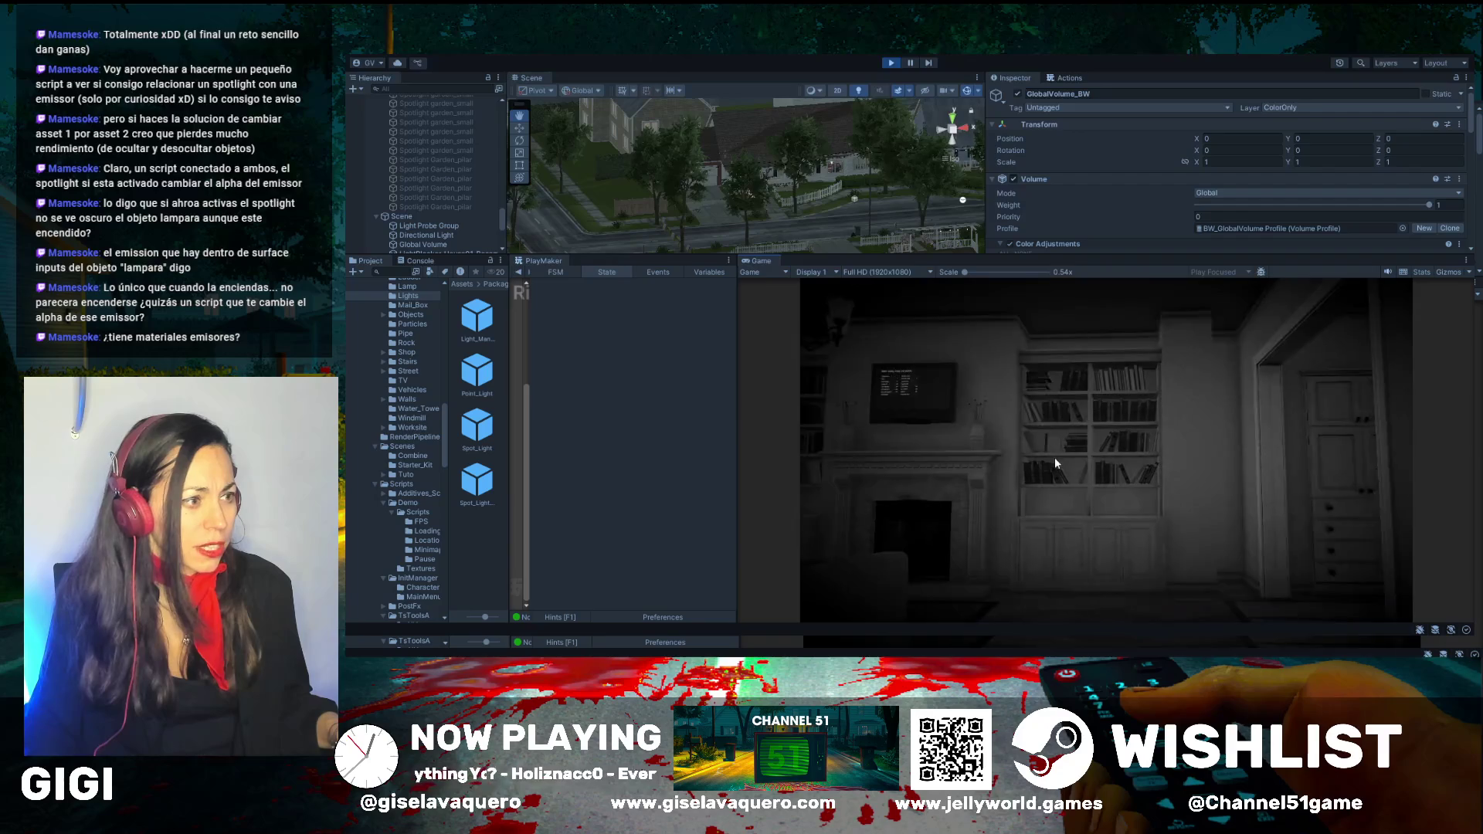
mouse_move(1054, 457)
mouse_down()
mouse_move(971, 448)
mouse_move(896, 467)
mouse_move(934, 465)
mouse_up()
key(w)
key(w)
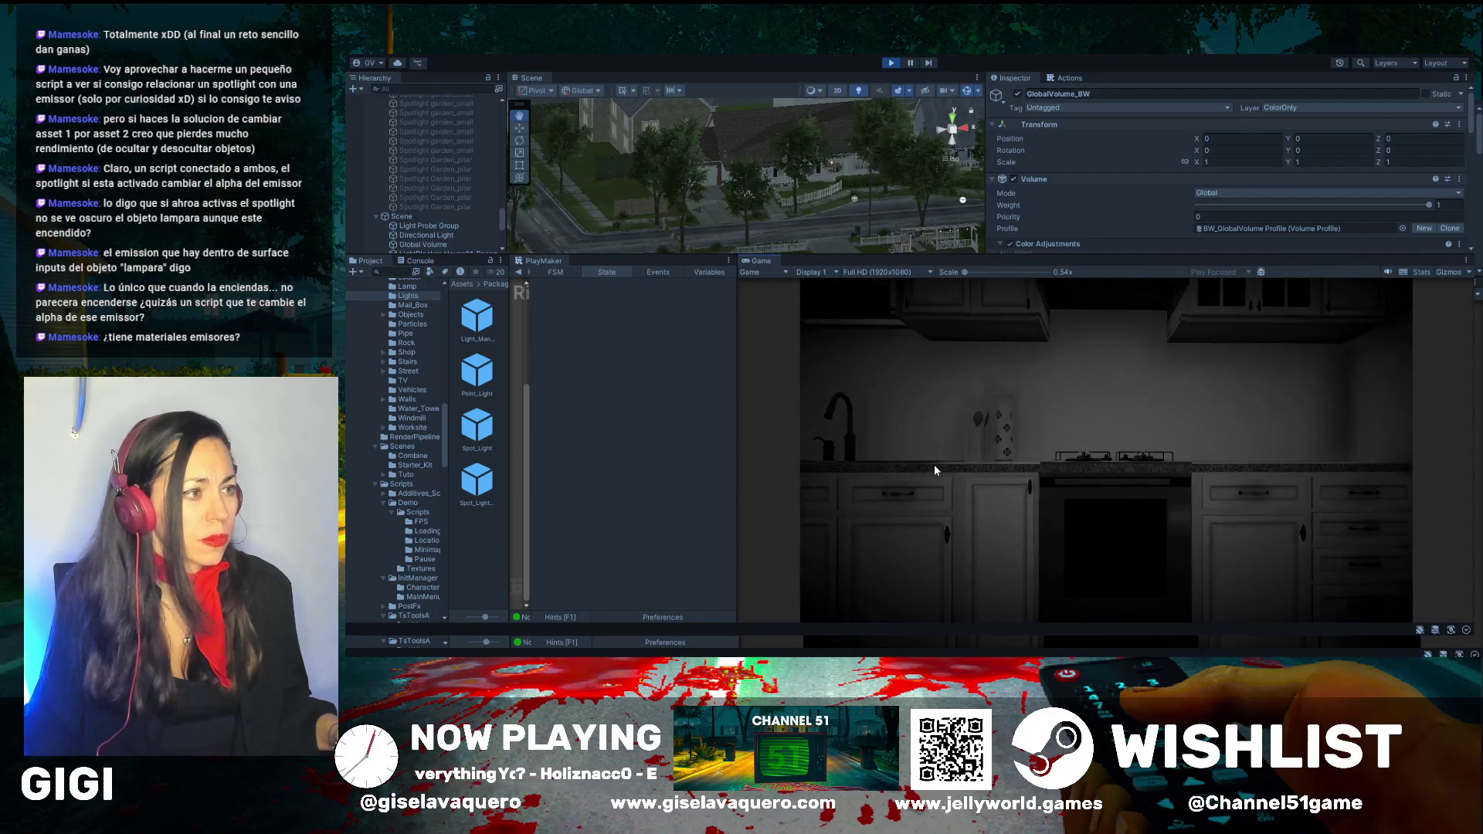
key(ctrl+p)
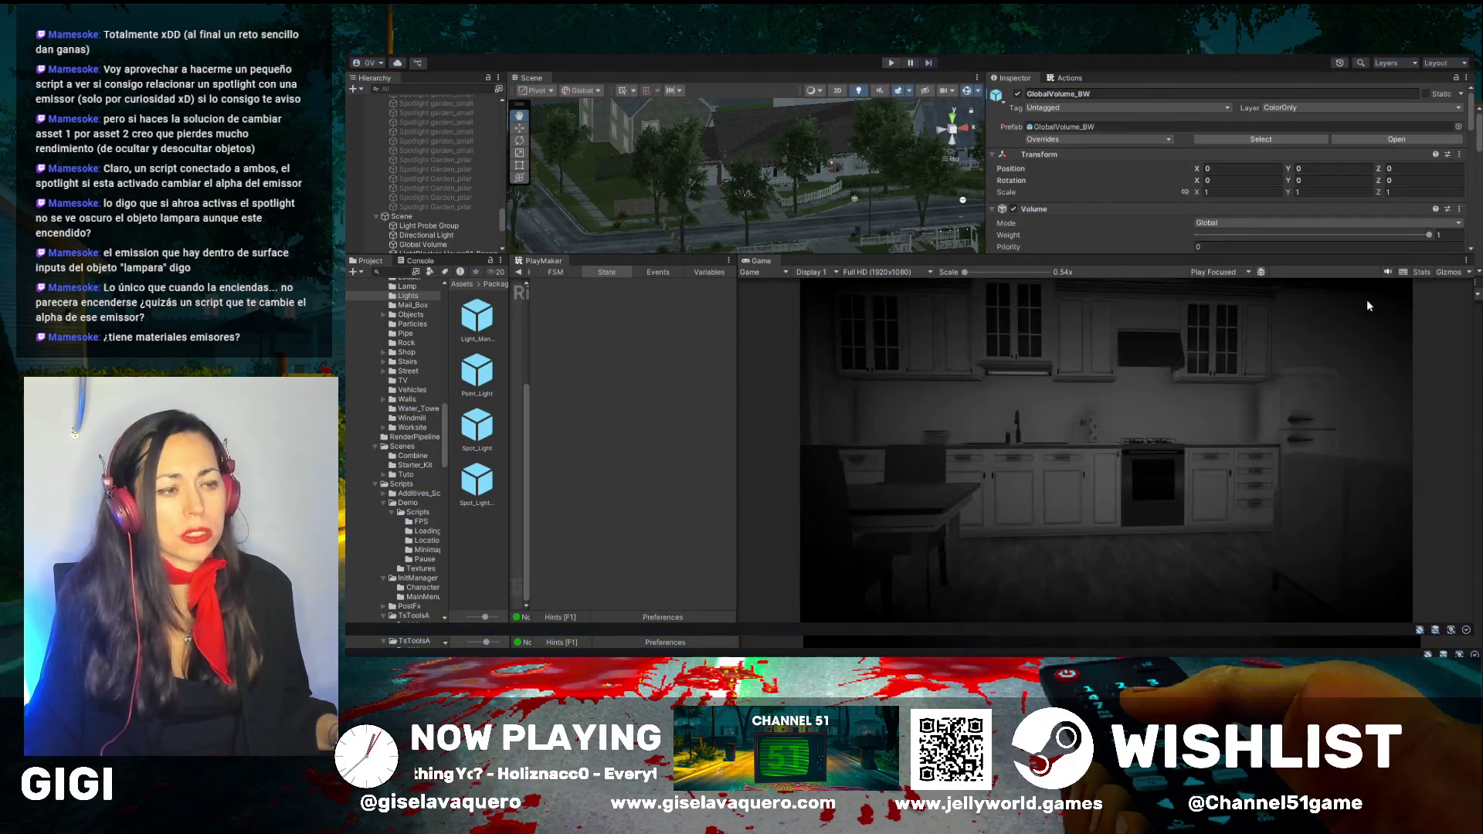
click(887, 64)
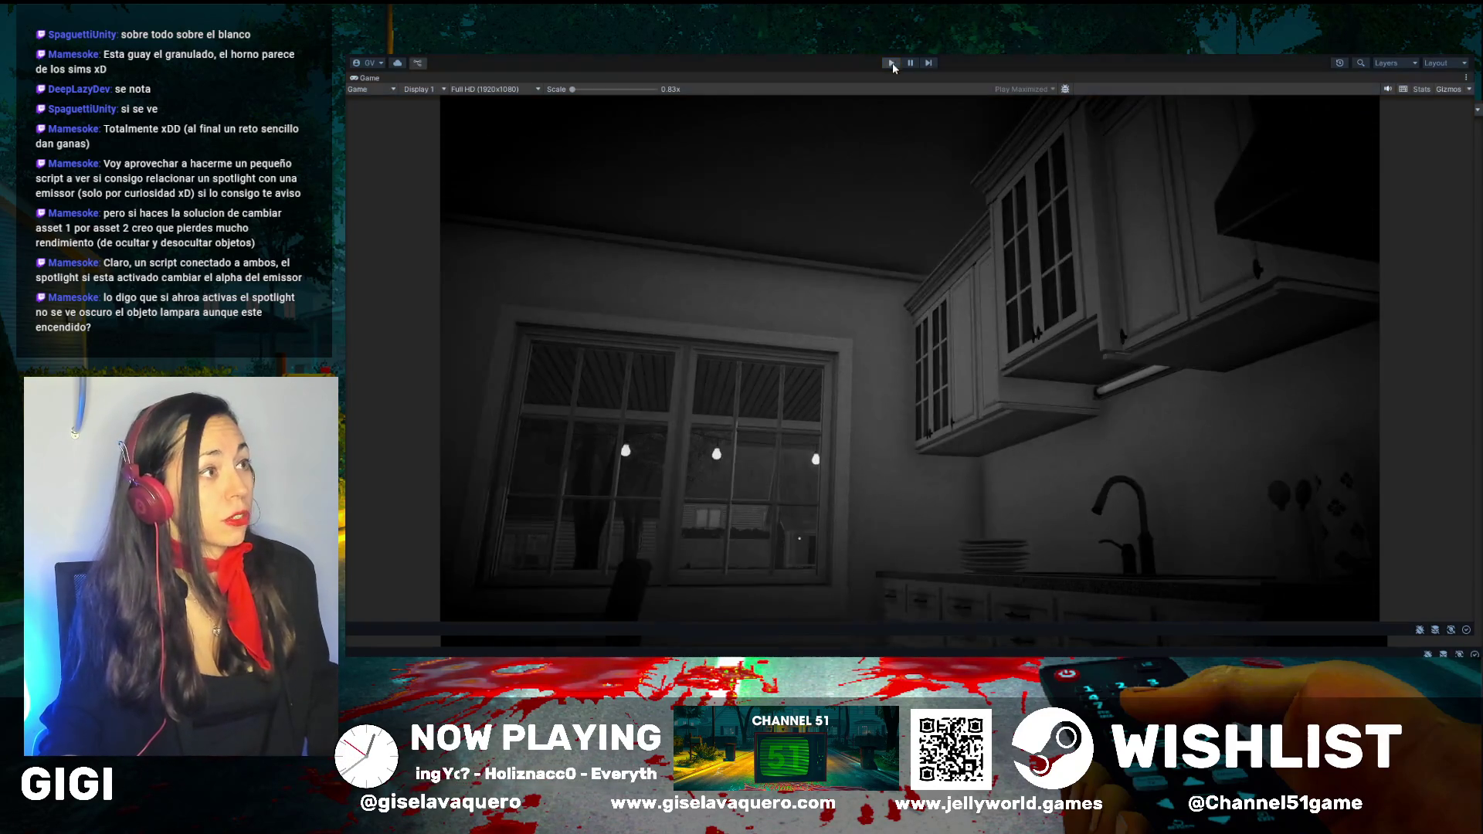
Stop play mode, enlarge the Scene view, select the third Spot Light Baked and orbit the house
click(892, 62)
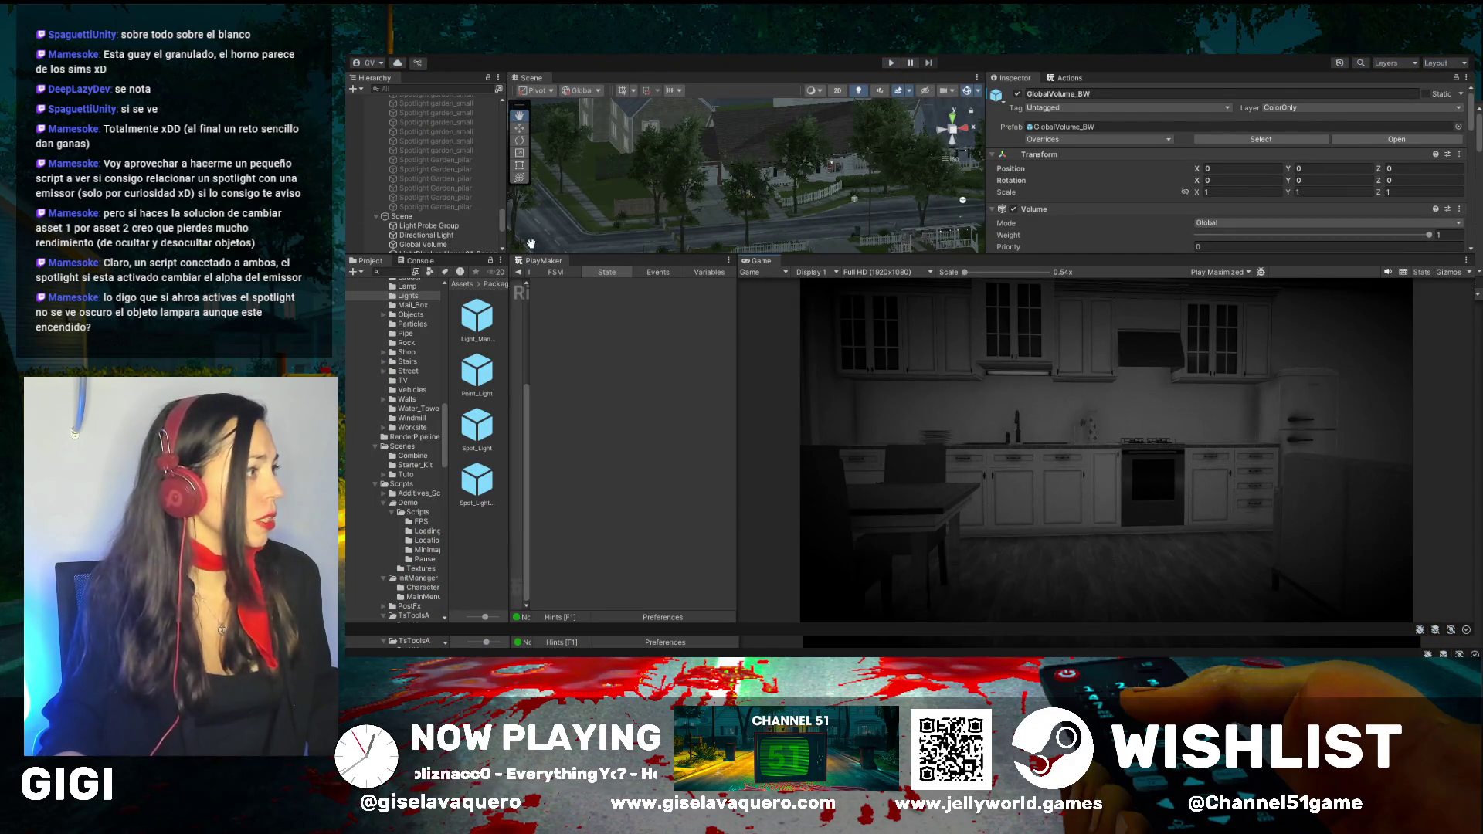
drag(874, 257, 874, 498)
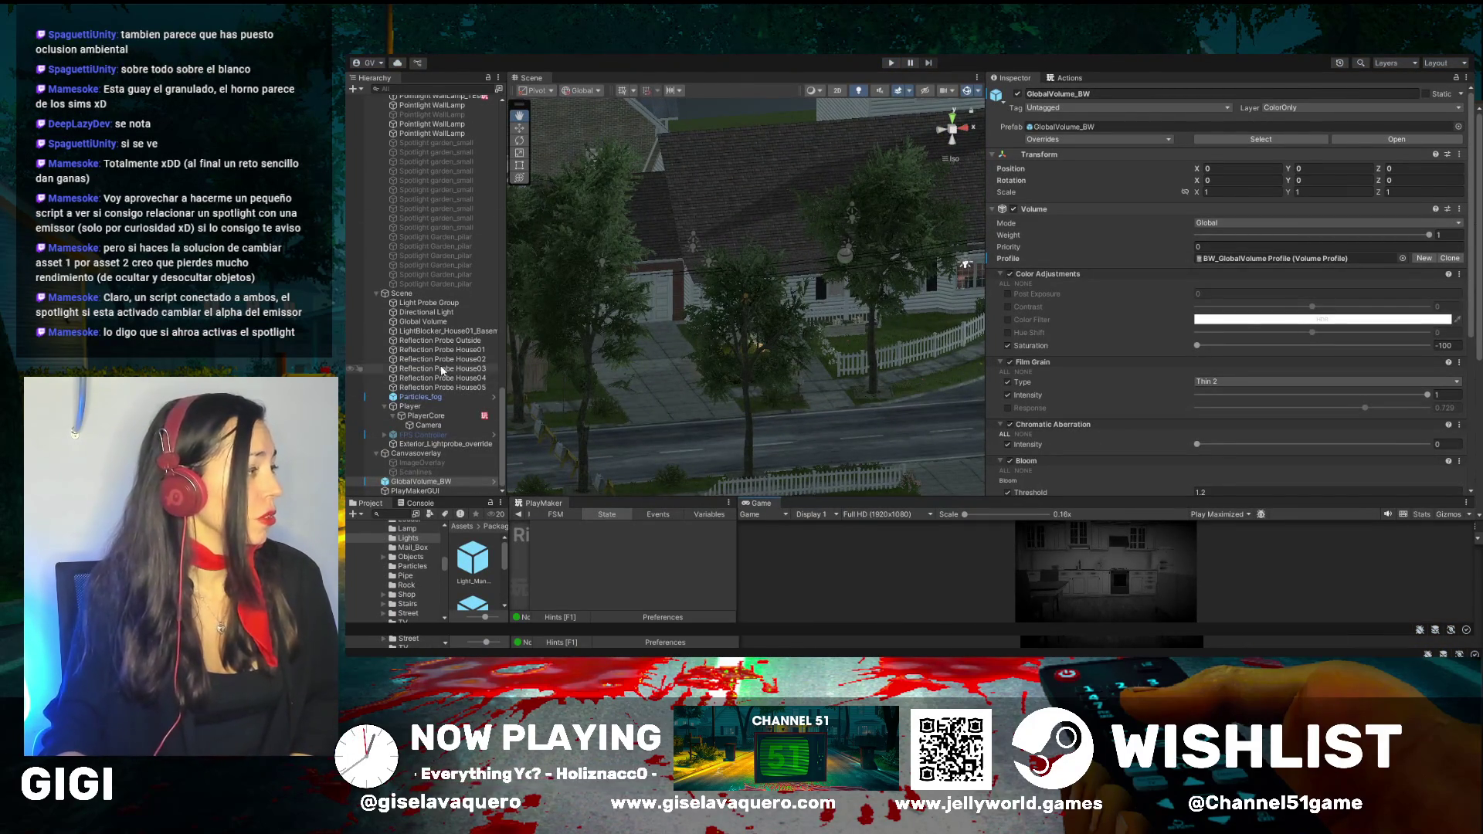
scroll(443, 222, up, 10)
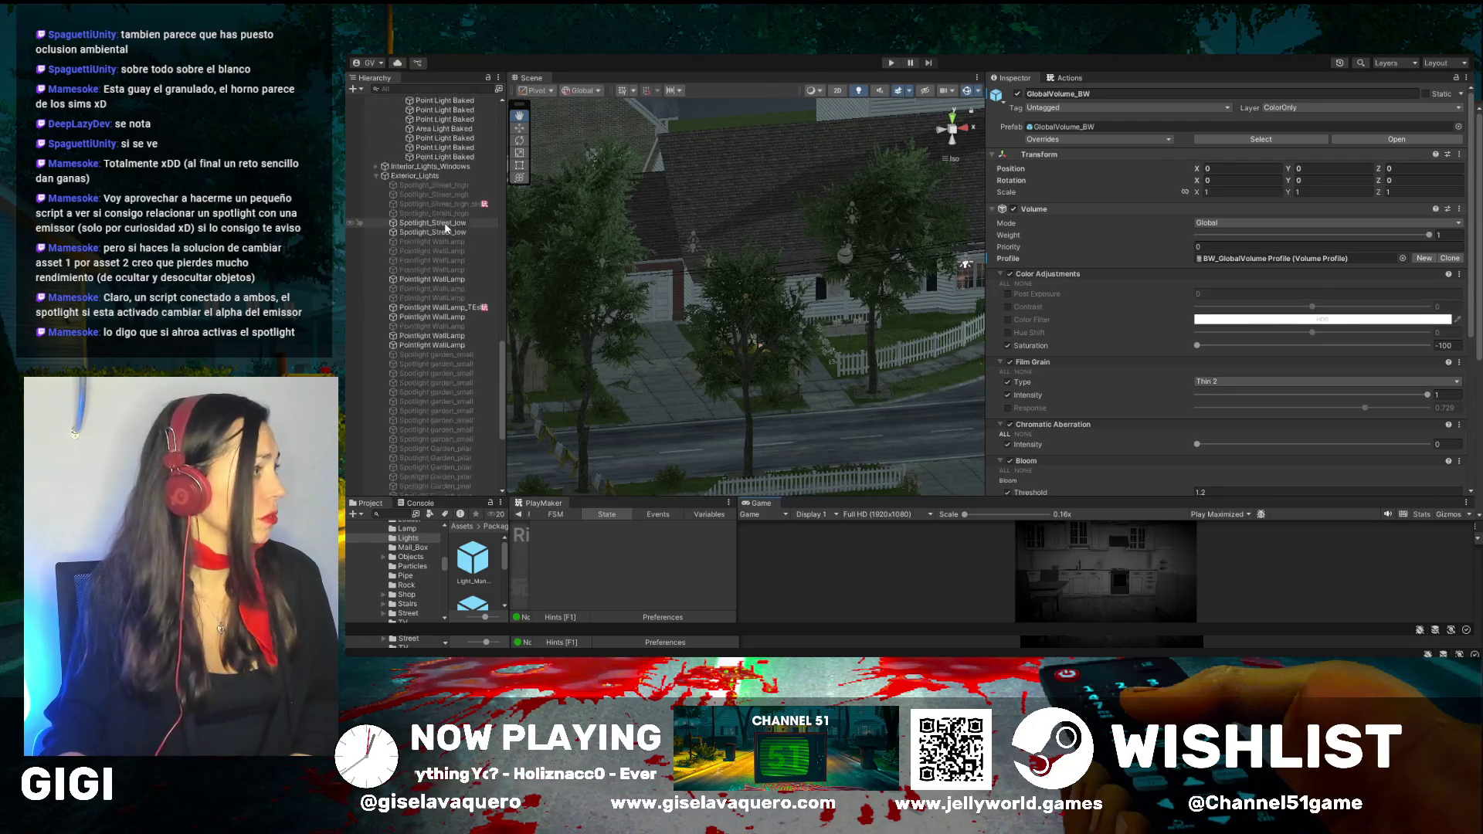
click(450, 275)
alt+drag(765, 255, 834, 275)
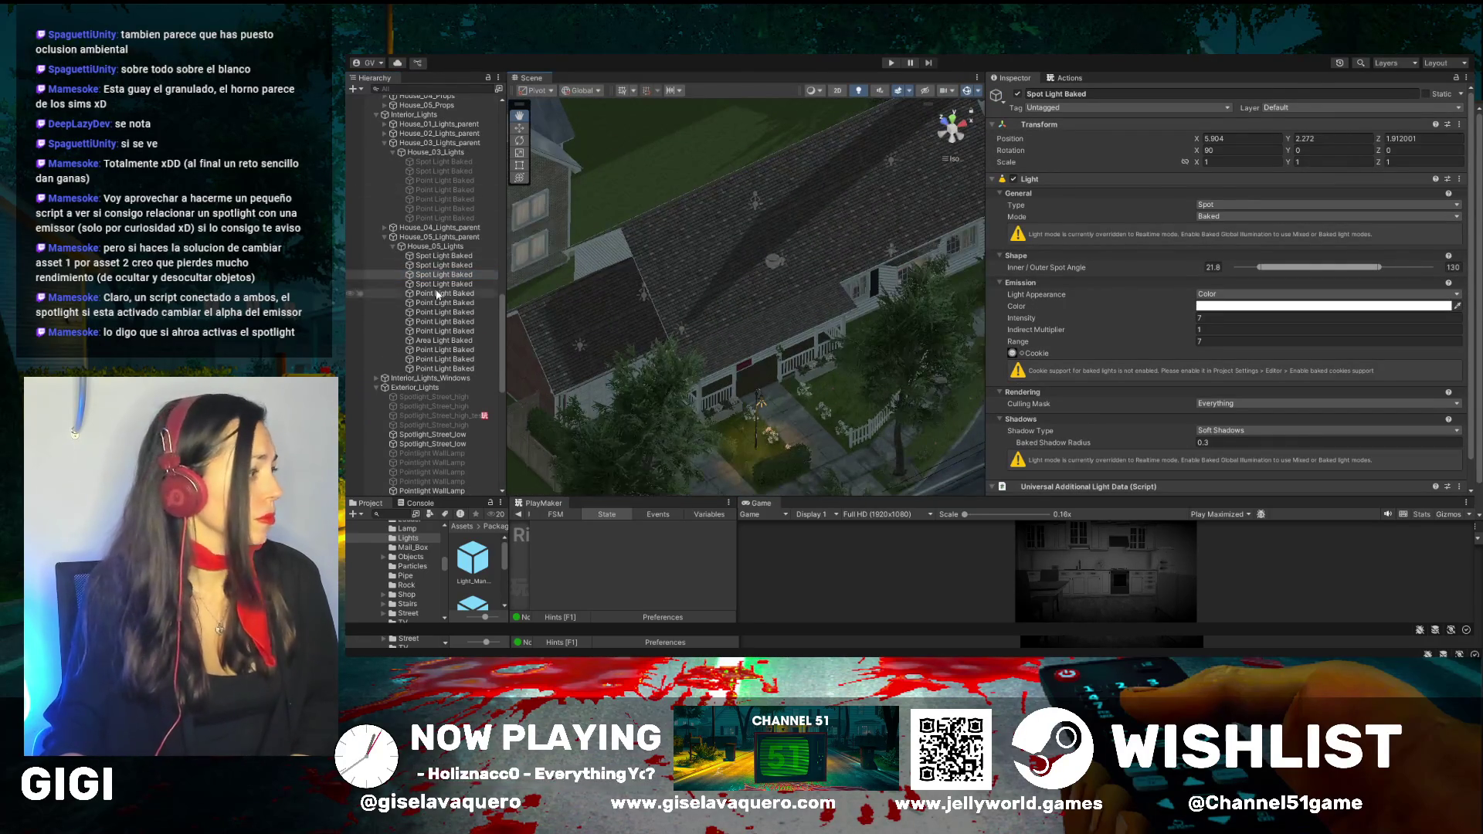
scroll(440, 309, down, 10)
Frame PlayerCore, orbit to face the kitchen counter, and select the KP_vase beside the sink
double_click(427, 416)
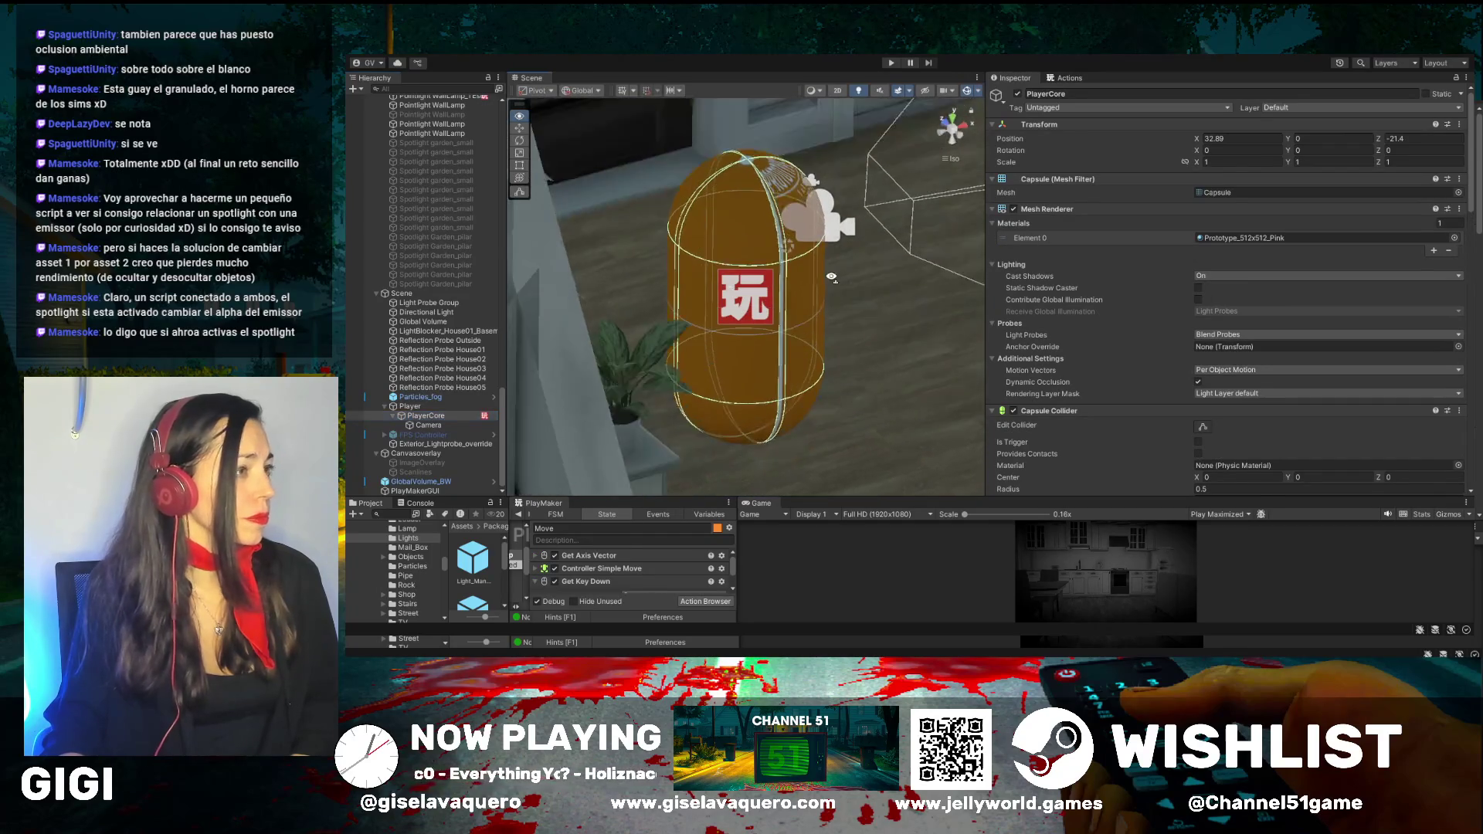
mouse_move(810, 166)
alt+mouse_down()
mouse_move(819, 306)
mouse_move(795, 186)
mouse_move(813, 188)
mouse_move(818, 298)
mouse_move(834, 320)
alt+mouse_up()
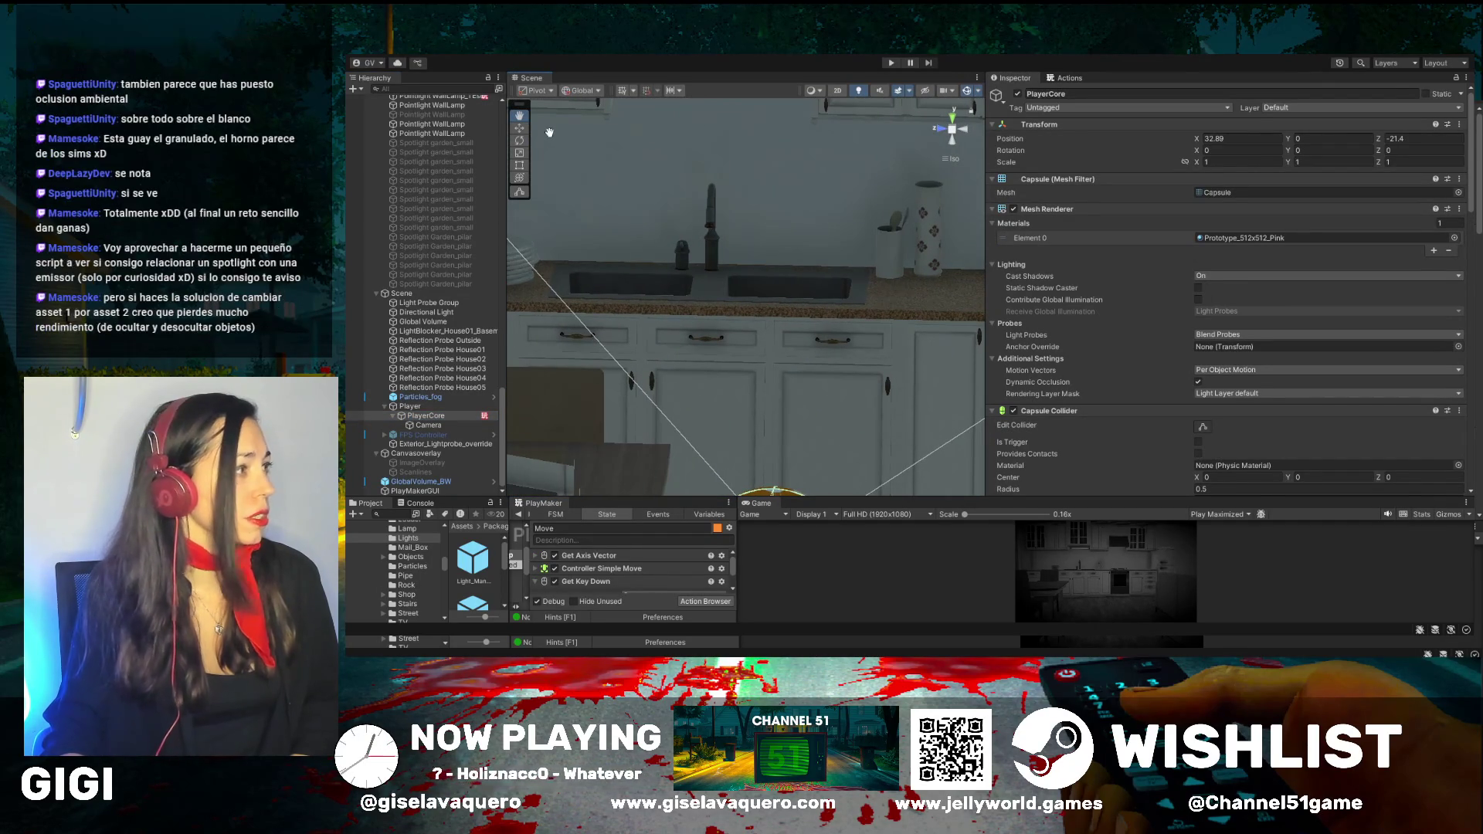
click(919, 218)
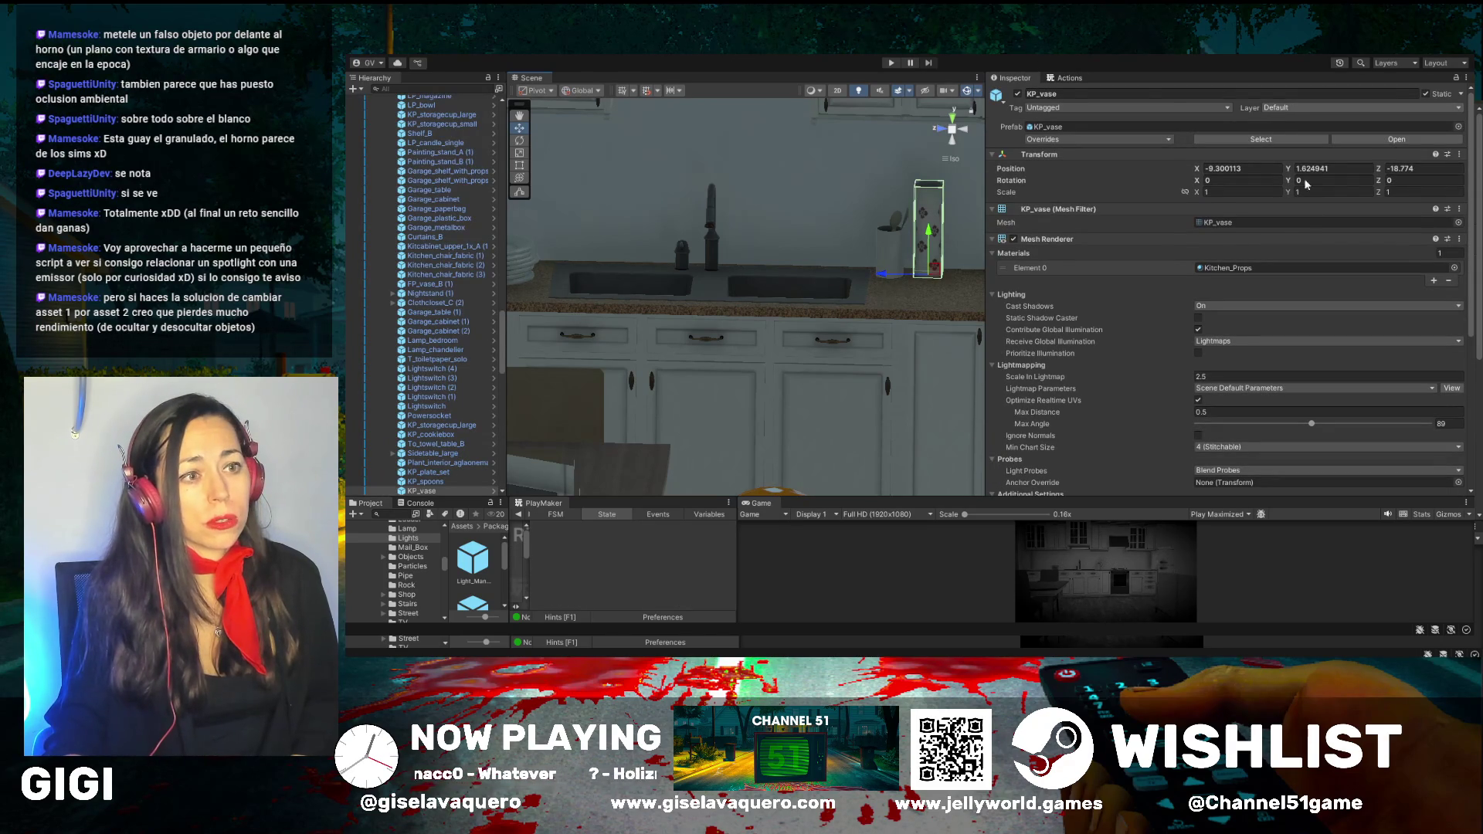
Put the KP_vase and the KP_spoons utensil holder on the ColorOnly layer
click(1305, 231)
drag(840, 310, 851, 306)
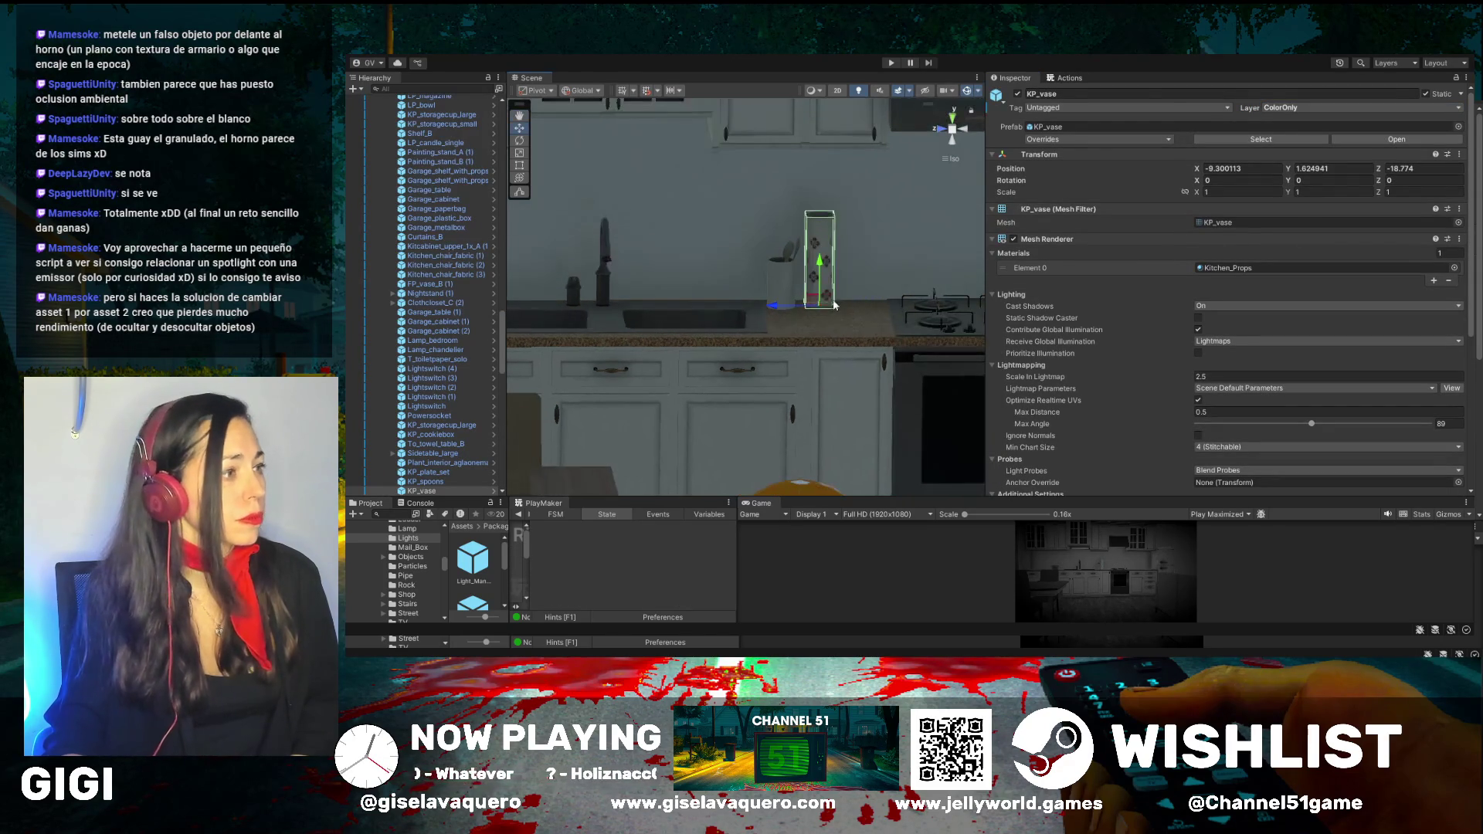
click(793, 281)
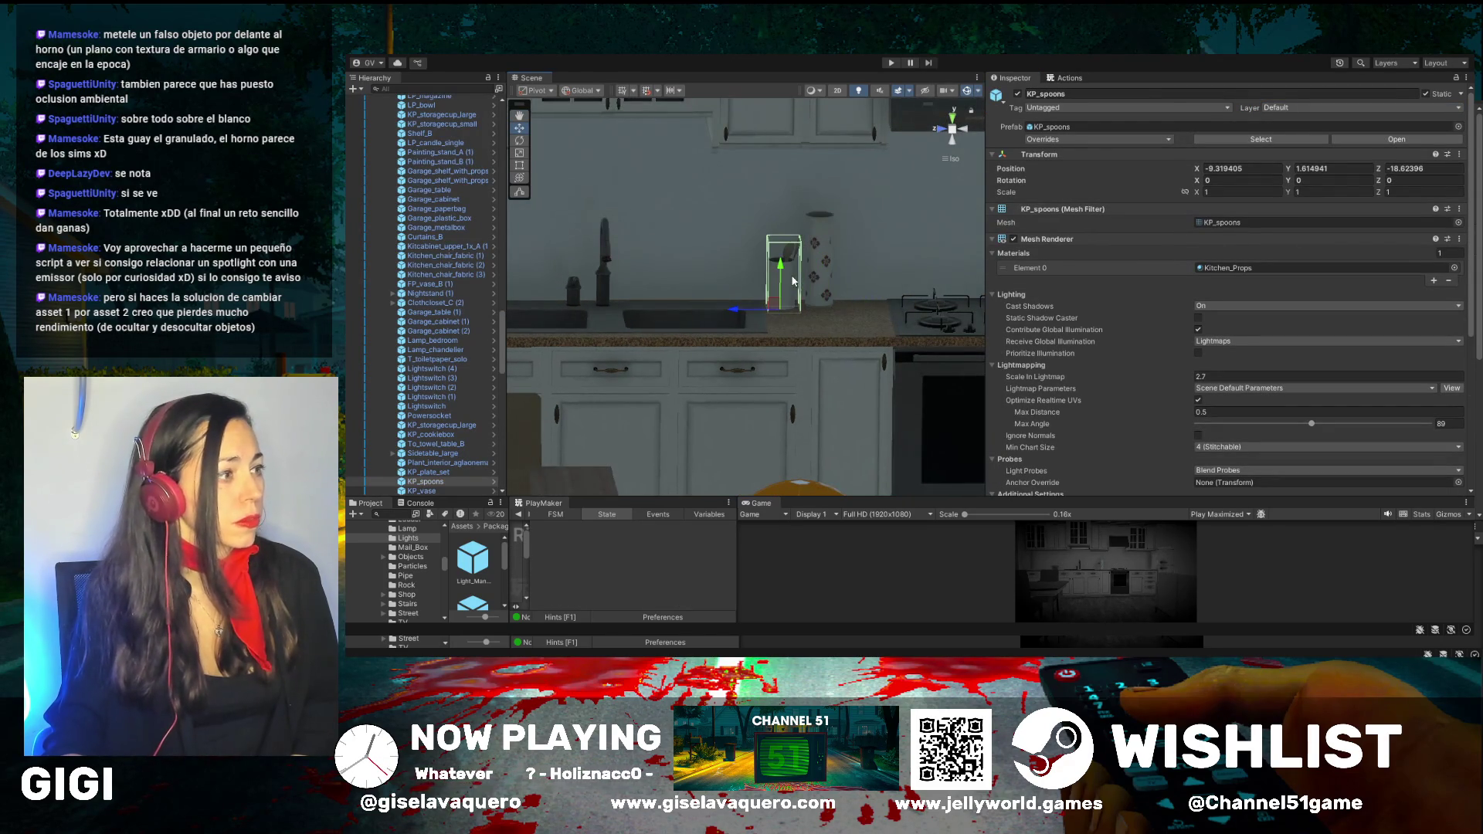
click(1305, 107)
click(1308, 239)
Check the candle and dining table, then run the game to preview the changes
mouse_move(780, 325)
mouse_down()
mouse_move(748, 361)
mouse_move(804, 344)
mouse_move(518, 370)
mouse_move(747, 387)
mouse_up()
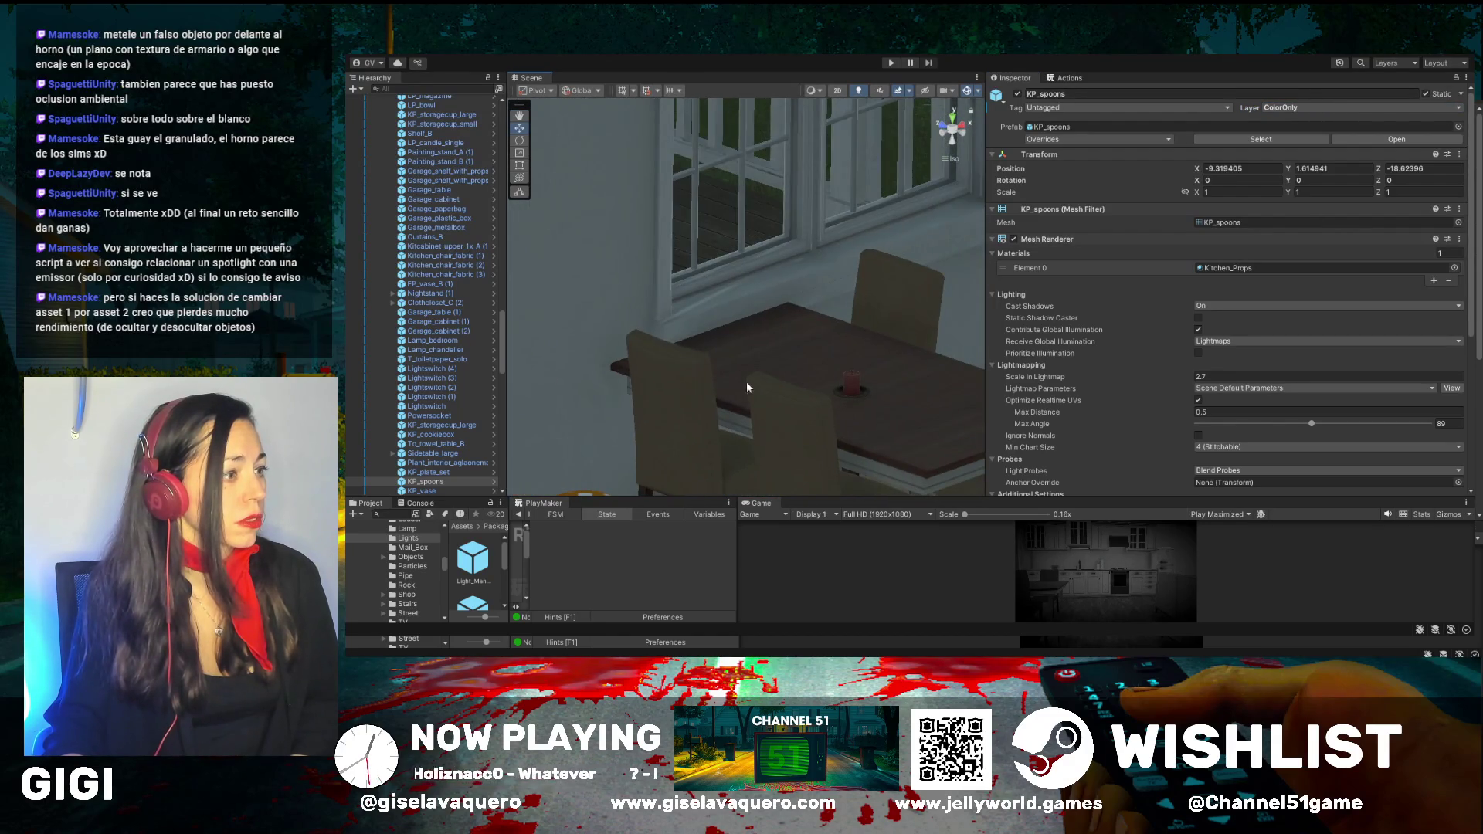
click(846, 388)
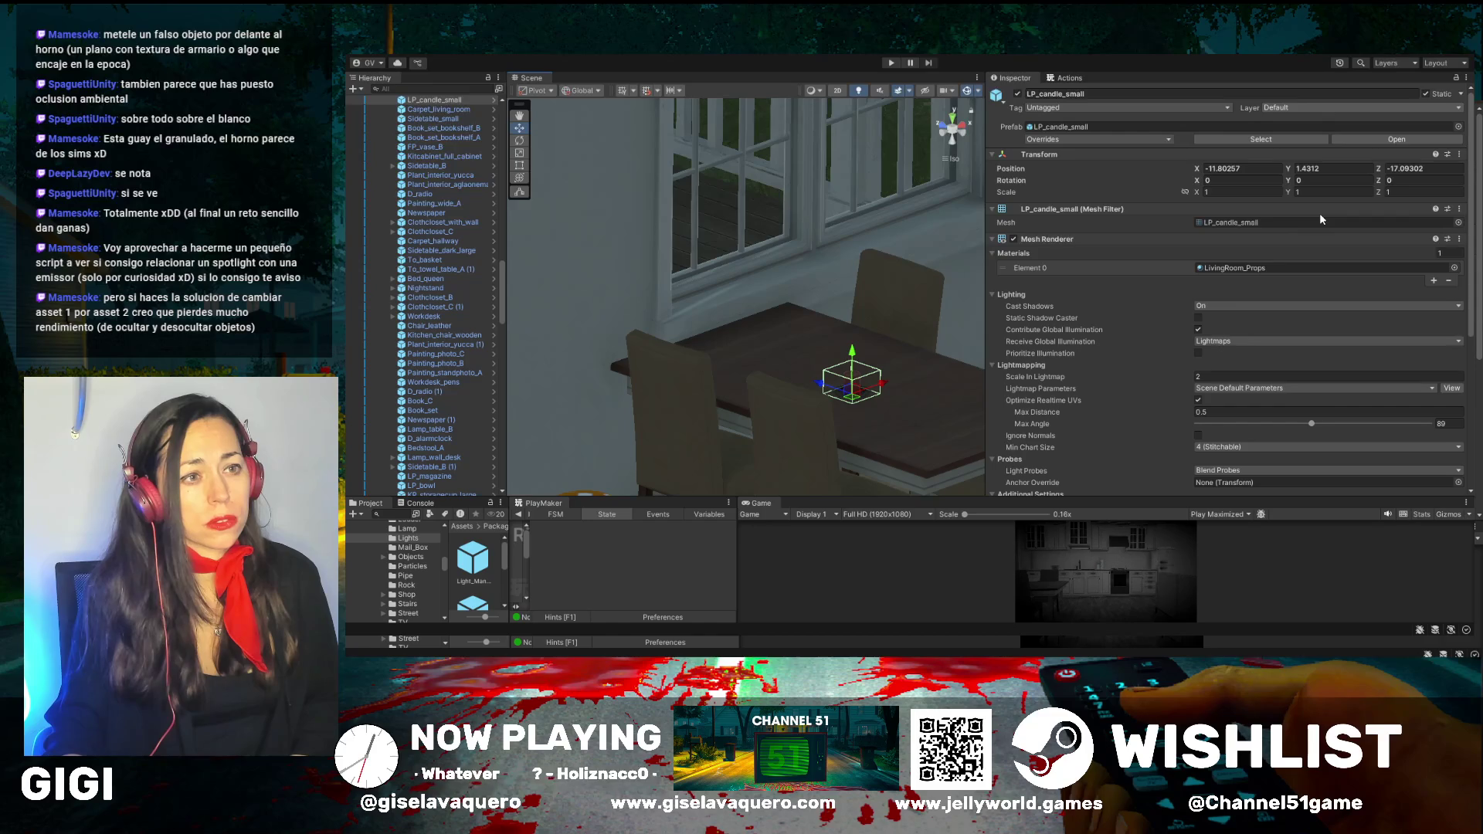
click(916, 360)
click(890, 62)
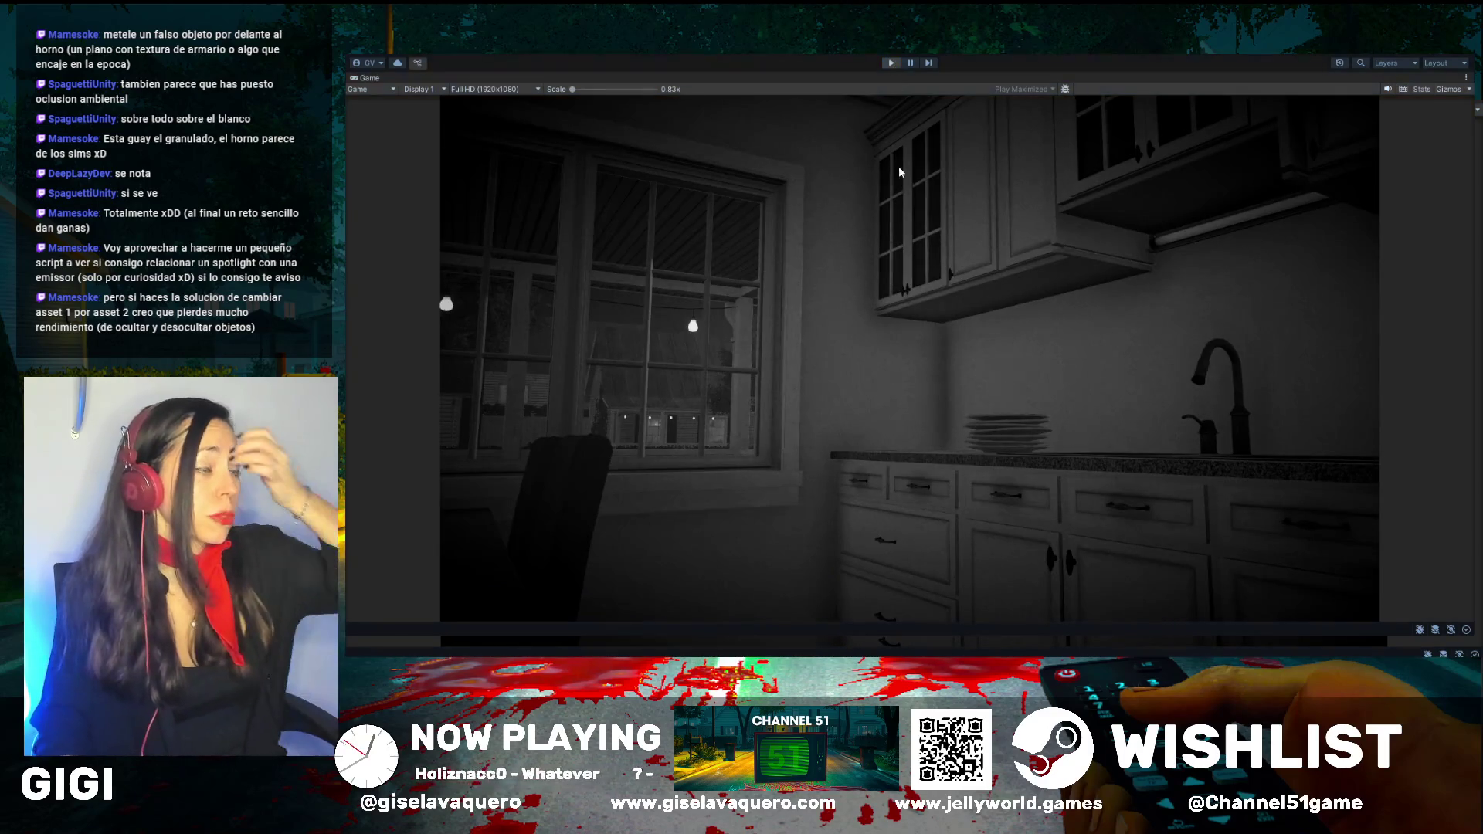
Stop the running game and select LP_candle_small on the dining table
key(ctrl+p)
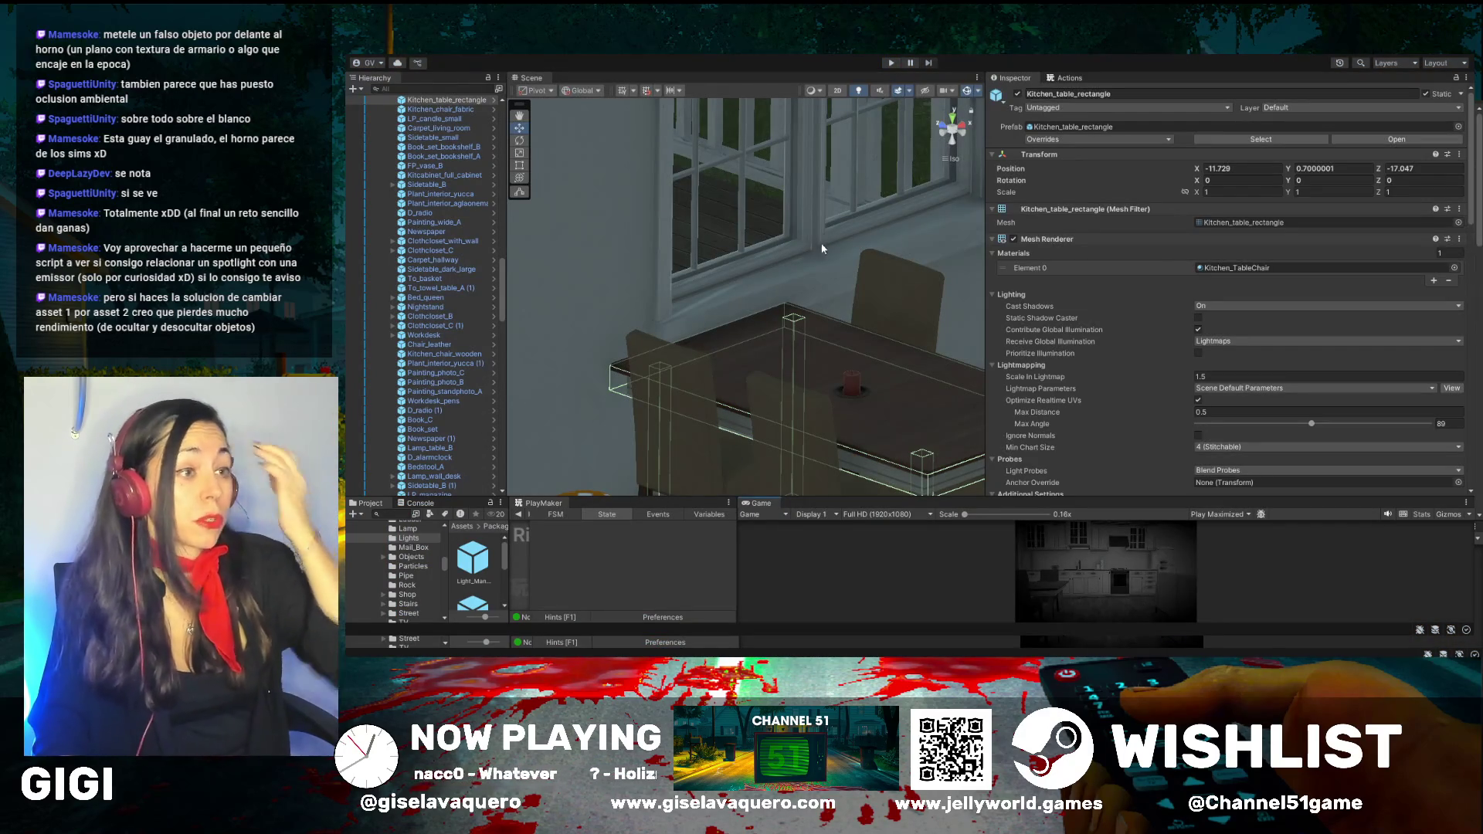
scroll(1148, 263, down, 3)
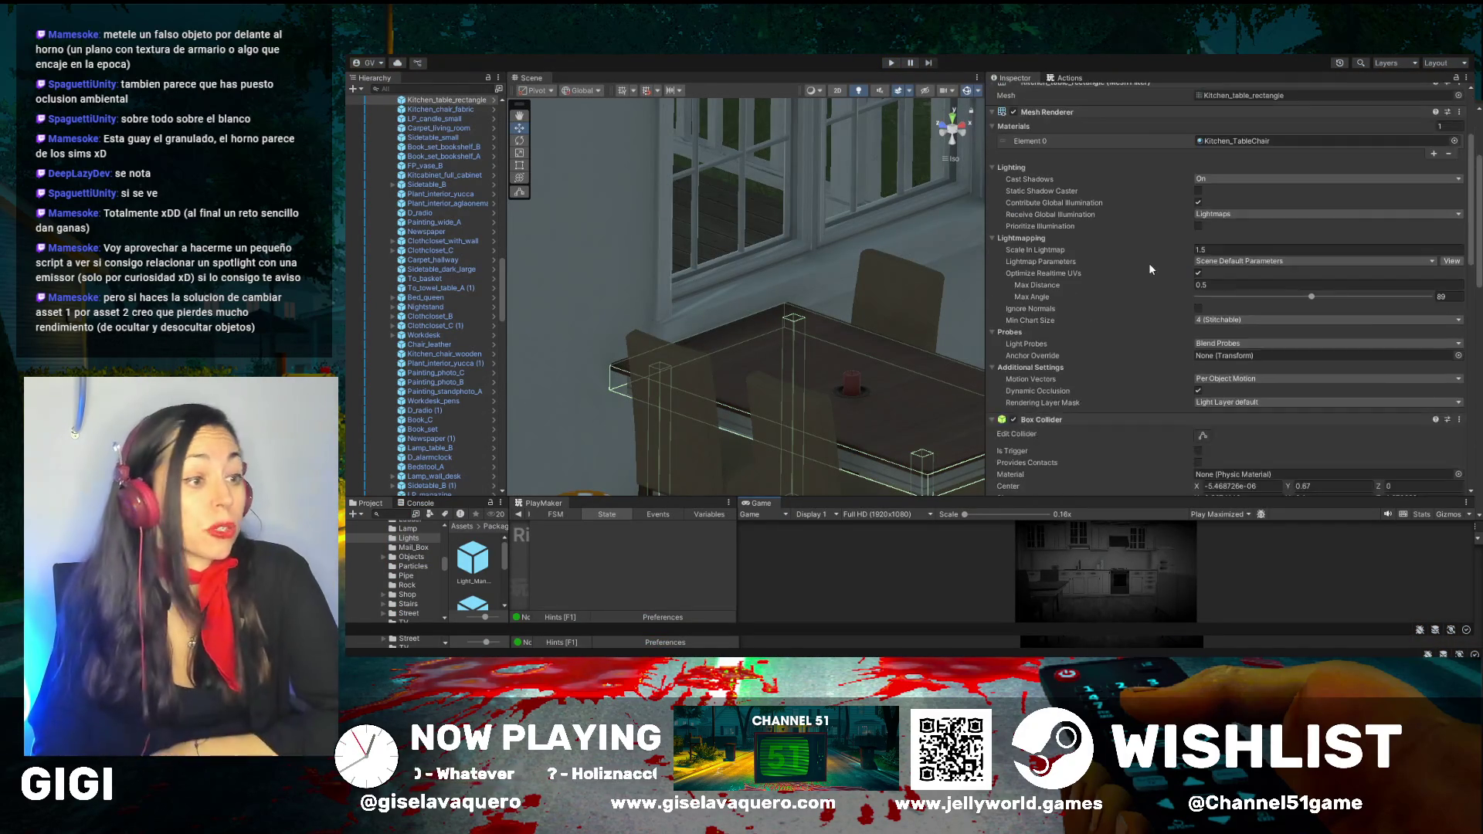
scroll(1149, 269, down, 2)
click(854, 378)
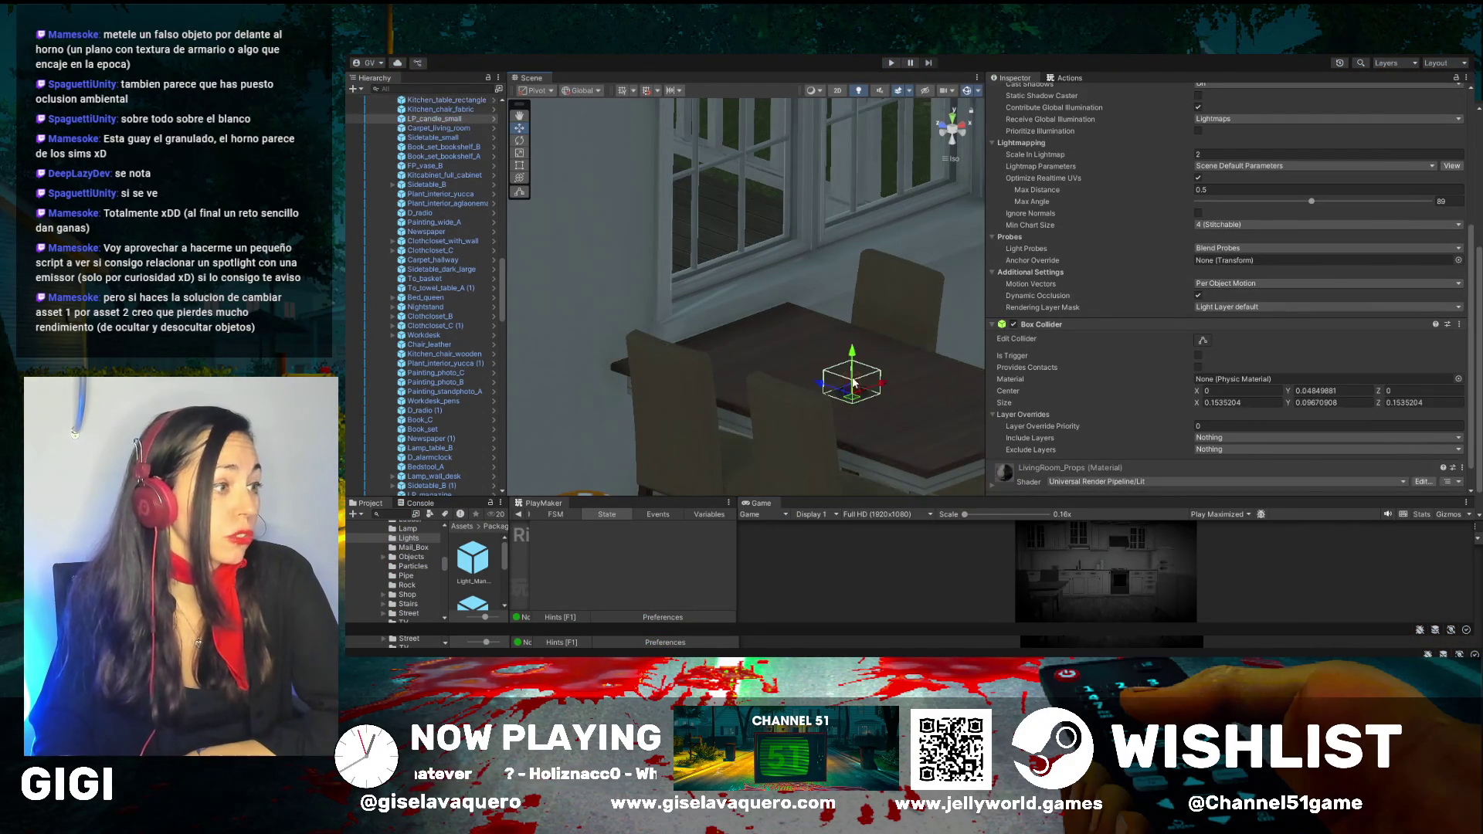
scroll(1269, 277, up, 5)
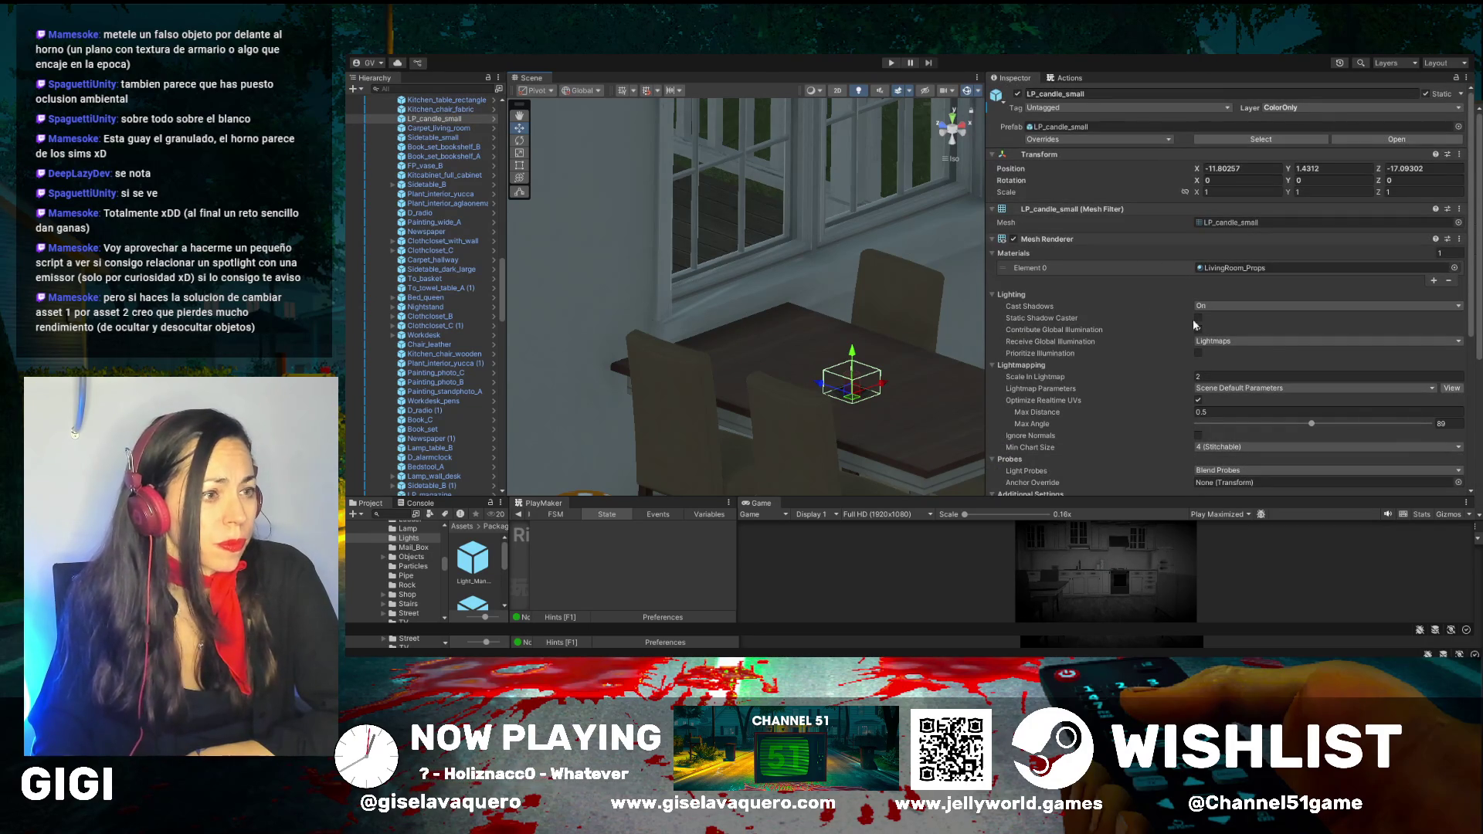
scroll(1009, 303, down, 2)
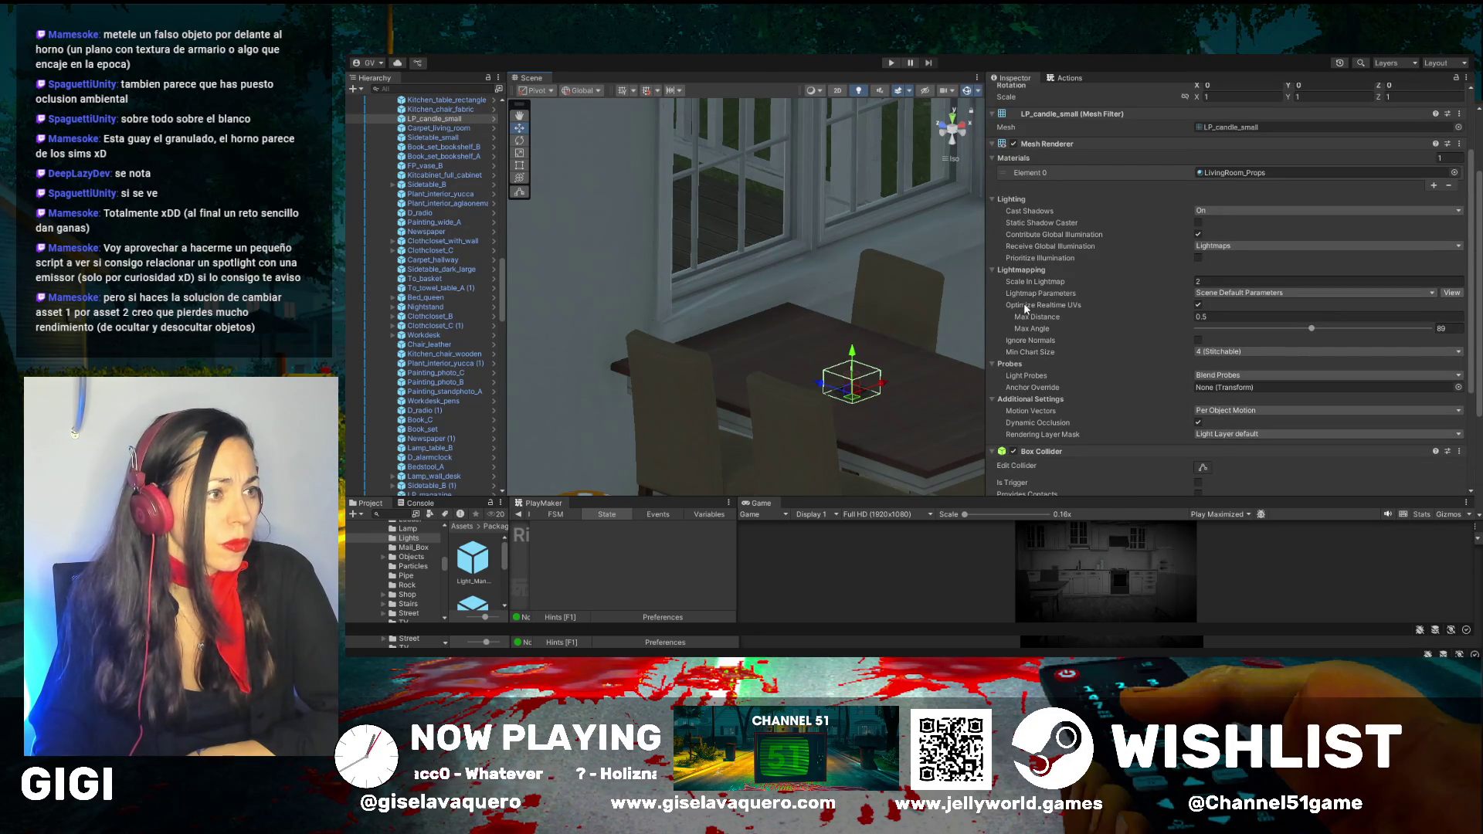
Set the candle's Scale In Lightmap back to 2
click(1255, 281)
text(5.1)
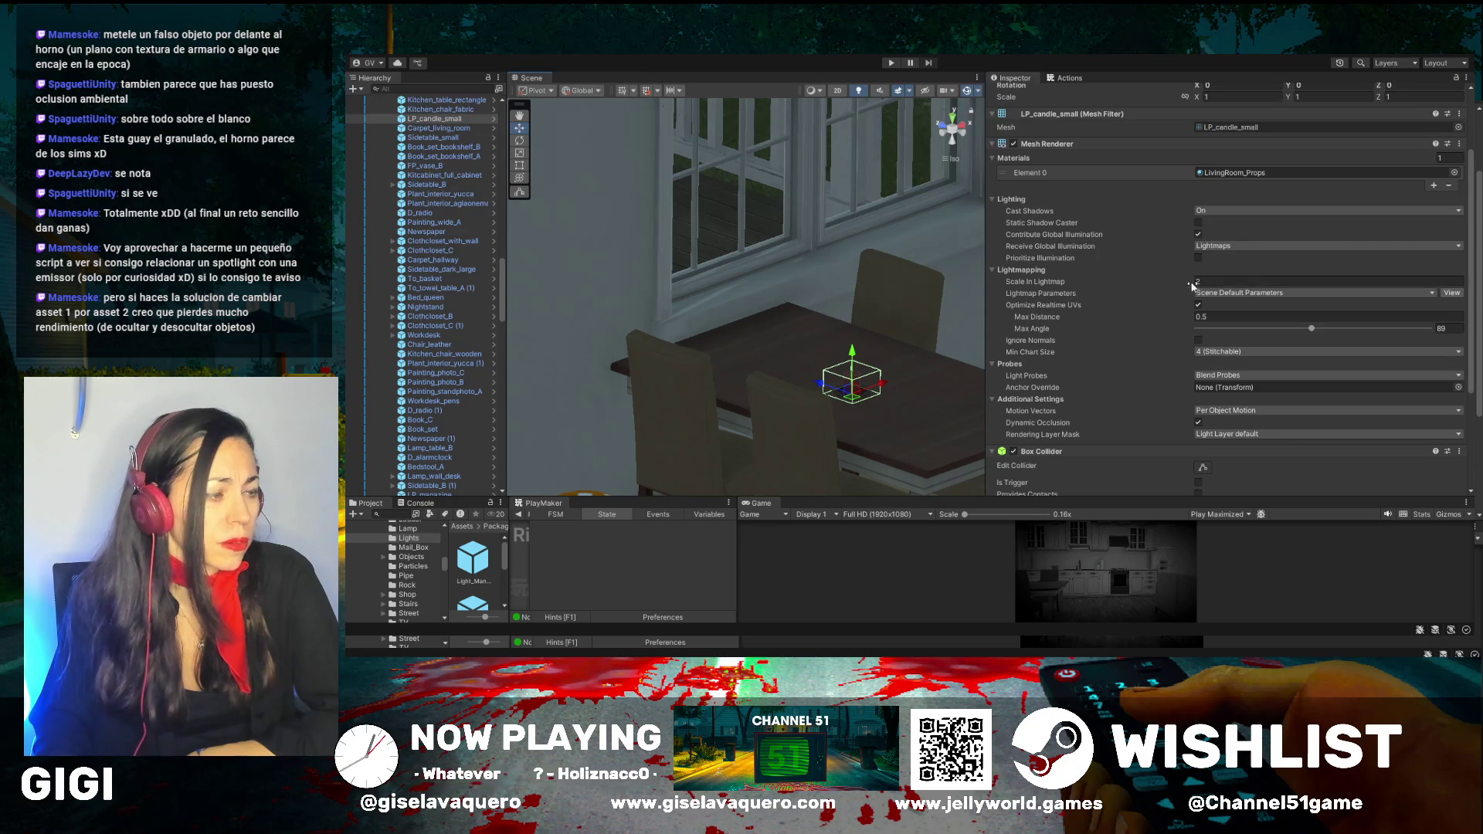
key(BackSpace)
key(BackSpace)
key(BackSpace)
text(2)
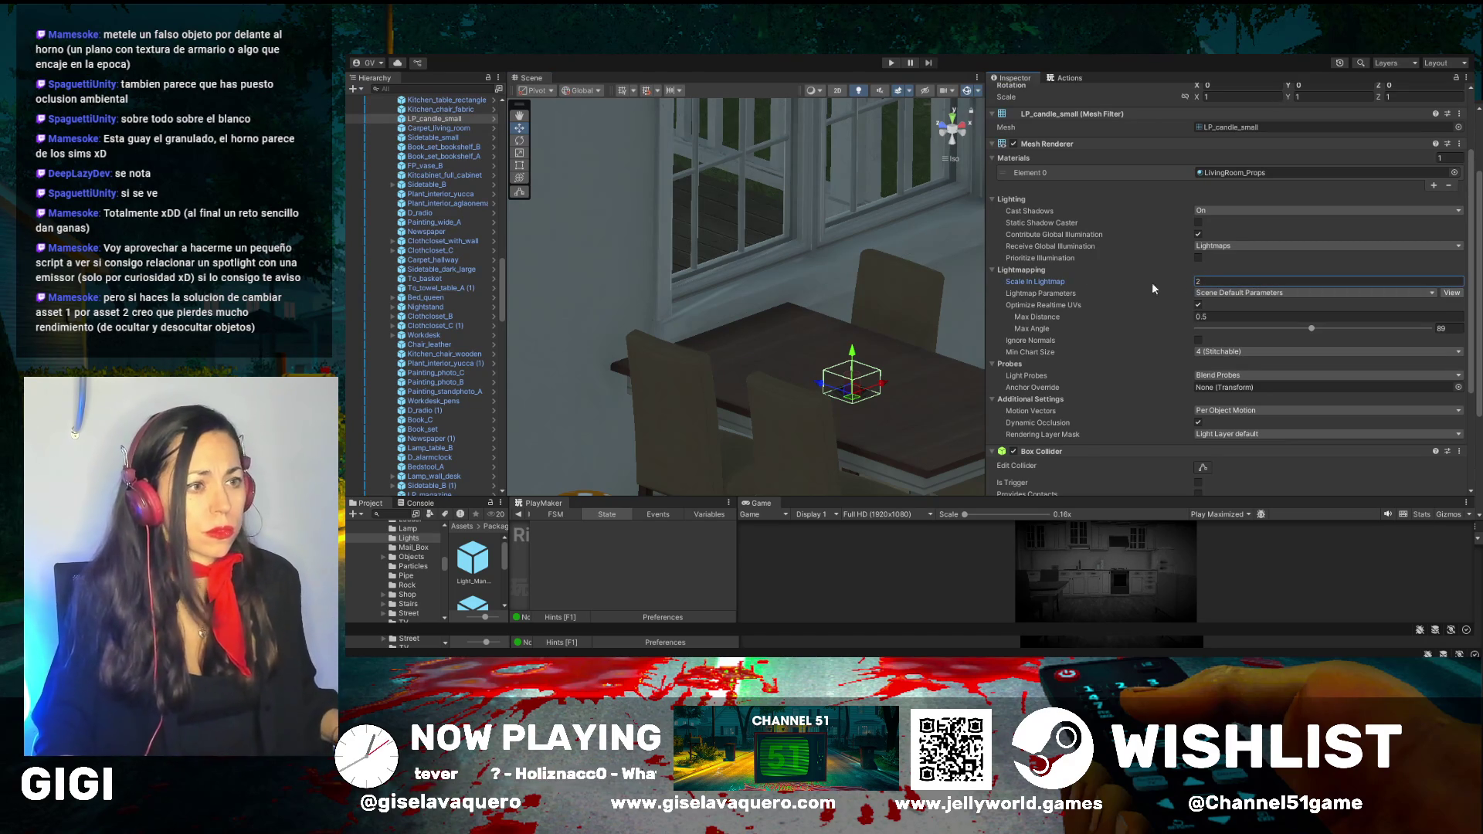
Expand the candle's LivingRoom_Props material settings in the Inspector
scroll(1108, 242, down, 3)
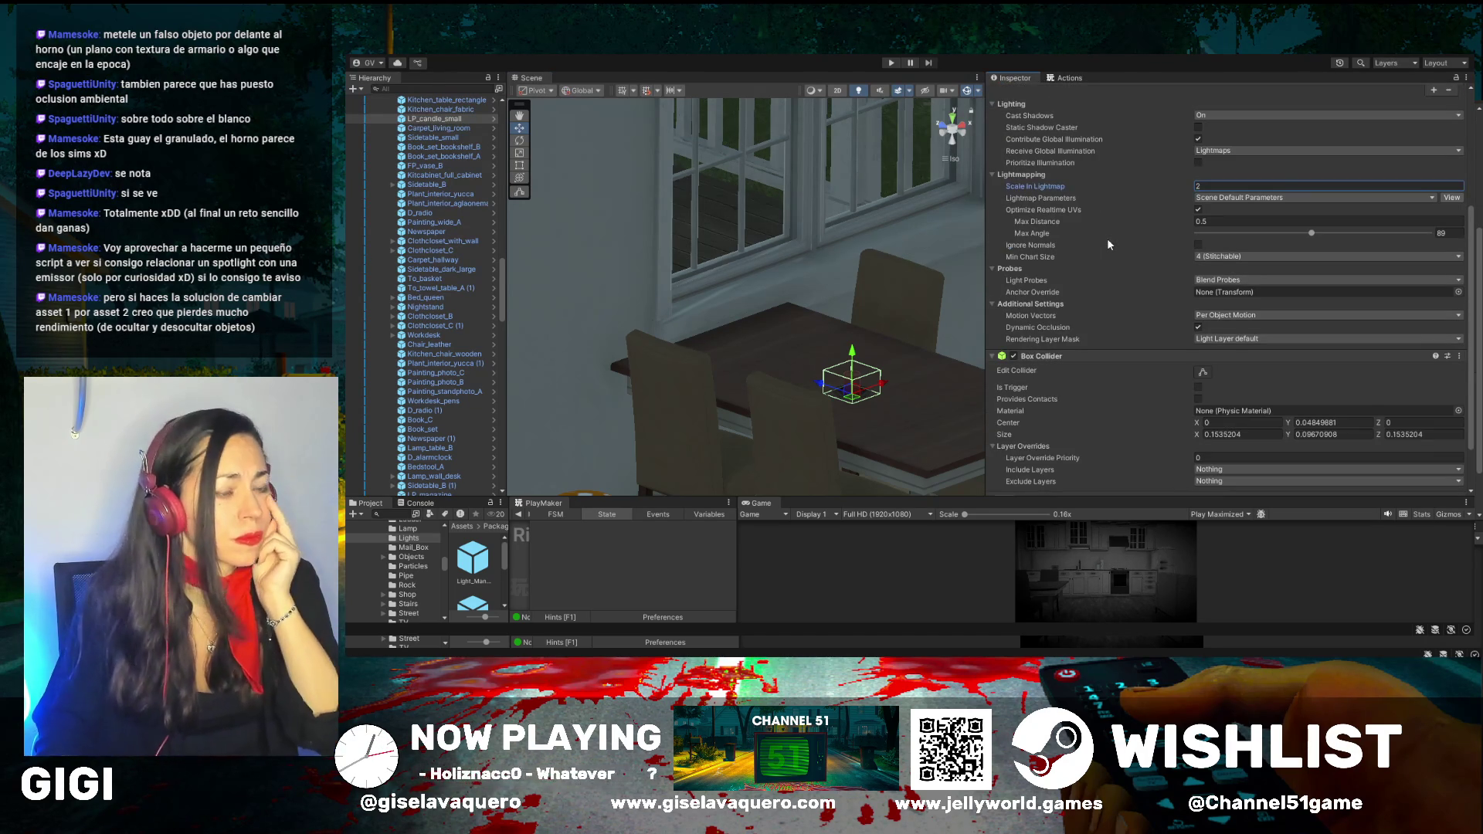
scroll(1108, 243, down, 2)
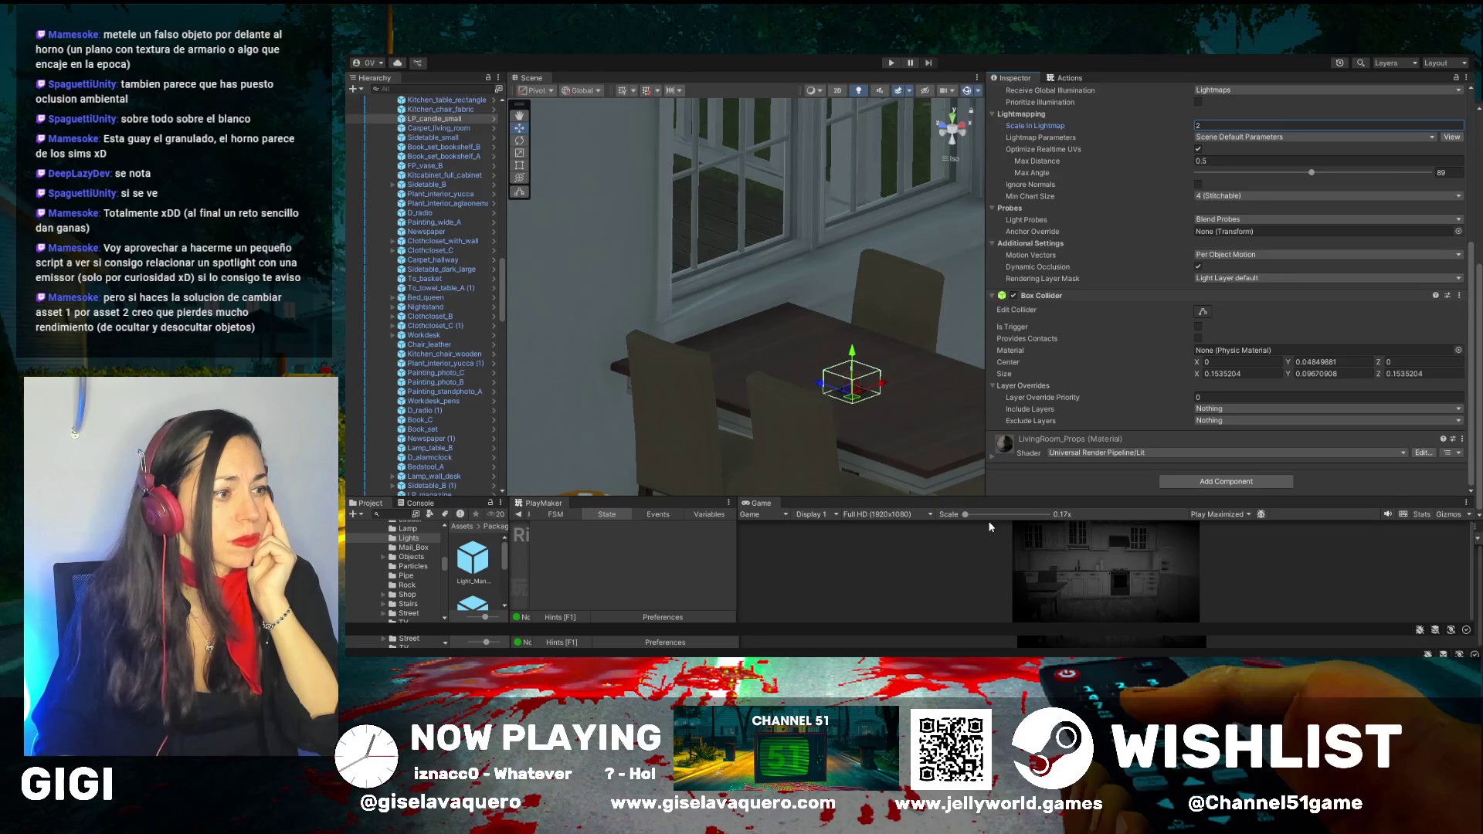
click(994, 456)
scroll(1073, 380, down, 9)
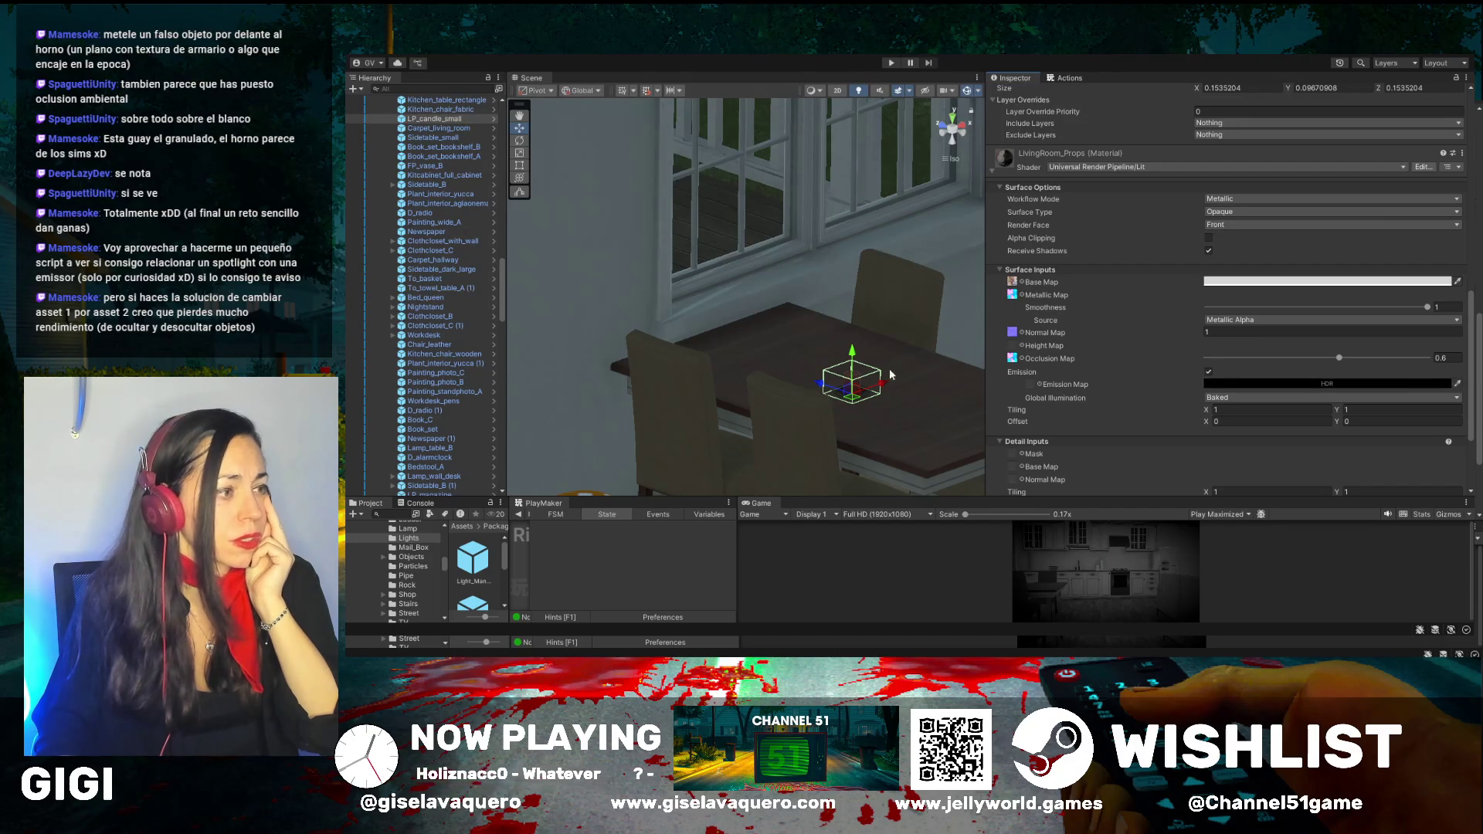
Frame the candle, test a red emission colour, and open LP_candle_small in Prefab Mode
scroll(882, 383, down, 5)
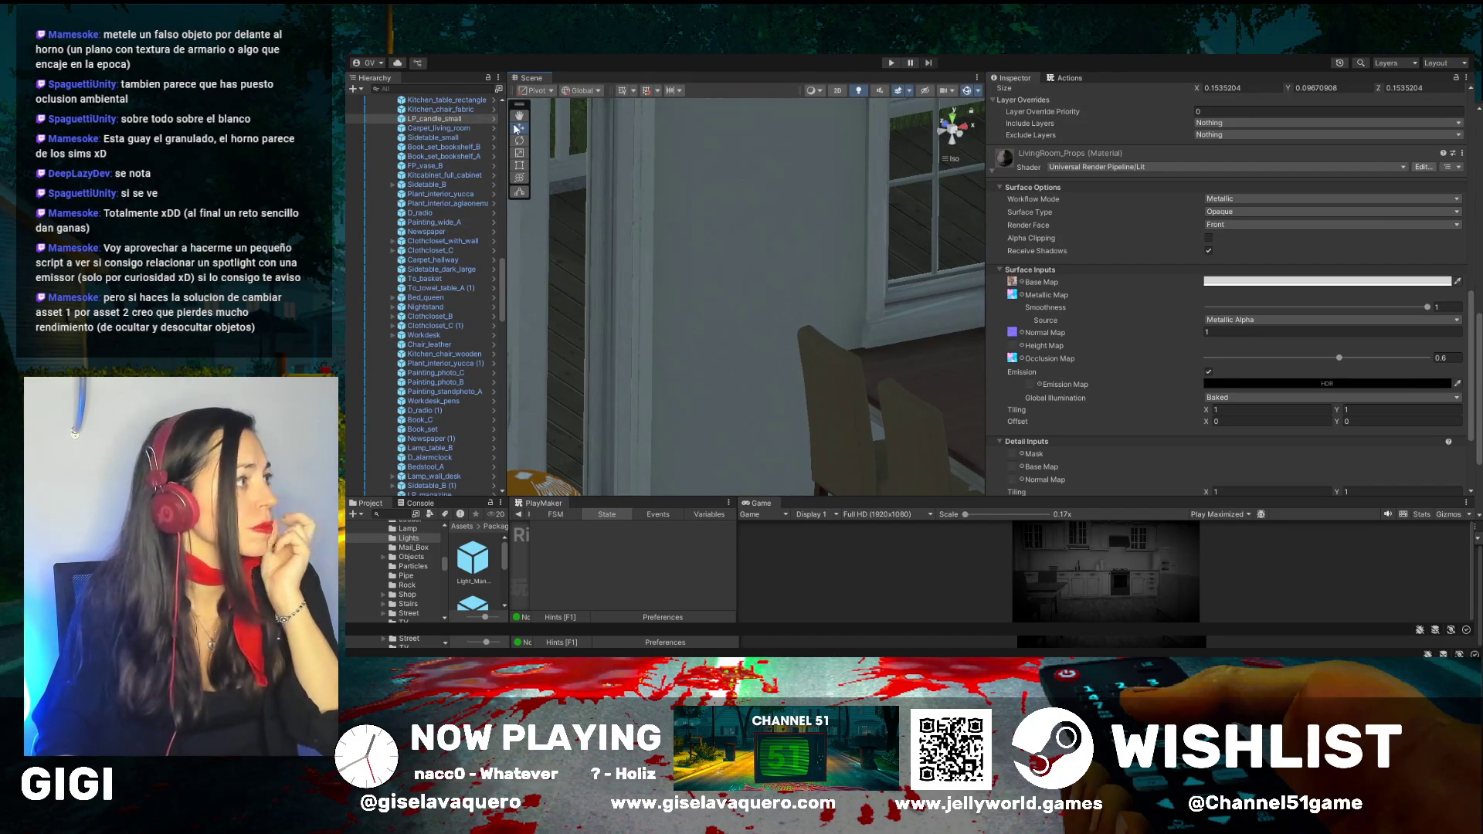
key(f)
mouse_move(874, 271)
mouse_down()
mouse_move(811, 371)
mouse_move(811, 417)
mouse_move(772, 411)
mouse_move(792, 440)
mouse_up()
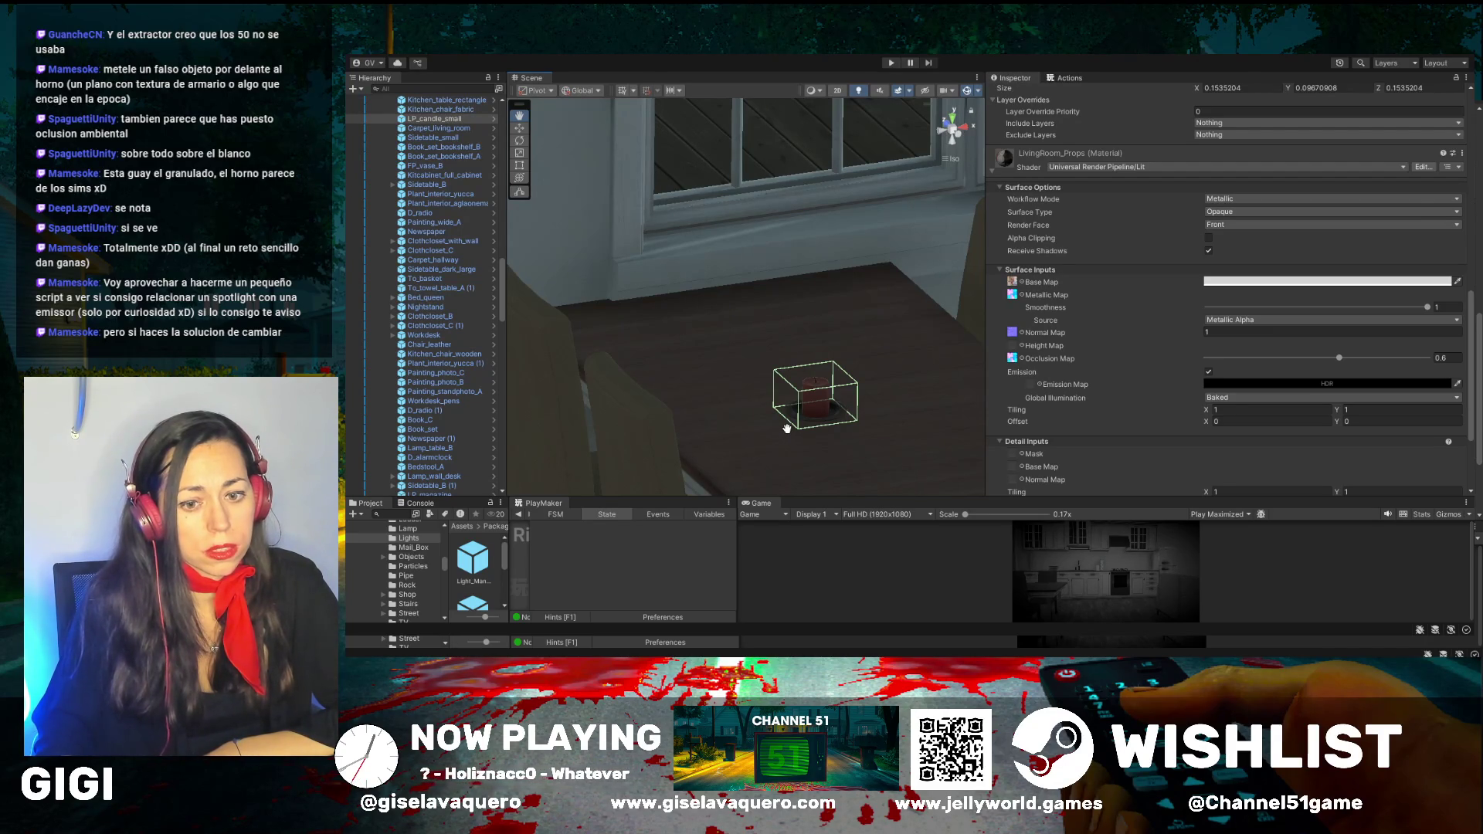
mouse_move(768, 382)
mouse_down()
mouse_move(788, 313)
mouse_move(910, 315)
mouse_move(720, 319)
mouse_up()
click(1268, 384)
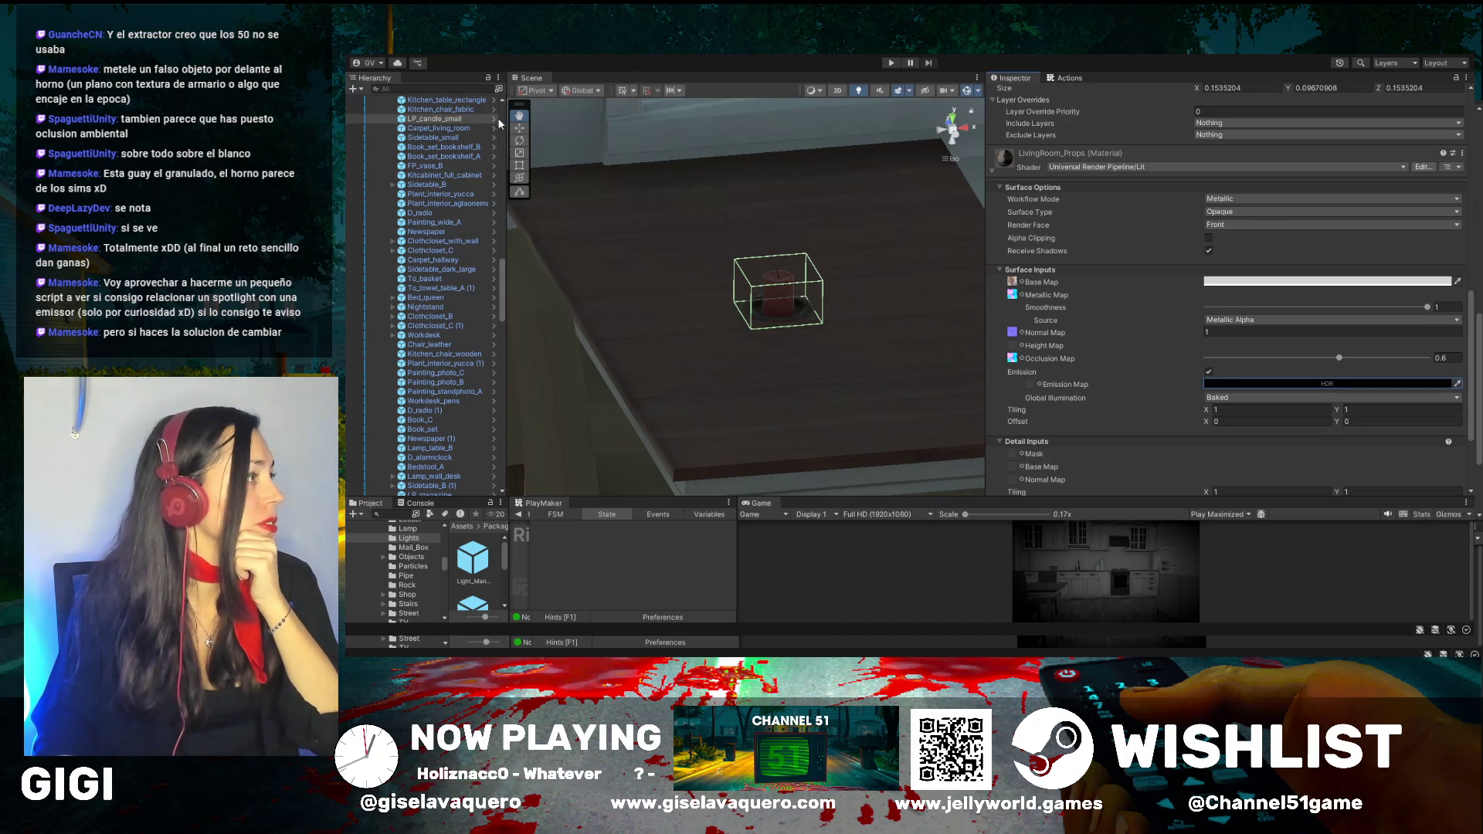
click(495, 119)
Select and frame the LP_candle_small prefab root and edit its emission colour
click(423, 124)
key(f)
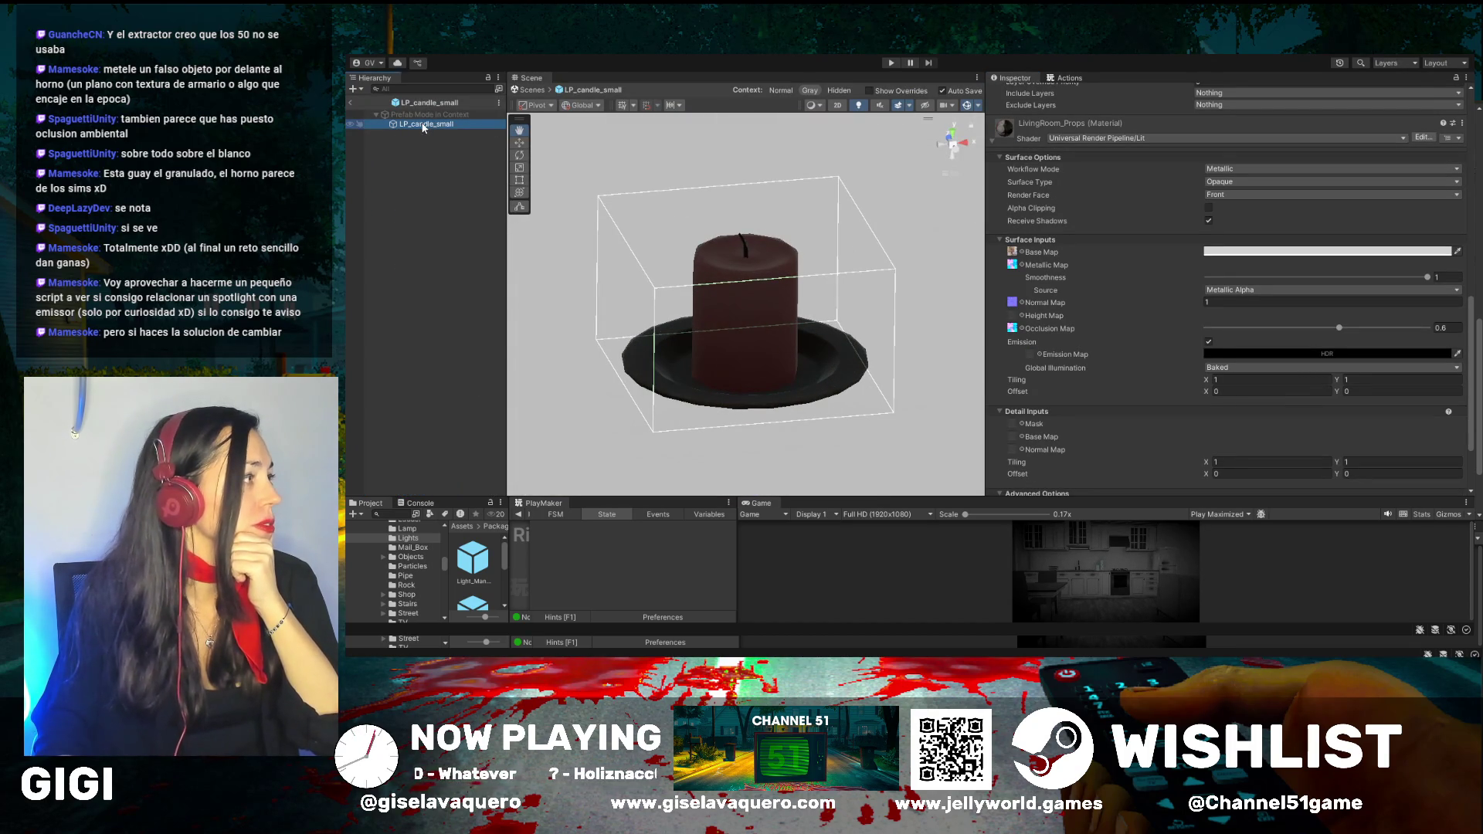
click(1265, 352)
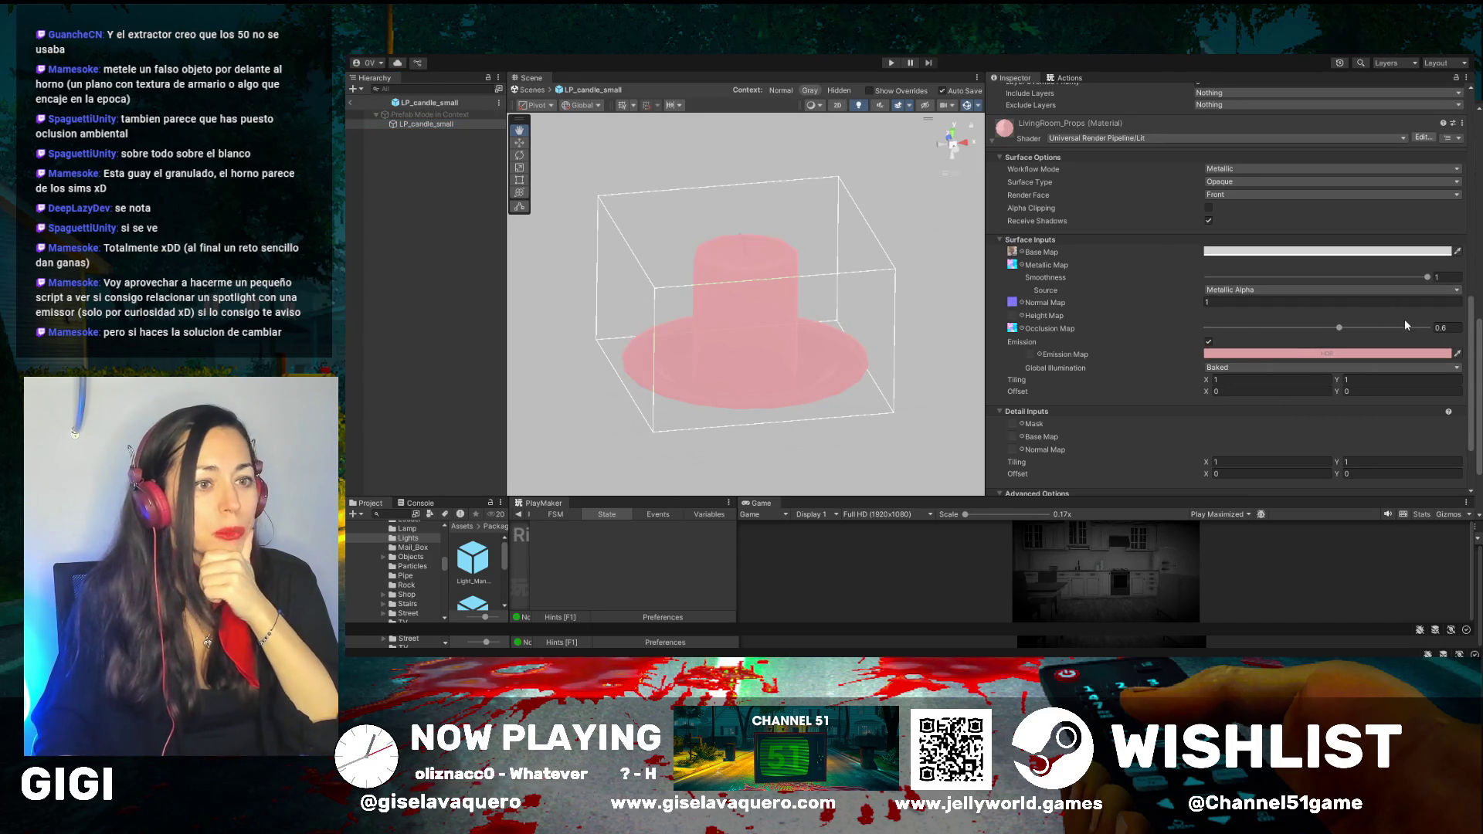
Return to the scene, reselect the candle on the table, and briefly reopen its prefab
click(351, 102)
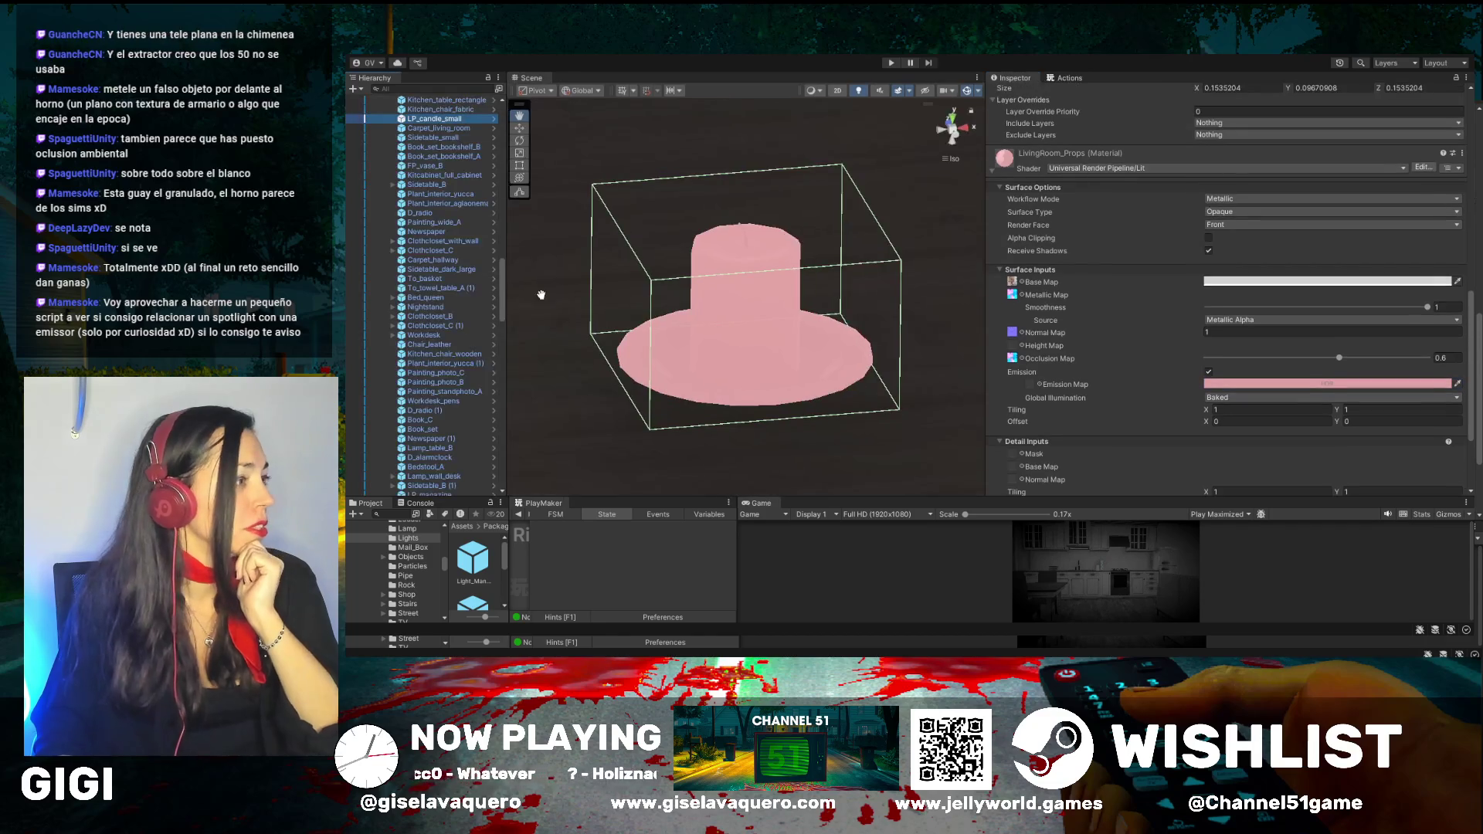
click(886, 274)
drag(809, 308, 887, 292)
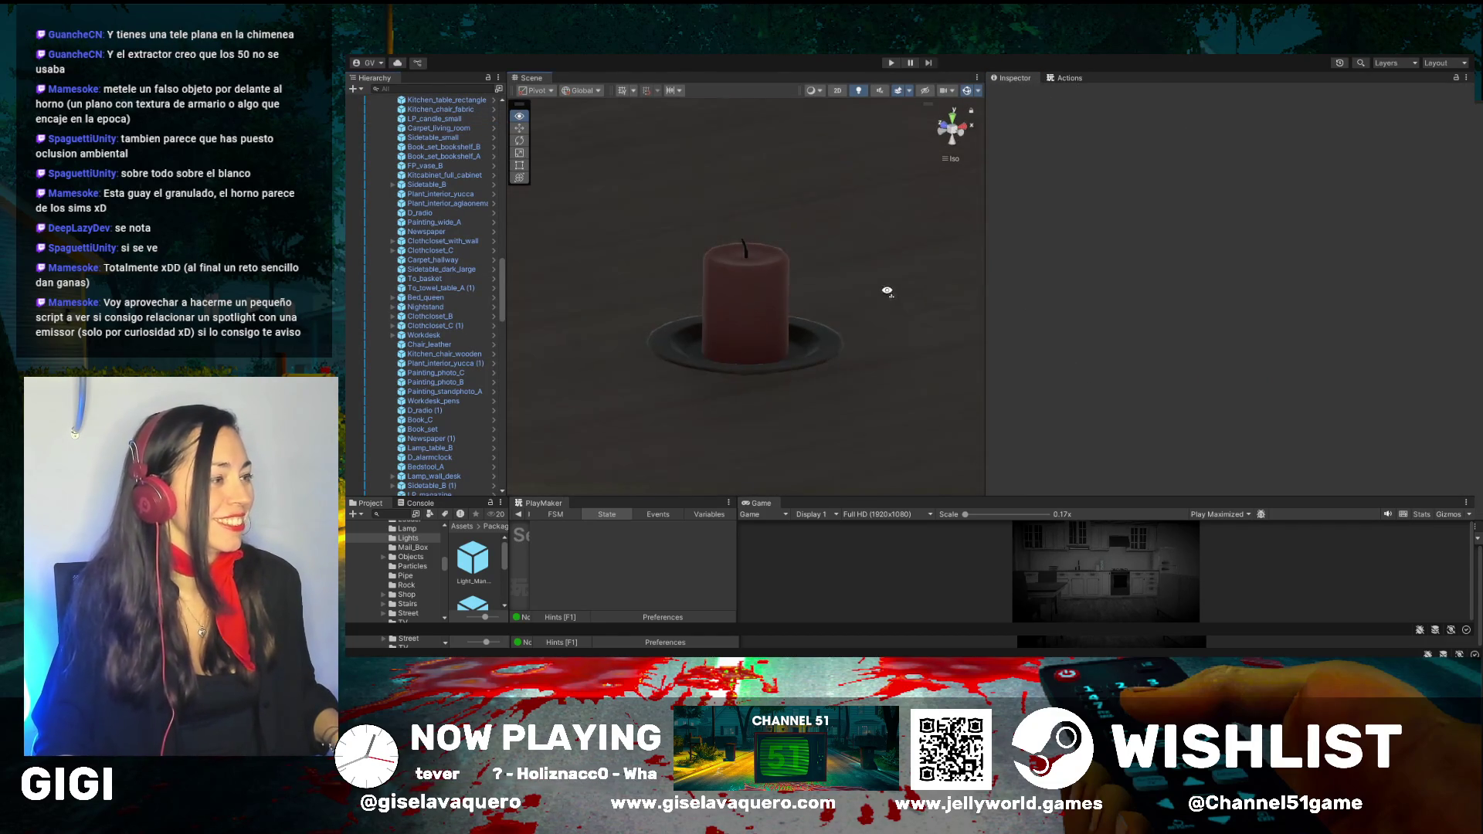
click(744, 313)
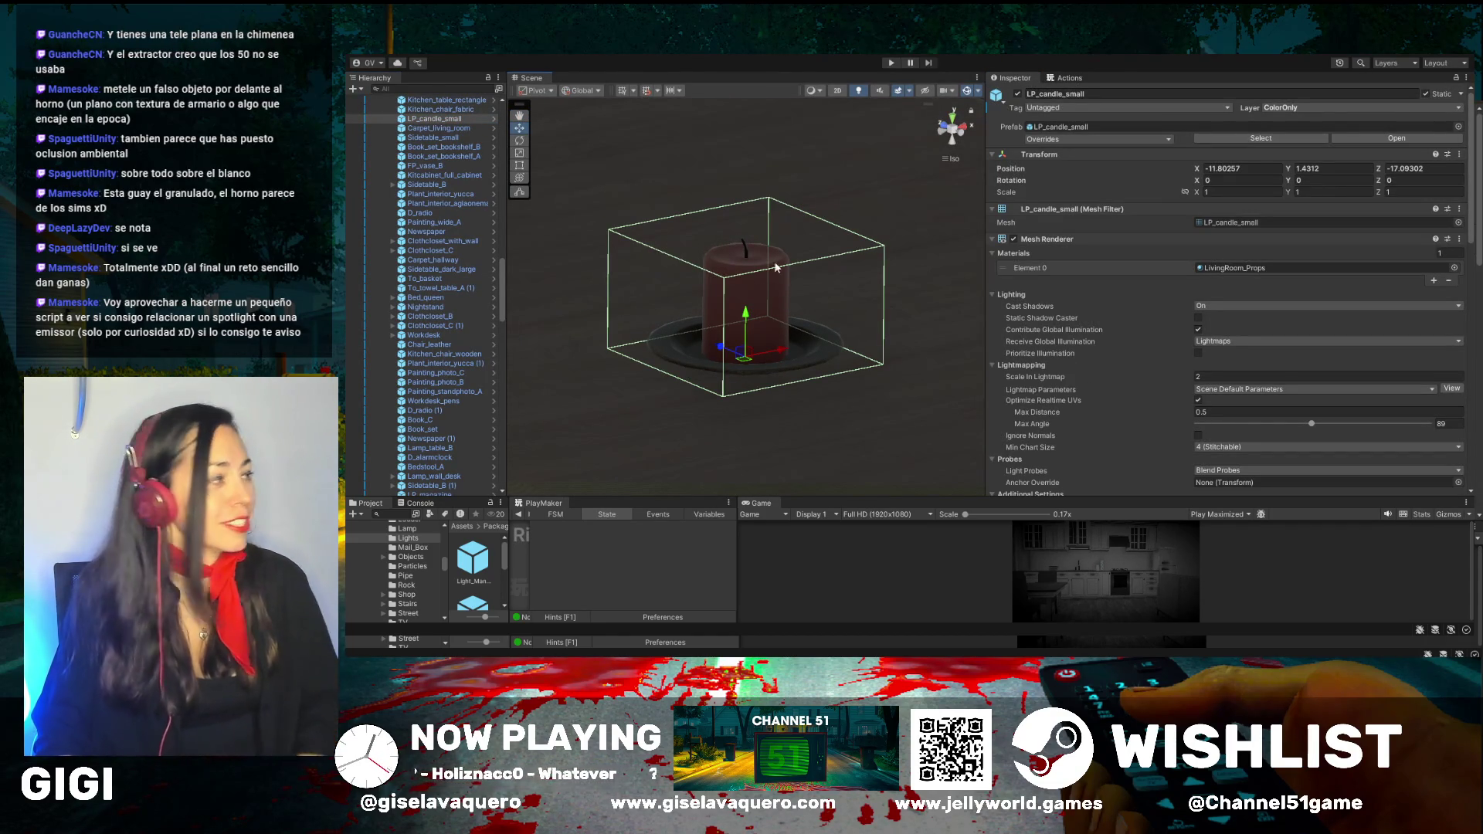
click(493, 119)
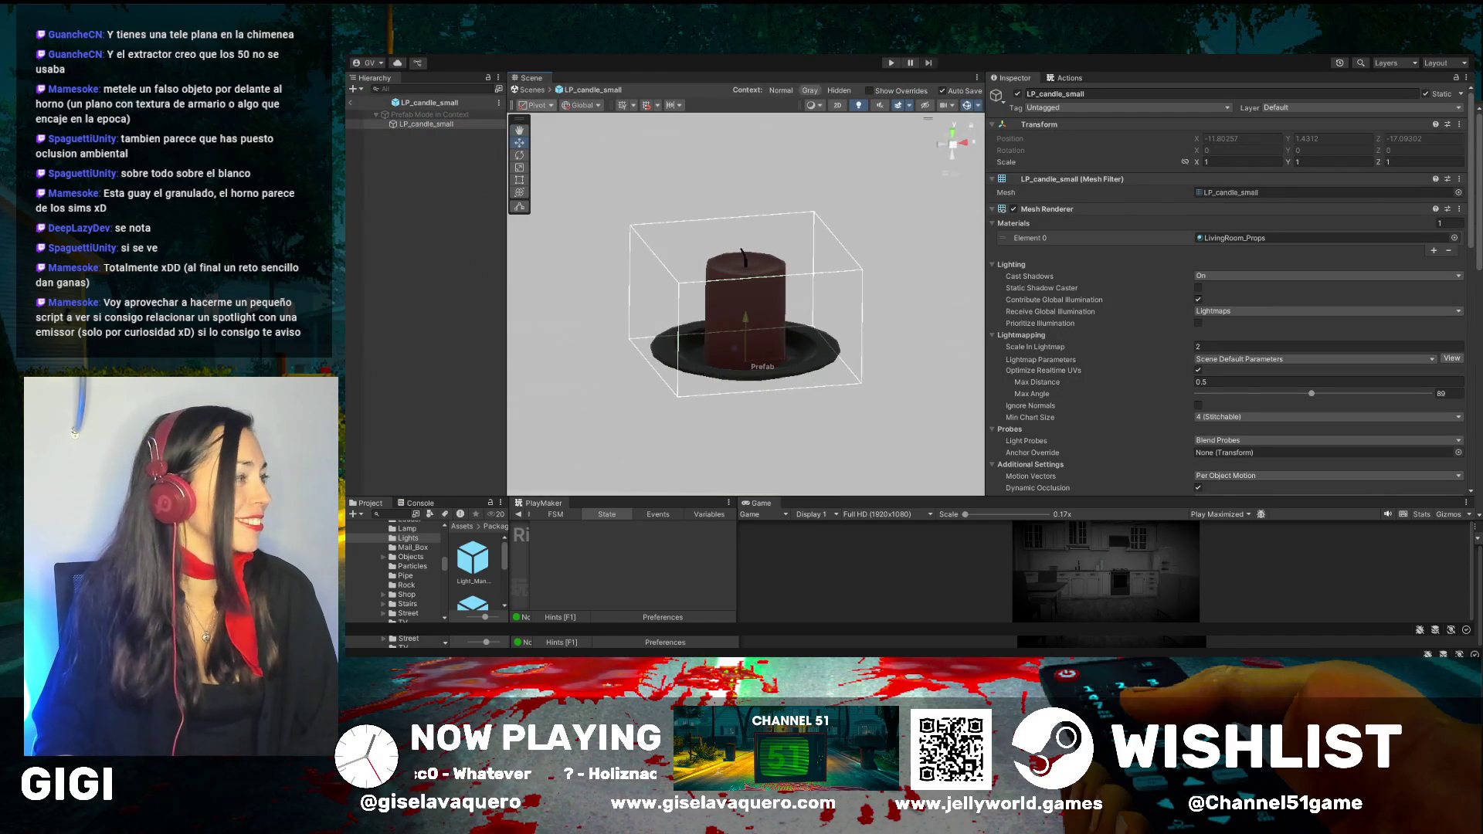
click(350, 105)
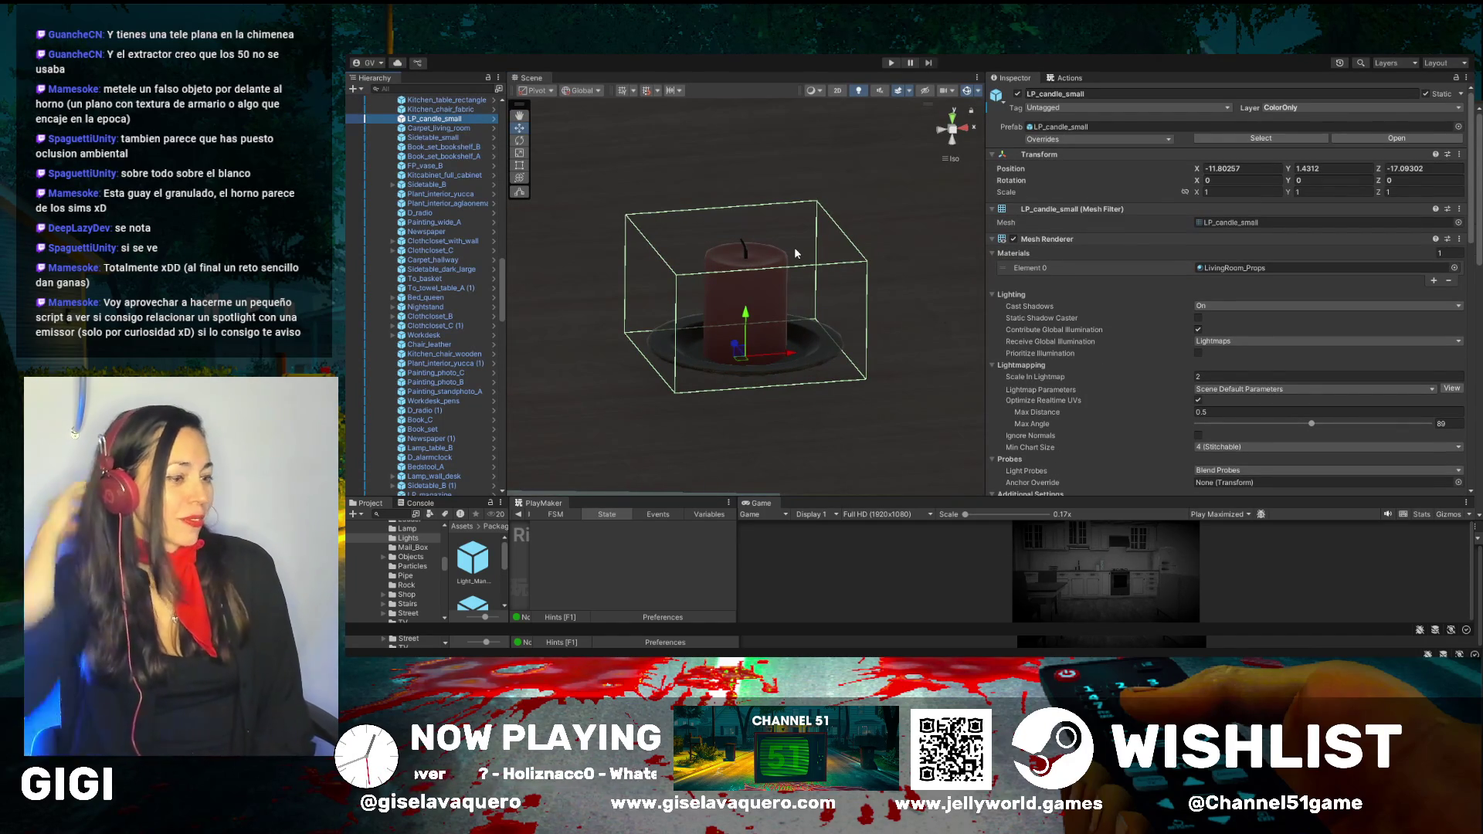
Change the candle's layer from ColorOnly to Default
click(1301, 107)
click(1302, 122)
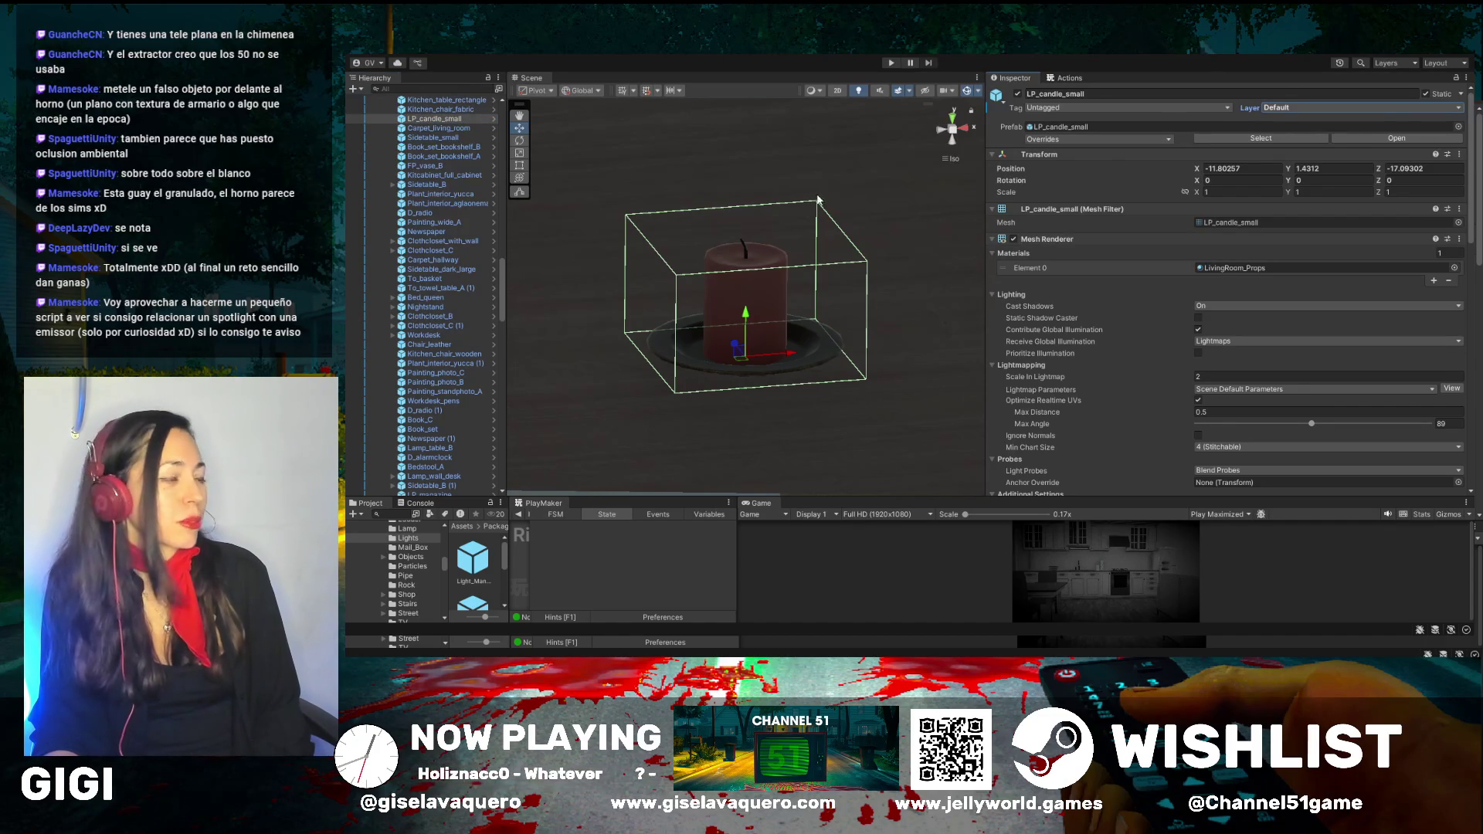
scroll(857, 204, down, 3)
Select the Point Light Baked under House_02_Lights and view the house from above the roof
mouse_move(823, 147)
mouse_down()
mouse_move(827, 175)
mouse_move(763, 164)
mouse_up()
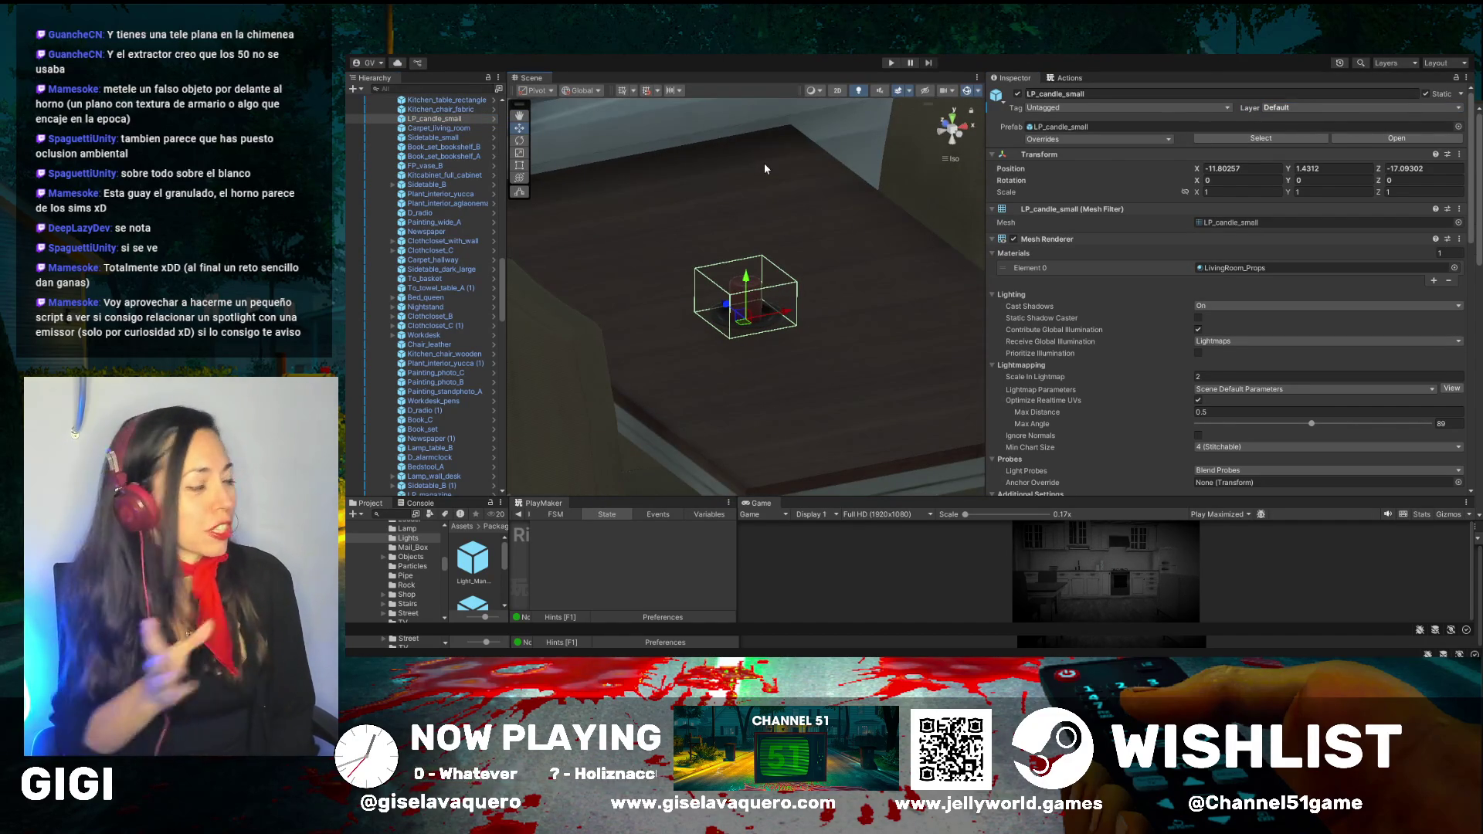
mouse_move(761, 199)
mouse_down()
mouse_move(783, 235)
mouse_move(862, 244)
mouse_move(653, 201)
mouse_move(697, 251)
mouse_move(709, 228)
mouse_move(665, 293)
mouse_move(740, 328)
mouse_move(787, 245)
mouse_move(861, 246)
mouse_up()
click(519, 116)
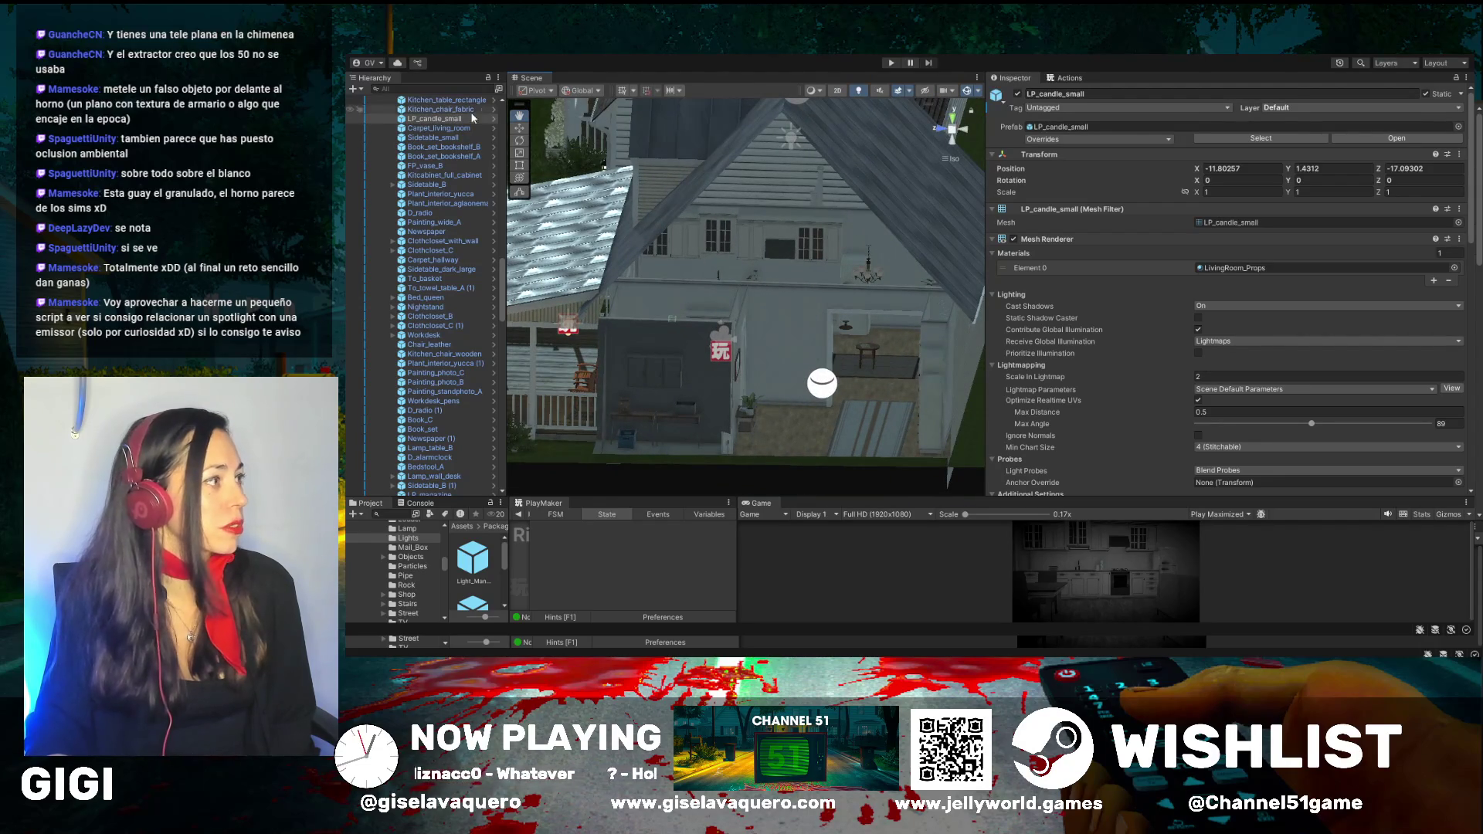
click(518, 128)
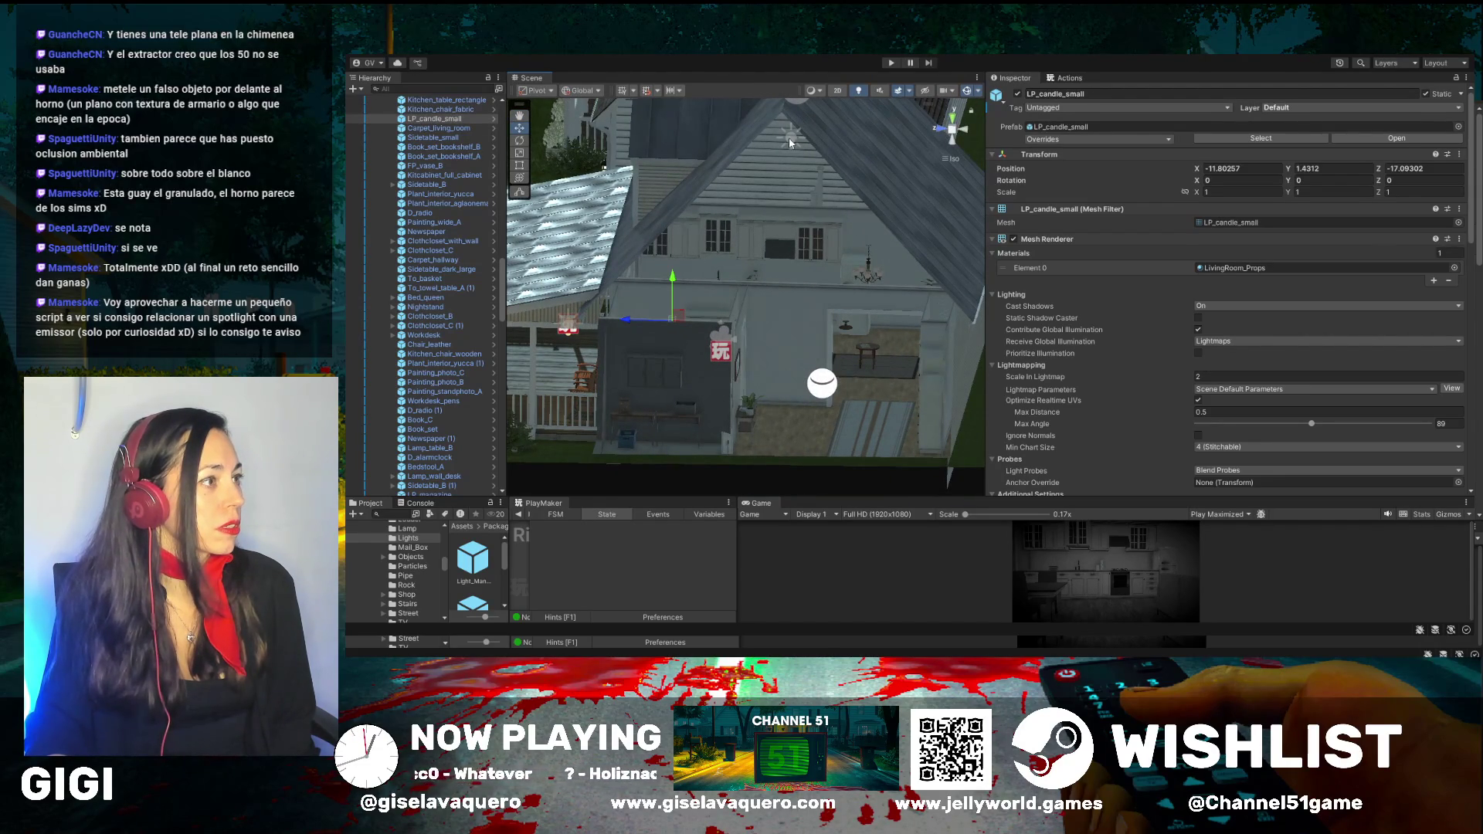
click(789, 139)
mouse_move(800, 142)
mouse_down()
mouse_move(731, 148)
mouse_move(824, 162)
mouse_move(701, 224)
mouse_move(878, 219)
mouse_move(689, 276)
mouse_move(764, 255)
mouse_up()
scroll(765, 255, up, 5)
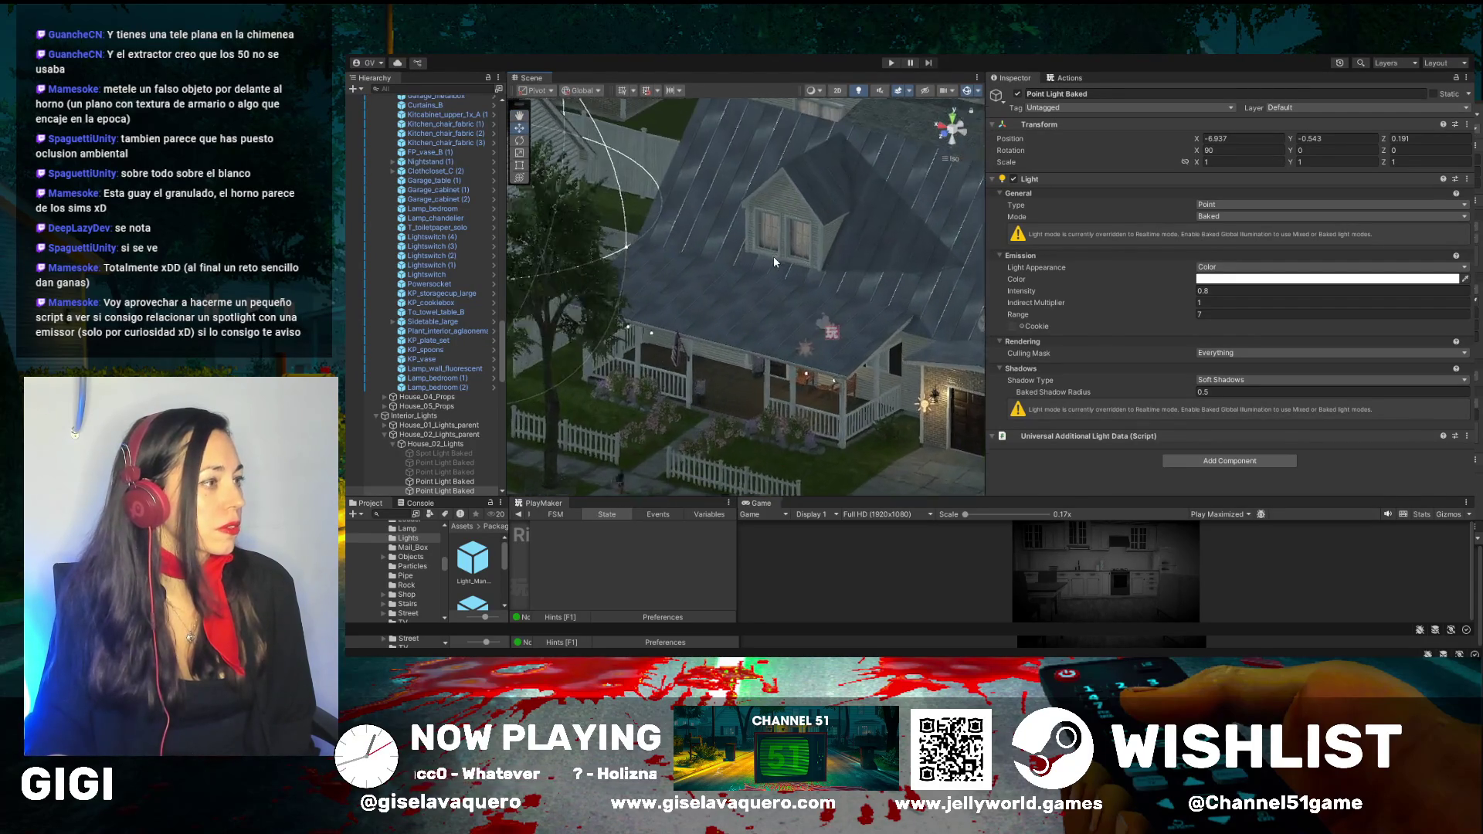
scroll(772, 256, up, 3)
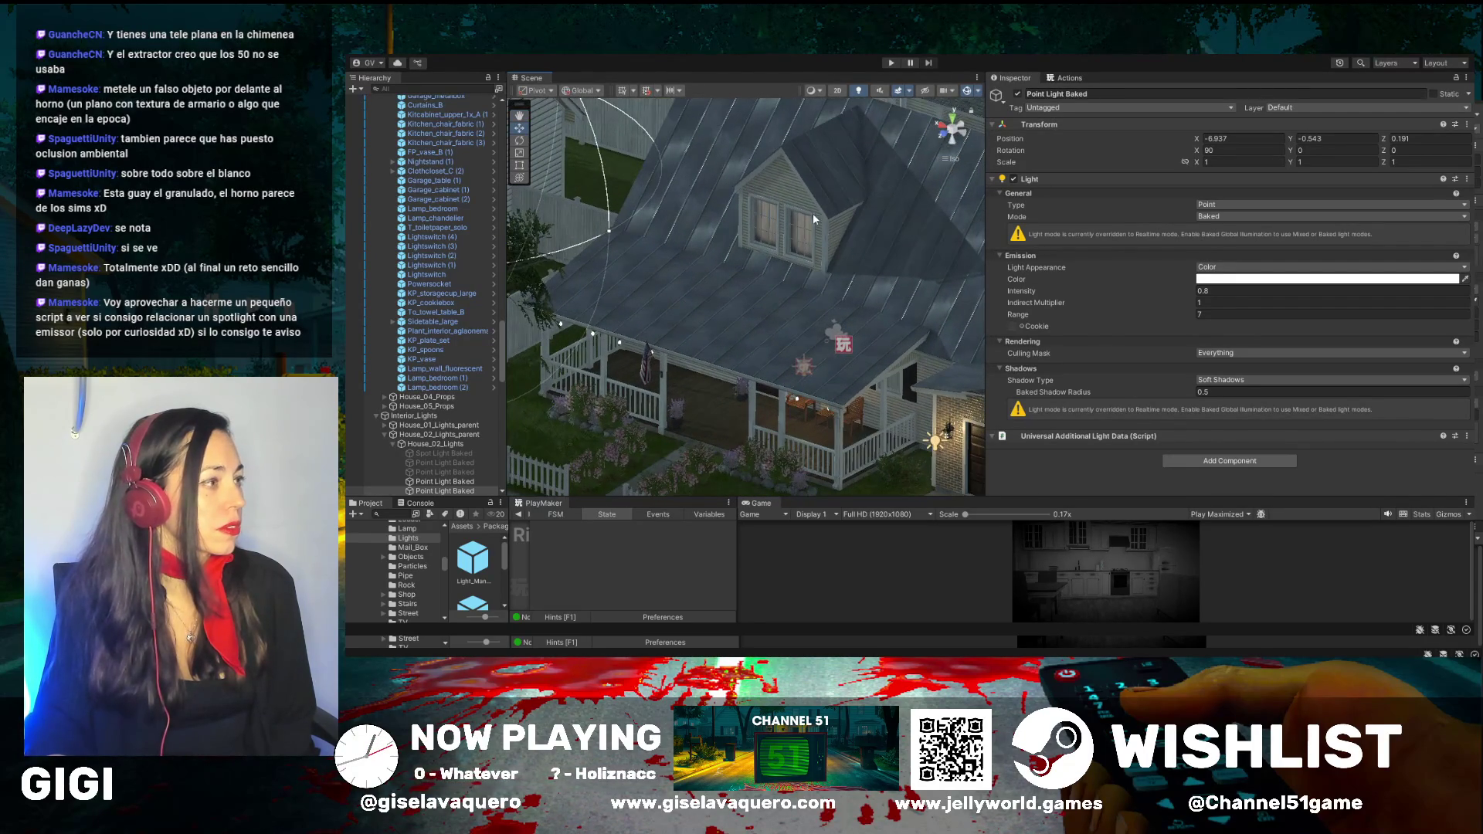
scroll(431, 201, up, 10)
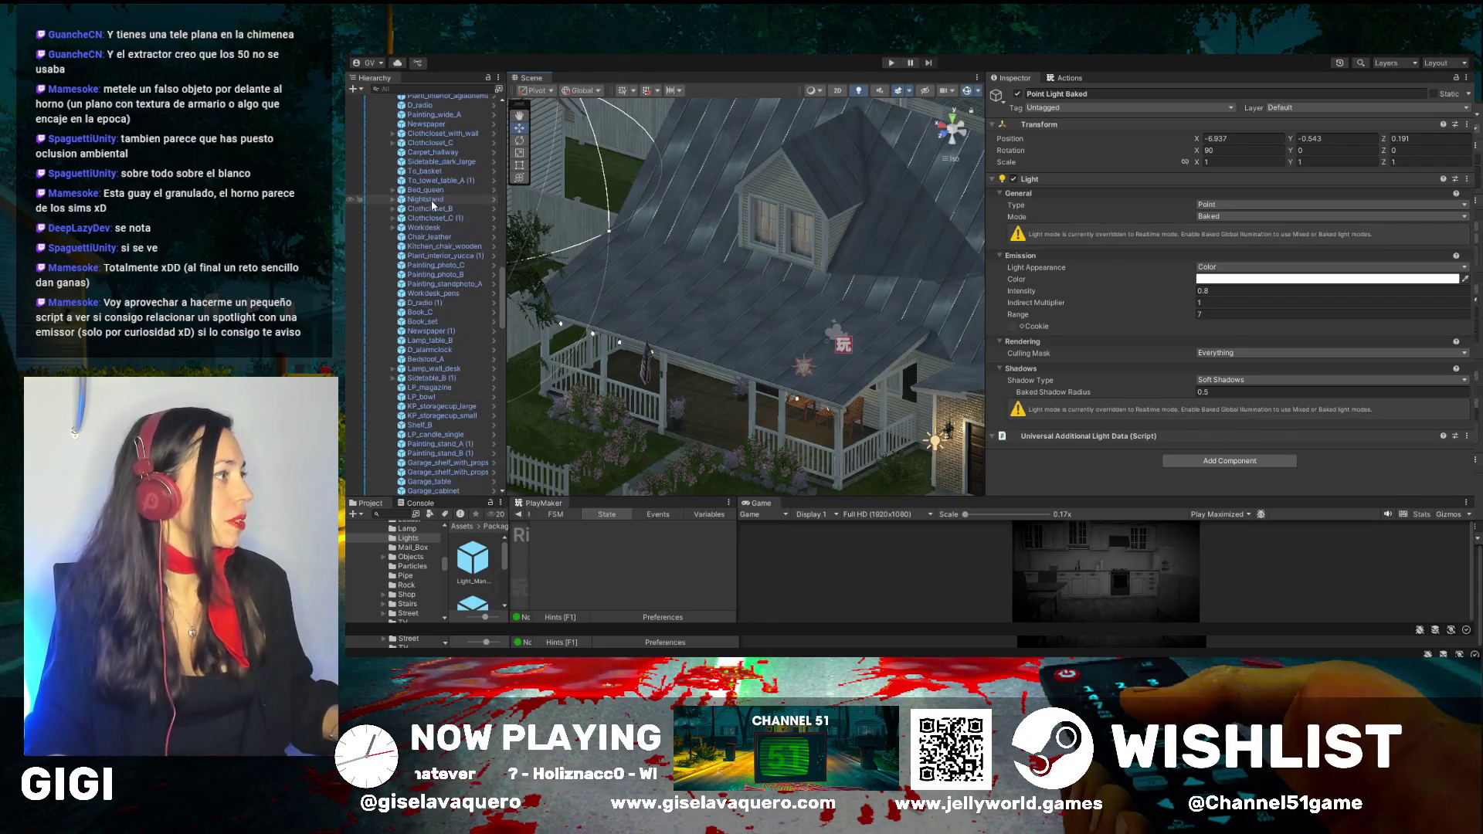
scroll(351, 192, up, 10)
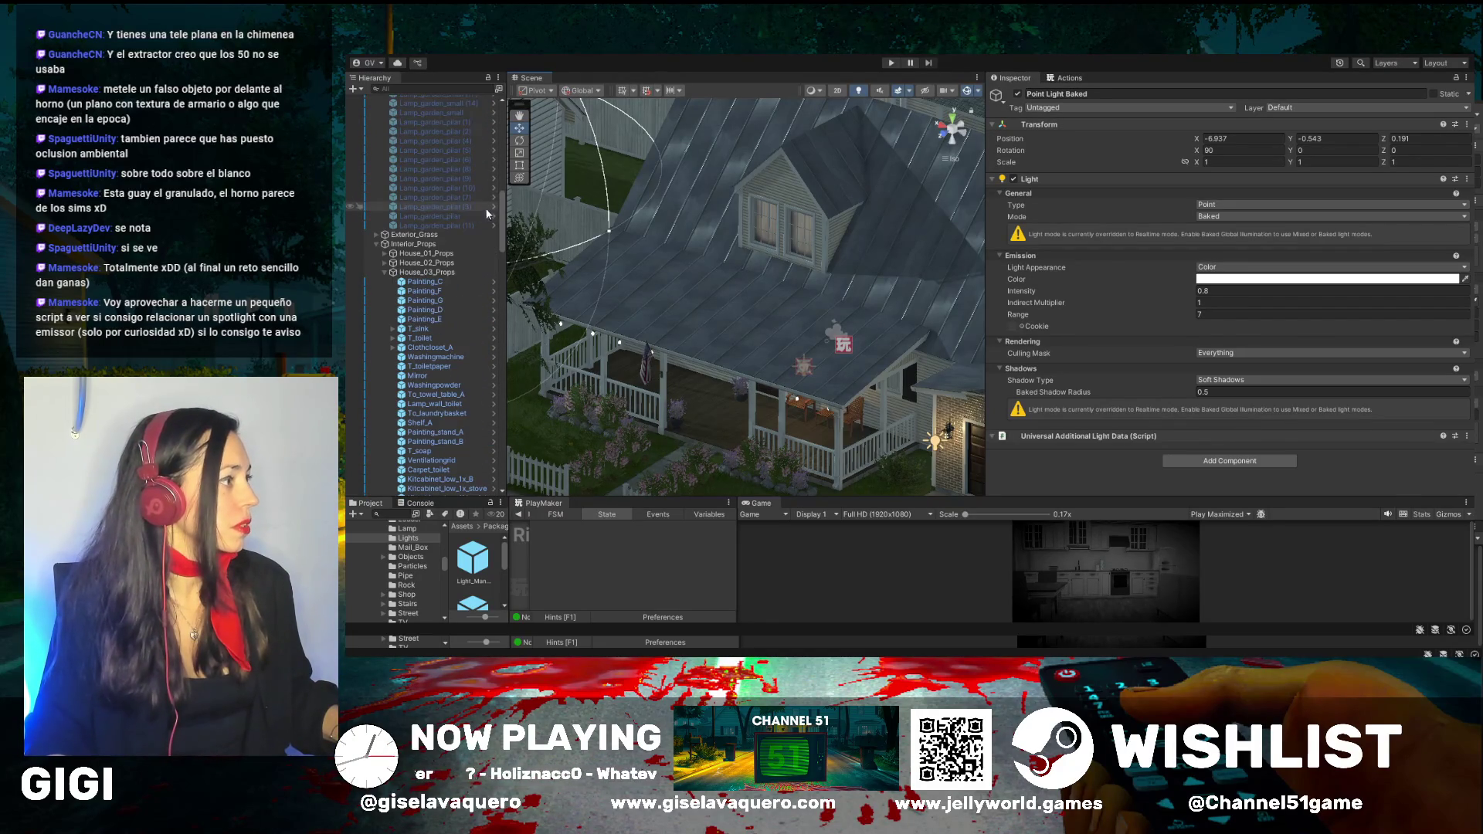
click(384, 272)
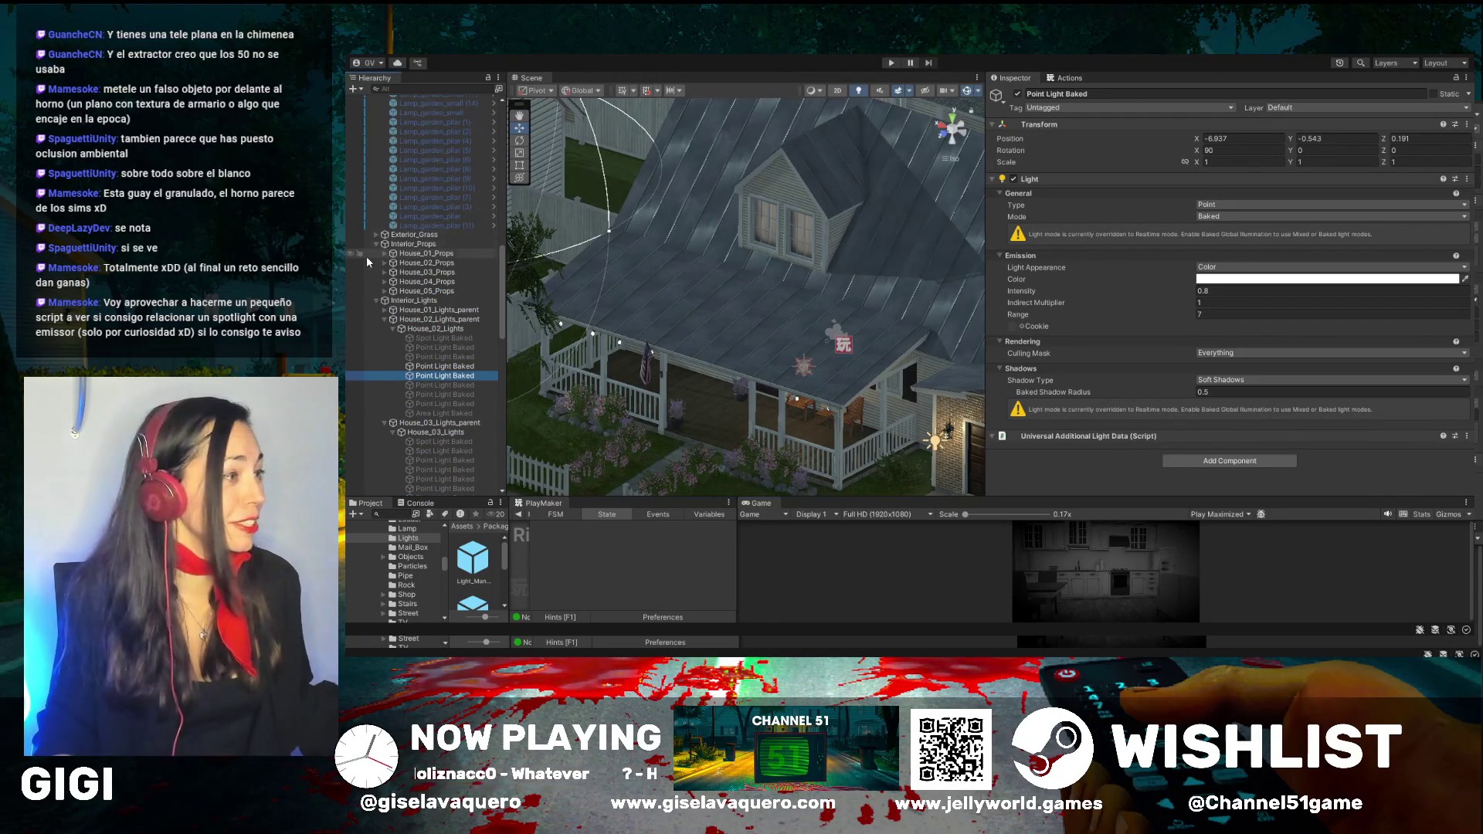
drag(715, 295, 855, 261)
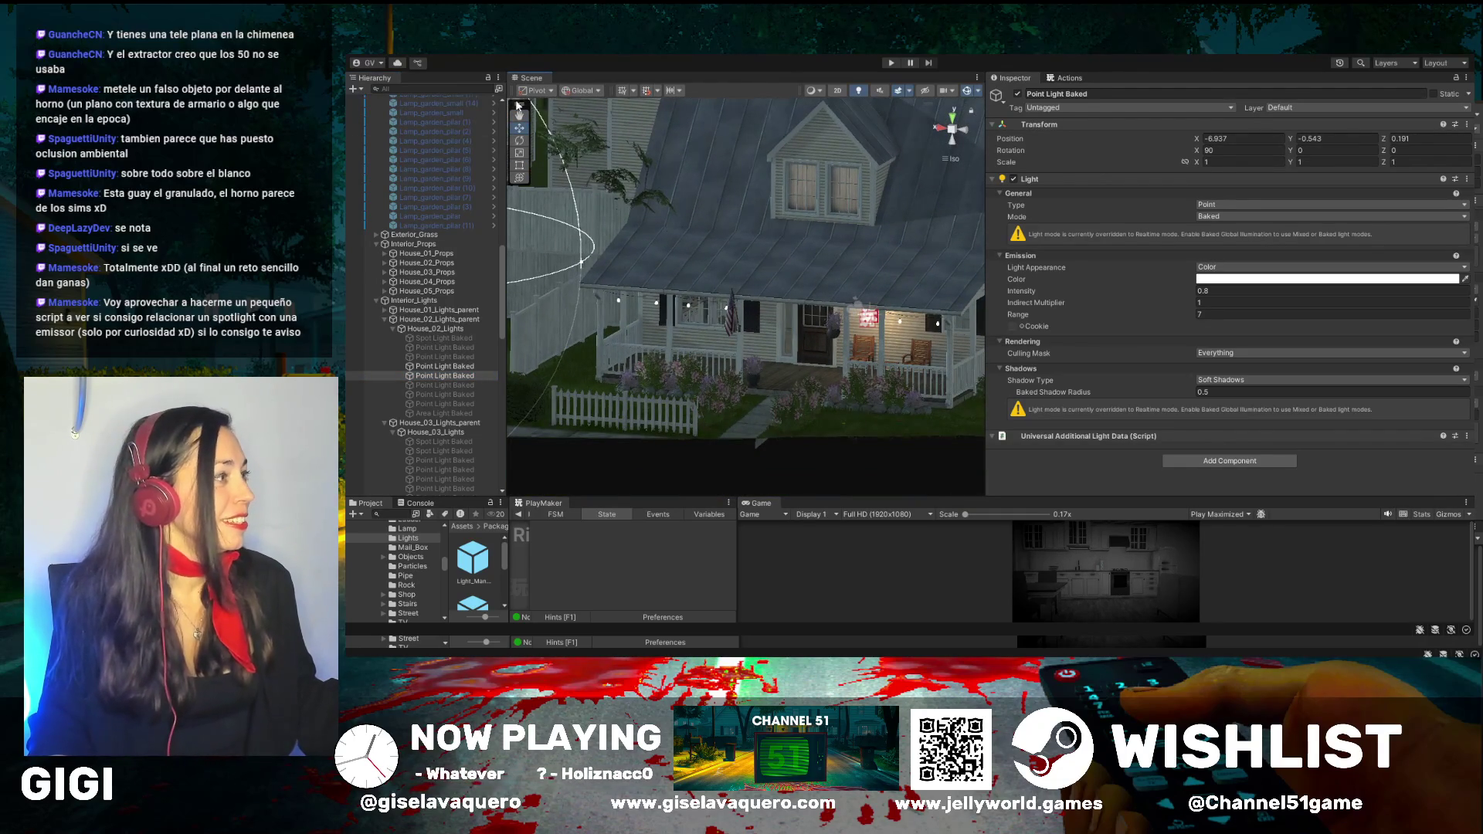
scroll(831, 190, down, 3)
scroll(853, 300, up, 5)
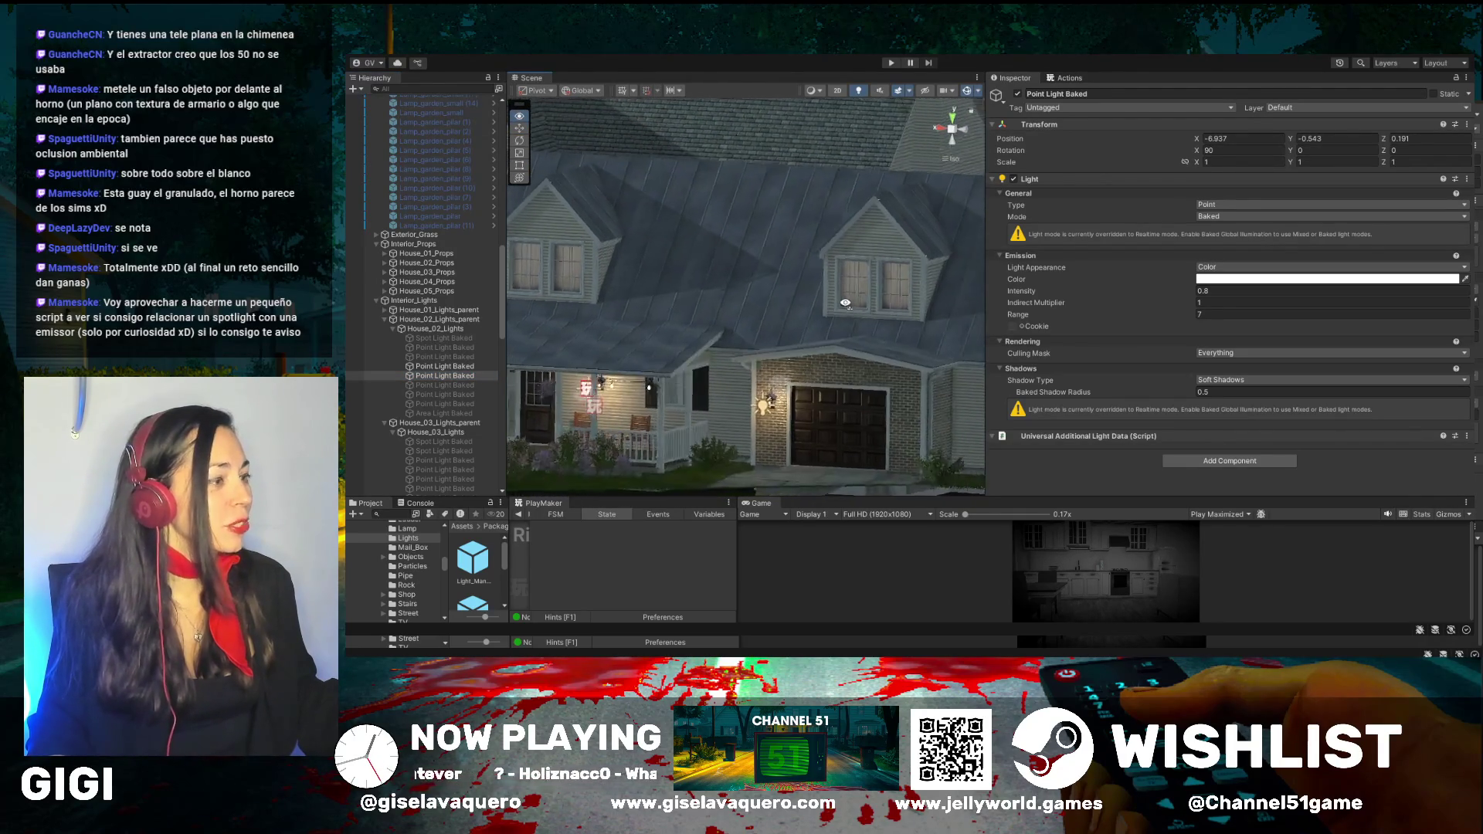
mouse_move(903, 355)
mouse_down()
mouse_move(679, 363)
mouse_move(660, 332)
mouse_move(687, 317)
mouse_move(780, 343)
mouse_up()
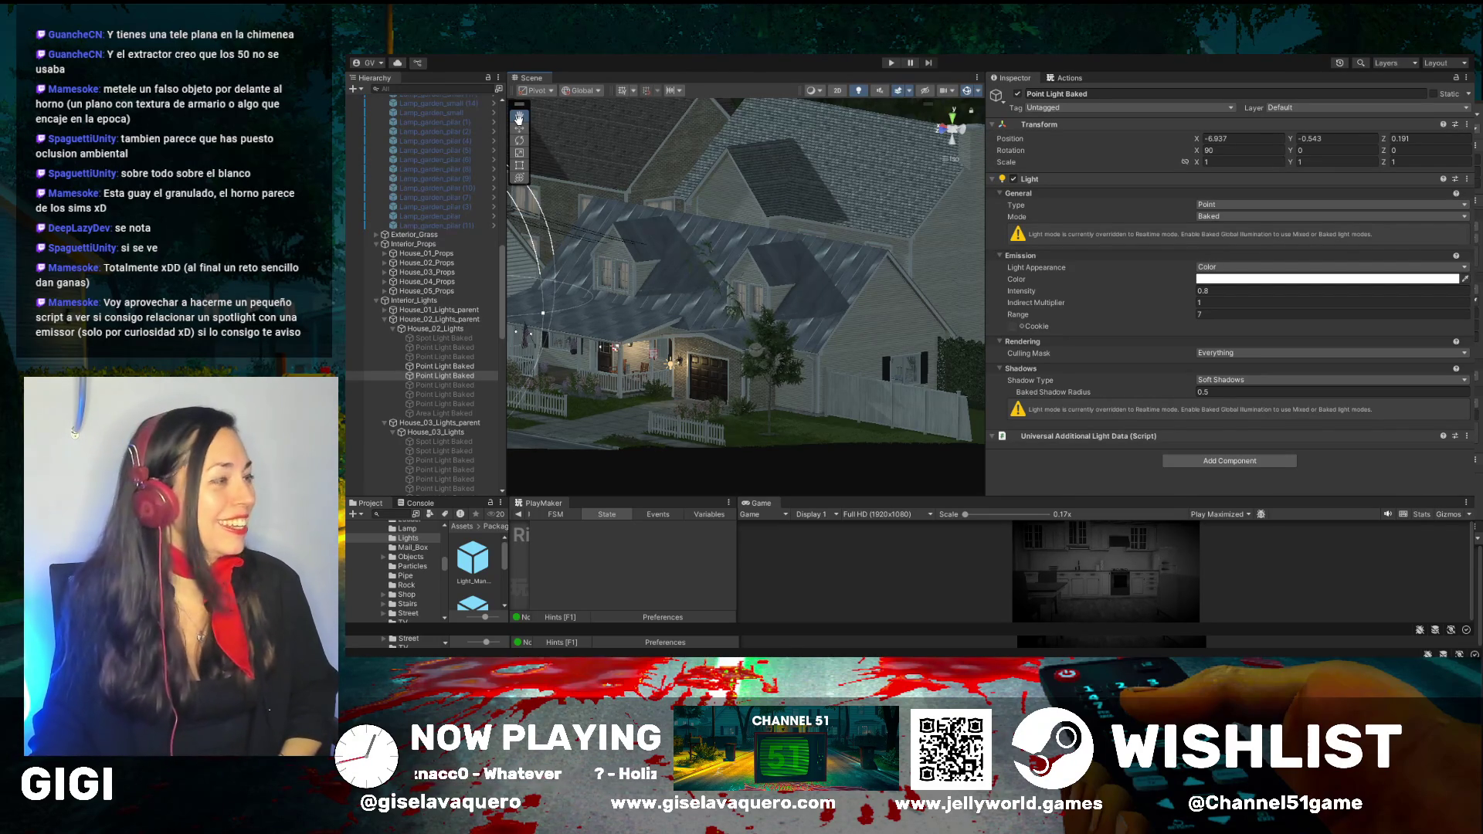
scroll(698, 263, up, 5)
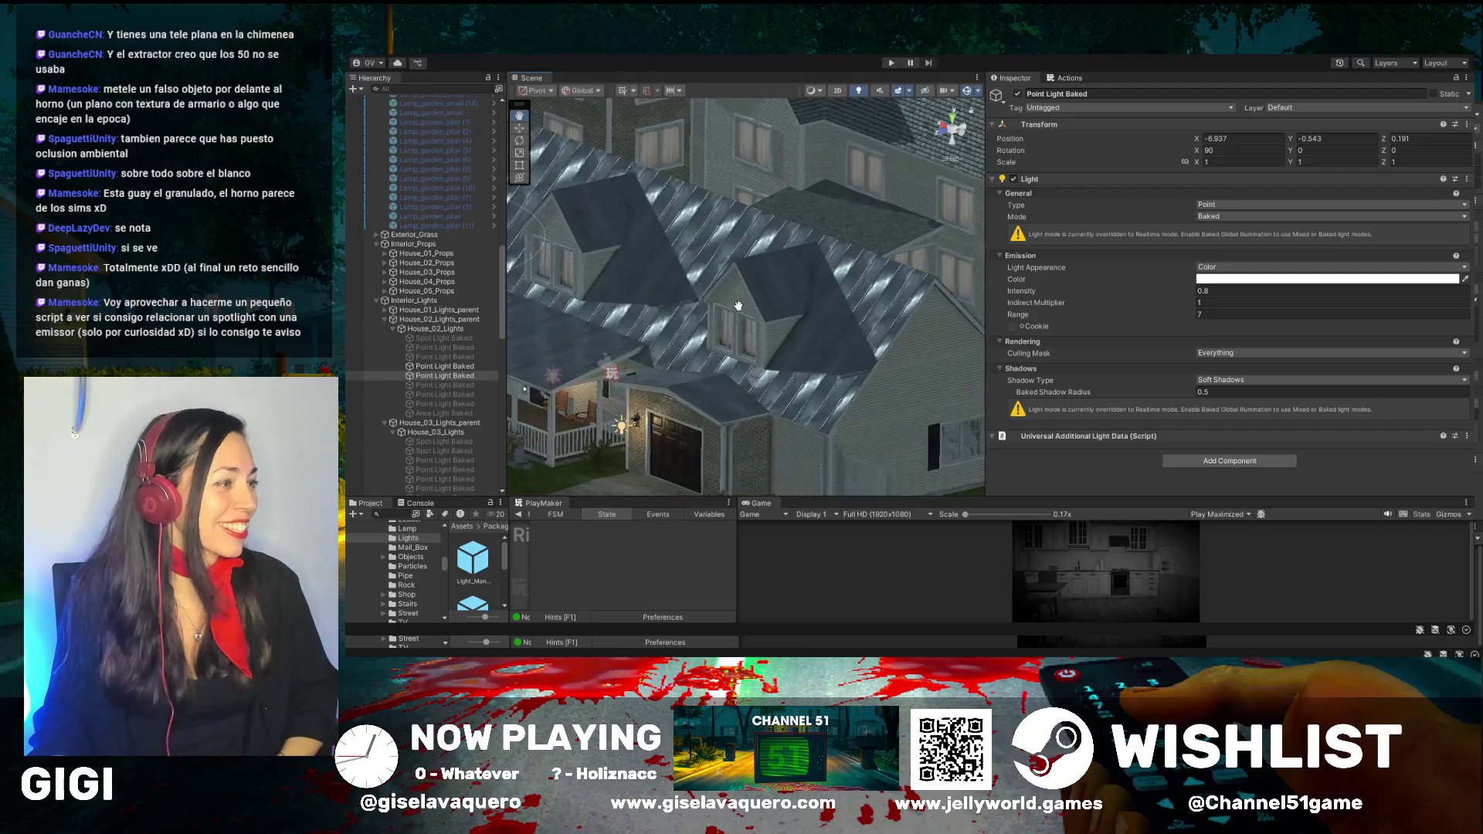
click(518, 128)
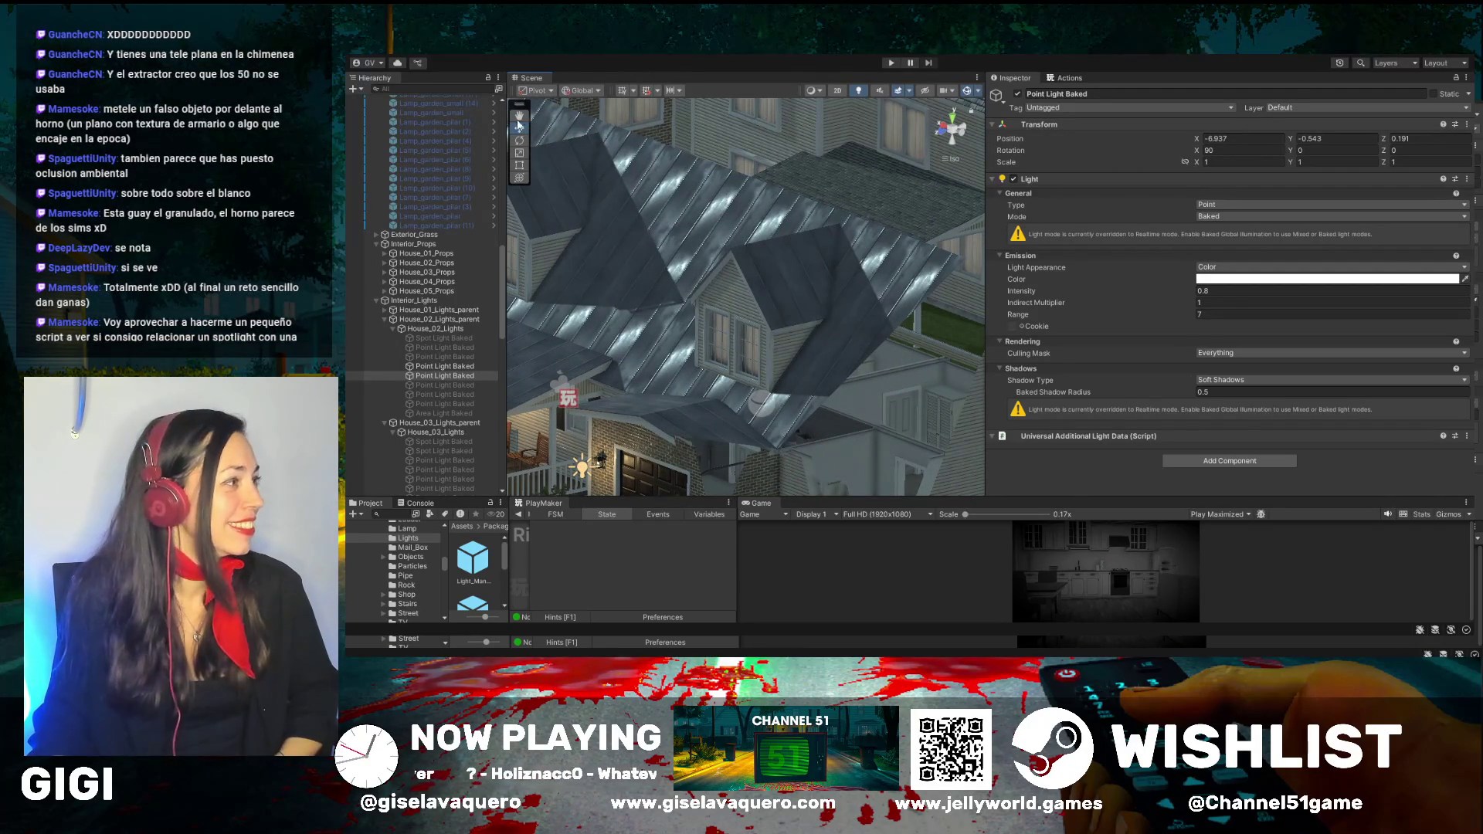
Frame the House_02_Lights group and House_03_Lights spot light, viewing the living room
double_click(434, 327)
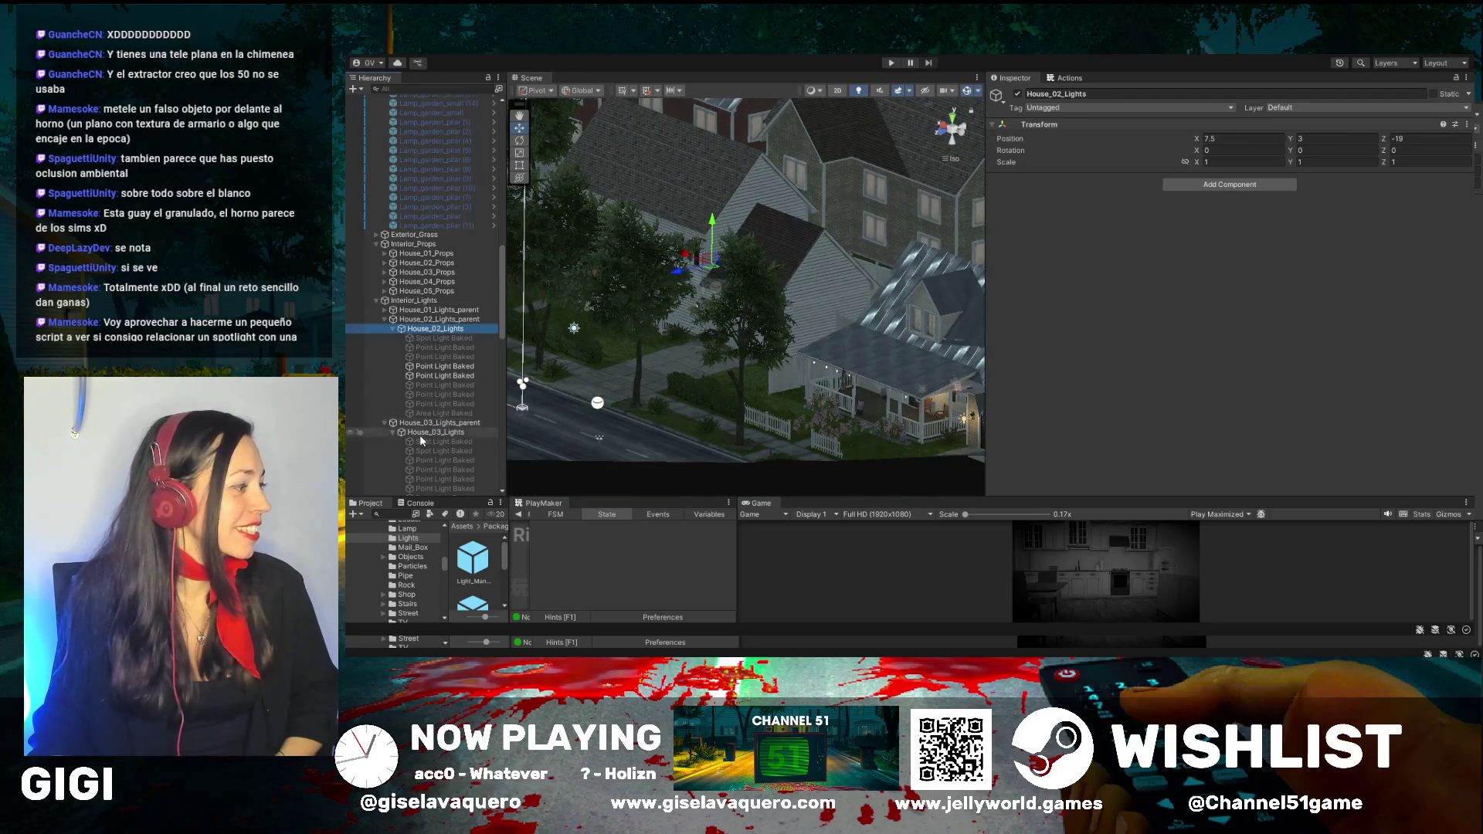
double_click(429, 442)
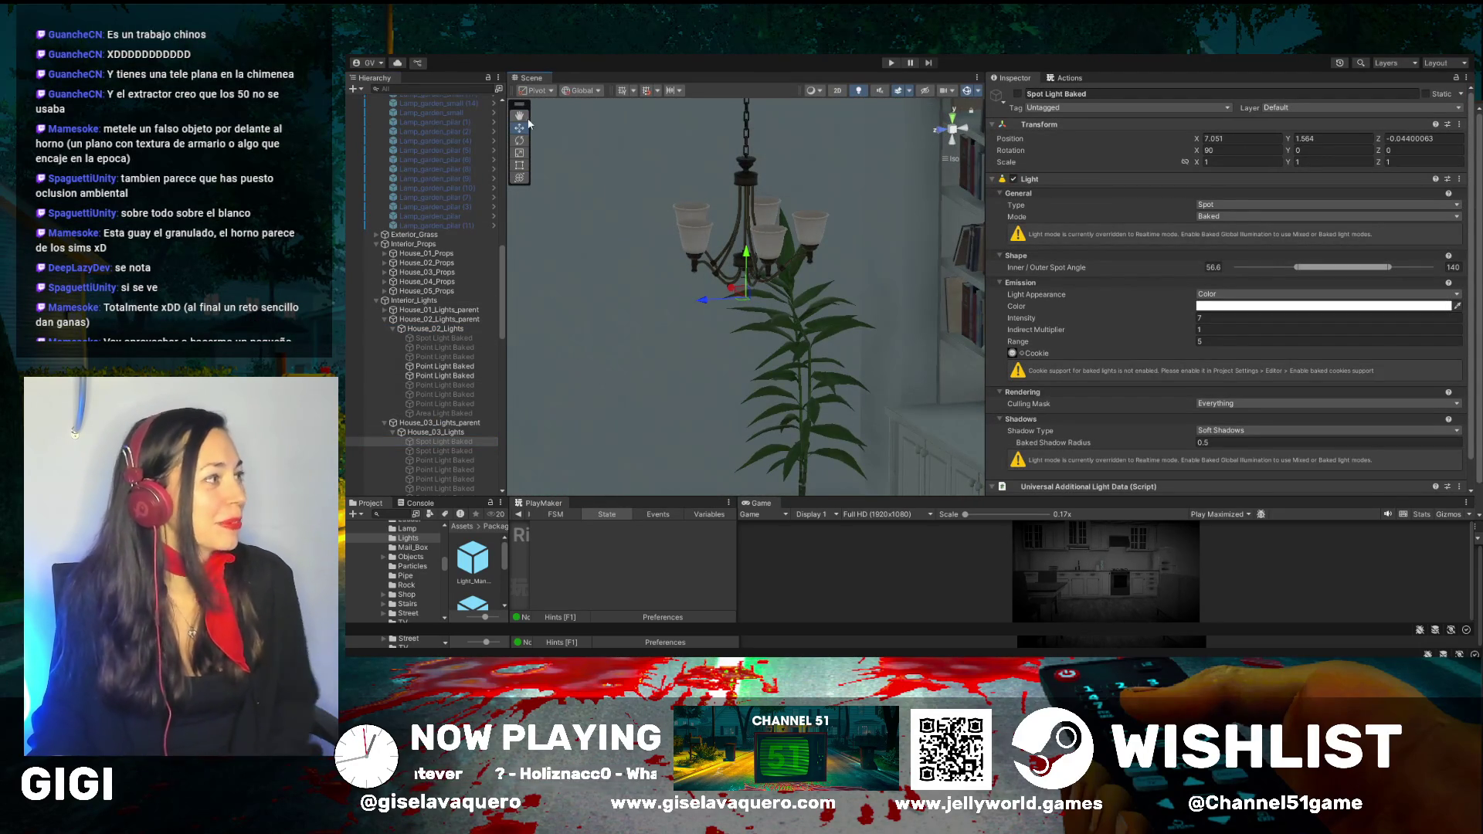
drag(738, 267, 741, 214)
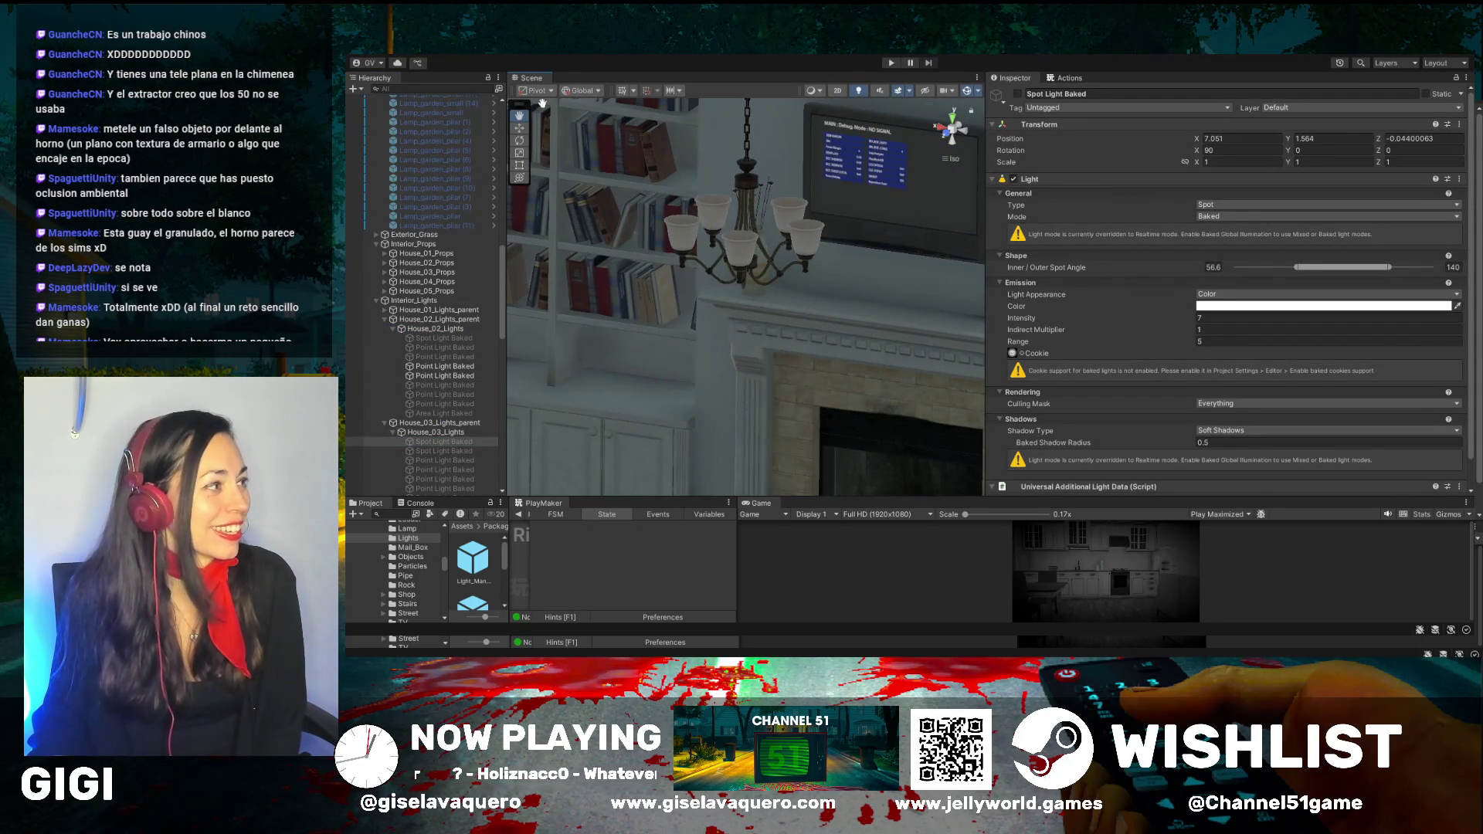
Deactivate the flat TV D_TV_wall above the fireplace
click(519, 128)
click(878, 162)
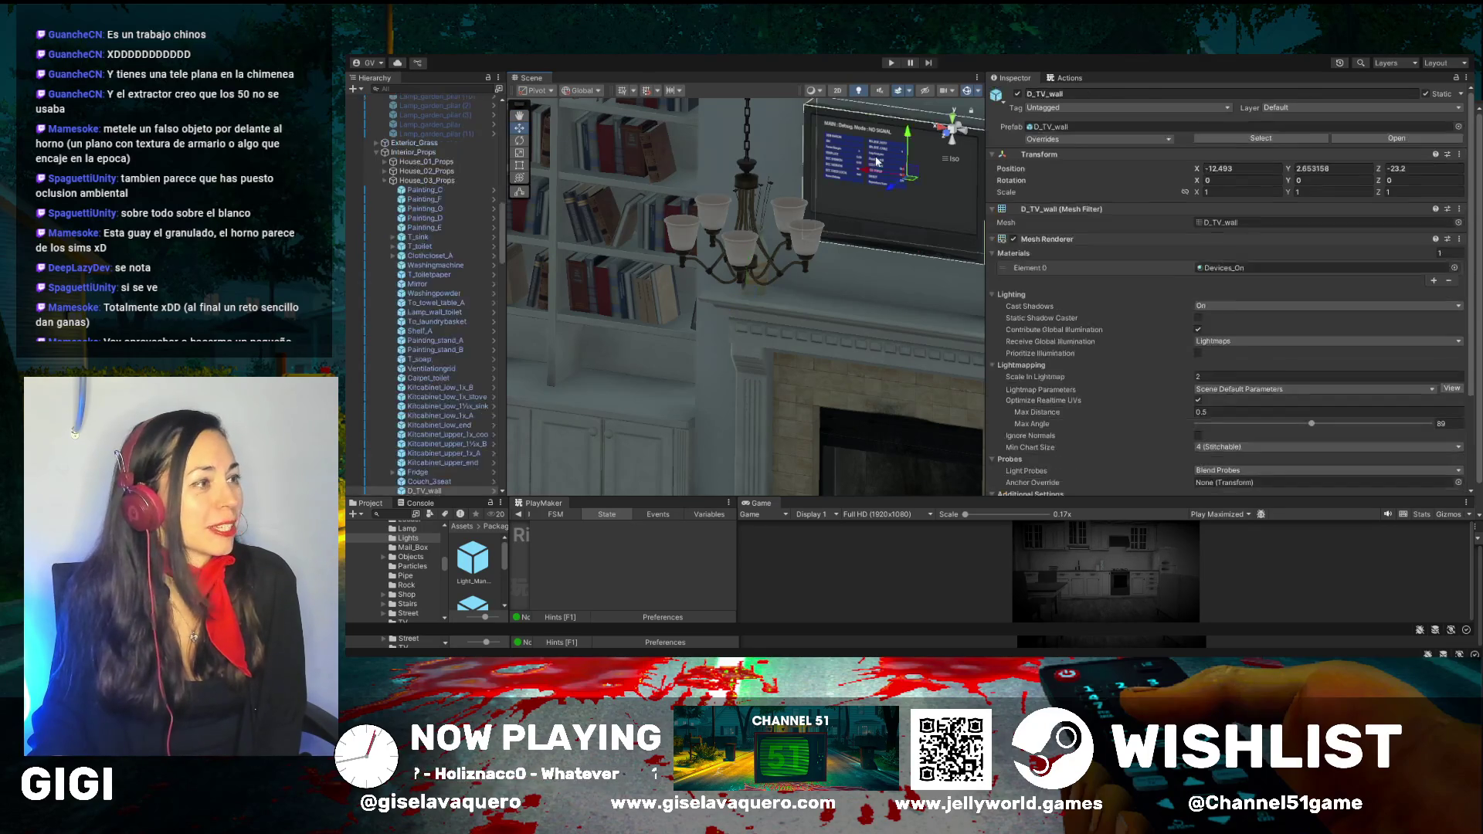
click(1017, 94)
Turn toward the kitchen and select the Kitcabinet_upper_1x_cookerhood
drag(950, 154, 907, 148)
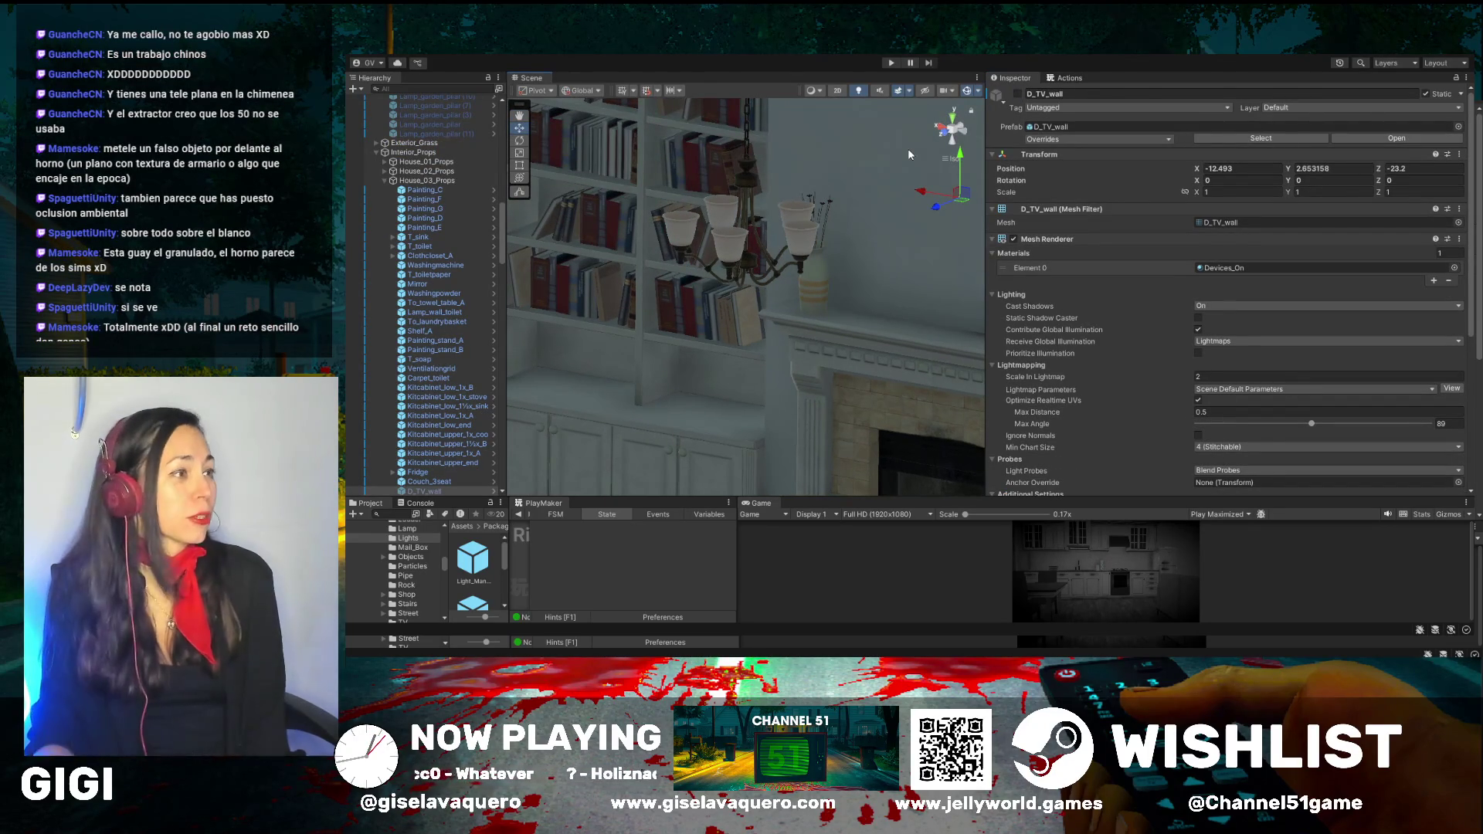
mouse_move(688, 332)
mouse_down()
mouse_move(719, 334)
mouse_move(564, 201)
mouse_move(825, 239)
mouse_move(721, 239)
mouse_move(511, 135)
mouse_up()
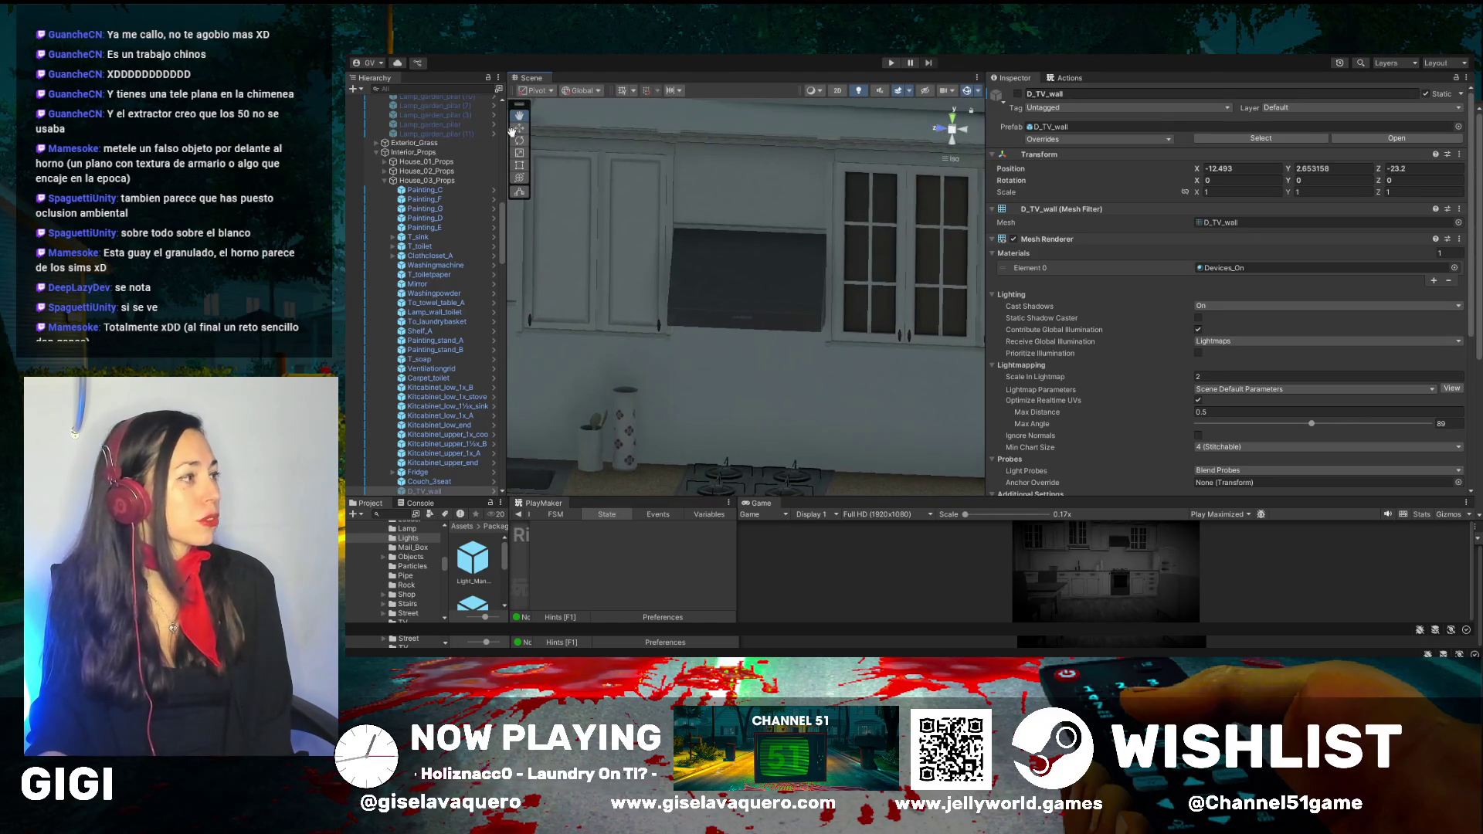
click(737, 288)
Duplicate Kitcabinet_upper_1x_A and slide the copy toward the cooker hood's spot
mouse_move(744, 298)
mouse_down()
mouse_move(818, 309)
mouse_move(793, 319)
mouse_move(880, 309)
mouse_up()
click(1017, 94)
click(1017, 94)
scroll(864, 216, down, 5)
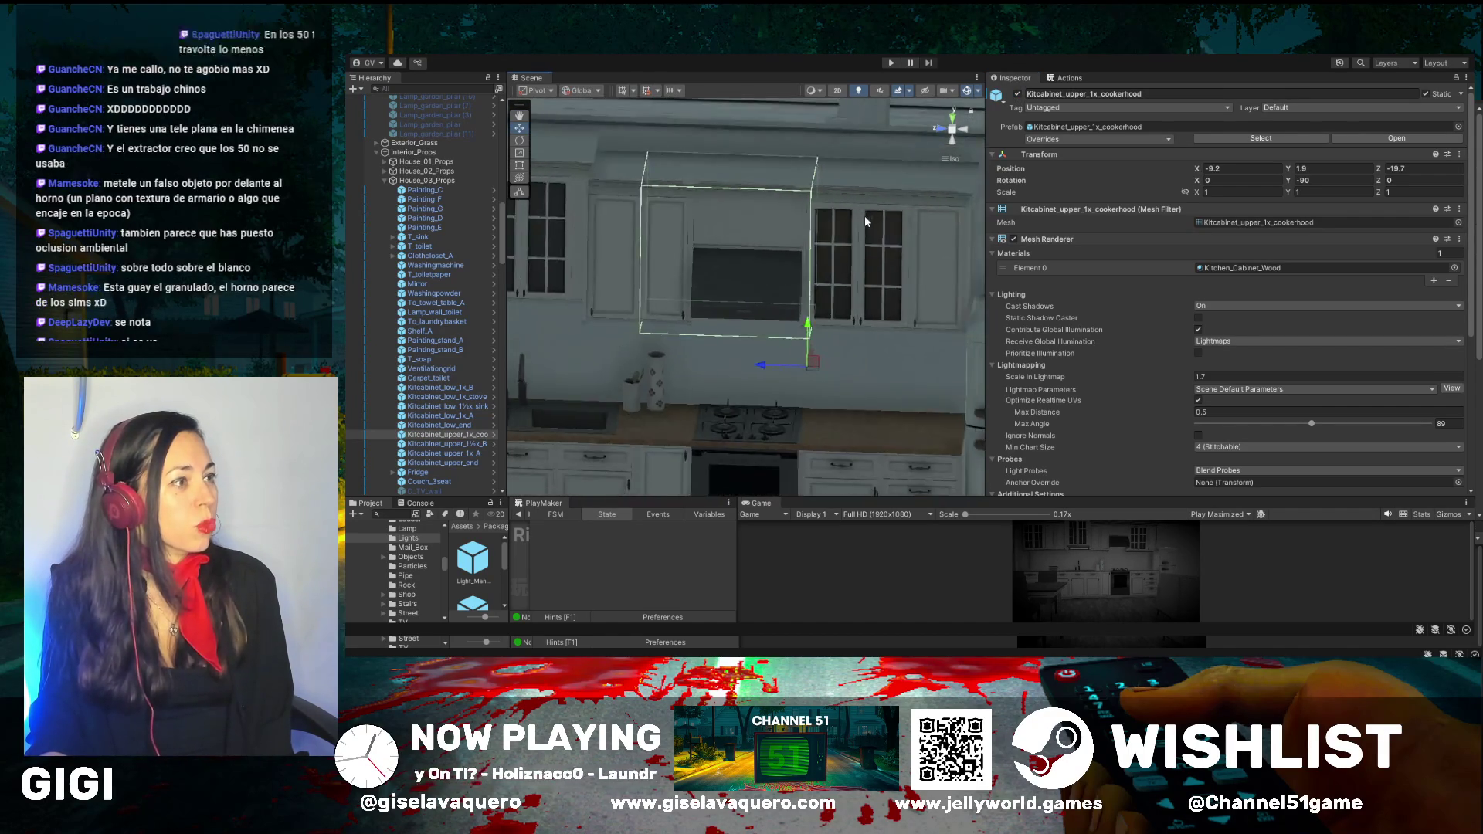
click(854, 186)
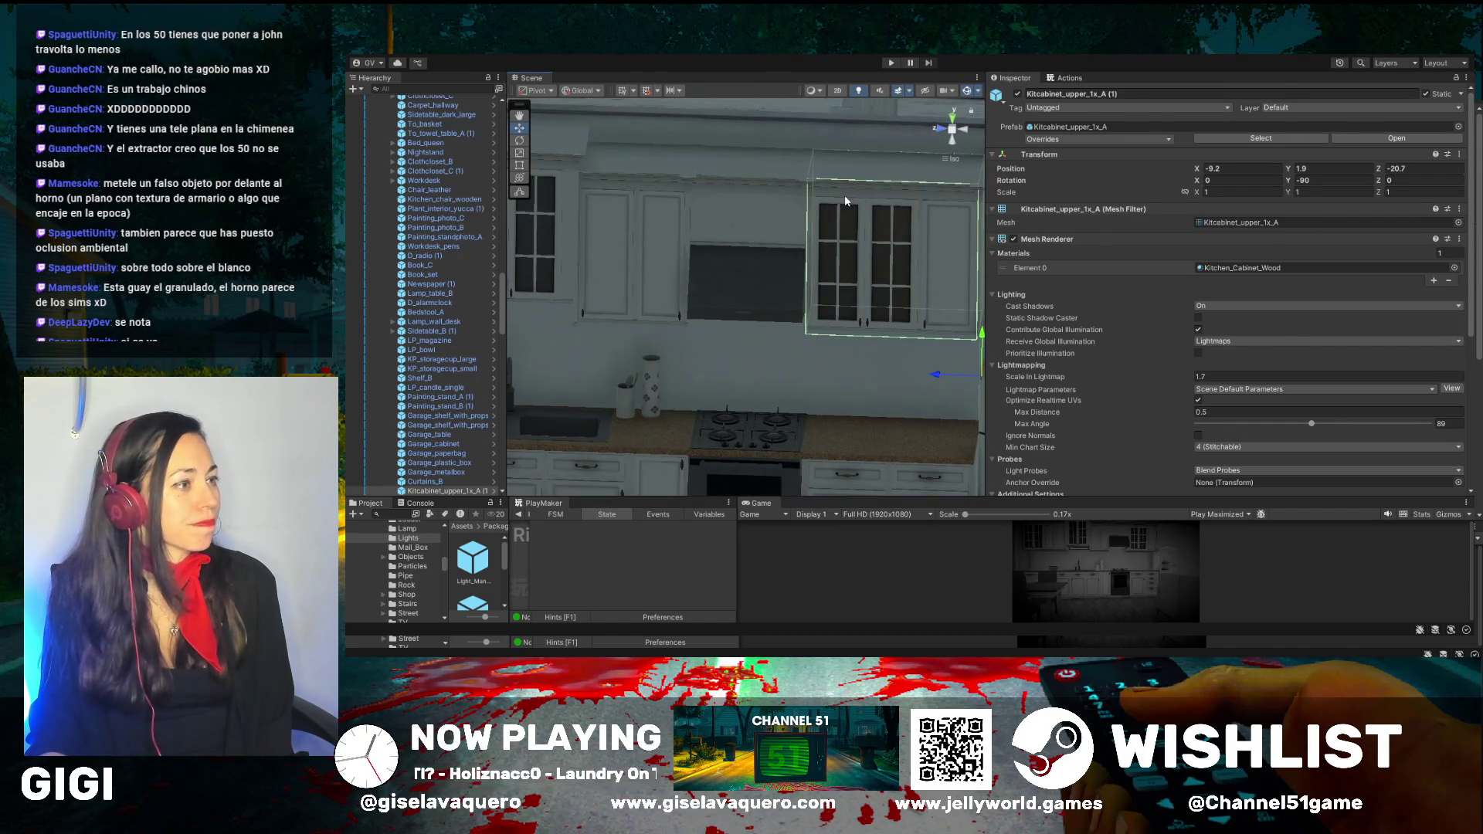
key(ctrl+d)
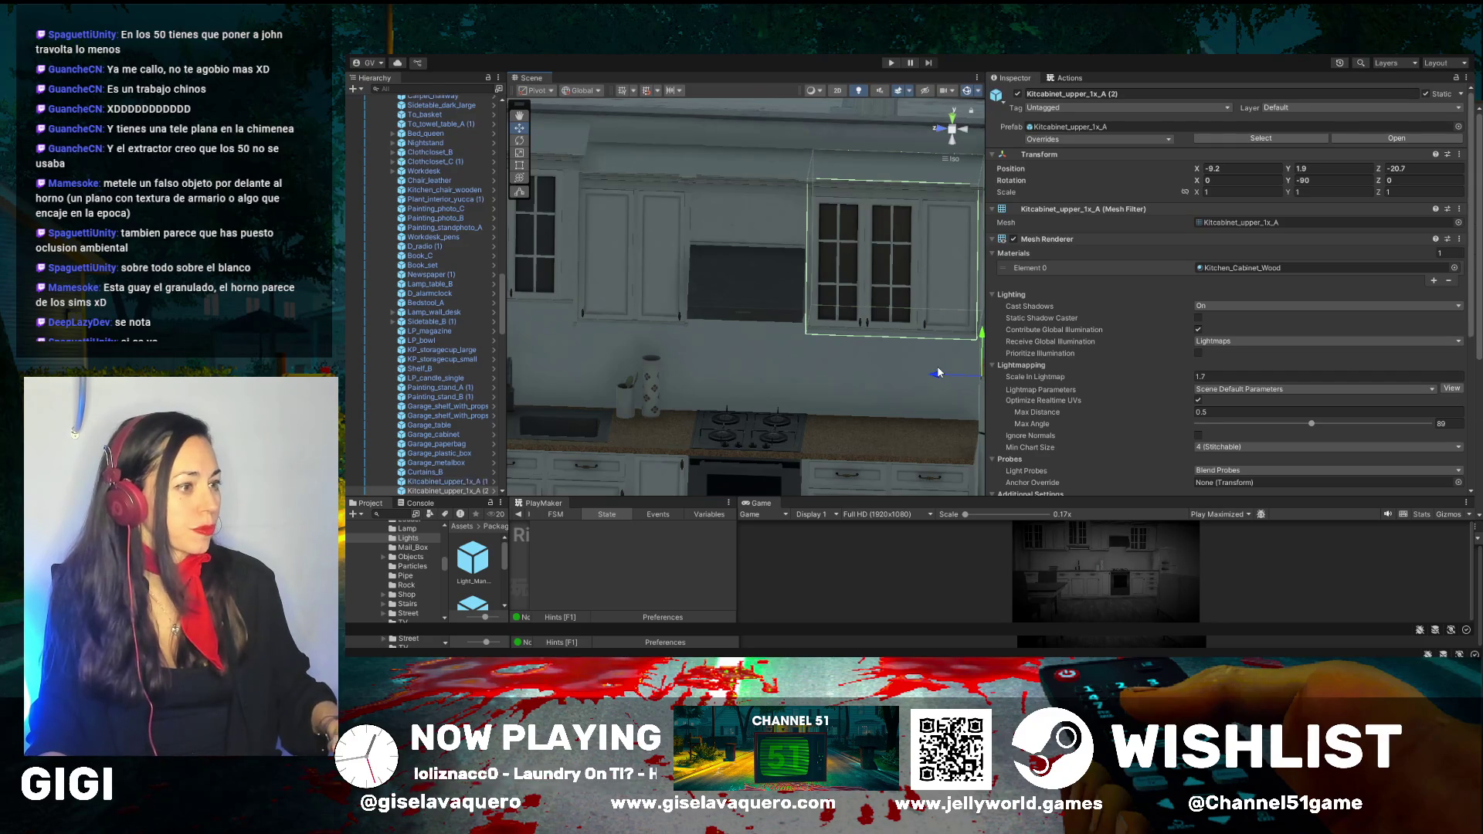
drag(940, 376, 771, 364)
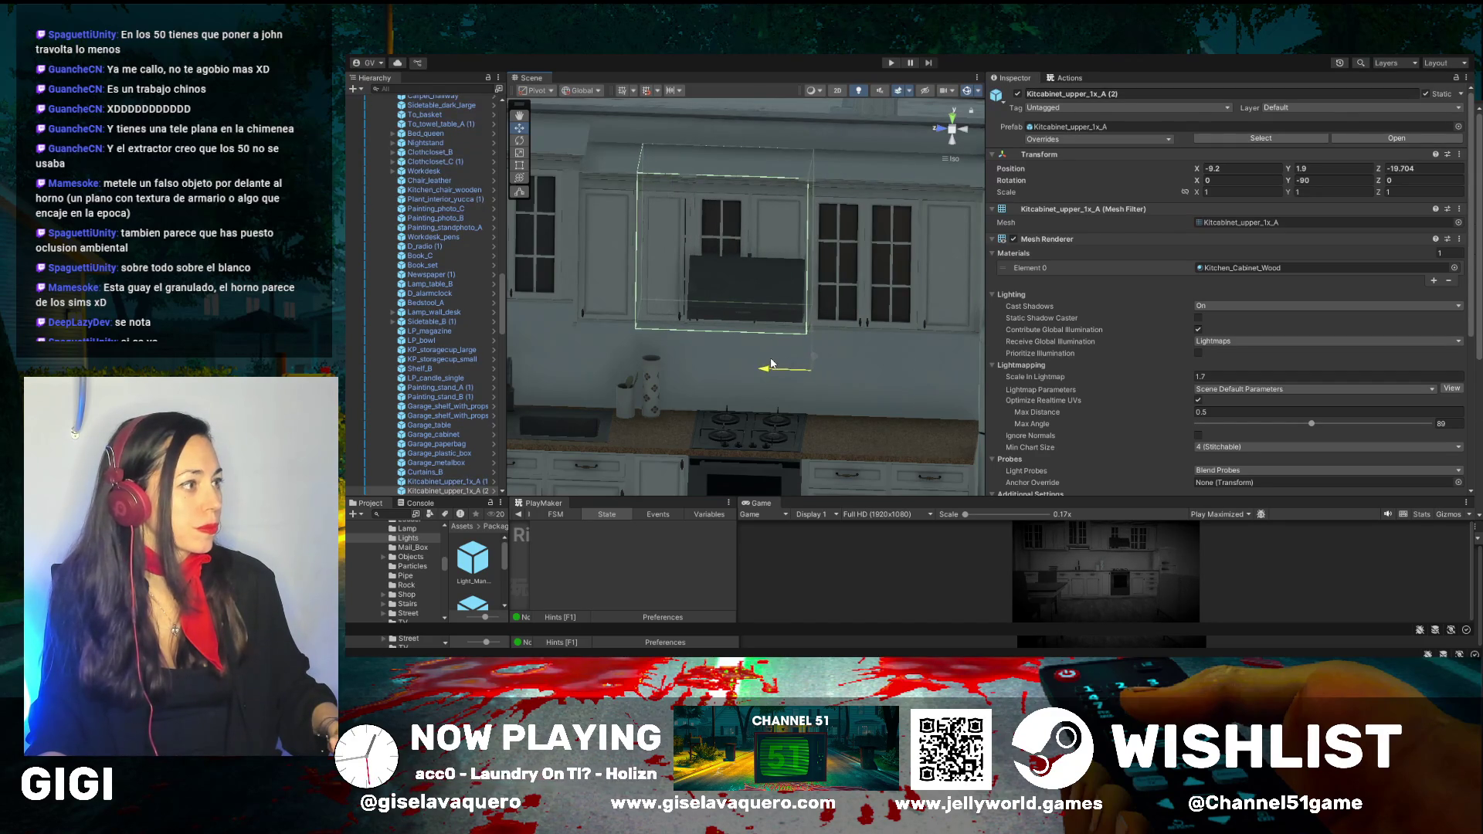
Disable the cooker hood and fine-tune the duplicated upper cabinet into its gap
click(761, 293)
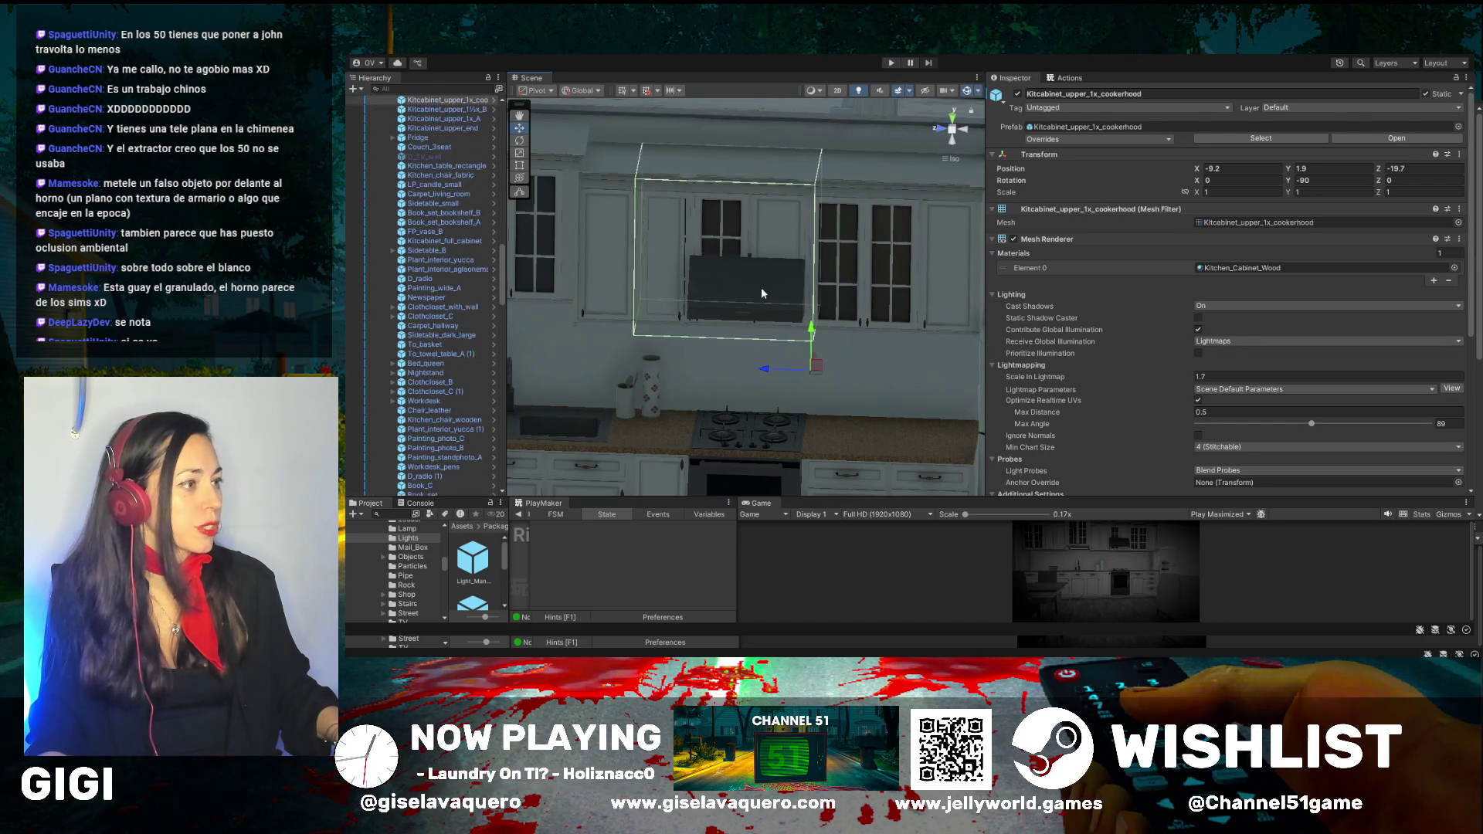
click(1018, 93)
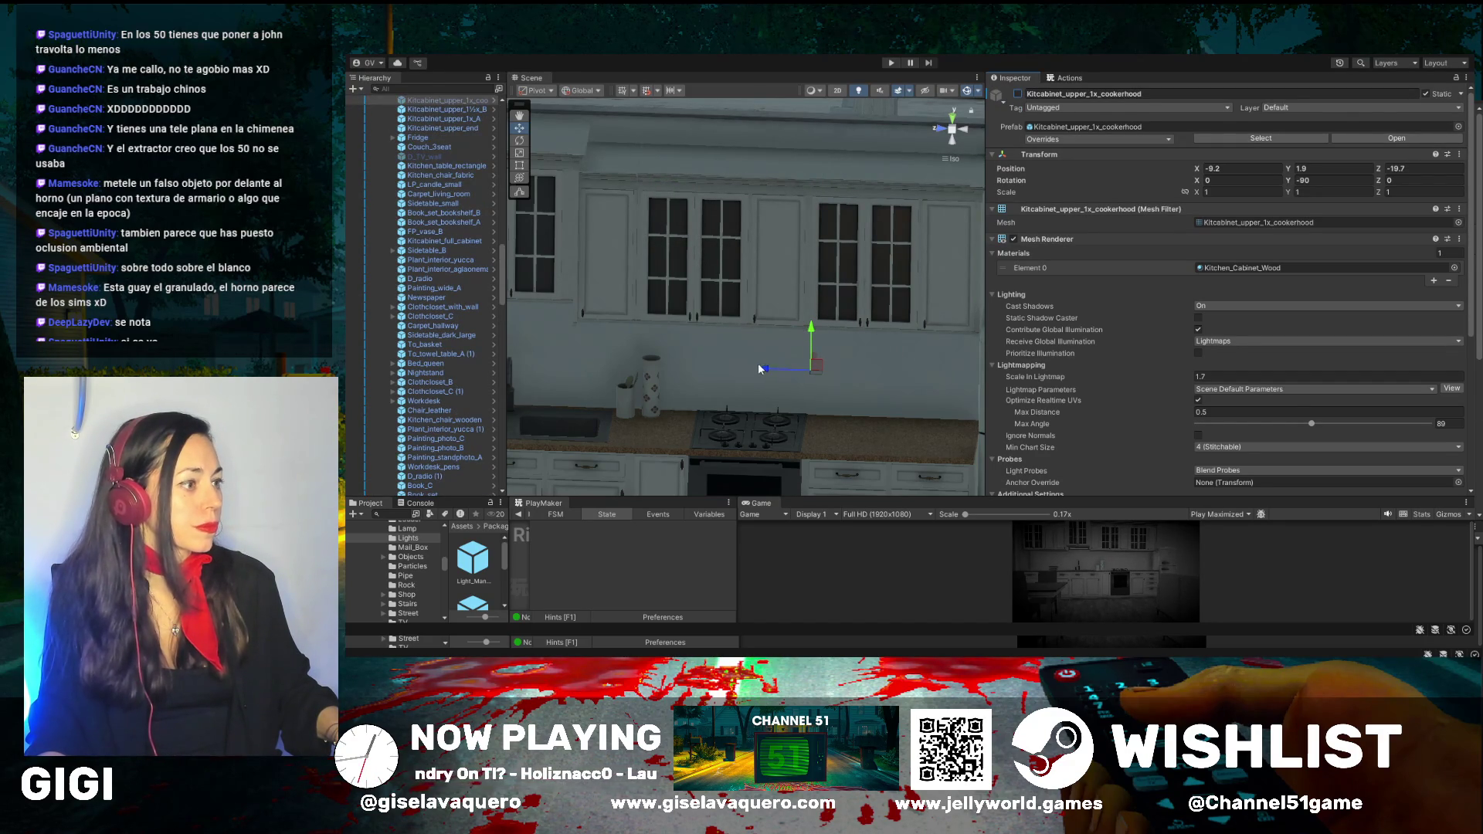
drag(766, 373, 758, 374)
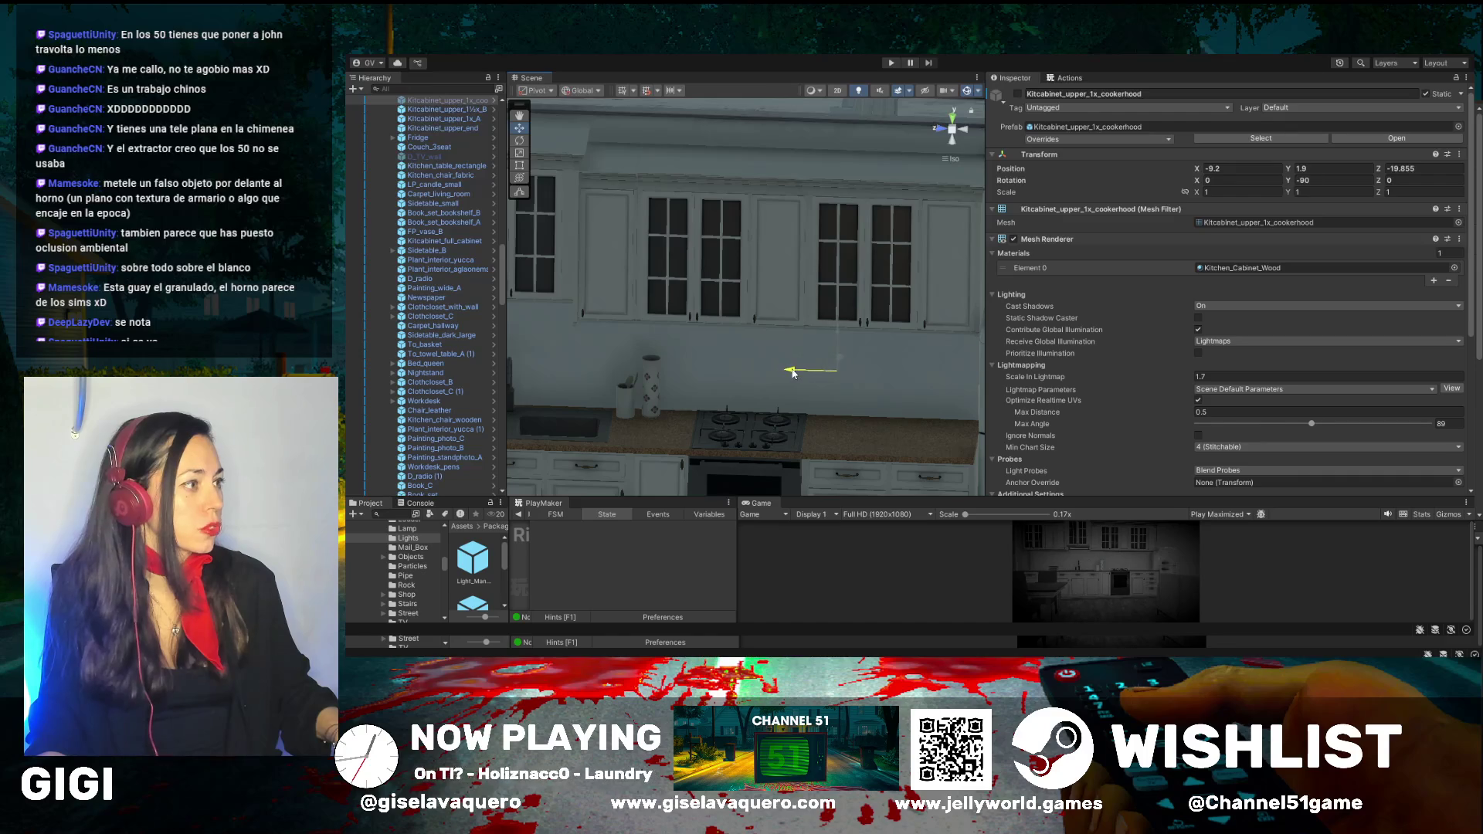
click(773, 333)
mouse_move(766, 373)
mouse_down()
mouse_move(718, 291)
mouse_move(749, 260)
mouse_move(731, 311)
mouse_move(757, 368)
mouse_up()
Disable the stove and slide Kitcabinet_low_1x_A (1) along Z into its gap
mouse_move(756, 403)
mouse_down()
mouse_move(814, 414)
mouse_move(762, 428)
mouse_up()
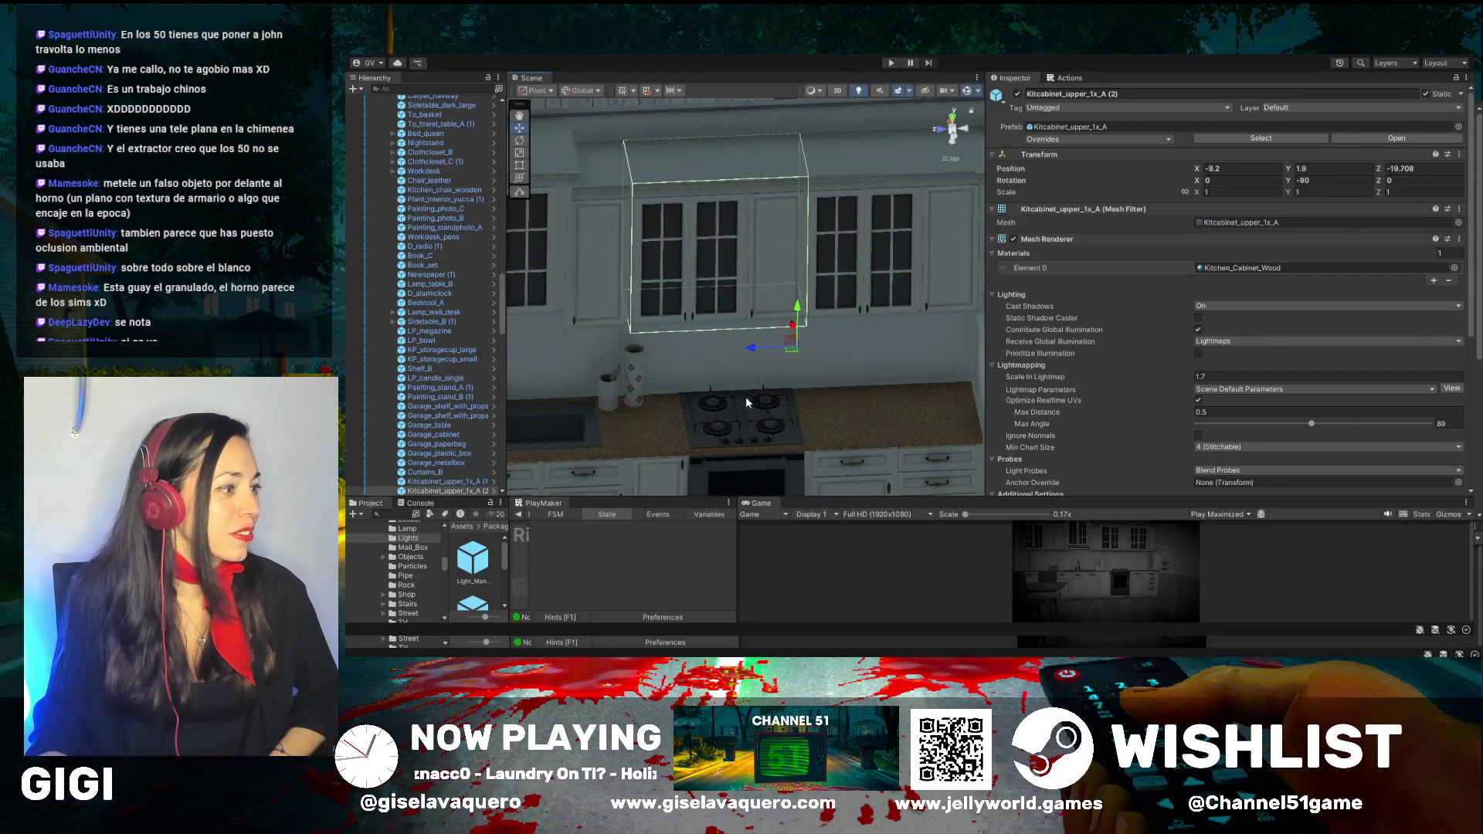
click(747, 428)
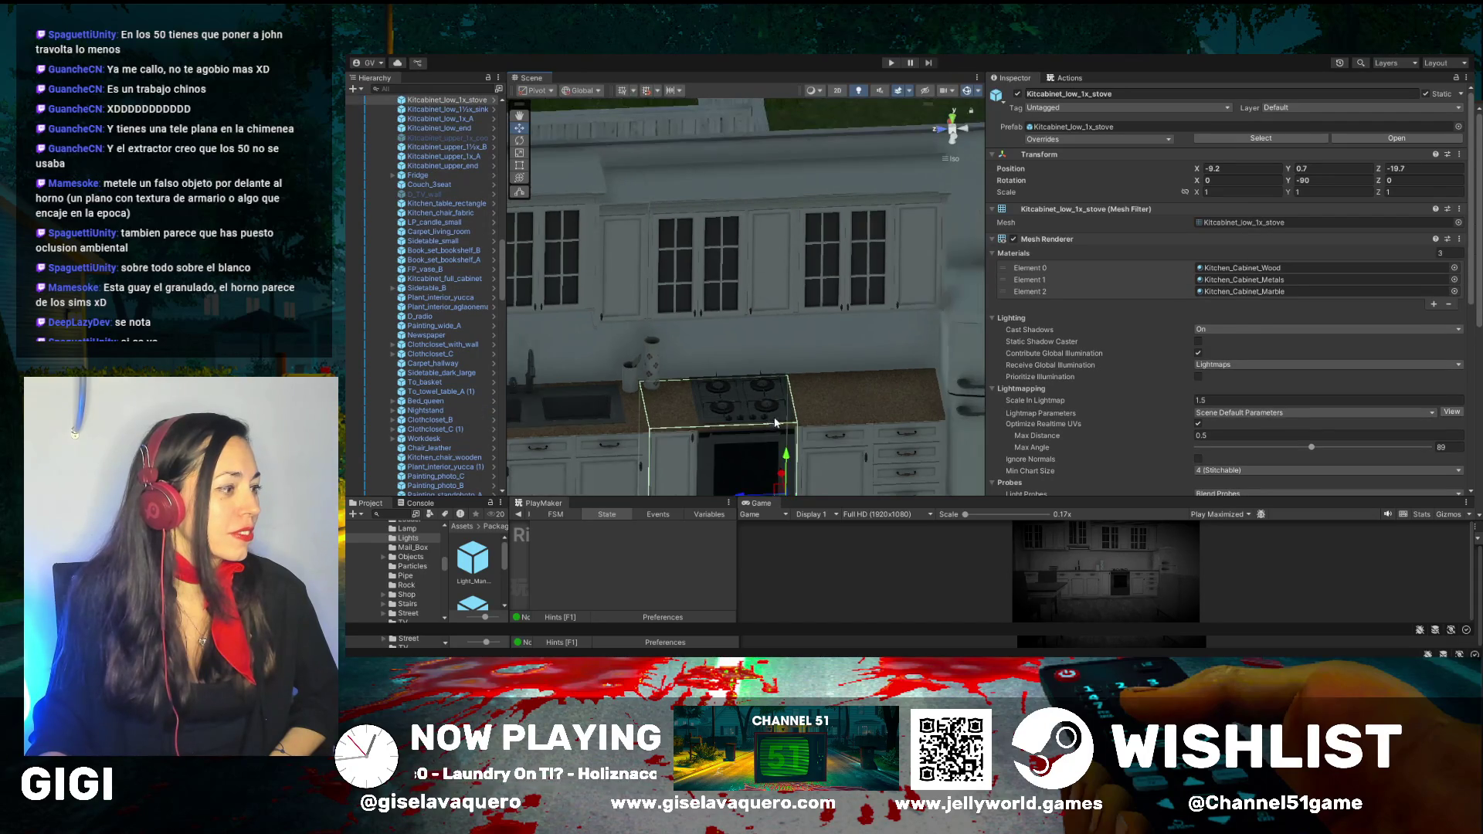
click(1017, 94)
click(863, 485)
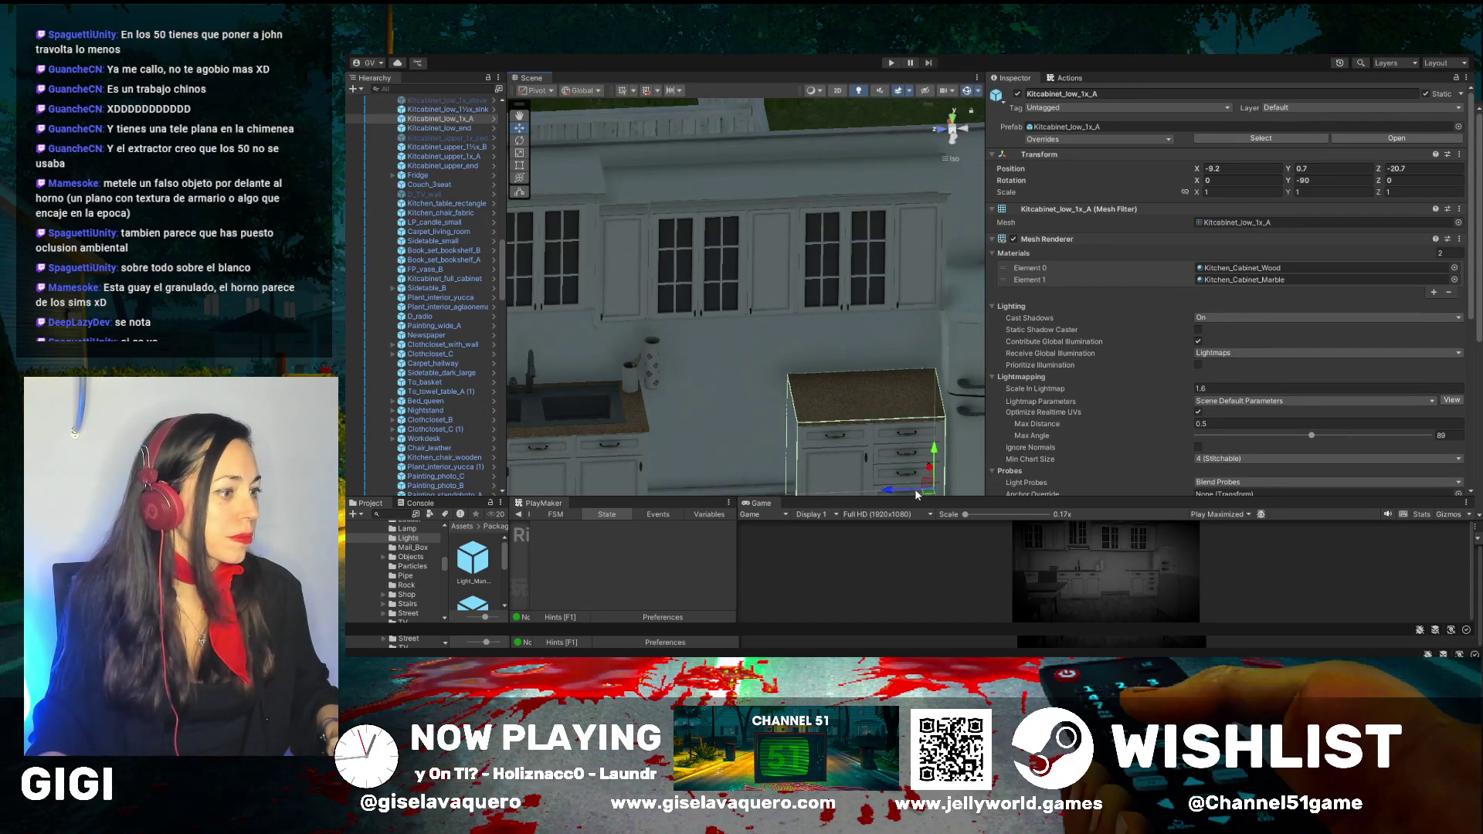
mouse_move(902, 492)
mouse_down()
mouse_move(749, 487)
mouse_move(786, 484)
mouse_up()
key(alt)
click(825, 400)
mouse_move(818, 392)
mouse_down()
mouse_move(806, 443)
mouse_move(666, 442)
mouse_move(712, 434)
mouse_up()
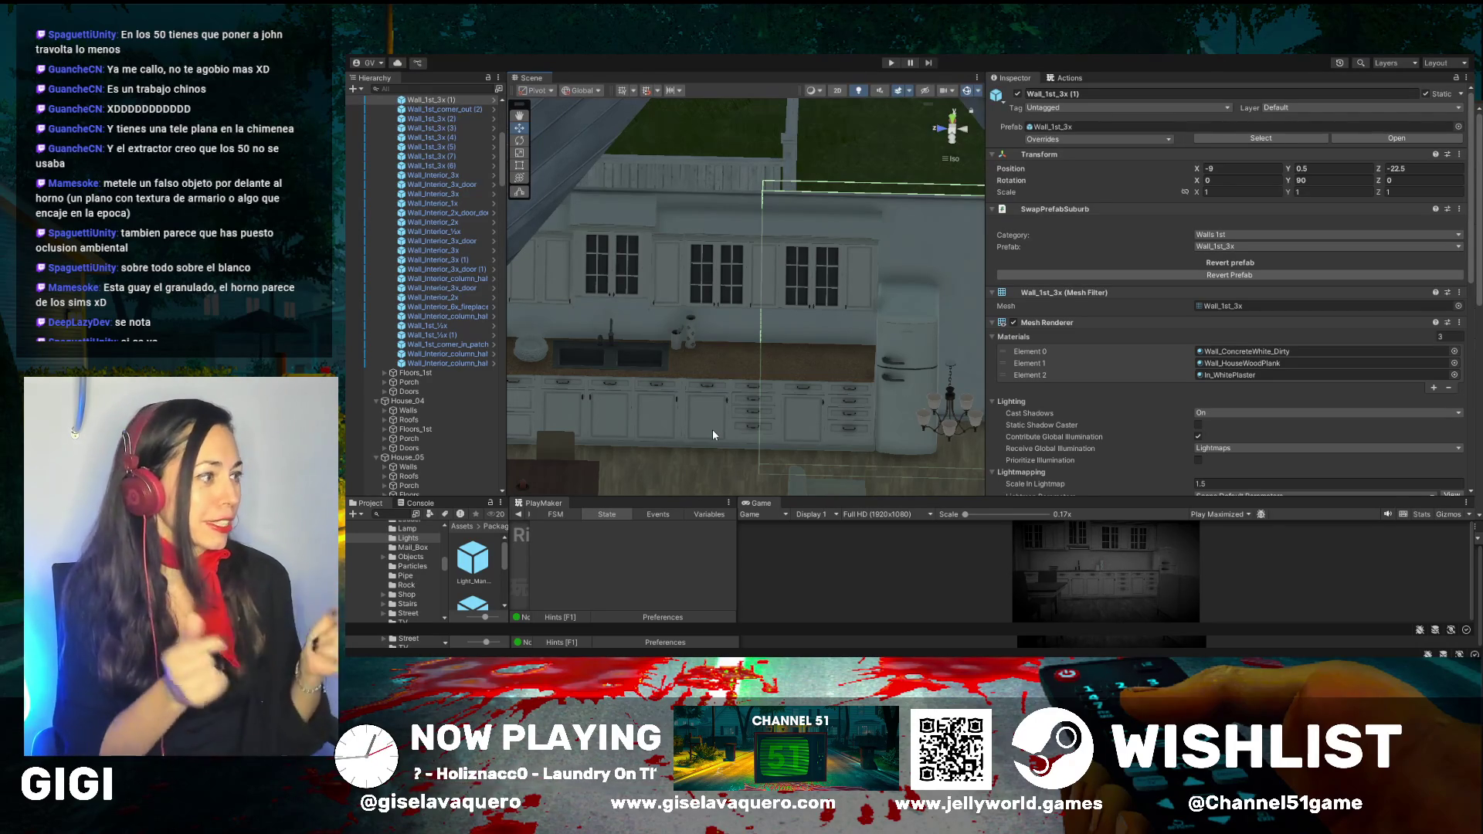
mouse_move(712, 429)
mouse_down()
mouse_move(670, 414)
mouse_move(706, 461)
mouse_move(695, 444)
mouse_up()
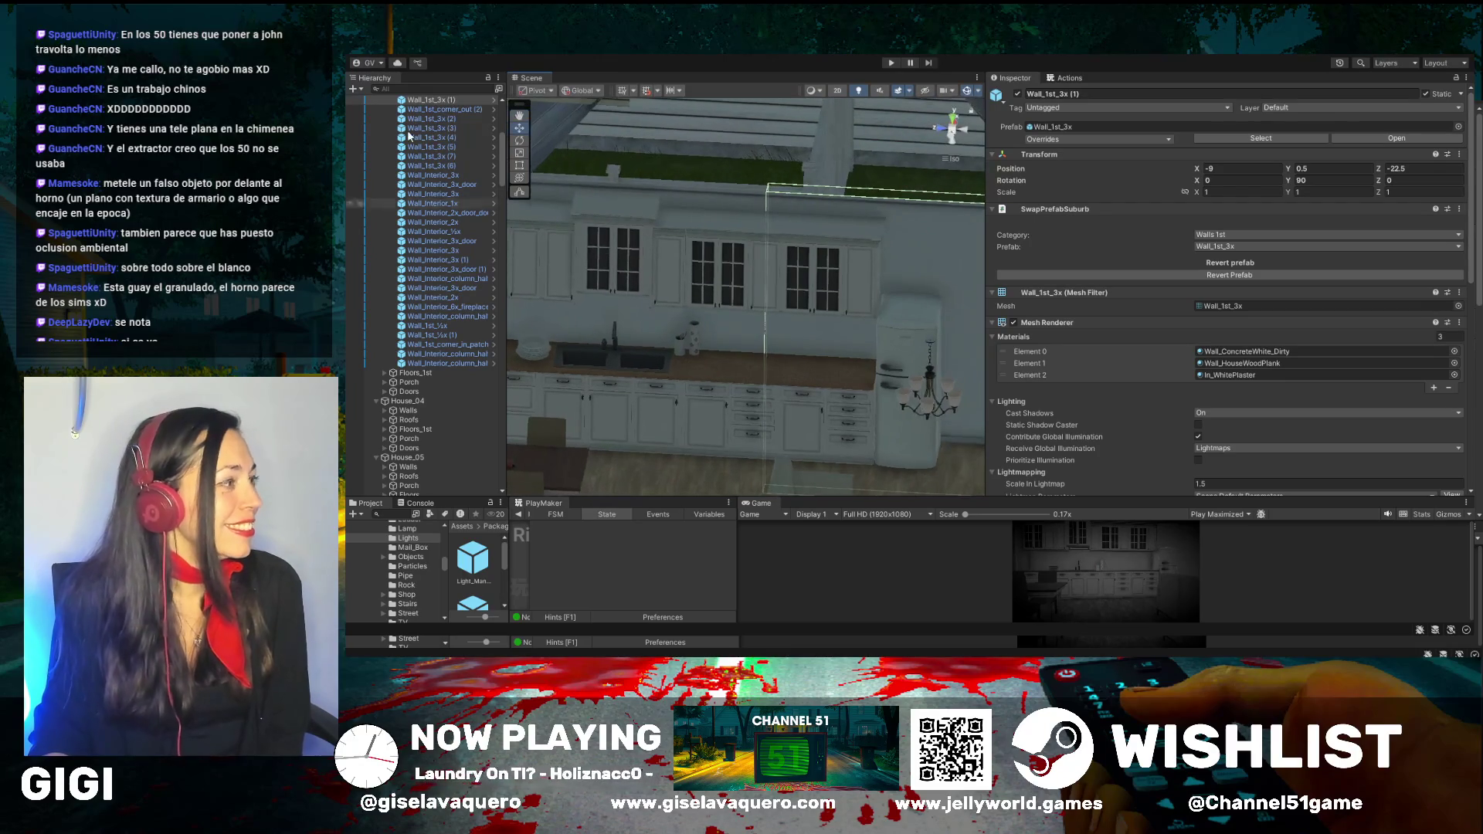
click(519, 115)
mouse_move(772, 363)
mouse_down()
mouse_move(839, 386)
mouse_move(706, 383)
mouse_move(784, 417)
mouse_up()
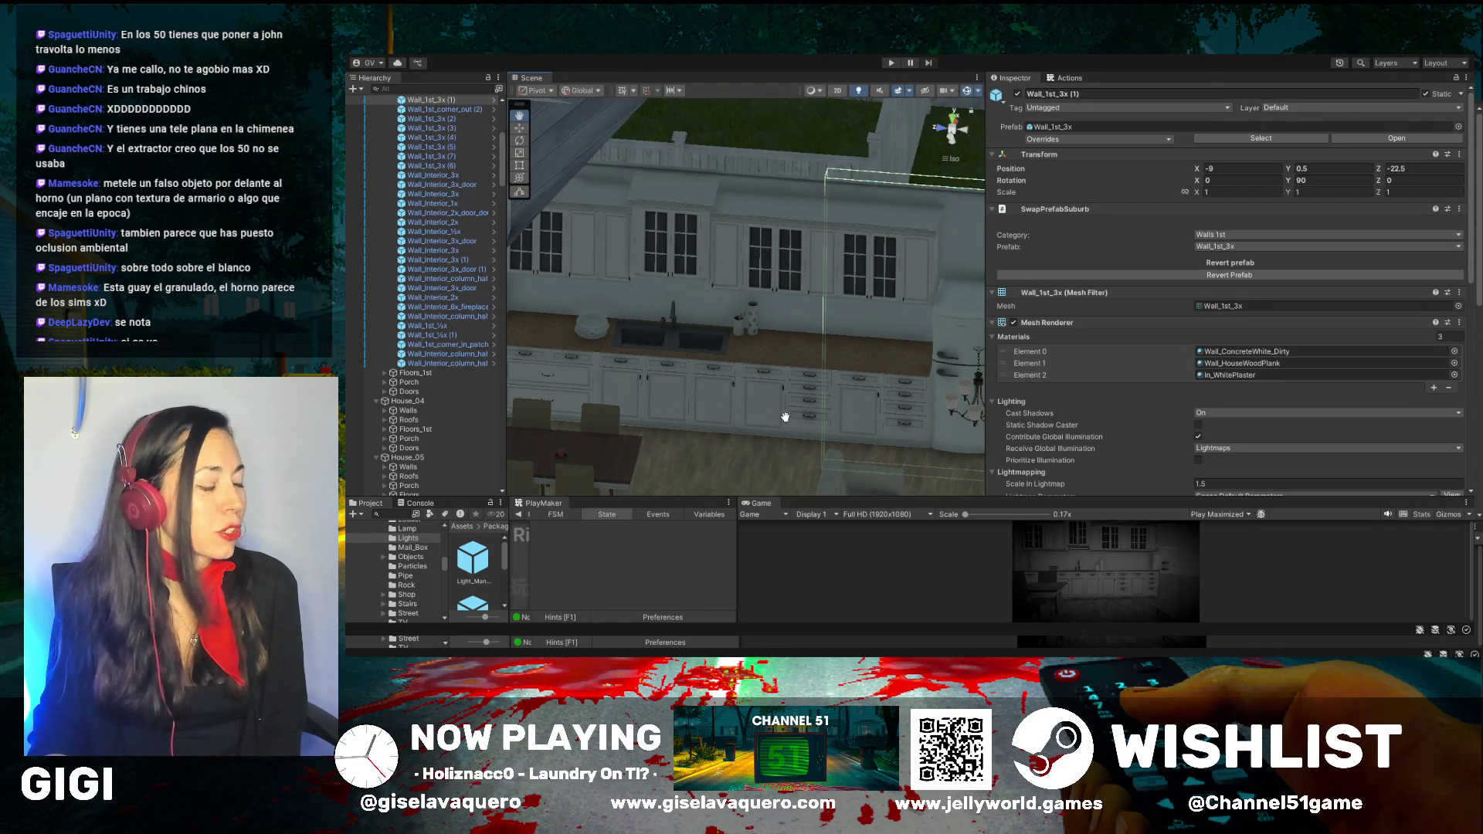
mouse_move(785, 417)
mouse_down()
mouse_move(799, 390)
mouse_move(679, 372)
mouse_move(765, 344)
mouse_up()
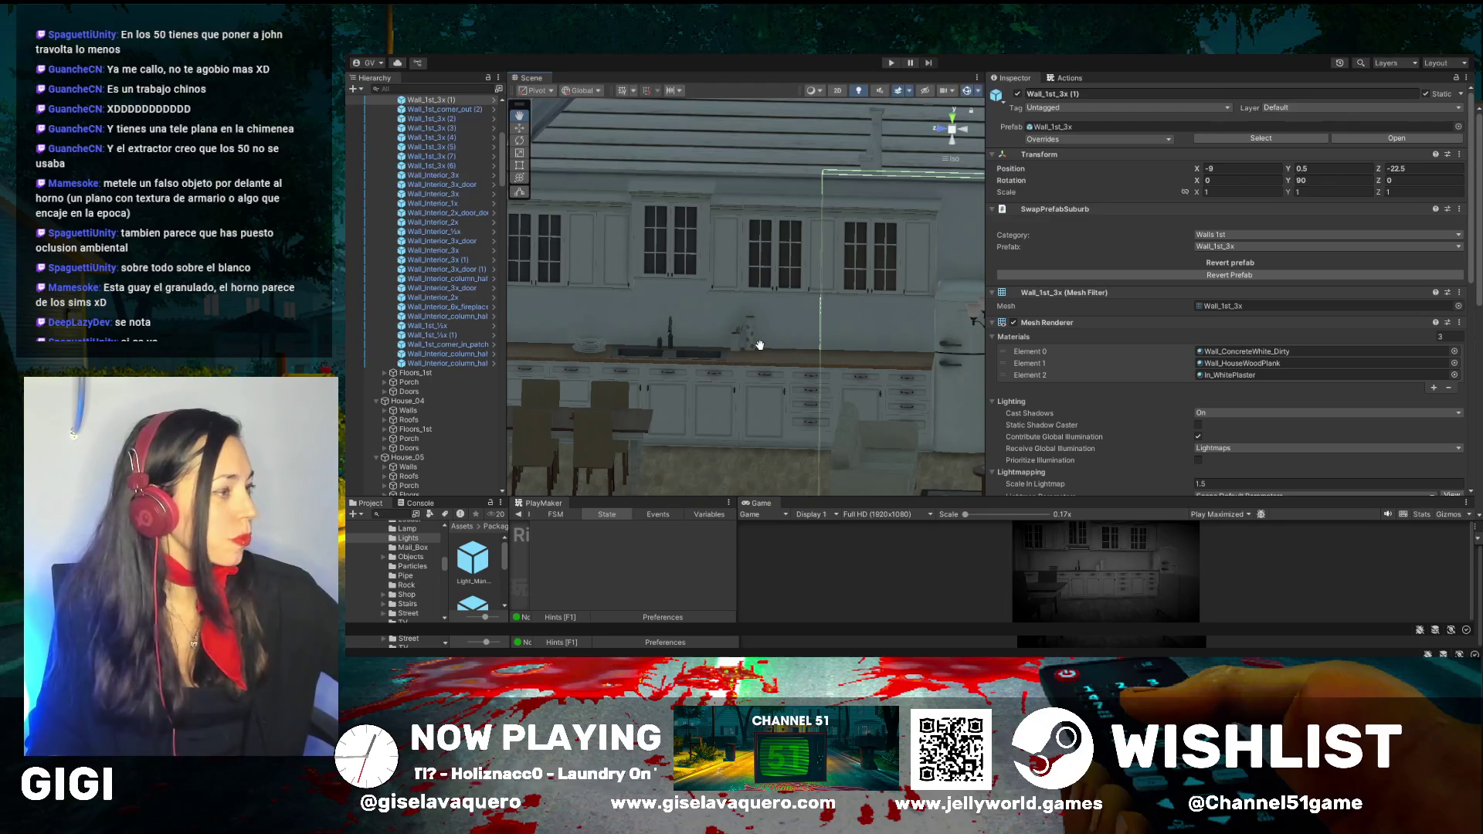
mouse_move(726, 405)
mouse_down()
mouse_move(770, 419)
mouse_move(716, 421)
mouse_move(737, 397)
mouse_move(677, 396)
mouse_move(742, 393)
mouse_move(674, 397)
mouse_move(672, 347)
mouse_move(714, 364)
mouse_move(679, 364)
mouse_move(807, 353)
mouse_move(796, 318)
mouse_move(788, 364)
mouse_move(809, 234)
mouse_move(814, 331)
mouse_move(845, 358)
mouse_up()
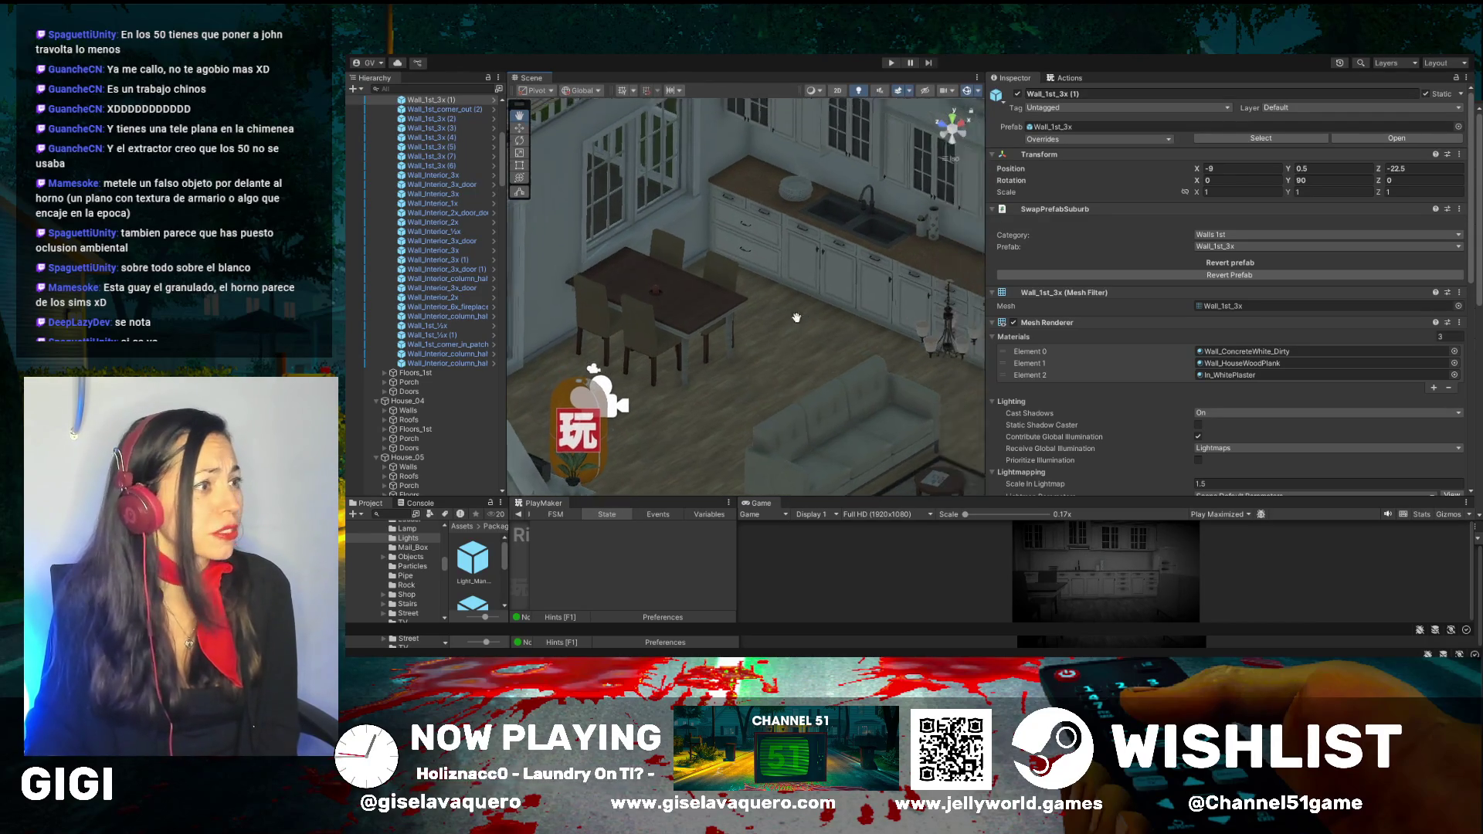
Review the kitchen and sofa, enlarge the Game view over the Scene view, and start Play
scroll(796, 317, up, 5)
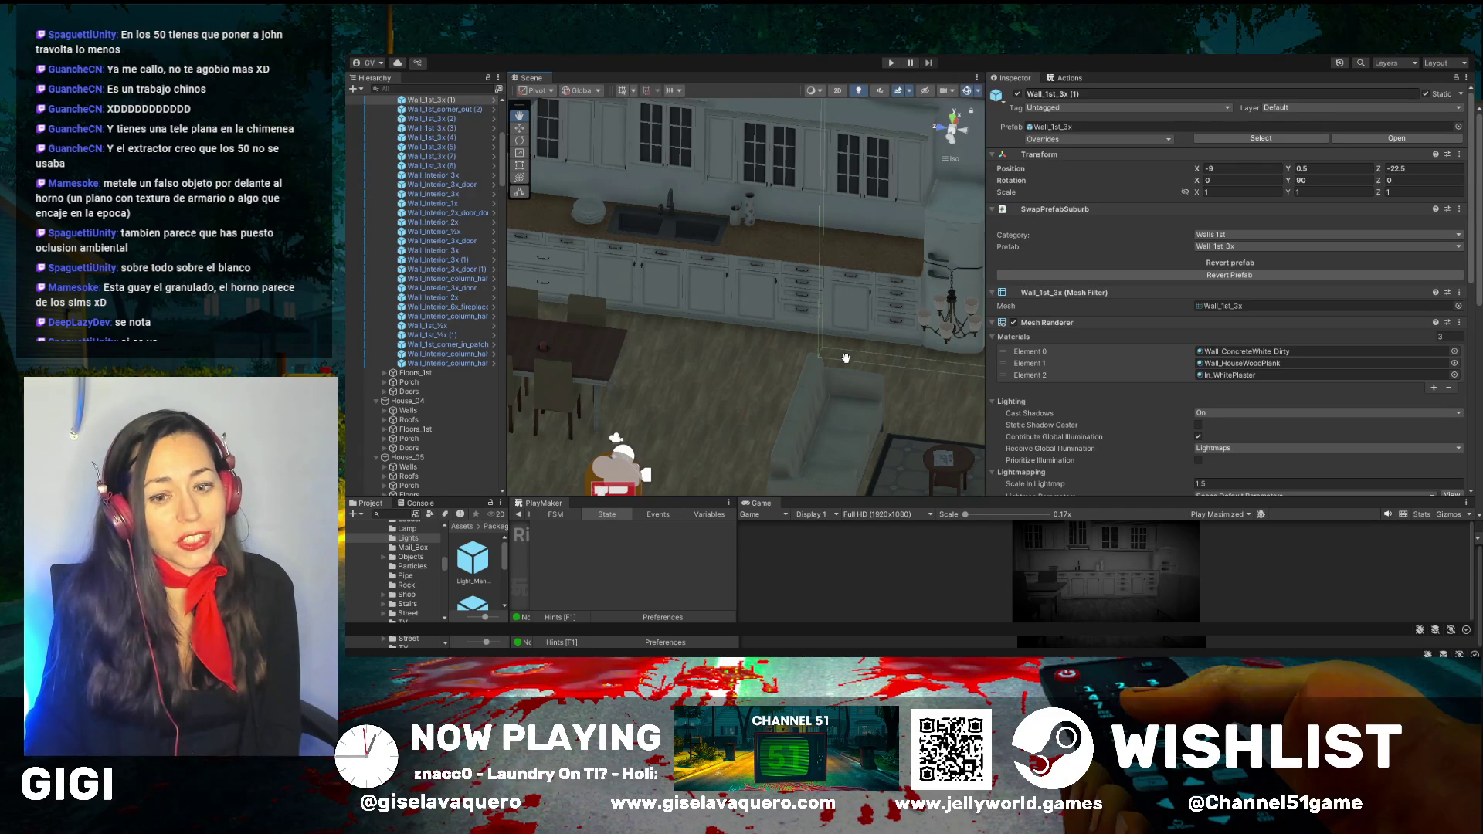
drag(846, 357, 687, 340)
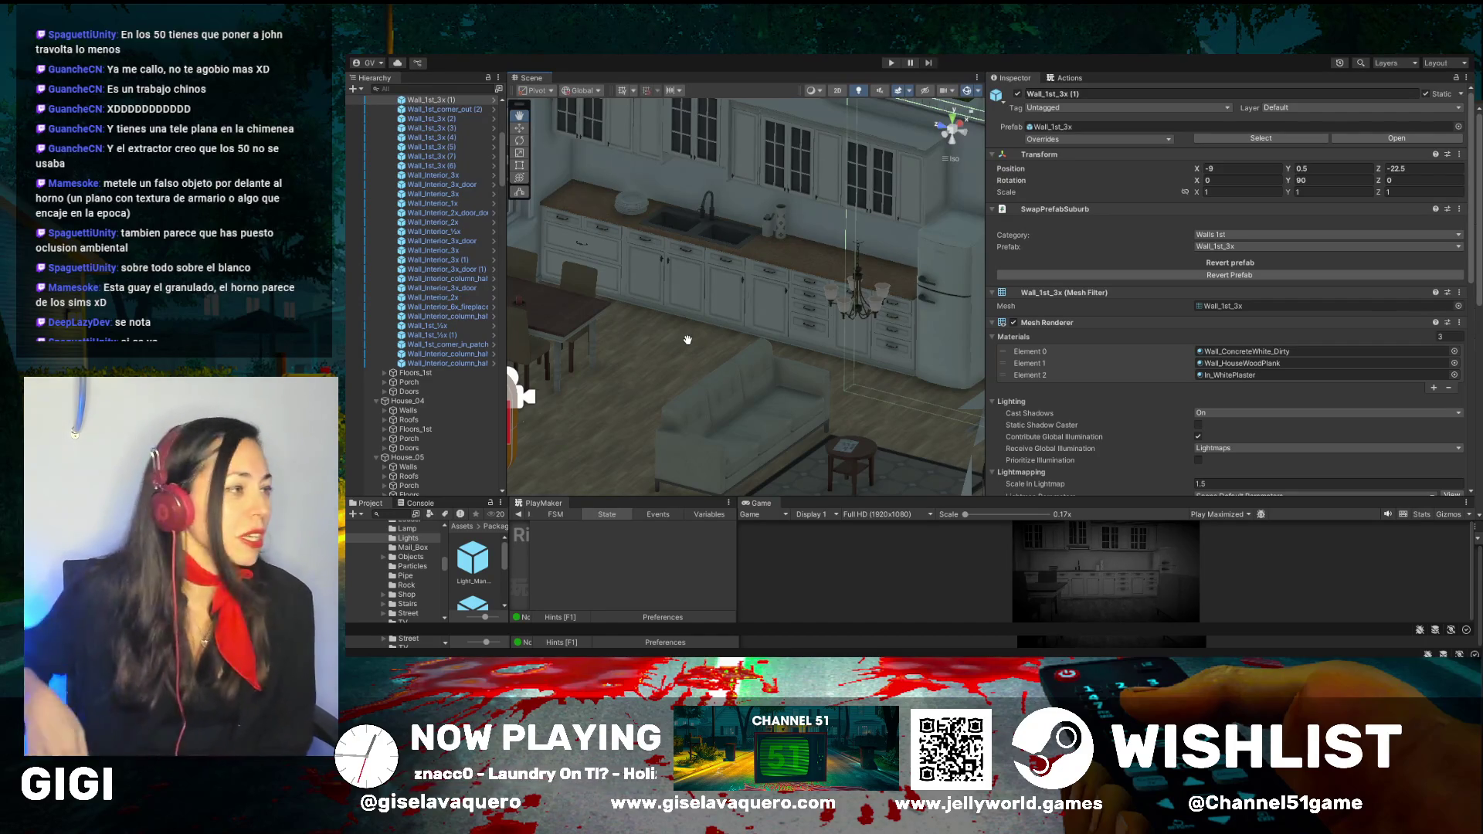
drag(687, 339, 727, 359)
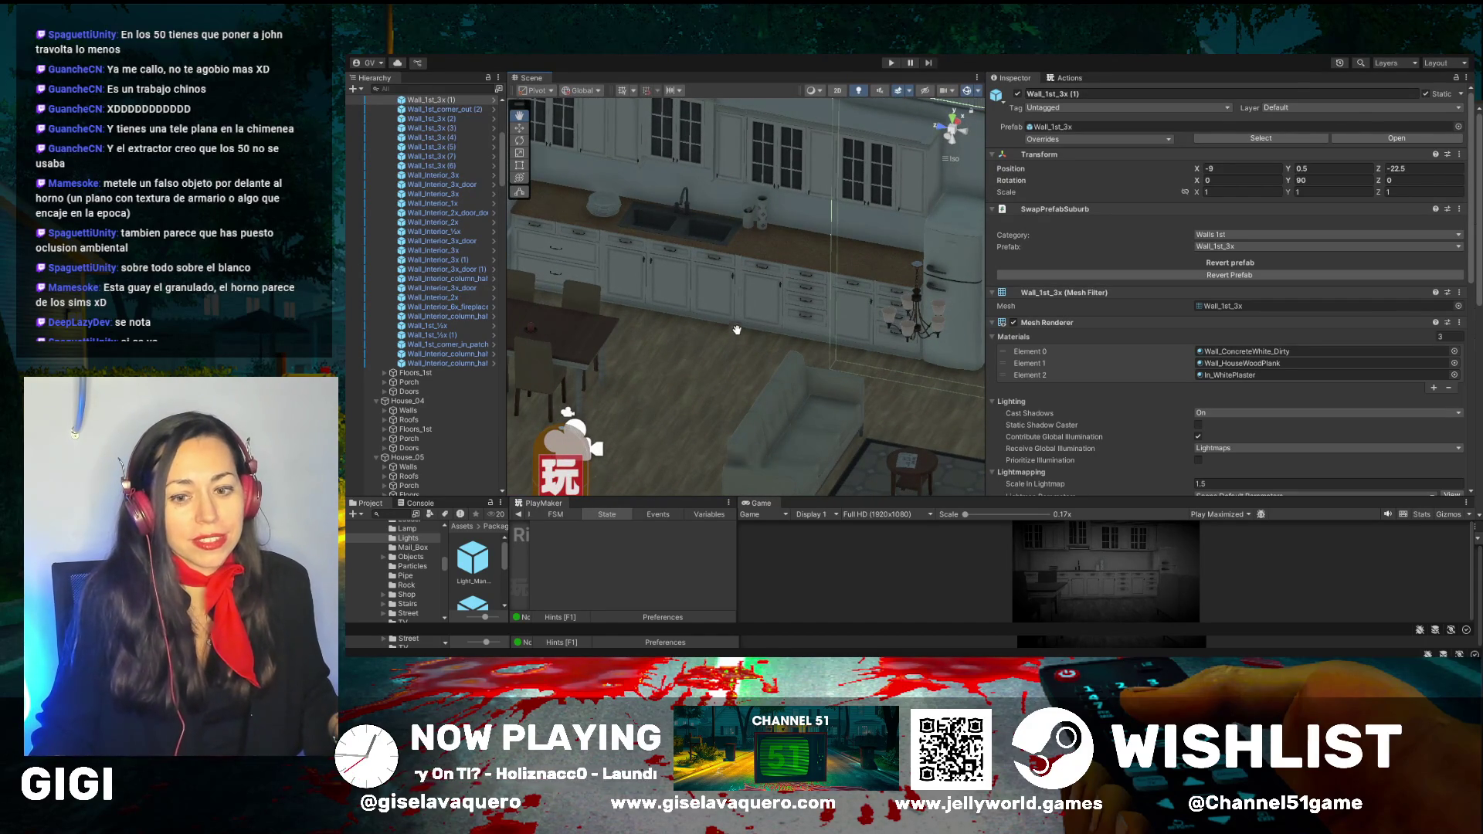
mouse_move(743, 325)
mouse_down()
mouse_move(694, 333)
mouse_move(628, 314)
mouse_move(652, 341)
mouse_move(596, 341)
mouse_move(778, 309)
mouse_up()
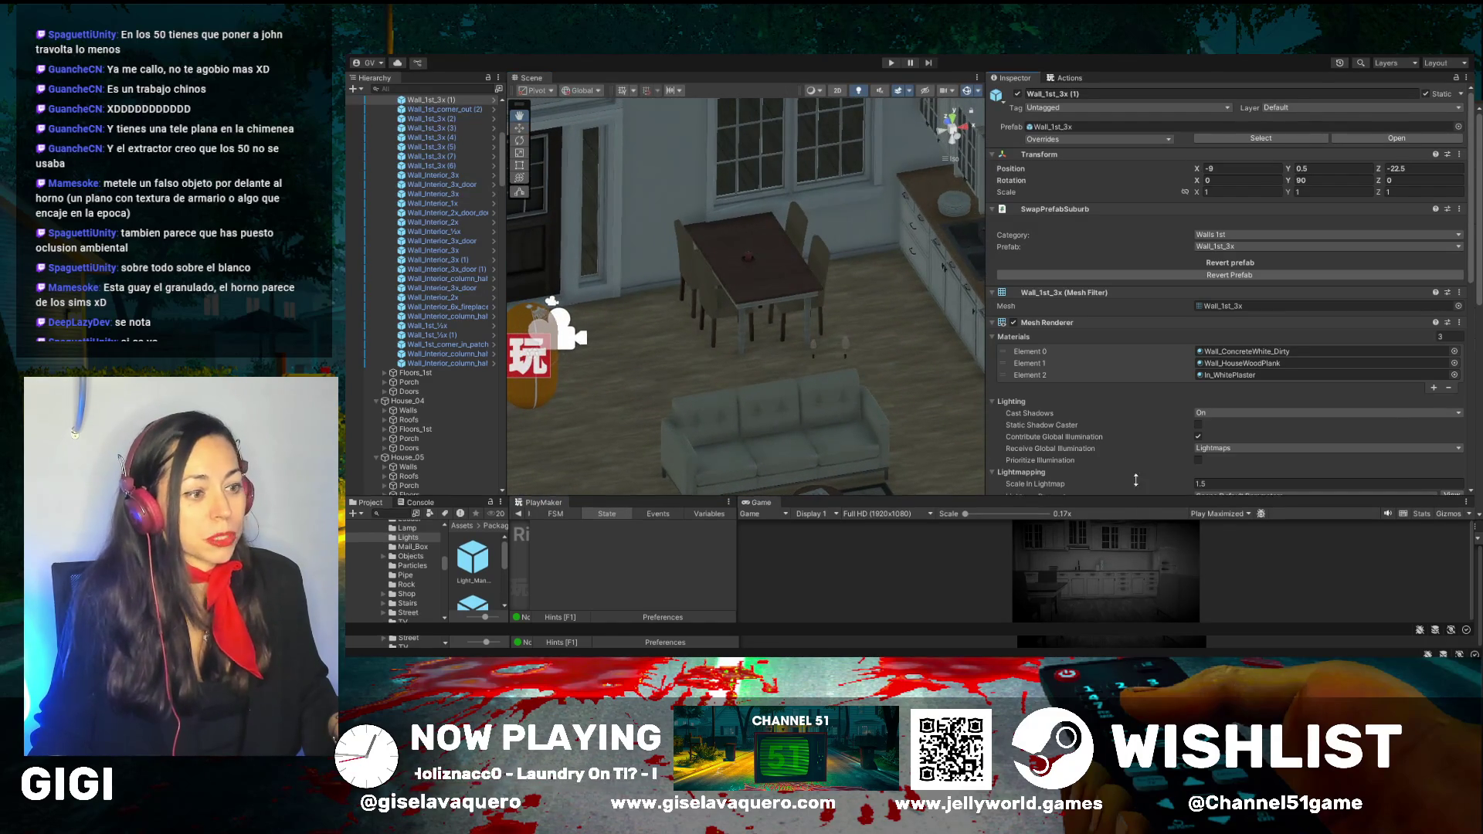
drag(641, 497, 761, 177)
key(ctrl+p)
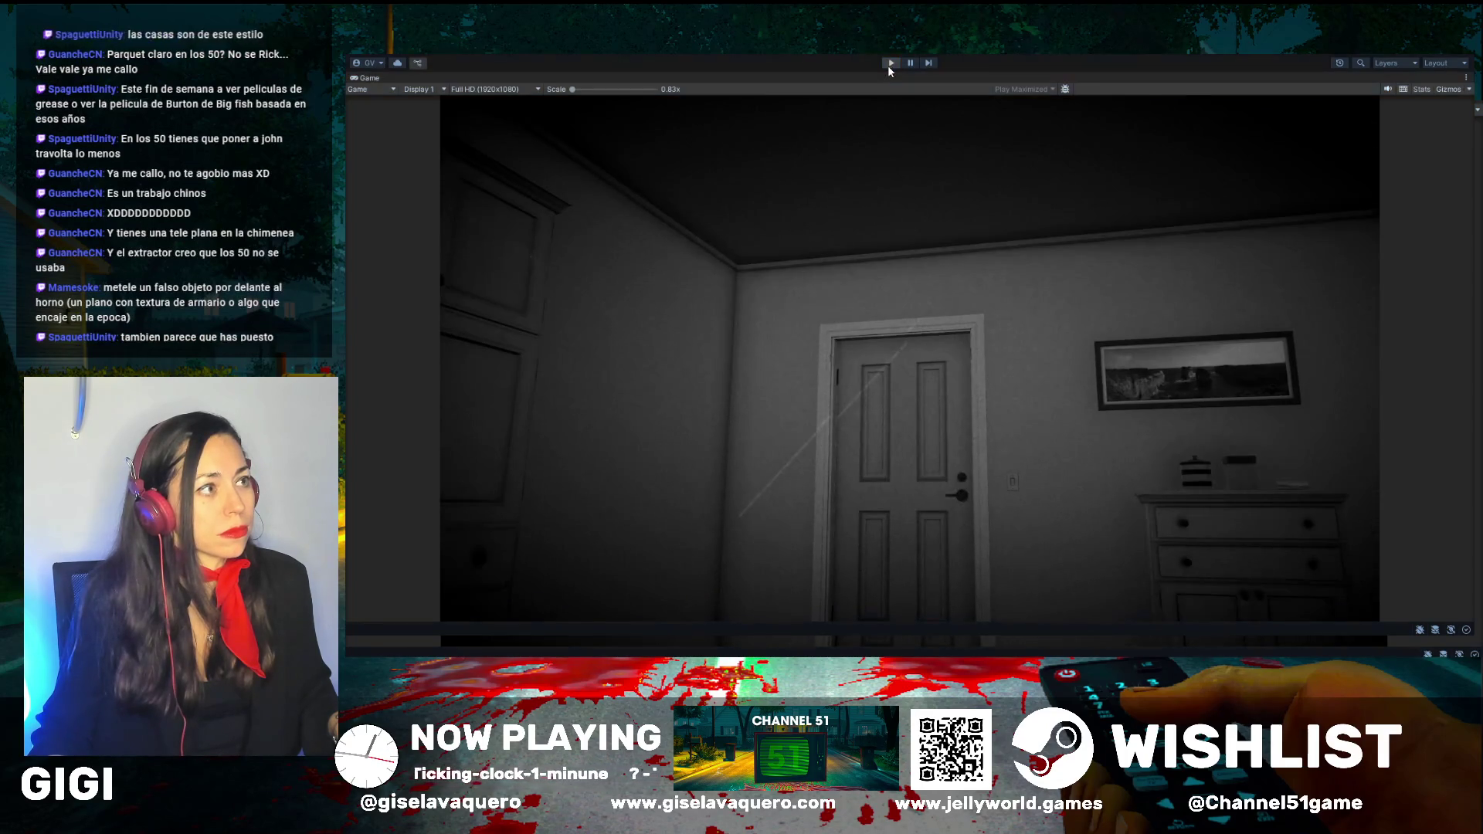
Stop Play mode after previewing the grey-toned kitchen with its continuous cabinet row
click(887, 65)
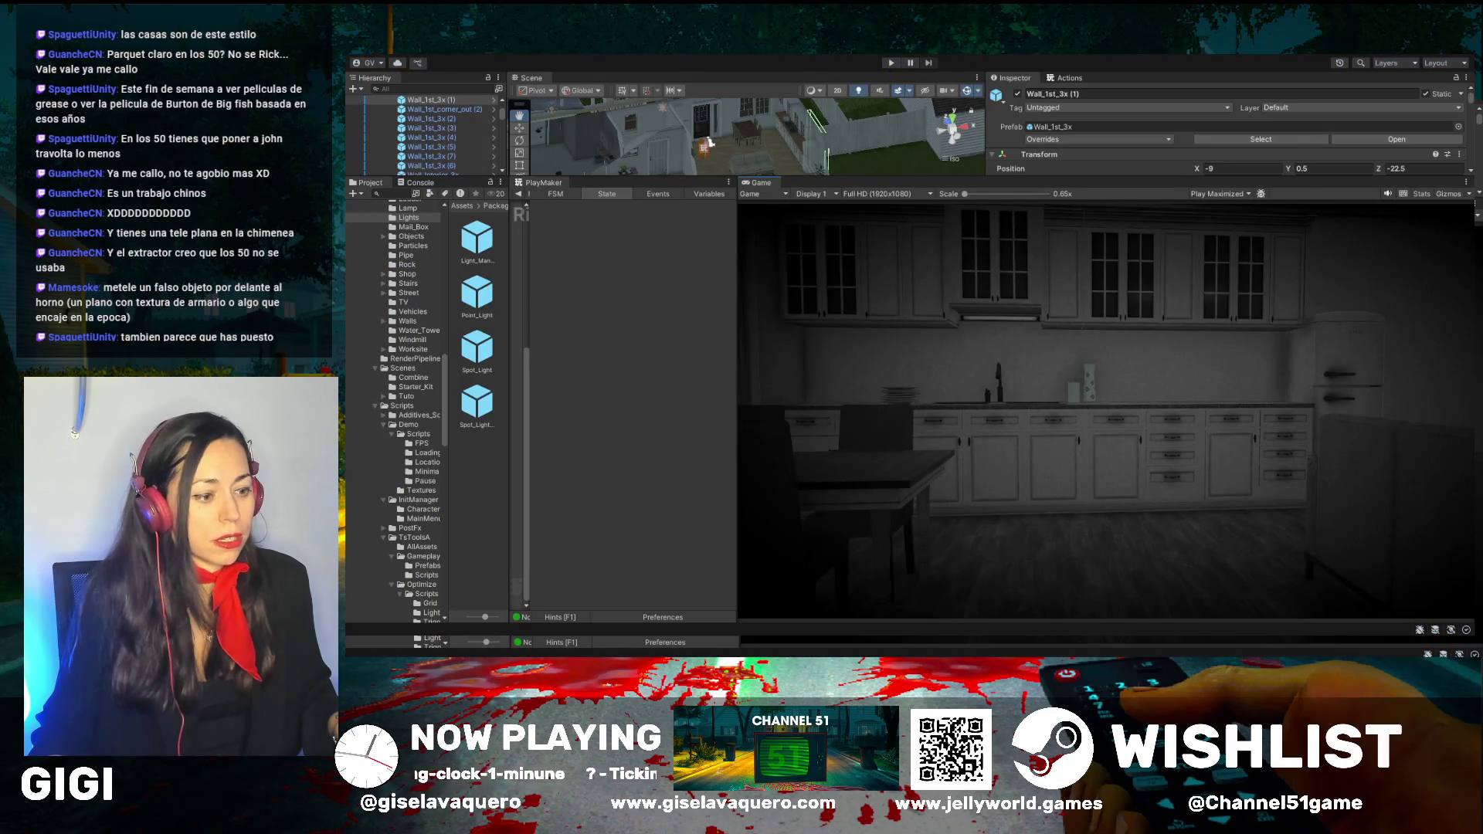